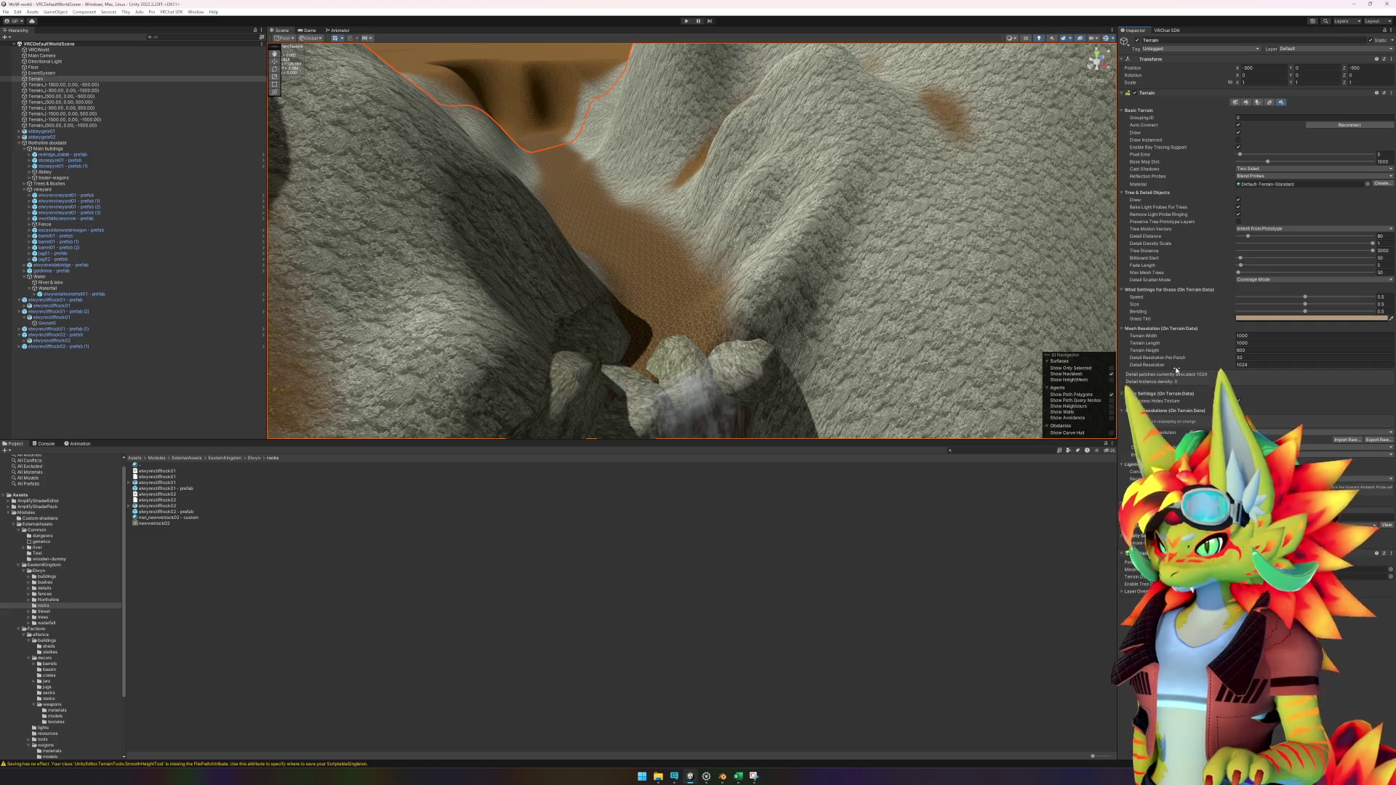
Step: Set the terrain's detail resolution to 1024
mouse_move(1177, 371)
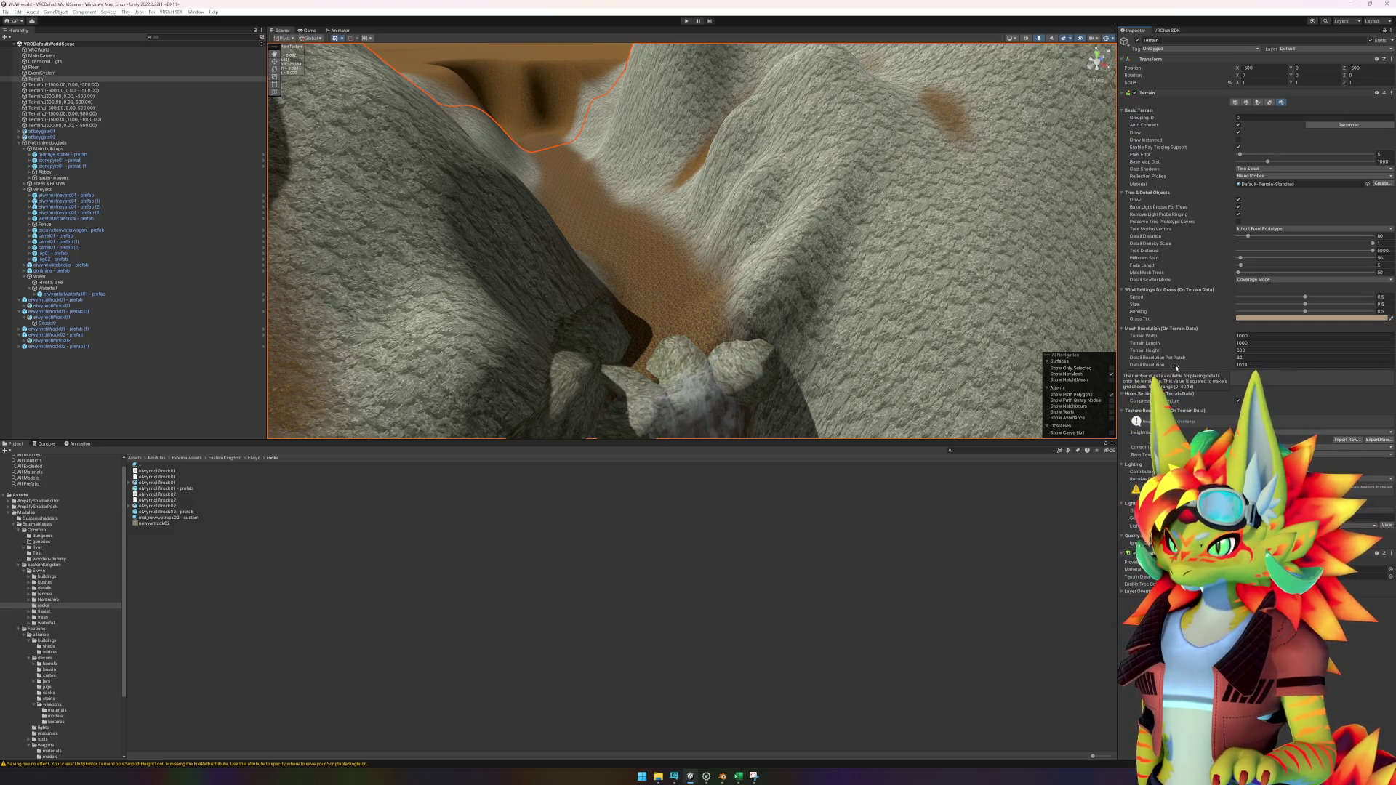
click(1179, 366)
drag(1180, 367, 1181, 367)
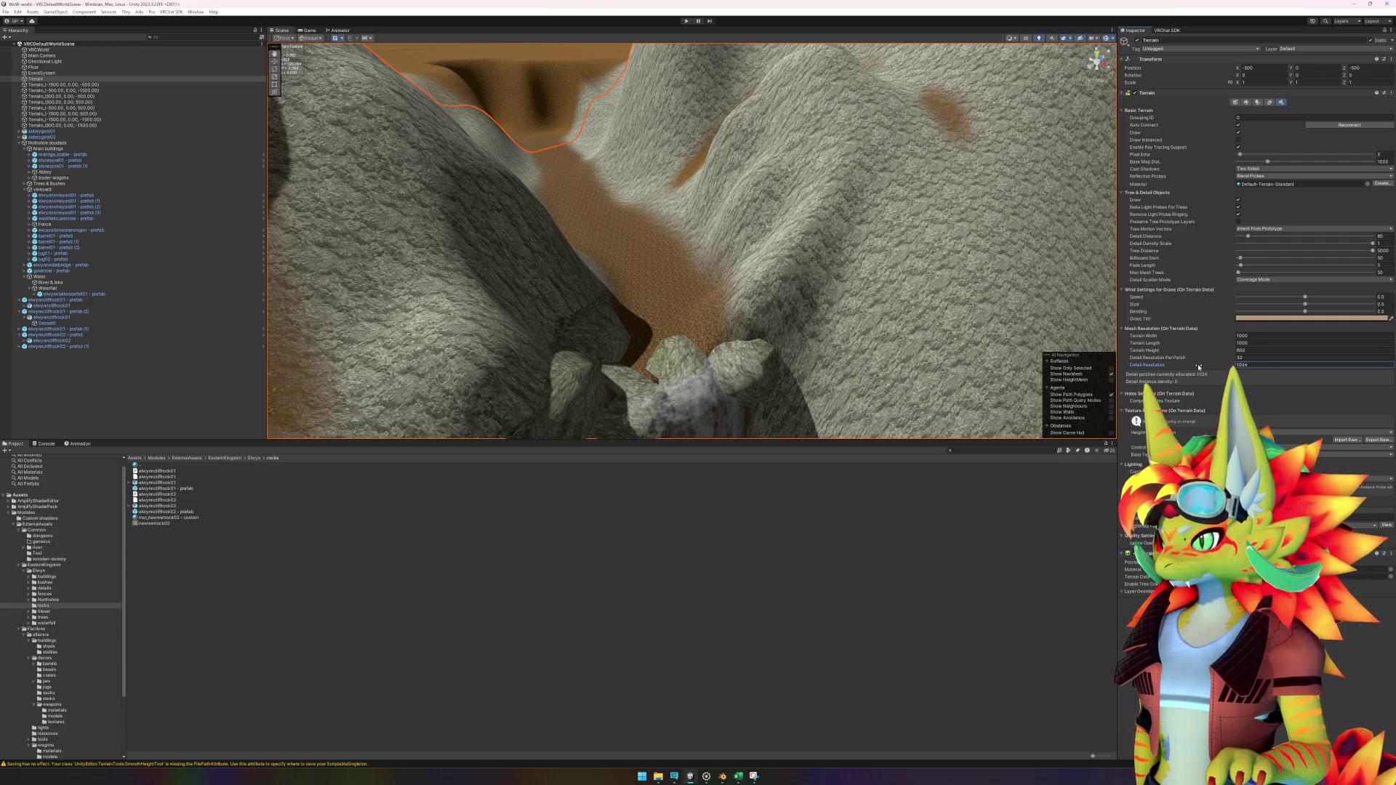
text(1024)
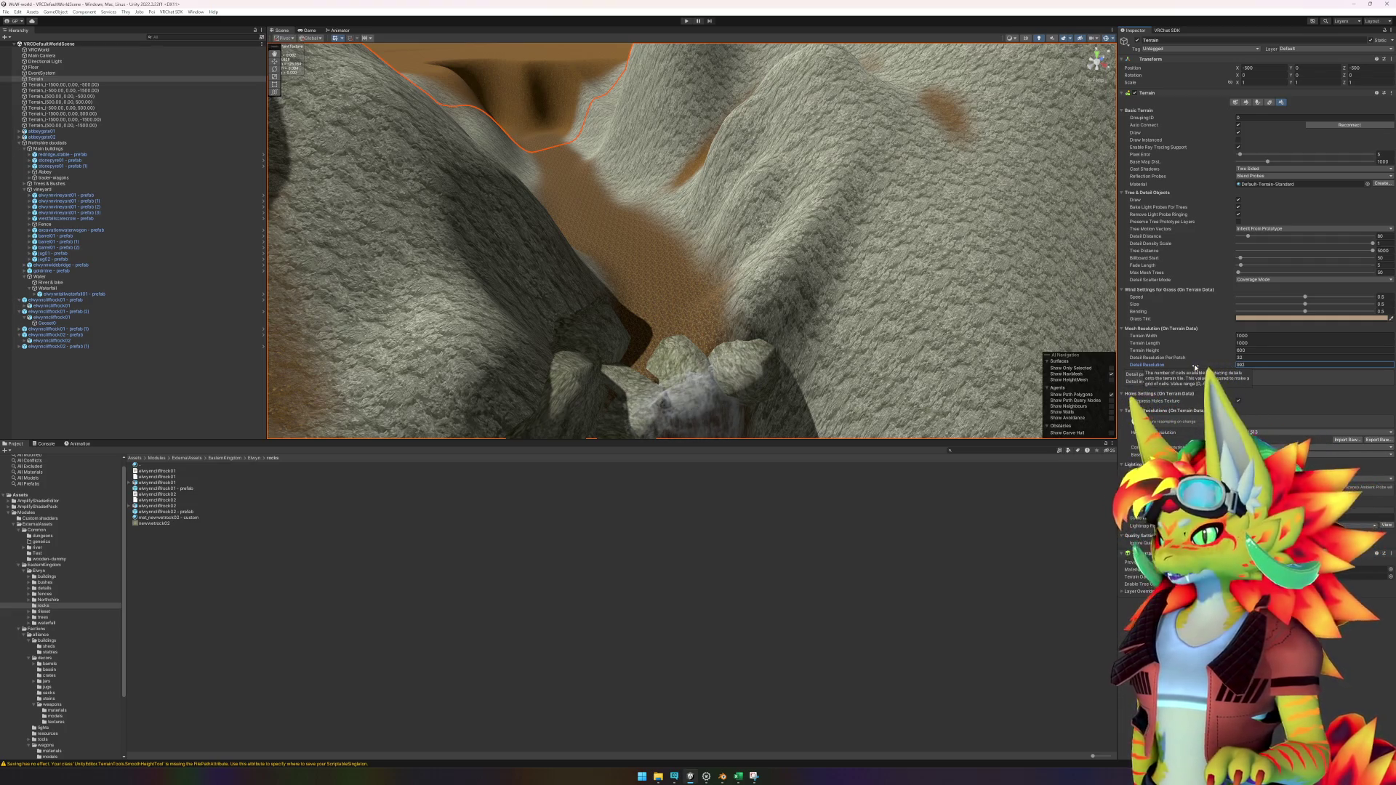
key(Return)
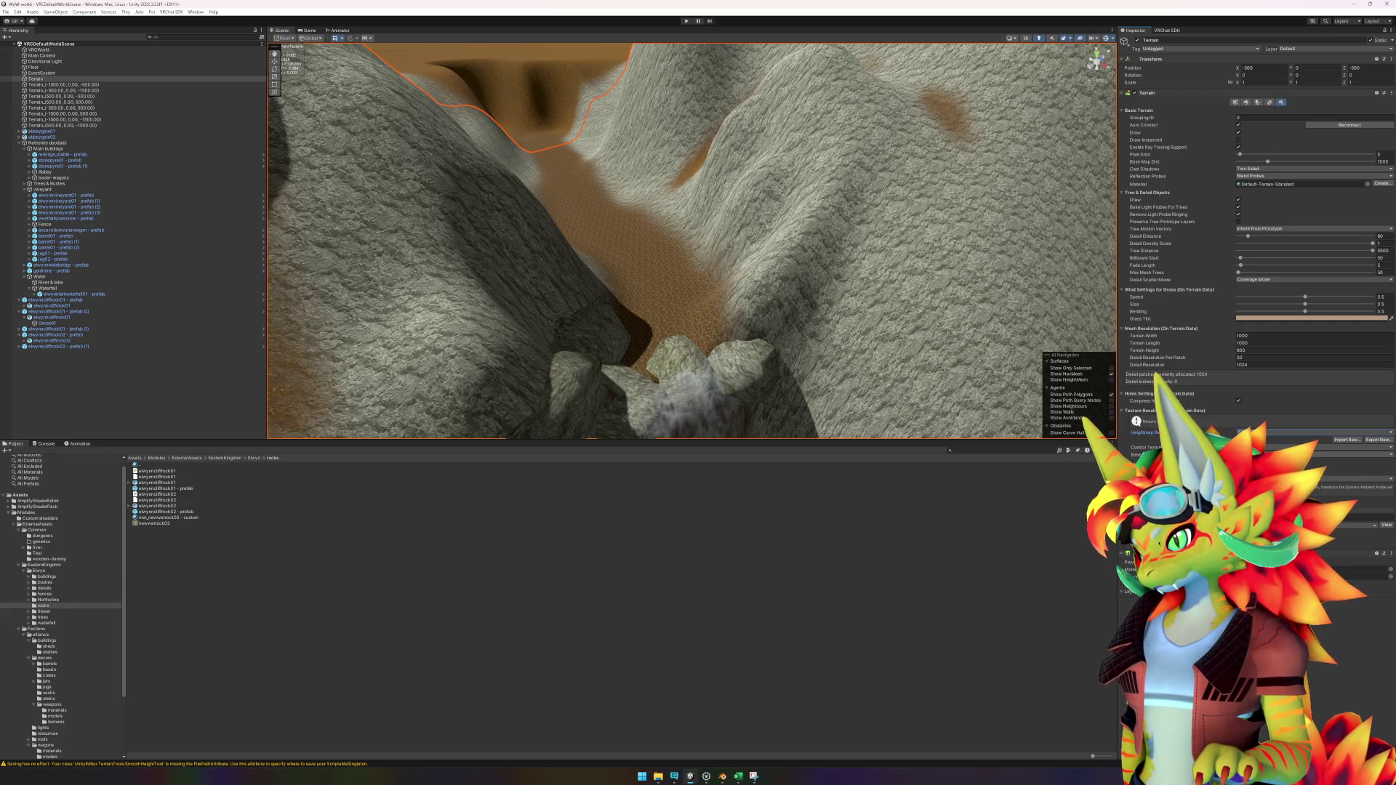
scroll(916, 203, up, 5)
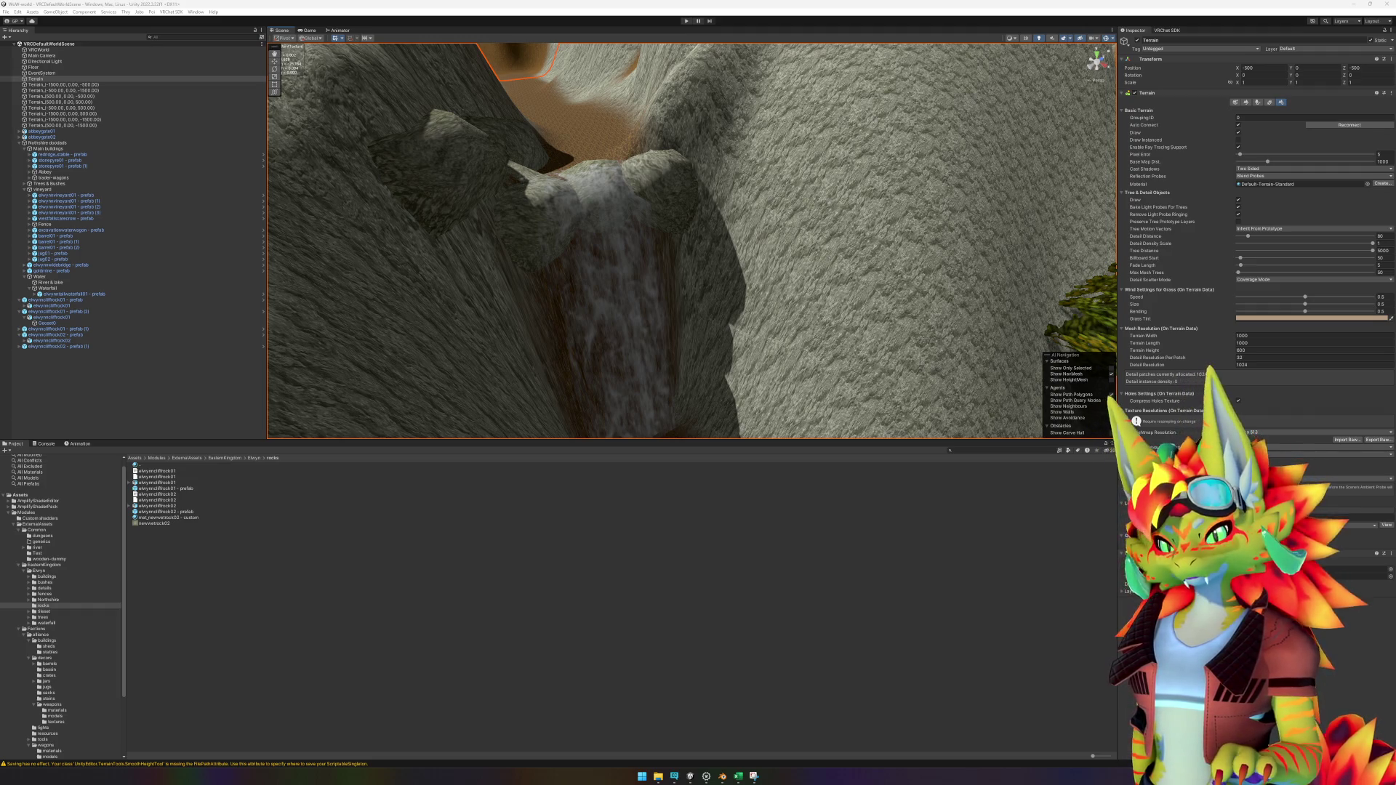
Step: Fly into the canyon and drop a new elwynncliffrock01 rock near the waterfall, then select it
key(s)
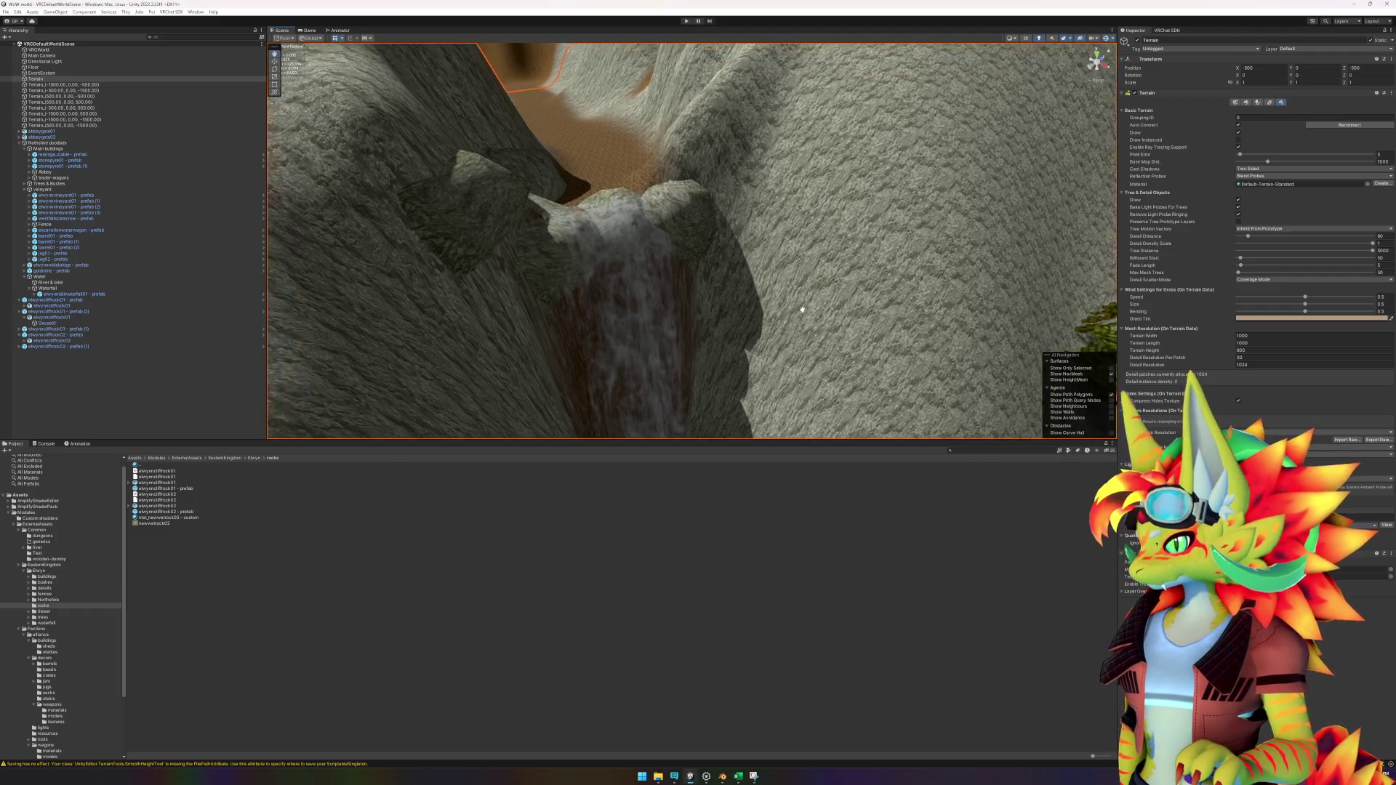
key(w)
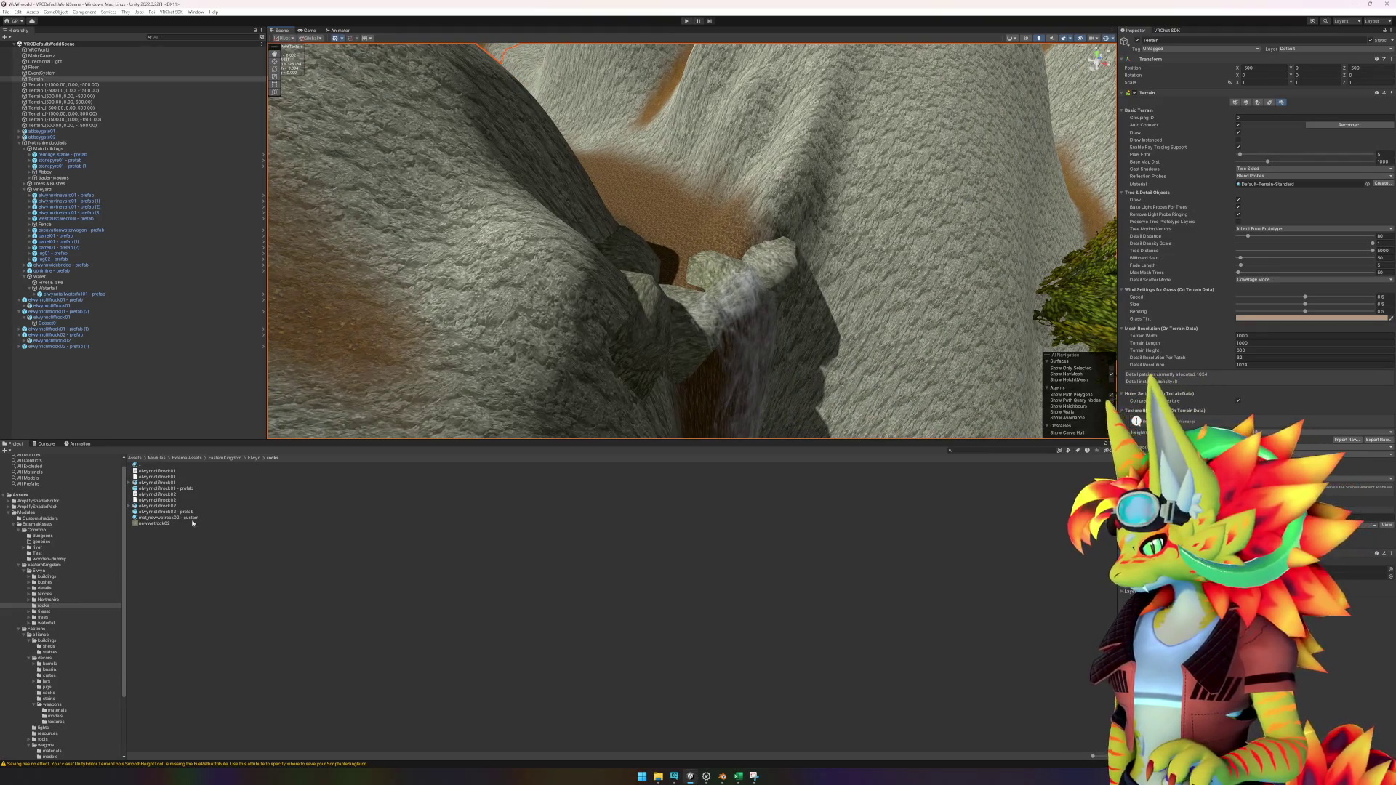
mouse_move(184, 493)
mouse_down()
mouse_move(640, 218)
mouse_move(709, 192)
mouse_move(691, 205)
mouse_up()
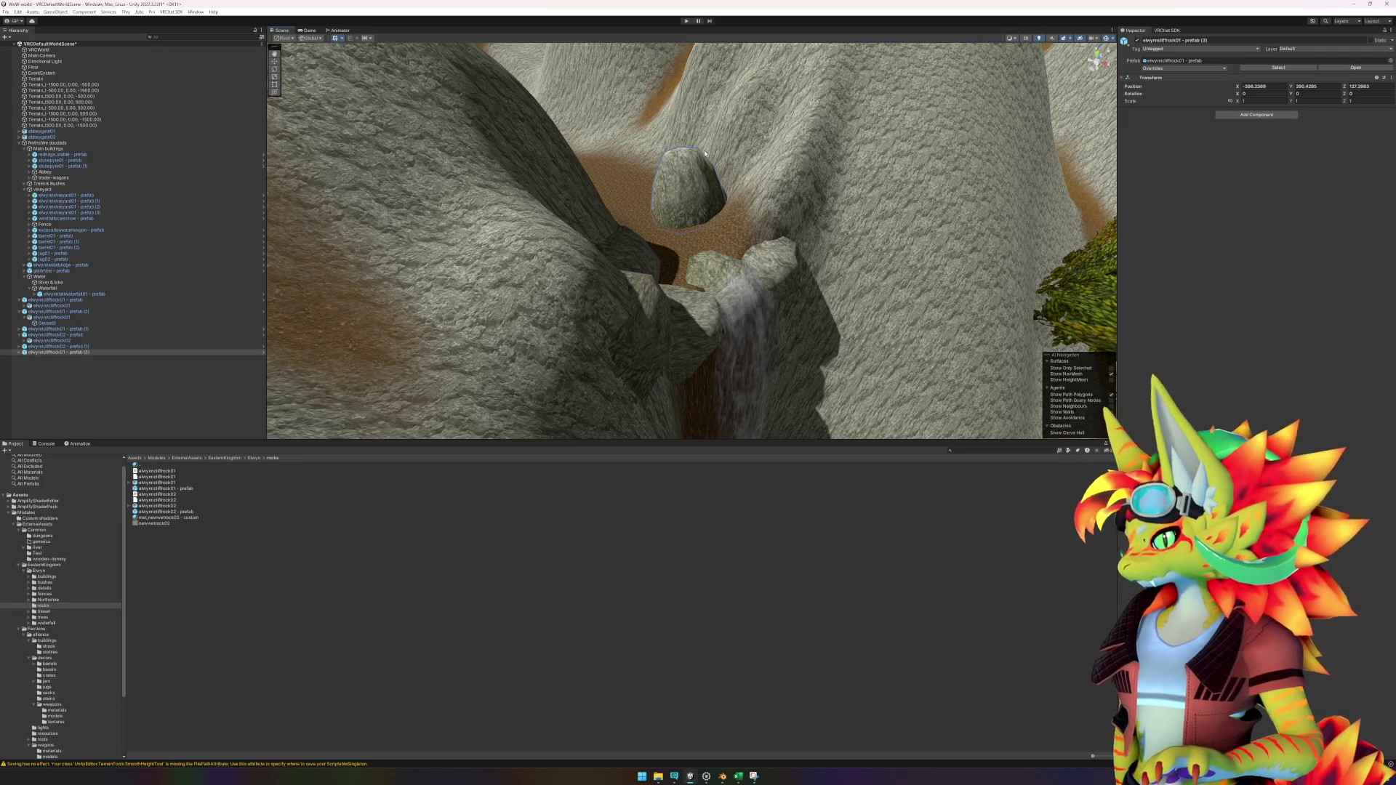
drag(705, 154, 710, 260)
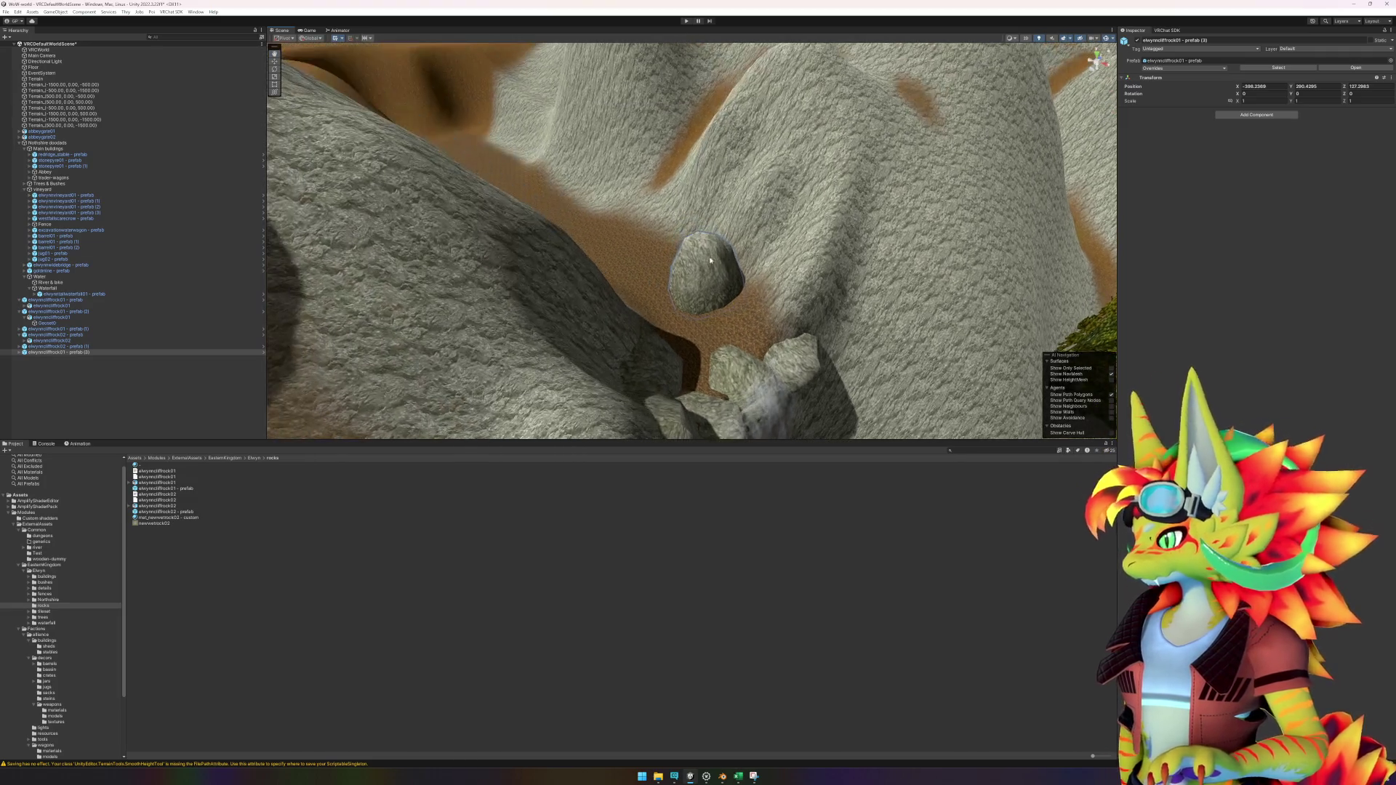
click(712, 294)
drag(709, 282, 765, 284)
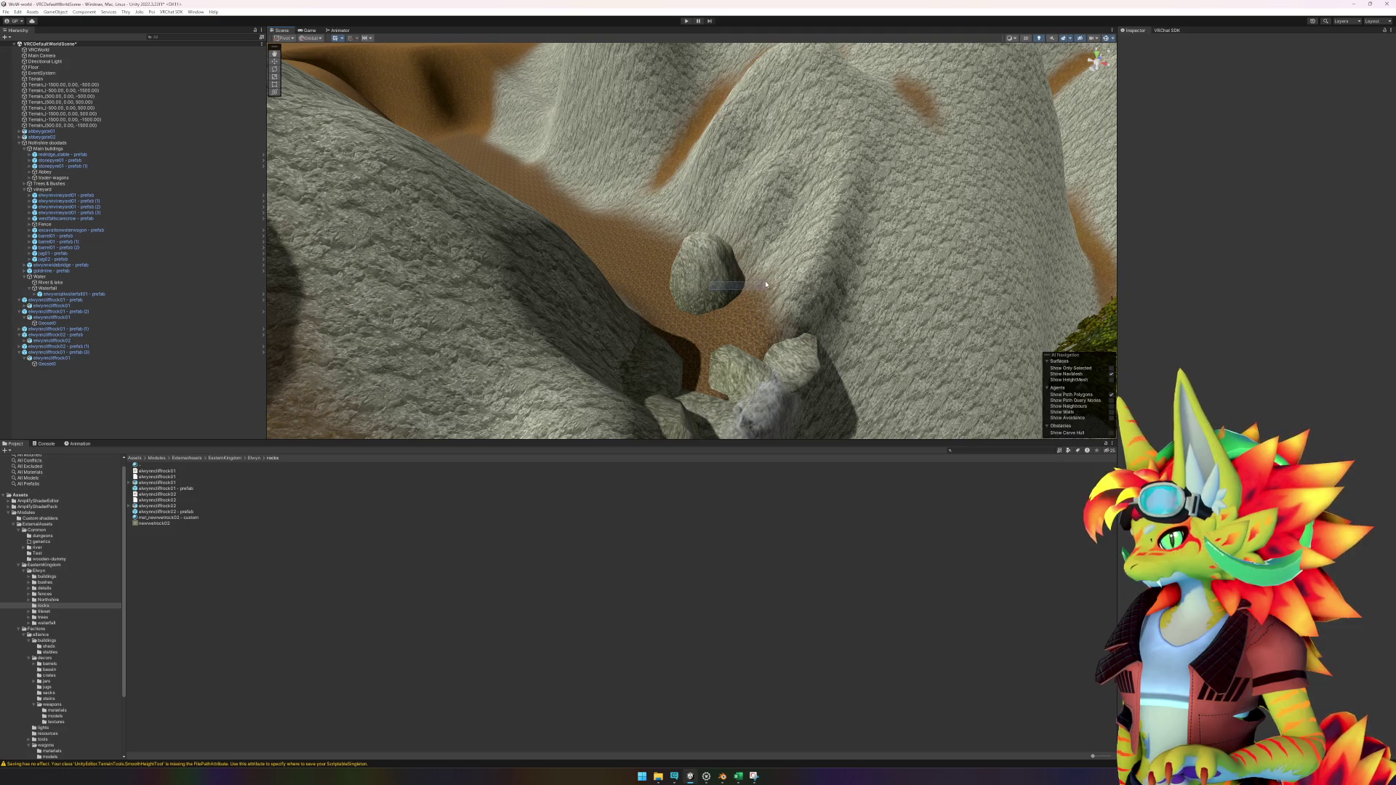
drag(470, 314, 437, 324)
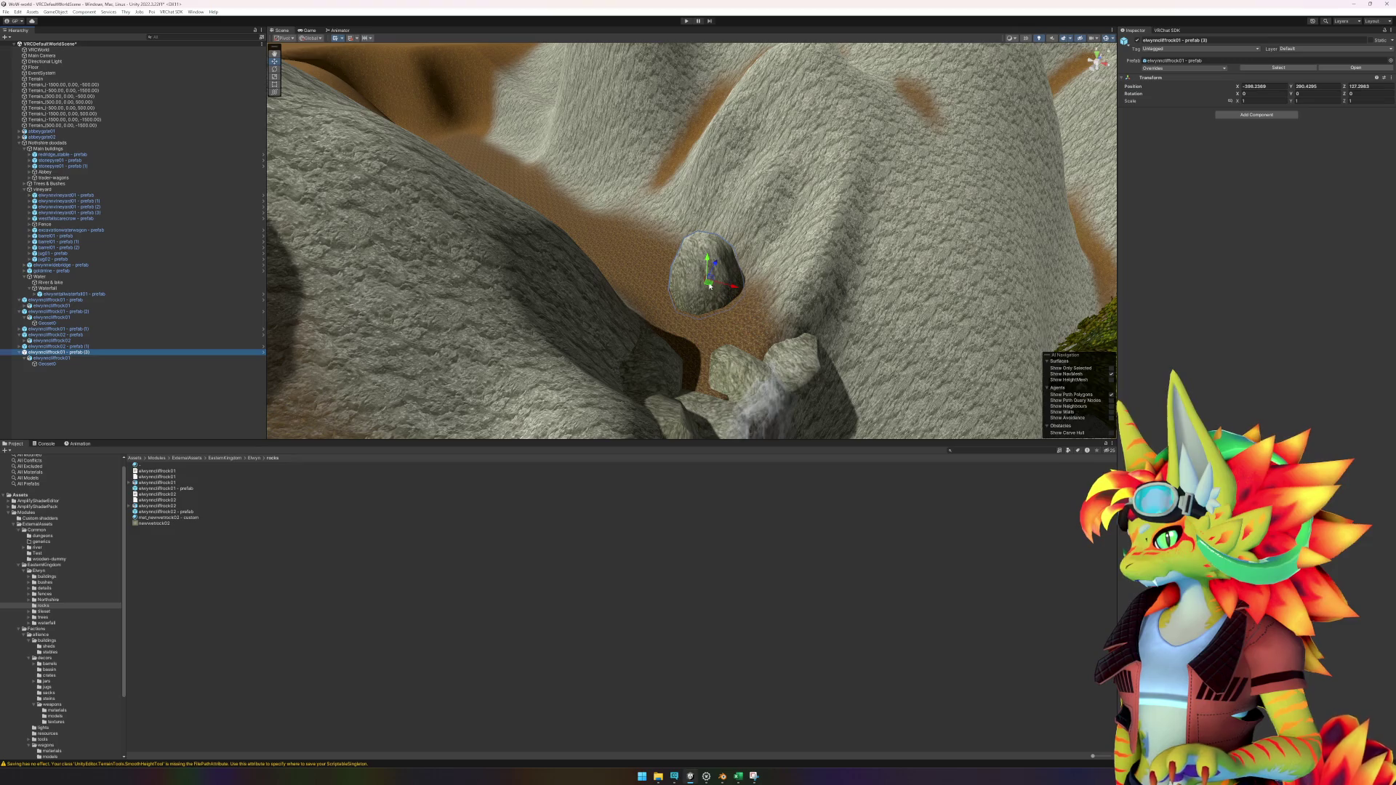
Step: Move the rock sideways and up the slope, then tilt it with the rotate tool
drag(710, 286, 758, 279)
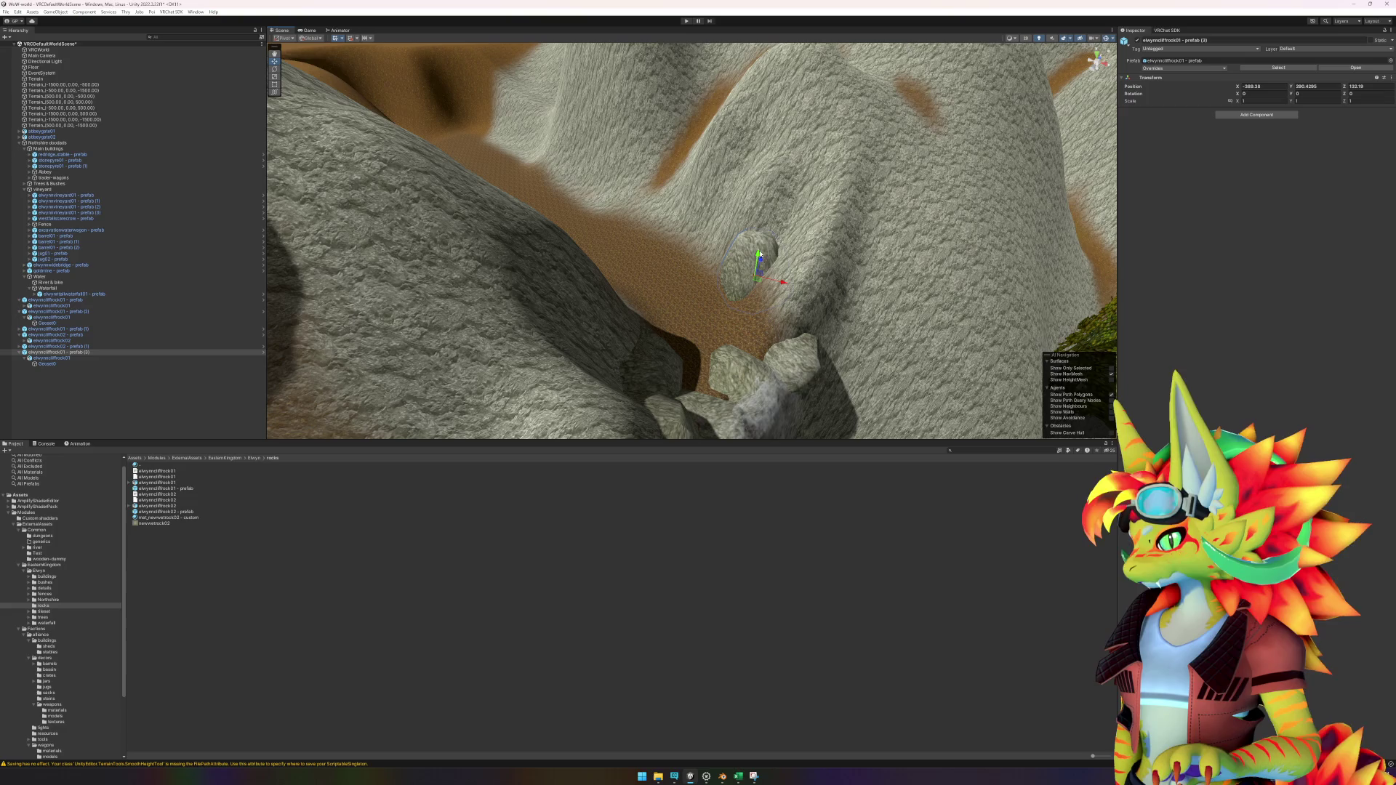
mouse_move(759, 254)
mouse_down()
mouse_move(755, 232)
mouse_move(724, 250)
mouse_move(746, 266)
mouse_move(771, 251)
mouse_move(803, 275)
mouse_move(806, 234)
mouse_up()
key(e)
key(w)
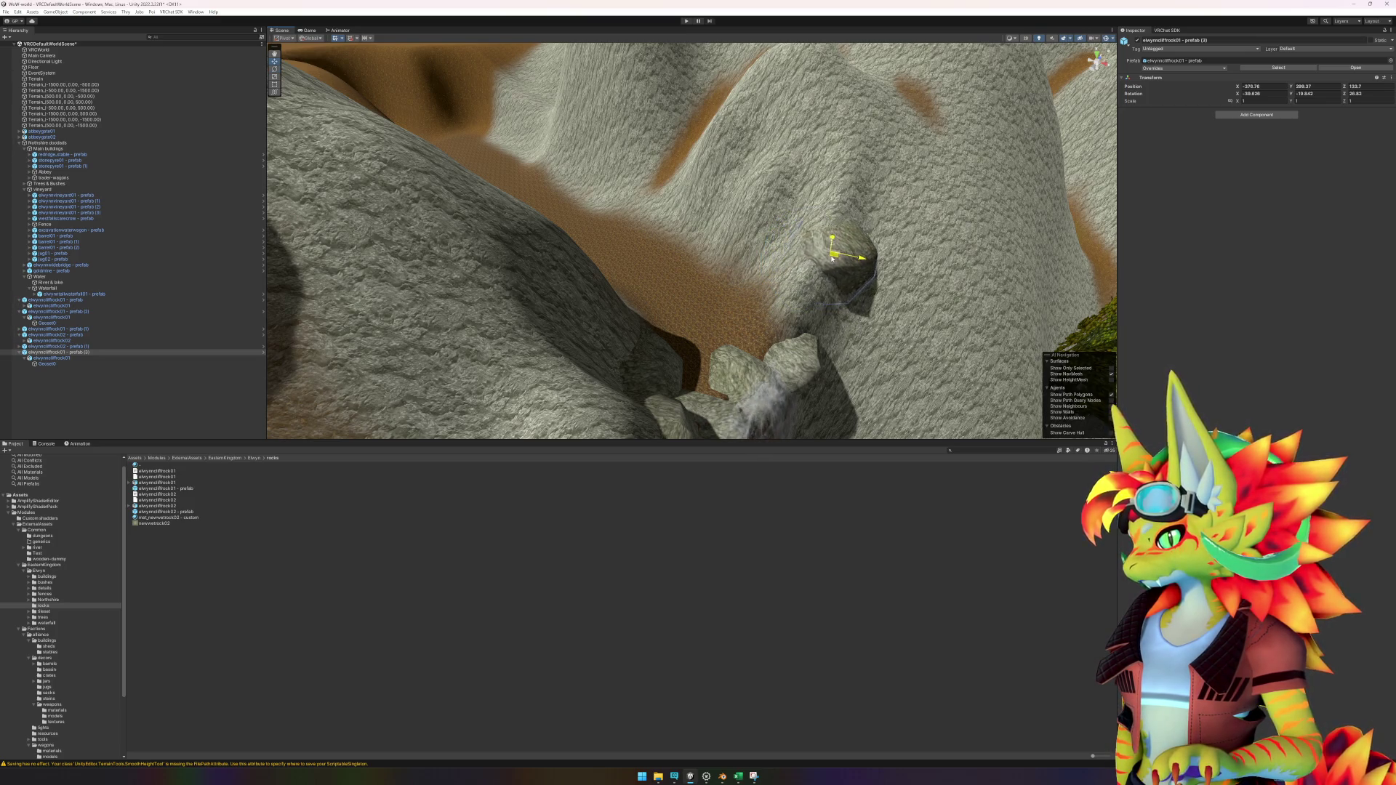
mouse_move(819, 258)
mouse_down()
mouse_move(765, 353)
mouse_move(803, 312)
mouse_move(795, 290)
mouse_move(833, 307)
mouse_move(758, 282)
mouse_move(764, 291)
mouse_move(715, 321)
mouse_move(719, 386)
mouse_up()
key(e)
key(w)
Step: Select the terrain and brush the brown dirt layer along the canyon wall and patch edge
scroll(719, 386, up, 10)
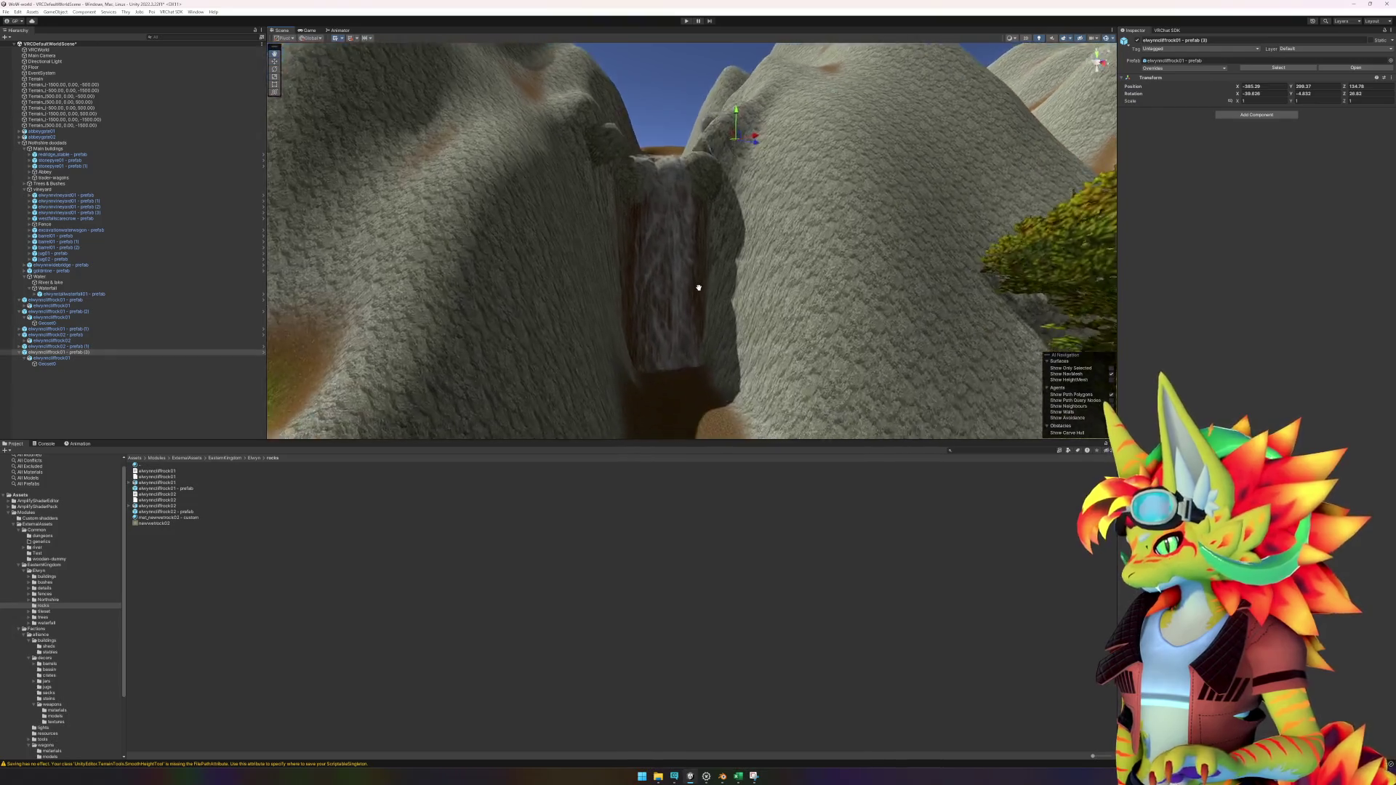
scroll(709, 351, up, 10)
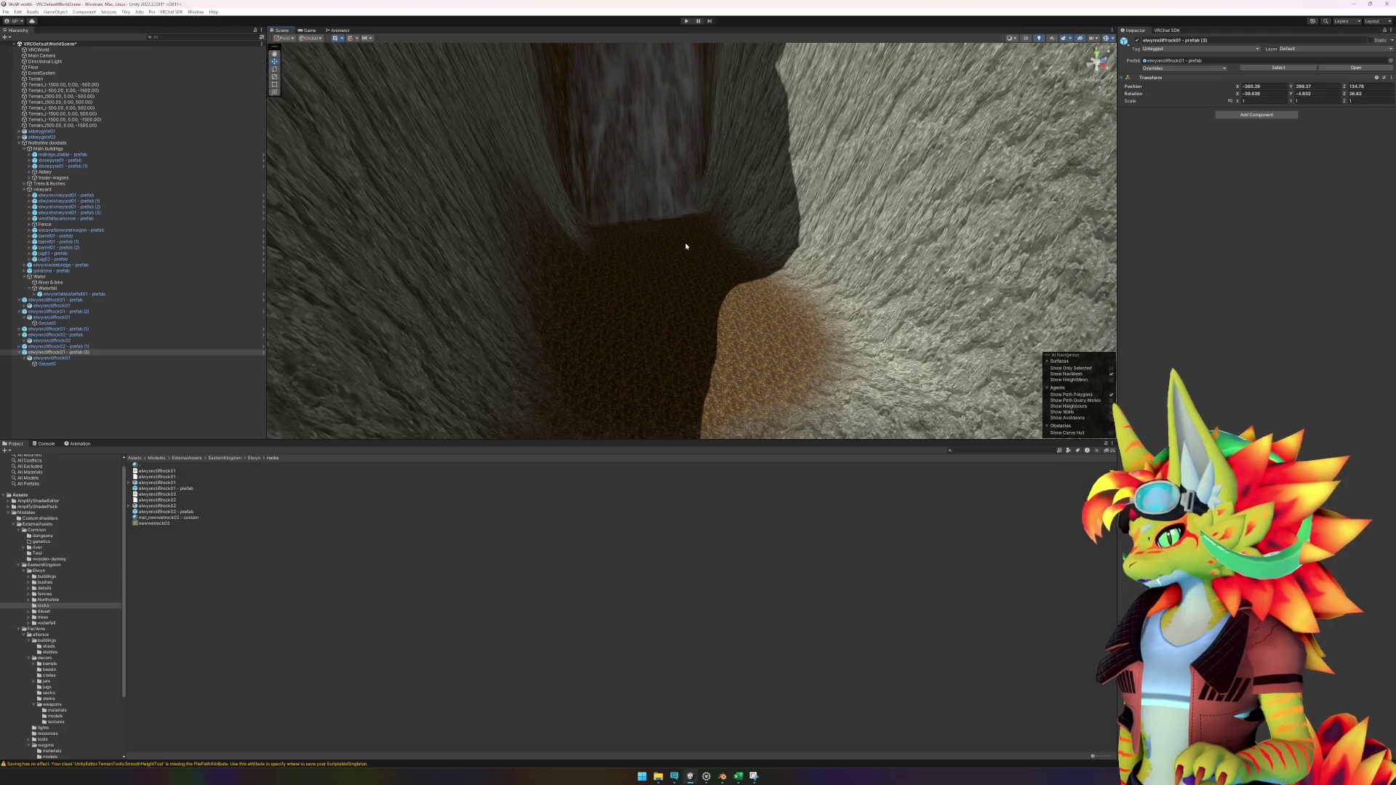
mouse_move(685, 246)
mouse_down()
mouse_move(695, 265)
mouse_move(652, 274)
mouse_move(659, 263)
mouse_up()
click(643, 308)
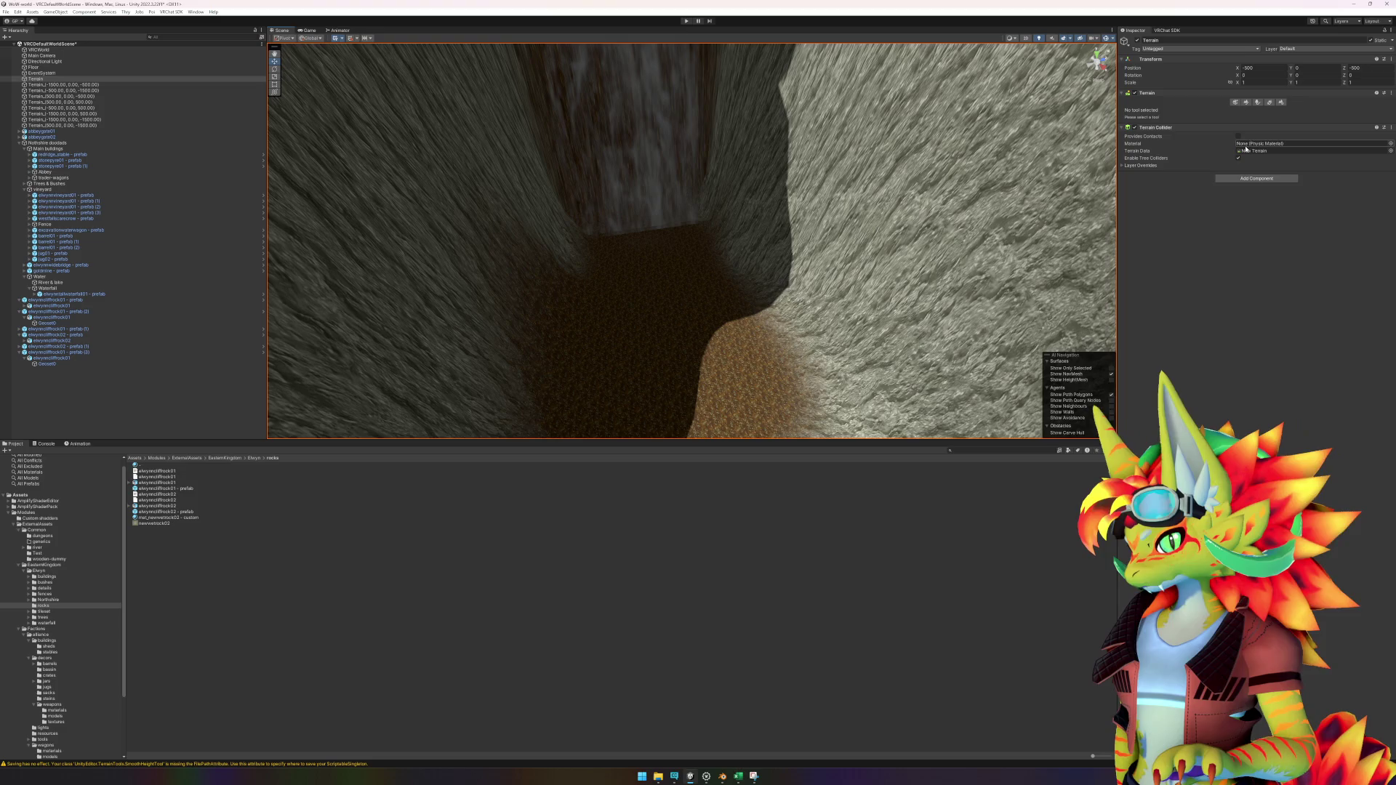
click(1246, 102)
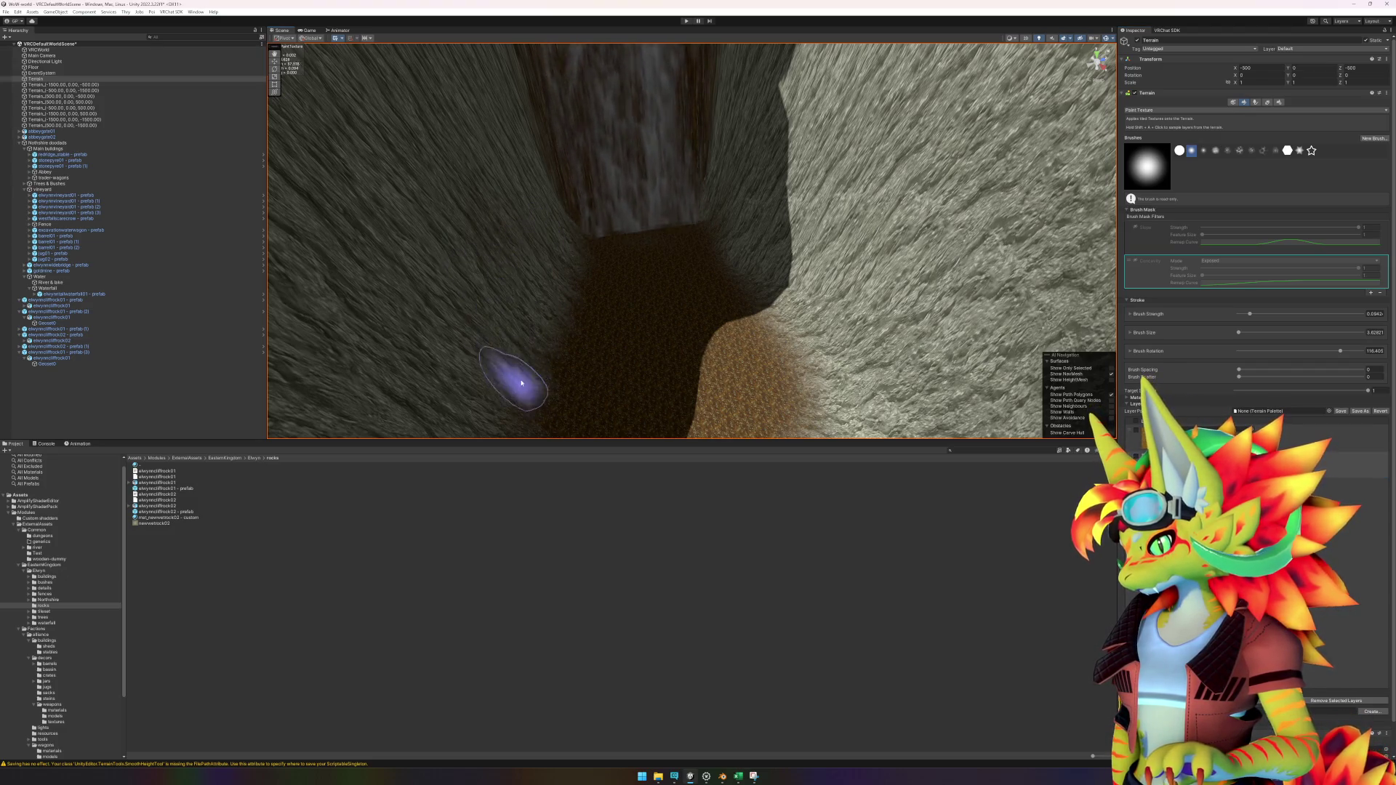
scroll(710, 321, up, 2)
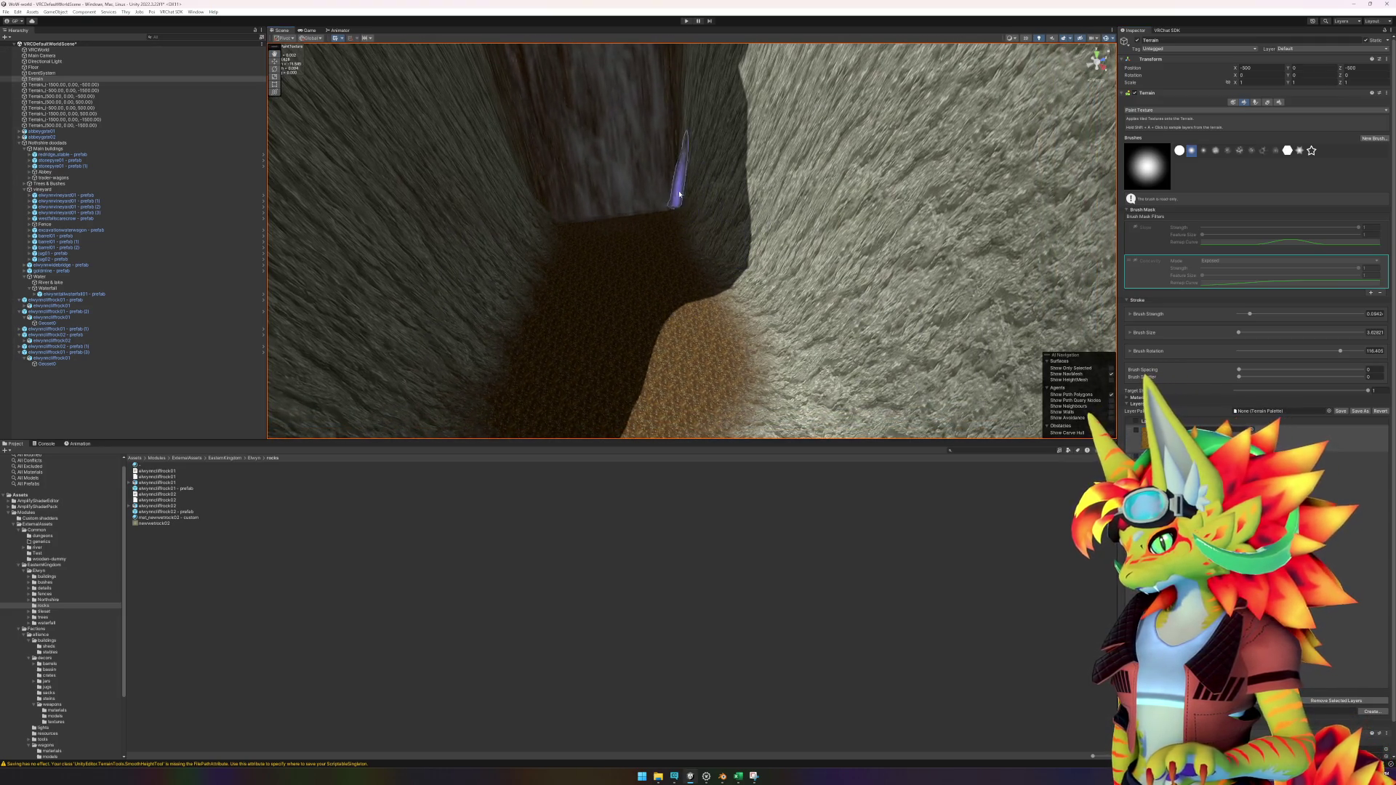
mouse_move(771, 291)
mouse_down()
mouse_move(779, 302)
mouse_move(757, 274)
mouse_move(723, 274)
mouse_move(750, 323)
mouse_up()
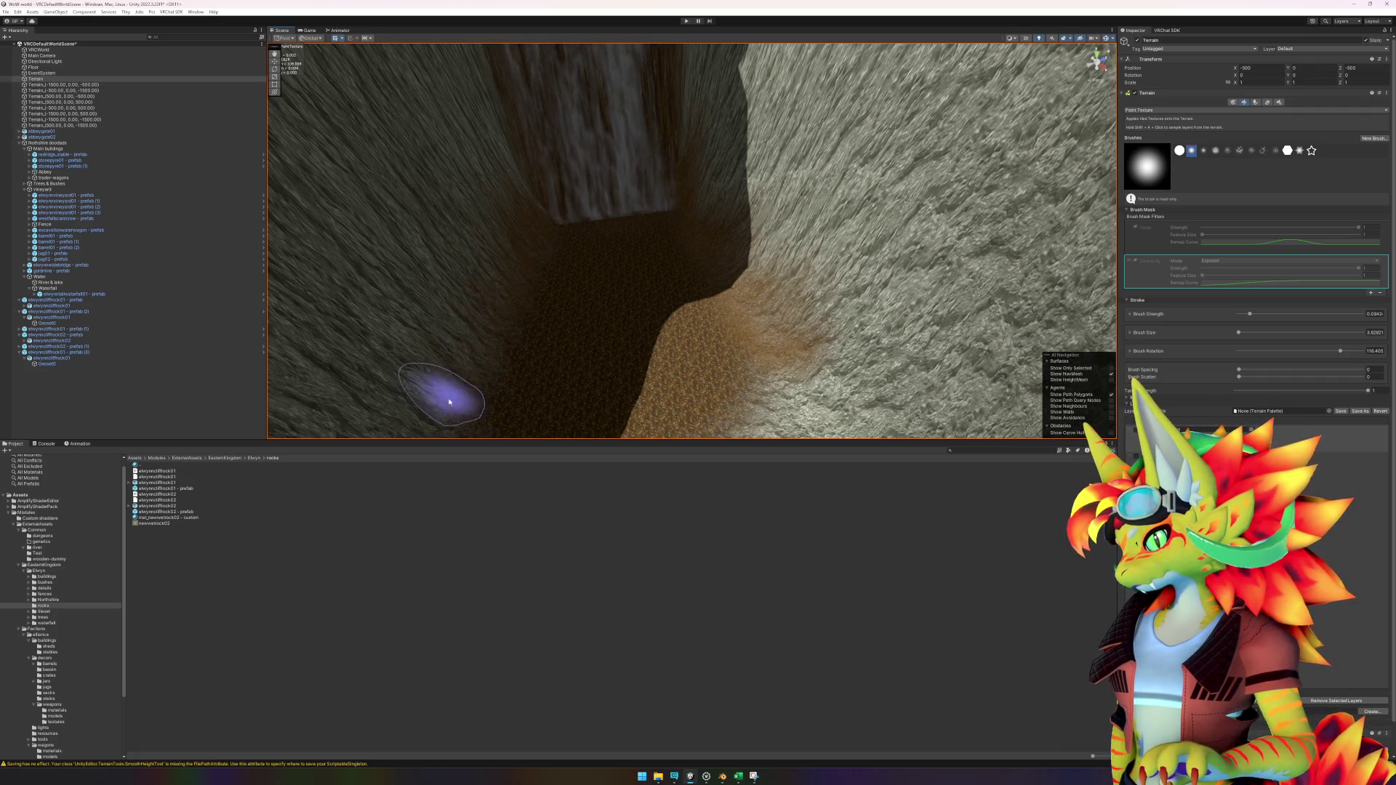
scroll(575, 285, up, 3)
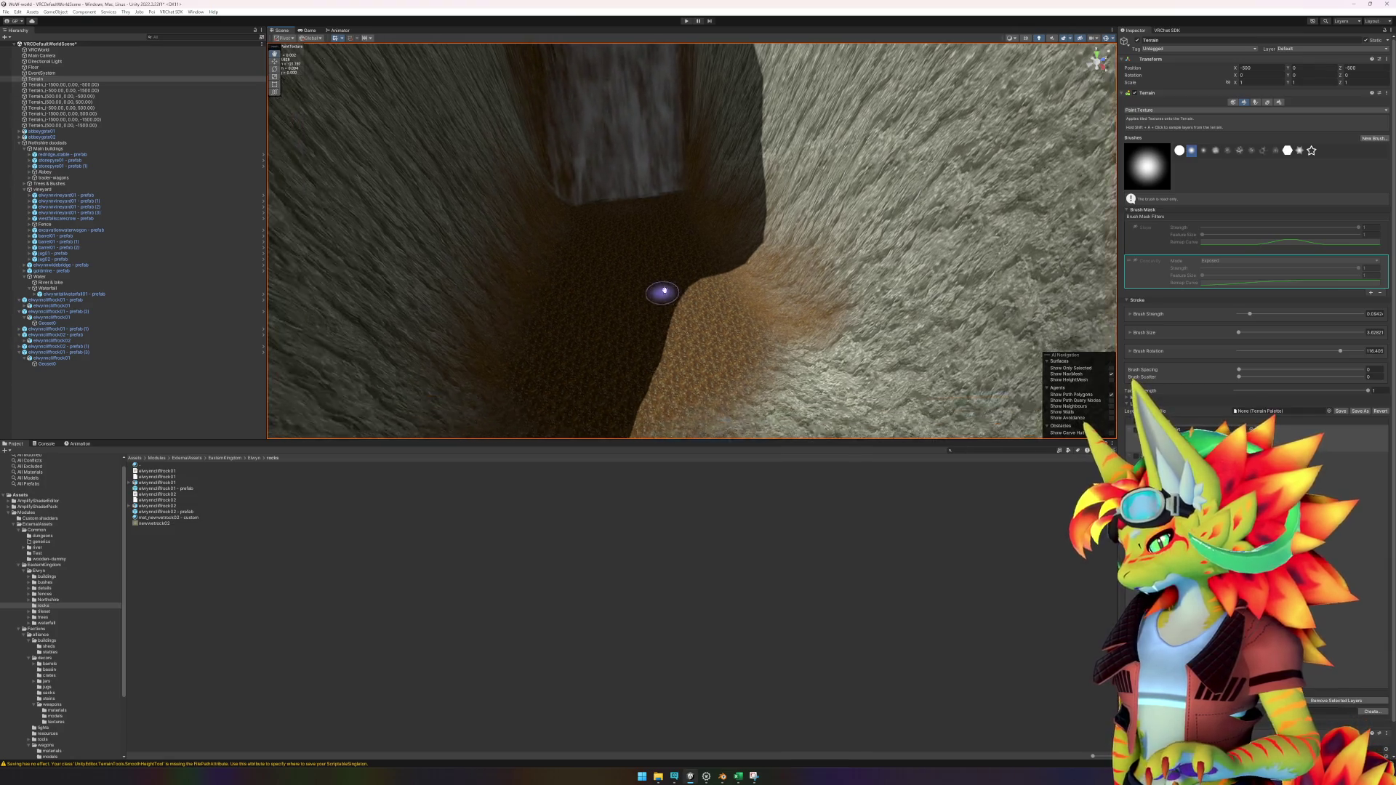
mouse_move(836, 296)
mouse_down()
mouse_move(864, 352)
mouse_move(844, 305)
mouse_move(843, 319)
mouse_up()
Step: Deselect the terrain and collapse the expanded rock prefab entries in the Hierarchy
click(104, 399)
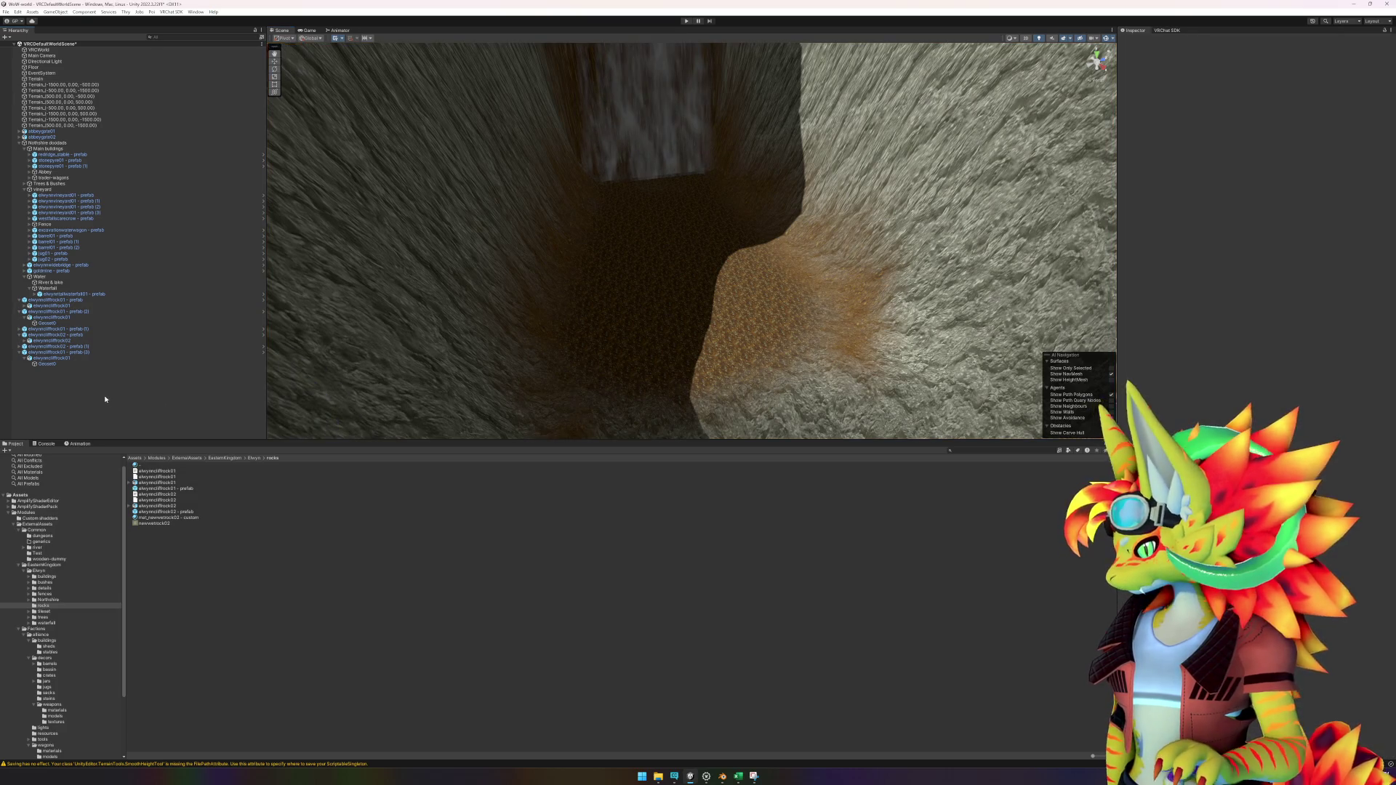
click(19, 300)
click(18, 305)
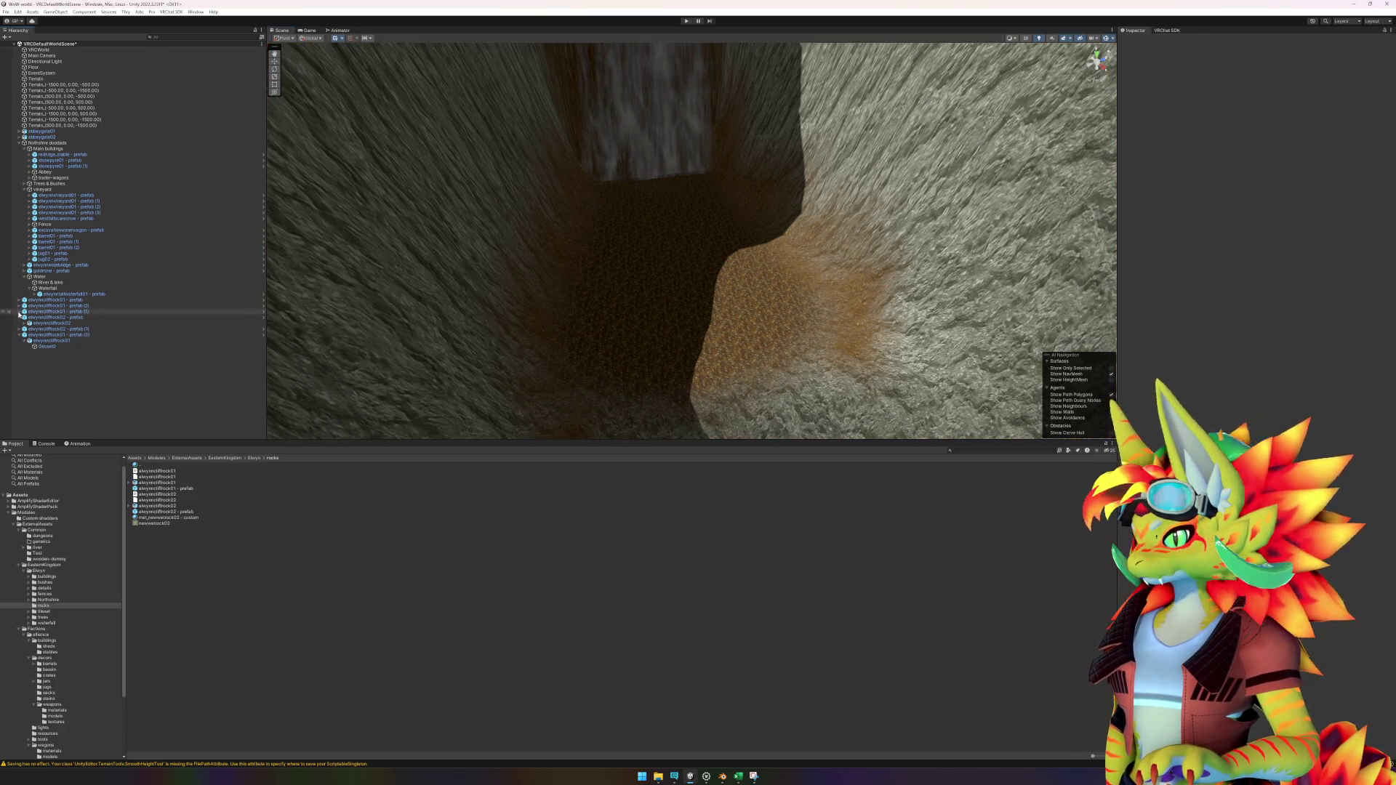
click(19, 312)
click(19, 323)
click(19, 312)
click(23, 336)
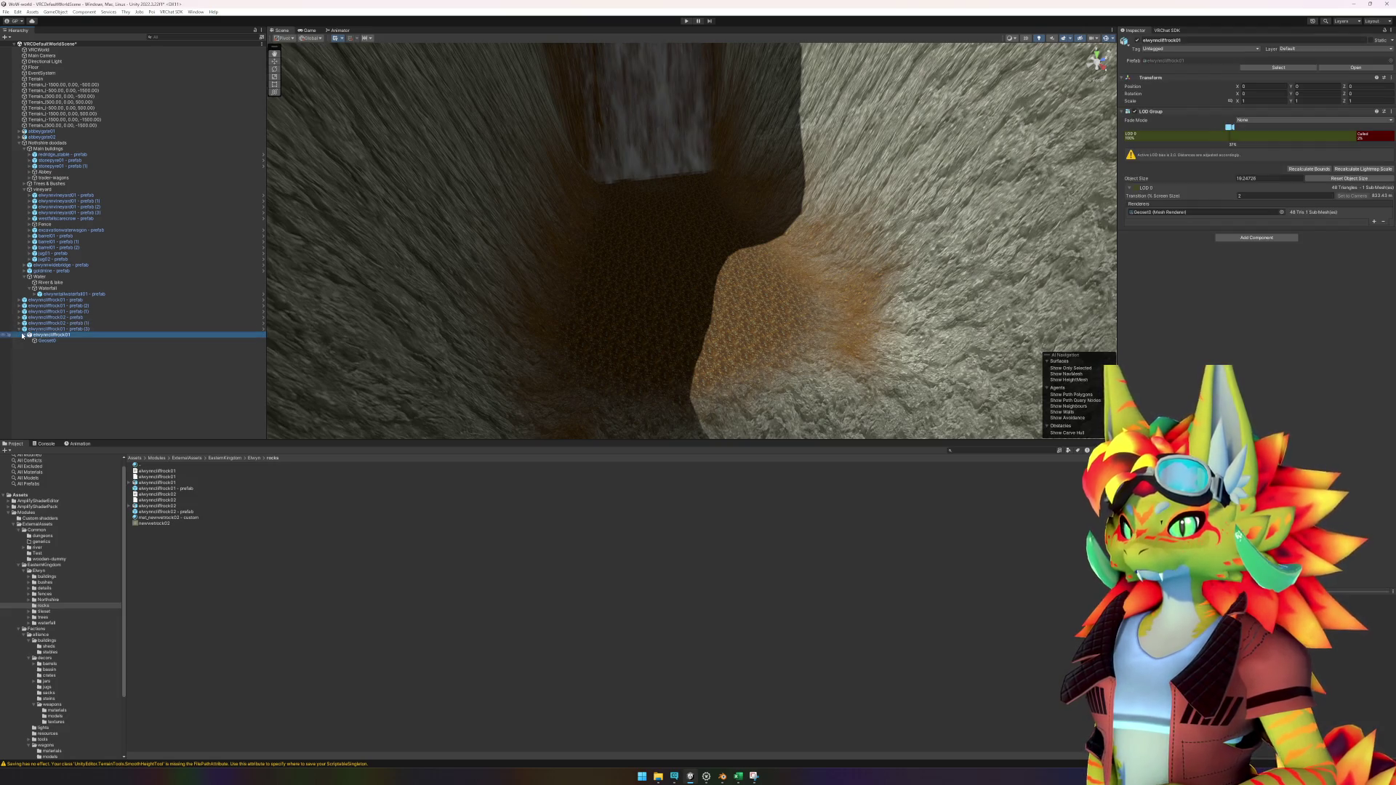
click(19, 330)
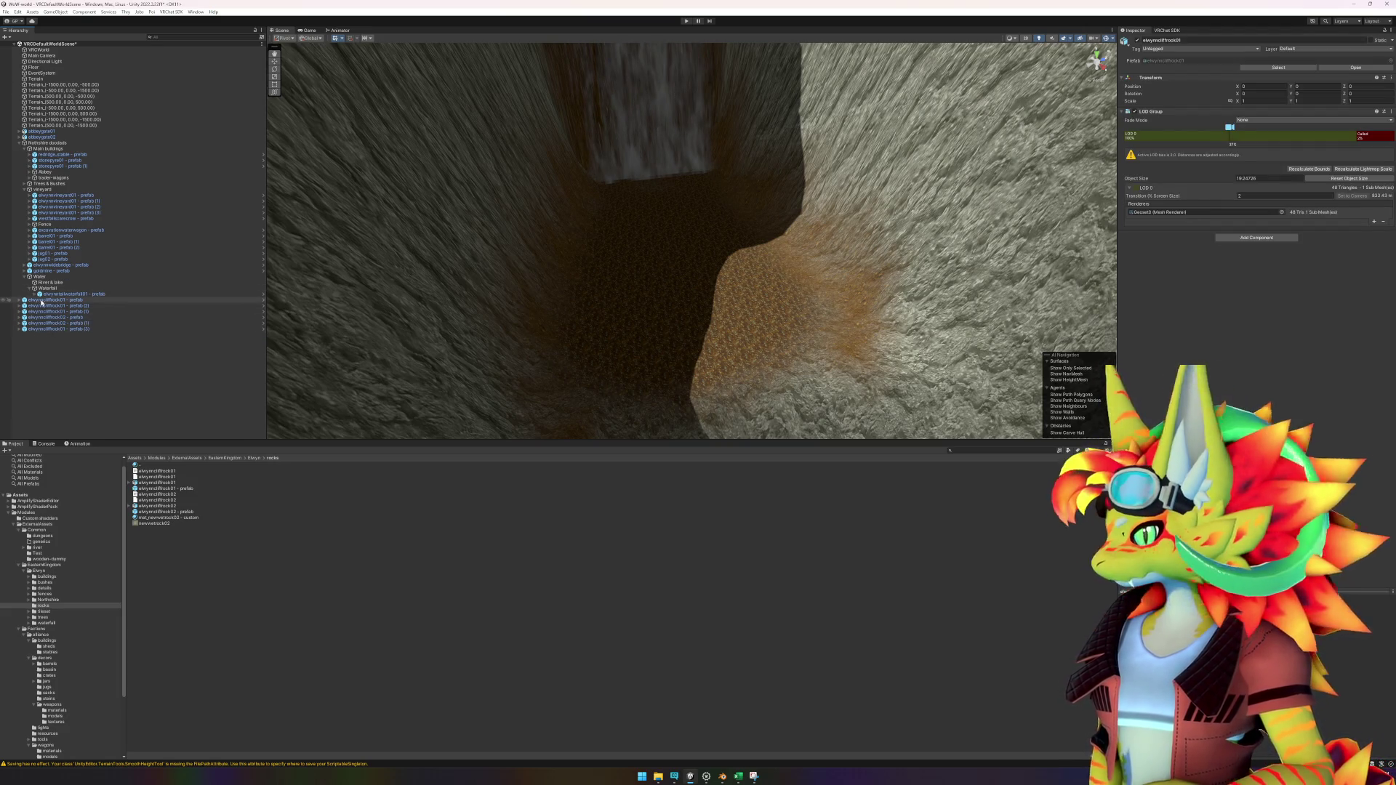
Step: Select the six elwynncliffrock rows and nest them under the waterfall group
click(59, 329)
shift+click(57, 301)
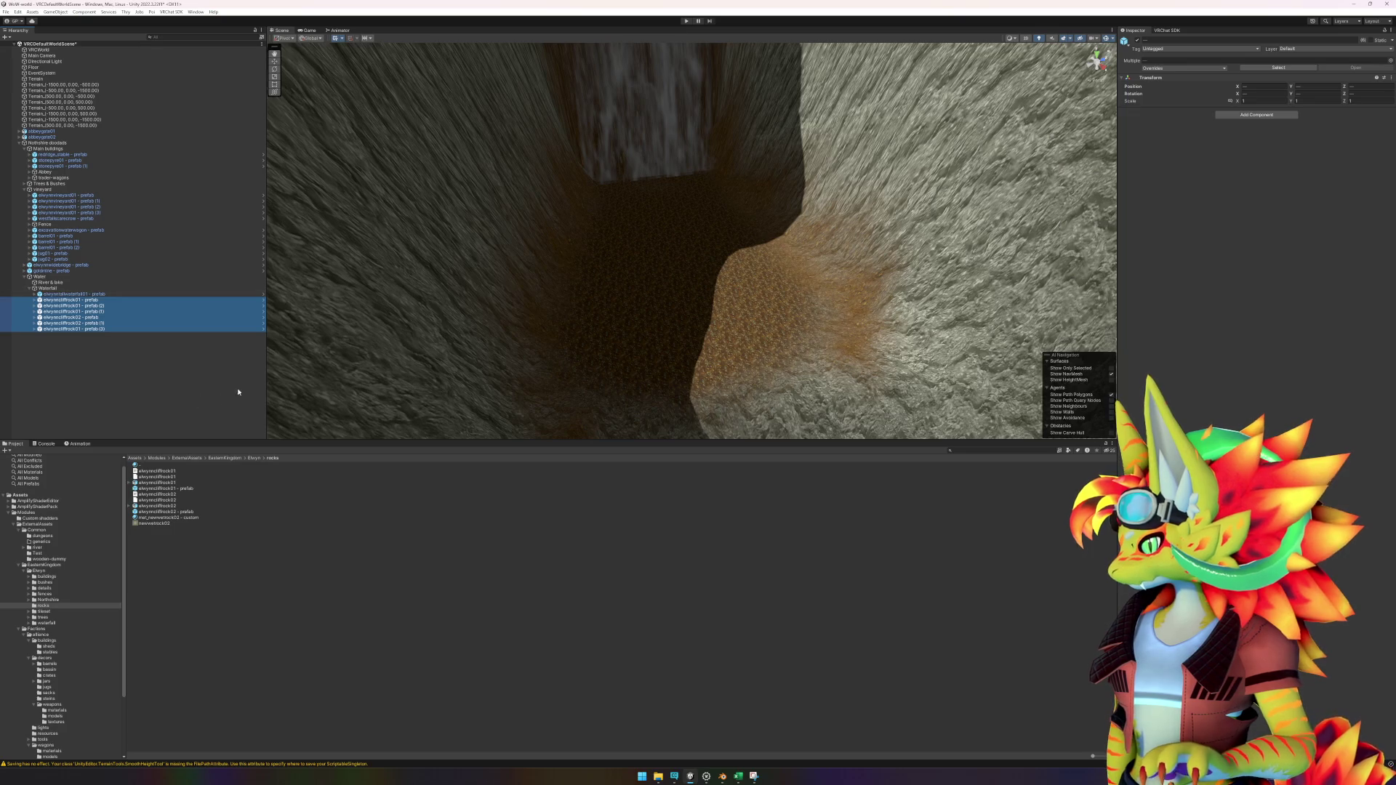
click(131, 378)
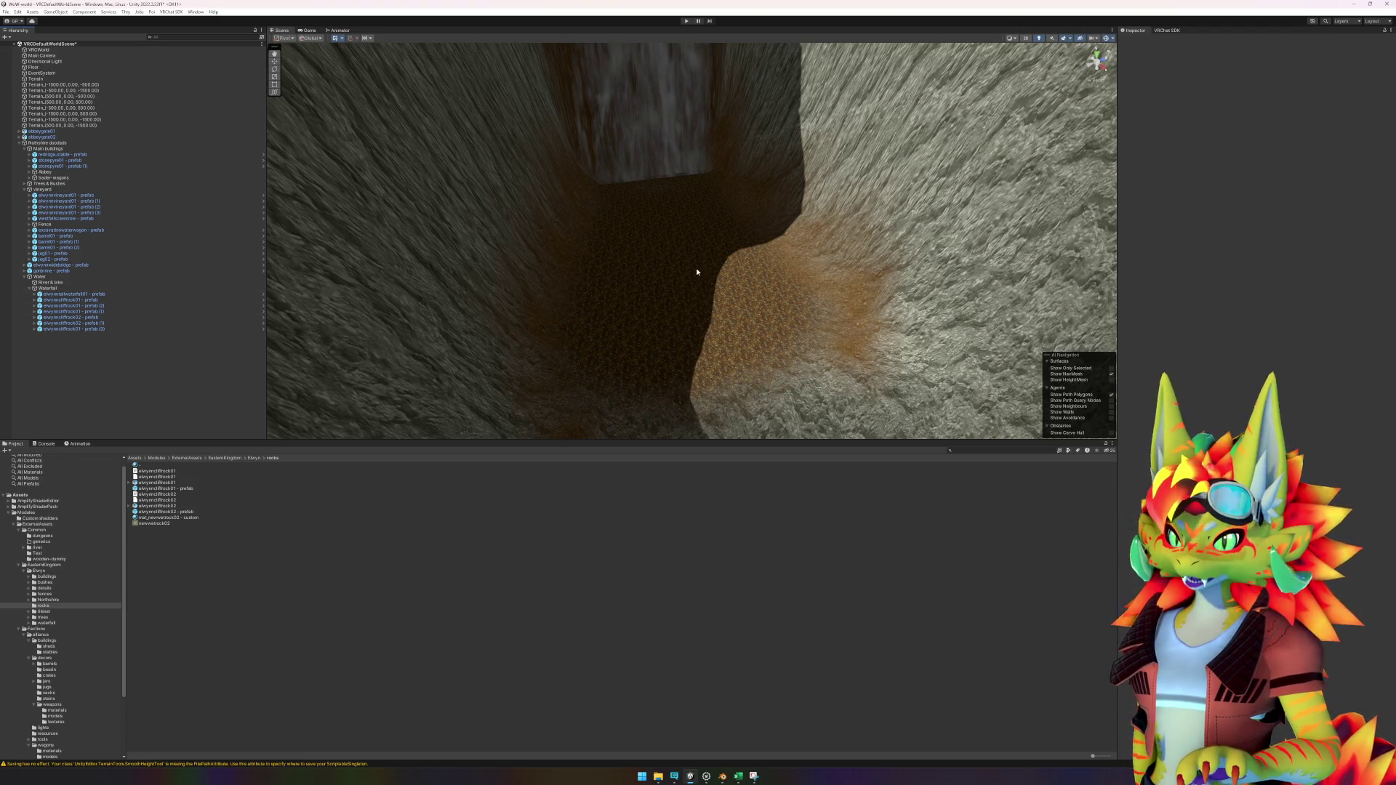
Step: Orbit to the dark canyon gap below the rock wall and drop a rock prefab into it
scroll(703, 271, down, 5)
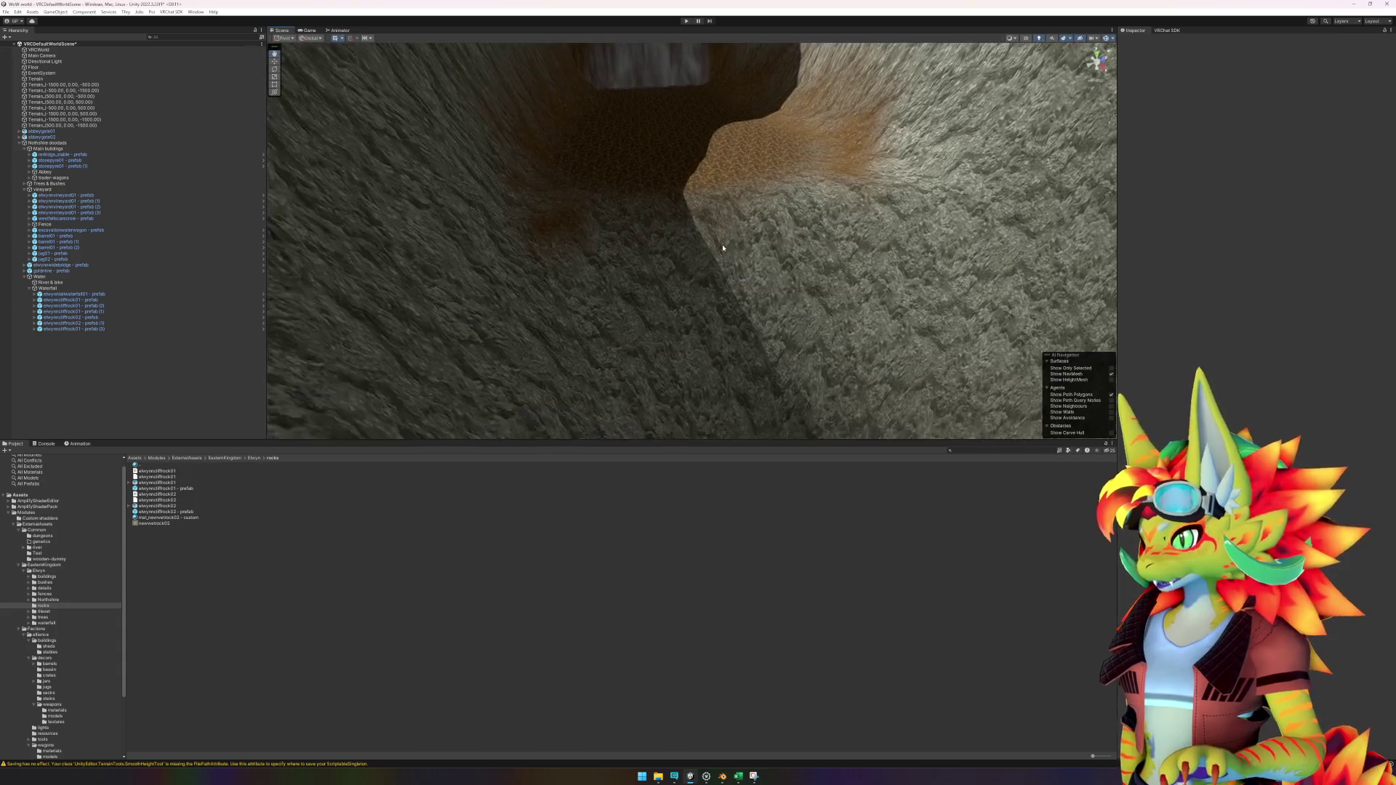
scroll(715, 274, down, 6)
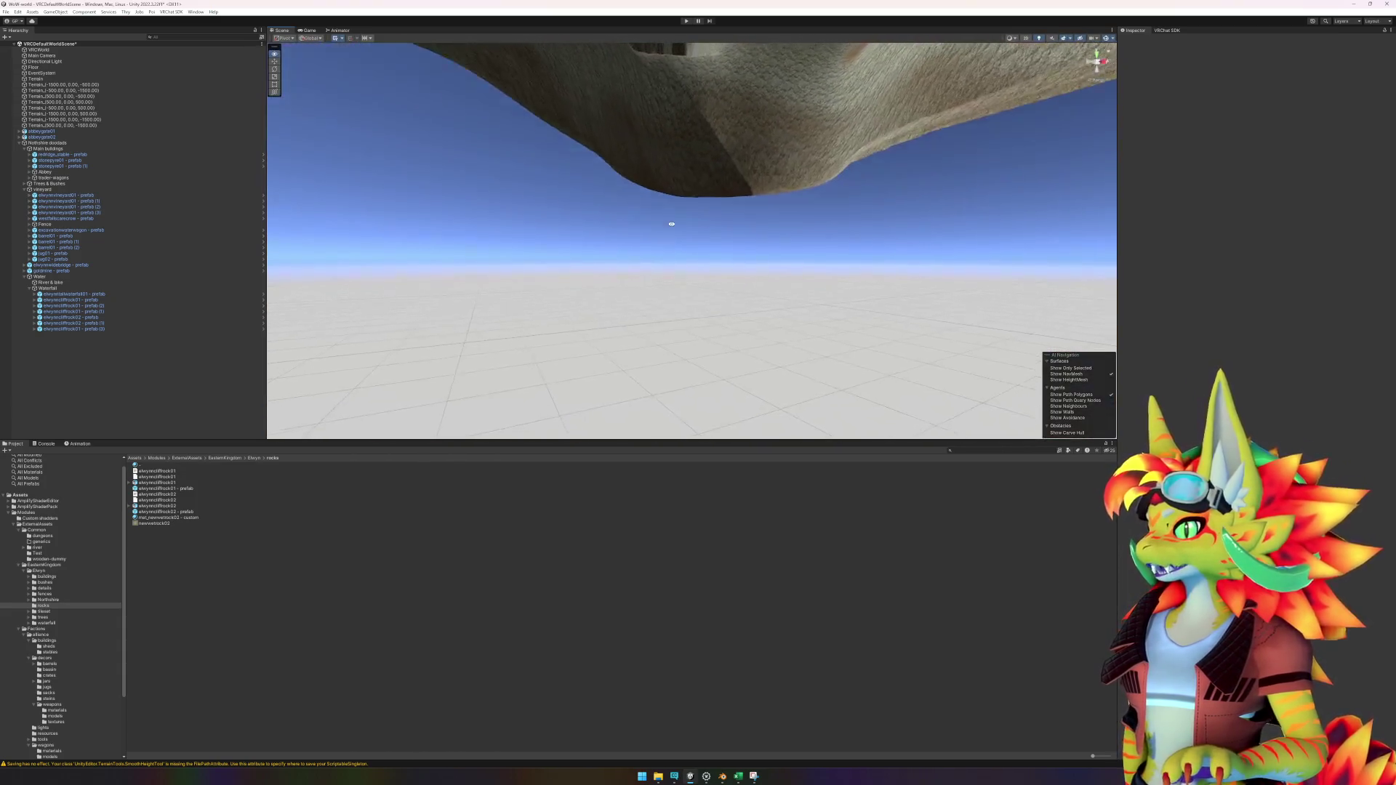
drag(676, 197, 674, 262)
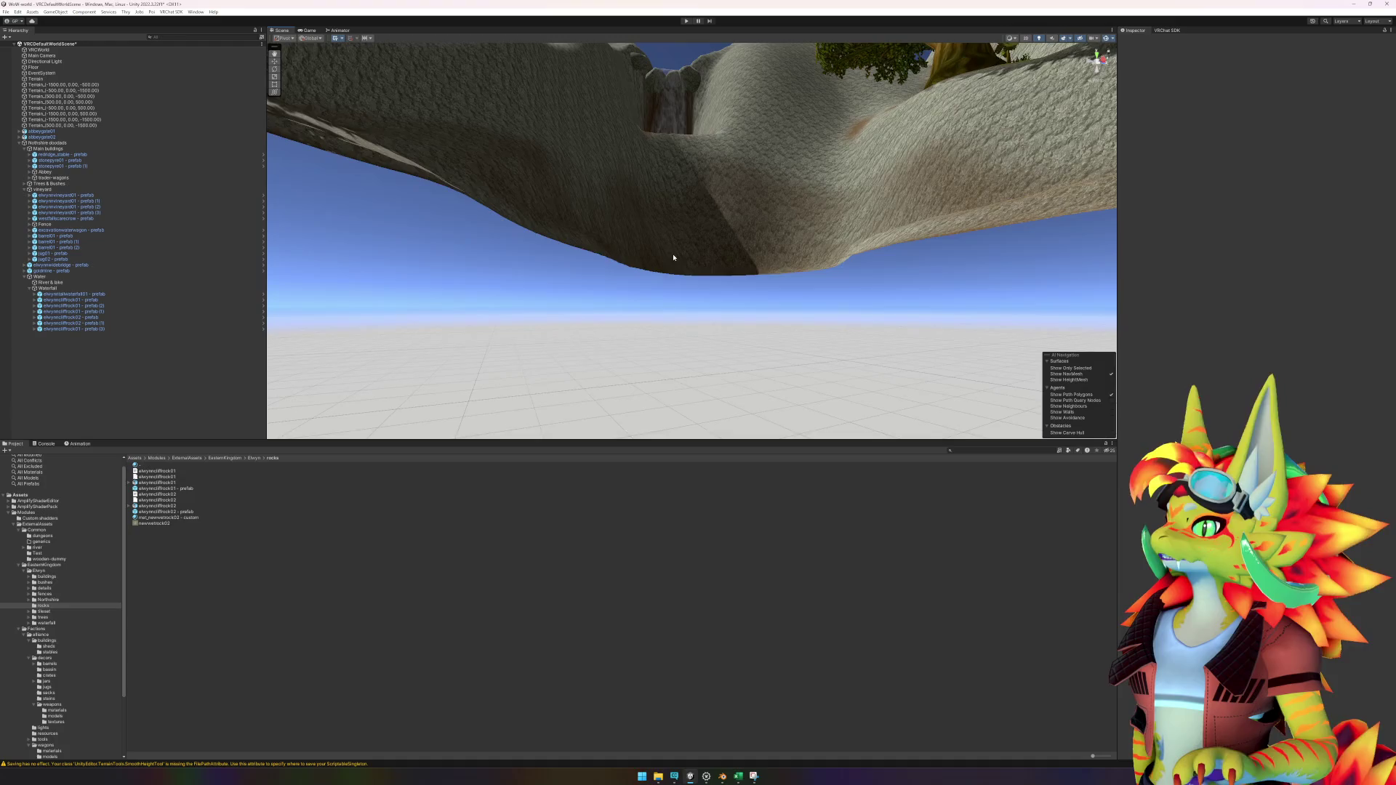
scroll(674, 257, up, 6)
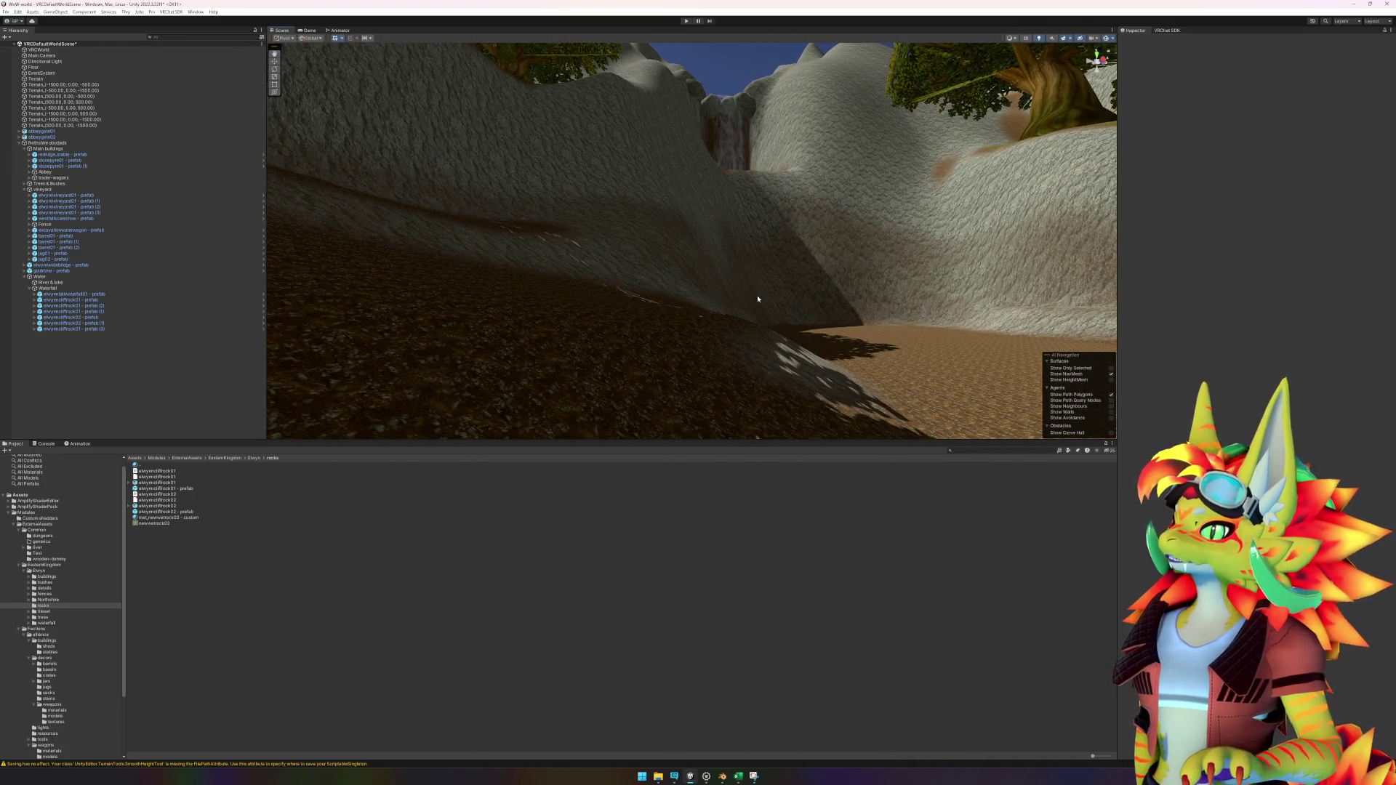
scroll(791, 157, down, 5)
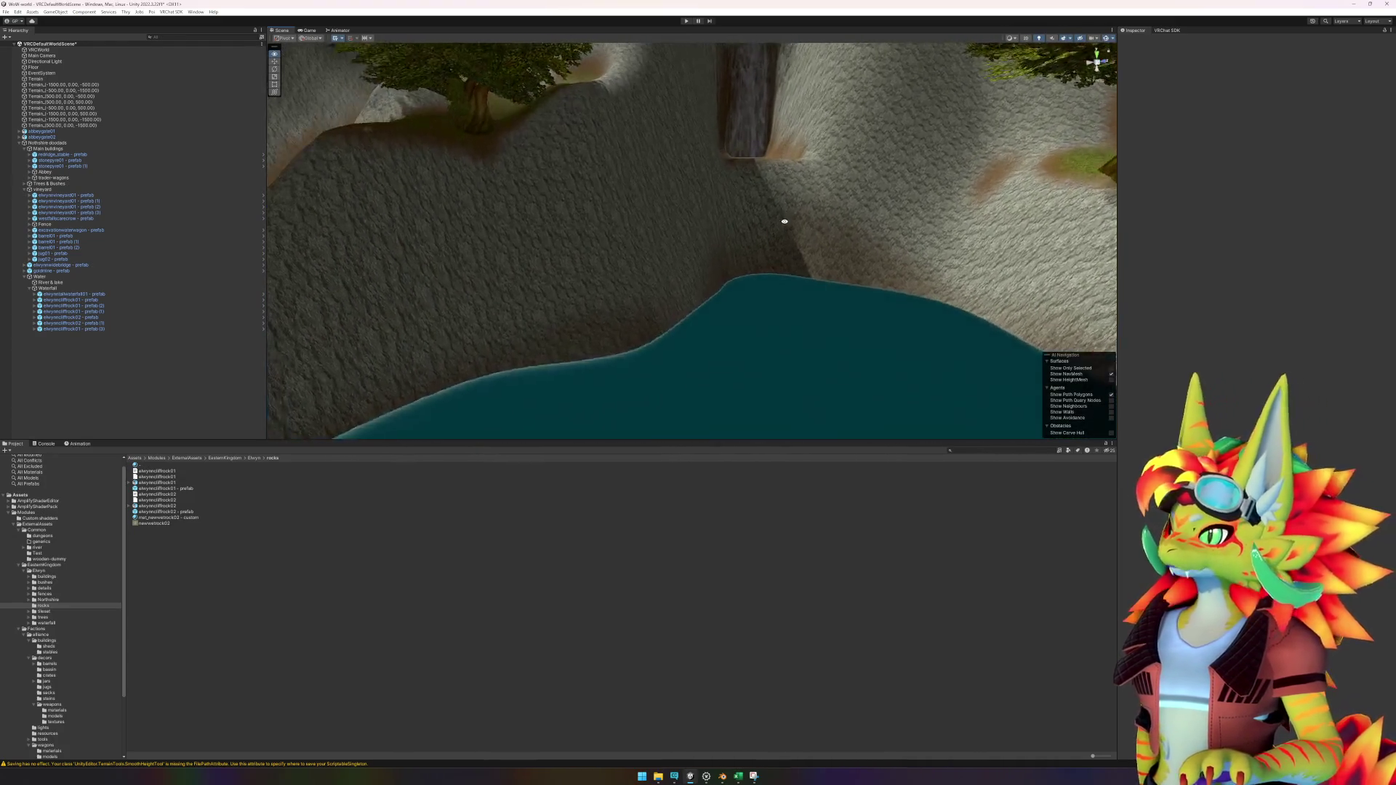
scroll(782, 218, up, 5)
mouse_move(819, 173)
mouse_down()
mouse_move(838, 187)
mouse_move(826, 177)
mouse_move(677, 312)
mouse_move(807, 225)
mouse_move(667, 253)
mouse_move(795, 247)
mouse_up()
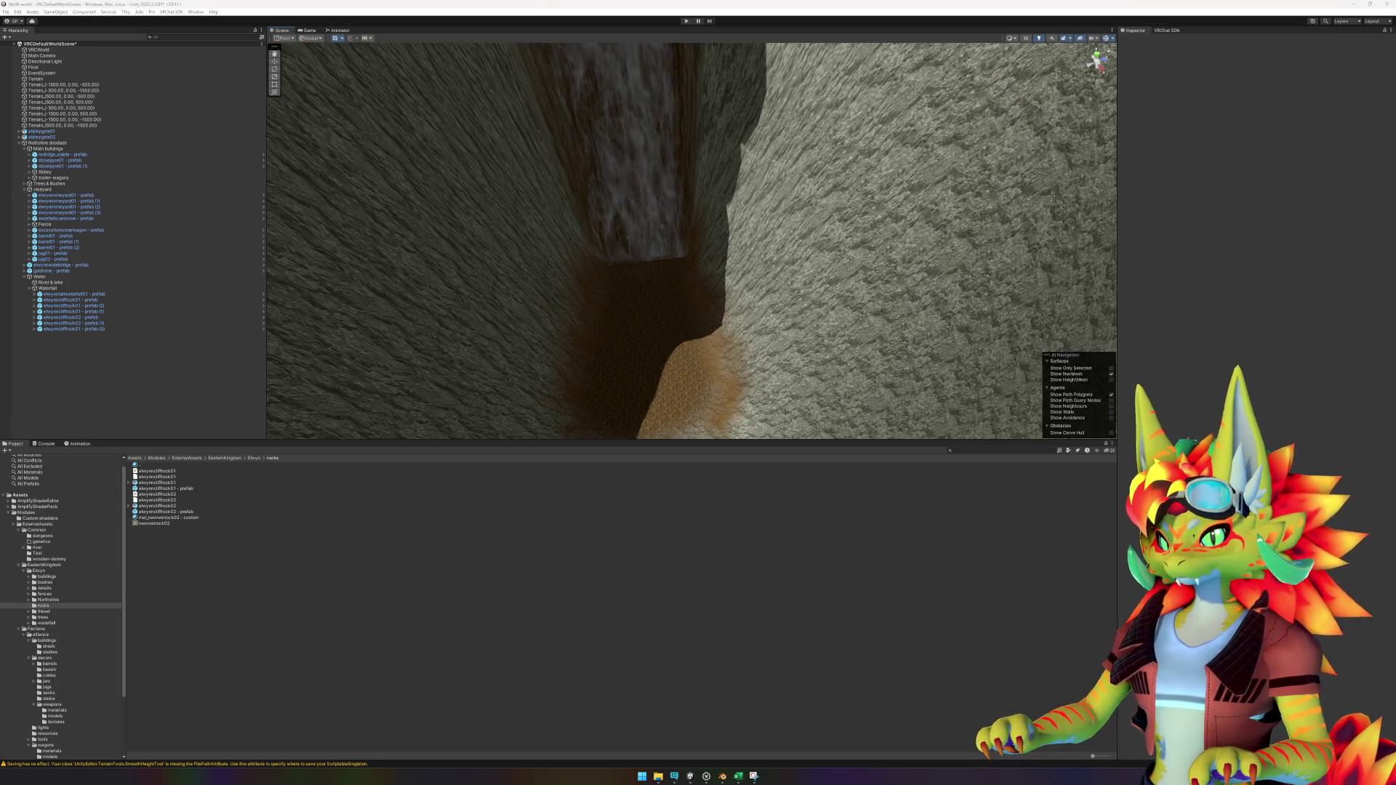
mouse_move(944, 437)
mouse_down()
mouse_move(788, 390)
mouse_move(836, 328)
mouse_move(718, 258)
mouse_move(882, 315)
mouse_move(1057, 175)
mouse_move(892, 208)
mouse_move(808, 187)
mouse_move(869, 250)
mouse_move(800, 225)
mouse_up()
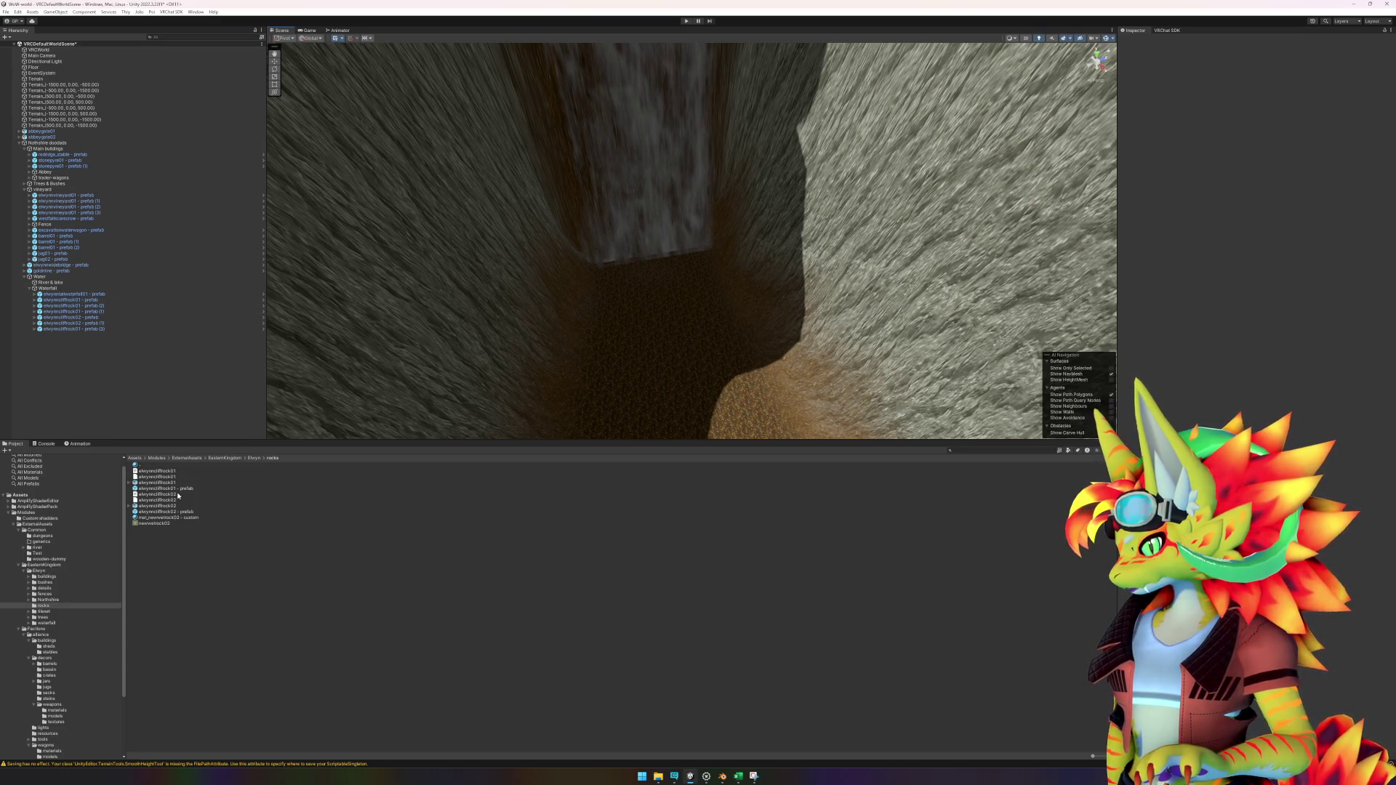
mouse_move(178, 496)
mouse_down()
mouse_move(567, 364)
mouse_move(696, 271)
mouse_move(704, 234)
mouse_move(720, 257)
mouse_up()
Step: Nudge the first rock, add a second rock beside it in the canyon gap, and deselect
key(e)
key(w)
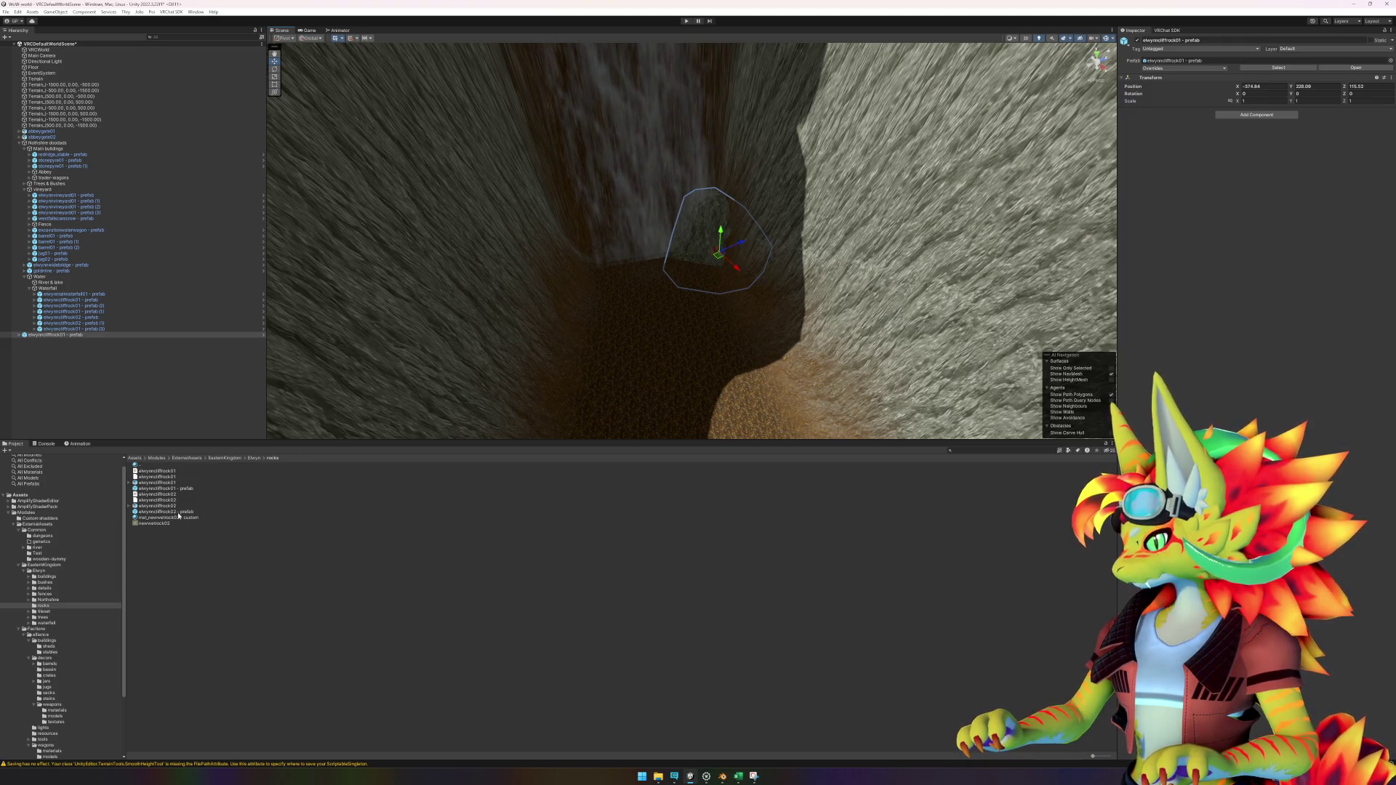
drag(179, 516, 596, 251)
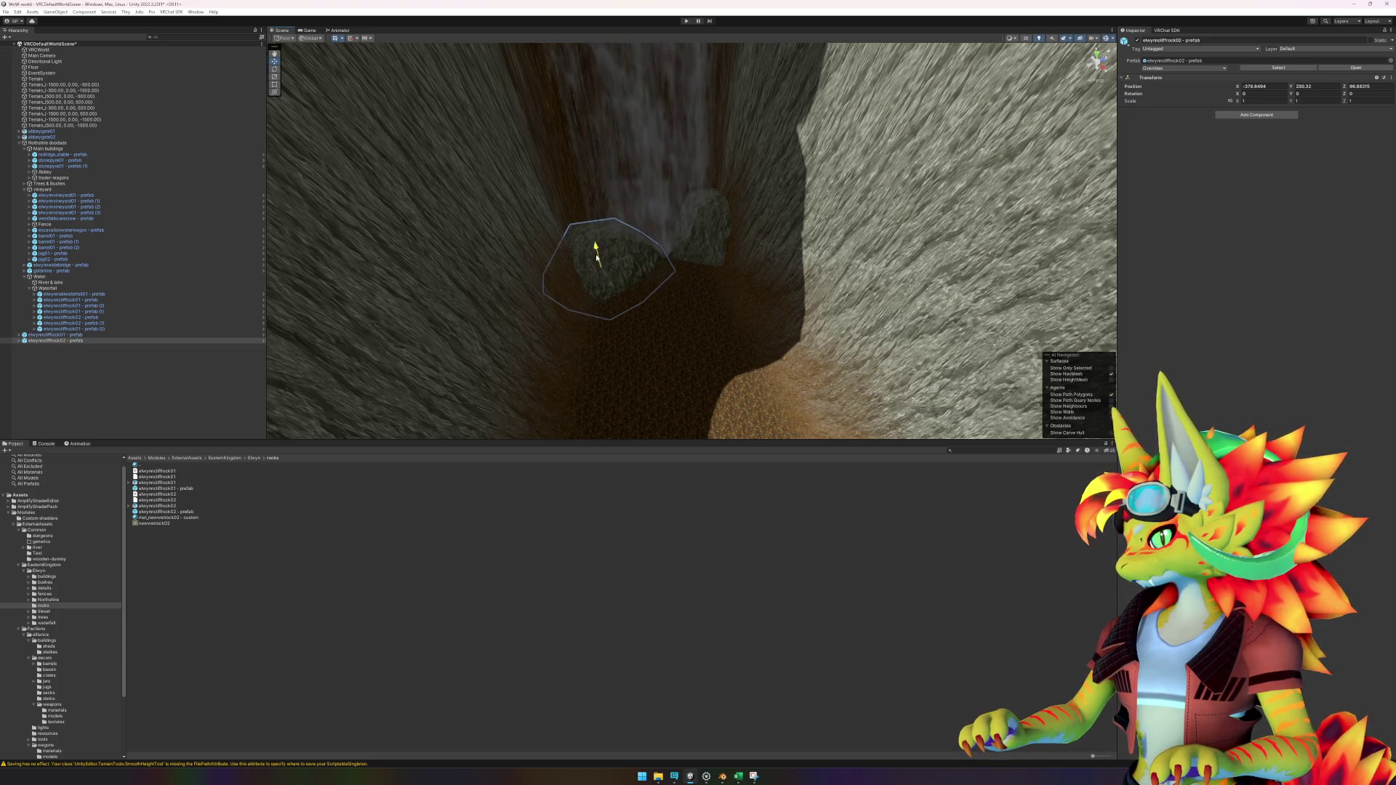
scroll(760, 338, up, 10)
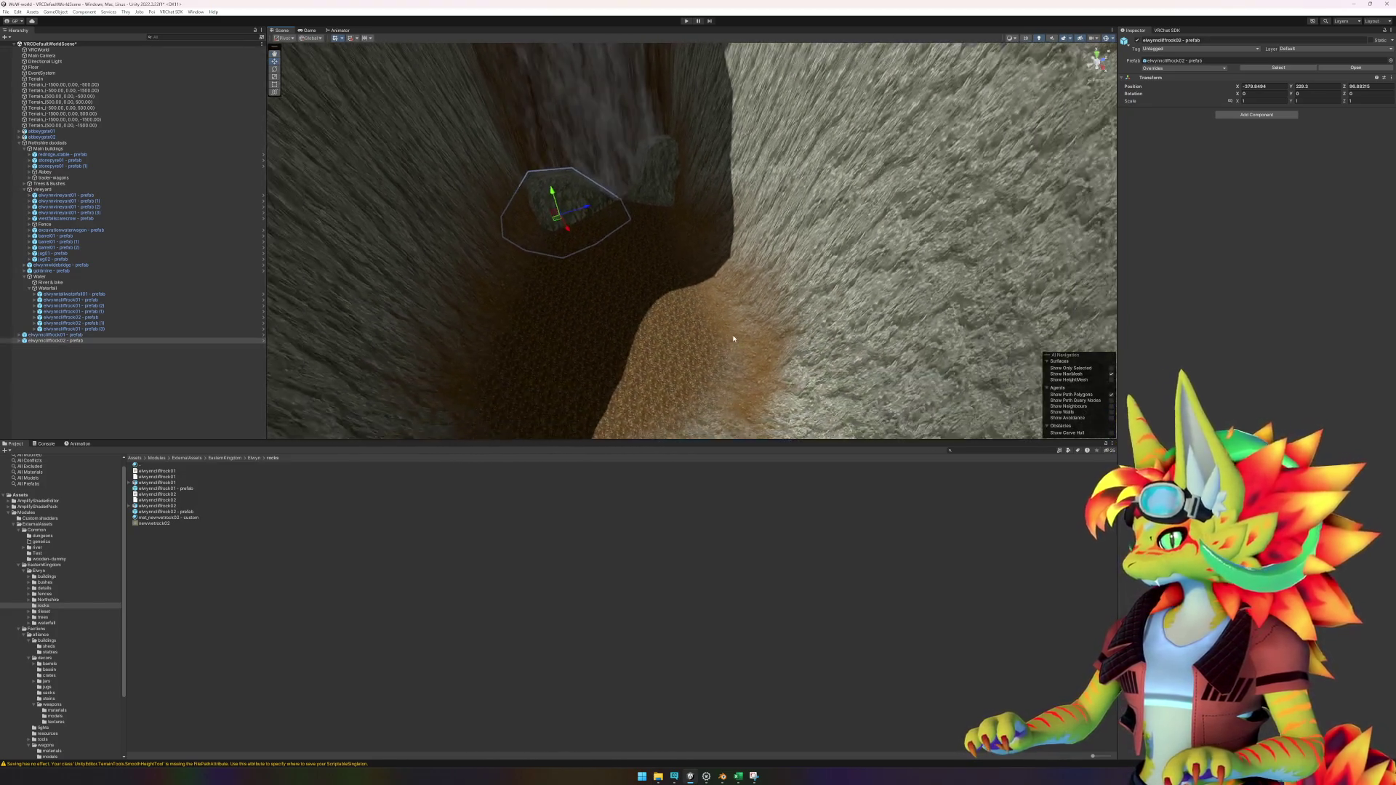
mouse_move(727, 315)
mouse_down()
mouse_move(804, 381)
mouse_move(860, 371)
mouse_move(788, 355)
mouse_move(711, 311)
mouse_move(688, 196)
mouse_move(737, 326)
mouse_move(832, 368)
mouse_move(771, 347)
mouse_up()
click(264, 569)
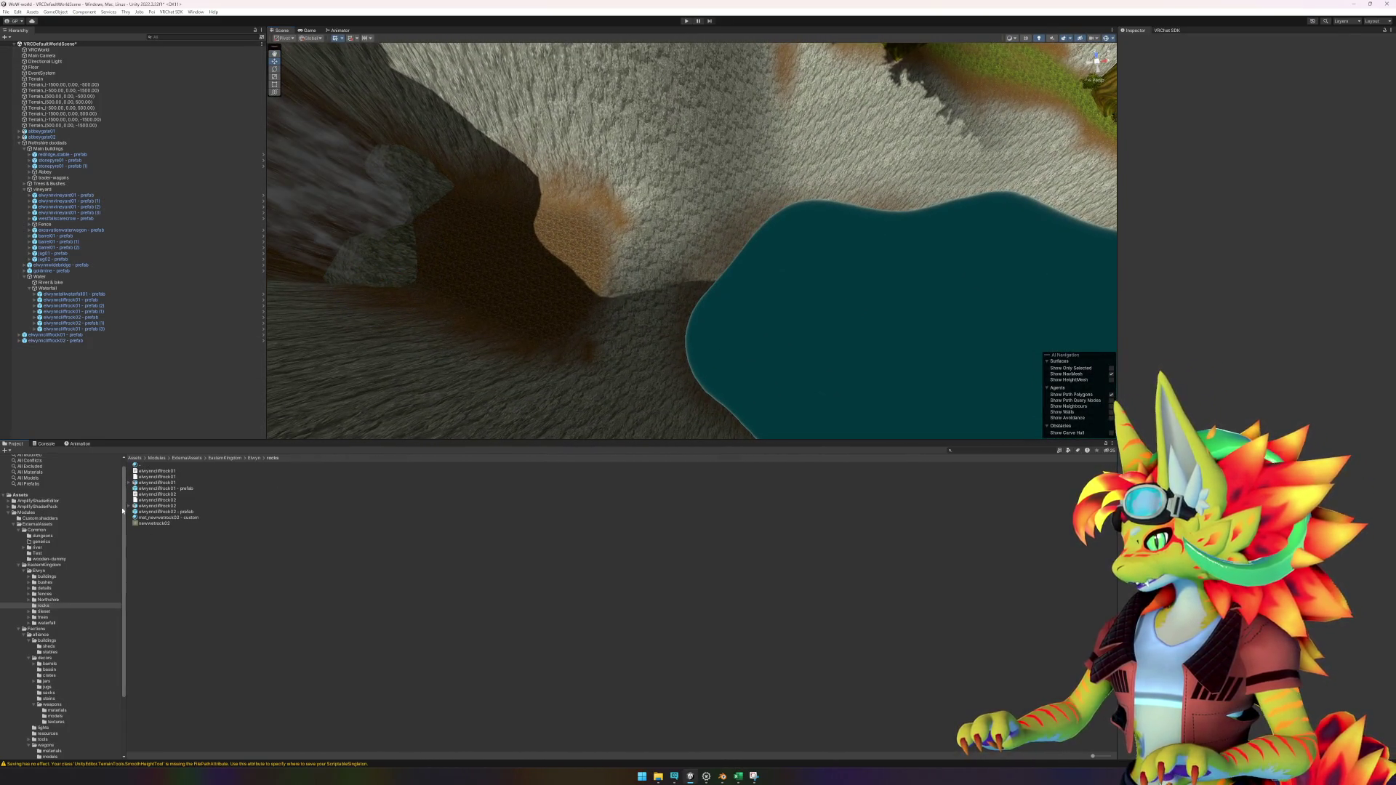
Step: Place the waterfall prefab, turn it about -142.6°, and slide it onto the cliff edge
click(46, 624)
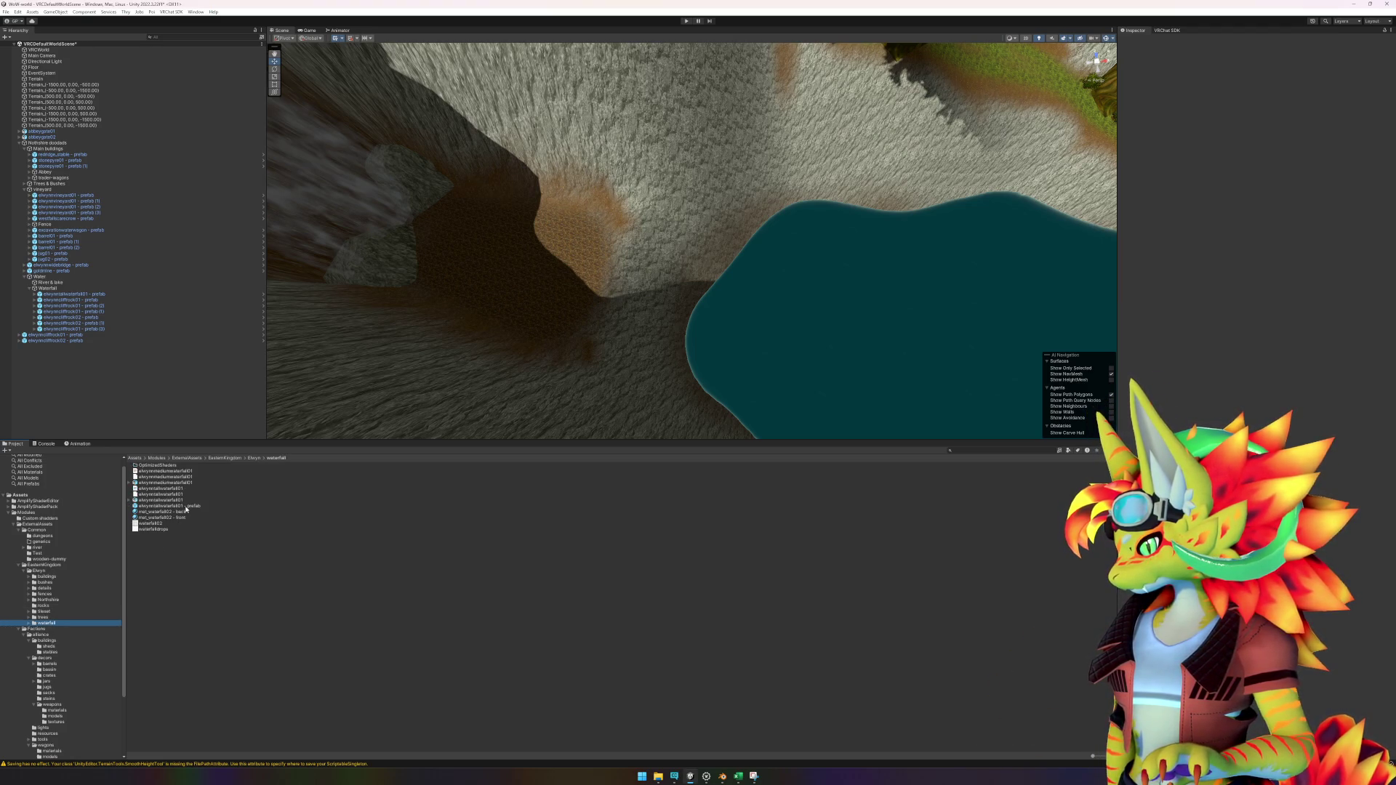
mouse_move(186, 507)
mouse_down()
mouse_move(728, 378)
mouse_move(717, 349)
mouse_move(735, 332)
mouse_move(664, 333)
mouse_move(745, 326)
mouse_up()
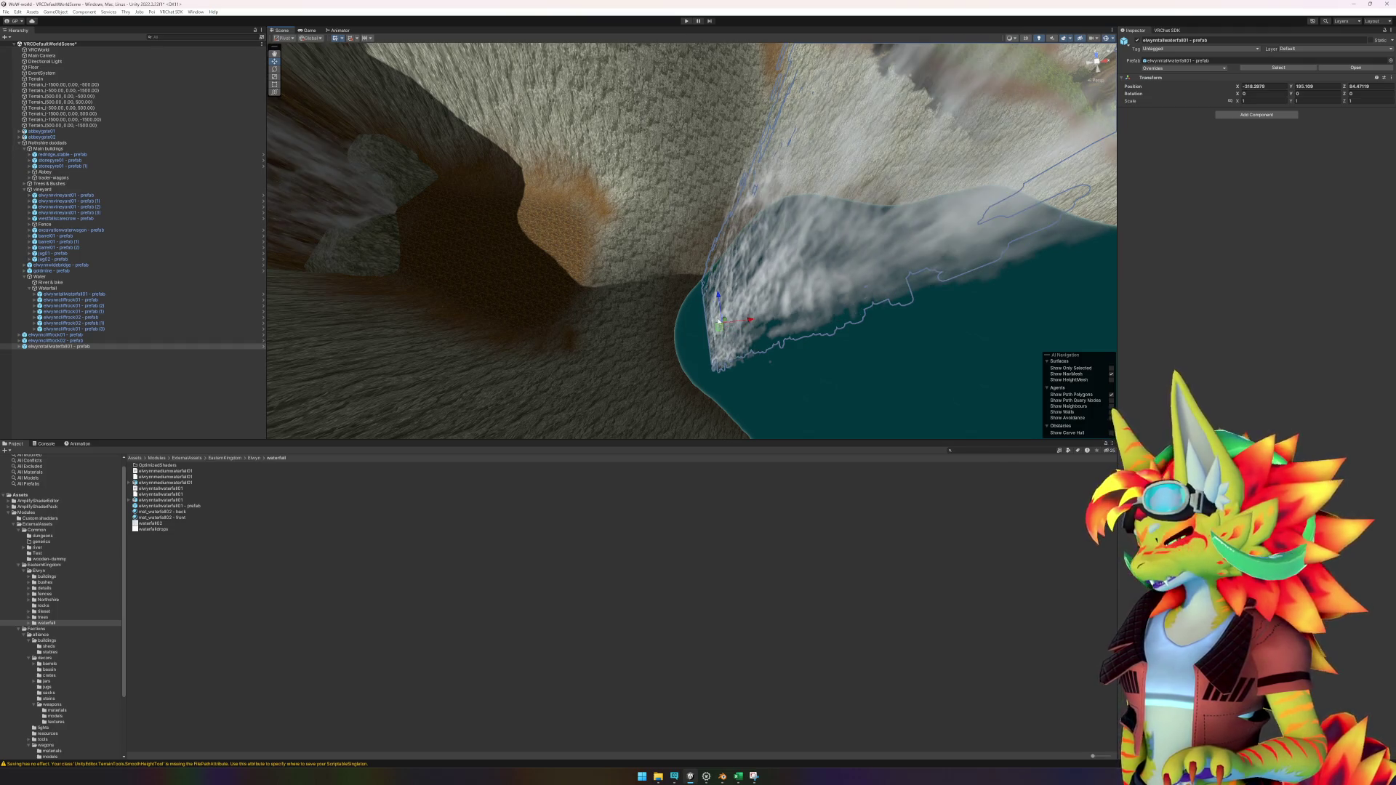
key(e)
mouse_move(702, 341)
mouse_down()
mouse_move(776, 358)
mouse_move(938, 312)
mouse_move(1011, 313)
mouse_up()
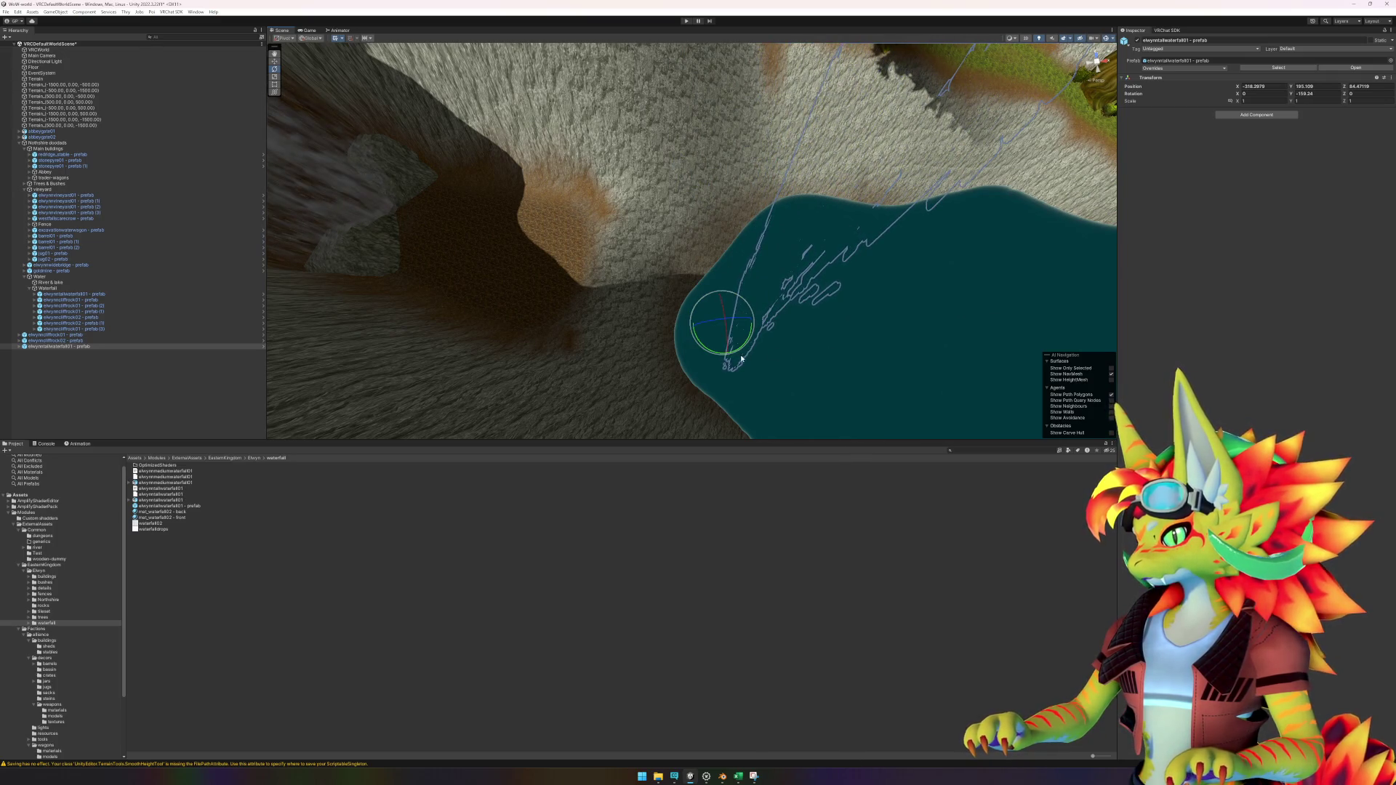
key(w)
mouse_move(723, 332)
mouse_down()
mouse_move(669, 320)
mouse_move(749, 311)
mouse_move(661, 203)
mouse_move(656, 136)
mouse_move(664, 211)
mouse_move(622, 329)
mouse_move(667, 493)
mouse_move(639, 399)
mouse_move(710, 430)
mouse_move(670, 421)
mouse_move(696, 435)
mouse_move(663, 429)
mouse_move(707, 369)
mouse_move(742, 371)
mouse_move(685, 391)
mouse_move(615, 334)
mouse_up()
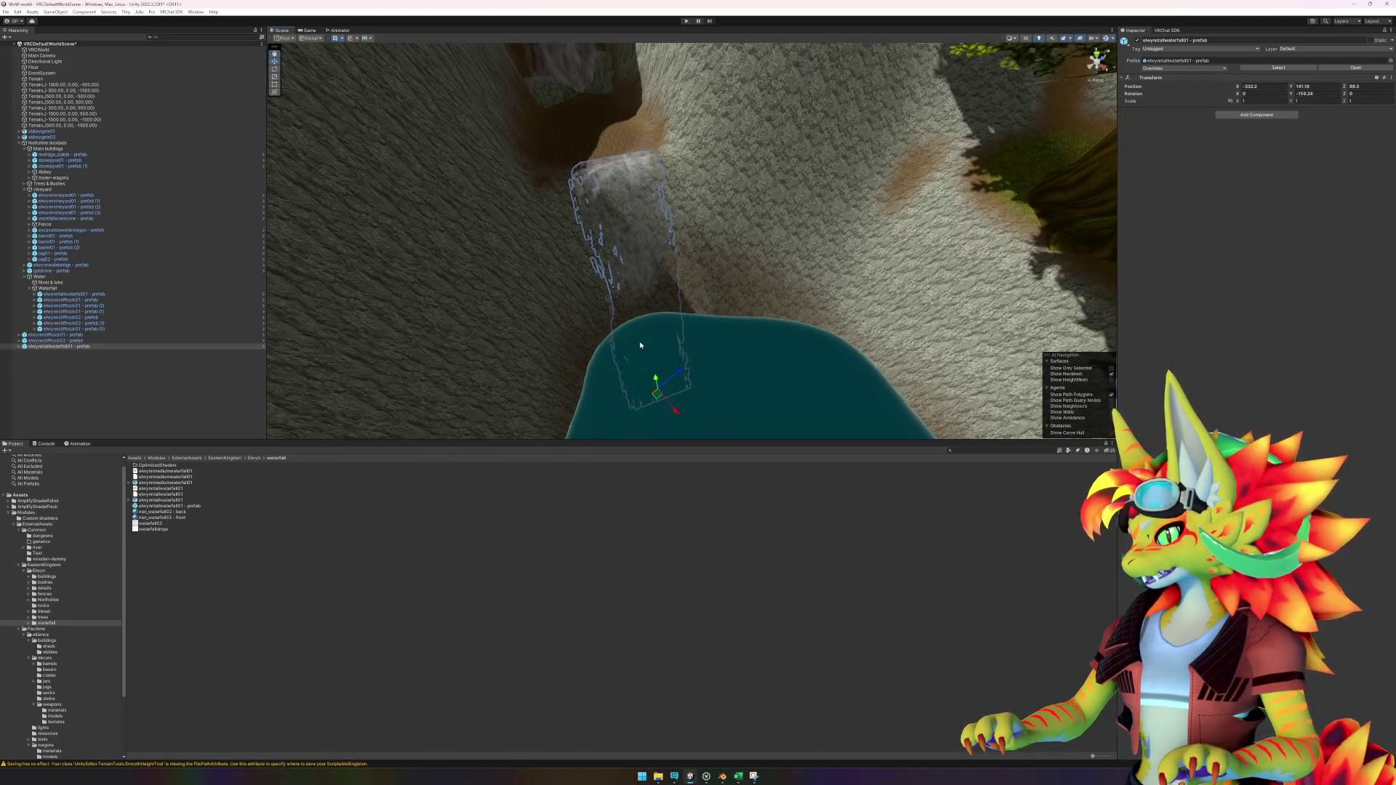
Step: Select the terrain and orbit the view around the cliffs and pool
scroll(698, 344, up, 2)
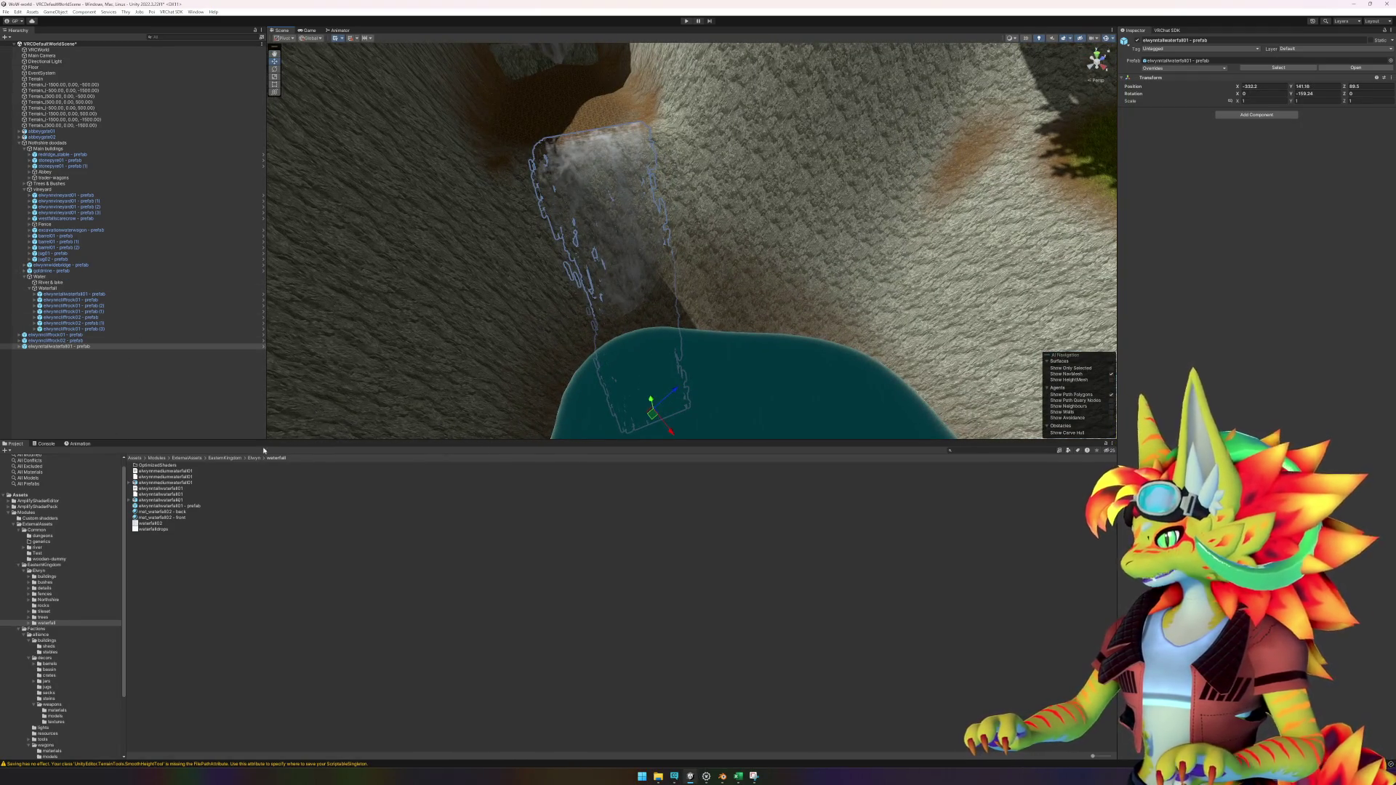
click(770, 326)
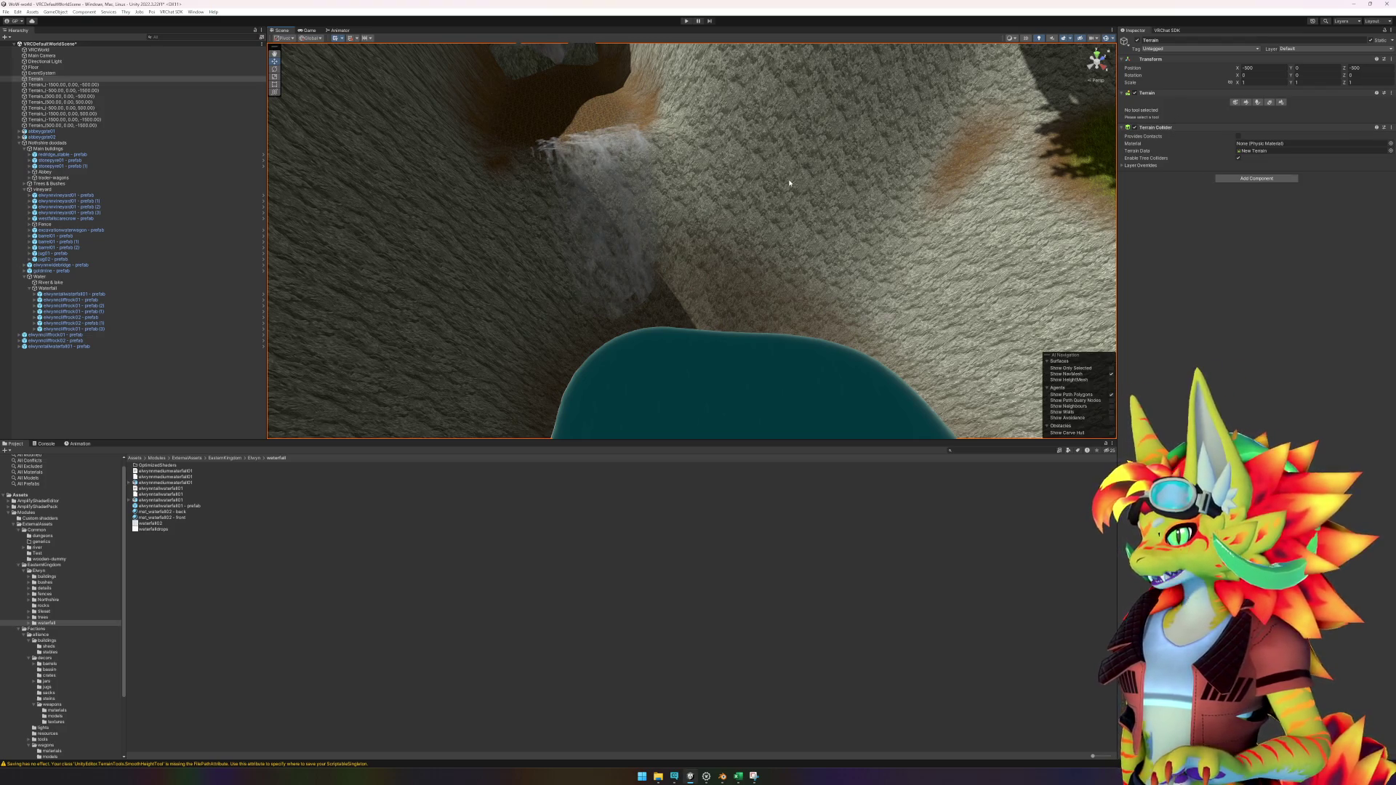
mouse_move(790, 183)
mouse_down()
mouse_move(764, 175)
mouse_move(795, 154)
mouse_move(805, 175)
mouse_move(835, 182)
mouse_move(736, 203)
mouse_up()
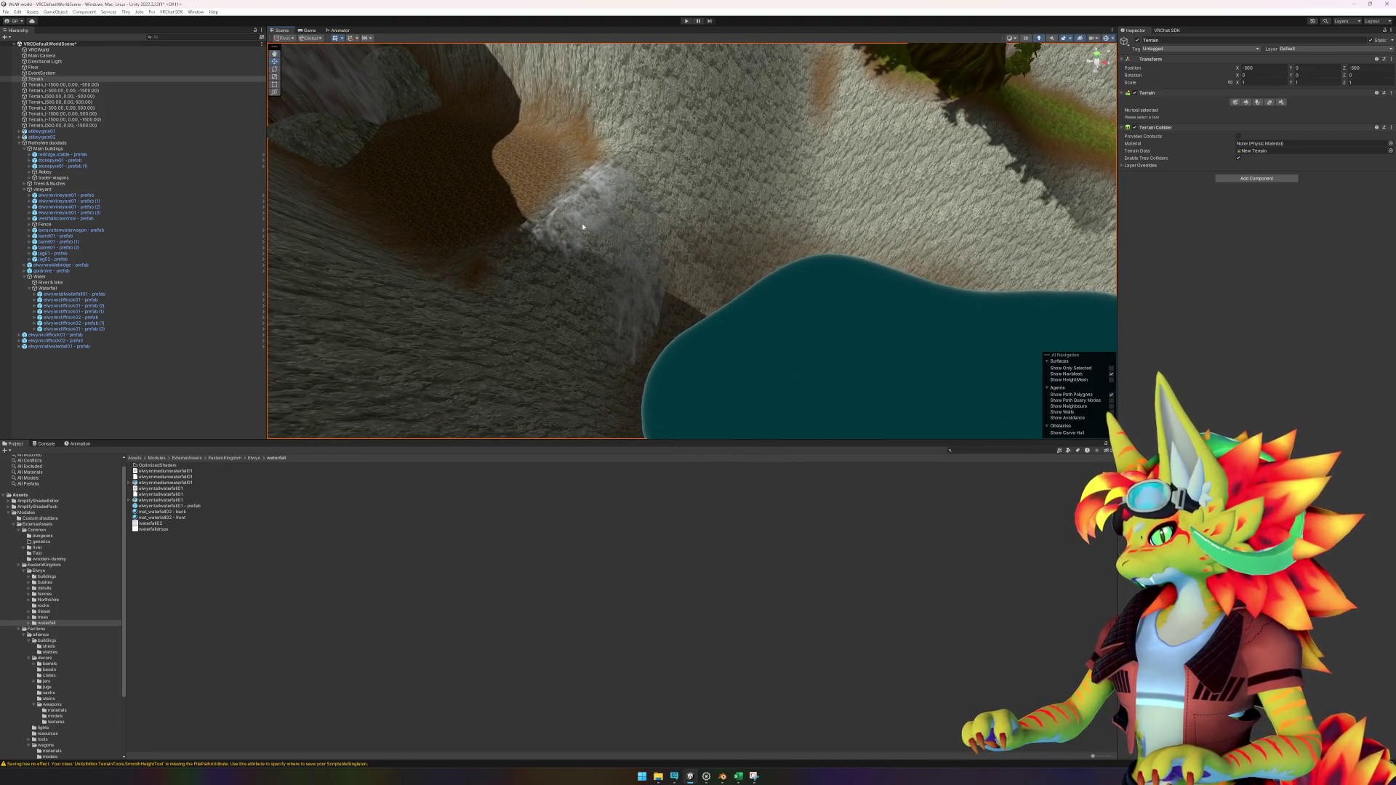
Step: Switch the terrain painting tool to Set Height mode
click(1248, 102)
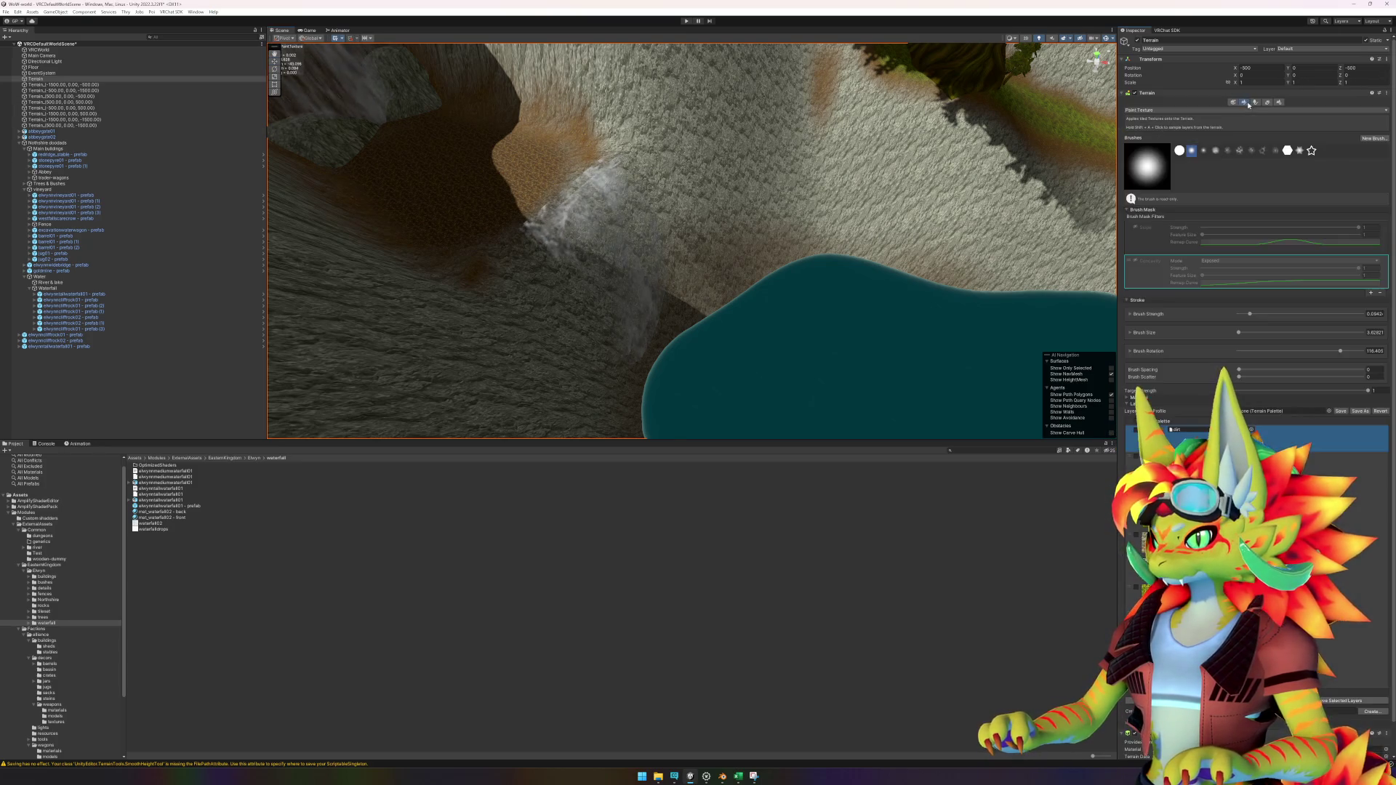
click(1178, 110)
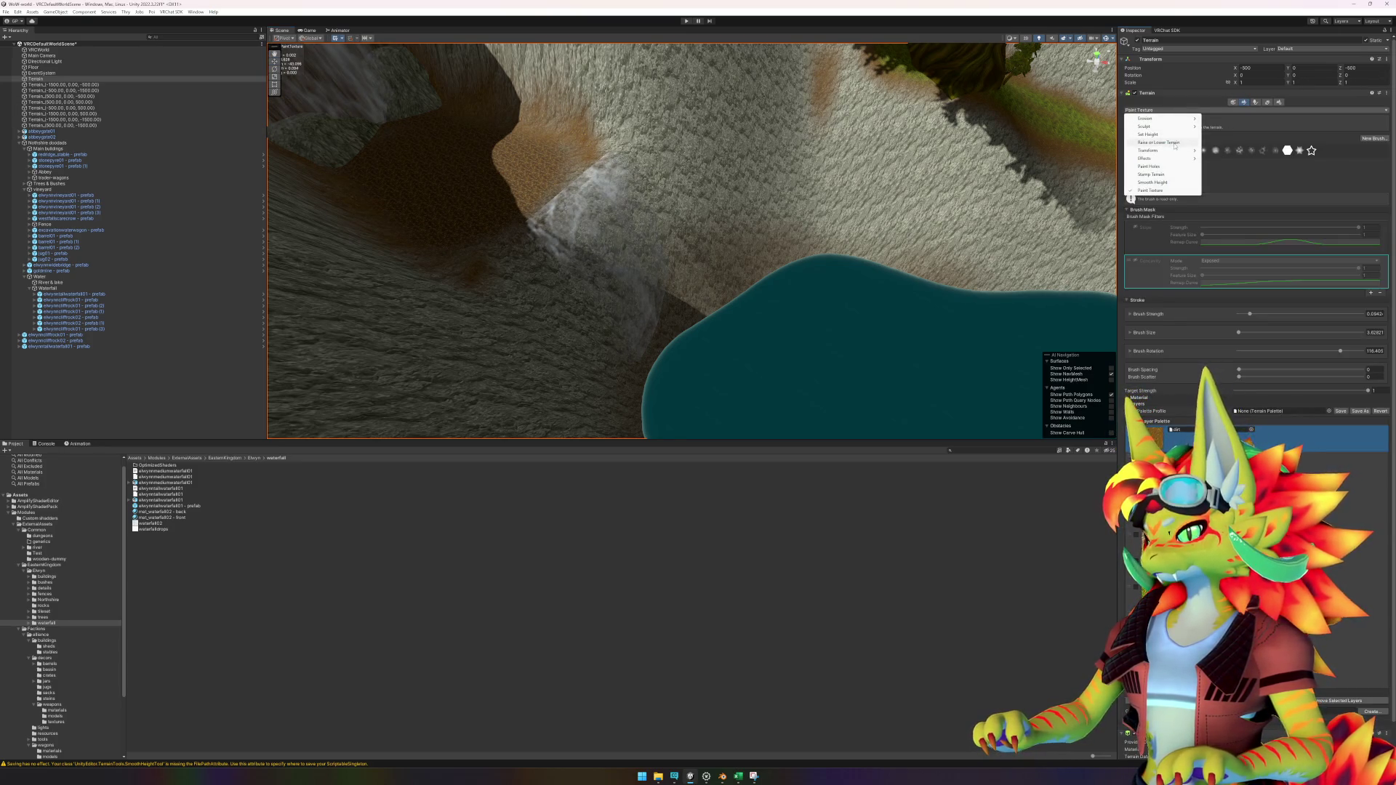
click(1148, 134)
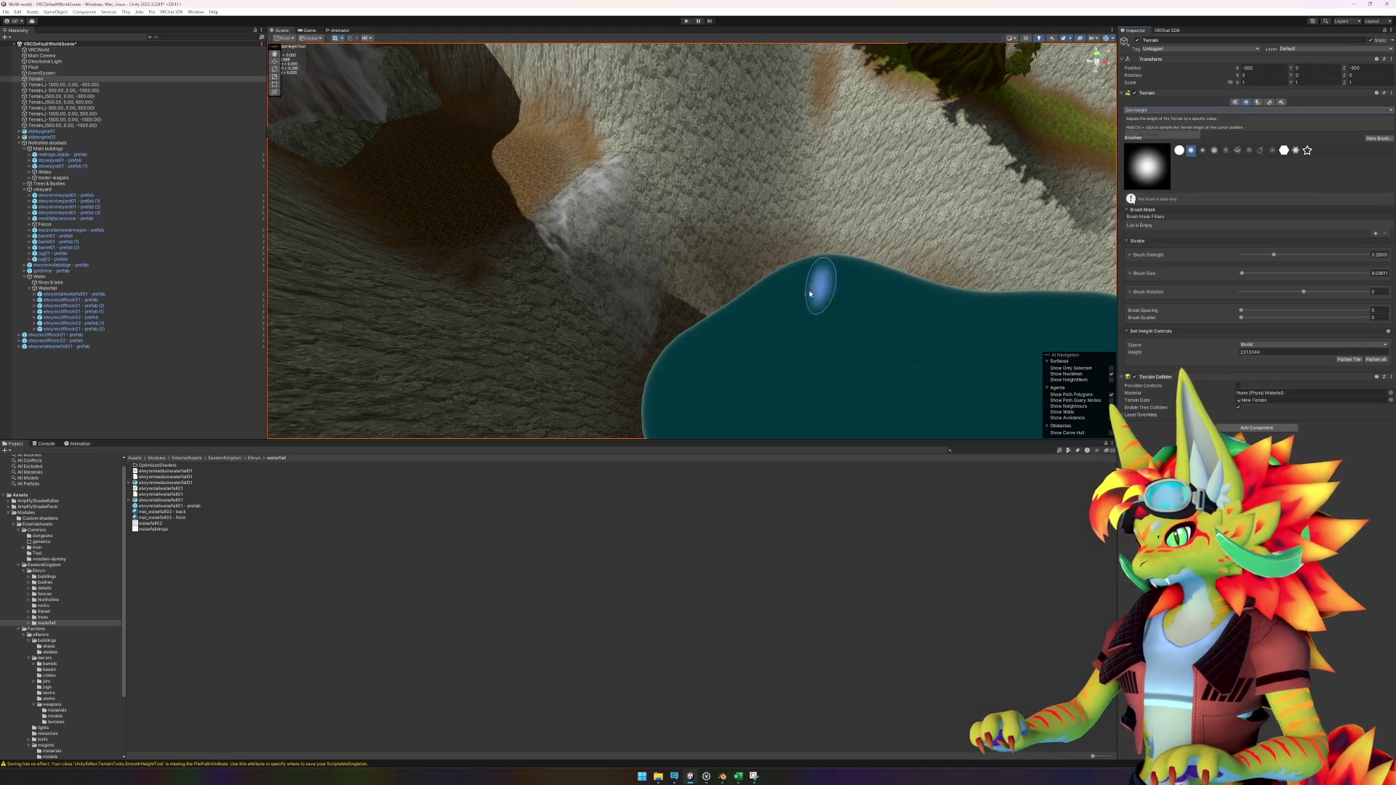
mouse_move(705, 377)
mouse_down()
mouse_move(717, 306)
mouse_move(679, 211)
mouse_move(668, 379)
mouse_up()
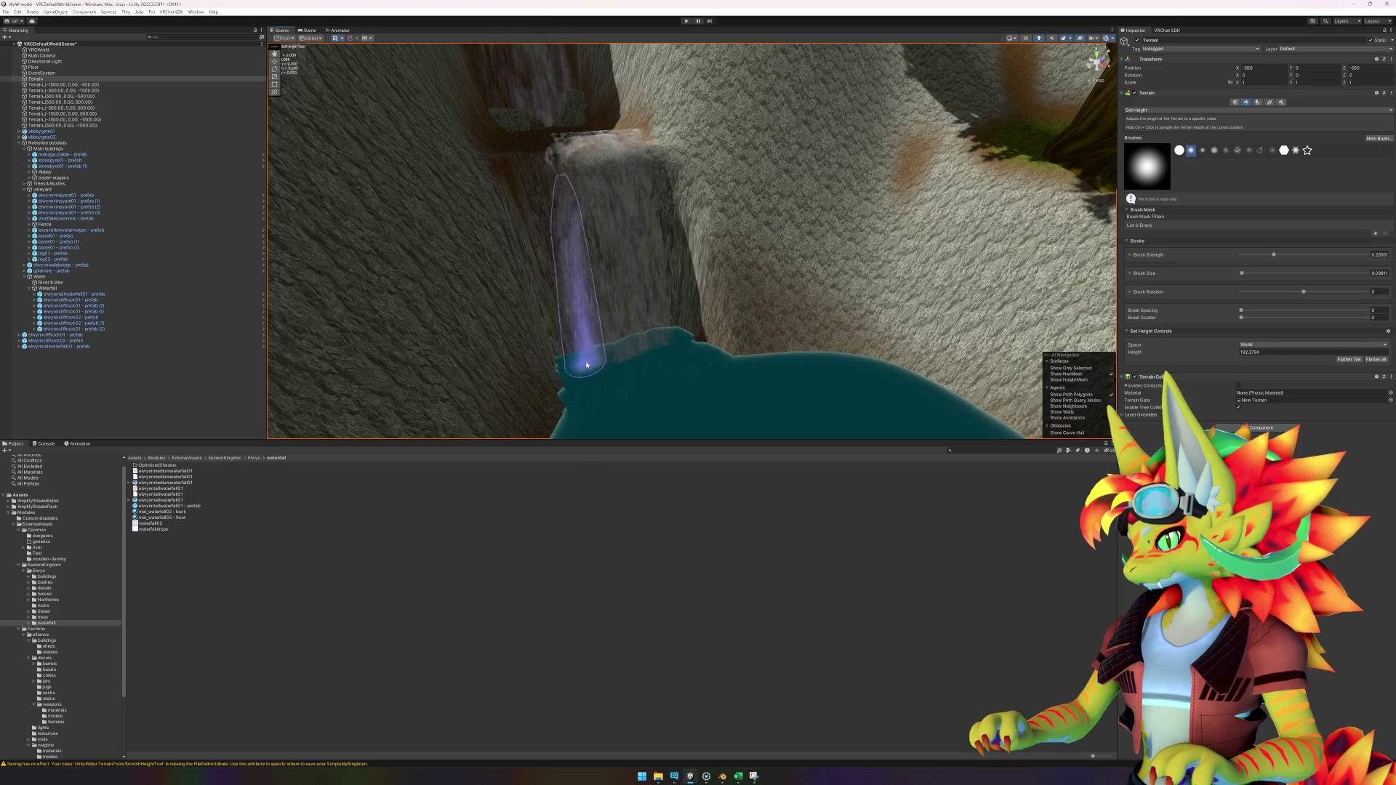
Step: Level the terrain to height 231.5144 along the waterfall base and the dark slope beside it
mouse_move(625, 365)
mouse_down()
mouse_move(664, 427)
mouse_move(624, 368)
mouse_up()
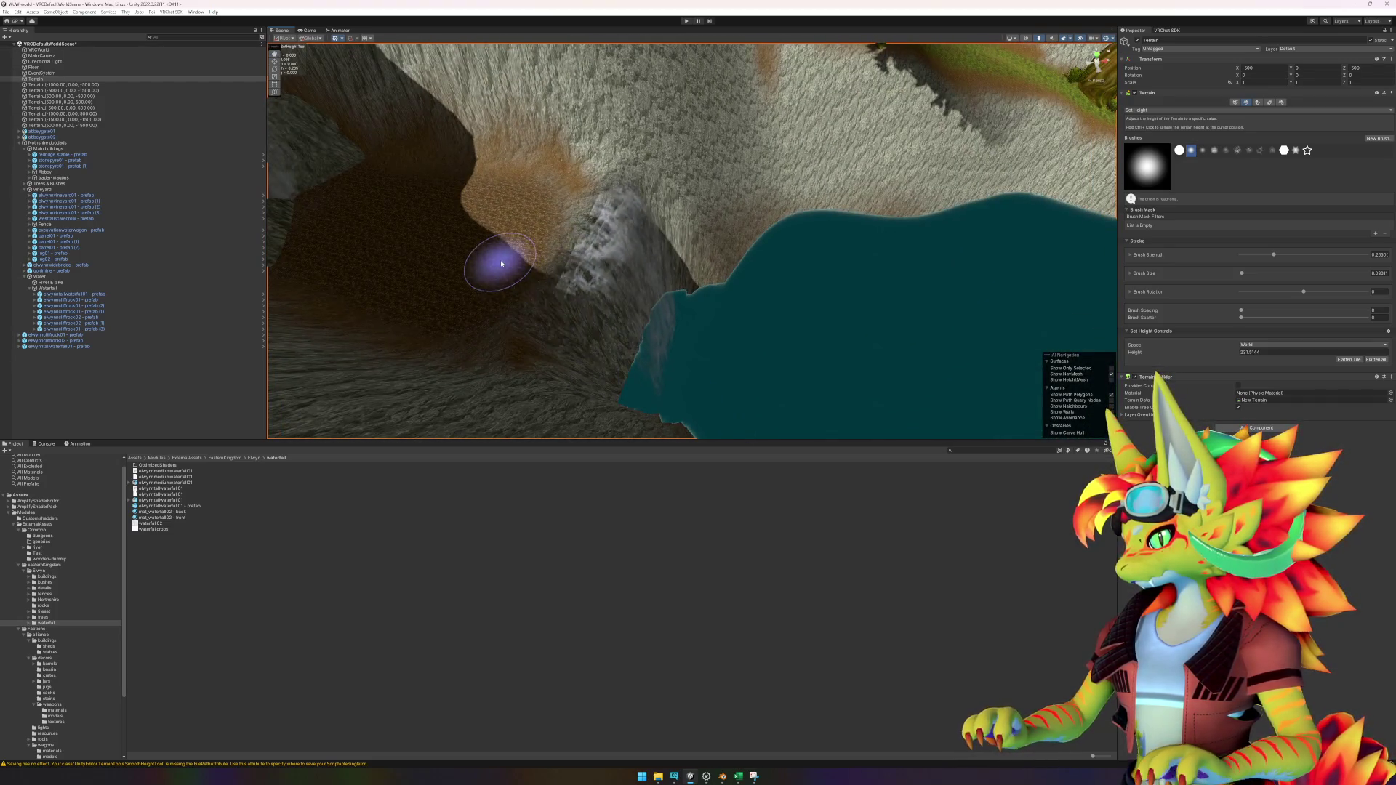
ctrl+click(542, 232)
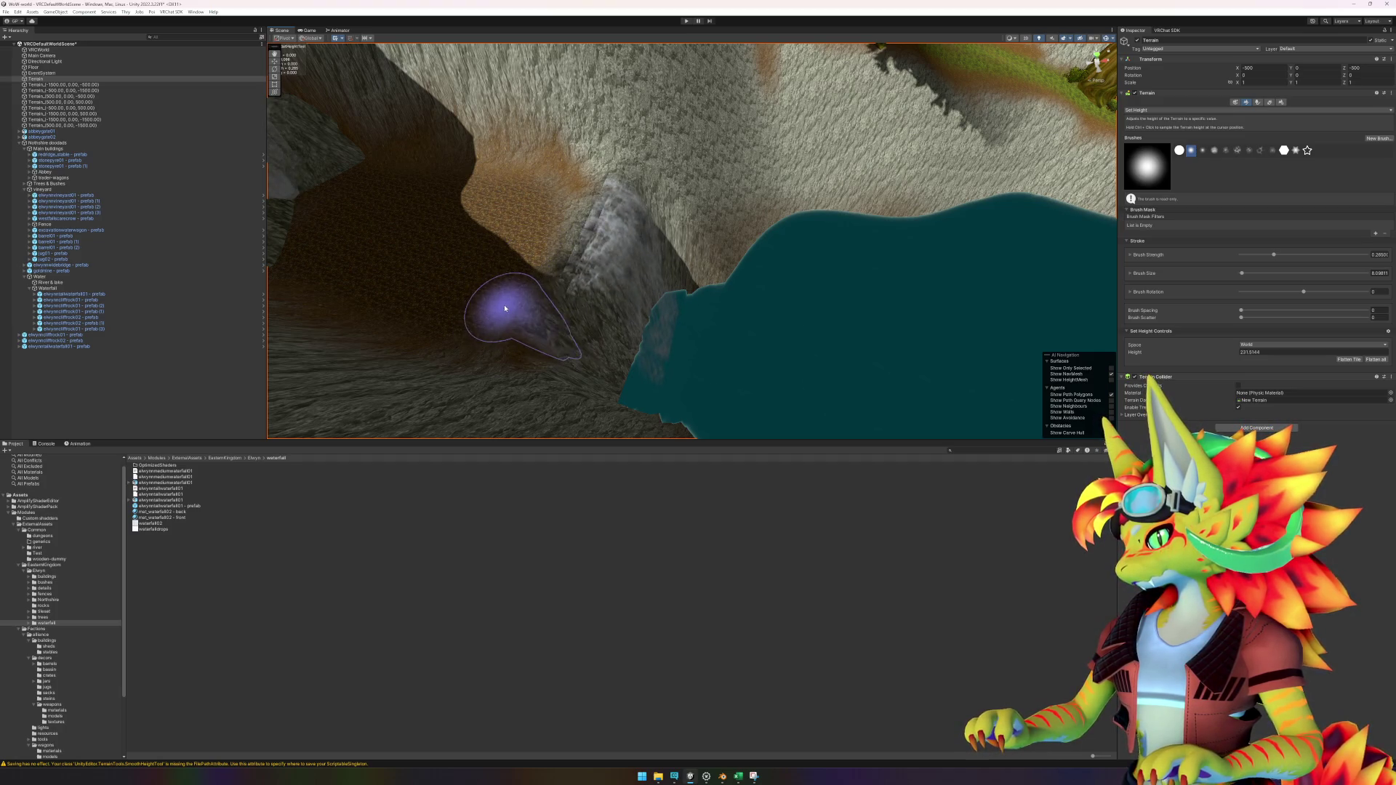
scroll(522, 289, down, 1)
drag(523, 289, 571, 289)
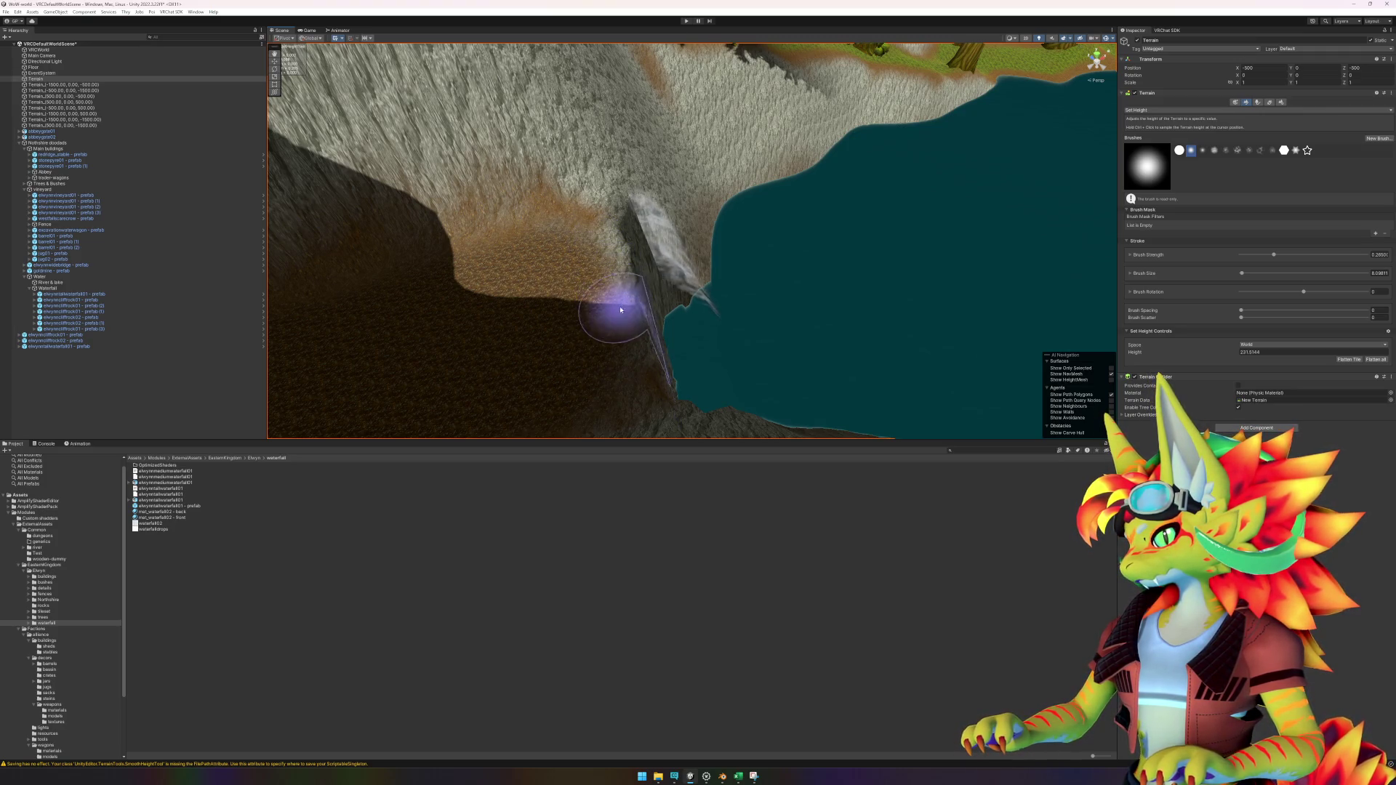
mouse_move(640, 364)
mouse_down()
mouse_move(699, 291)
mouse_move(644, 239)
mouse_up()
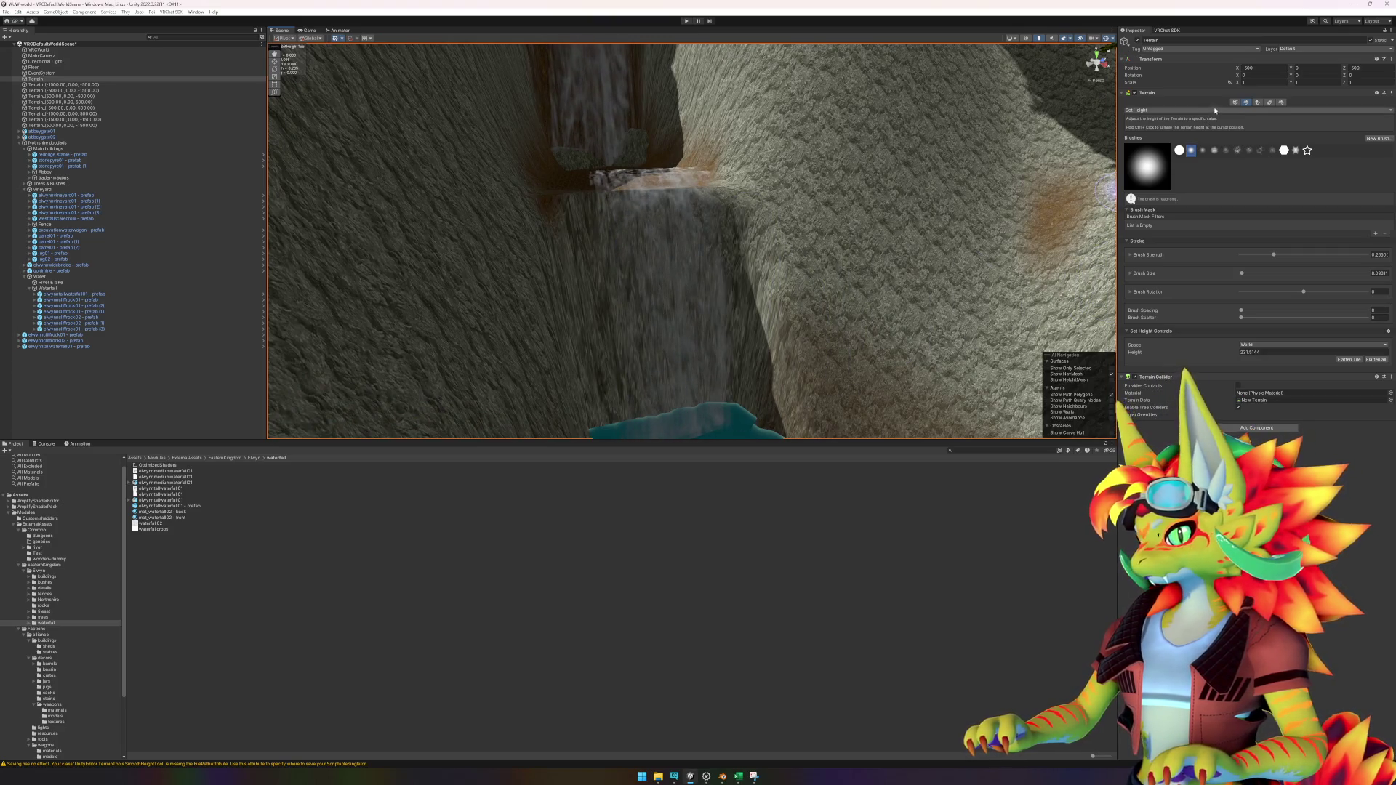
click(1239, 111)
Step: Switch to Paint Texture and paint the cliff face behind the waterfall above the pool
click(1157, 190)
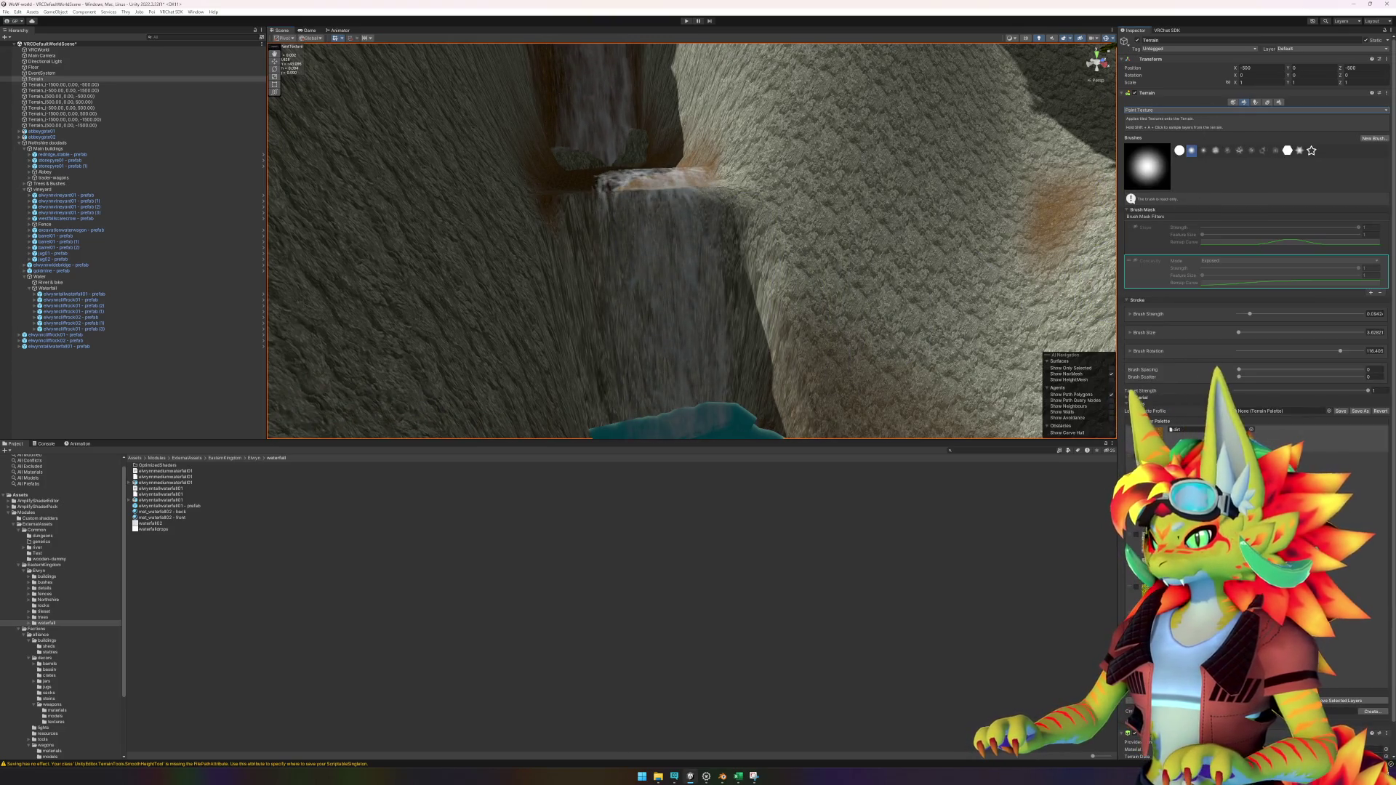
scroll(607, 280, up, 2)
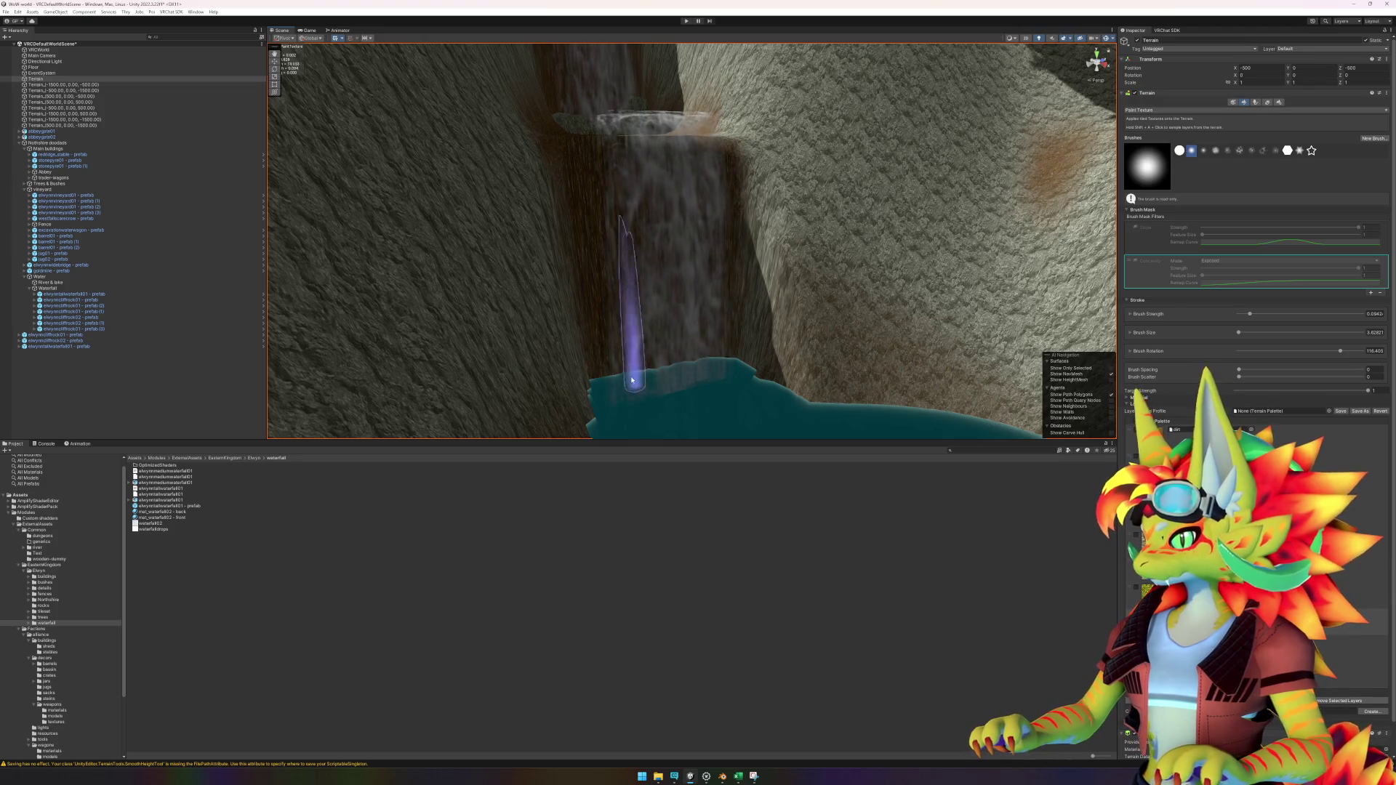
scroll(664, 327, up, 5)
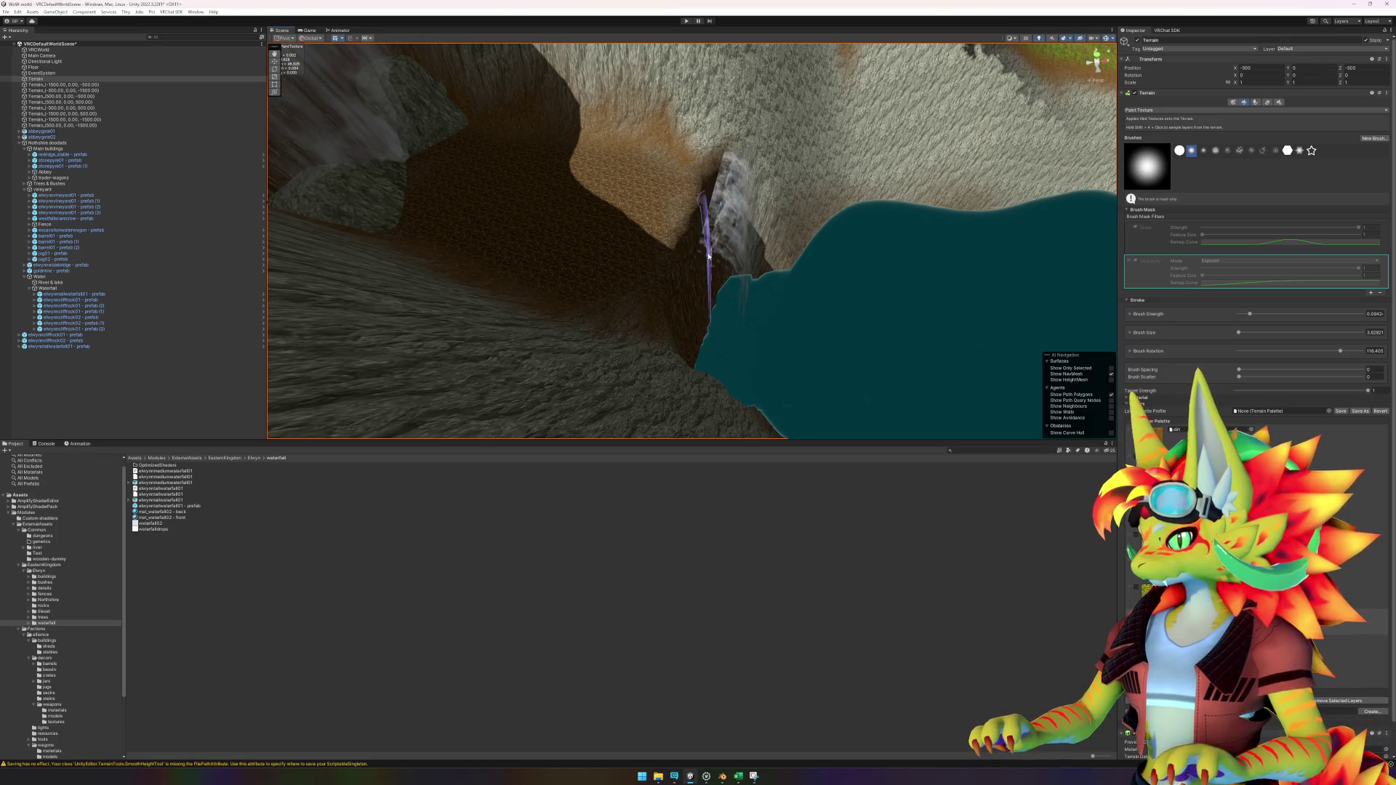
scroll(722, 279, up, 3)
drag(722, 278, 645, 276)
scroll(672, 297, up, 5)
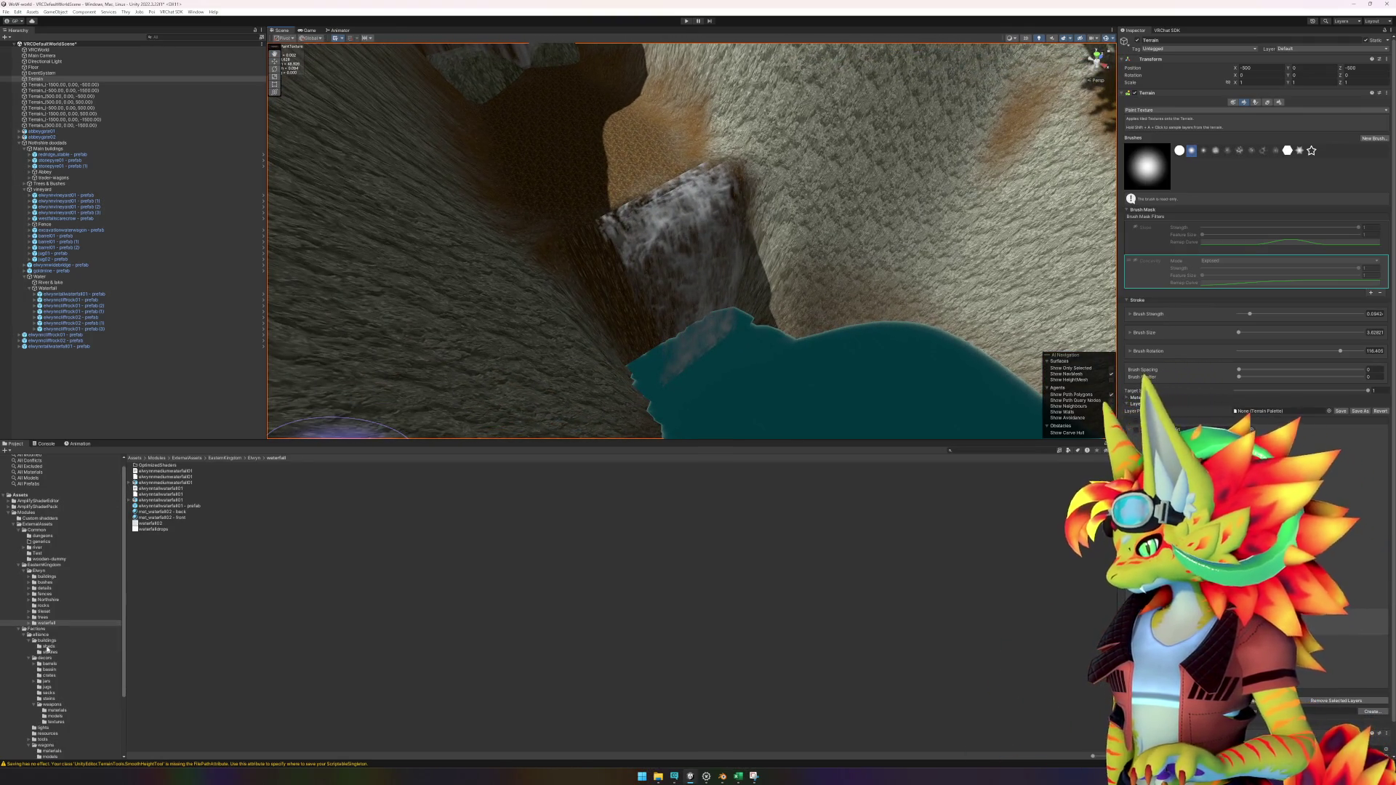
Step: Drop an elwynncliffrock02 rock from the rocks folder at the waterfall's top
click(43, 606)
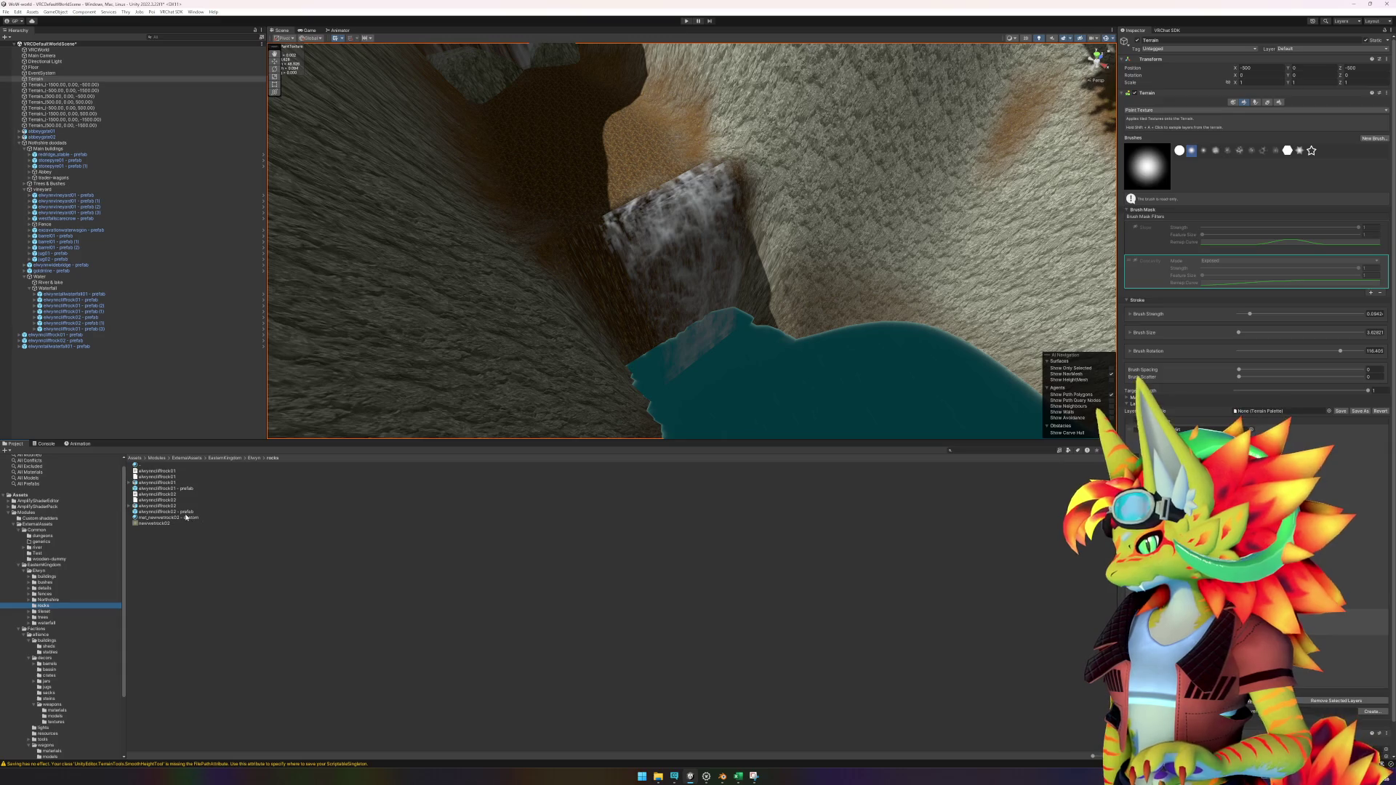
mouse_move(181, 489)
mouse_down()
mouse_move(604, 218)
mouse_move(625, 189)
mouse_up()
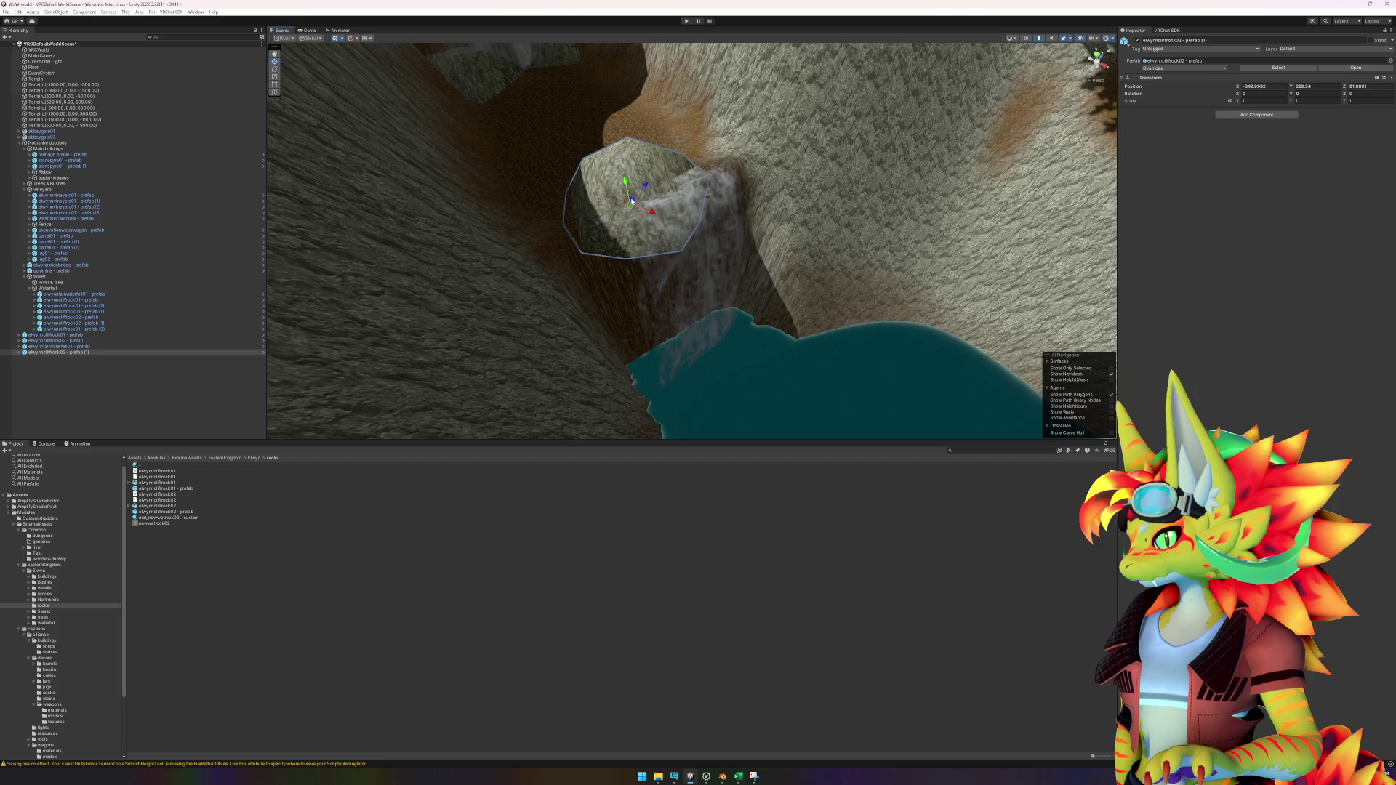
key(t)
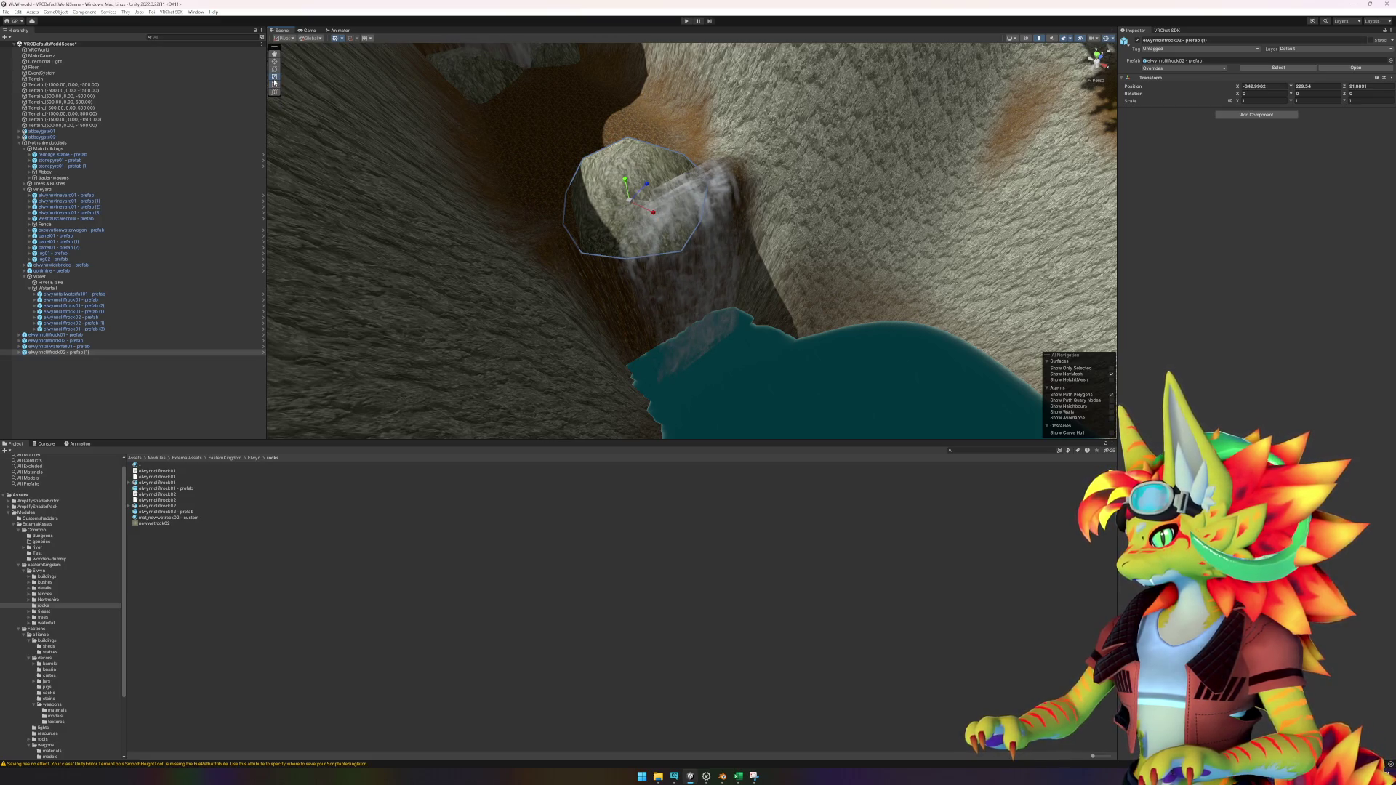
mouse_move(468, 141)
mouse_down()
mouse_move(658, 262)
mouse_move(656, 208)
mouse_up()
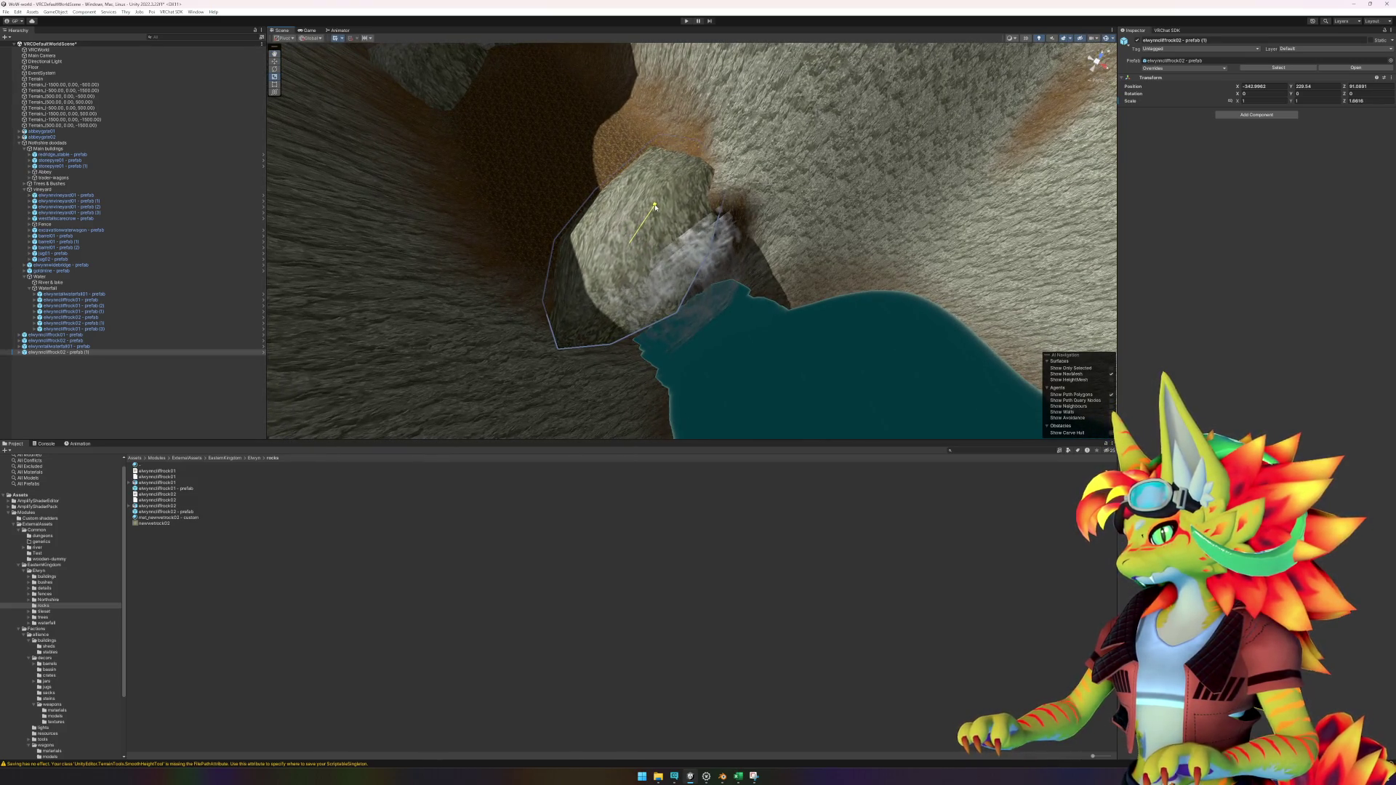
Step: Rotate the rock about 19° and tilt it over the falls, reposition it up-right, then deselect
key(e)
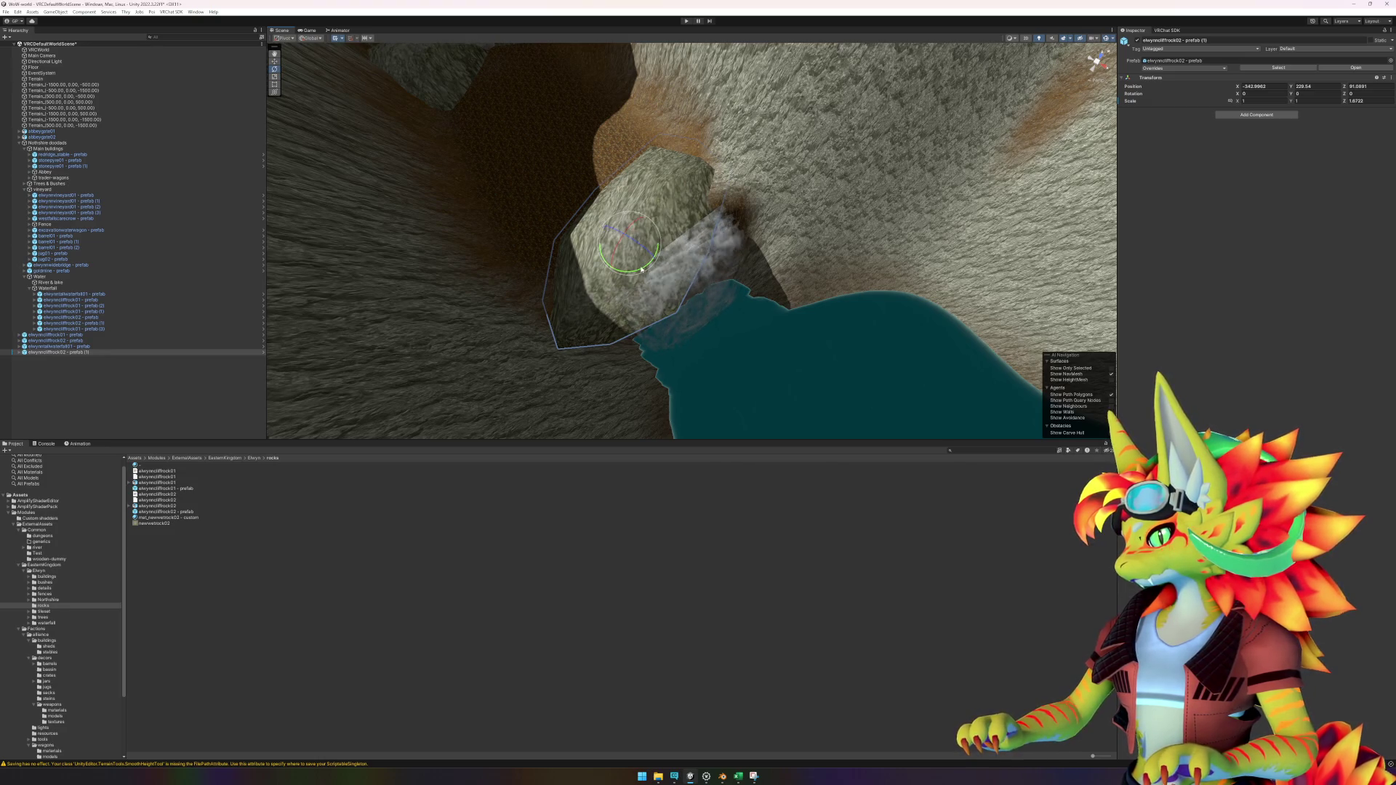
drag(631, 256, 621, 272)
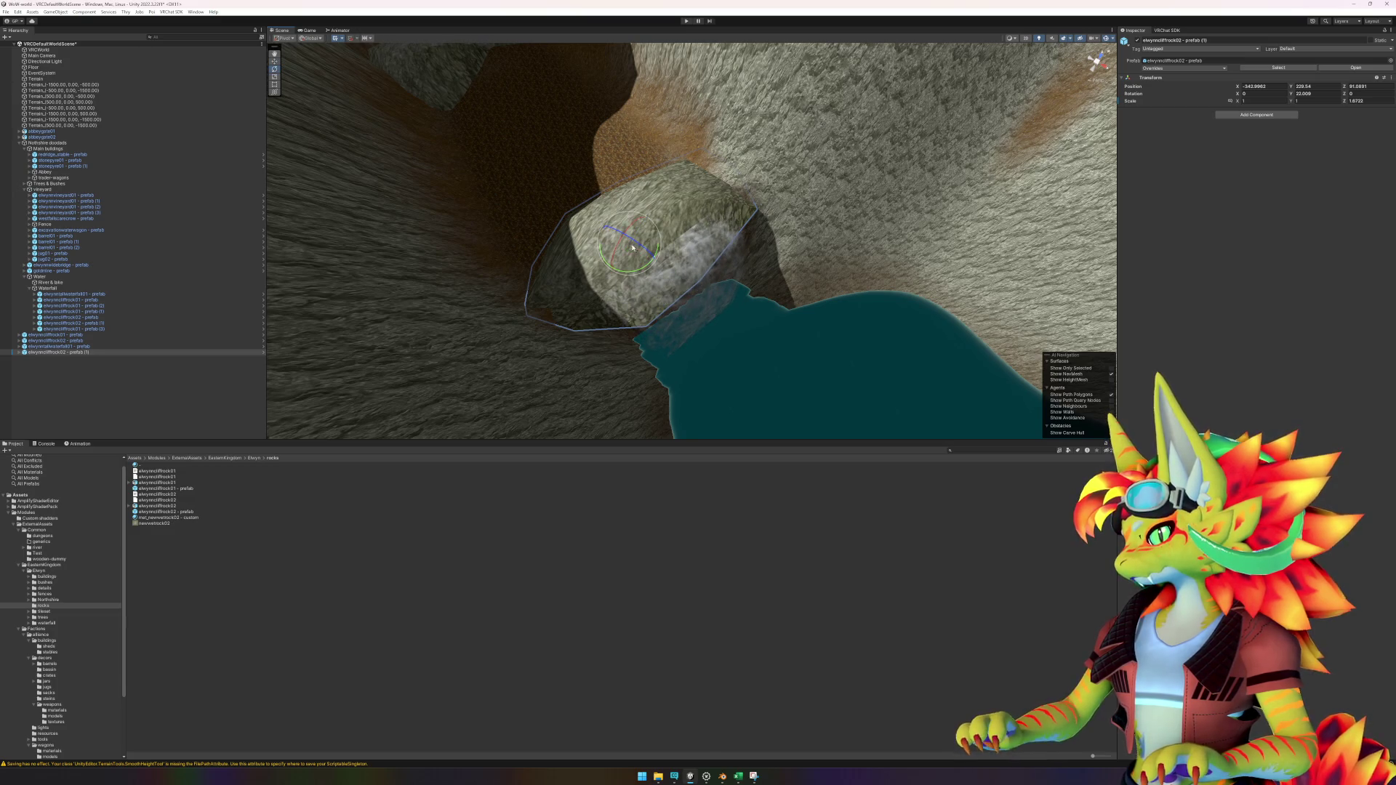
mouse_move(632, 246)
mouse_down()
mouse_move(638, 263)
mouse_move(668, 218)
mouse_move(657, 164)
mouse_move(615, 150)
mouse_move(632, 149)
mouse_move(741, 280)
mouse_move(704, 196)
mouse_move(679, 197)
mouse_move(695, 205)
mouse_up()
key(w)
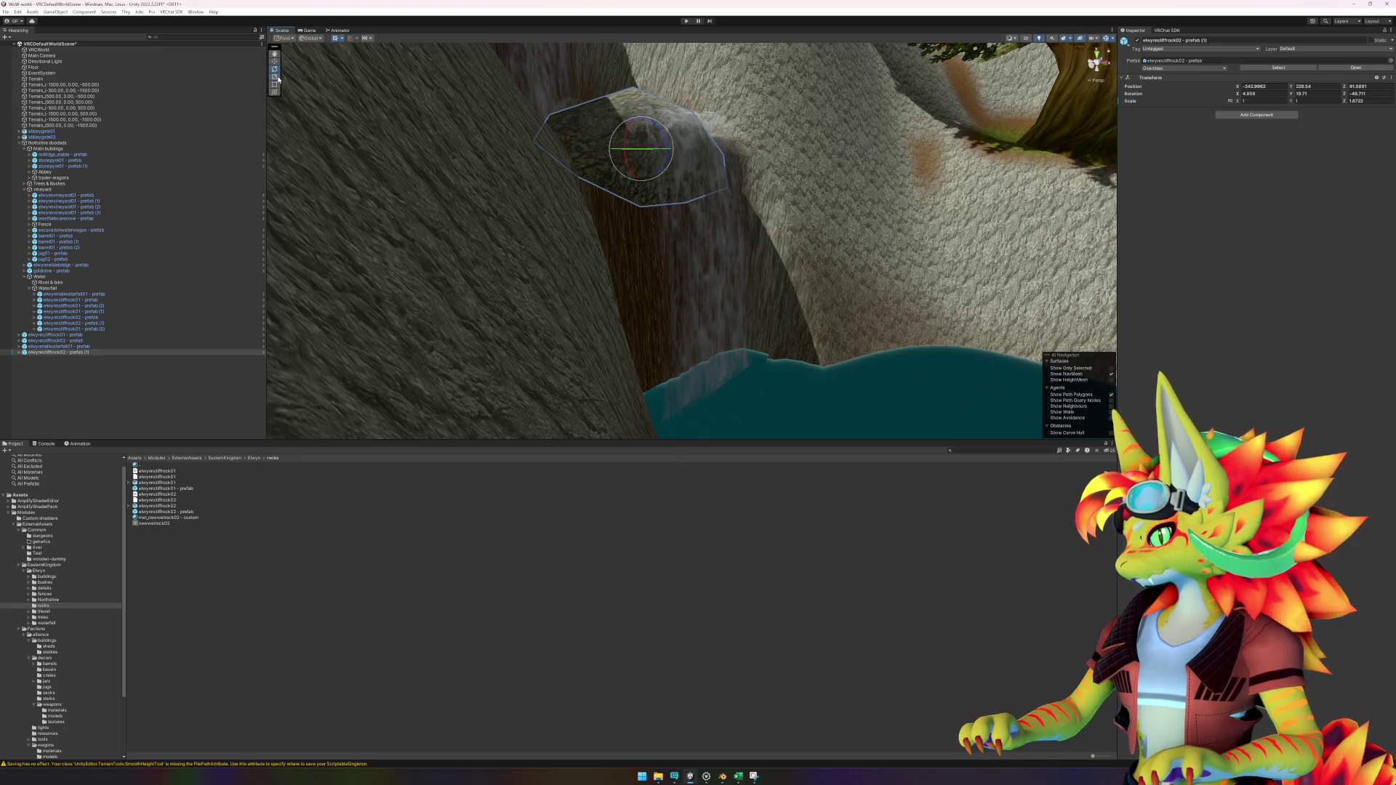
mouse_move(620, 211)
mouse_down()
mouse_move(640, 224)
mouse_move(670, 186)
mouse_move(708, 187)
mouse_move(683, 176)
mouse_move(636, 162)
mouse_move(689, 237)
mouse_move(720, 250)
mouse_move(656, 212)
mouse_move(693, 248)
mouse_move(617, 216)
mouse_move(664, 240)
mouse_move(628, 219)
mouse_move(677, 225)
mouse_move(632, 209)
mouse_move(722, 135)
mouse_move(711, 233)
mouse_move(733, 254)
mouse_up()
key(e)
key(w)
key(e)
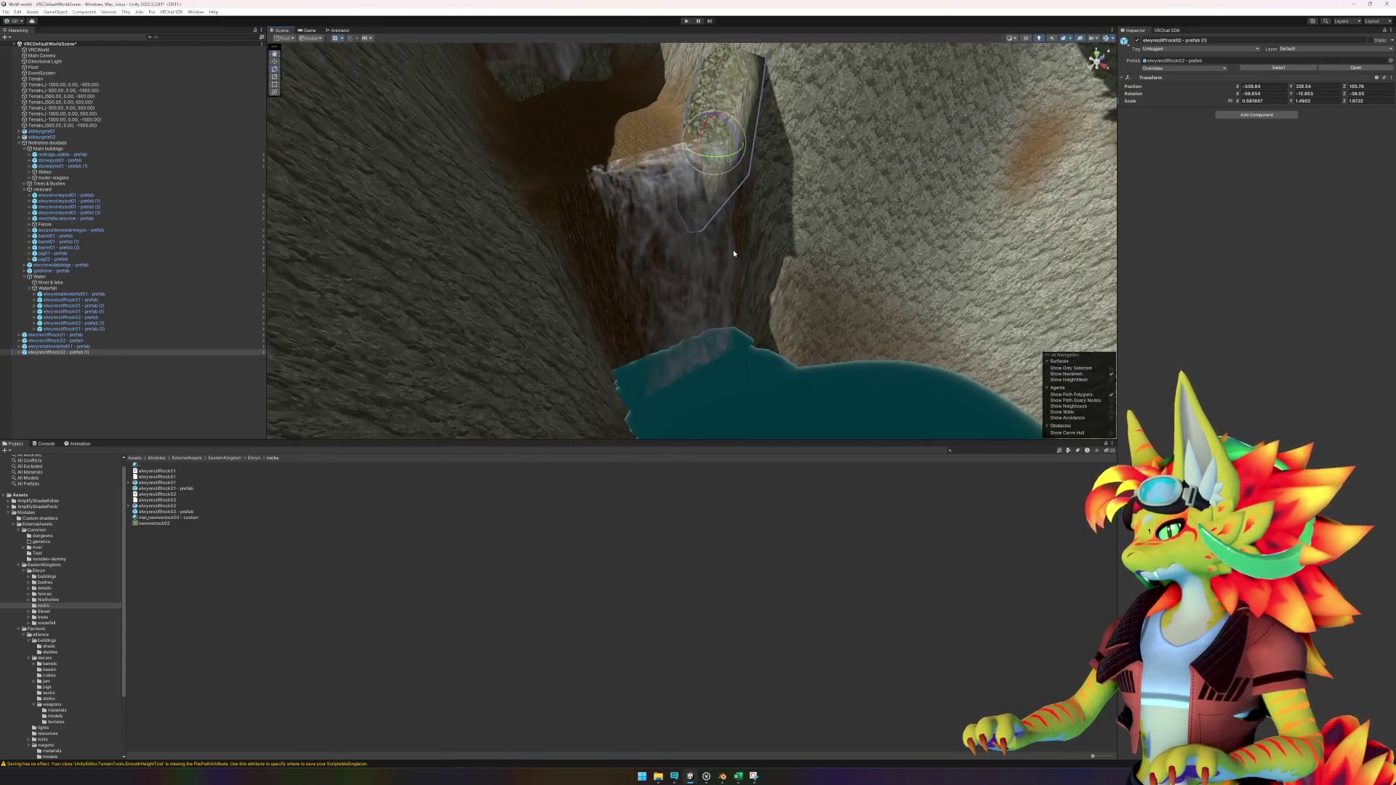
click(122, 426)
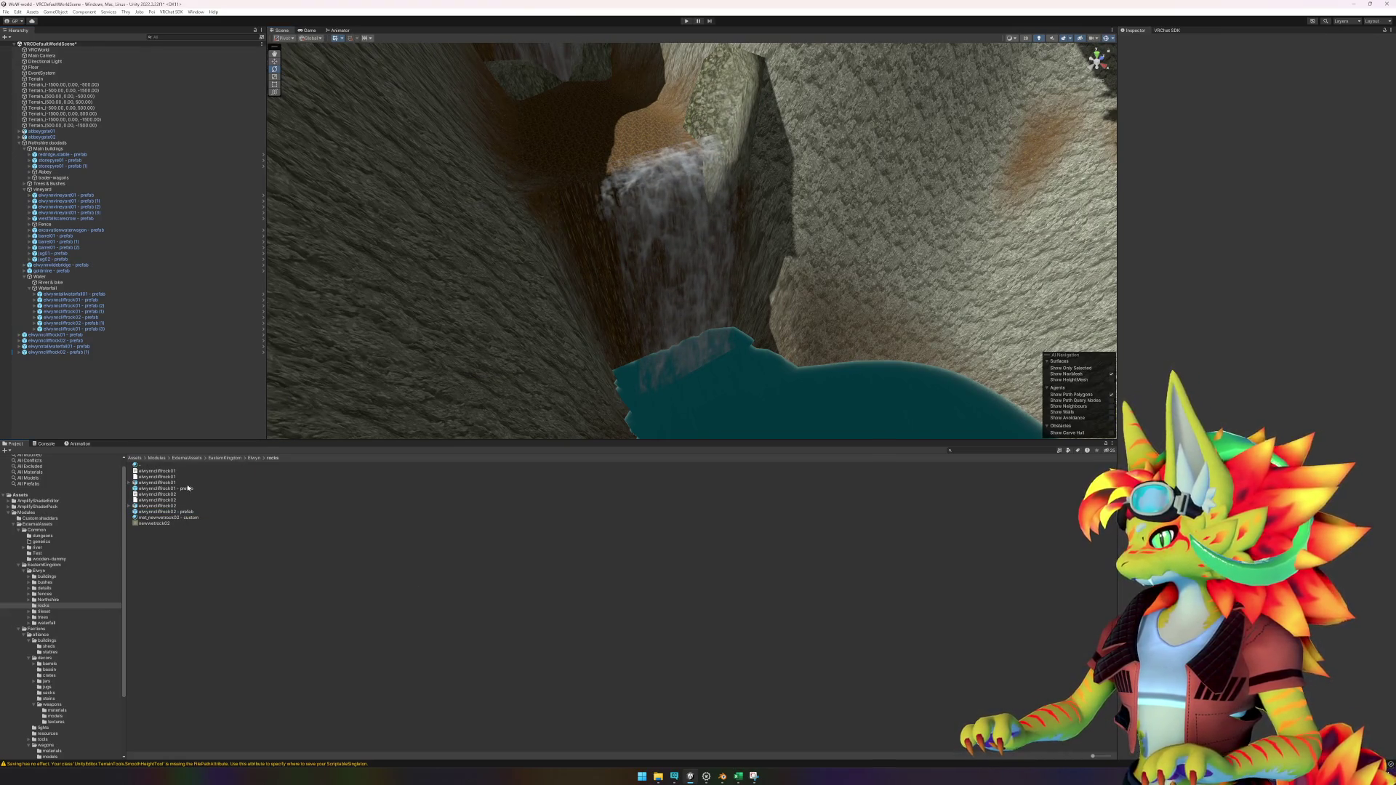
Step: Place a new elwynncliffrock01 rock left of the waterfall top, lowering and turning it into place
mouse_move(187, 488)
mouse_down()
mouse_move(218, 436)
mouse_move(480, 248)
mouse_move(575, 205)
mouse_move(536, 229)
mouse_move(605, 205)
mouse_move(622, 216)
mouse_move(605, 220)
mouse_up()
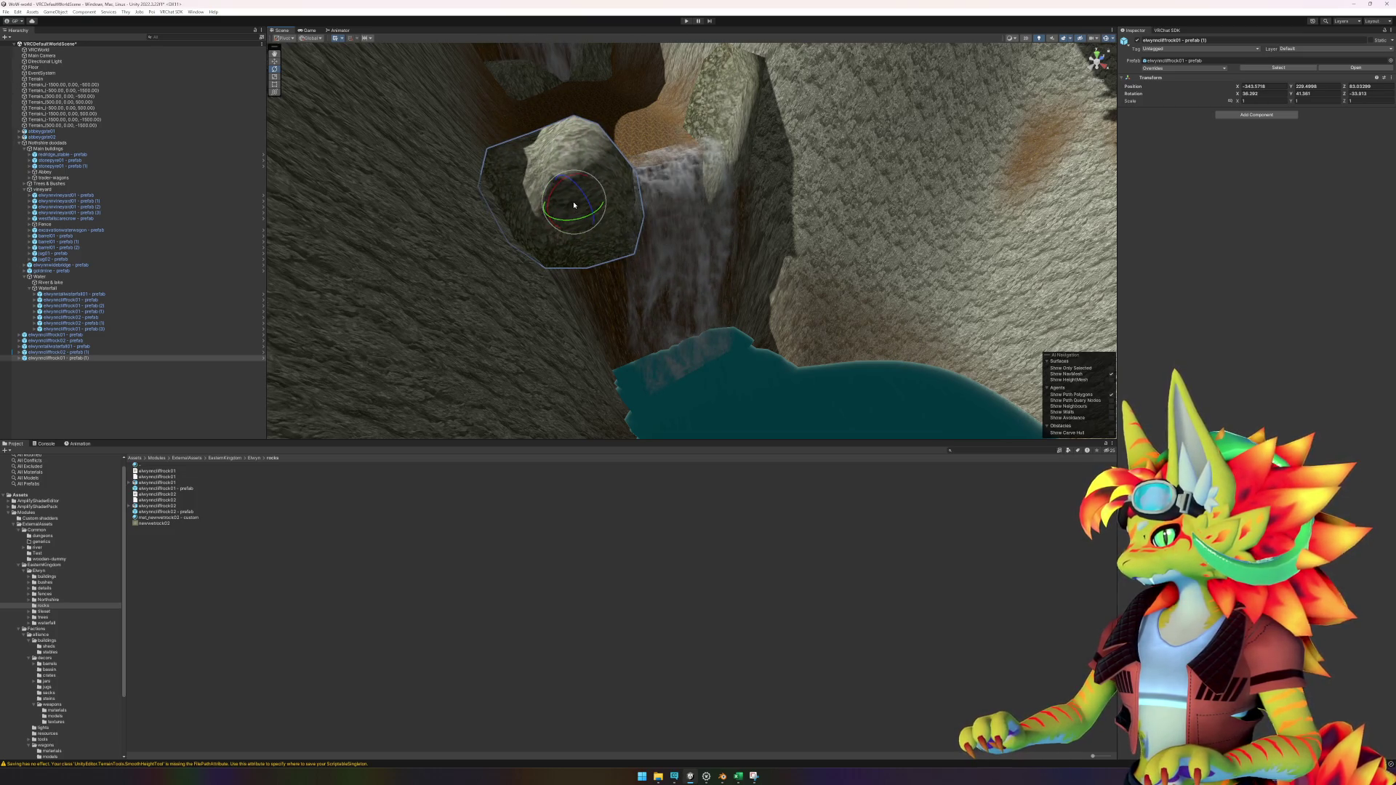
key(w)
drag(574, 203, 538, 198)
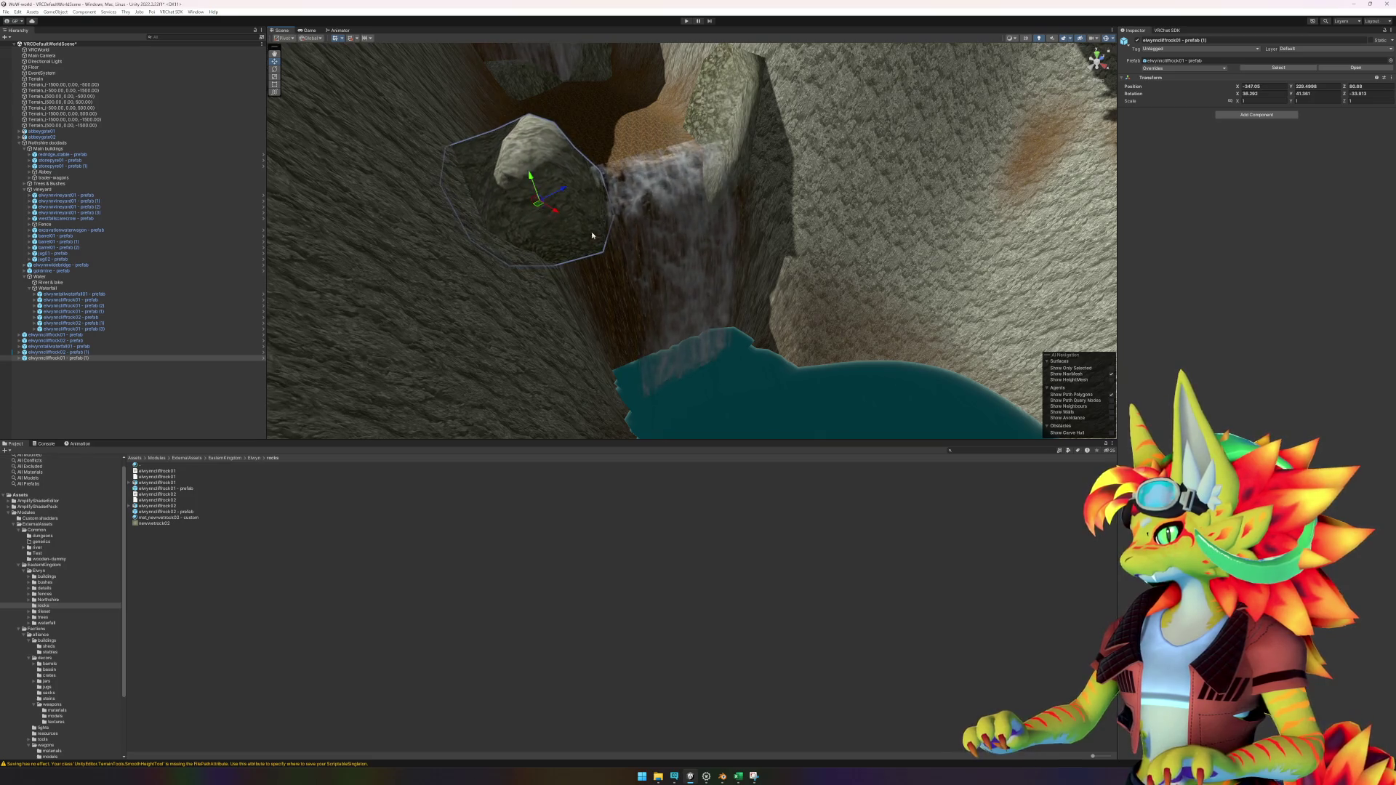
mouse_move(592, 236)
alt+mouse_down()
mouse_move(509, 262)
mouse_move(550, 239)
alt+mouse_up()
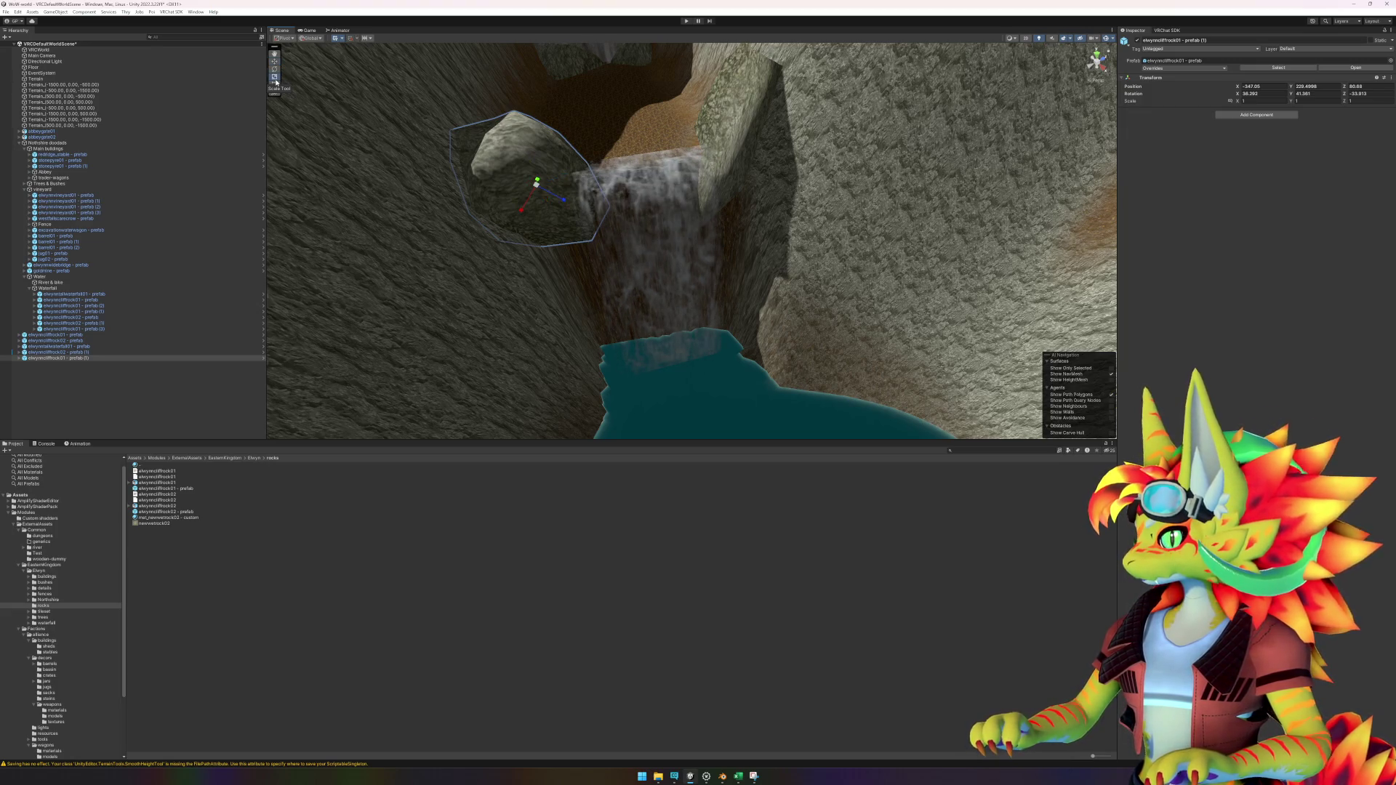
mouse_move(523, 268)
alt+mouse_down()
mouse_move(560, 282)
mouse_move(599, 274)
mouse_move(580, 209)
mouse_move(571, 218)
mouse_move(611, 262)
mouse_move(552, 237)
alt+mouse_up()
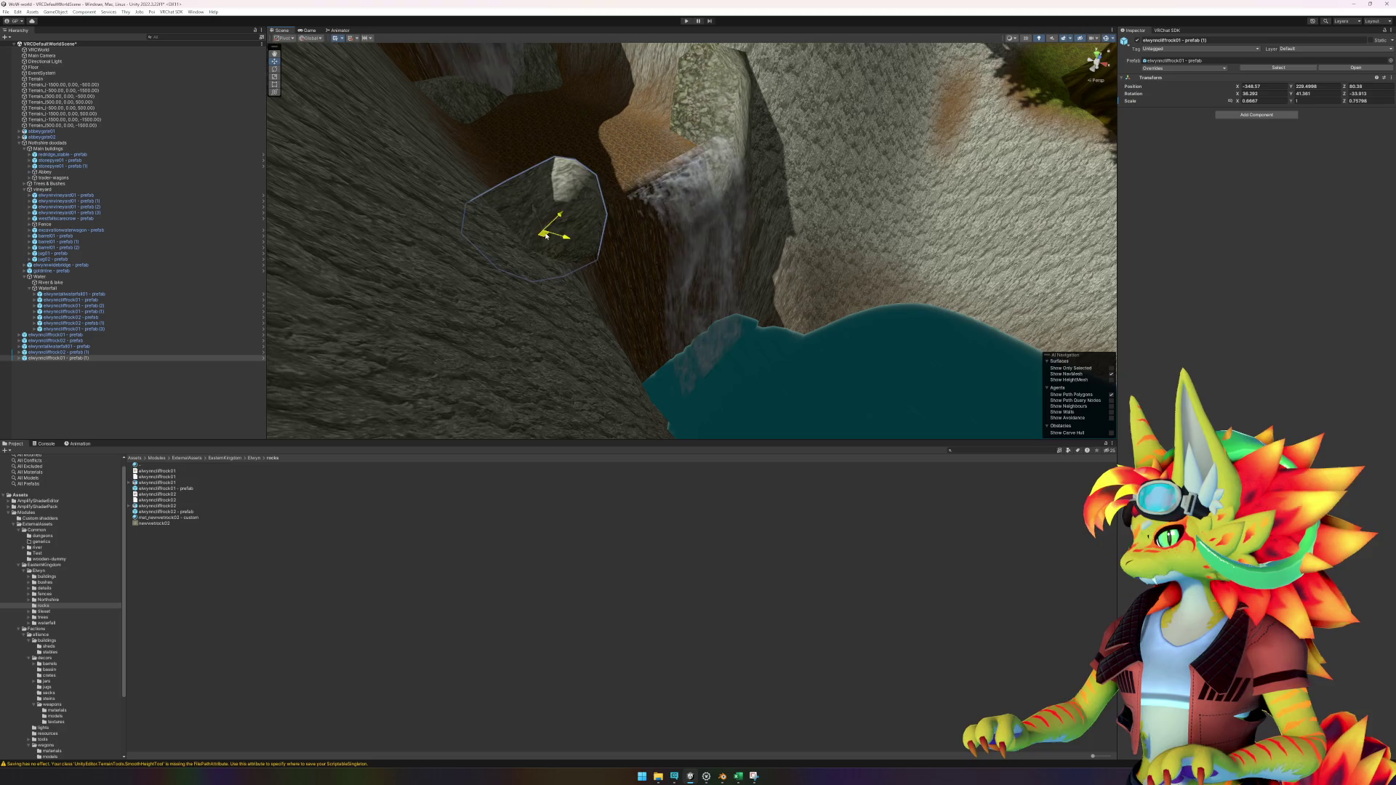
mouse_move(615, 273)
alt+mouse_down()
mouse_move(536, 234)
mouse_move(602, 270)
alt+mouse_up()
mouse_move(532, 220)
mouse_down()
mouse_move(548, 209)
mouse_move(688, 280)
mouse_move(592, 234)
mouse_move(787, 300)
mouse_up()
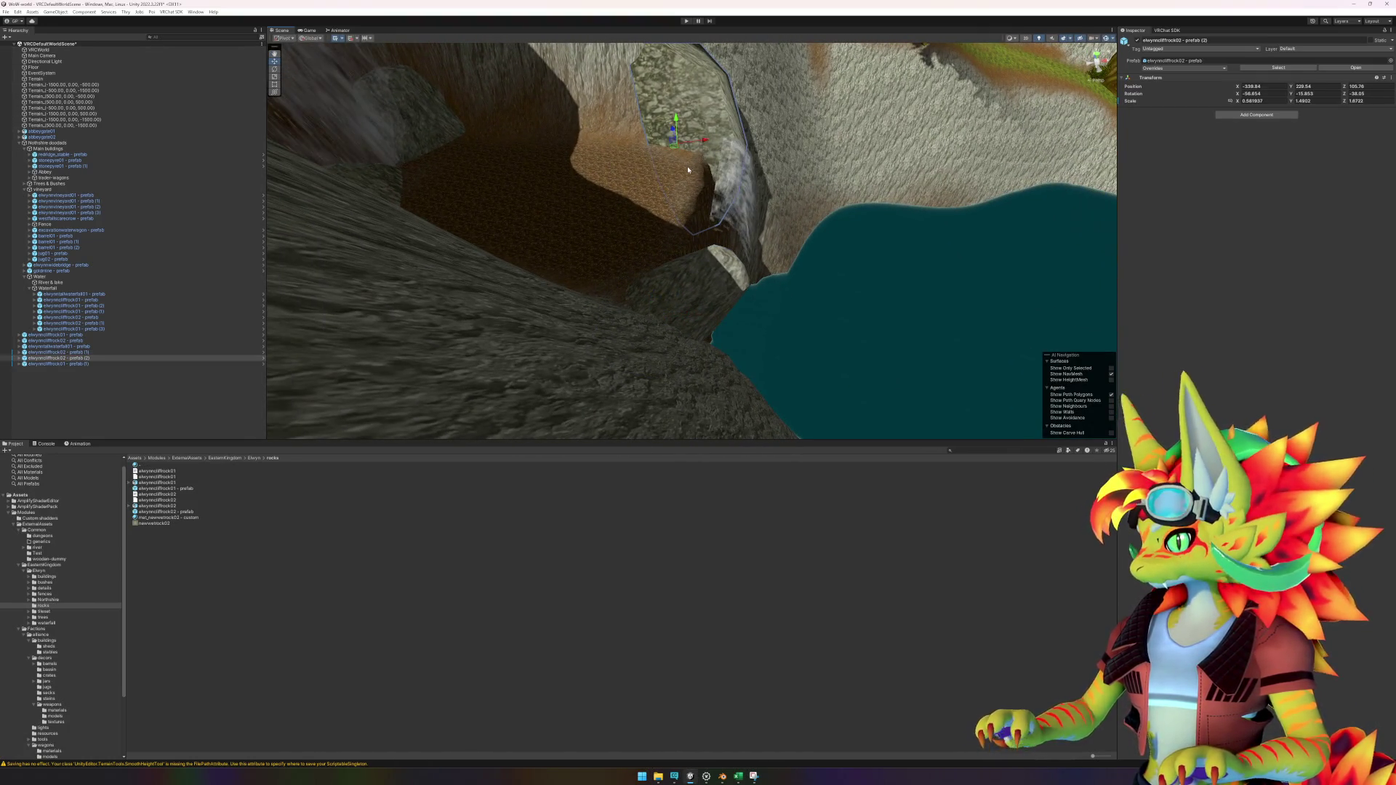
mouse_move(673, 147)
mouse_down()
mouse_move(669, 215)
mouse_move(663, 168)
mouse_up()
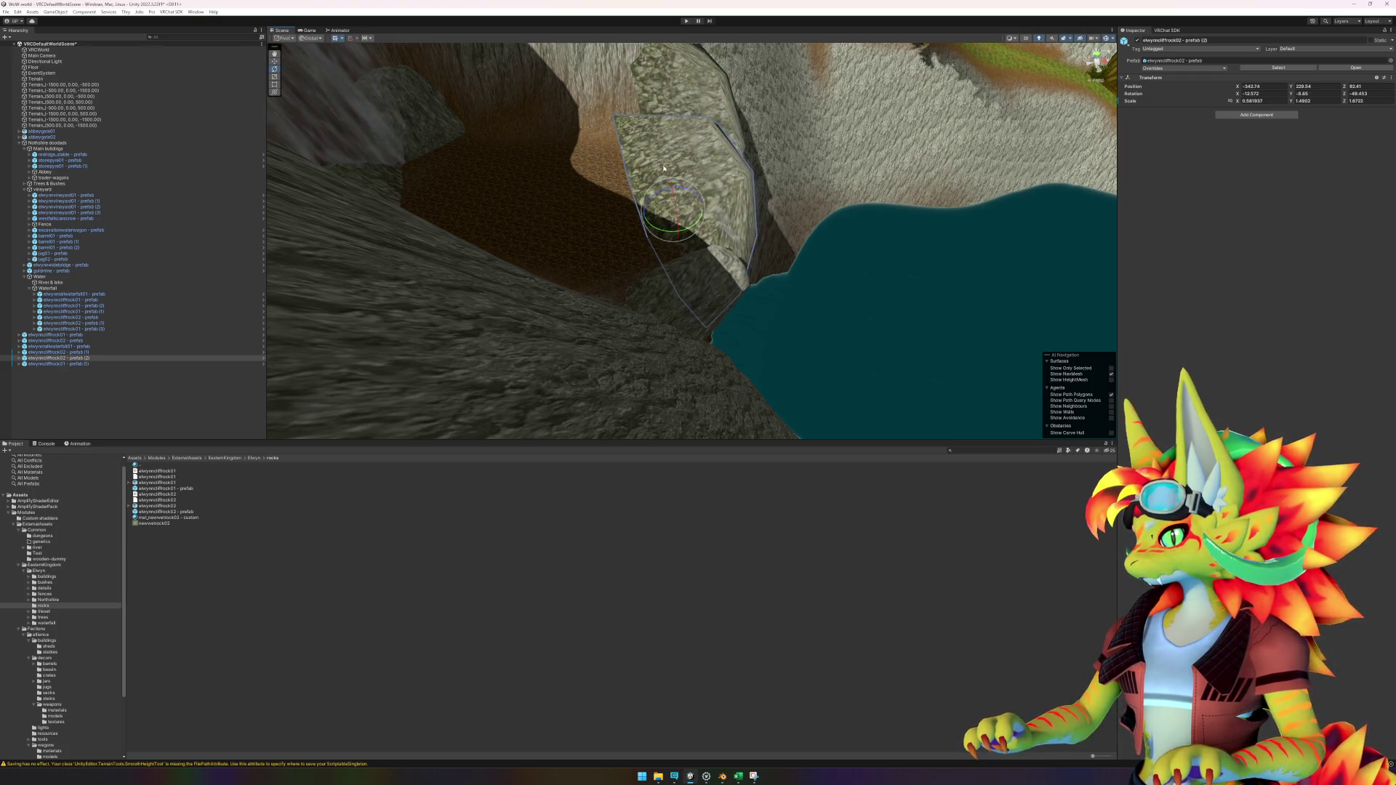
drag(673, 227, 633, 234)
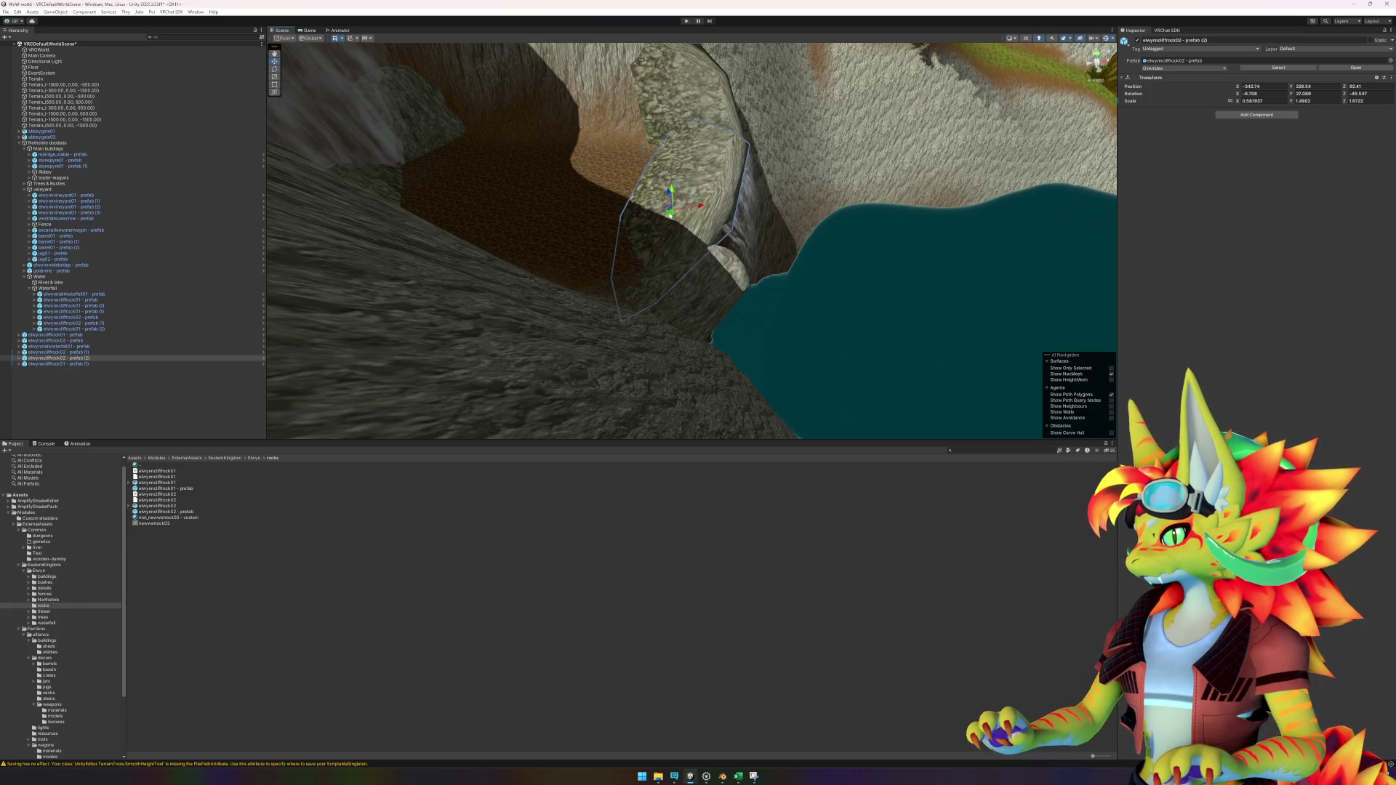
drag(670, 216, 580, 205)
click(625, 141)
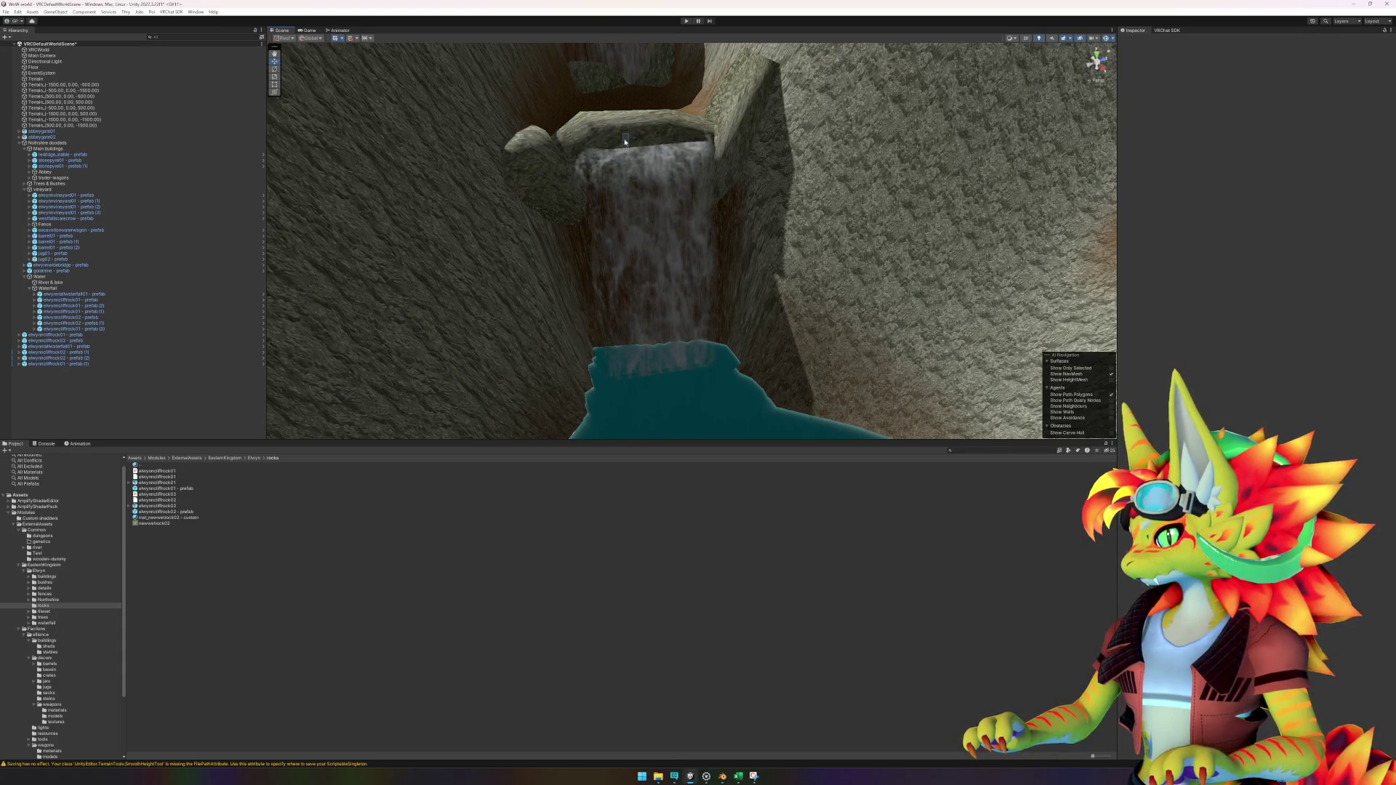
Step: Lower the lip rock and re-angle the right-edge rock to about -151.8, -23.2, -8.3
click(624, 140)
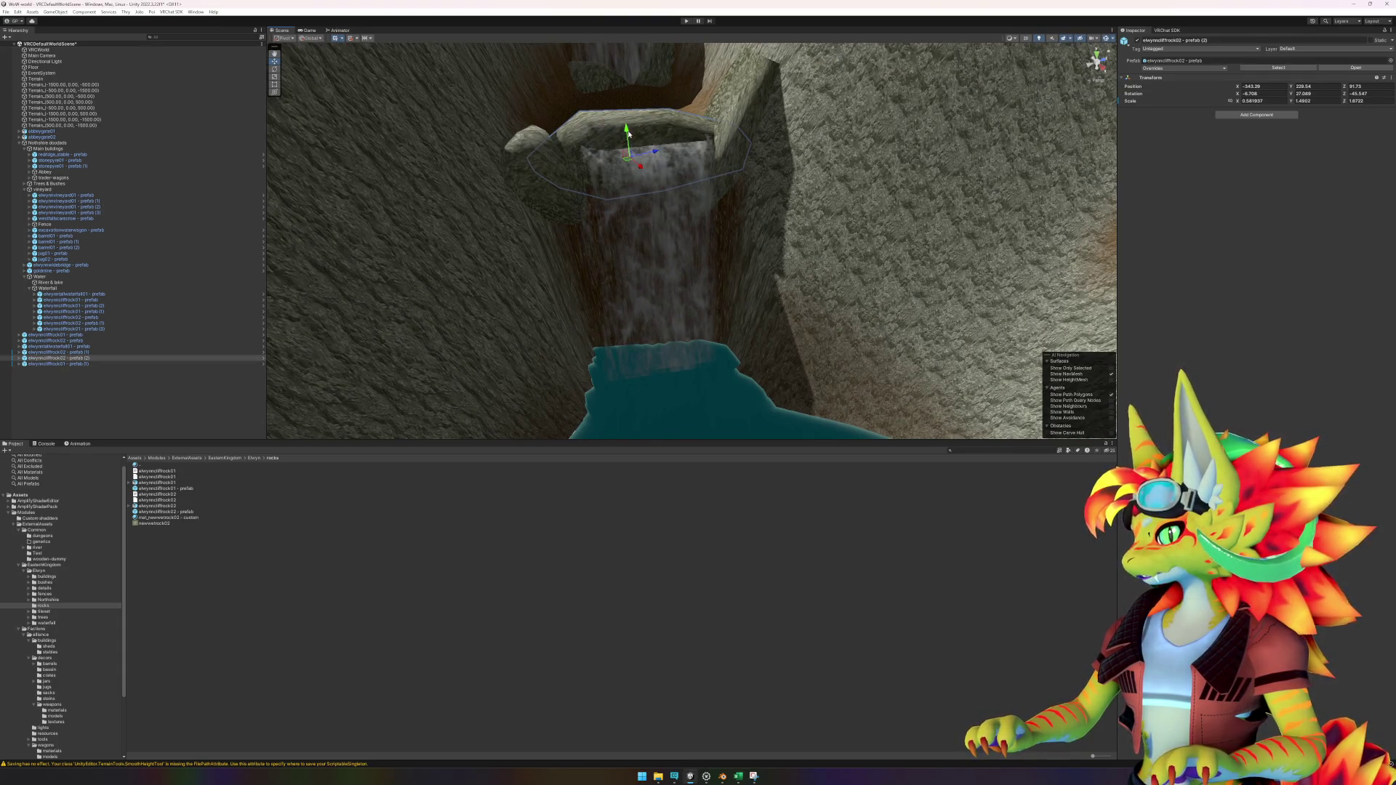
mouse_move(627, 135)
mouse_down()
mouse_move(632, 161)
mouse_move(719, 128)
mouse_move(773, 147)
mouse_up()
click(741, 140)
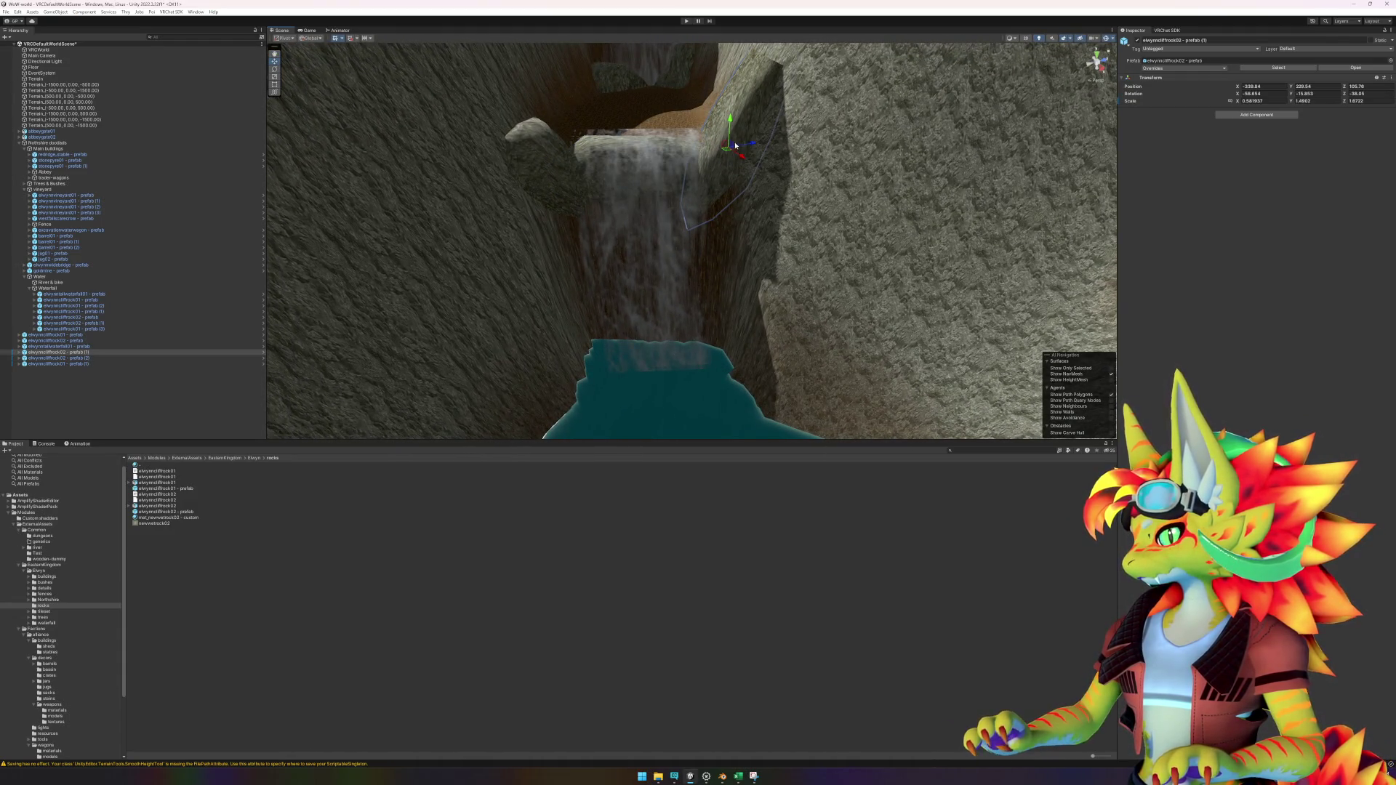
key(e)
mouse_move(734, 146)
mouse_down()
mouse_move(722, 147)
mouse_move(748, 211)
mouse_move(829, 228)
mouse_up()
key(w)
mouse_move(709, 139)
mouse_down()
mouse_move(742, 200)
mouse_move(722, 141)
mouse_move(692, 138)
mouse_move(771, 208)
mouse_up()
key(e)
click(621, 608)
mouse_move(735, 422)
mouse_down()
mouse_move(748, 373)
mouse_move(802, 374)
mouse_move(713, 315)
mouse_move(755, 347)
mouse_up()
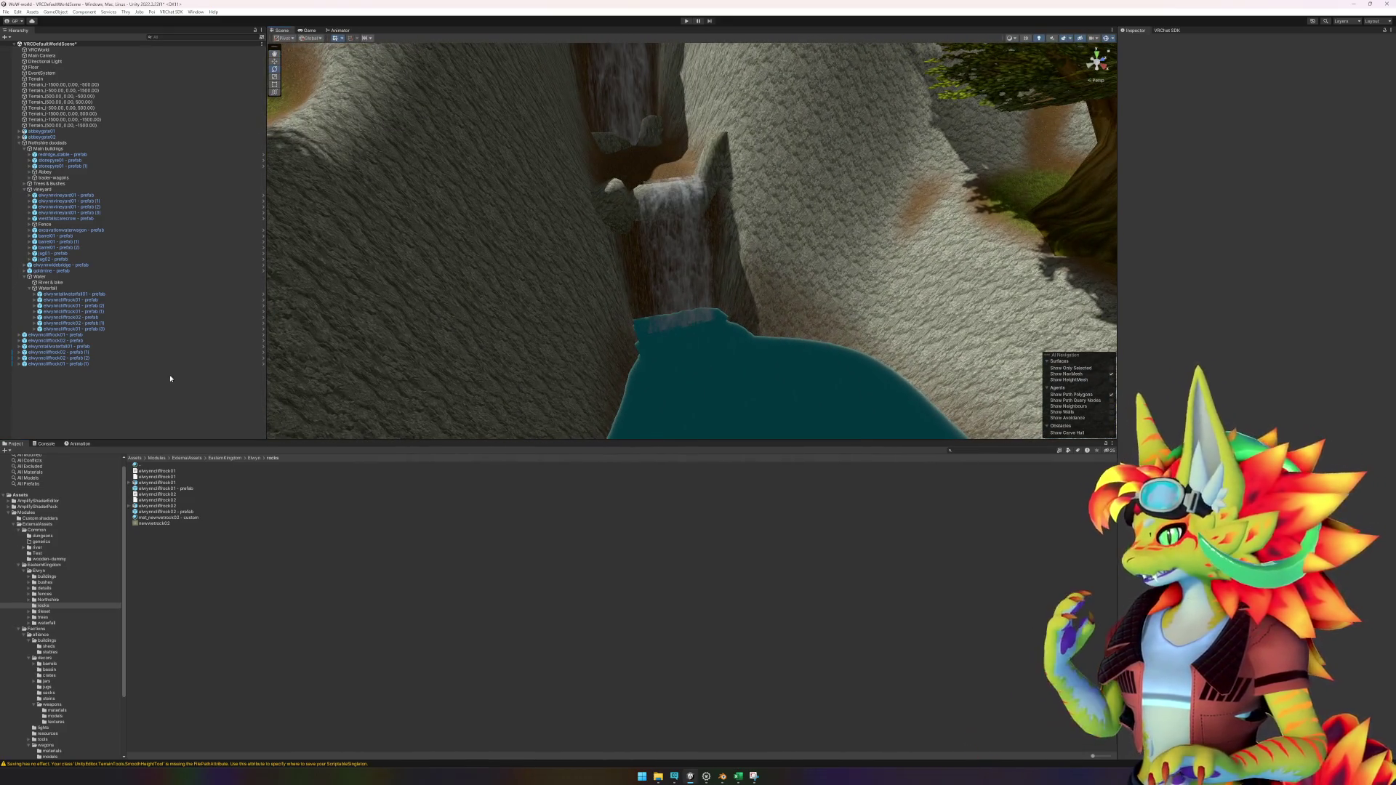
Step: Switch the Terrain's Paint Terrain tool to Smooth Height and frame the pool edge along the cliff
click(891, 251)
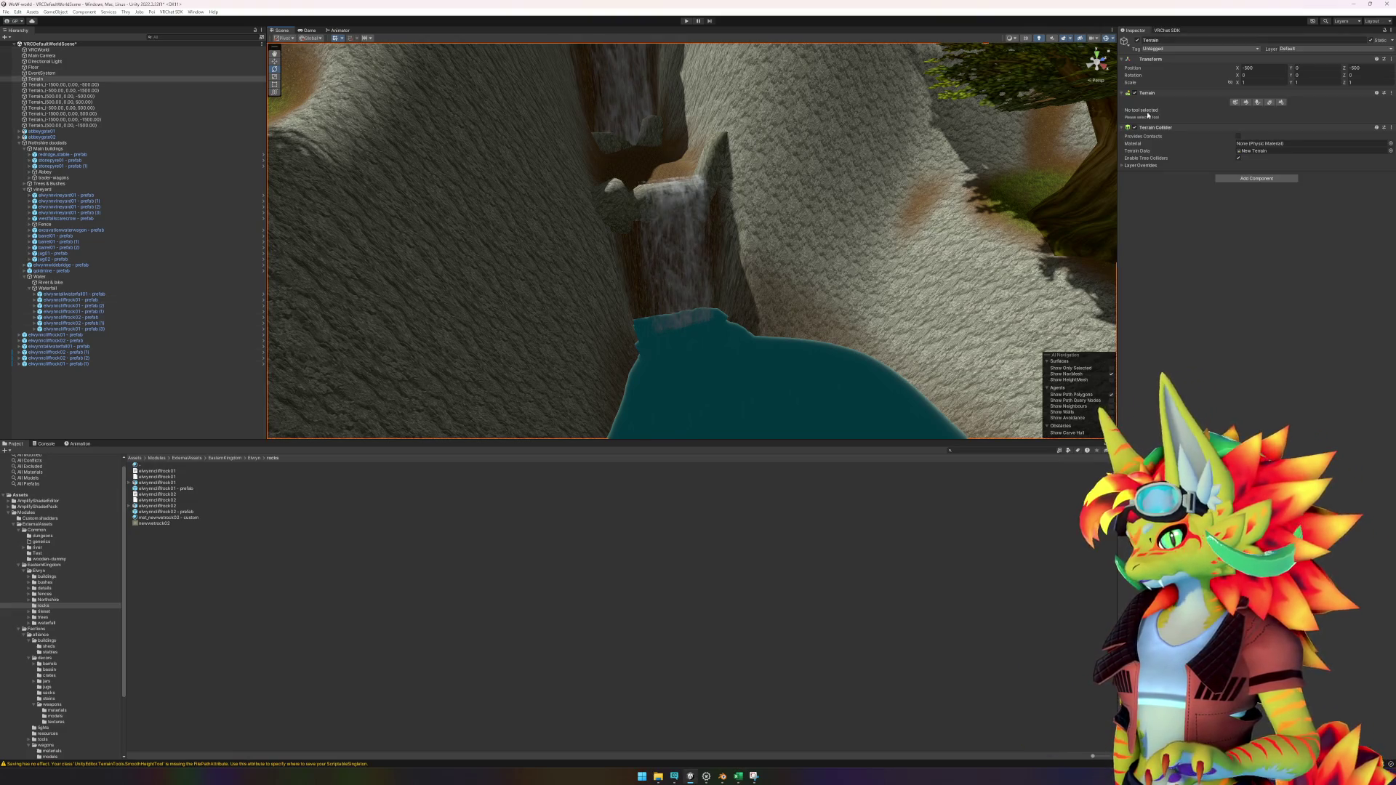
click(1246, 103)
click(1164, 110)
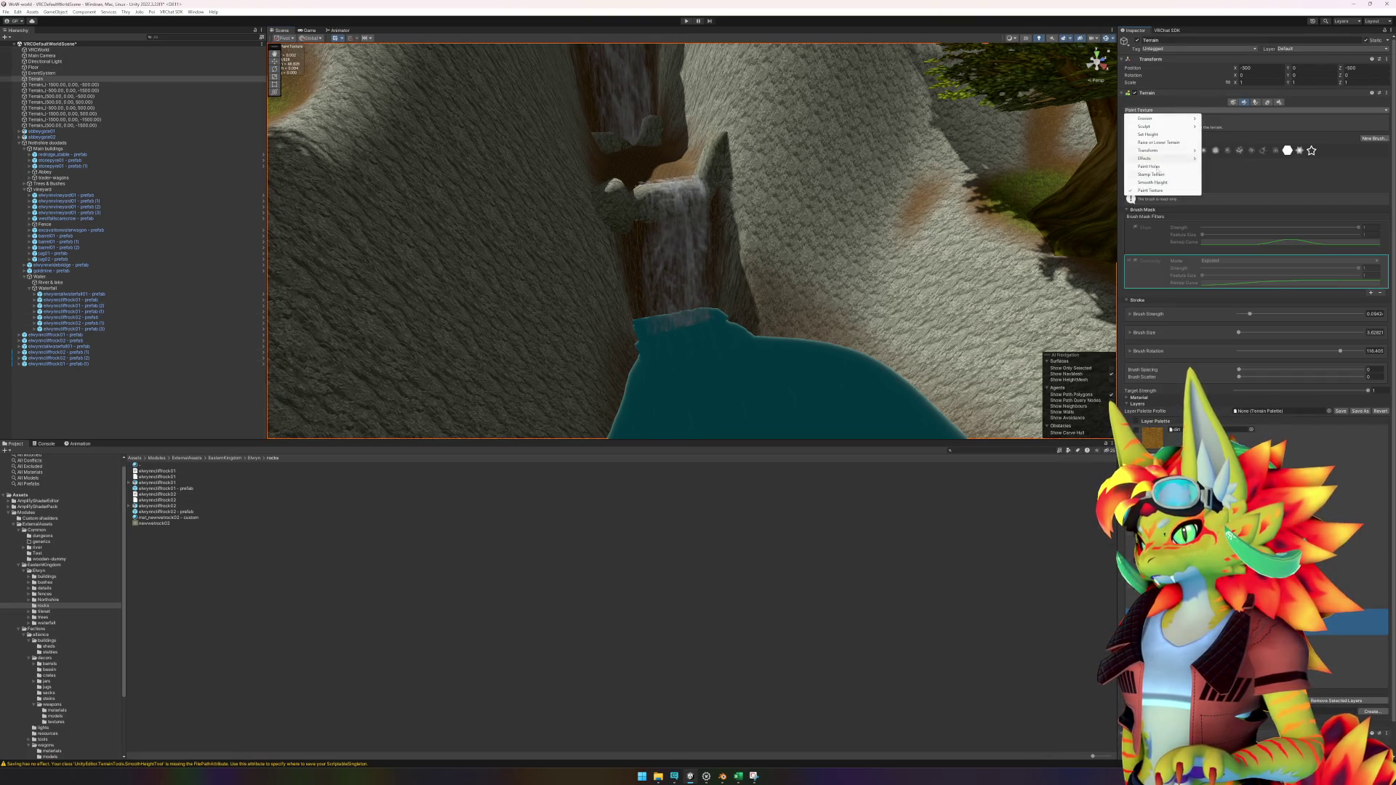
click(1153, 183)
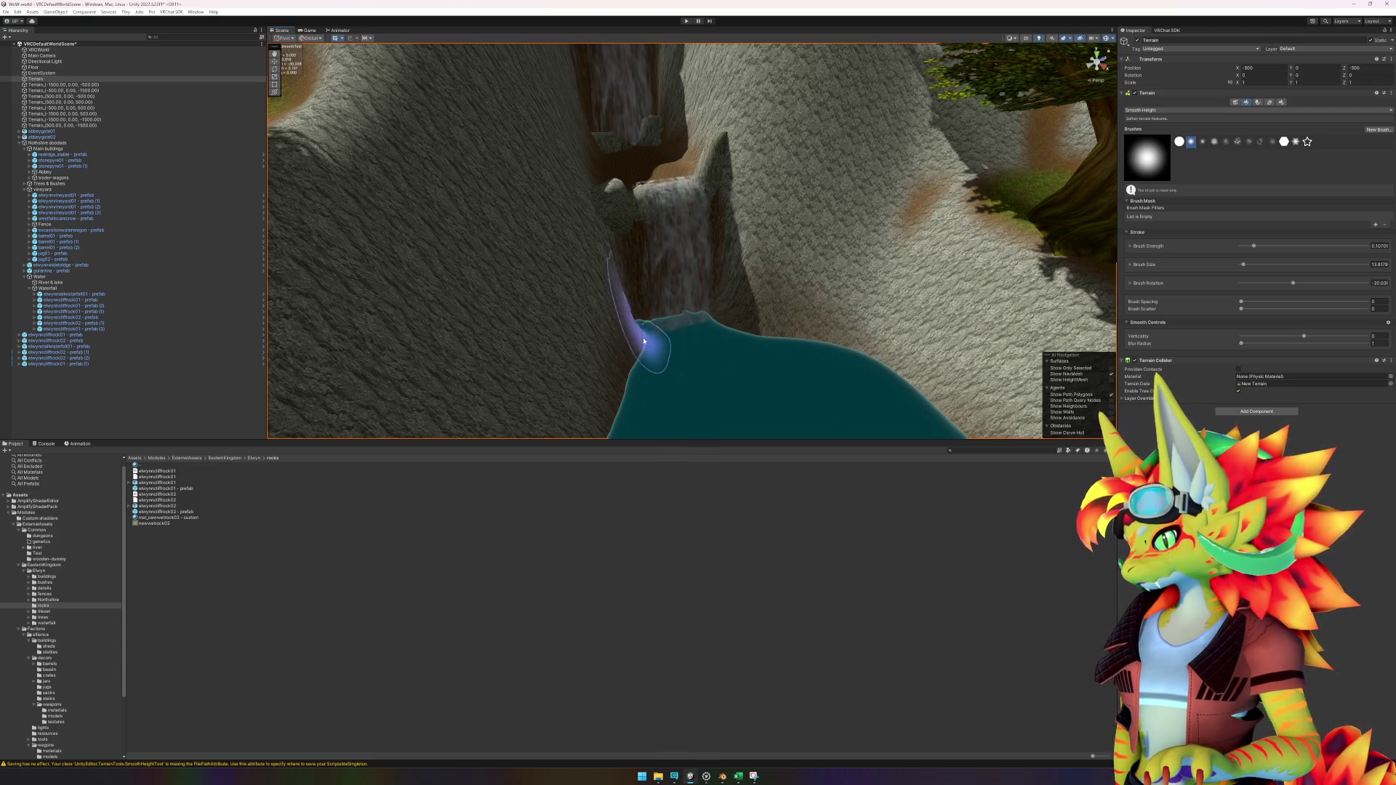
scroll(725, 380, up, 3)
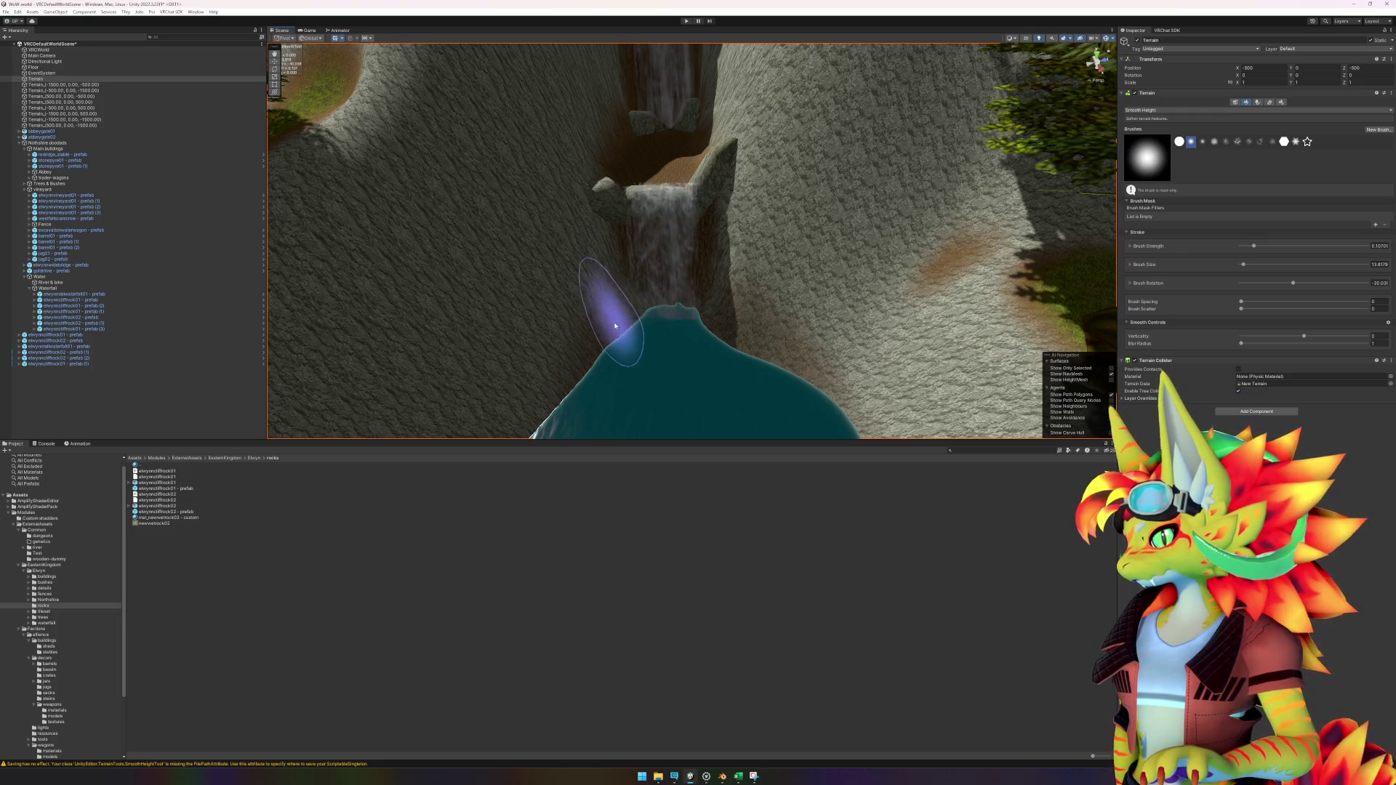
drag(655, 377, 704, 336)
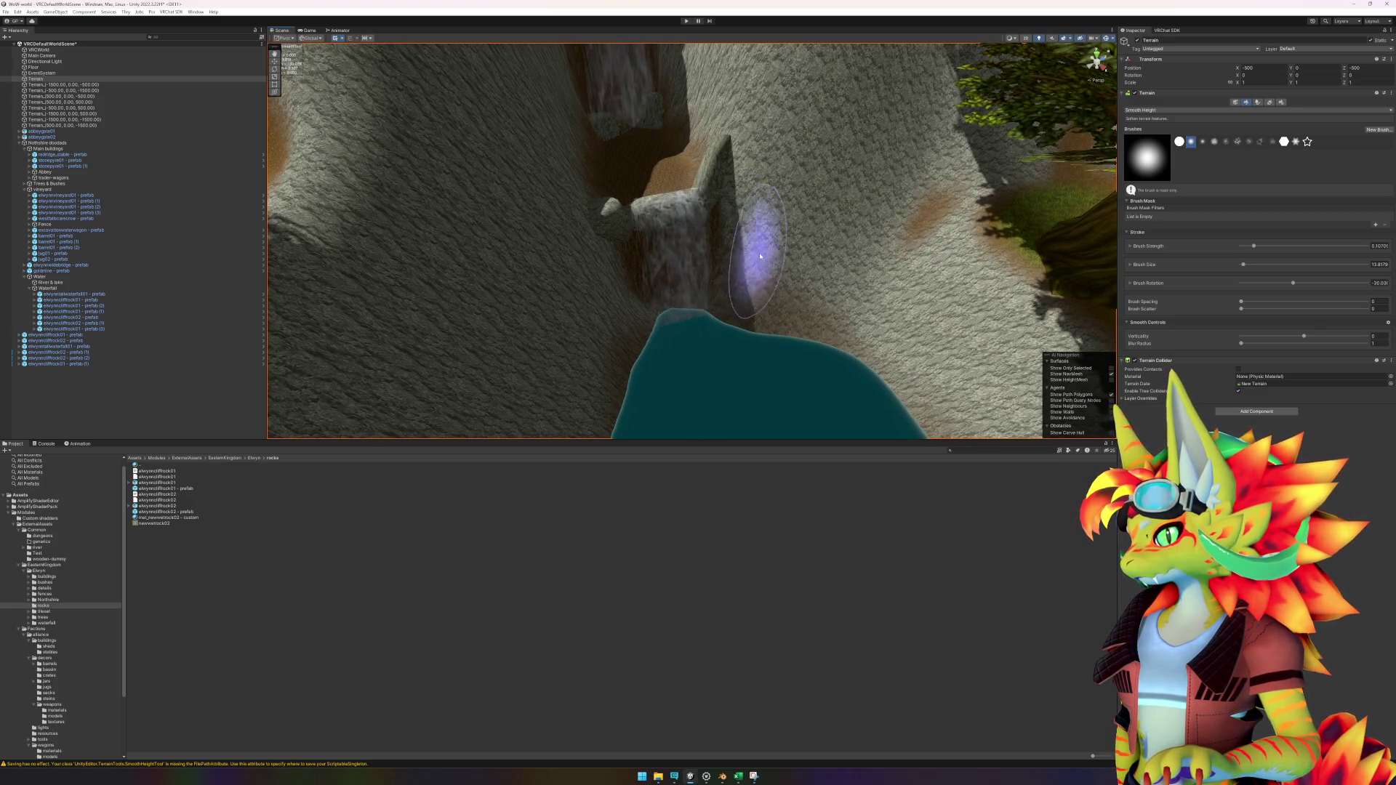
mouse_move(810, 390)
mouse_down()
mouse_move(749, 359)
mouse_move(764, 312)
mouse_move(809, 323)
mouse_move(789, 346)
mouse_move(754, 328)
mouse_move(468, 373)
mouse_move(654, 187)
mouse_move(169, 462)
mouse_move(422, 363)
mouse_move(666, 309)
mouse_up()
Step: Place an elwynncliffrock01 rock at the pool's edge, sink it lower and flatten its depth
click(167, 483)
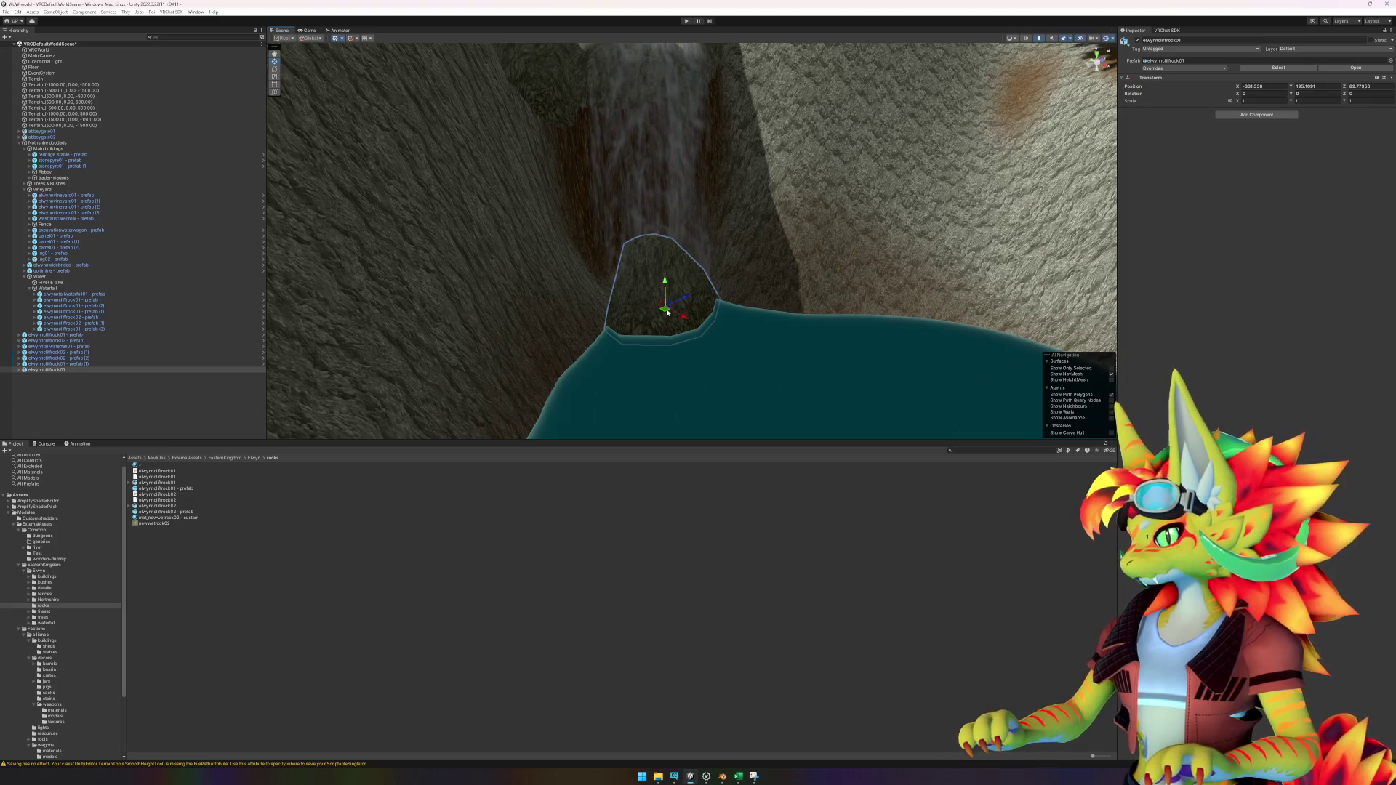
drag(667, 313, 623, 328)
key(e)
key(w)
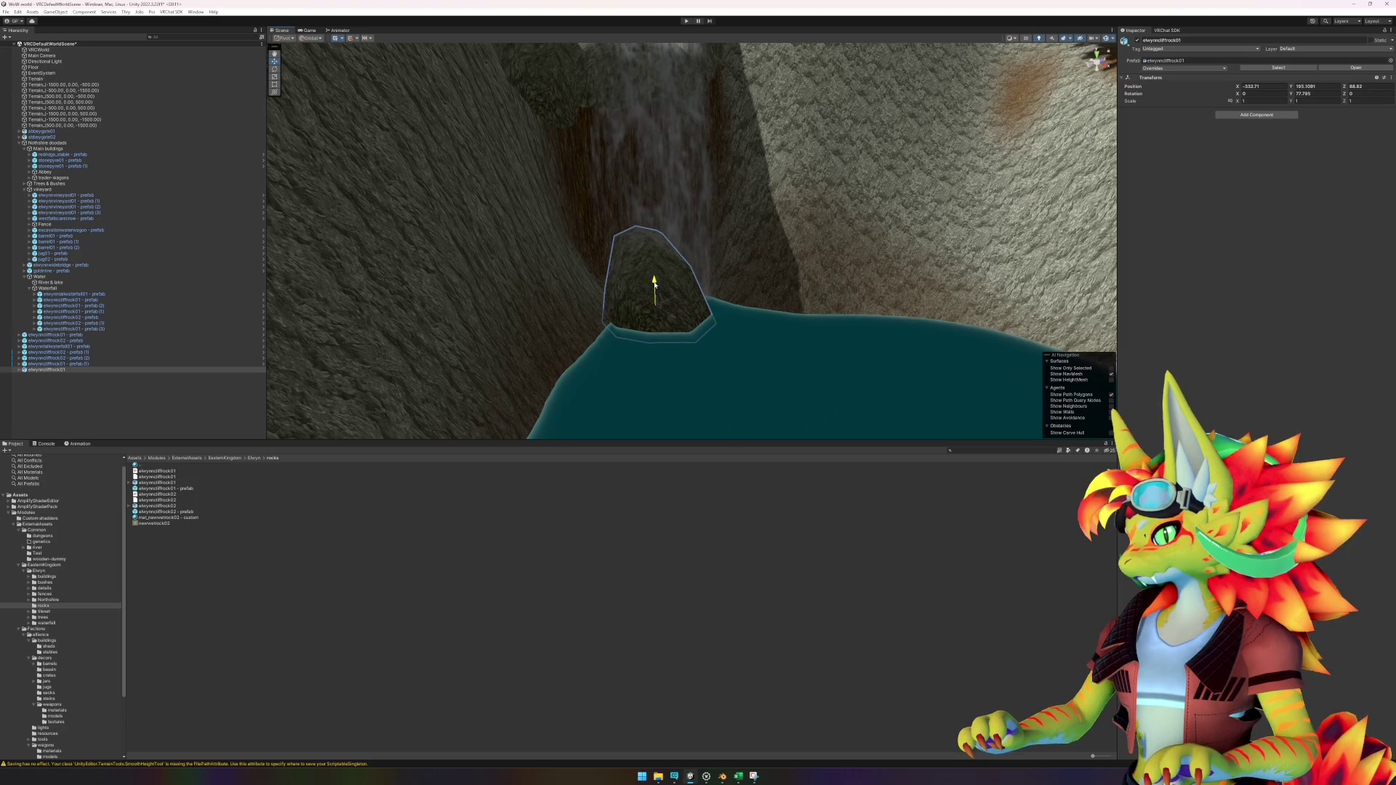
mouse_move(655, 283)
mouse_down()
mouse_move(648, 323)
mouse_move(661, 327)
mouse_move(642, 331)
mouse_up()
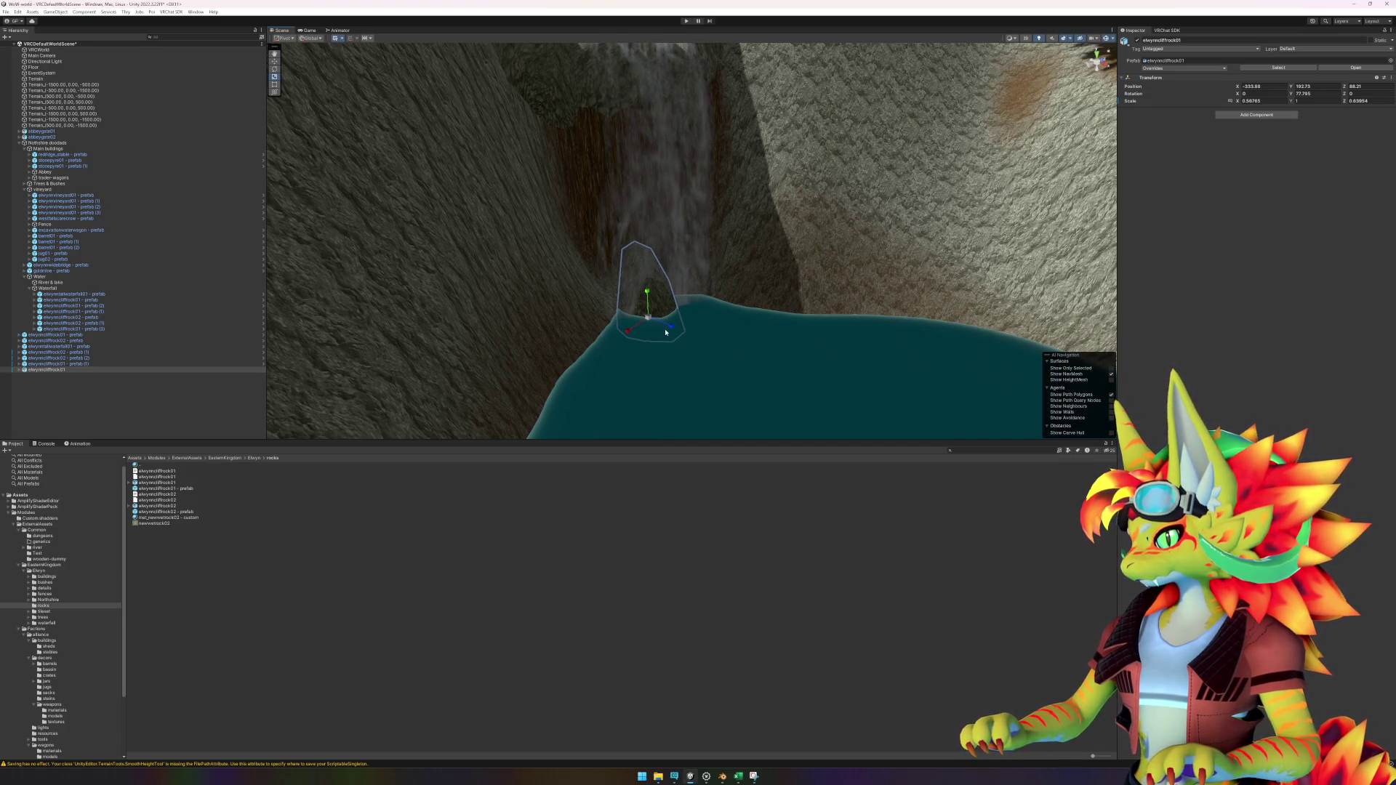
click(666, 333)
click(660, 317)
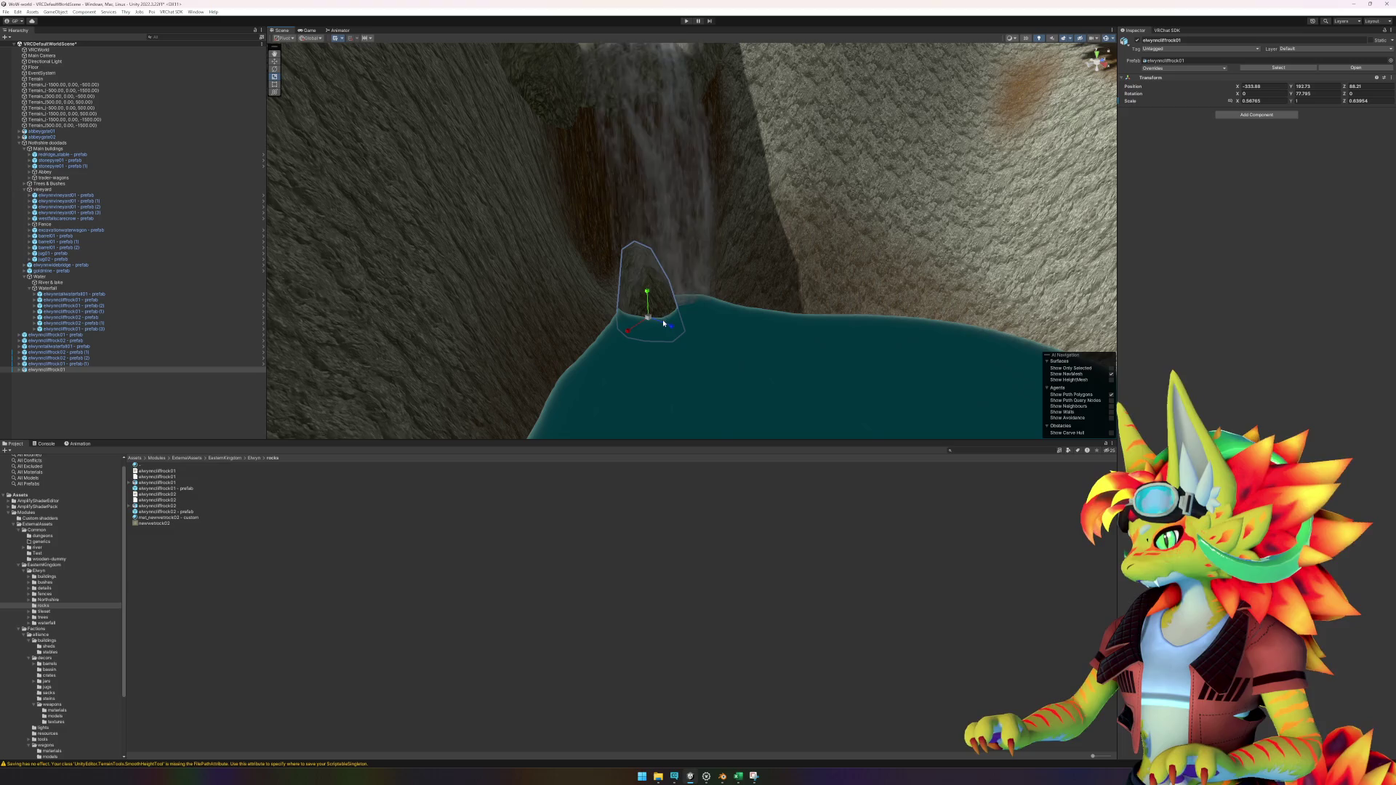
mouse_move(670, 331)
mouse_down()
mouse_move(639, 307)
mouse_move(618, 312)
mouse_move(617, 296)
mouse_move(630, 311)
mouse_move(710, 290)
mouse_move(704, 231)
mouse_move(686, 250)
mouse_move(702, 245)
mouse_move(704, 213)
mouse_move(729, 291)
mouse_move(652, 272)
mouse_move(624, 284)
mouse_move(755, 305)
mouse_up()
Step: Tilt the rock, then duplicate it with Ctrl+D and angle the copy nearby
key(w)
key(e)
key(w)
key(ctrl+d)
key(e)
key(w)
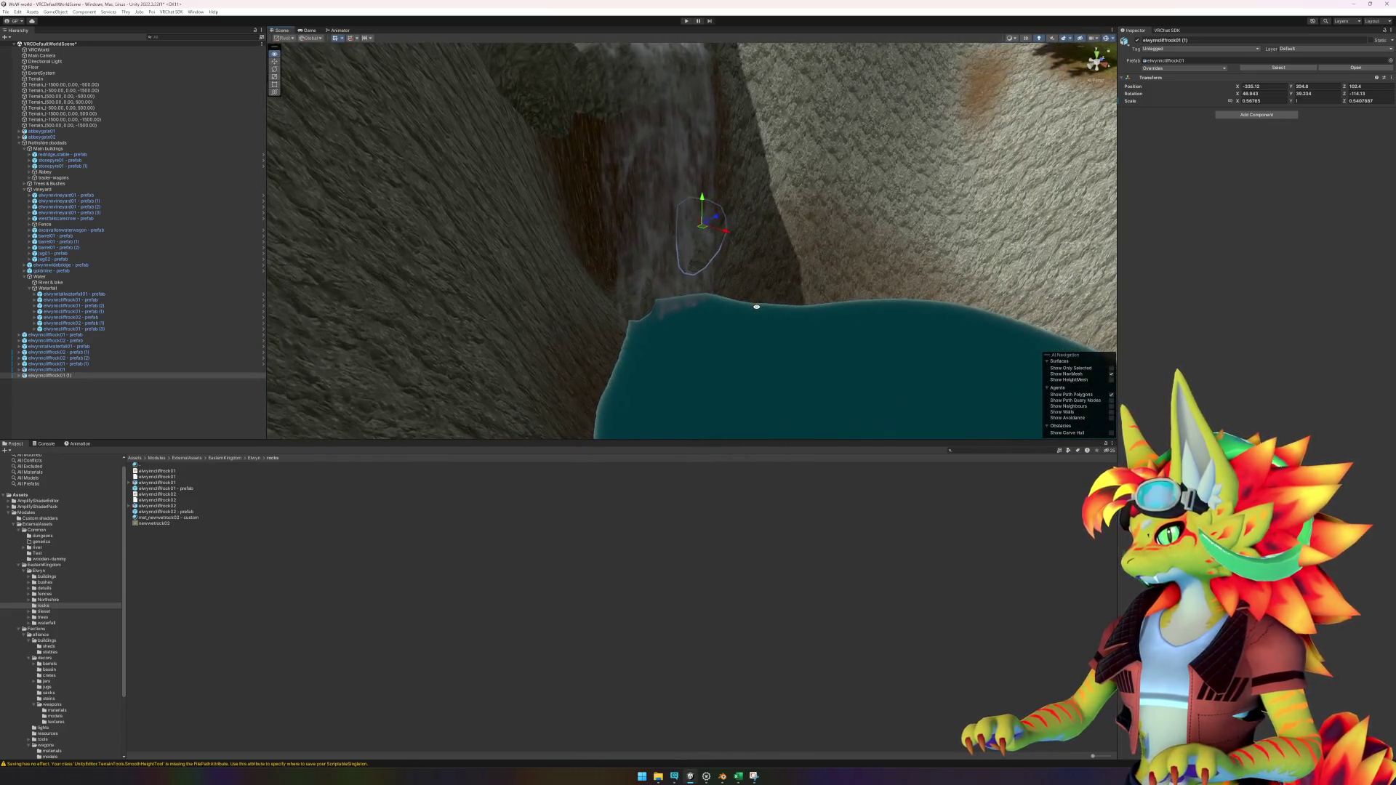
click(276, 576)
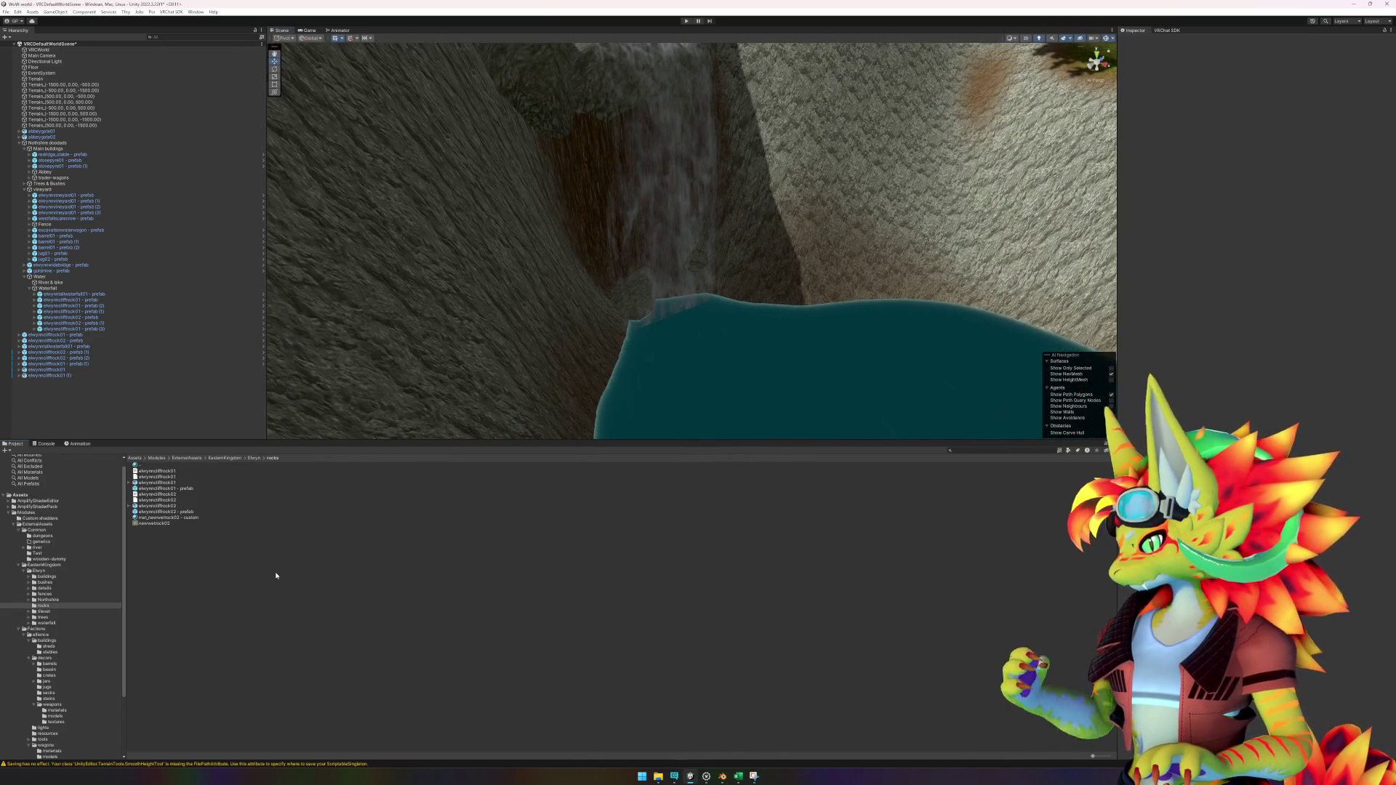
Step: Place an elwynncliffrock02 rock below the waterfall, flatten its depth and lower it slightly
click(176, 511)
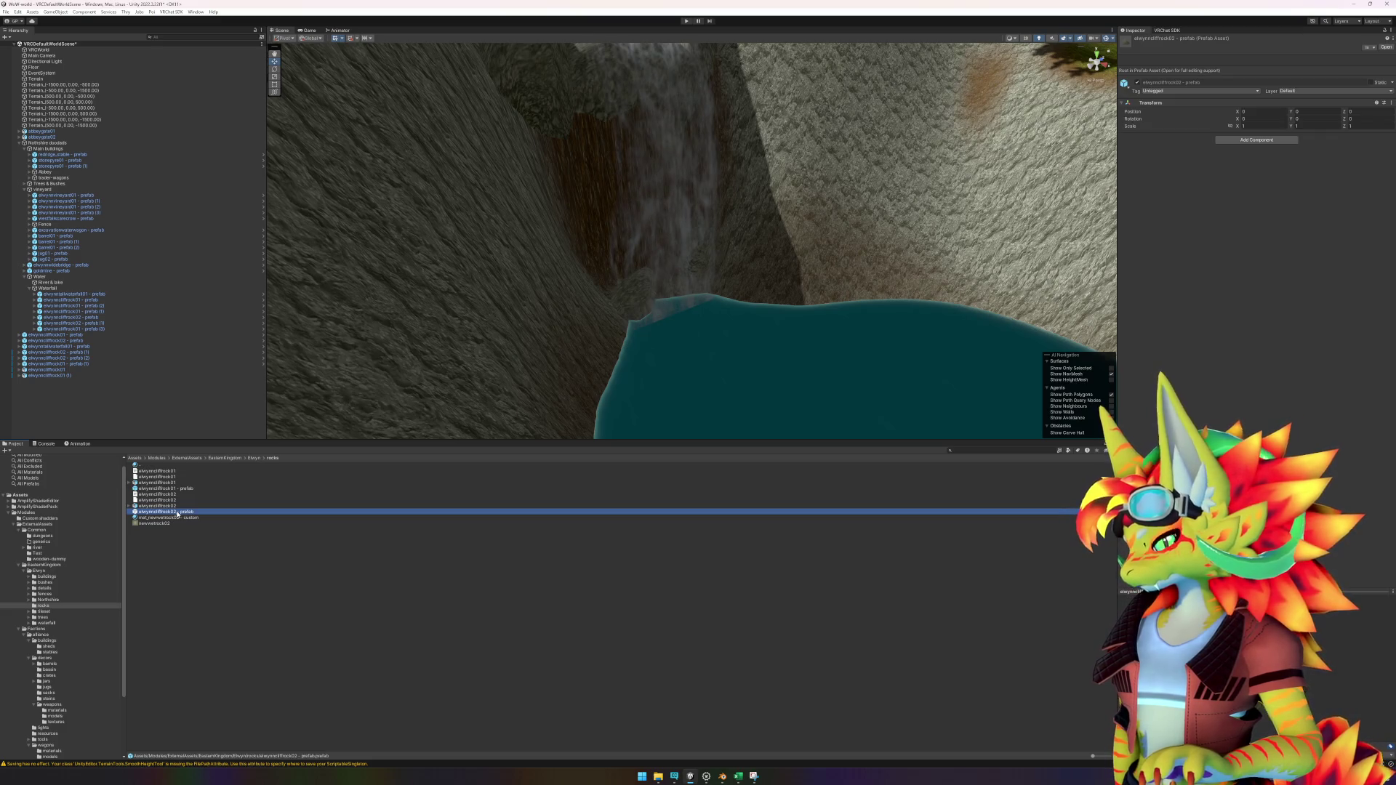
mouse_move(176, 511)
mouse_down()
mouse_move(704, 306)
mouse_move(669, 312)
mouse_move(688, 331)
mouse_move(670, 308)
mouse_up()
key(w)
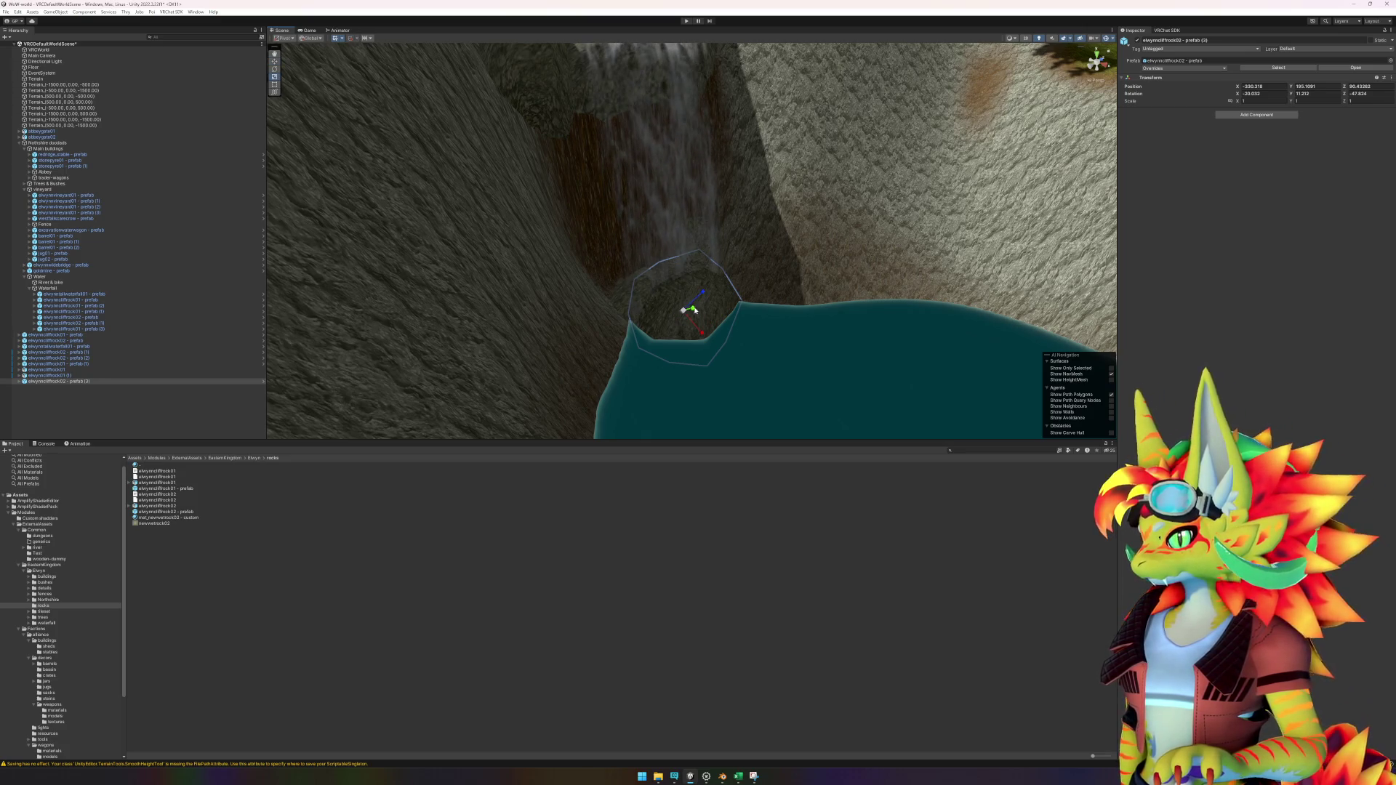
mouse_move(704, 295)
mouse_down()
mouse_move(699, 330)
mouse_move(664, 304)
mouse_move(757, 368)
mouse_move(816, 371)
mouse_move(676, 274)
mouse_move(679, 258)
mouse_up()
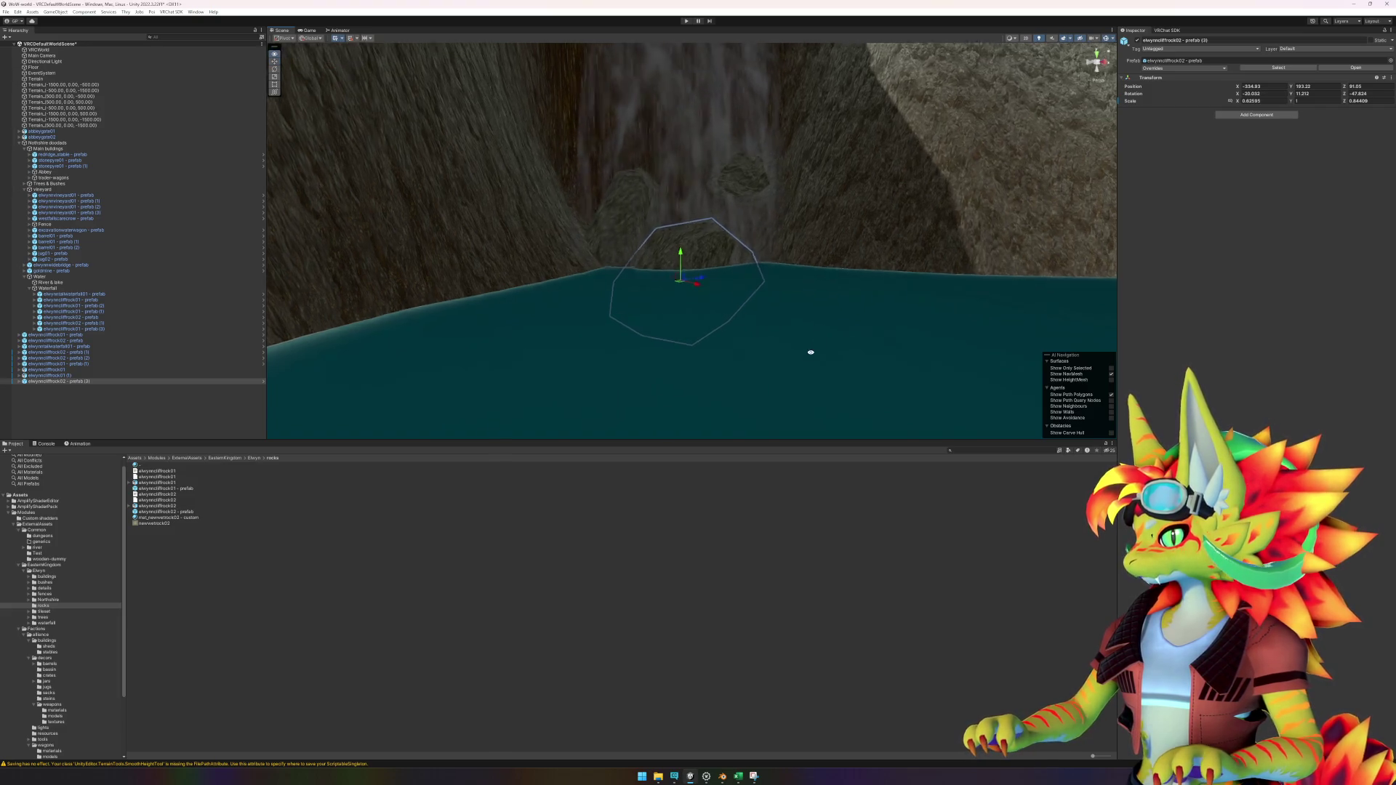
drag(810, 352, 780, 361)
click(238, 543)
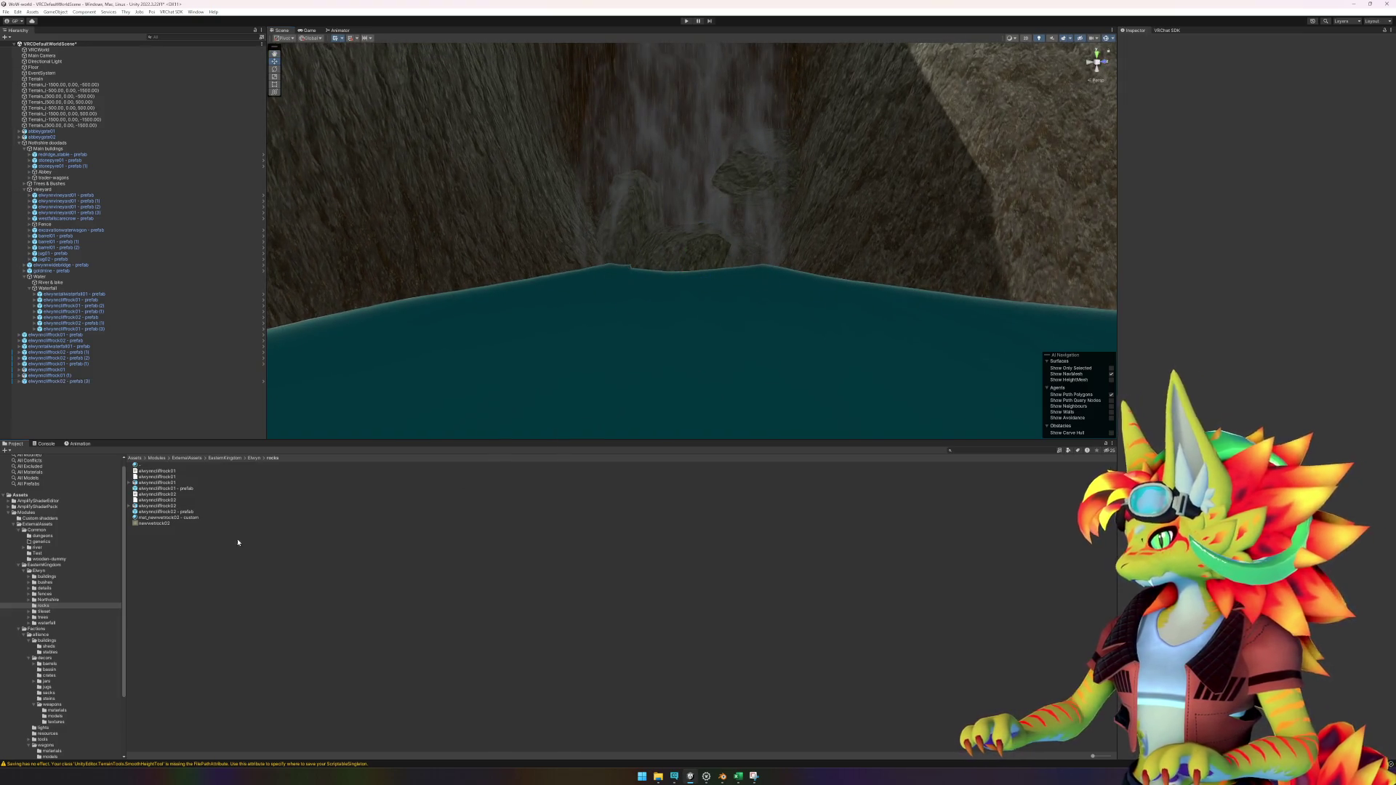
Step: Drop an elwynncliffrock01 rock into the pool, sink it toward the water line and tilt it
click(187, 488)
drag(377, 486, 836, 262)
scroll(850, 368, down, 5)
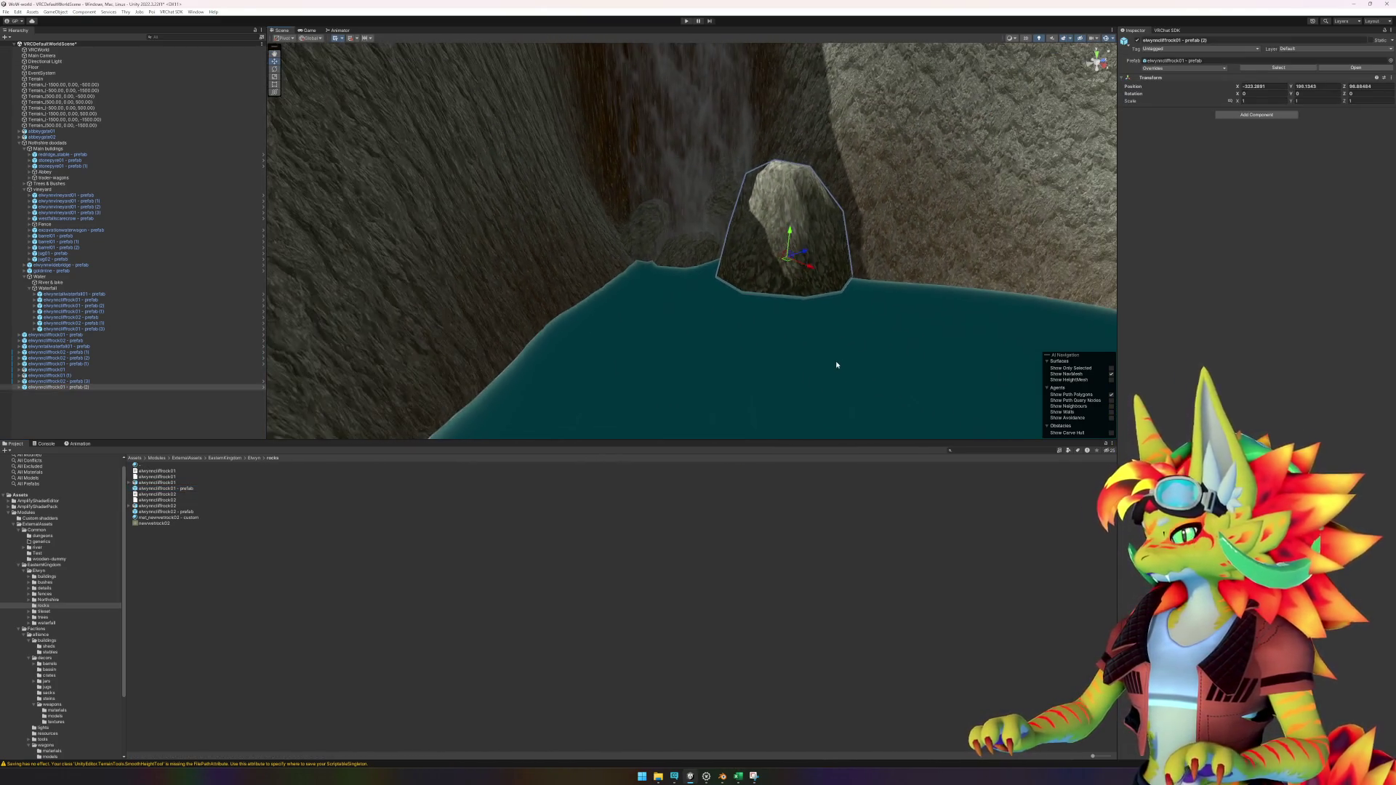
scroll(785, 277, up, 4)
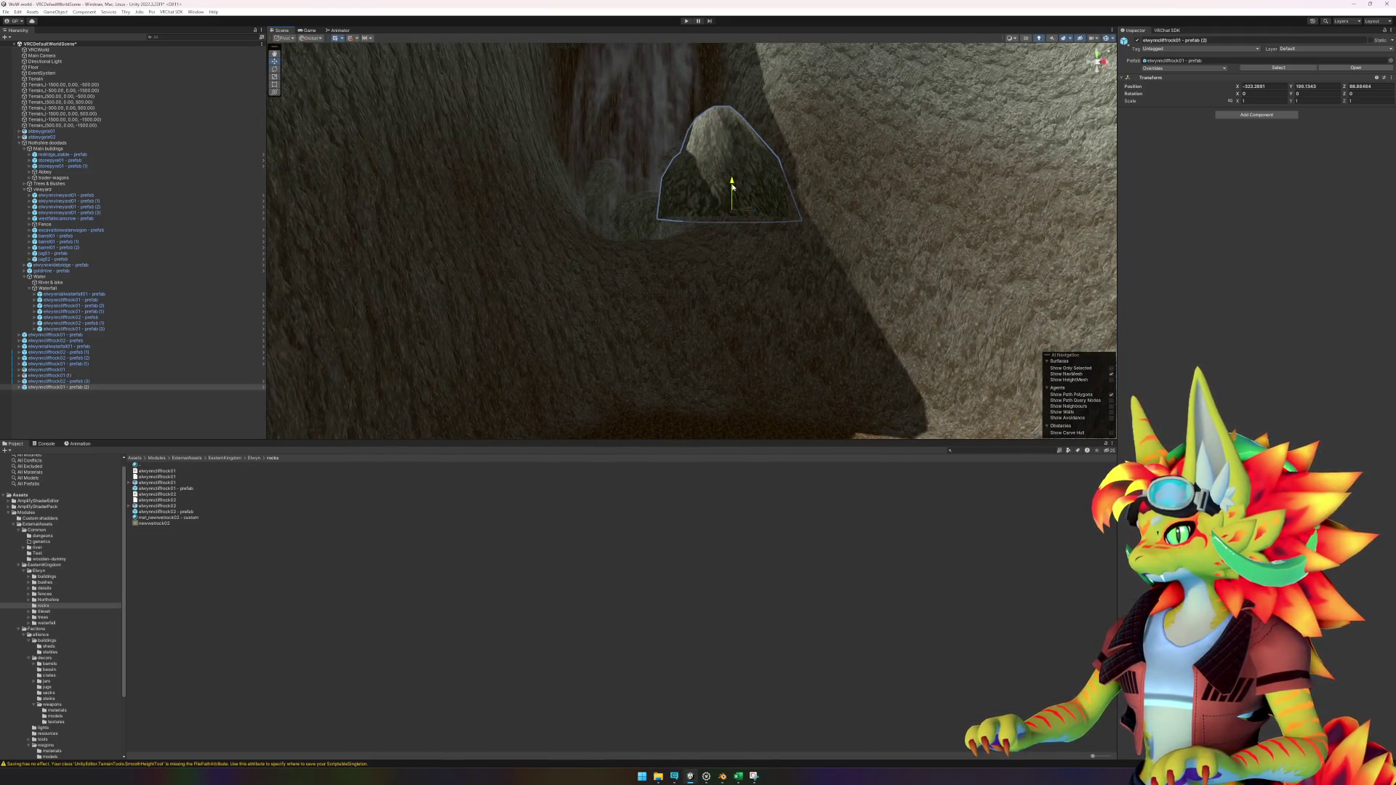
drag(733, 187, 732, 210)
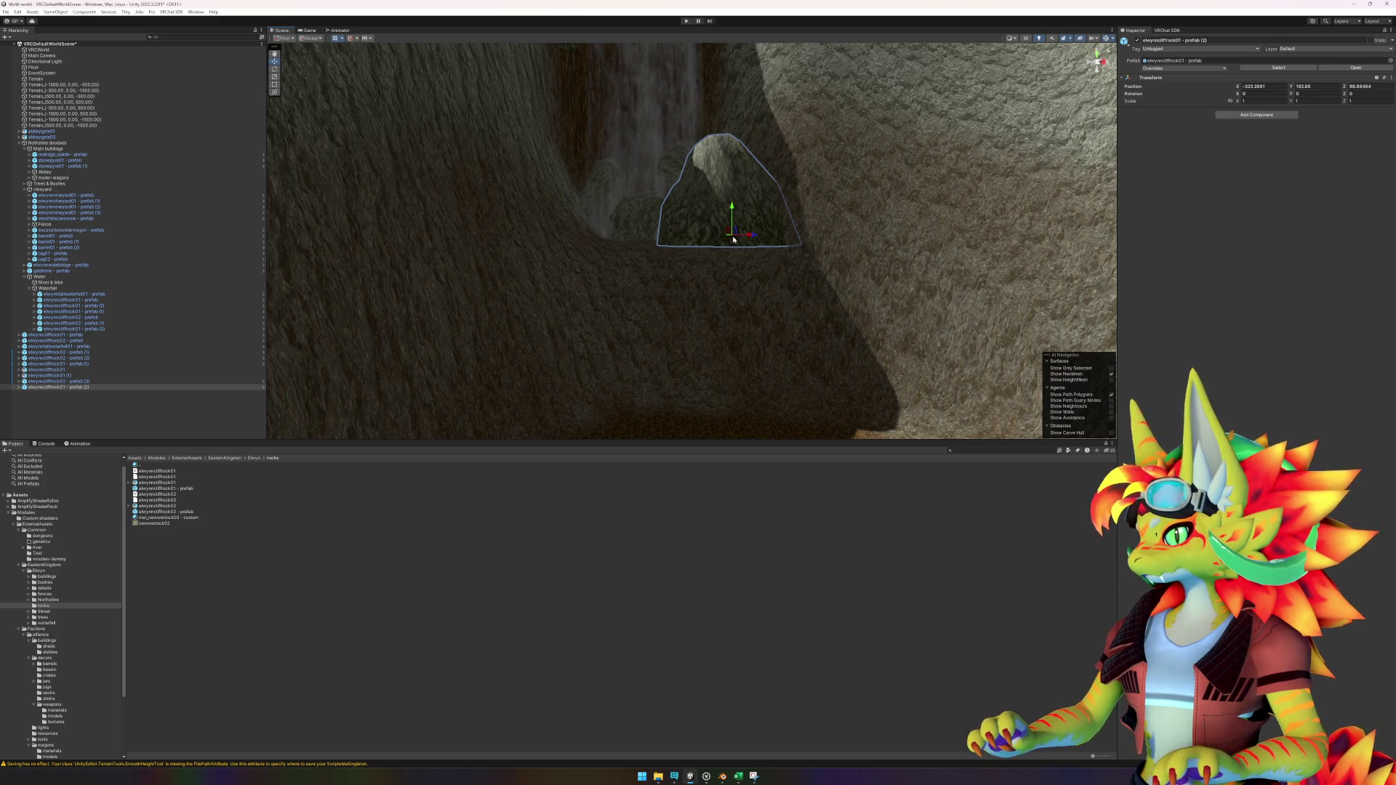
mouse_move(729, 220)
mouse_down()
mouse_move(713, 269)
mouse_move(725, 282)
mouse_move(733, 247)
mouse_move(720, 232)
mouse_move(726, 309)
mouse_move(735, 233)
mouse_move(785, 290)
mouse_move(748, 249)
mouse_move(681, 269)
mouse_up()
key(w)
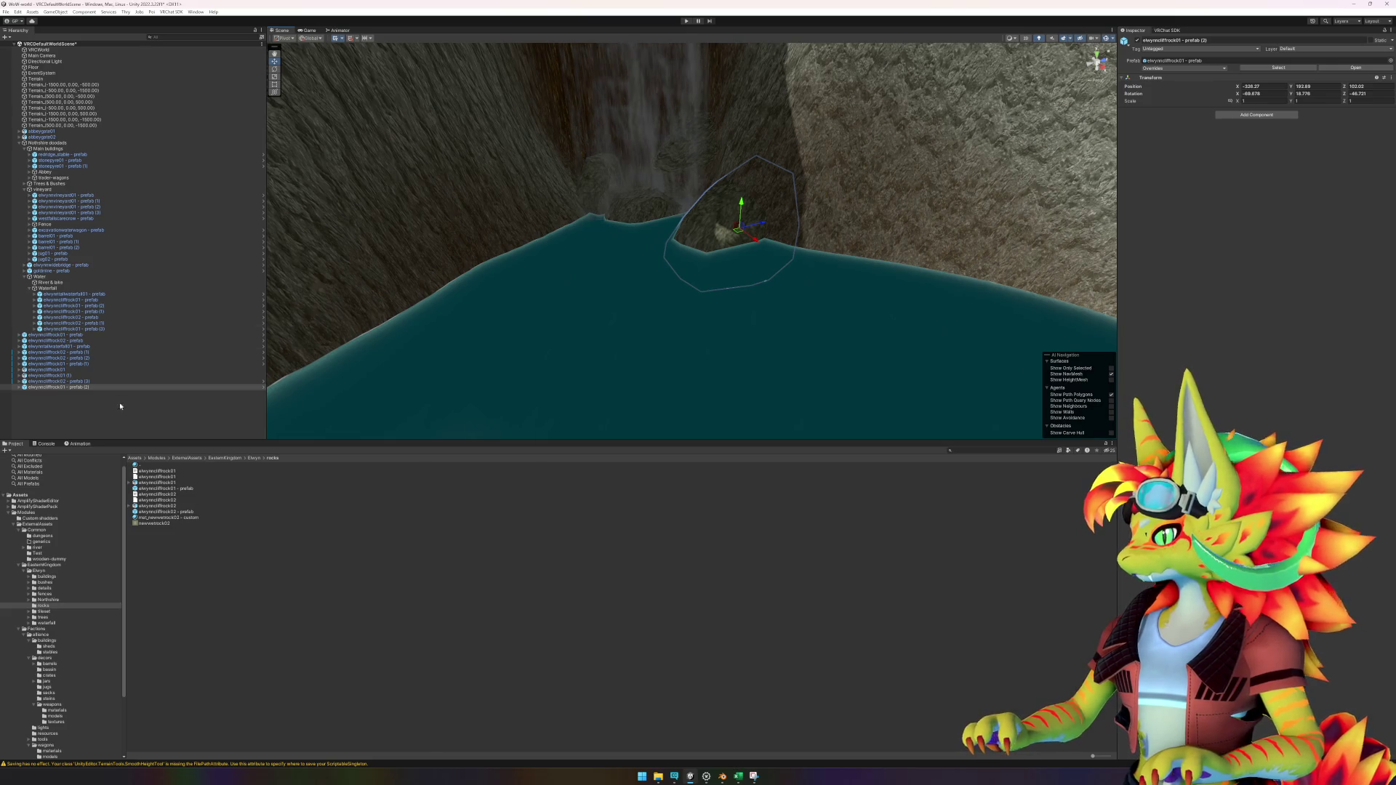
Step: Place an elwynncliffrock01 rock in the scene, backing out of an accidental drop onto the water
click(172, 483)
click(174, 489)
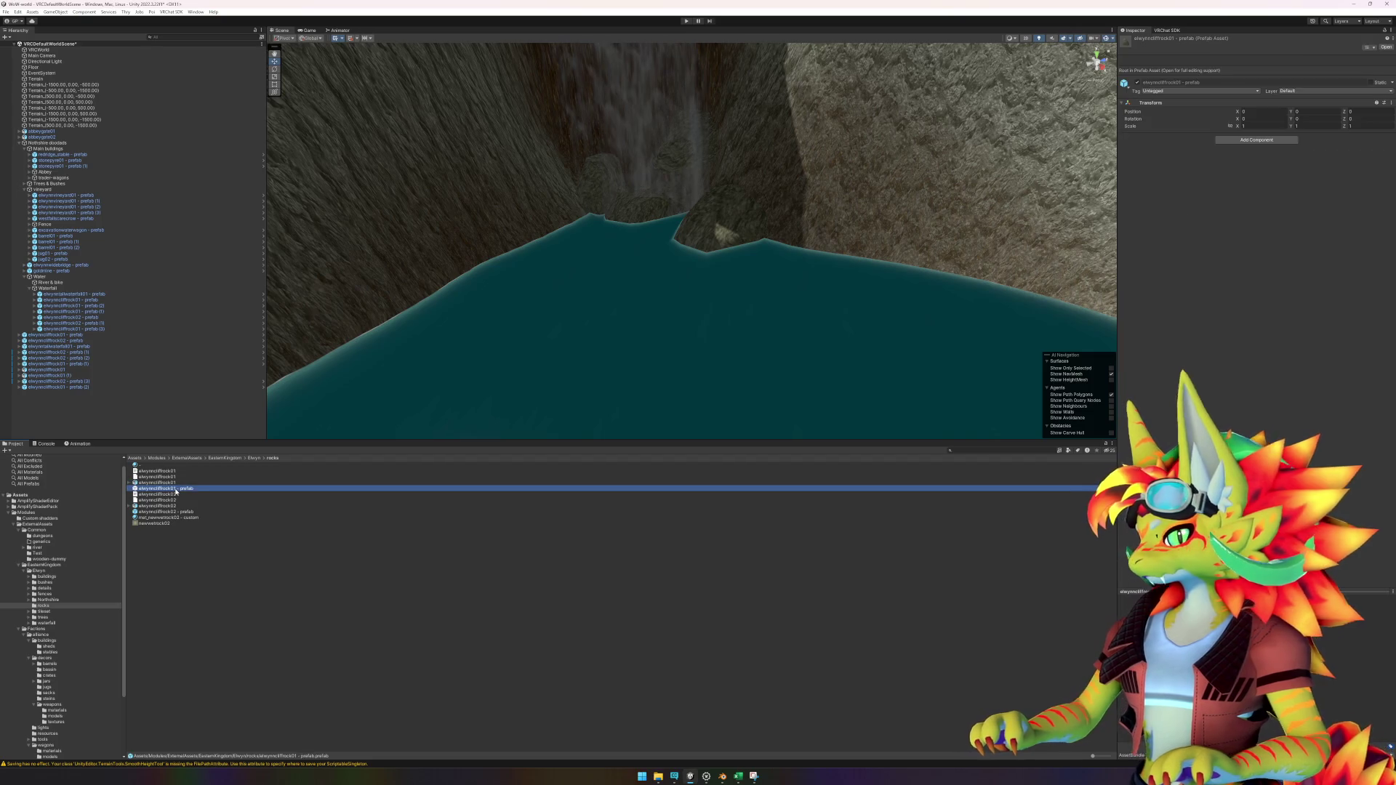
drag(187, 521, 548, 264)
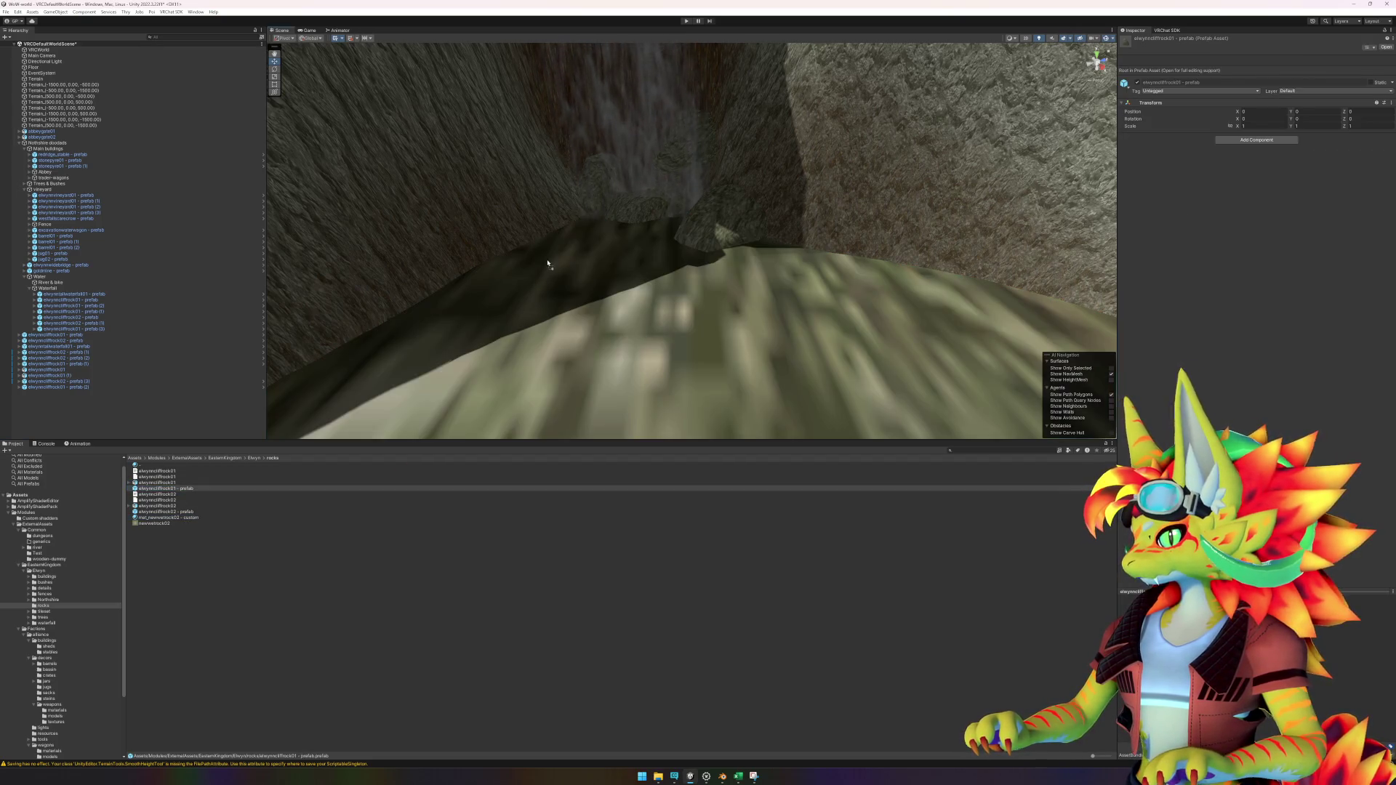
drag(534, 319, 420, 587)
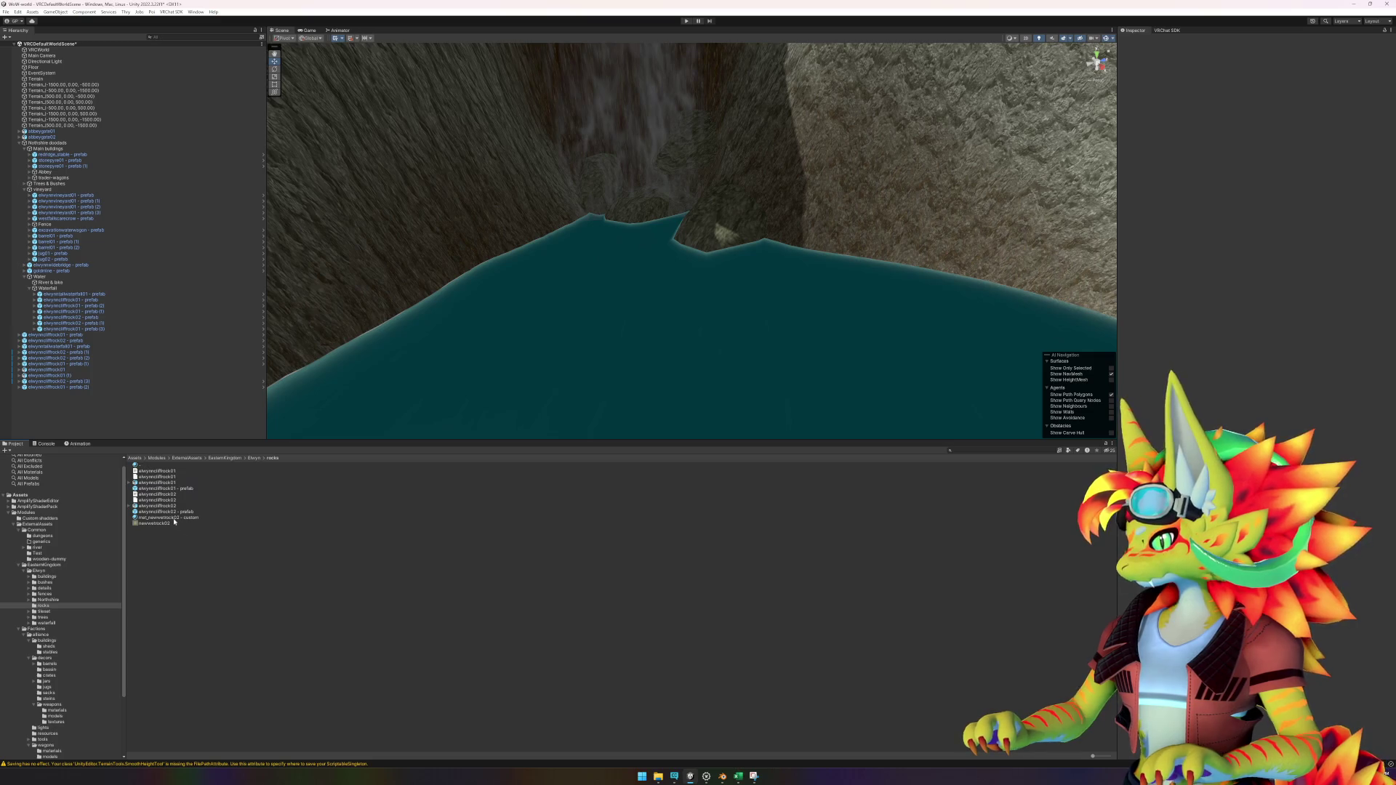
mouse_move(166, 512)
mouse_down()
mouse_move(578, 280)
mouse_move(570, 218)
mouse_move(593, 262)
mouse_move(583, 312)
mouse_move(641, 329)
mouse_move(595, 287)
mouse_move(637, 308)
mouse_up()
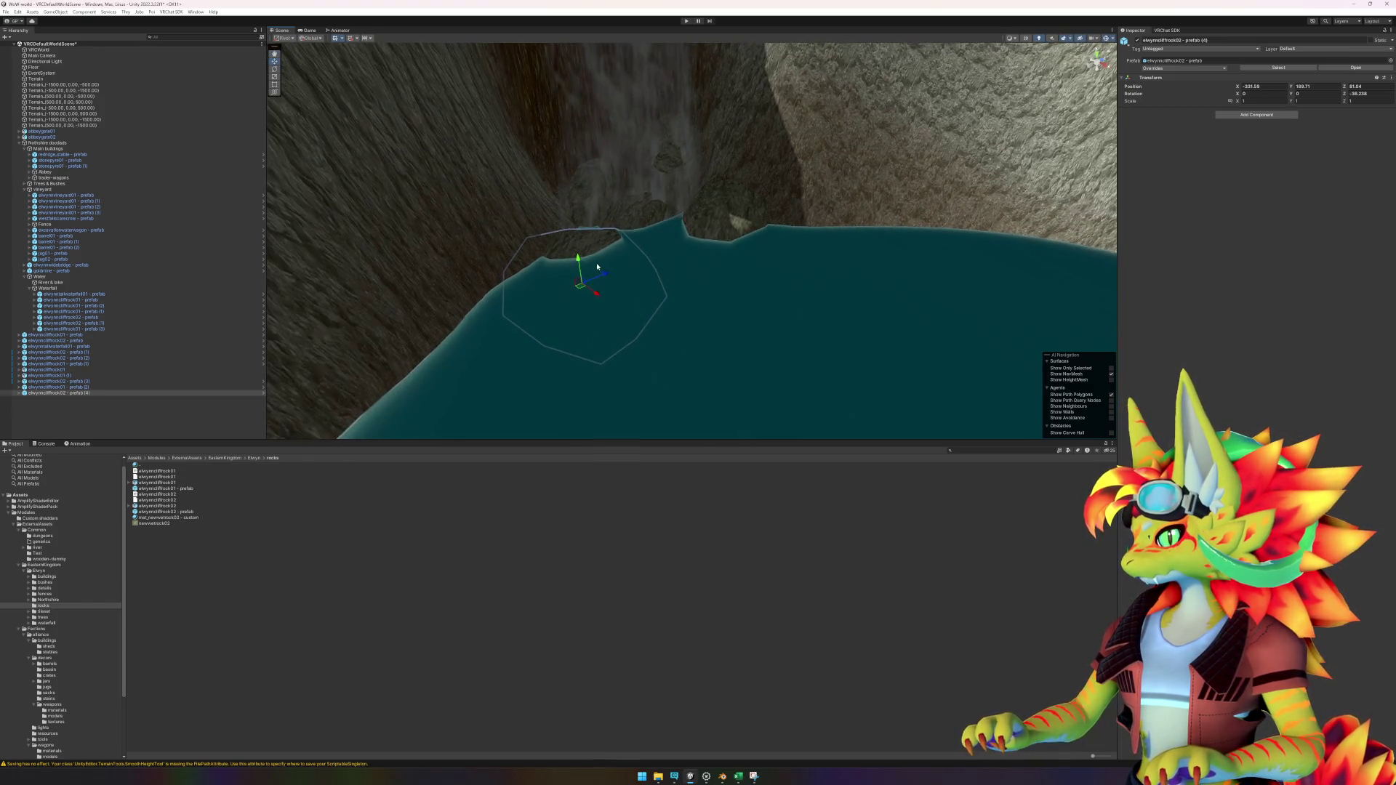
Step: Raise and tilt the rock to about 35.6, 13.0, -47, seating it over the pool's left corner
drag(581, 264, 581, 231)
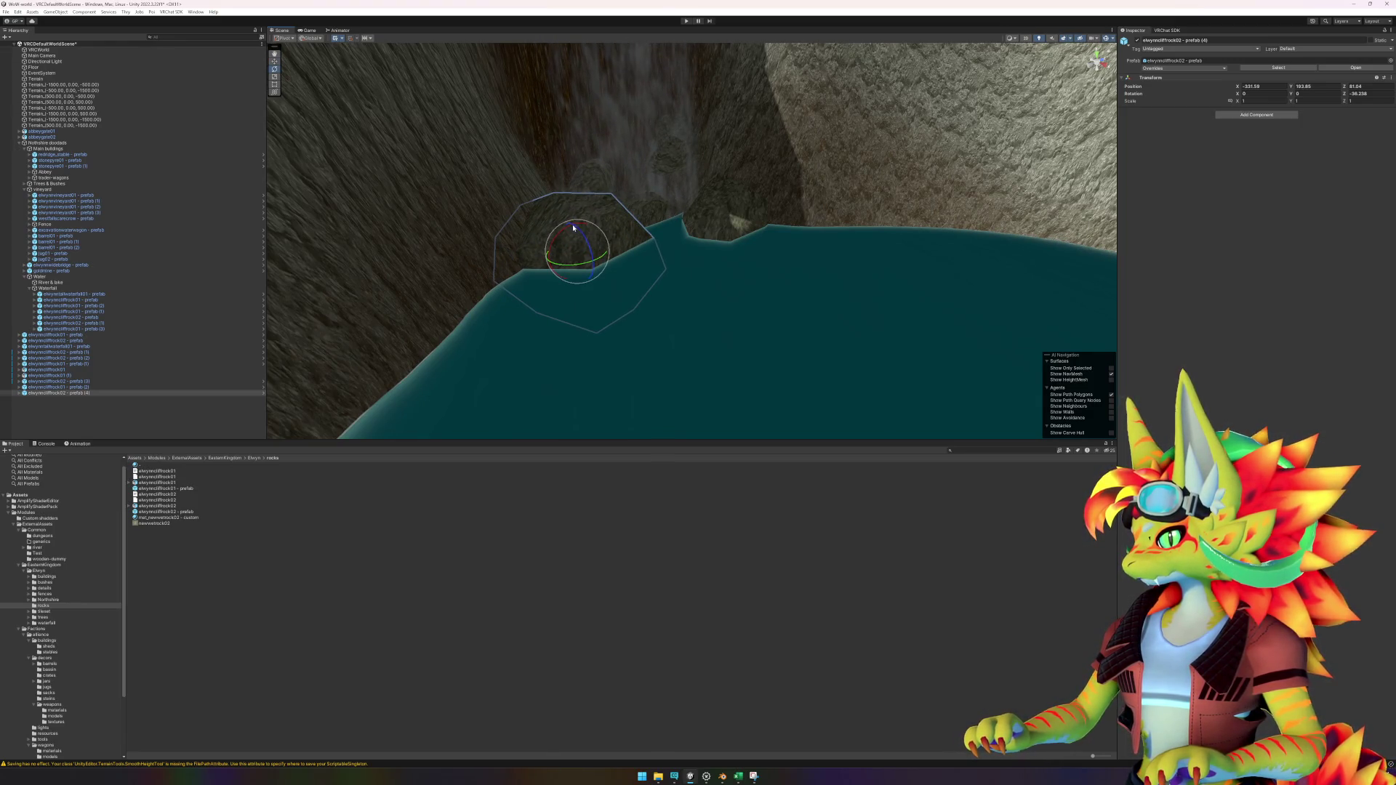
mouse_move(565, 232)
mouse_down()
mouse_move(602, 225)
mouse_move(583, 269)
mouse_move(593, 227)
mouse_move(580, 228)
mouse_up()
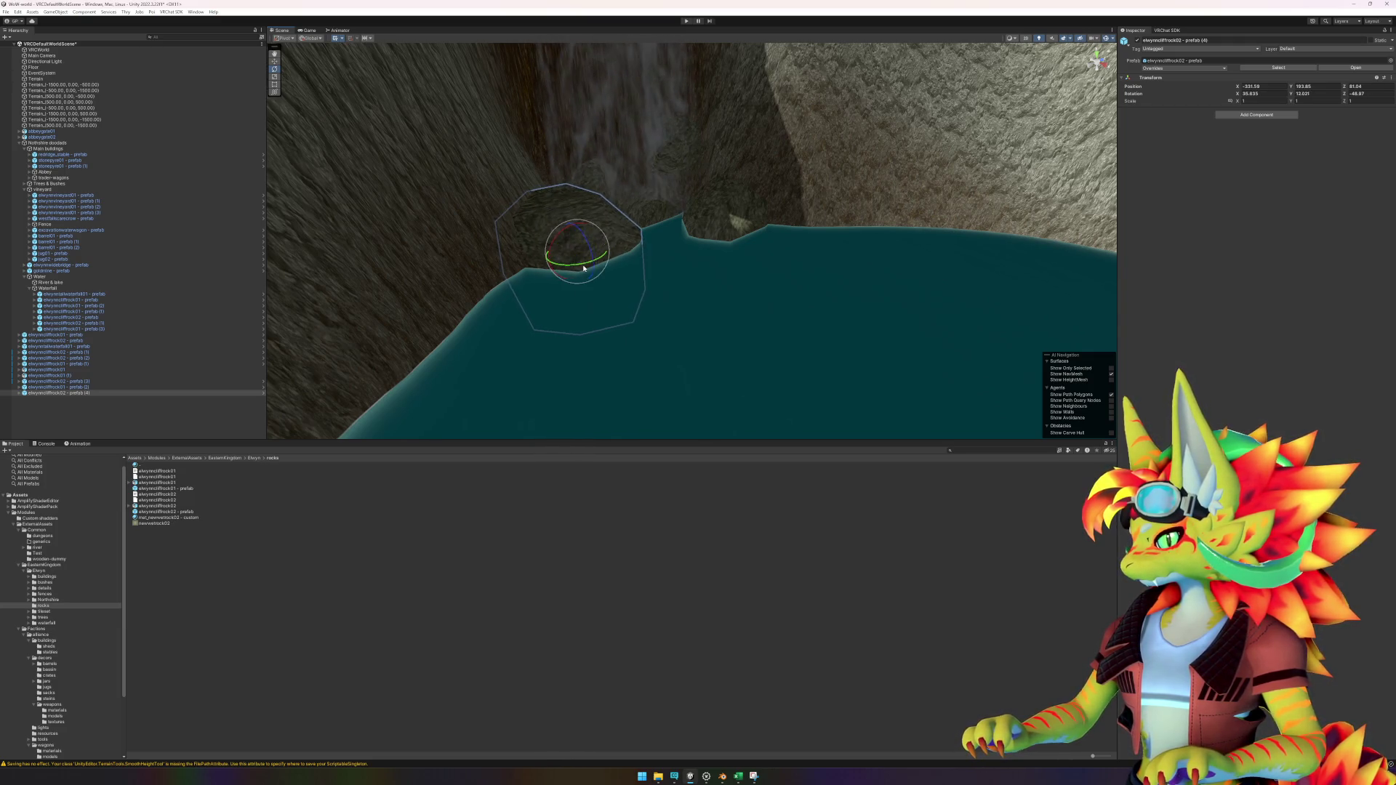
drag(576, 255, 571, 253)
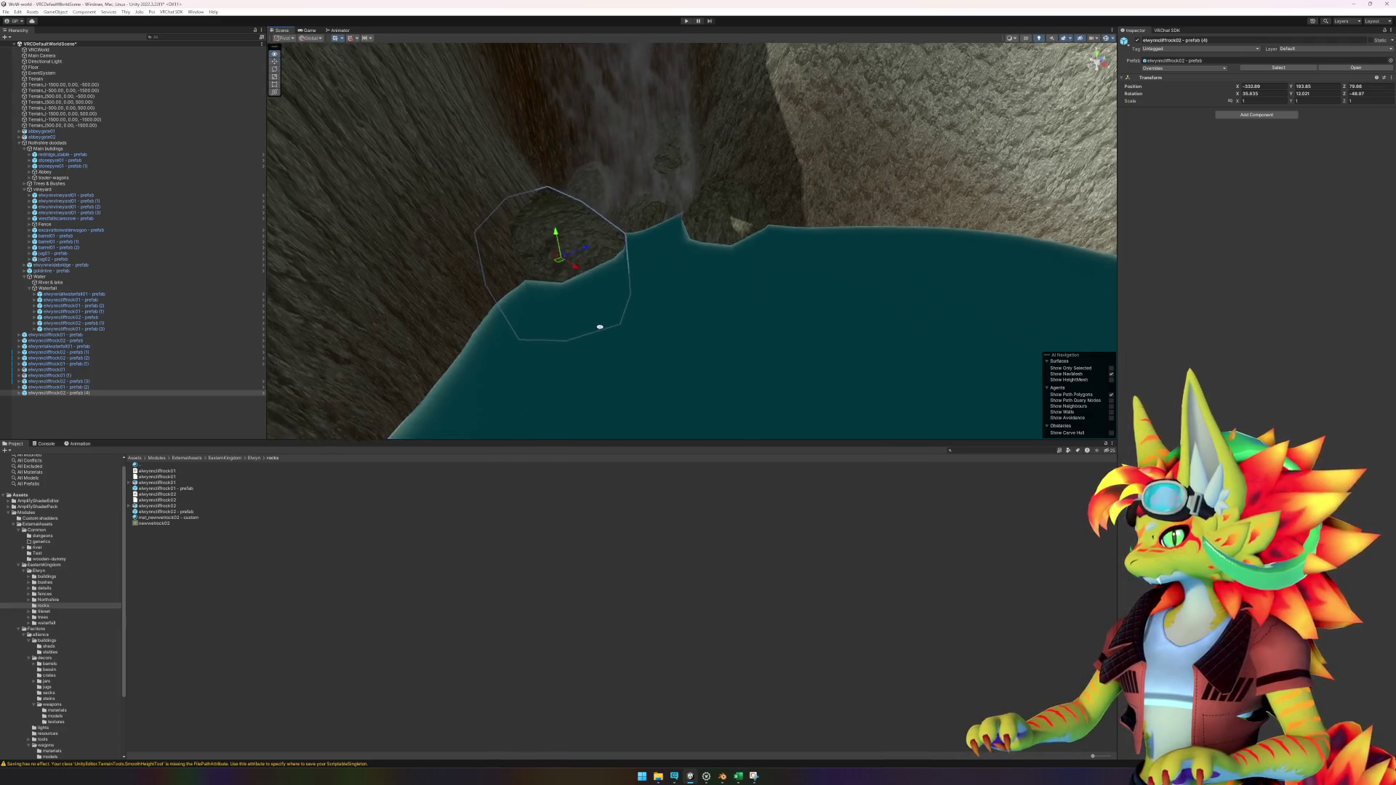
mouse_move(599, 325)
mouse_down()
mouse_move(515, 380)
mouse_move(587, 361)
mouse_move(567, 304)
mouse_up()
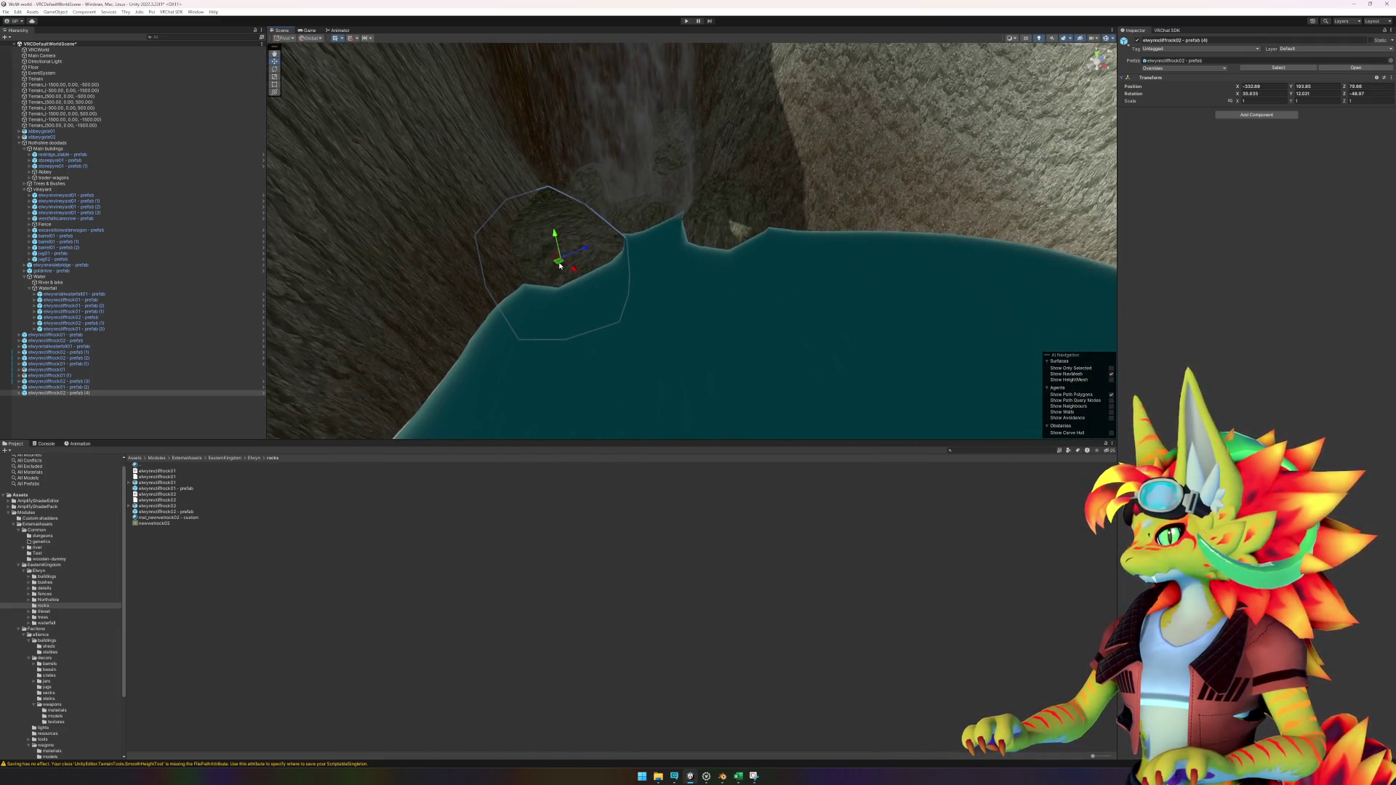
scroll(620, 308, down, 5)
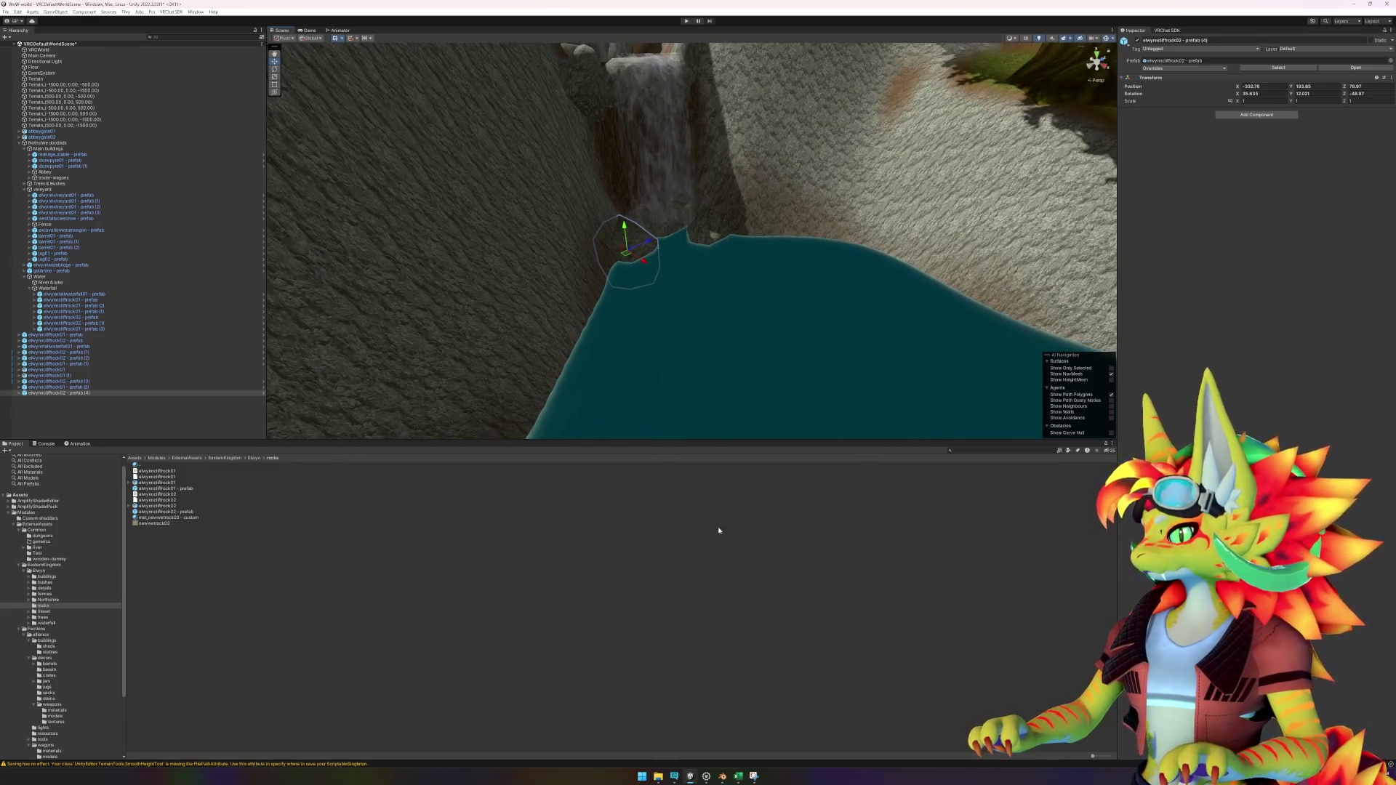
click(811, 403)
scroll(849, 400, up, 8)
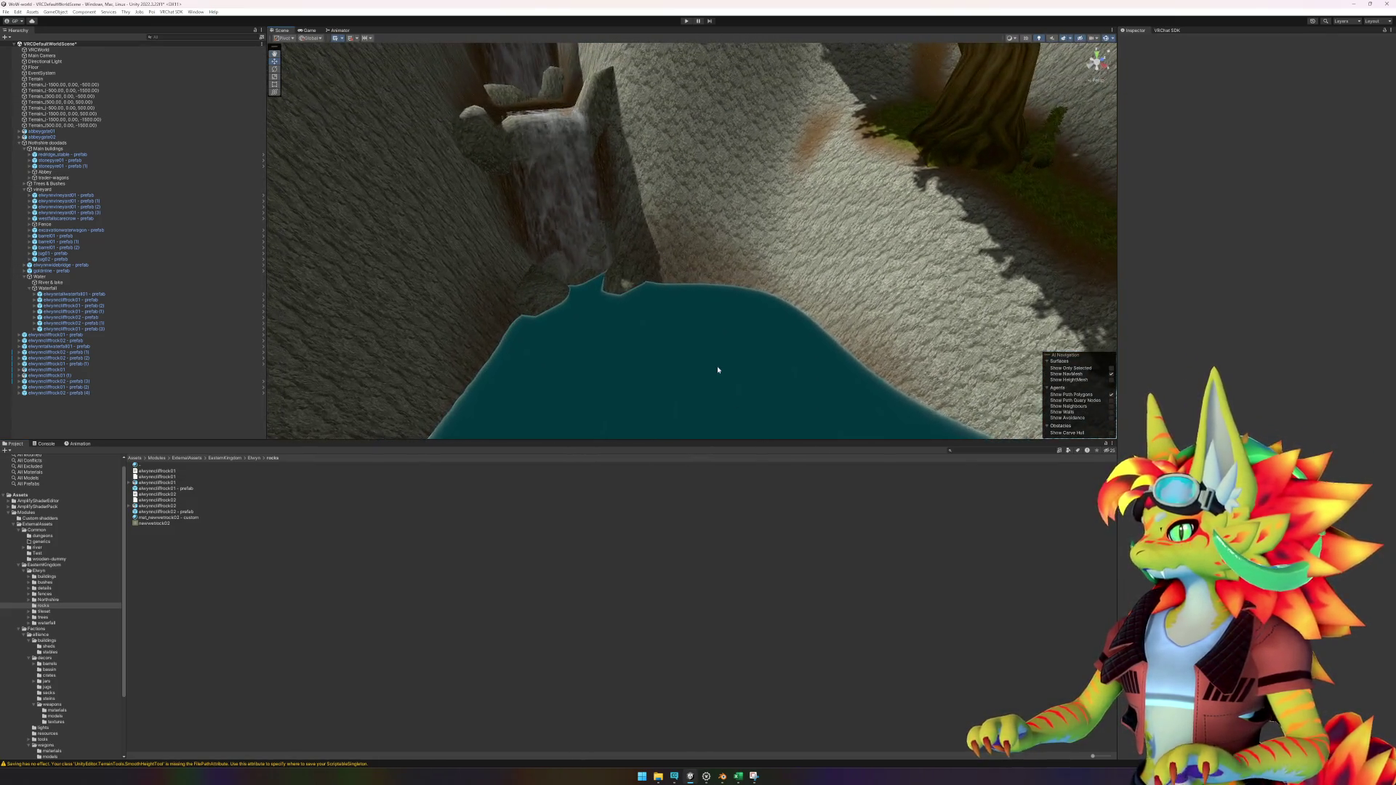
Step: Select the Terrain and switch its Paint Terrain tool to the Terrace sculpting brush
mouse_move(741, 391)
mouse_down()
mouse_move(754, 343)
mouse_move(805, 299)
mouse_move(795, 346)
mouse_move(764, 341)
mouse_move(778, 313)
mouse_move(814, 349)
mouse_move(711, 364)
mouse_move(661, 364)
mouse_move(624, 321)
mouse_move(698, 356)
mouse_up()
click(1091, 146)
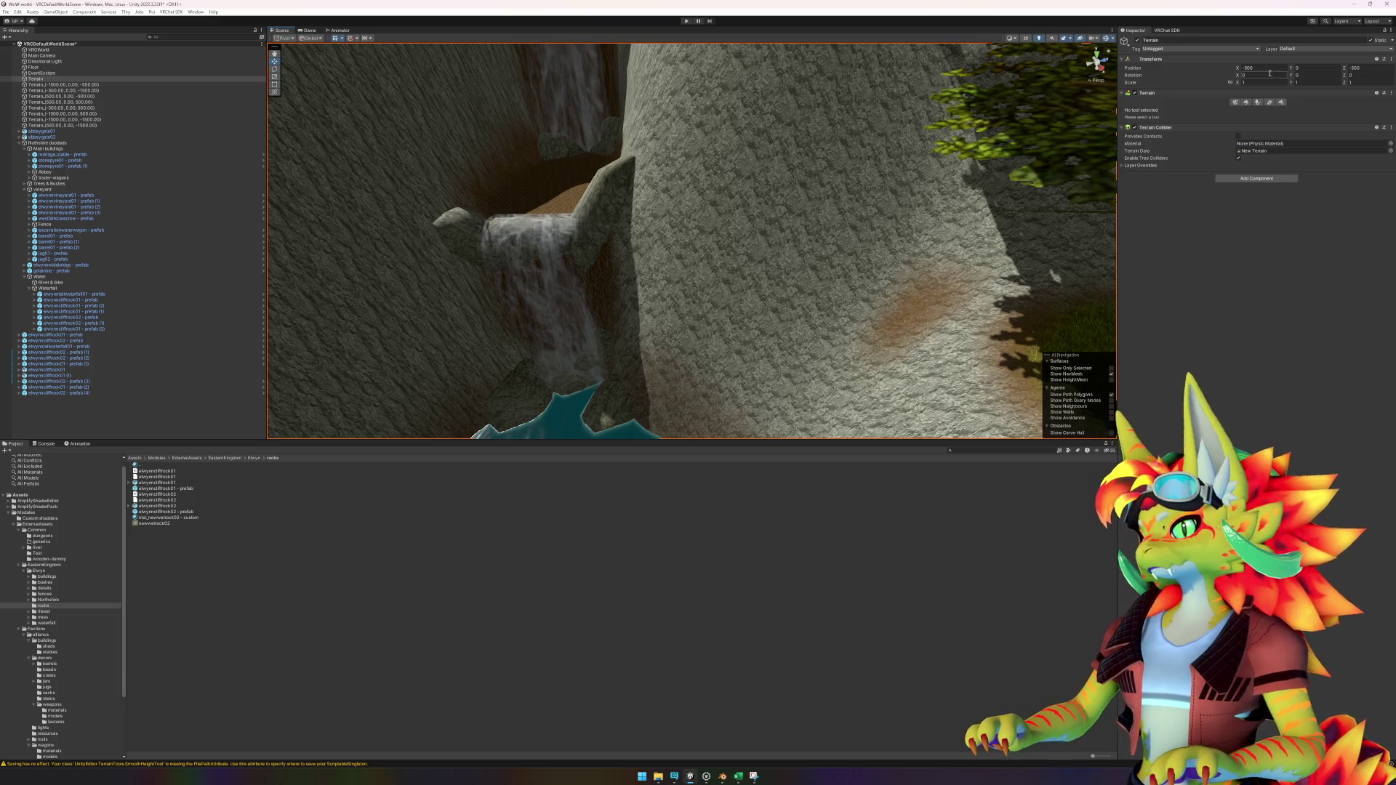
click(1247, 103)
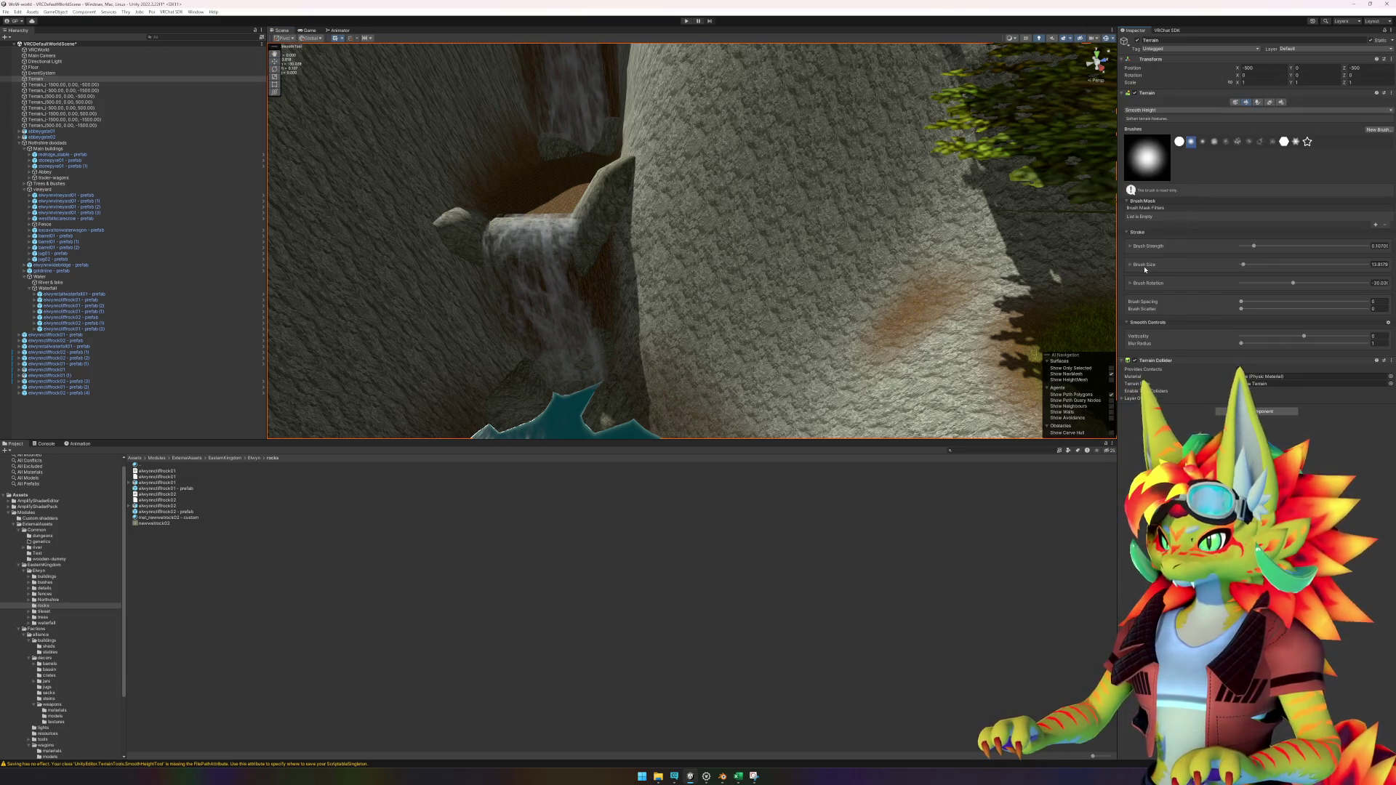
click(1161, 110)
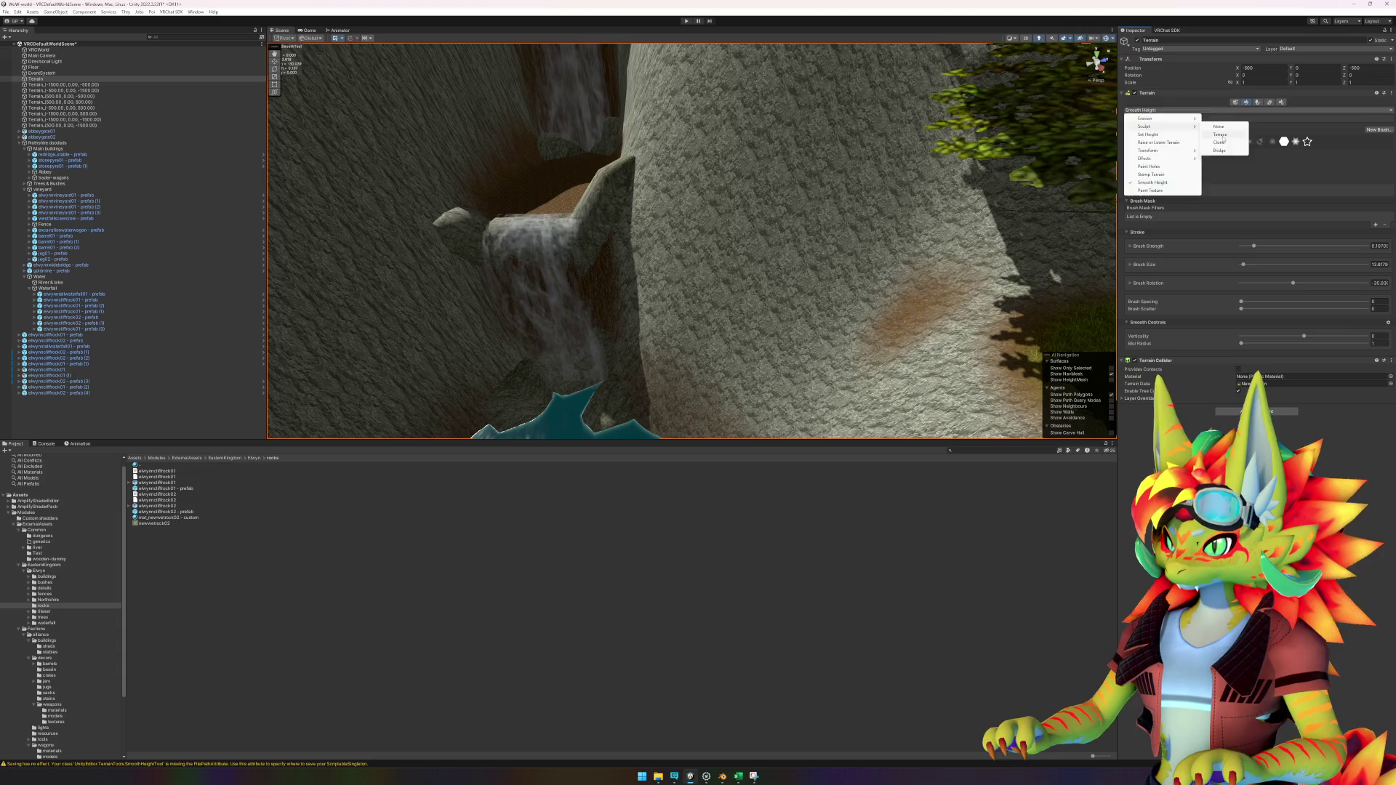
click(1222, 135)
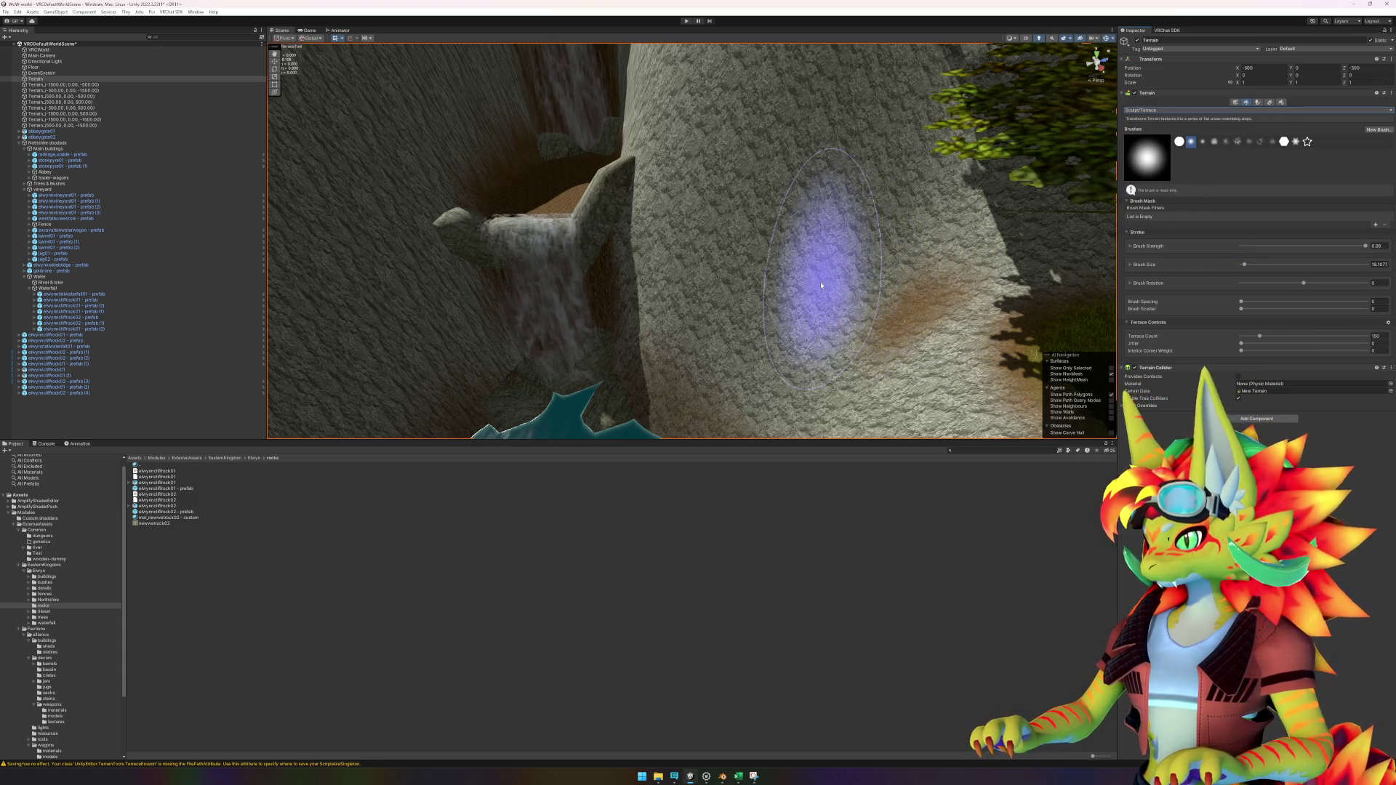
mouse_move(756, 261)
mouse_down()
mouse_move(724, 234)
mouse_move(817, 312)
mouse_move(926, 321)
mouse_move(798, 310)
mouse_up()
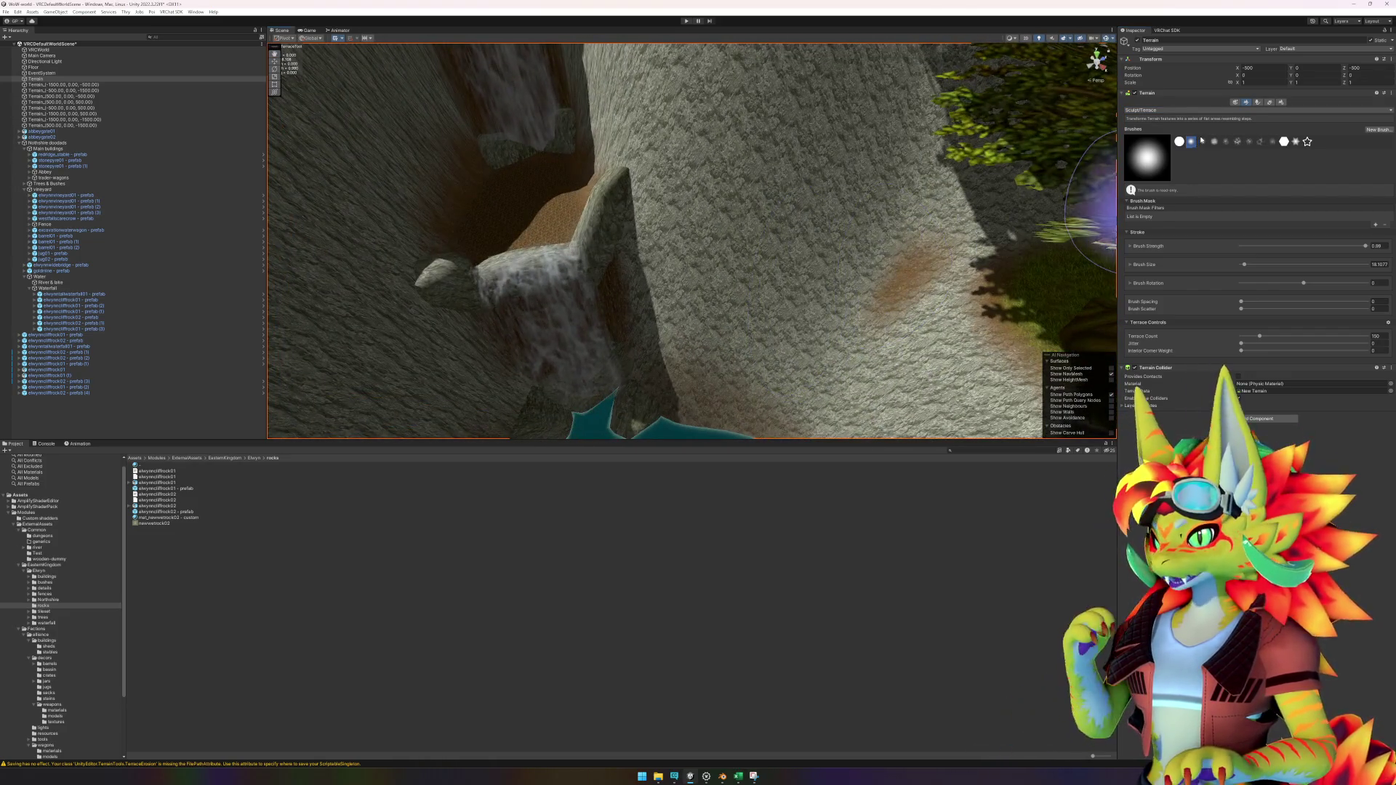
click(1196, 114)
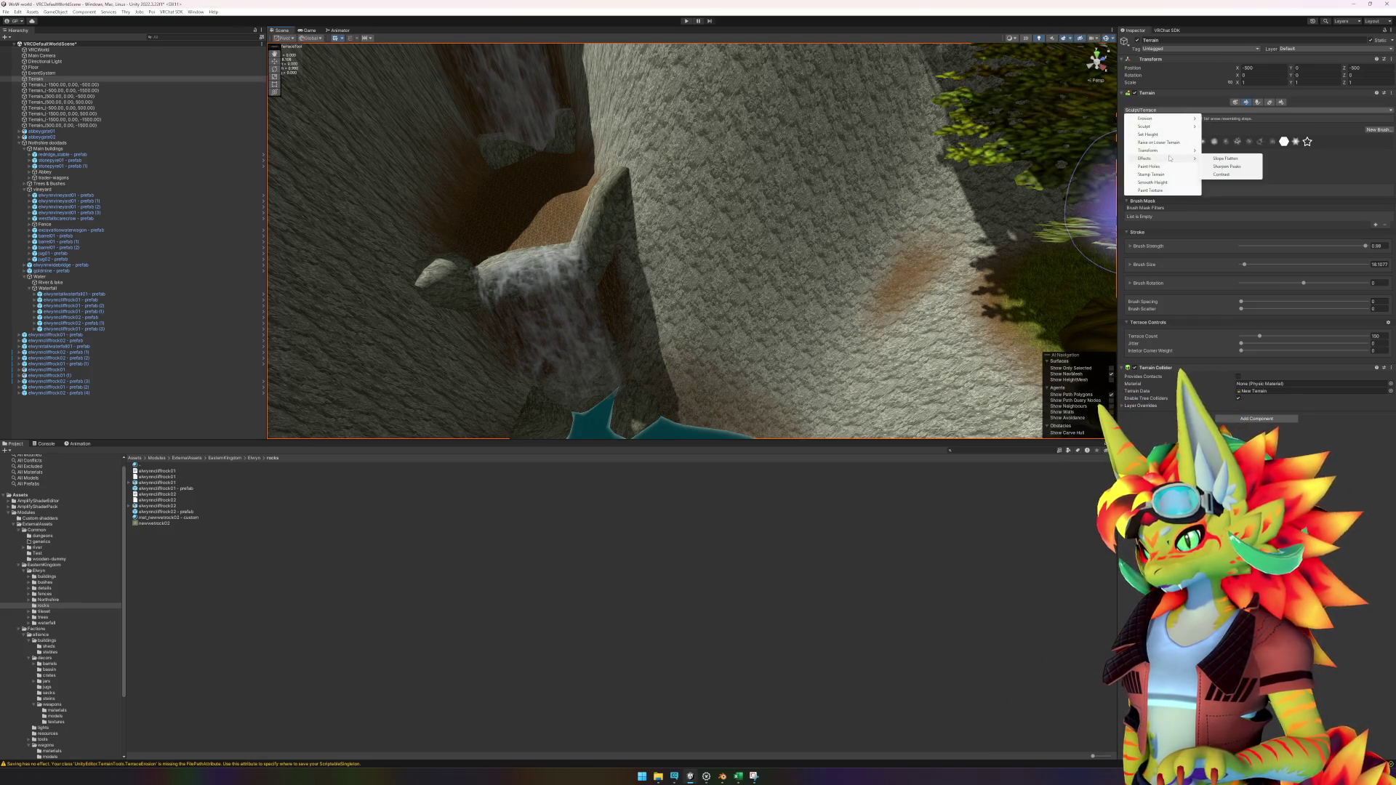
Step: Sculpt a large mound onto the cliff beside the waterfall with the Slope Flatten effect brush
click(1220, 162)
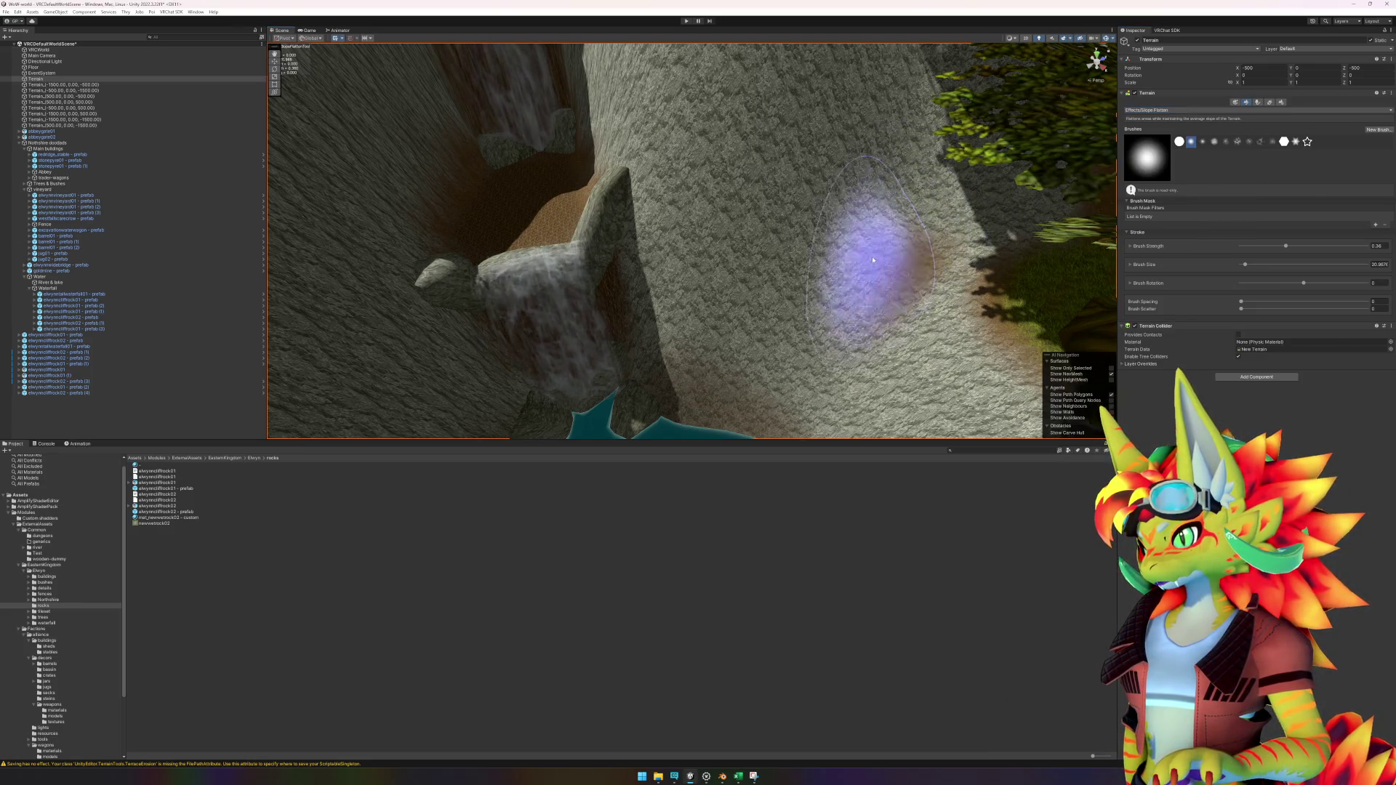
mouse_move(841, 250)
mouse_down()
mouse_move(717, 243)
mouse_move(836, 328)
mouse_move(817, 287)
mouse_up()
scroll(818, 287, up, 5)
scroll(717, 262, down, 5)
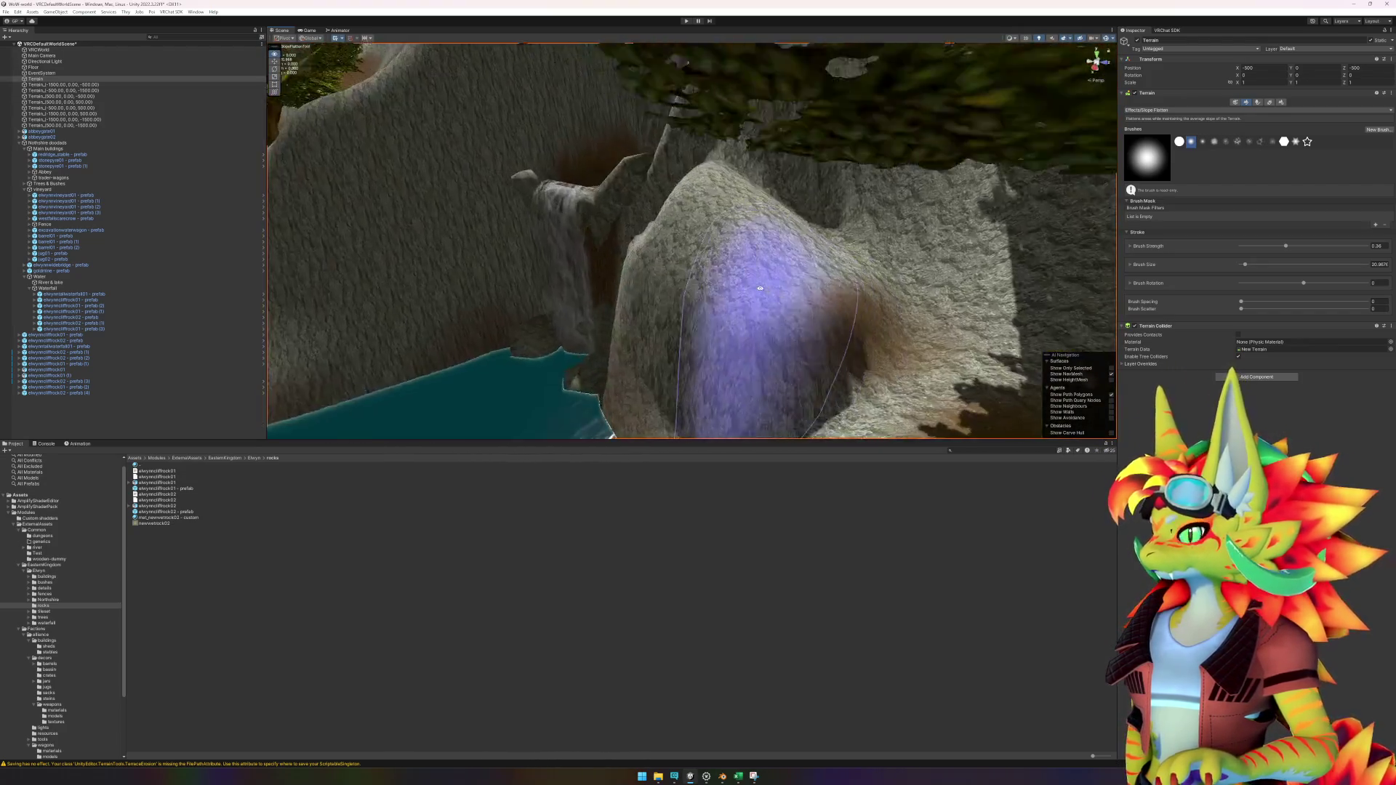
scroll(764, 291, up, 3)
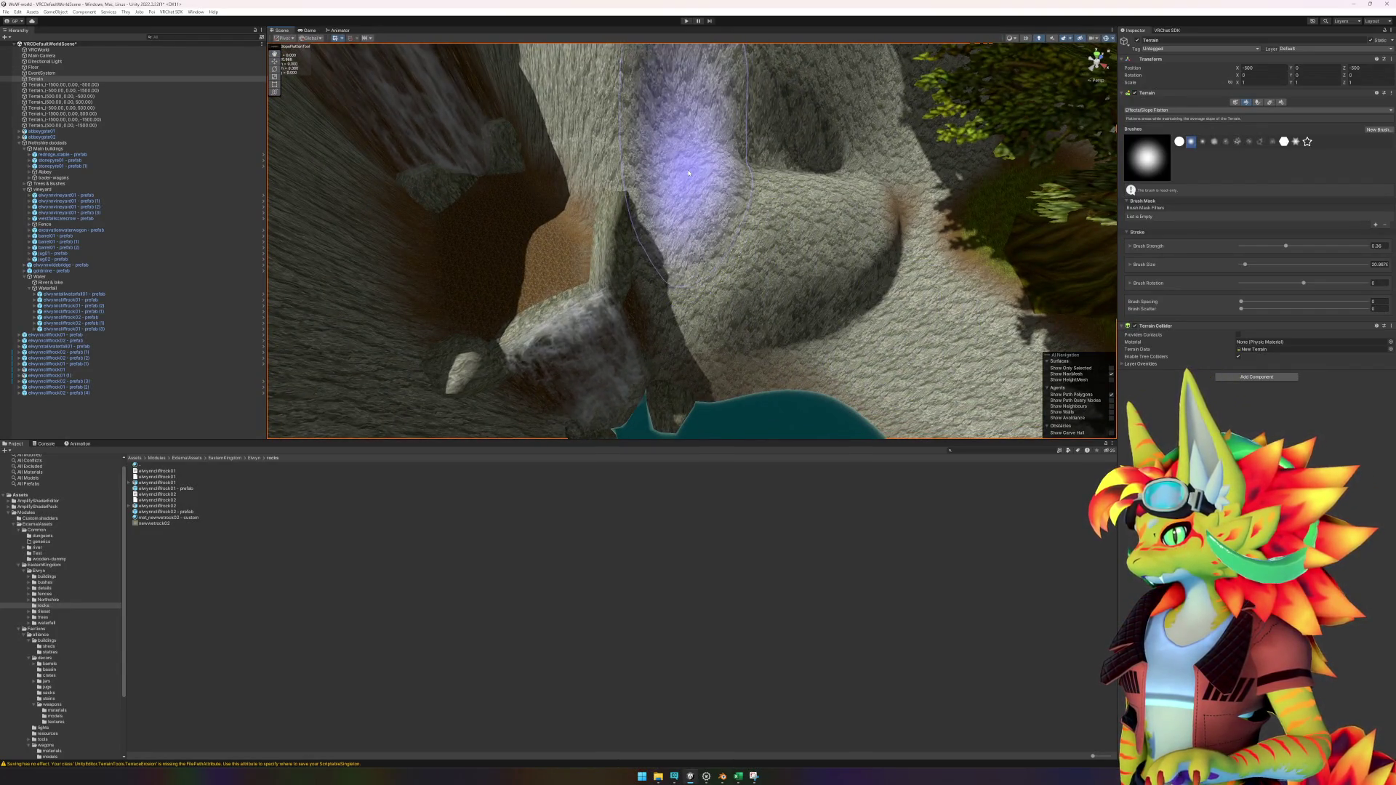
mouse_move(810, 230)
mouse_down()
mouse_move(826, 124)
mouse_move(795, 124)
mouse_move(748, 218)
mouse_move(1178, 154)
mouse_up()
Step: Soften the dark fold down the cliff with the Smooth Height brush
click(1178, 110)
click(1180, 182)
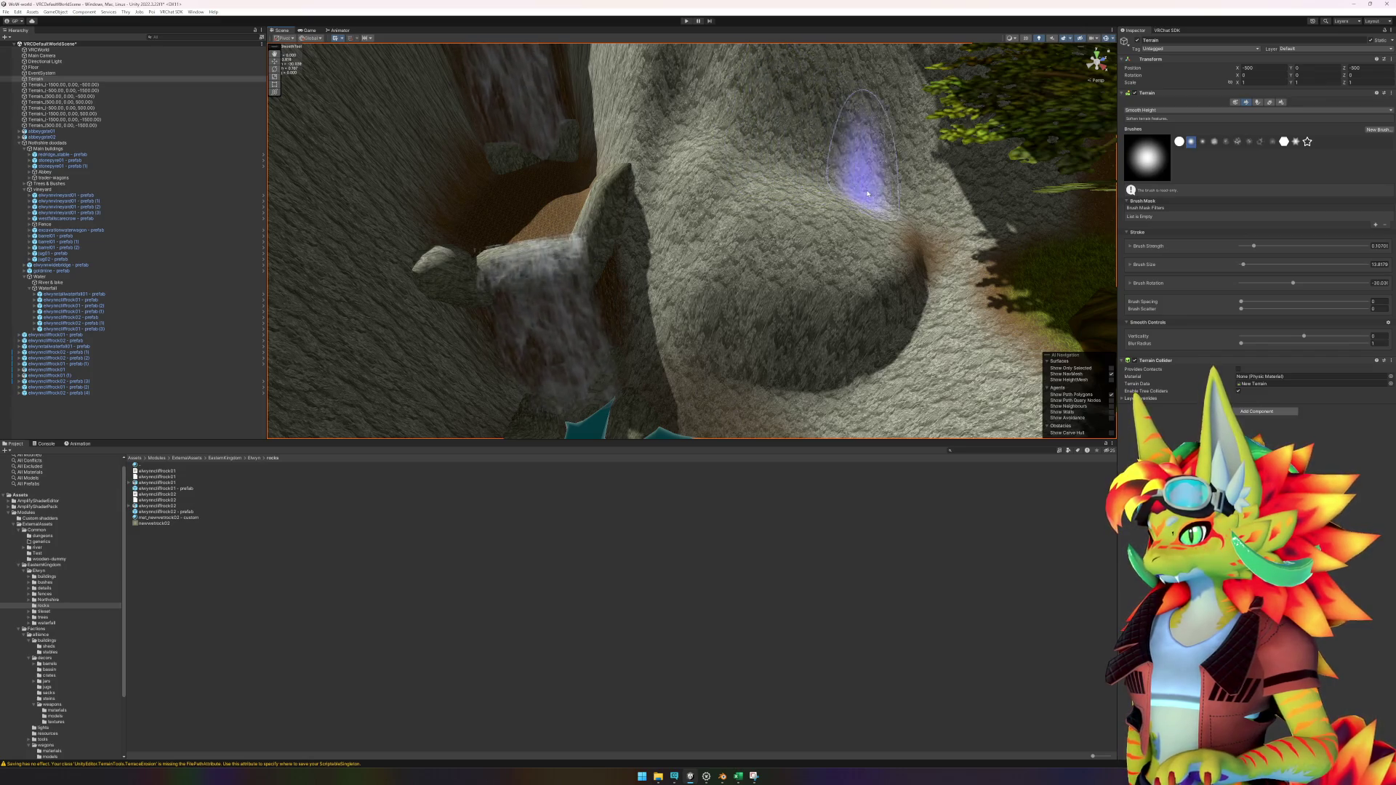
mouse_move(941, 314)
mouse_down()
mouse_move(899, 370)
mouse_move(795, 361)
mouse_move(737, 389)
mouse_move(713, 359)
mouse_move(848, 381)
mouse_move(692, 296)
mouse_move(764, 281)
mouse_move(816, 359)
mouse_move(793, 398)
mouse_move(763, 212)
mouse_move(670, 155)
mouse_move(846, 256)
mouse_up()
scroll(859, 225, up, 5)
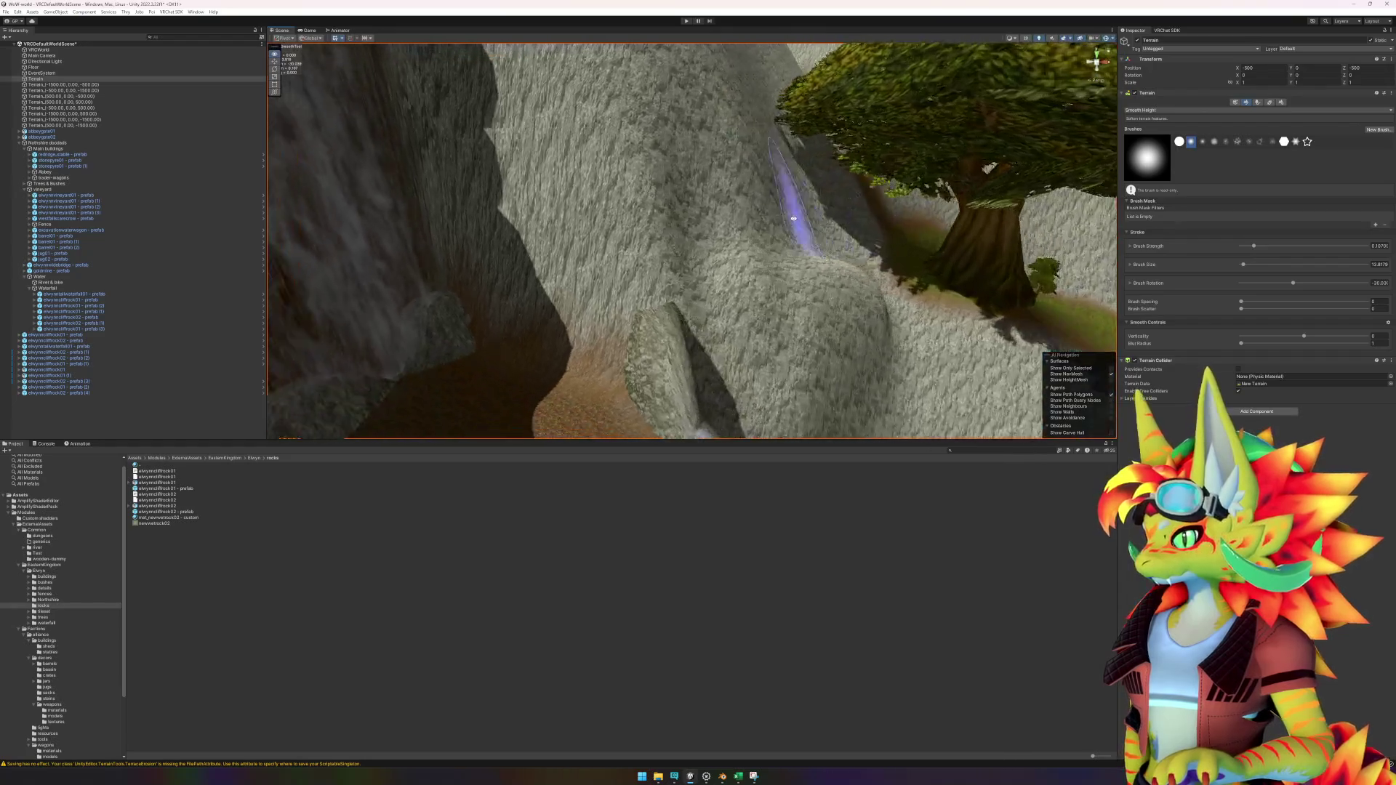
scroll(694, 284, down, 3)
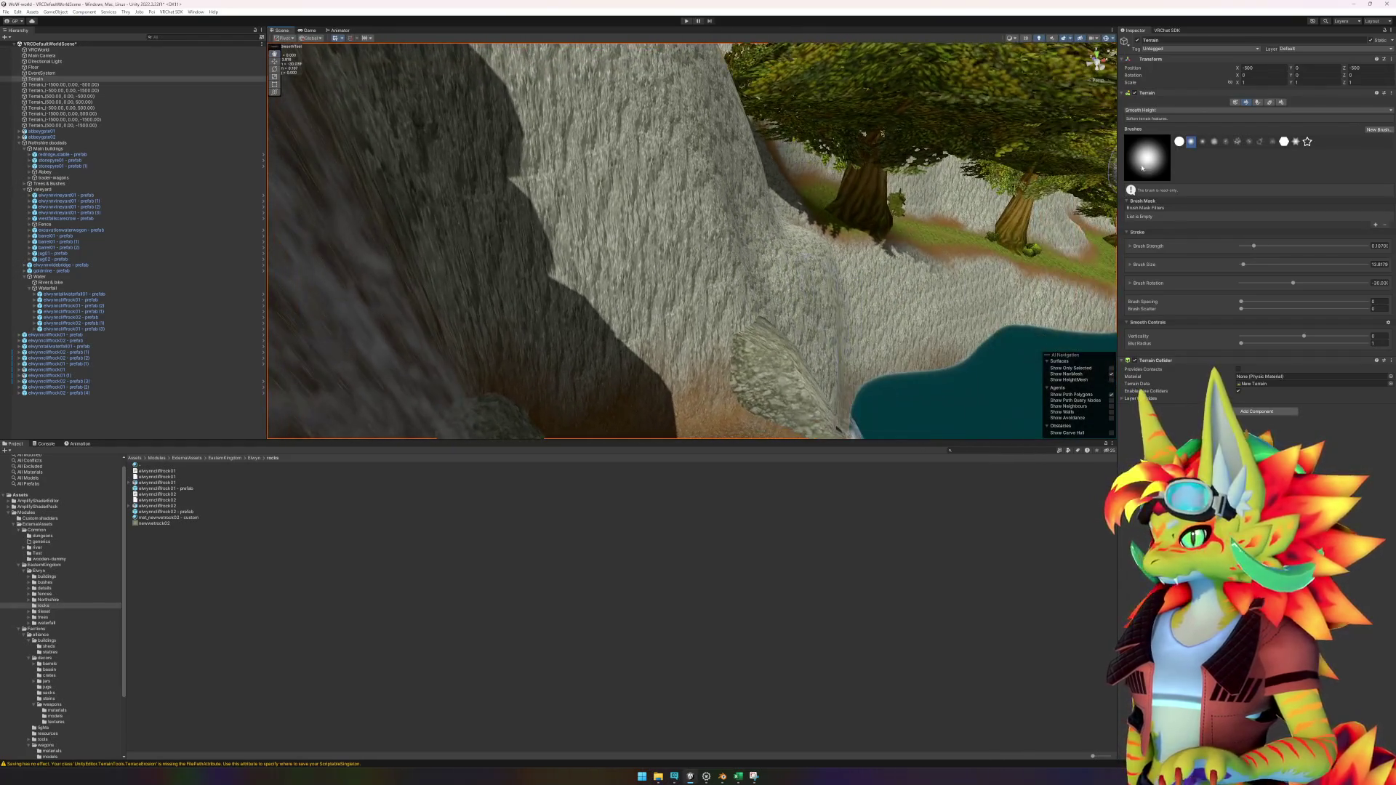
click(1163, 143)
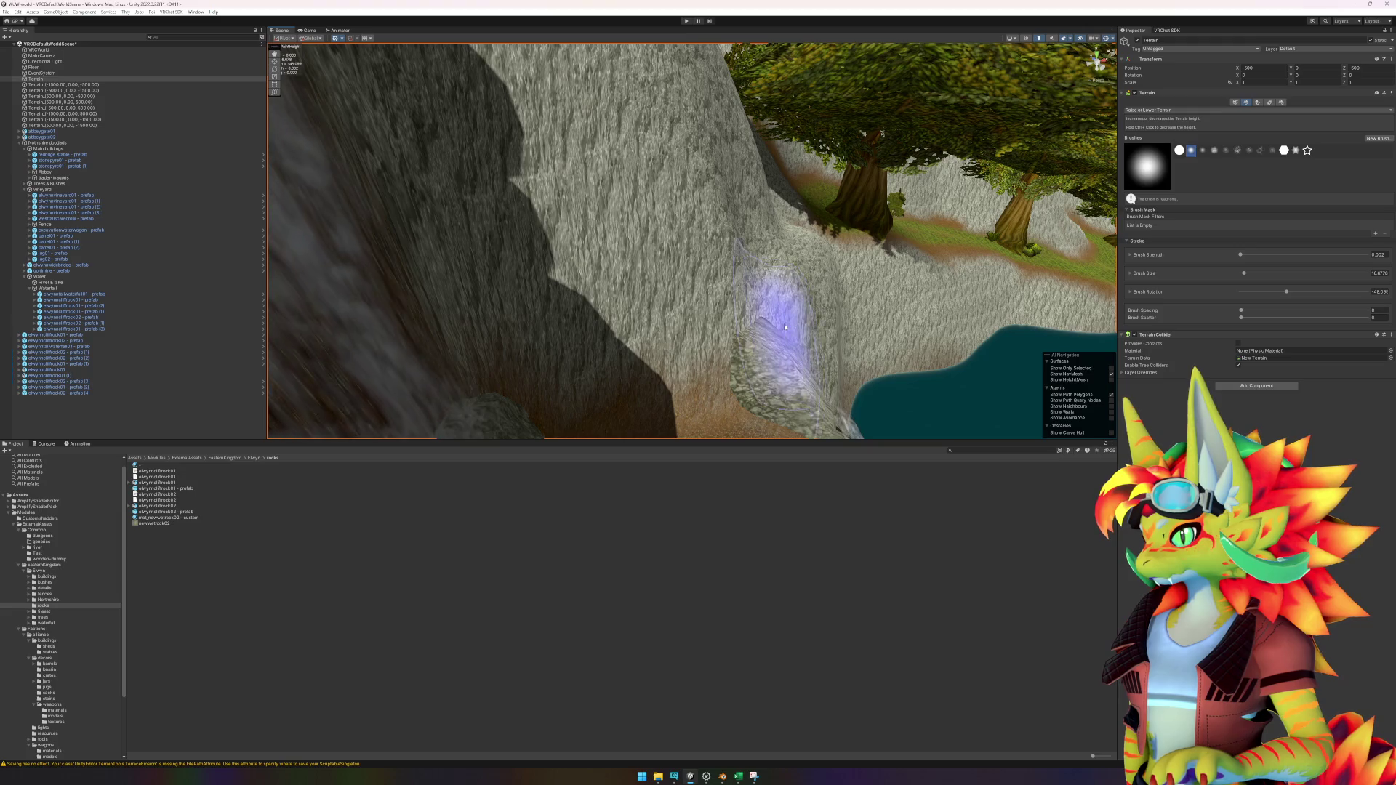
scroll(798, 322, up, 3)
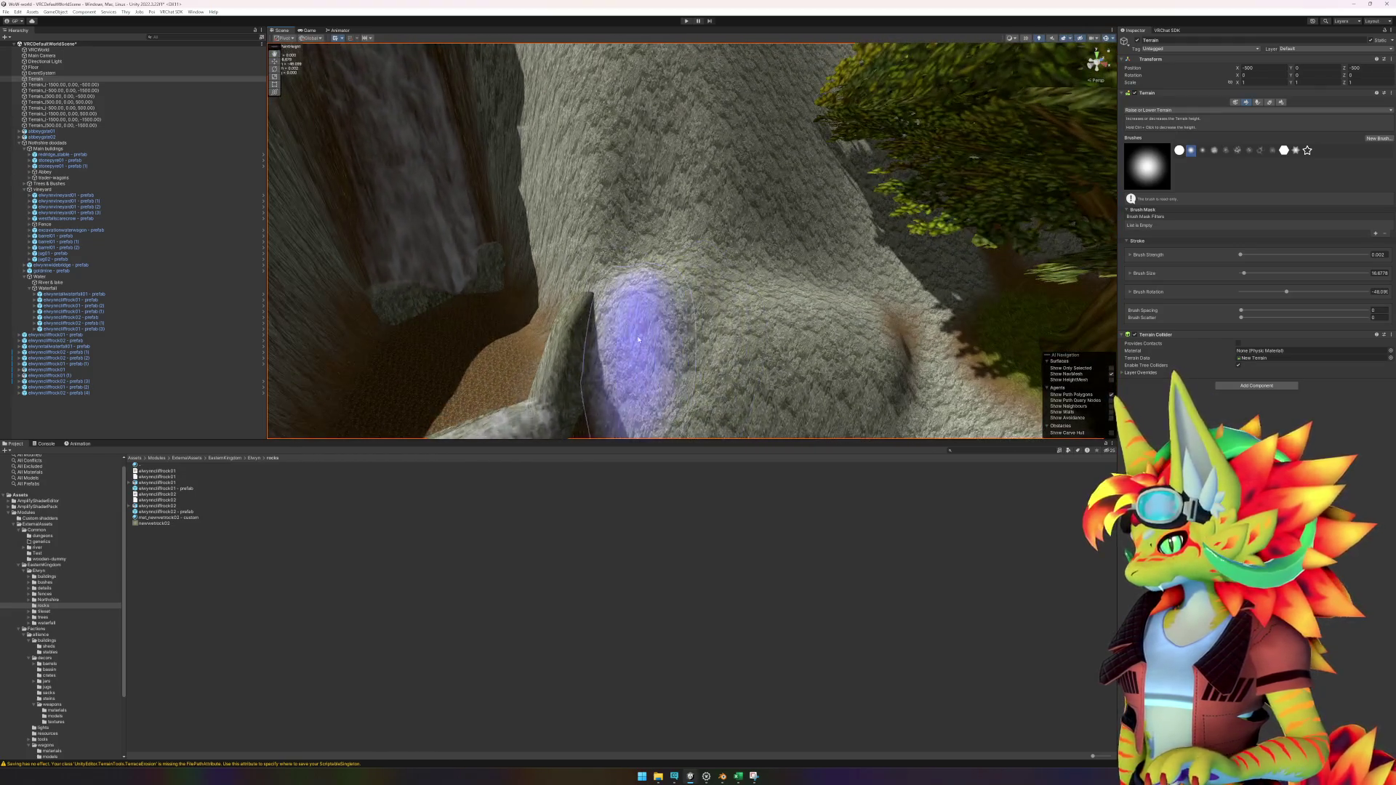
drag(708, 342, 760, 362)
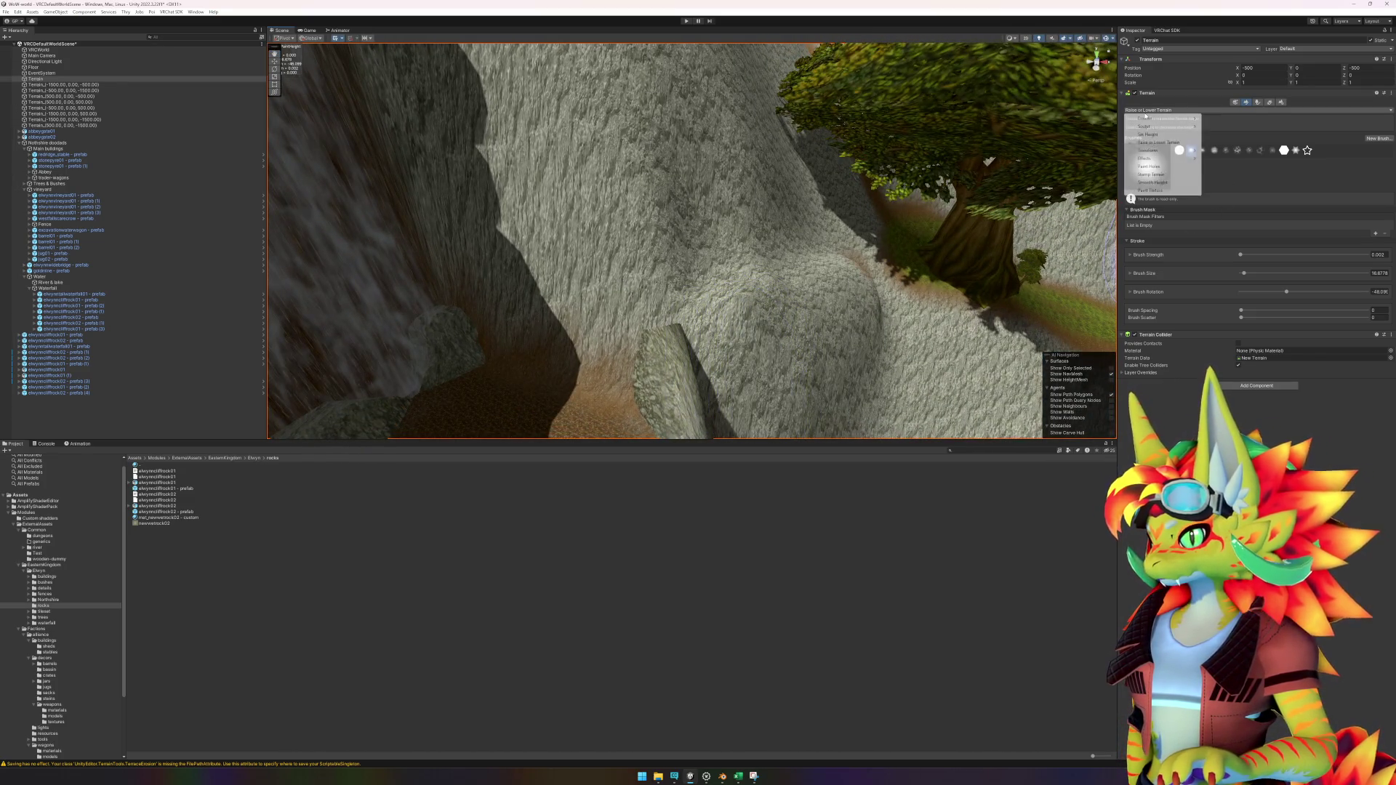
Step: Smooth the cliff face with the Smooth Height brush
click(1153, 183)
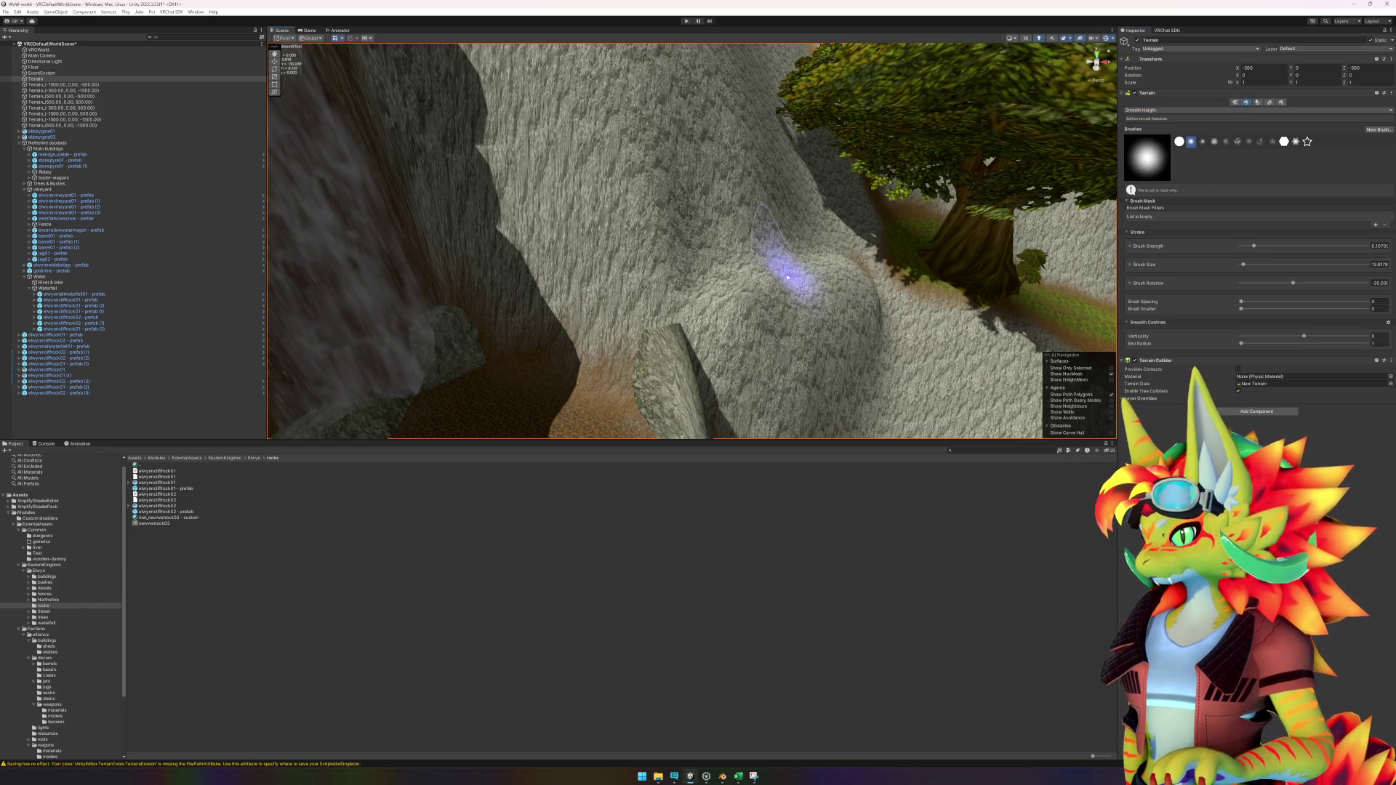
mouse_move(788, 277)
mouse_down()
mouse_move(739, 302)
mouse_move(723, 234)
mouse_move(711, 274)
mouse_move(666, 191)
mouse_move(664, 109)
mouse_move(767, 309)
mouse_move(755, 312)
mouse_move(779, 296)
mouse_move(733, 296)
mouse_move(817, 218)
mouse_move(748, 233)
mouse_move(720, 218)
mouse_move(743, 181)
mouse_move(902, 232)
mouse_move(768, 320)
mouse_move(777, 333)
mouse_move(806, 343)
mouse_move(935, 313)
mouse_move(888, 313)
mouse_up()
key(f)
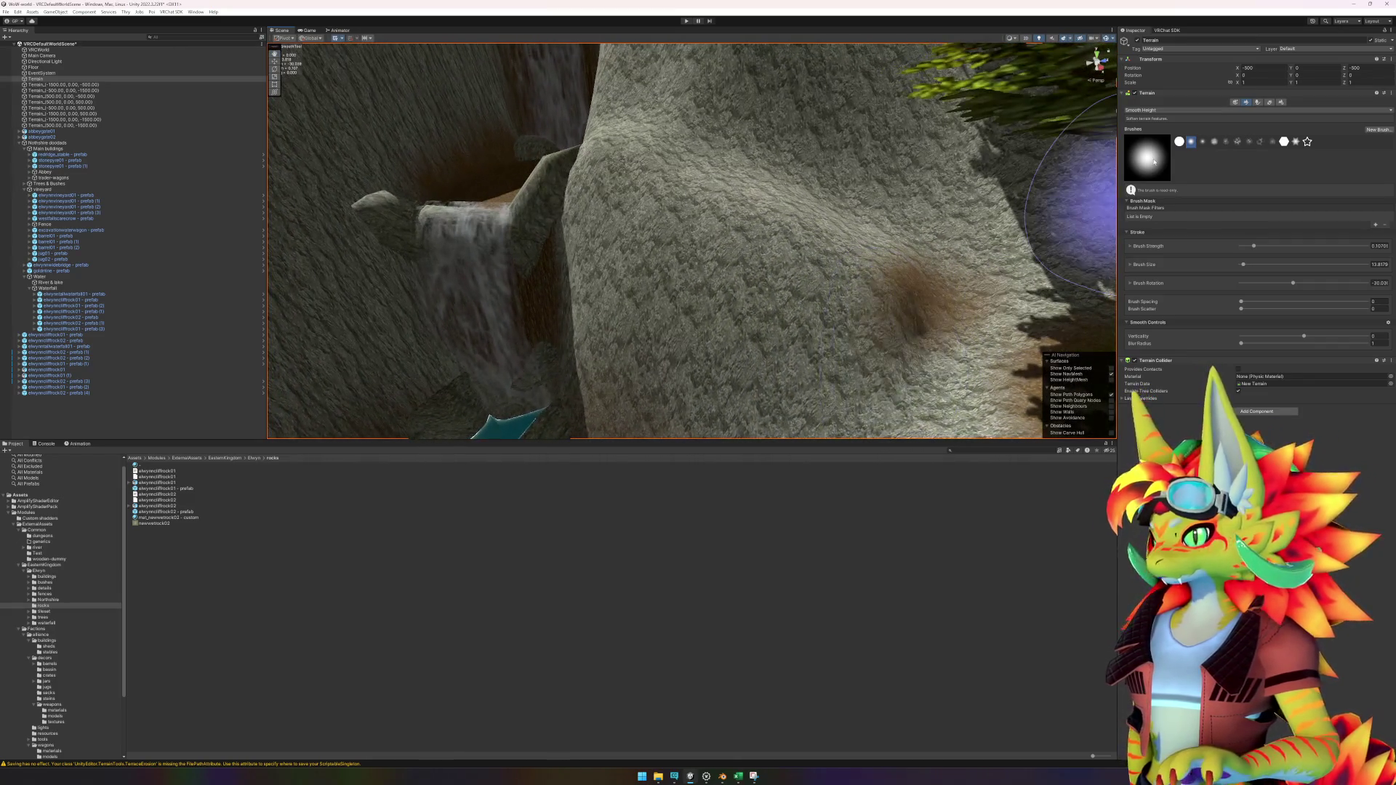
Step: Raise an extra bump on the slope above the waterfall, then select the canyon rock pillar
click(1158, 144)
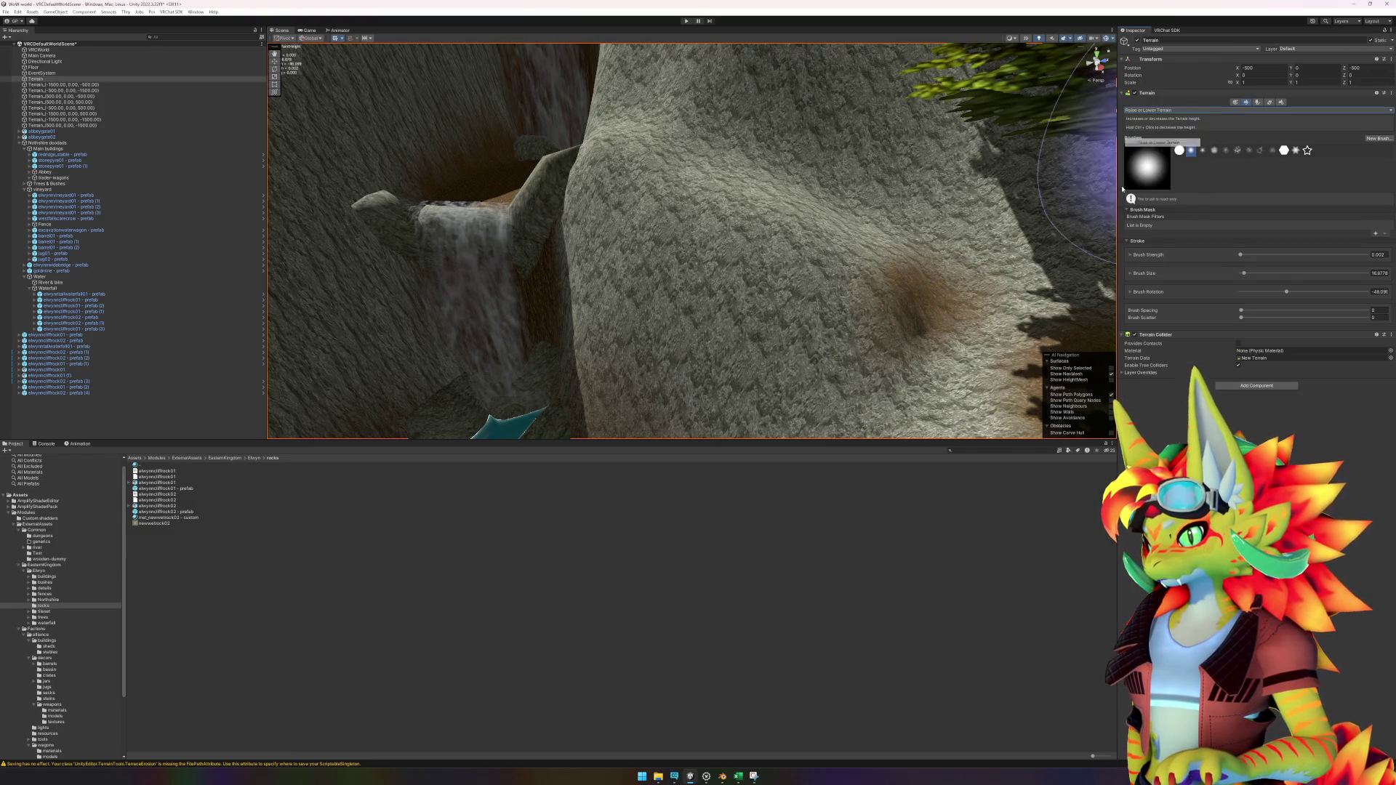
mouse_move(964, 350)
mouse_down()
mouse_move(966, 366)
mouse_move(966, 284)
mouse_move(934, 327)
mouse_move(1047, 296)
mouse_move(878, 304)
mouse_move(844, 291)
mouse_up()
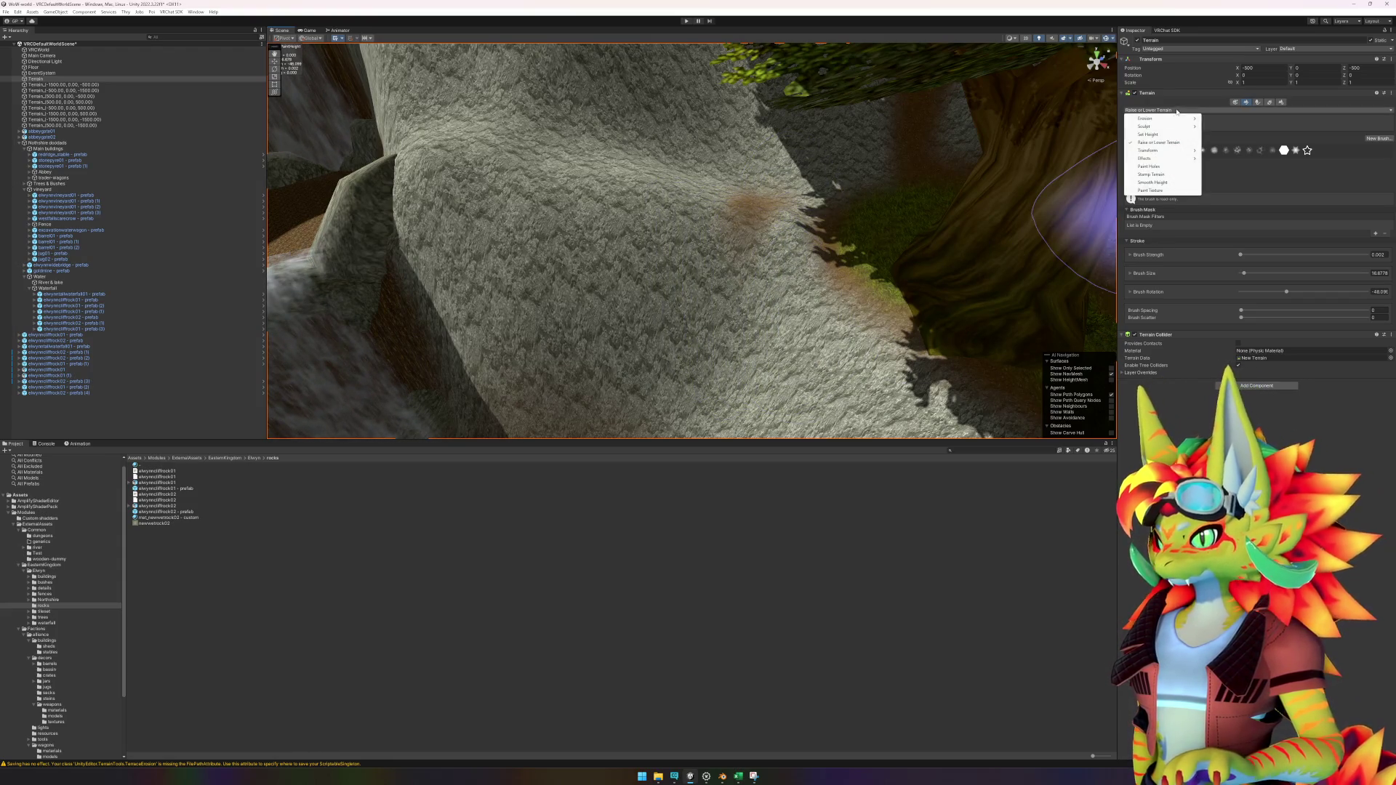
click(1154, 182)
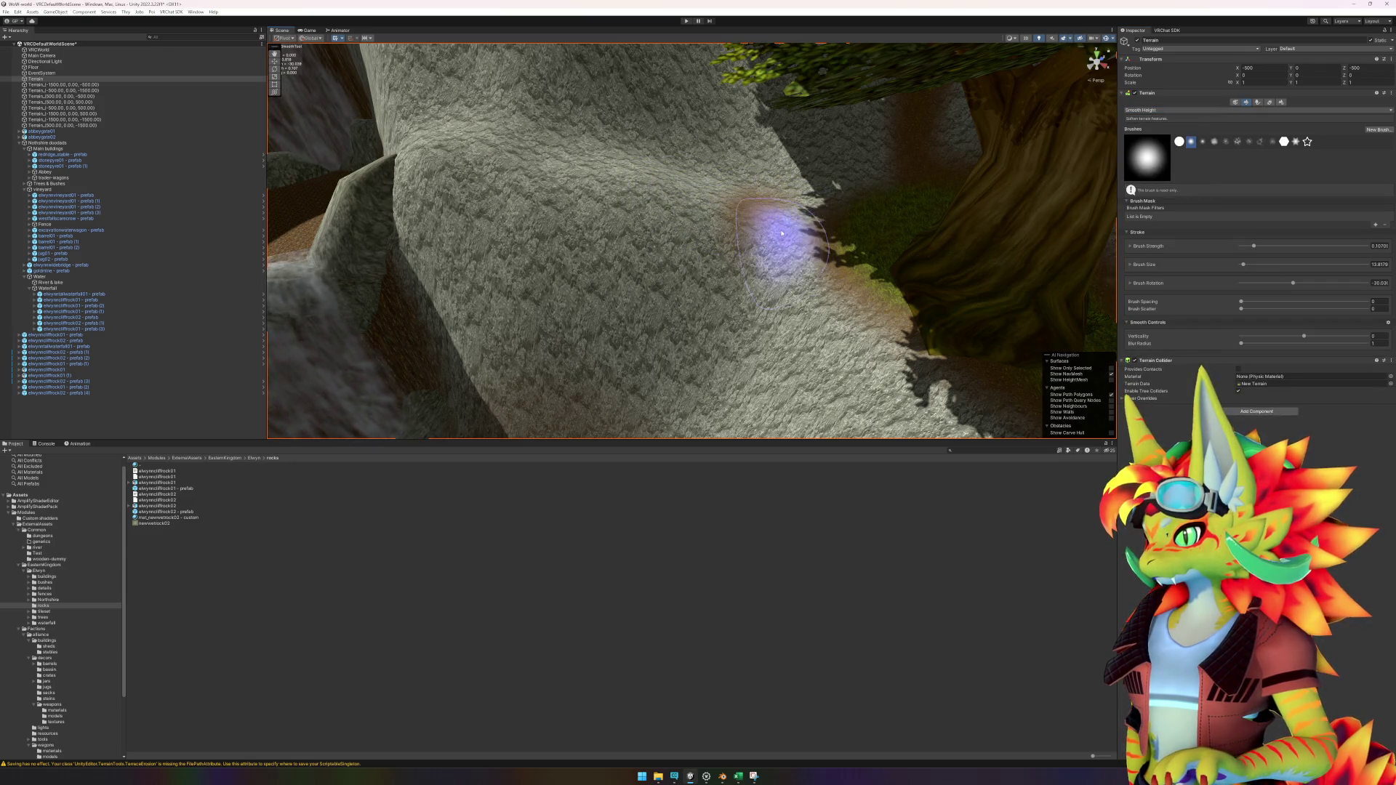
scroll(794, 352, up, 2)
mouse_move(794, 351)
mouse_down()
mouse_move(857, 312)
mouse_move(623, 281)
mouse_move(752, 296)
mouse_move(693, 322)
mouse_up()
click(709, 303)
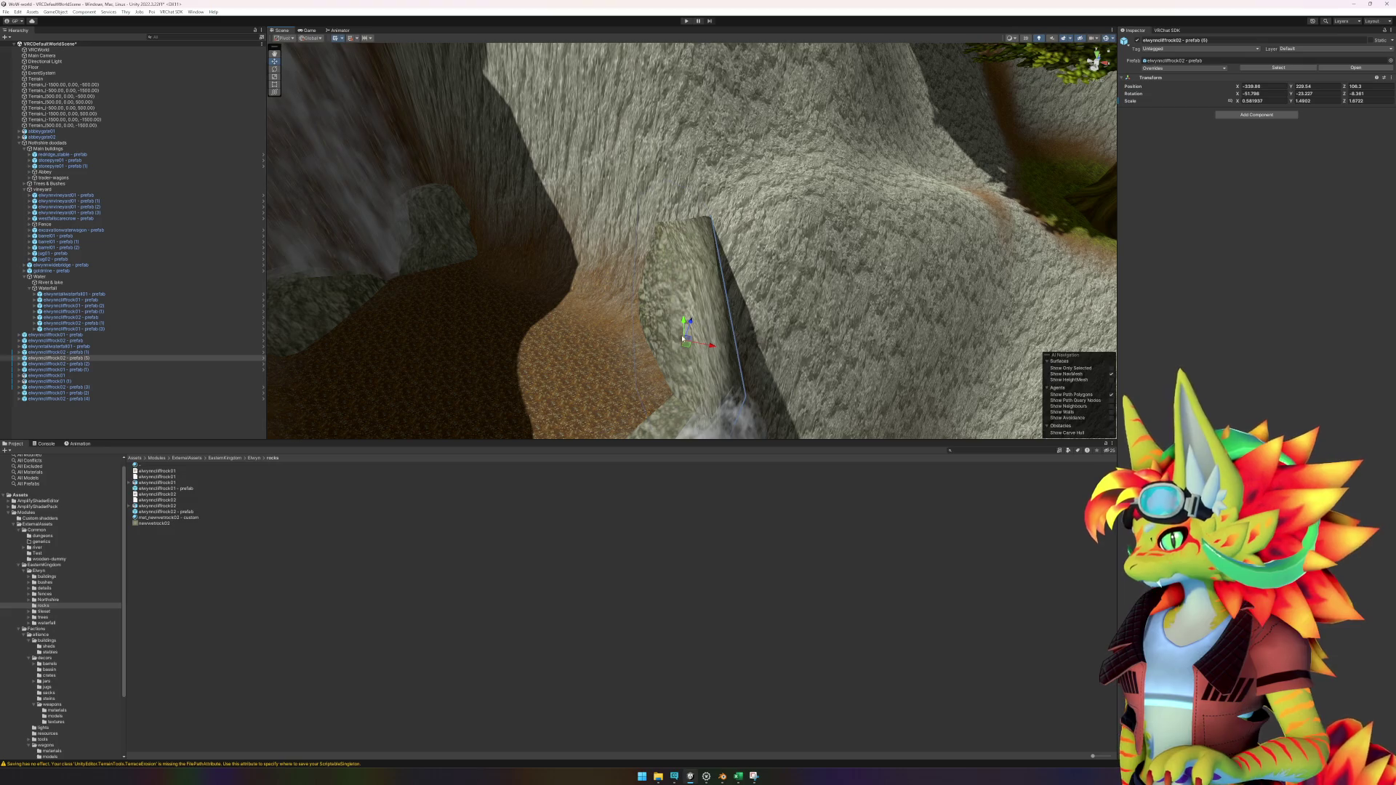
Step: Rotate the rock slab to about -8.4, -43.3, -40.9 and shift it slightly left against the cliff
drag(691, 347, 631, 334)
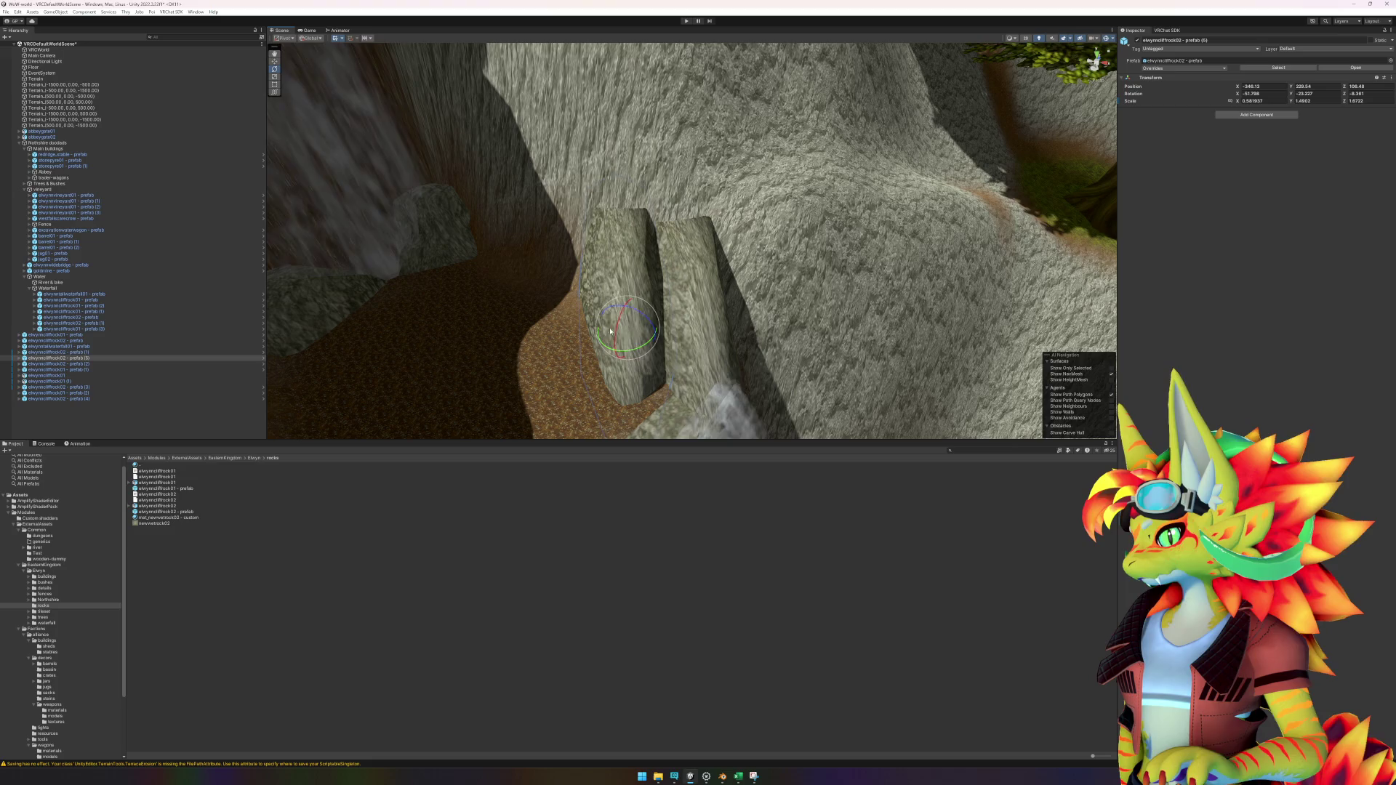
drag(615, 329, 642, 298)
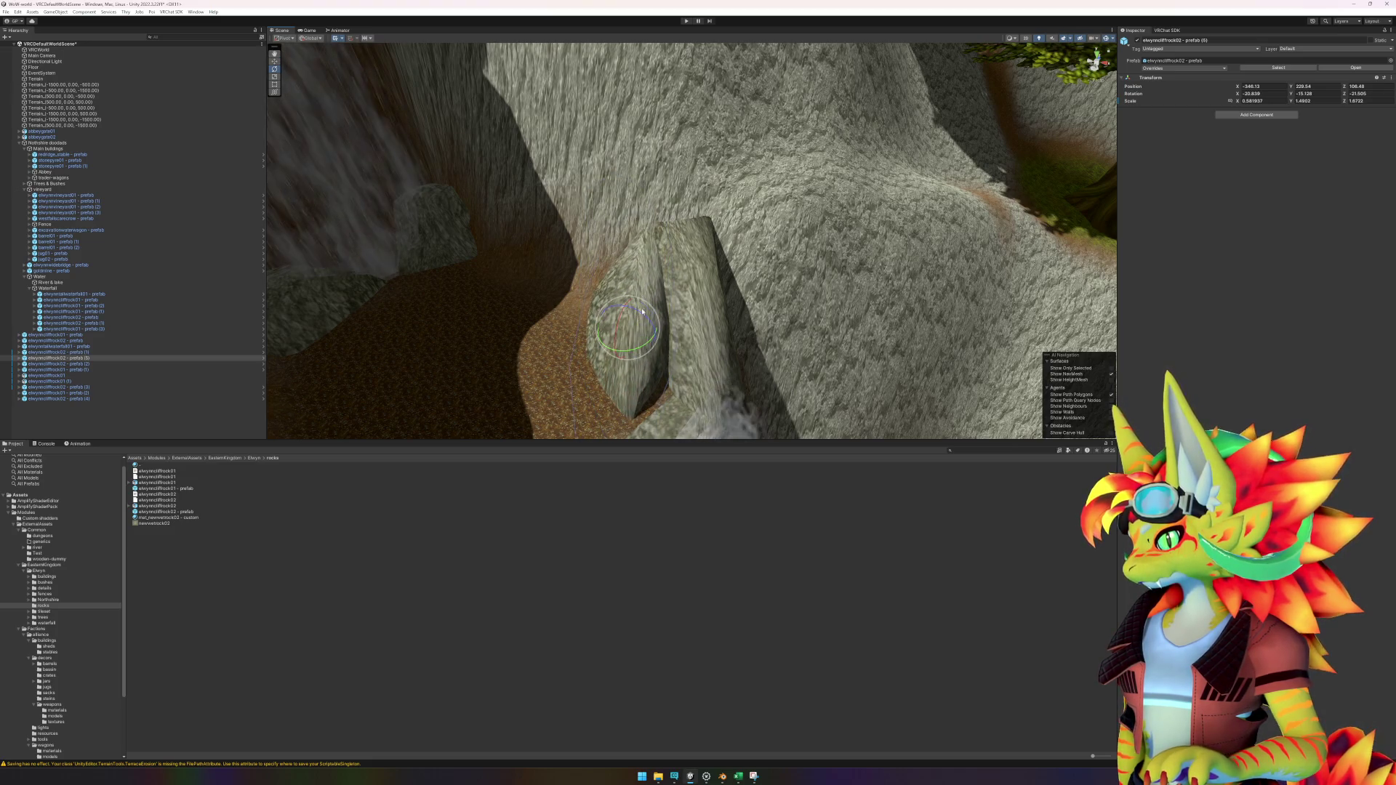
drag(631, 353, 649, 347)
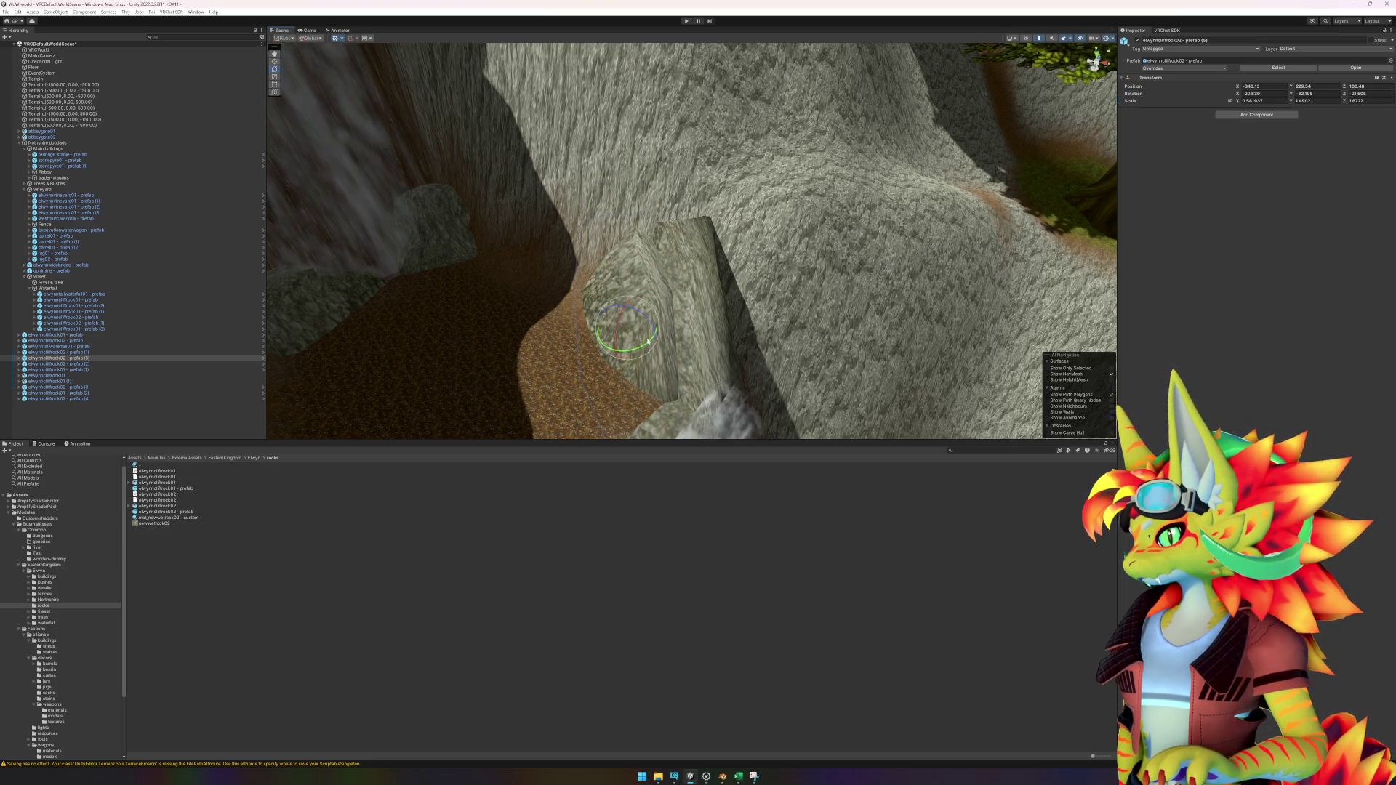
mouse_move(631, 333)
mouse_down()
mouse_move(592, 337)
mouse_move(614, 319)
mouse_up()
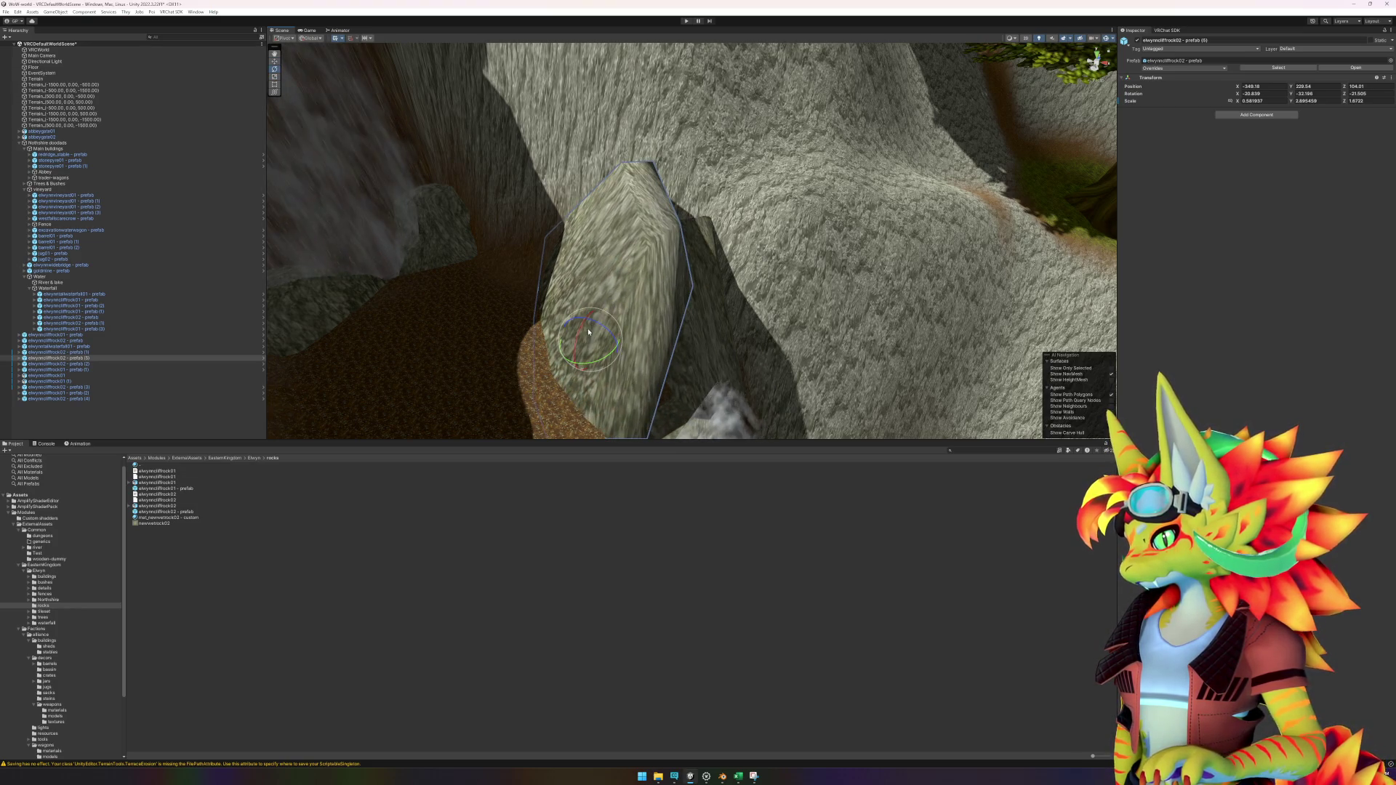
mouse_move(587, 328)
mouse_down()
mouse_move(570, 335)
mouse_move(558, 311)
mouse_move(562, 325)
mouse_up()
Step: Fly the Scene camera out of the cave and back and forth to frame the rock
mouse_move(803, 359)
mouse_down()
mouse_move(1001, 320)
mouse_move(775, 320)
mouse_move(754, 322)
mouse_move(754, 337)
mouse_up()
key(Down)
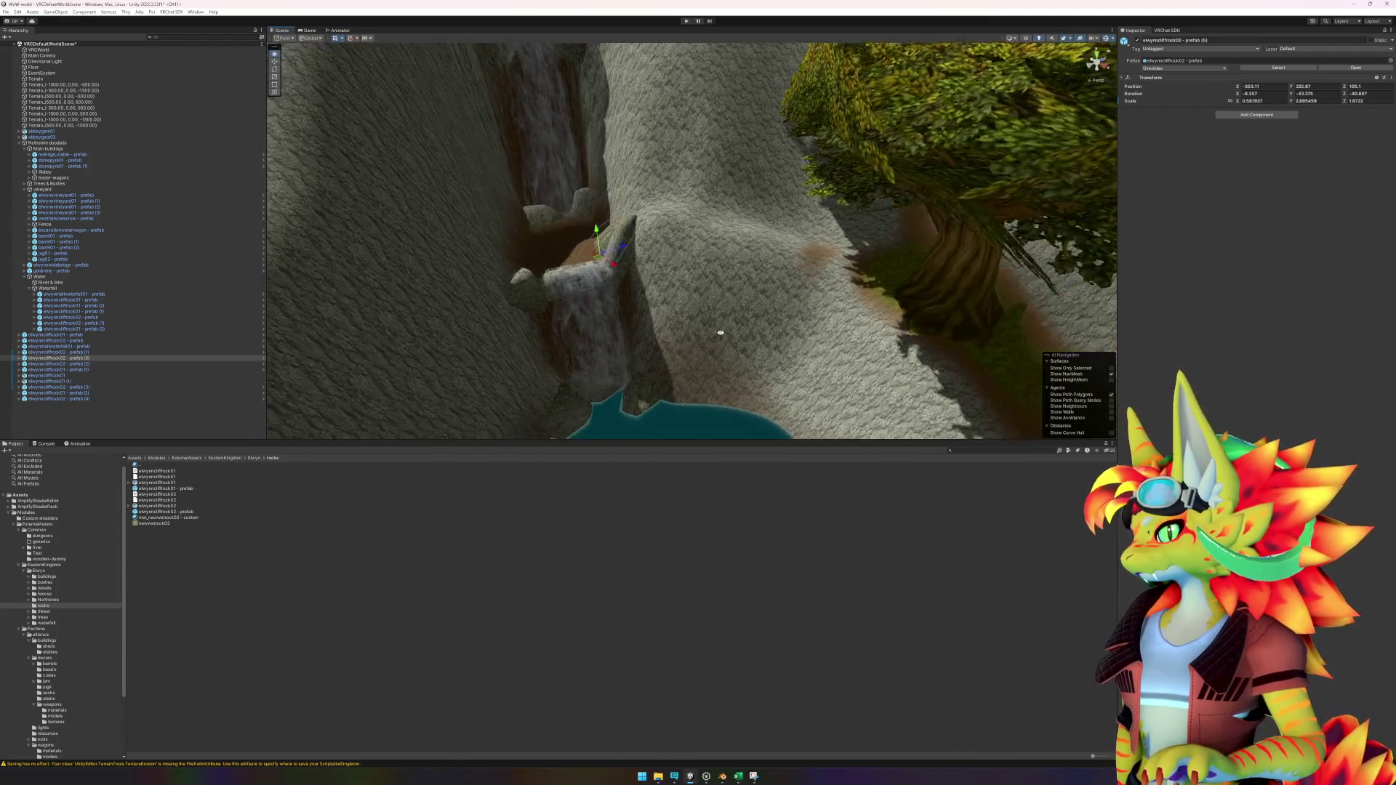
key(Up)
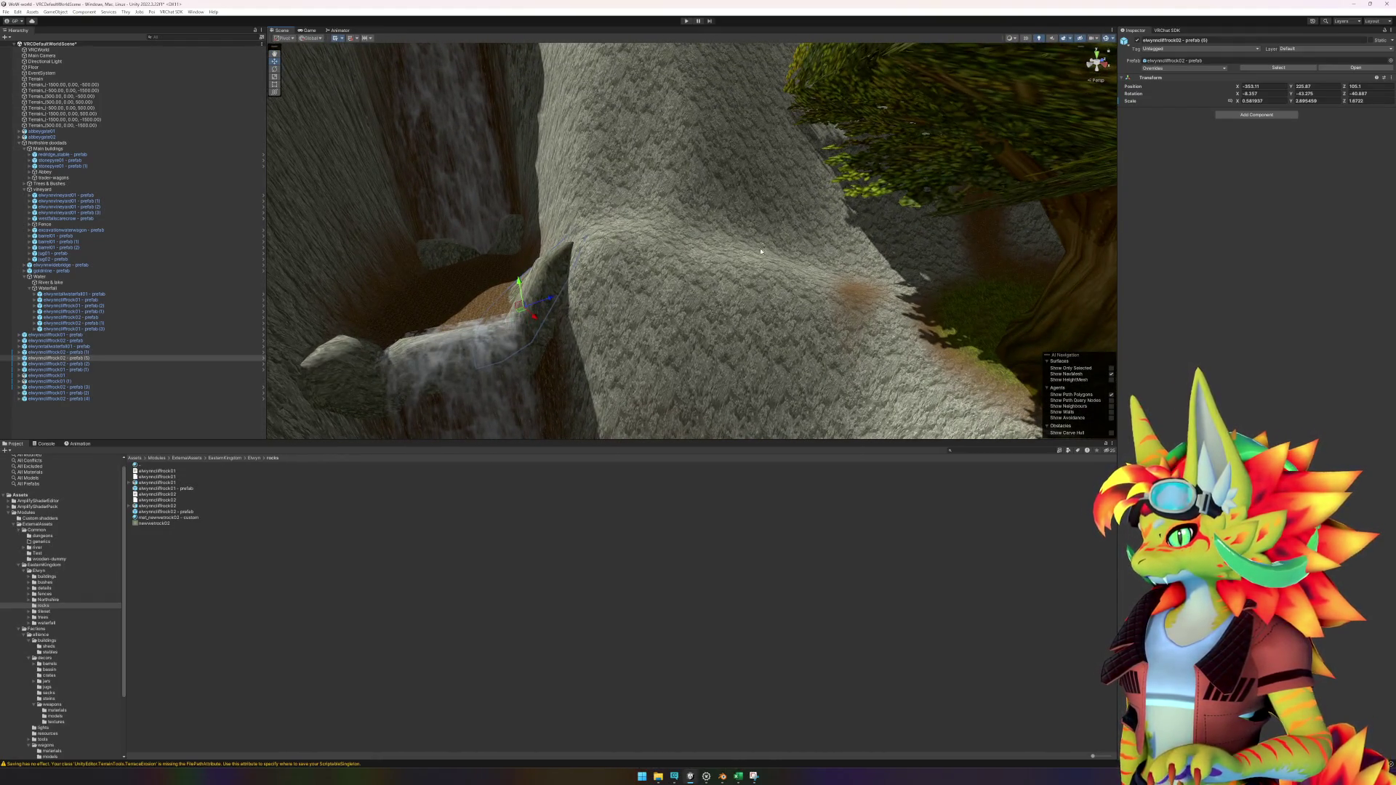
key(Up)
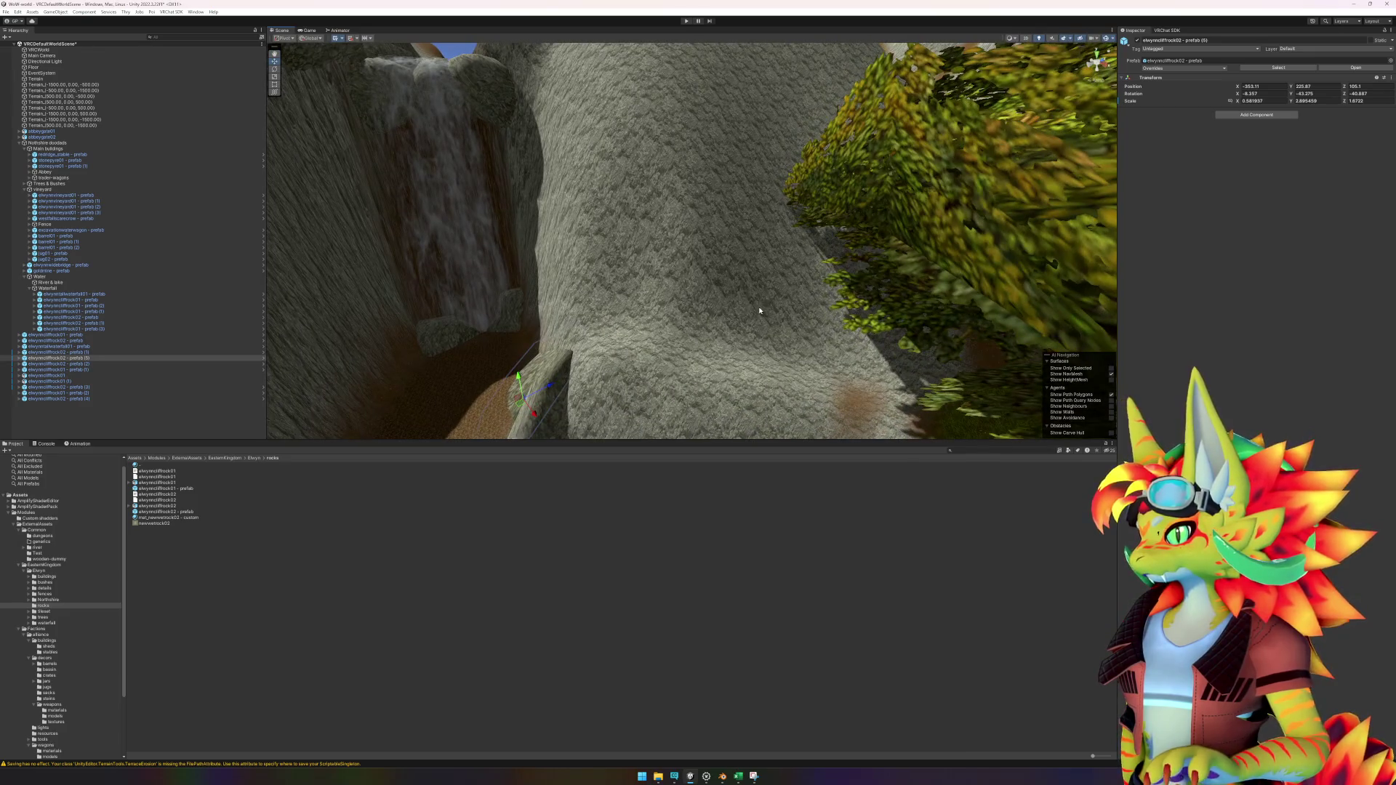
key(Down)
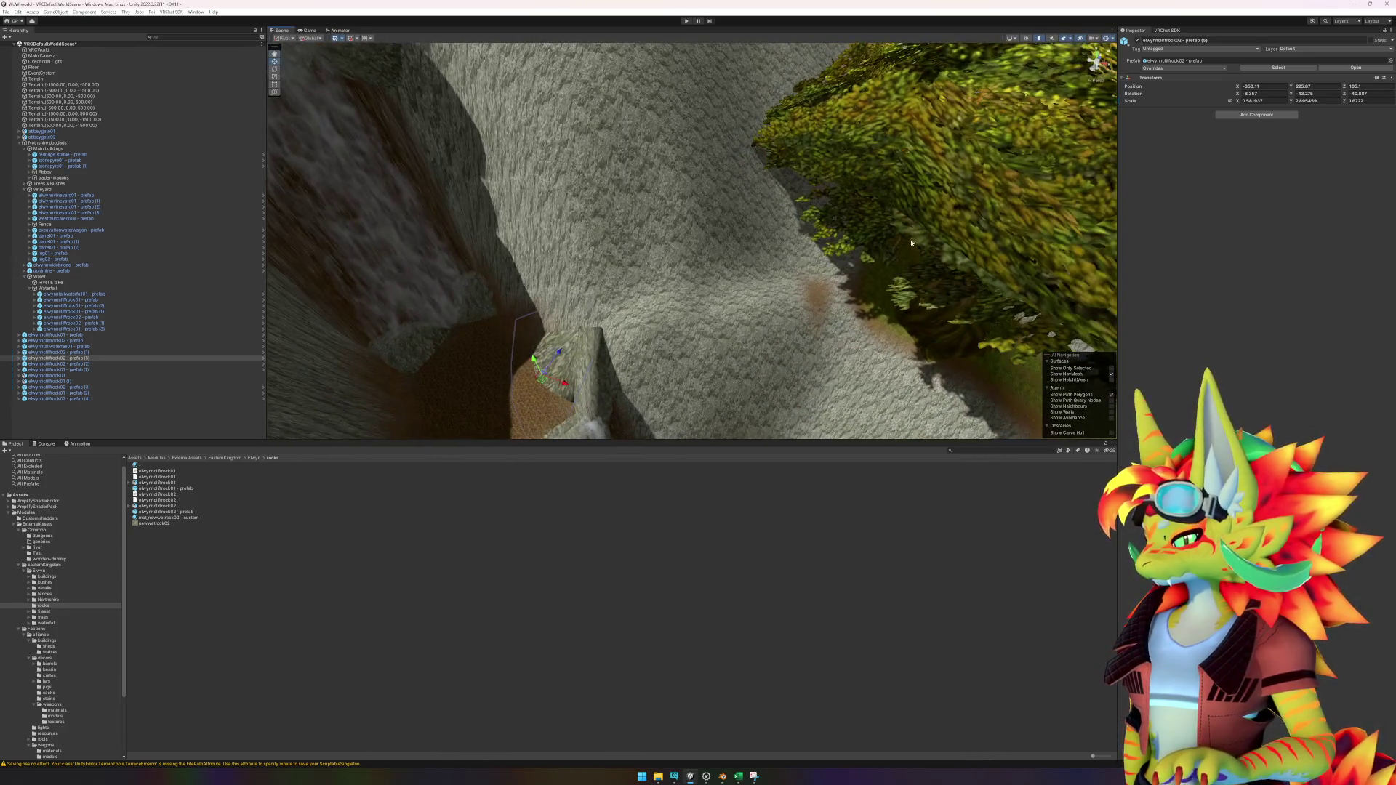
Step: Select the terrain and choose Raise or Lower Terrain among its Paint Terrain tools
click(781, 297)
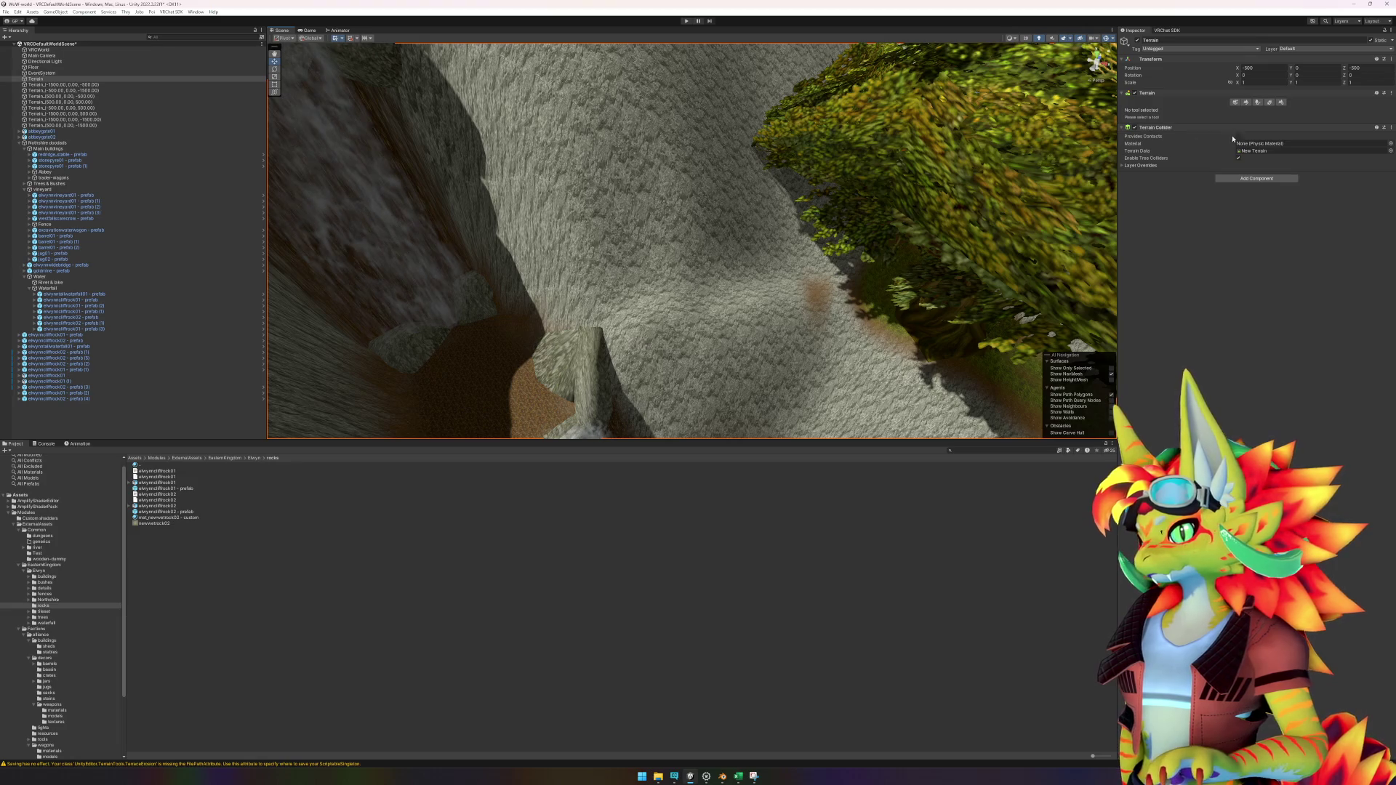
click(1247, 103)
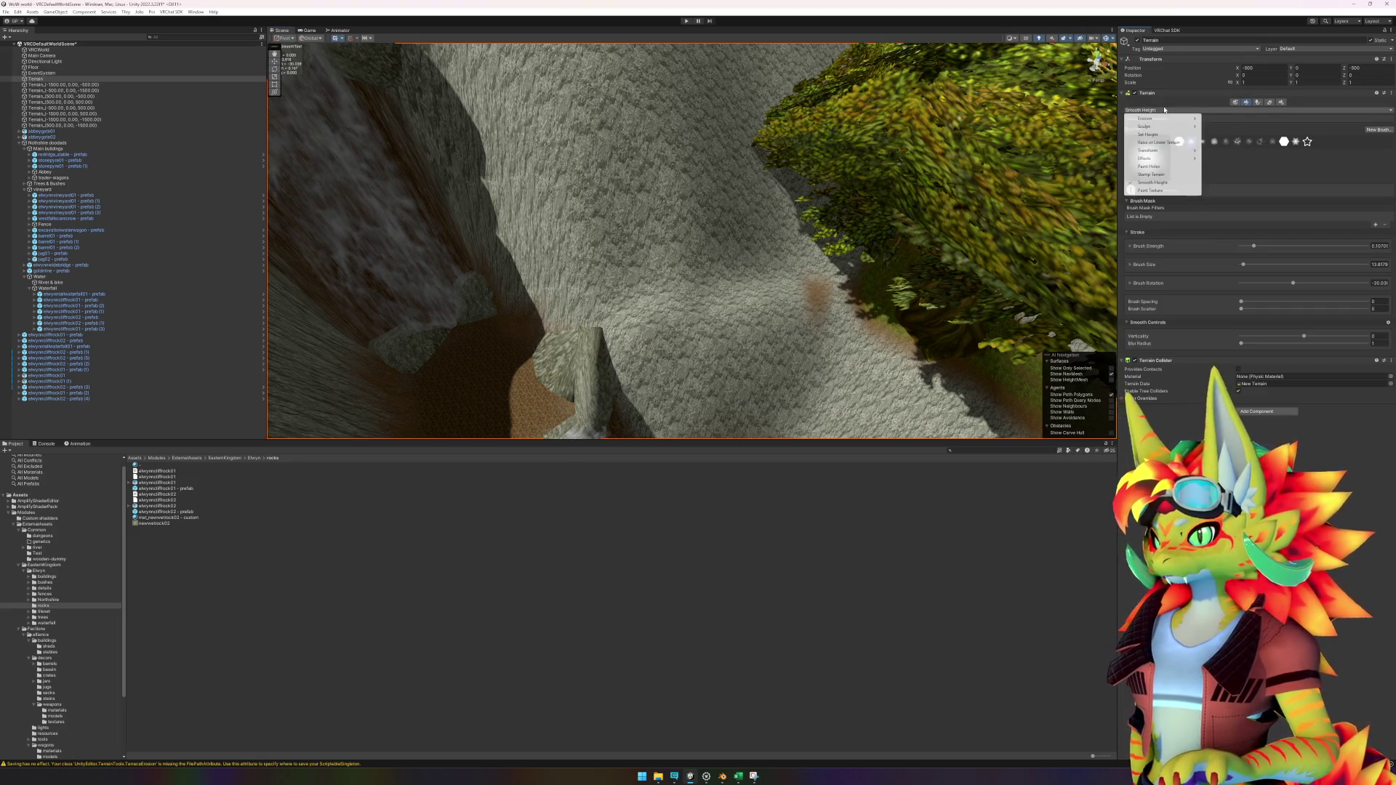
click(1164, 142)
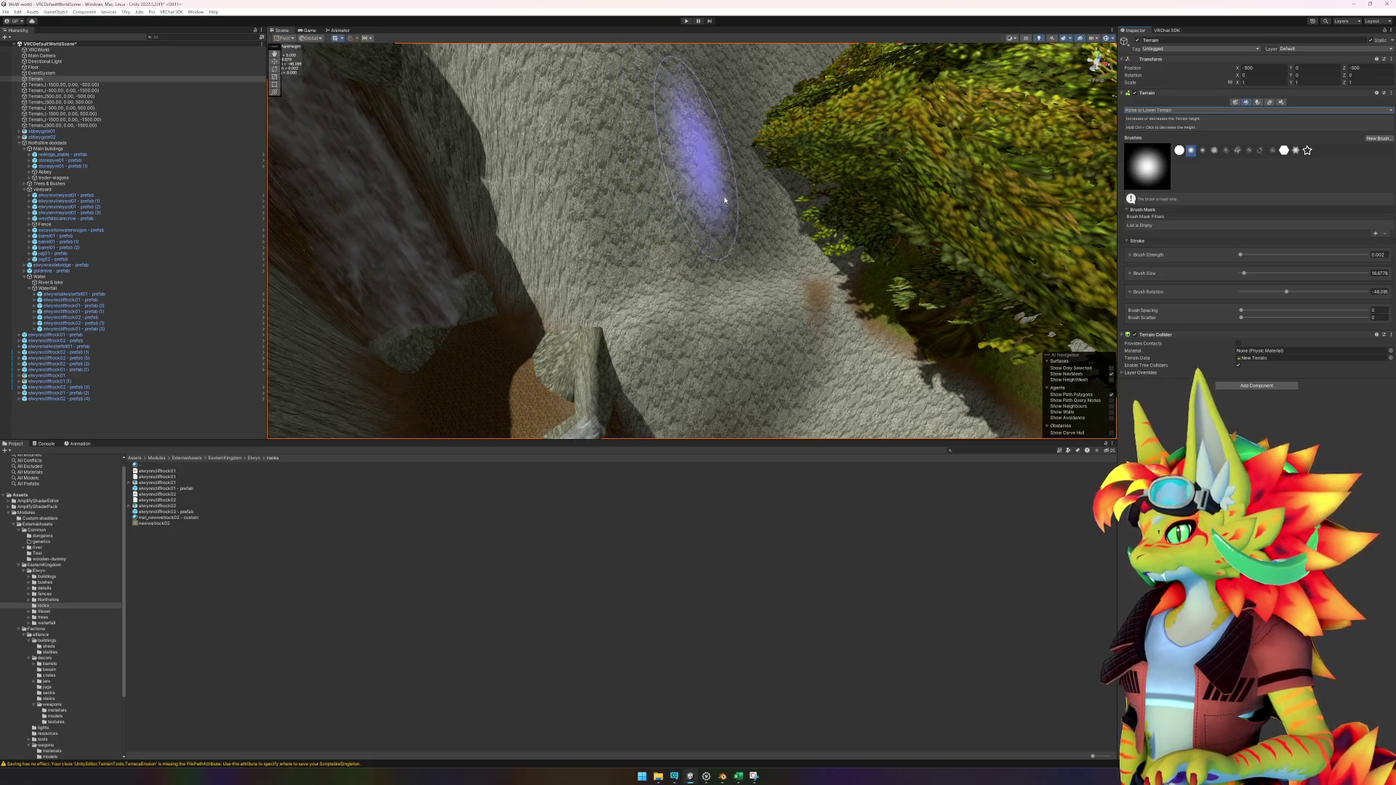
scroll(765, 260, up, 5)
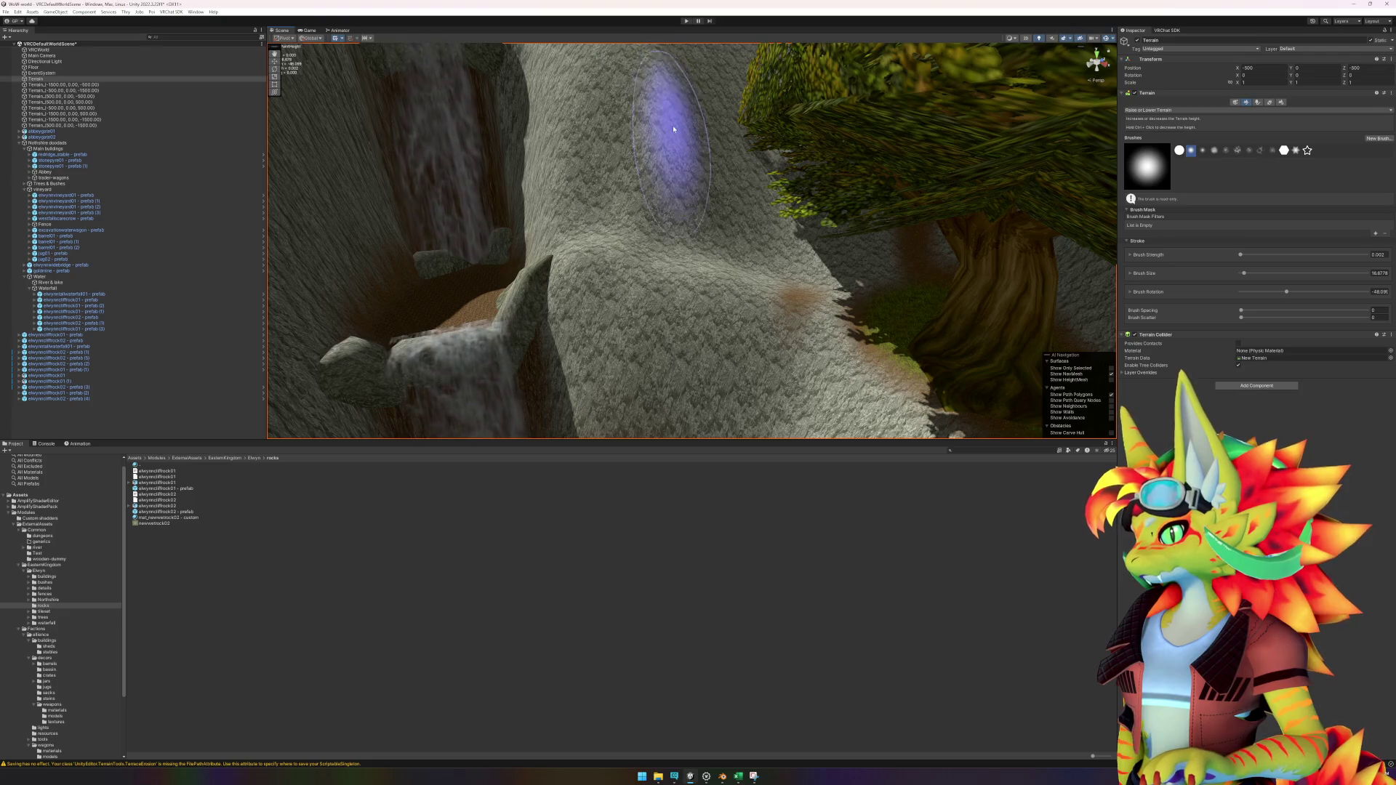
scroll(673, 125, up, 5)
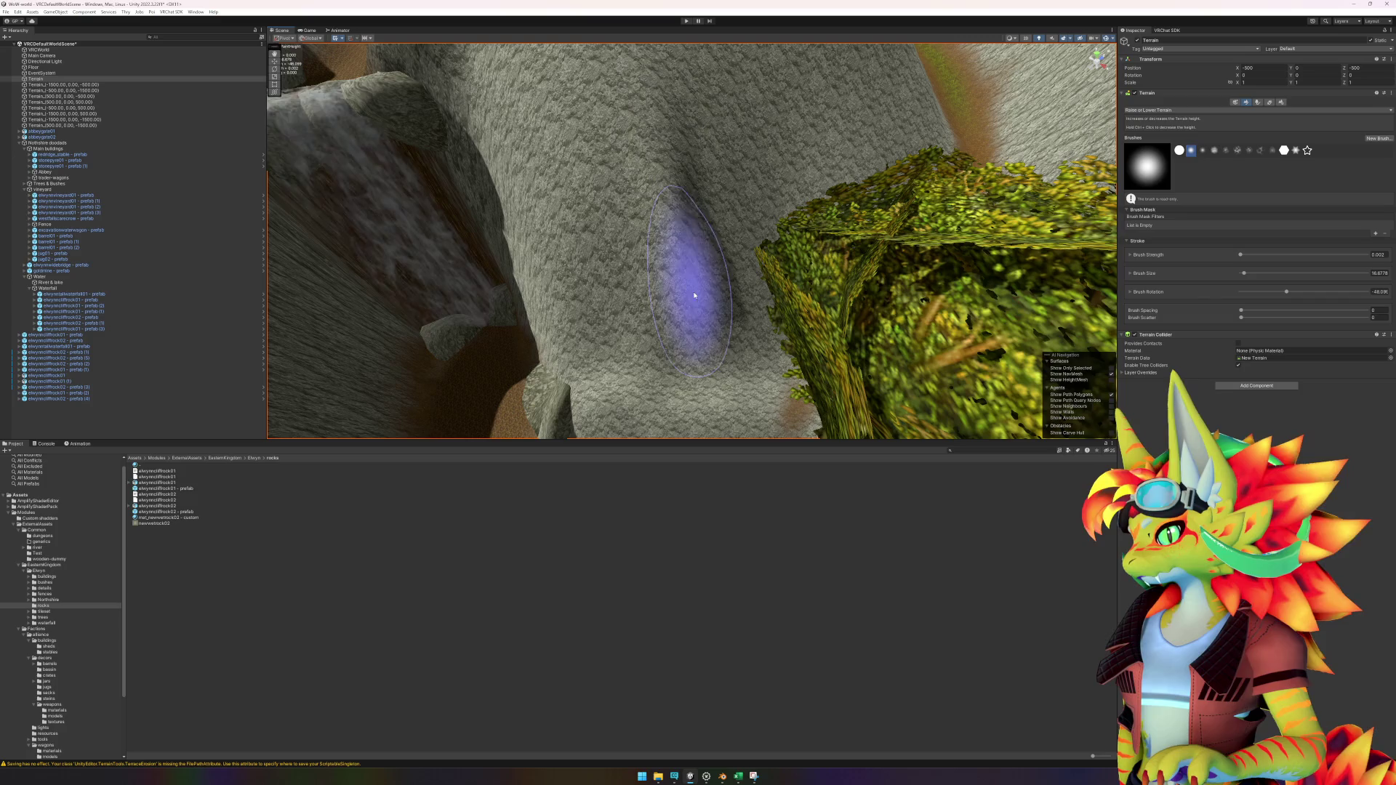
scroll(694, 343, down, 4)
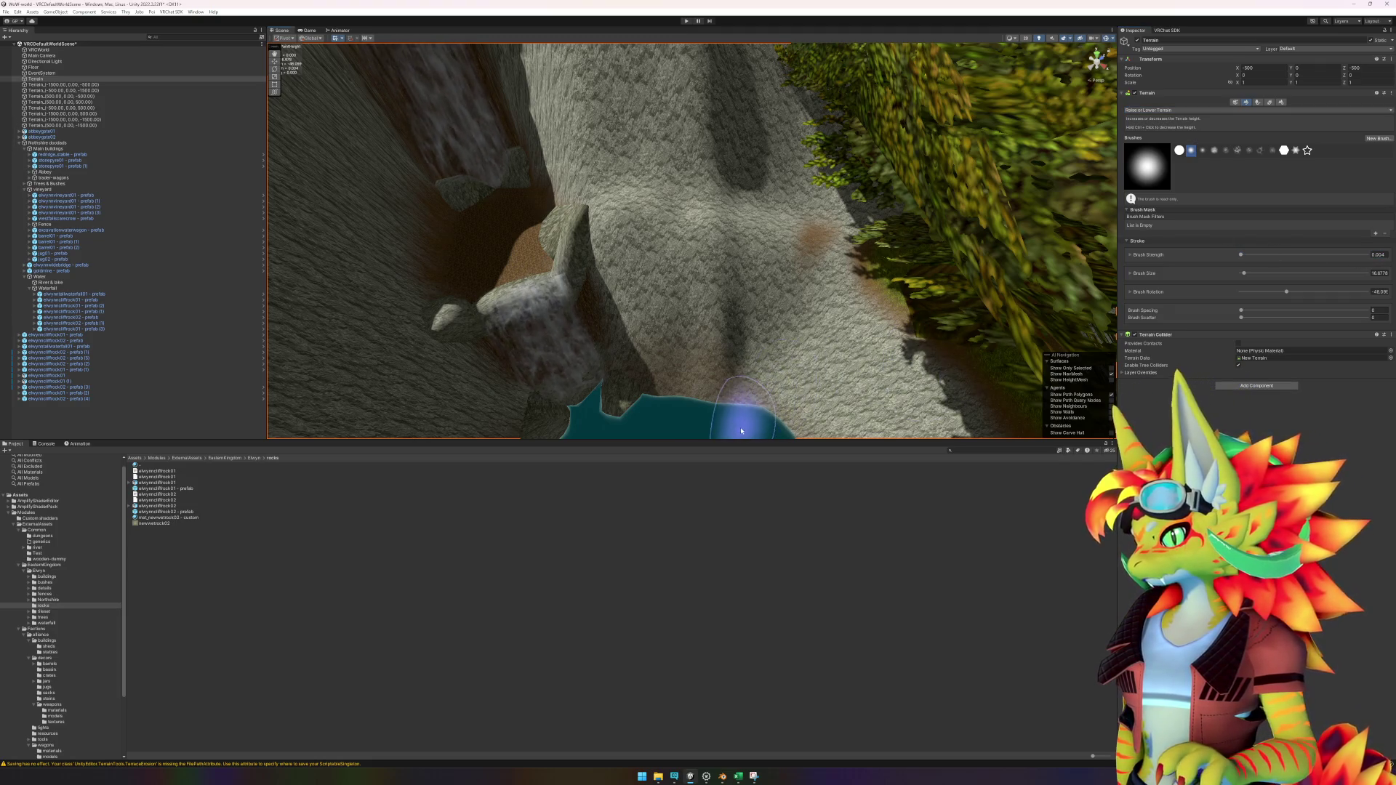
Step: Raise a ridge on the slope above the pool, extending it down to the water's edge
mouse_move(719, 335)
mouse_down()
mouse_move(710, 156)
mouse_move(676, 279)
mouse_up()
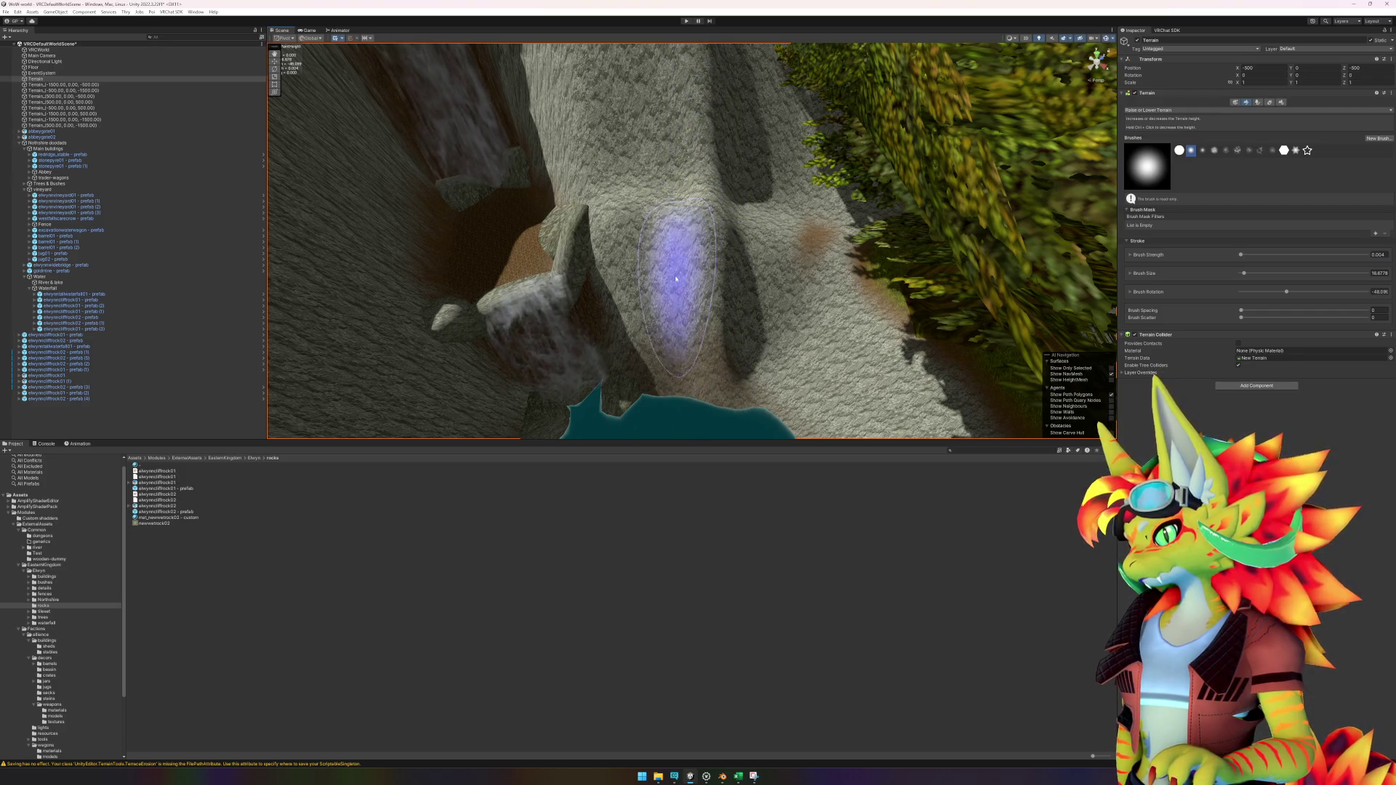
mouse_move(696, 360)
mouse_down()
mouse_move(681, 436)
mouse_move(743, 434)
mouse_up()
scroll(766, 430, down, 3)
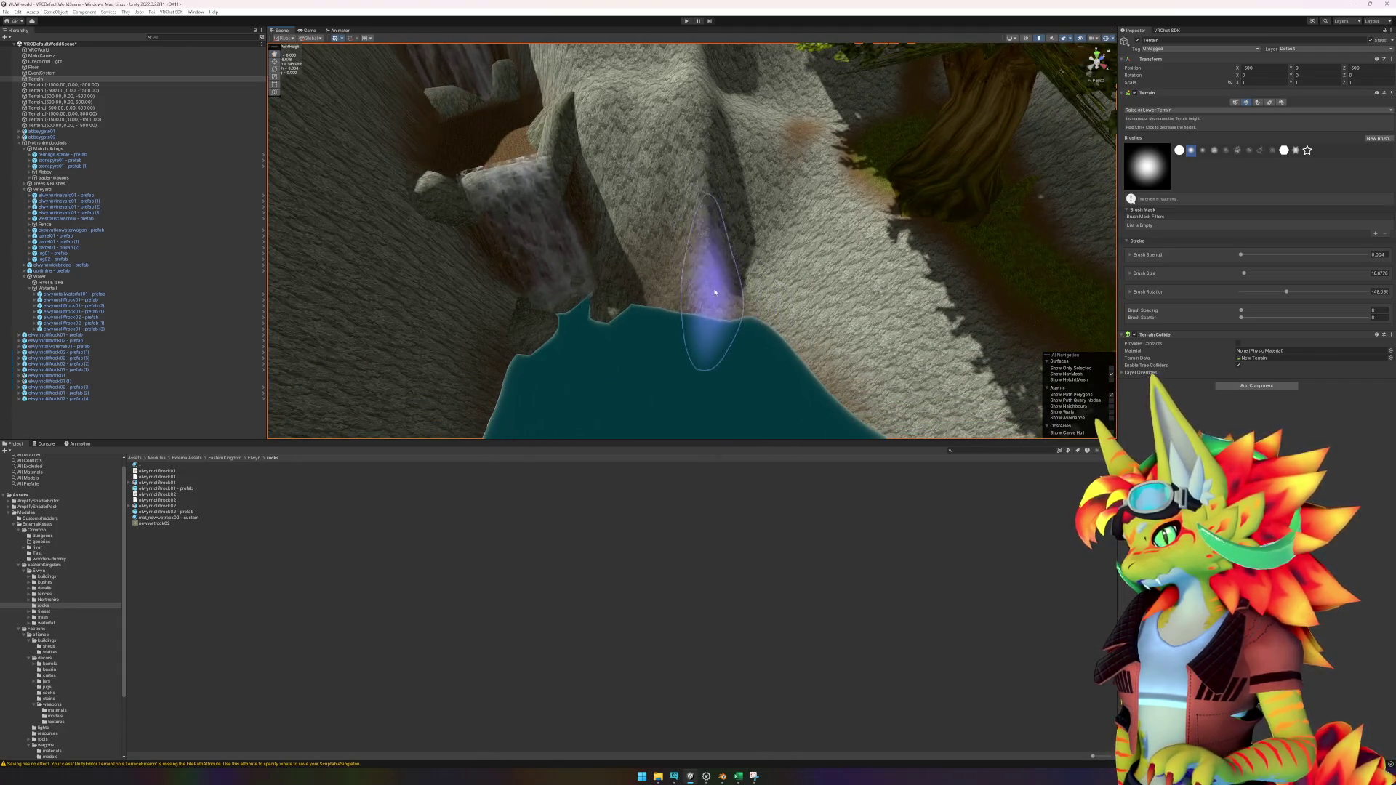
mouse_move(691, 383)
mouse_down()
mouse_move(680, 320)
mouse_move(665, 356)
mouse_move(677, 334)
mouse_move(673, 348)
mouse_up()
scroll(672, 349, up, 5)
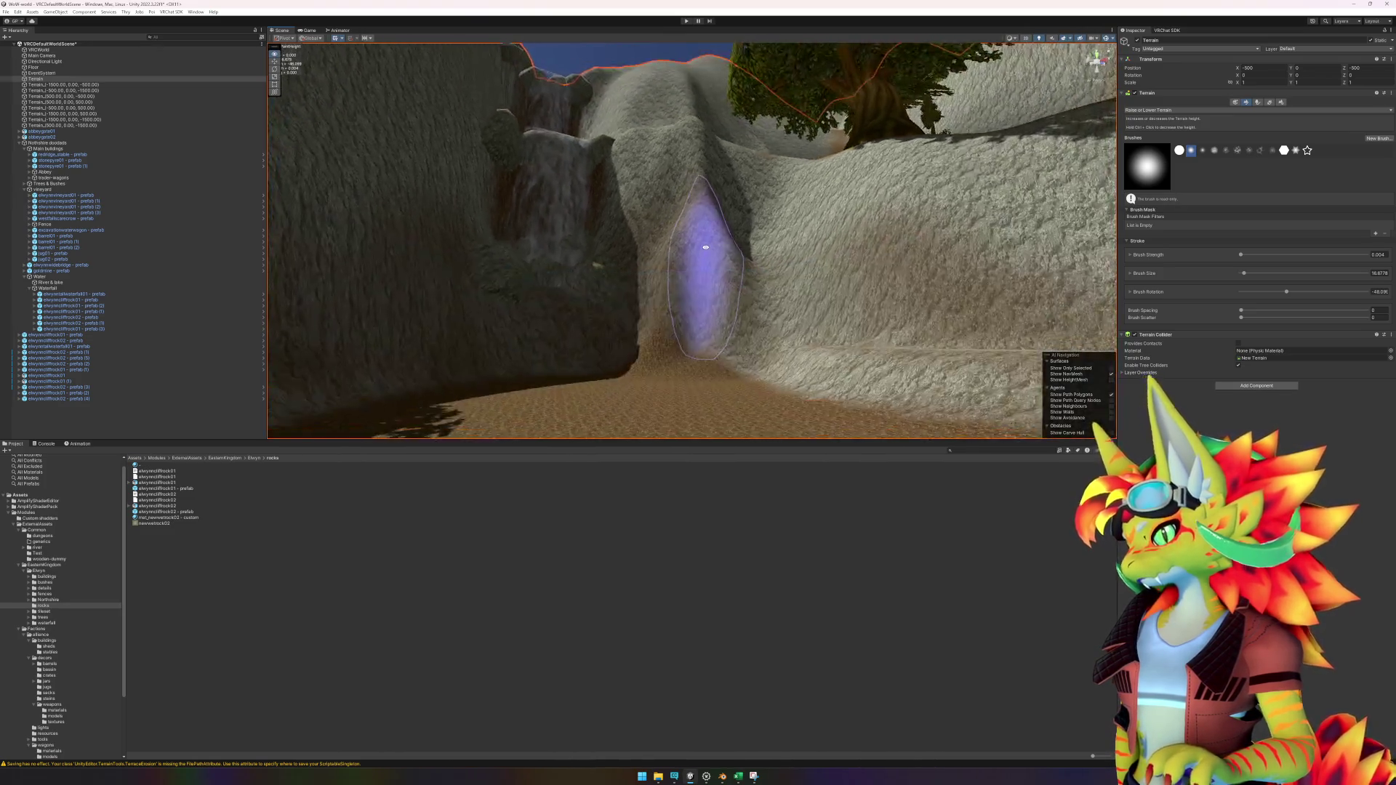
Step: Build up the sandy gully floor and sculpt around its sides
mouse_move(669, 405)
mouse_down()
mouse_move(671, 303)
mouse_move(741, 350)
mouse_move(773, 407)
mouse_move(735, 312)
mouse_move(775, 375)
mouse_move(726, 296)
mouse_move(748, 327)
mouse_move(756, 313)
mouse_move(776, 375)
mouse_move(670, 259)
mouse_up()
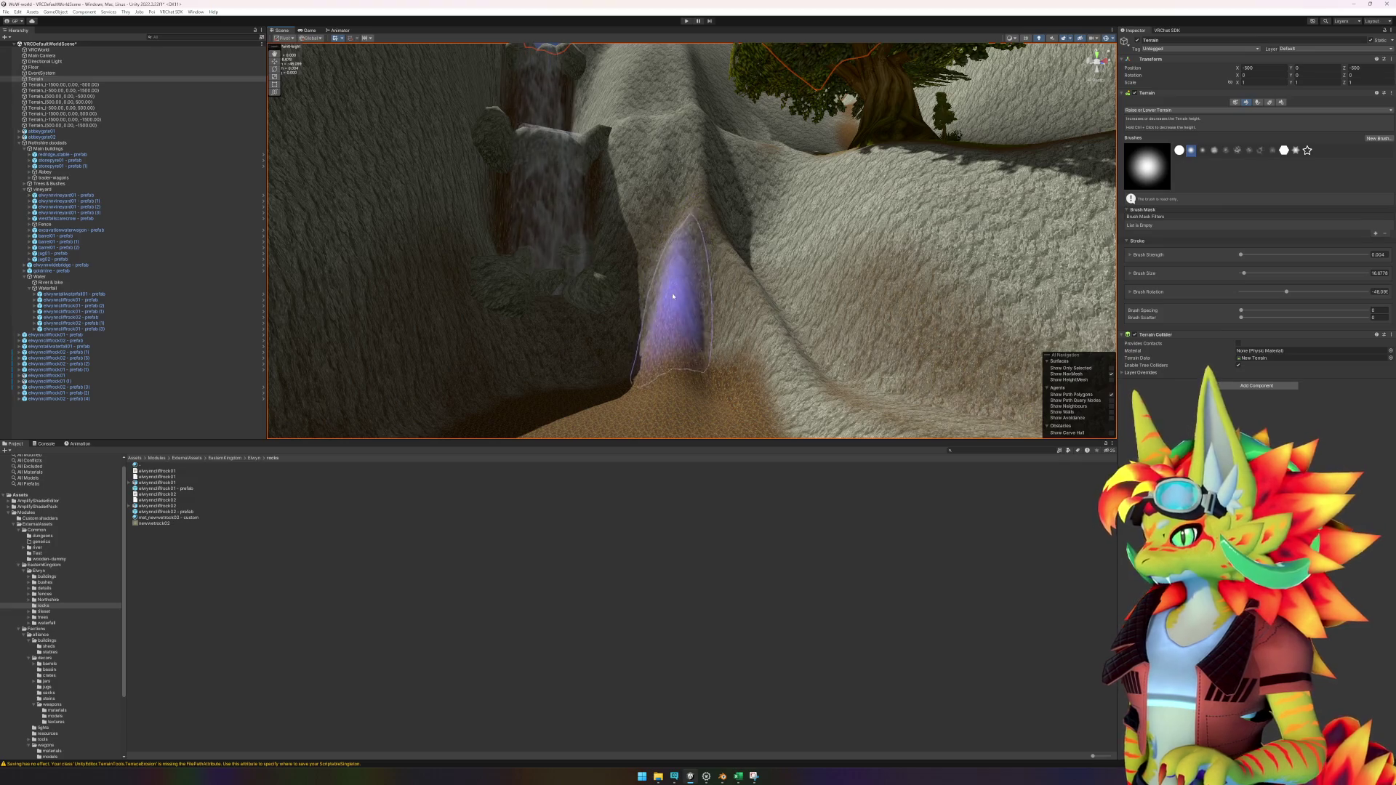
drag(652, 396, 666, 322)
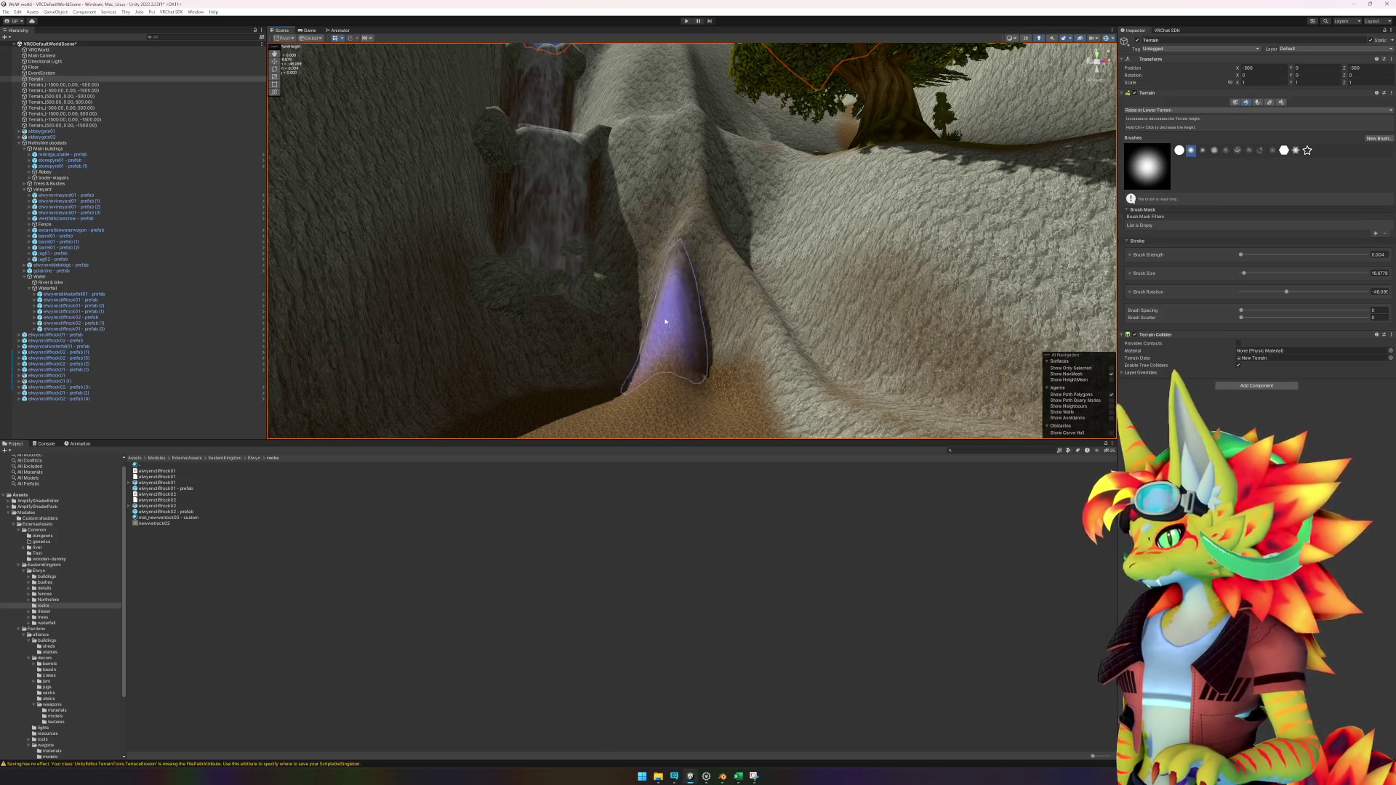
scroll(650, 376, up, 5)
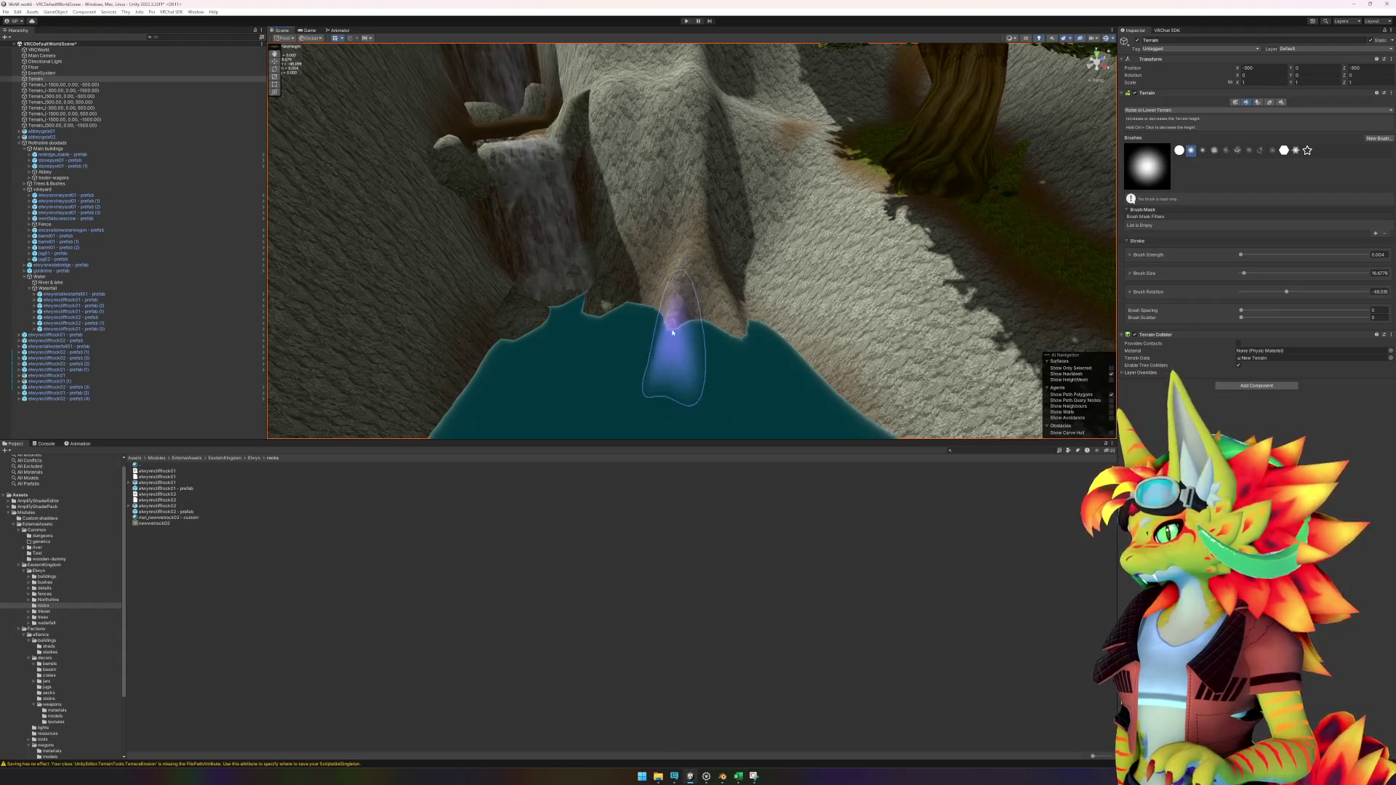
mouse_move(690, 257)
mouse_down()
mouse_move(688, 218)
mouse_move(666, 298)
mouse_up()
scroll(666, 298, up, 3)
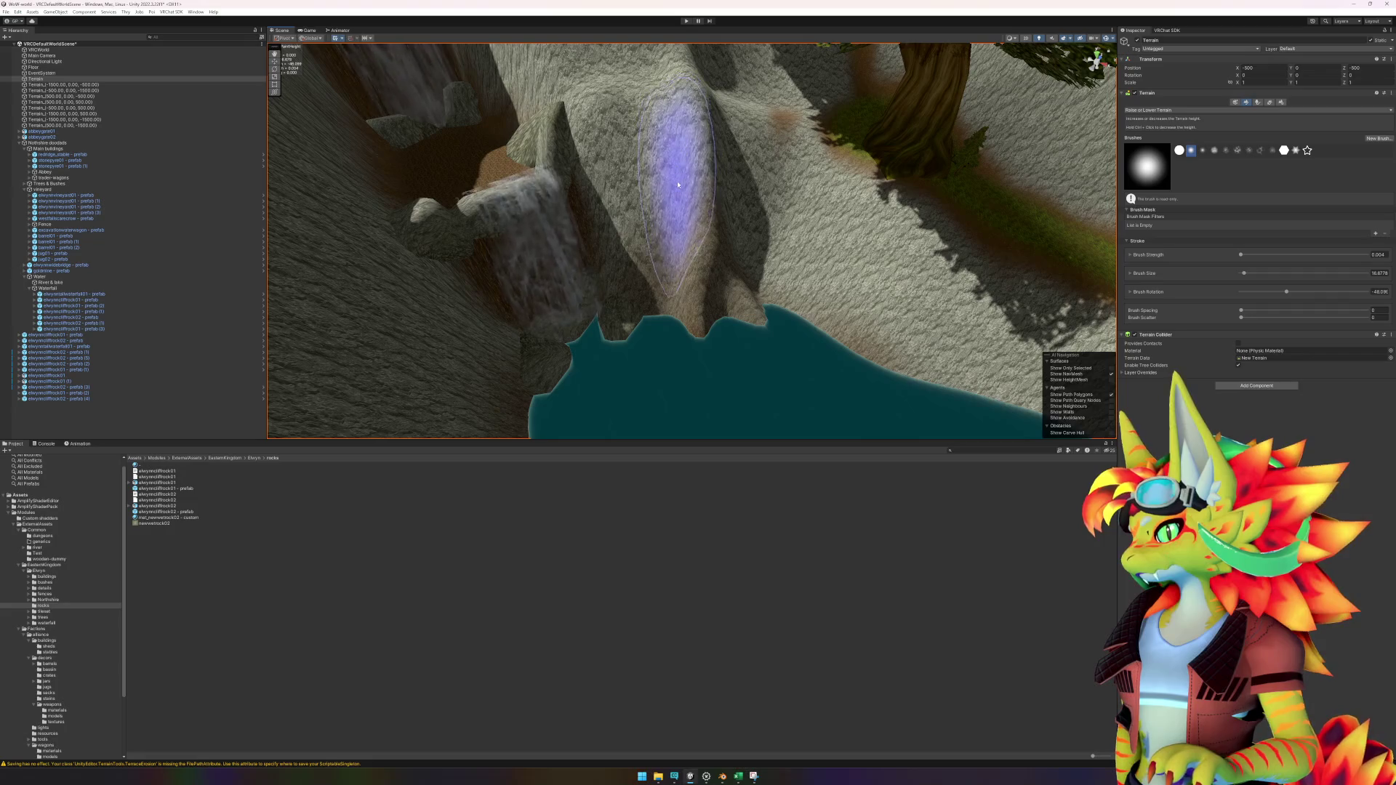
mouse_move(674, 265)
alt+mouse_down()
mouse_move(705, 281)
mouse_move(691, 305)
alt+mouse_up()
scroll(724, 286, up, 3)
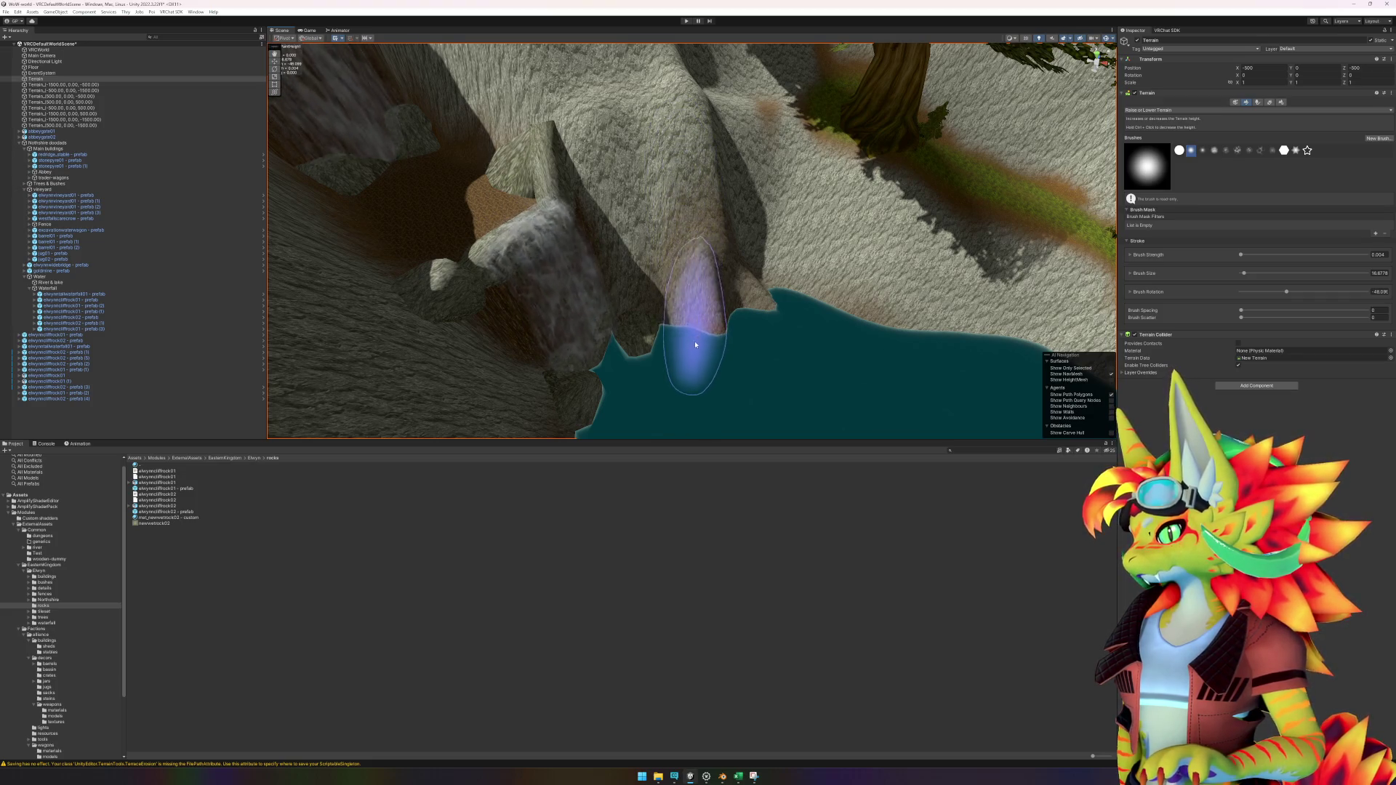
alt+drag(724, 396, 665, 209)
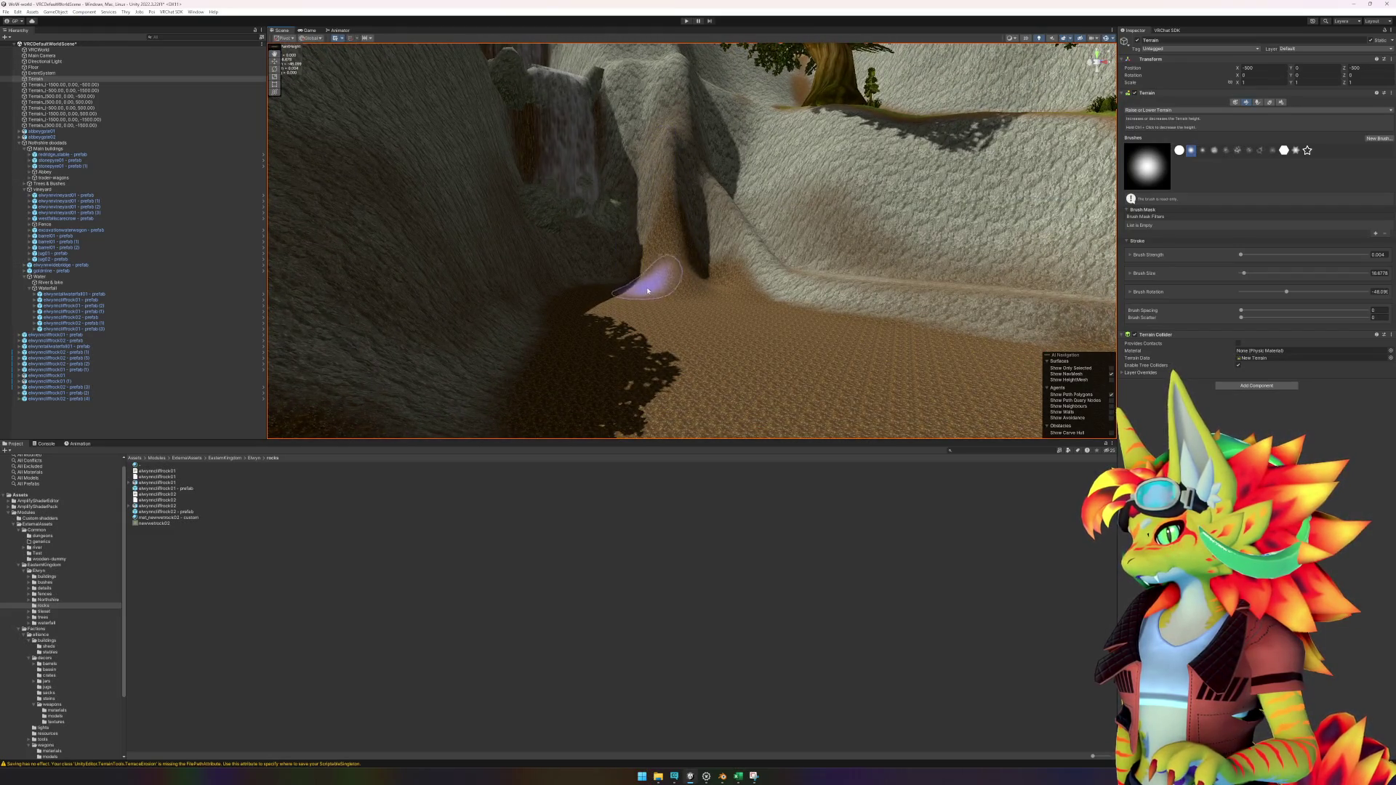
mouse_move(697, 265)
alt+mouse_down()
mouse_move(679, 315)
mouse_move(664, 274)
mouse_move(760, 218)
alt+mouse_up()
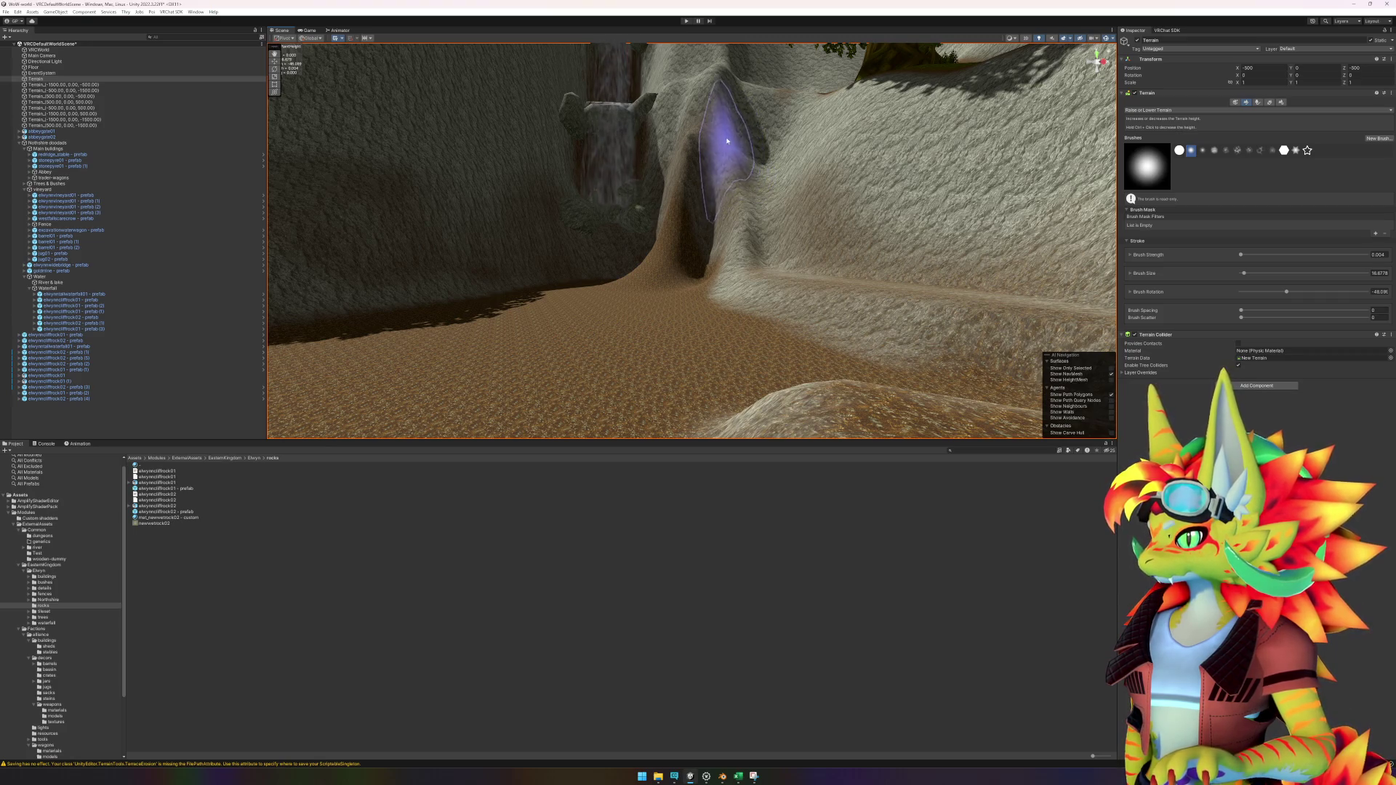
mouse_move(739, 139)
alt+mouse_down()
mouse_move(749, 233)
mouse_move(633, 374)
mouse_move(686, 312)
mouse_move(705, 271)
mouse_move(683, 263)
mouse_move(655, 295)
mouse_move(741, 170)
alt+mouse_up()
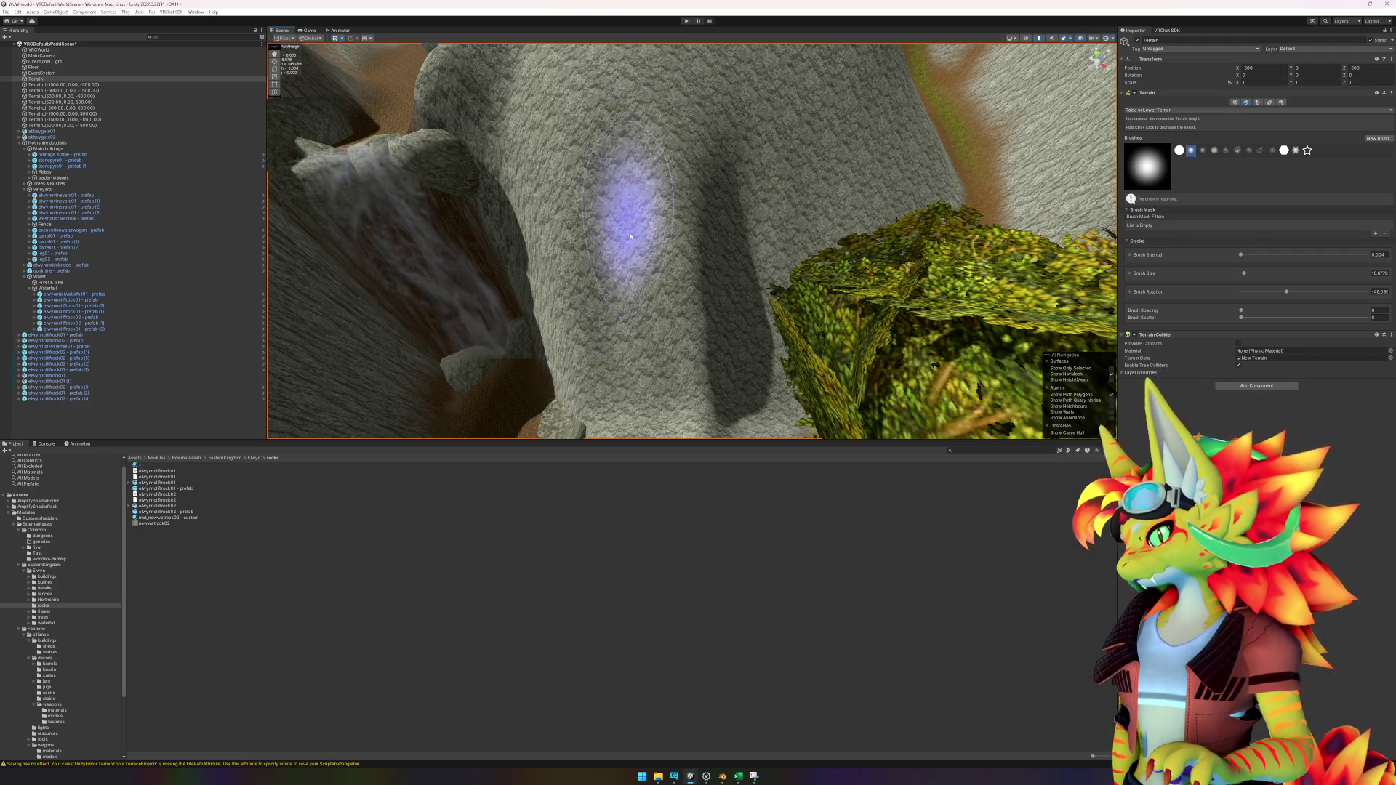
mouse_move(638, 329)
alt+mouse_down()
mouse_move(639, 343)
mouse_move(733, 327)
mouse_move(661, 281)
mouse_move(640, 298)
mouse_move(670, 156)
mouse_move(665, 296)
alt+mouse_up()
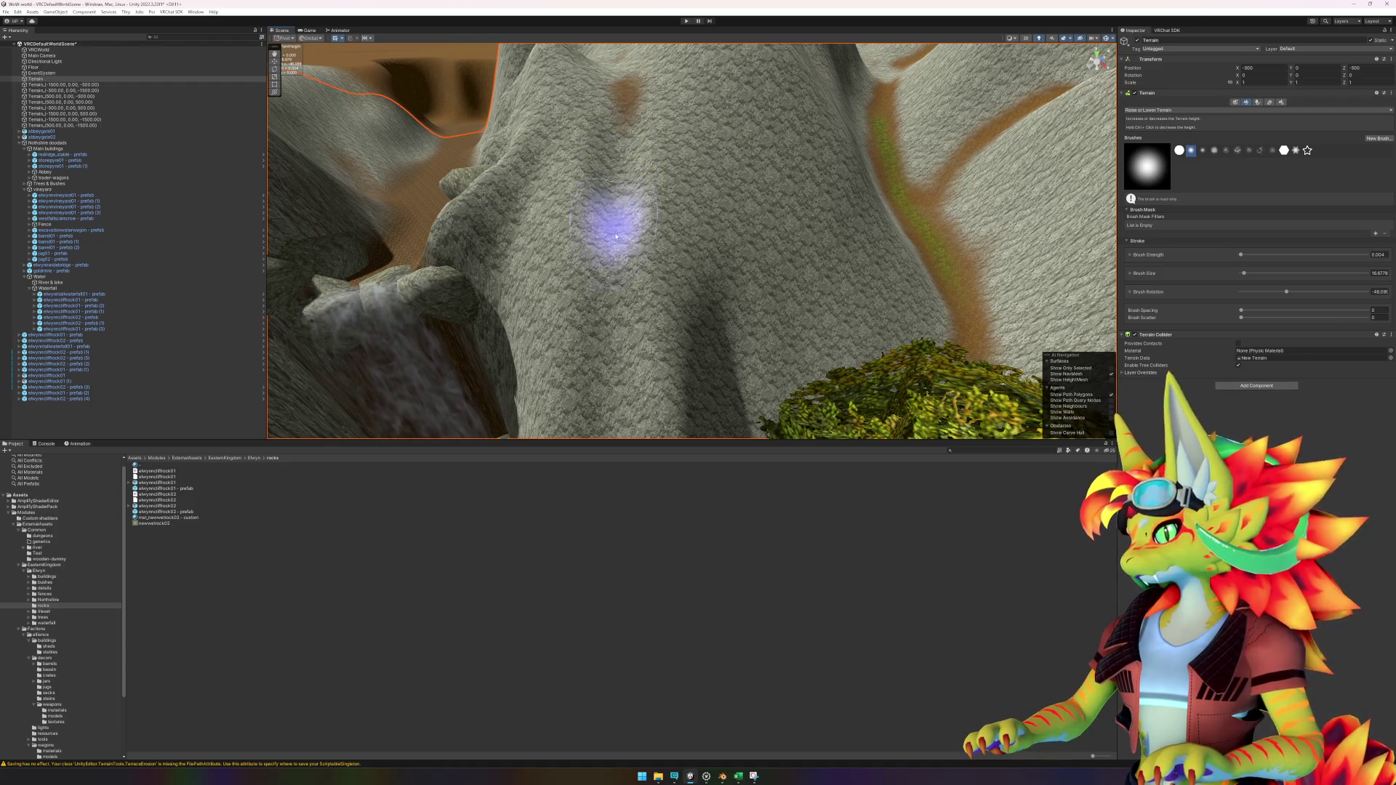
mouse_move(610, 393)
alt+mouse_down()
mouse_move(648, 296)
mouse_move(710, 303)
mouse_move(645, 250)
mouse_move(634, 183)
alt+mouse_up()
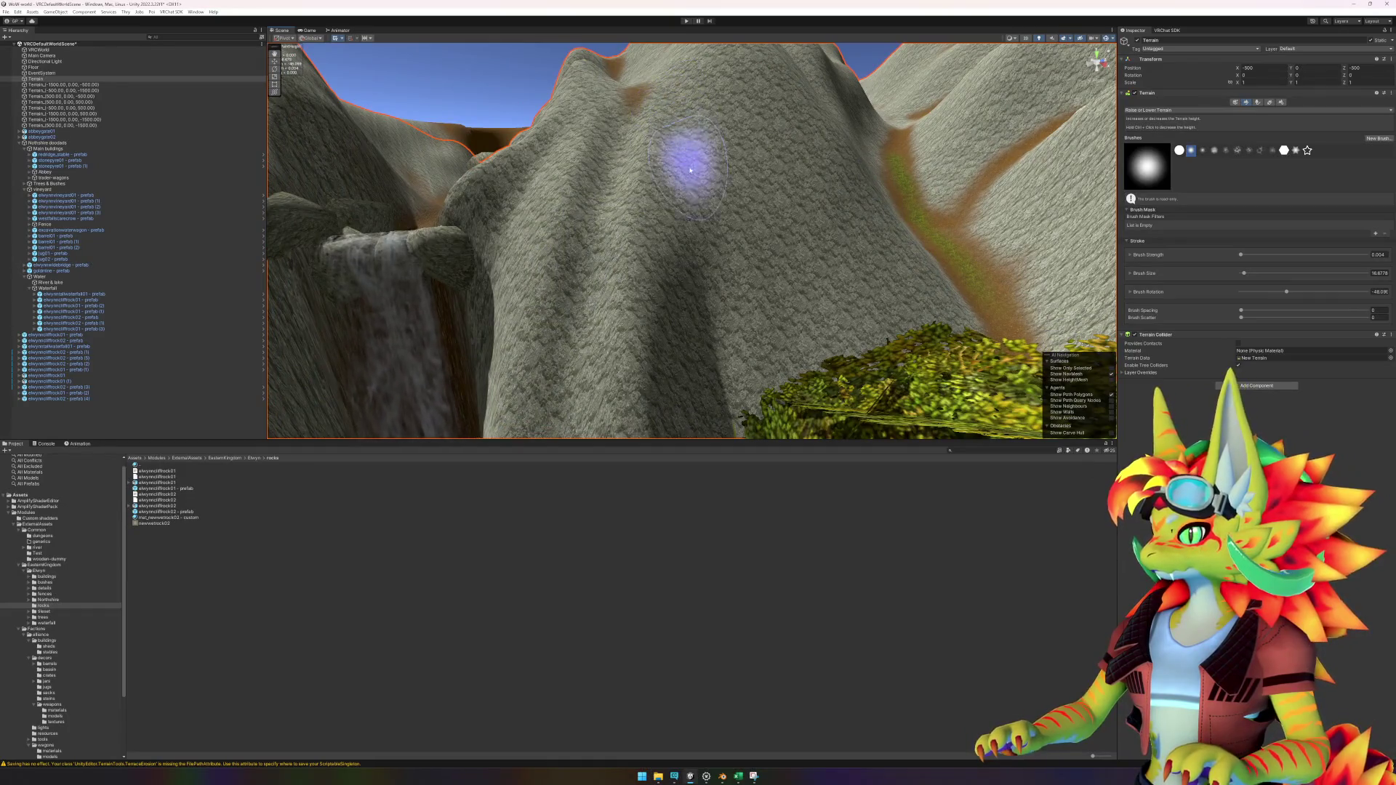
mouse_move(679, 243)
alt+mouse_down()
mouse_move(735, 312)
mouse_move(696, 140)
alt+mouse_up()
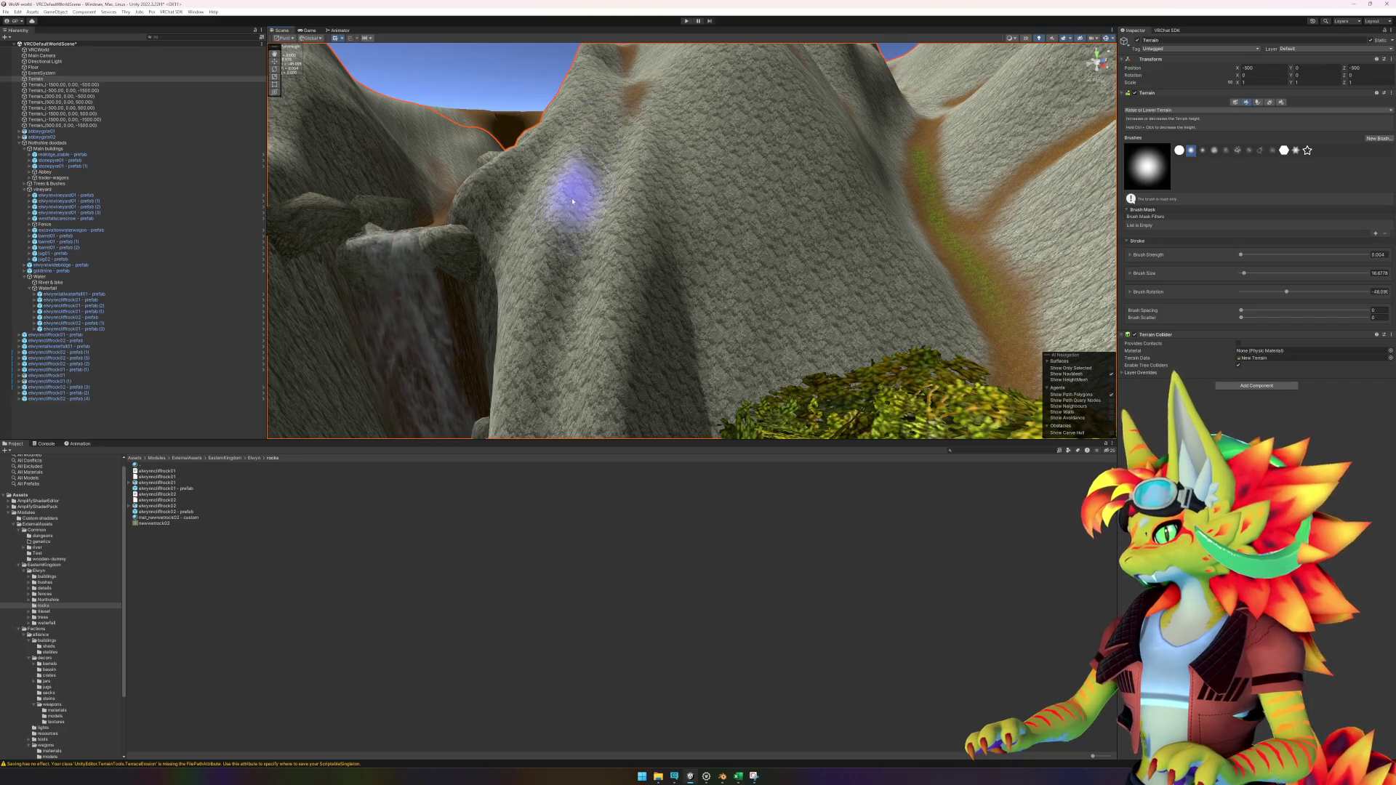
scroll(572, 201, up, 5)
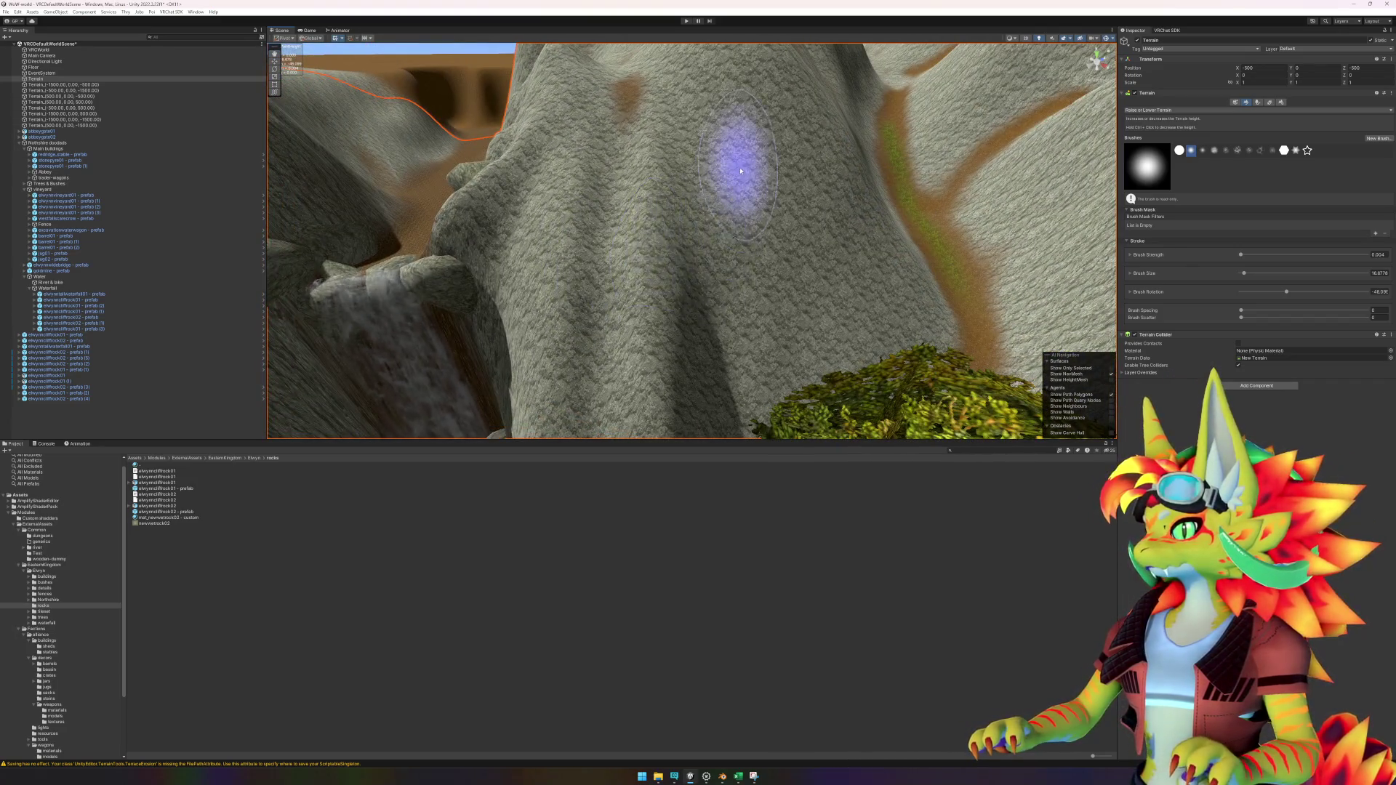
scroll(741, 171, up, 5)
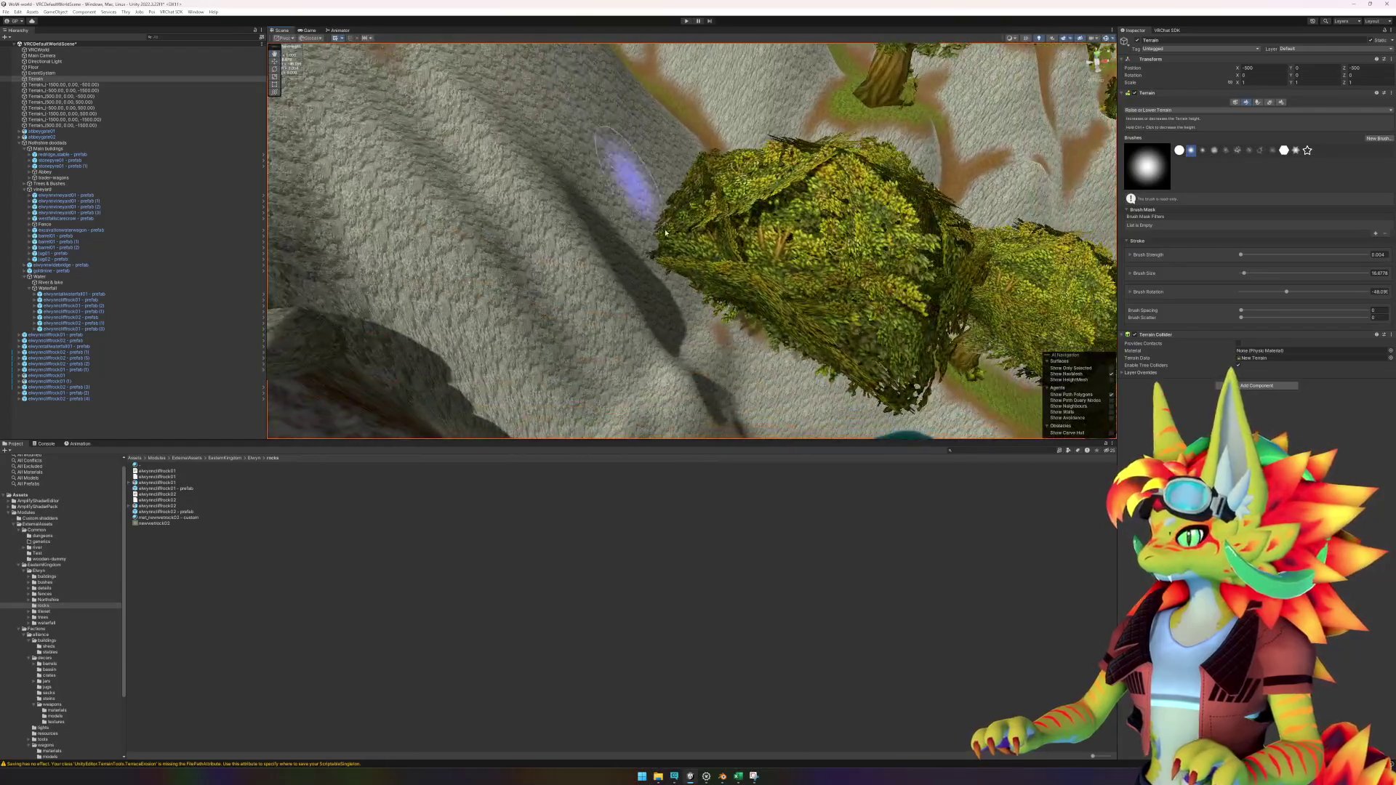
scroll(665, 233, down, 5)
scroll(625, 287, up, 5)
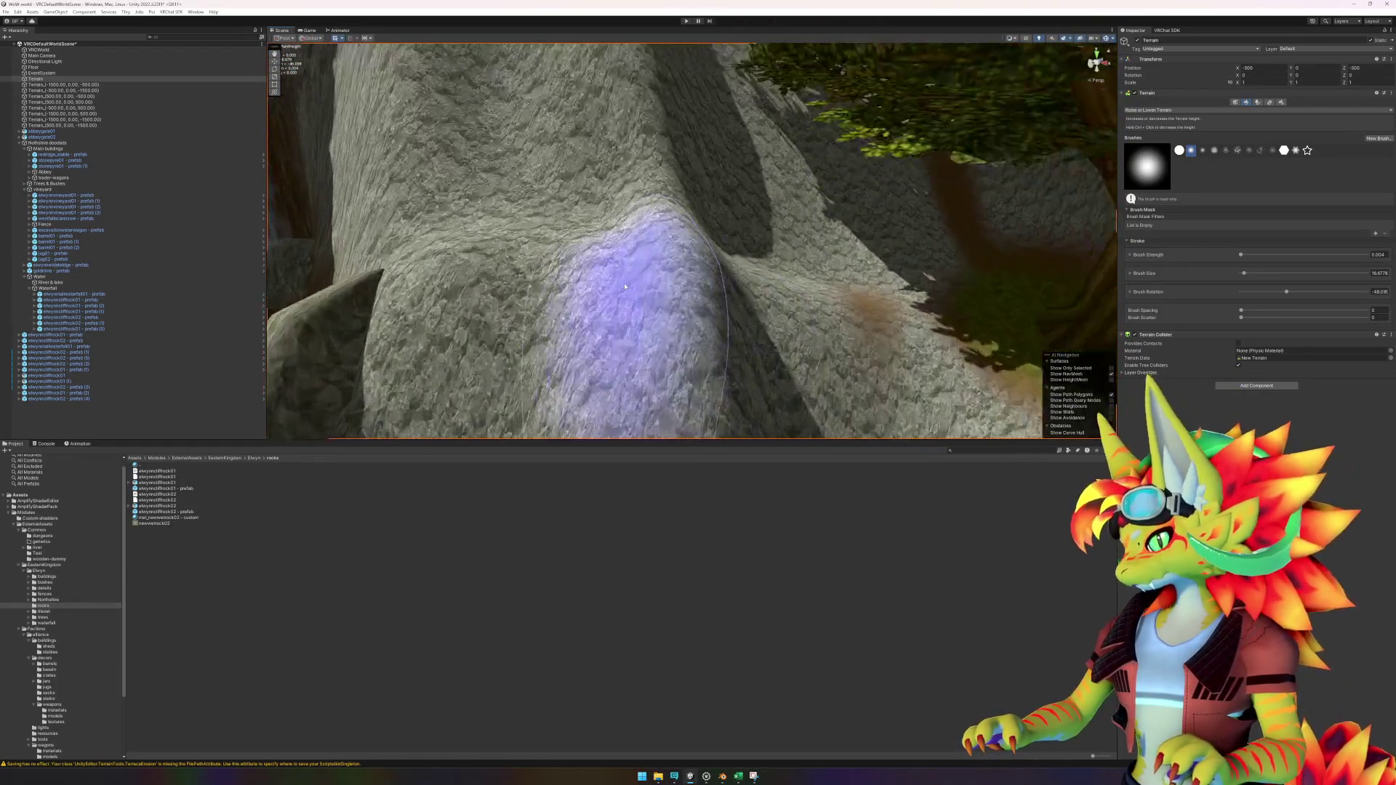
scroll(625, 286, up, 5)
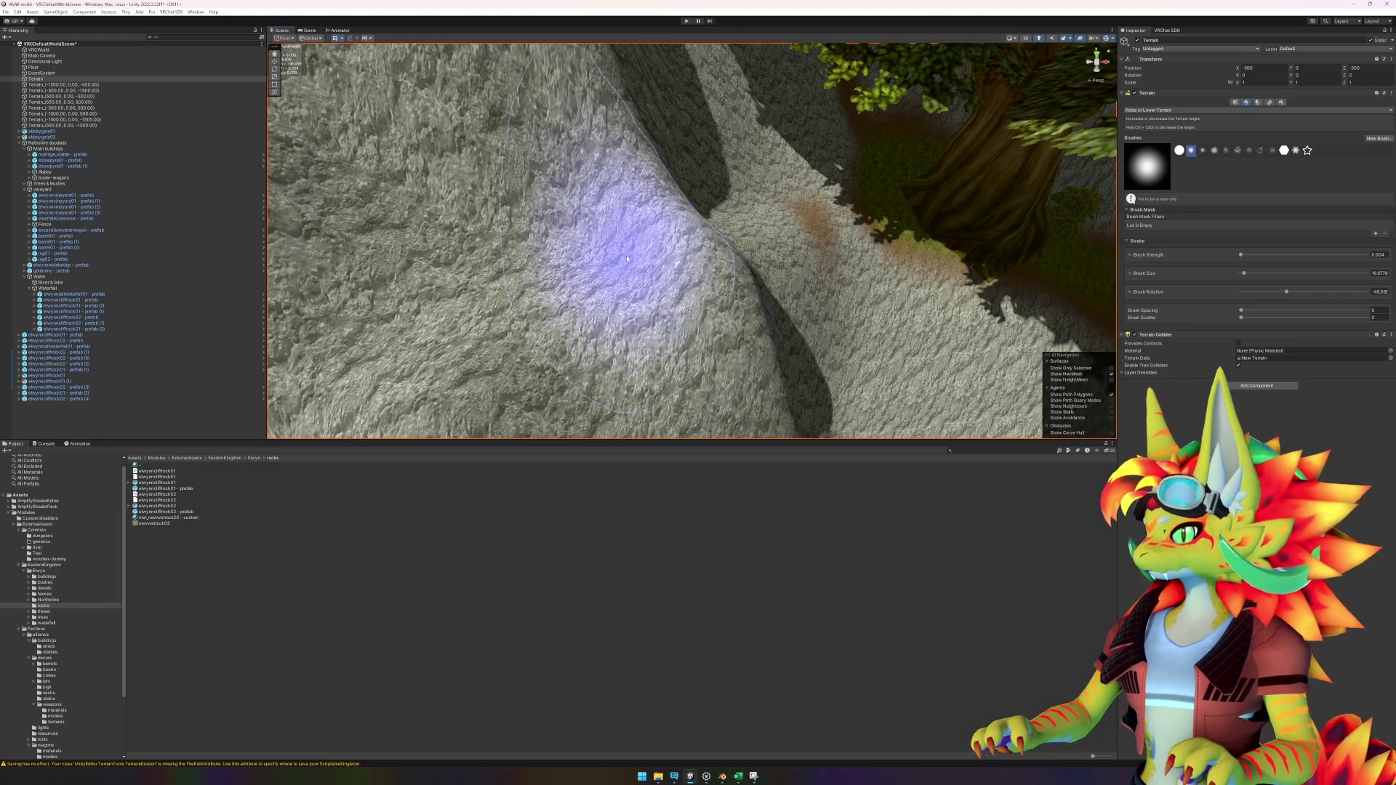
scroll(627, 258, up, 5)
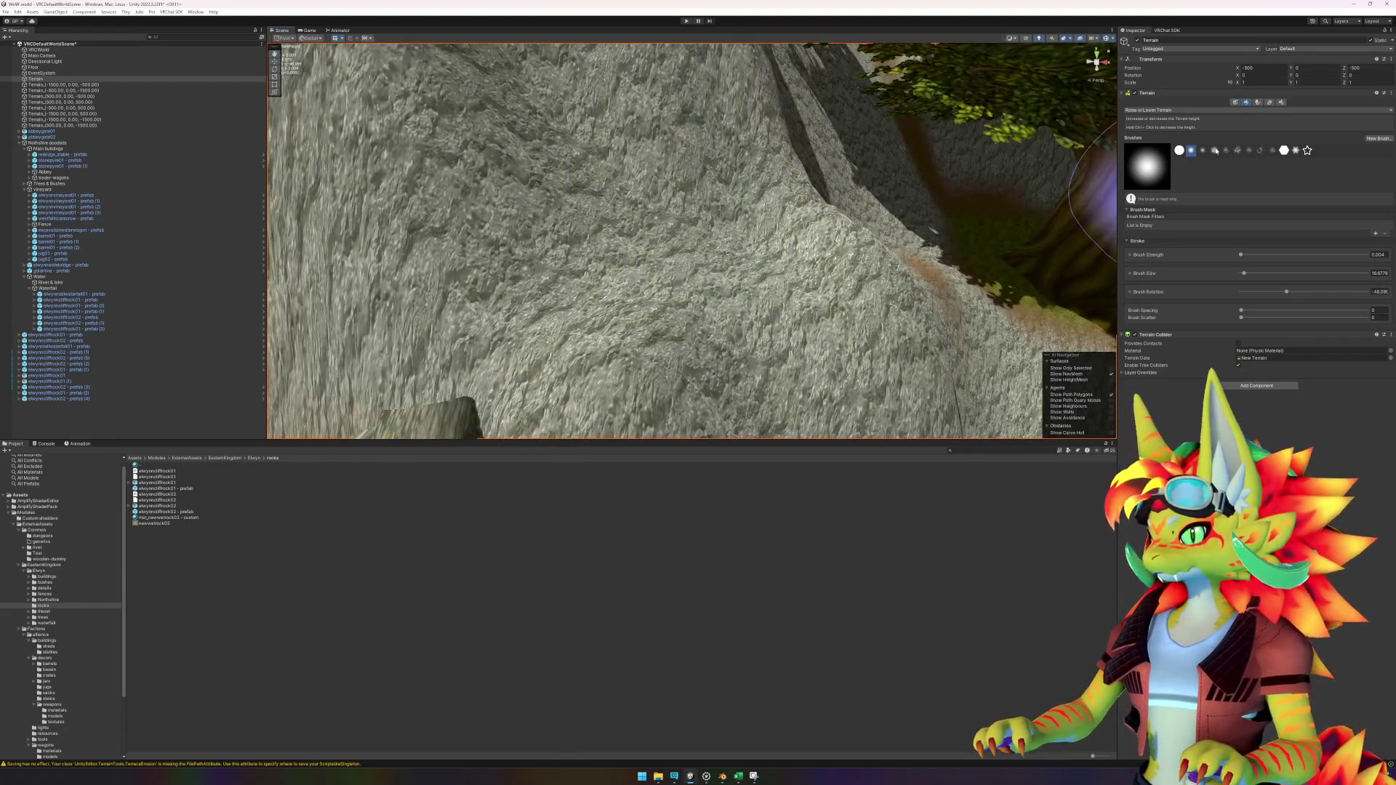
Step: Switch the terrain brush to Smooth Height and turn the view toward the pool's cliff faces
click(1173, 110)
click(1153, 186)
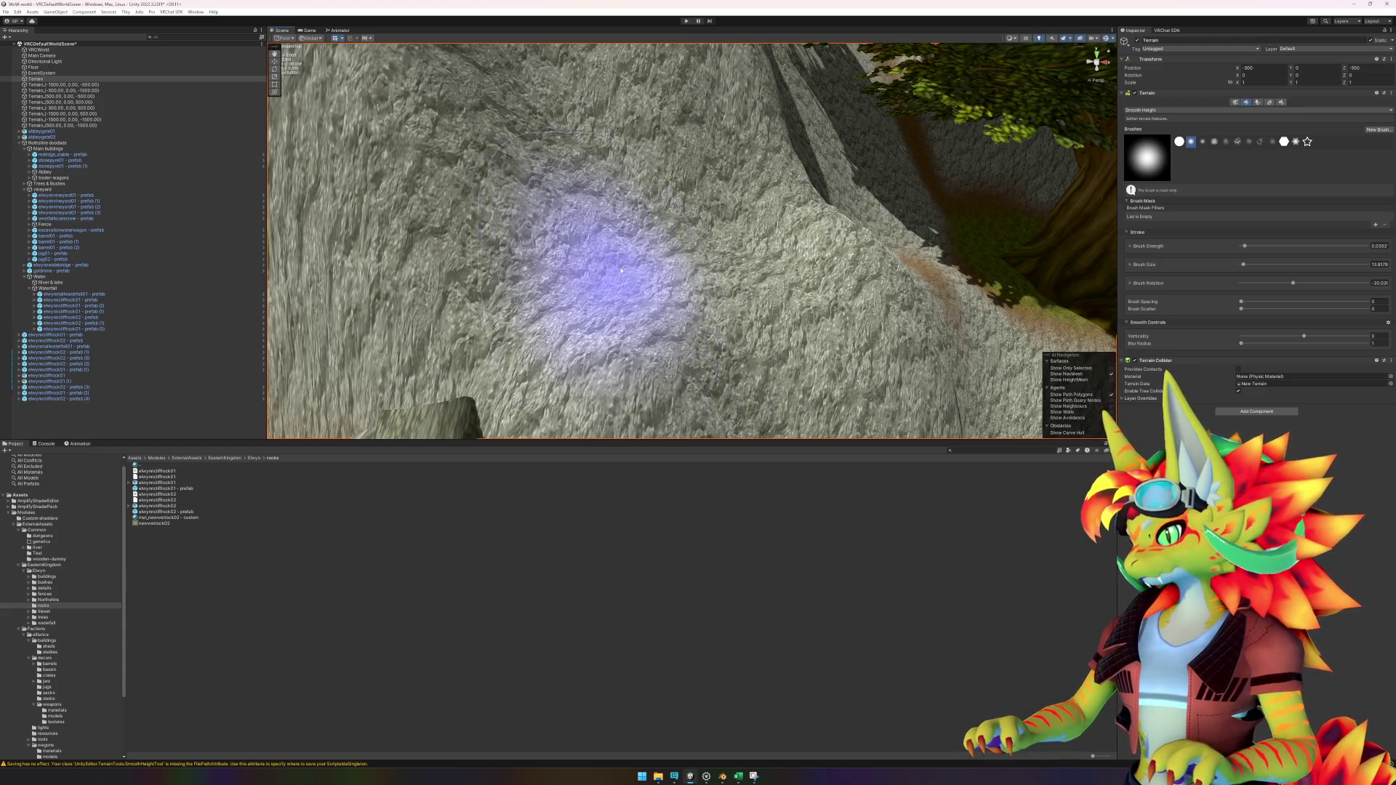
mouse_move(622, 271)
mouse_down()
mouse_move(529, 125)
mouse_move(717, 187)
mouse_move(733, 264)
mouse_move(657, 291)
mouse_up()
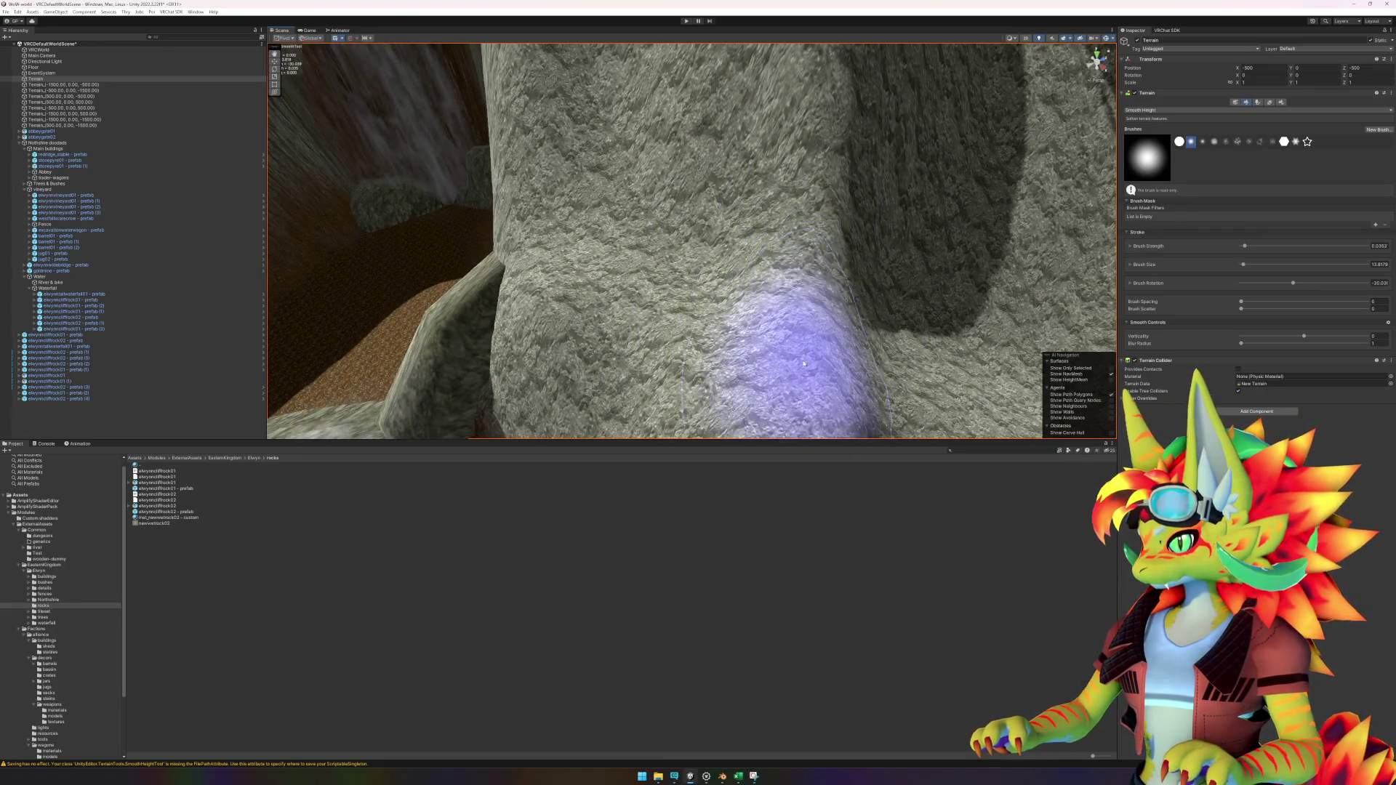
mouse_move(804, 364)
mouse_down()
mouse_move(836, 312)
mouse_move(935, 281)
mouse_move(935, 312)
mouse_move(859, 218)
mouse_move(701, 274)
mouse_move(670, 312)
mouse_move(791, 231)
mouse_move(771, 257)
mouse_up()
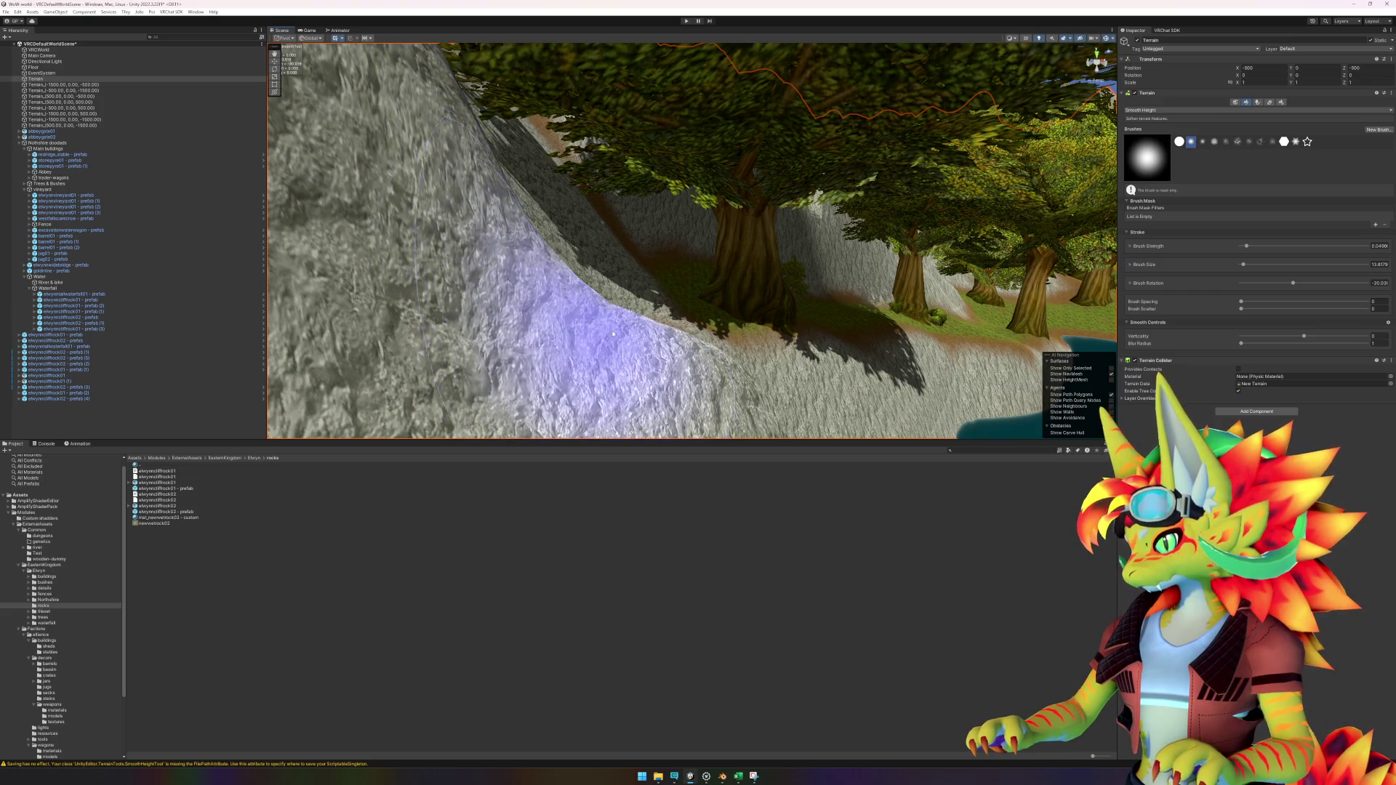
mouse_move(613, 334)
mouse_down()
mouse_move(452, 274)
mouse_move(587, 312)
mouse_move(542, 298)
mouse_up()
Step: Soften the rough rocky bumps on the cliff faces around the waterfall pool
scroll(752, 382, up, 10)
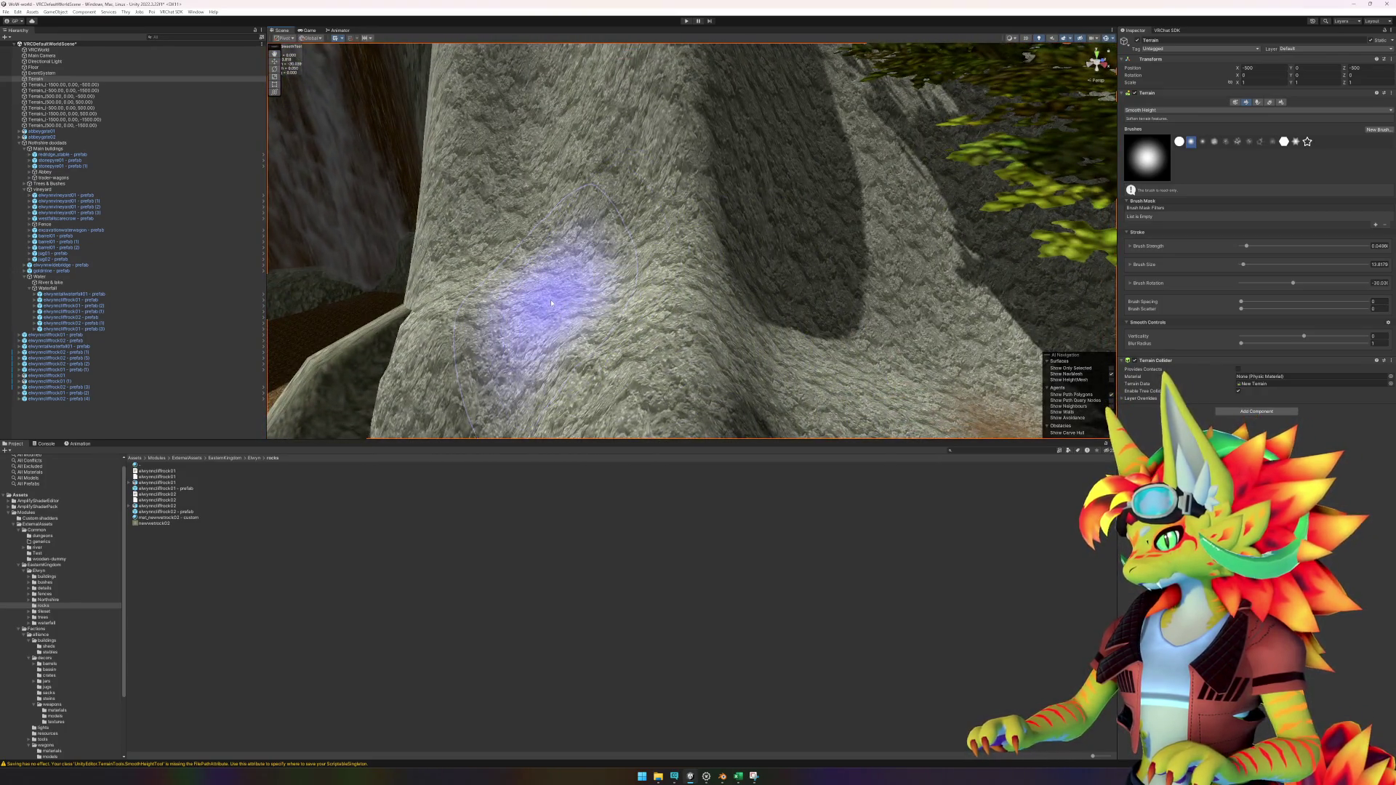
scroll(713, 345, down, 10)
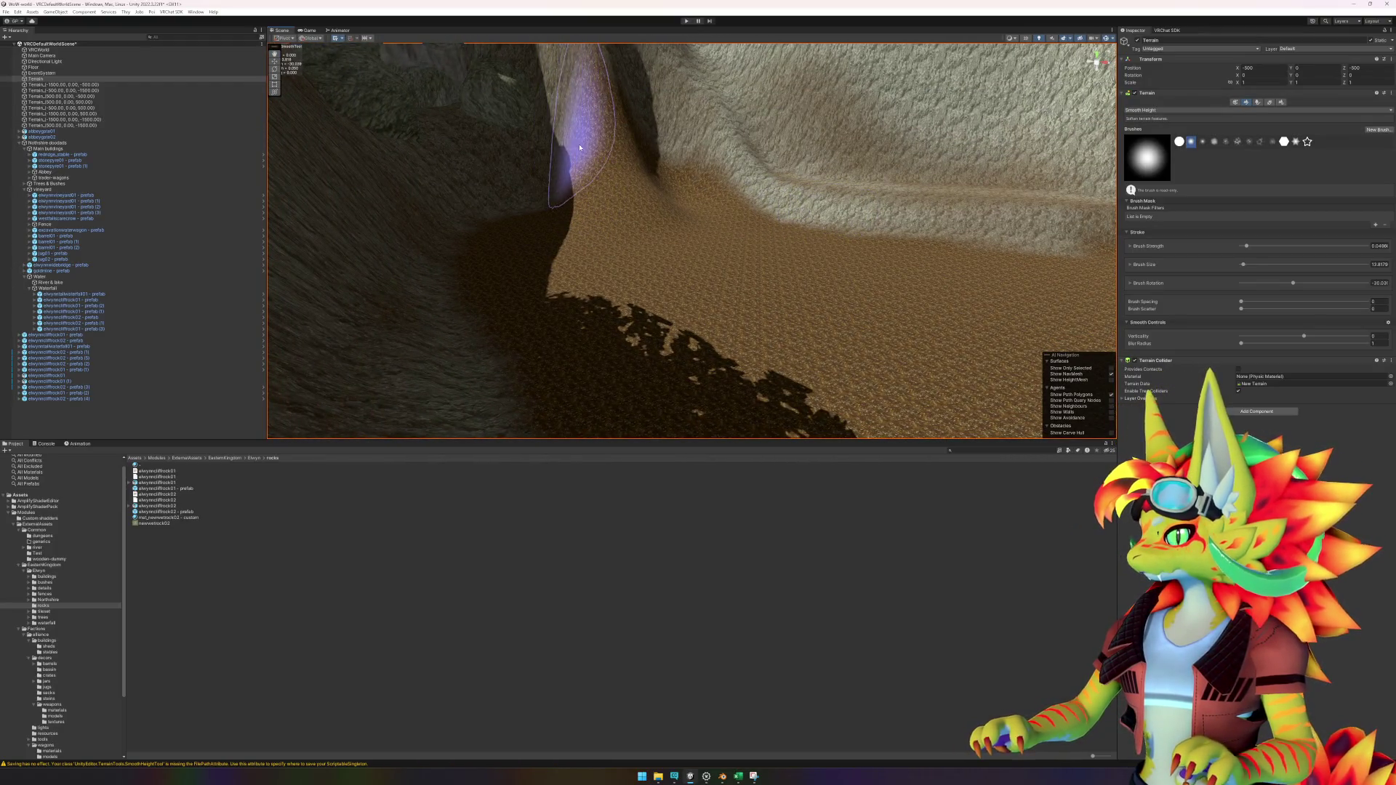
scroll(580, 148, down, 5)
scroll(626, 259, up, 6)
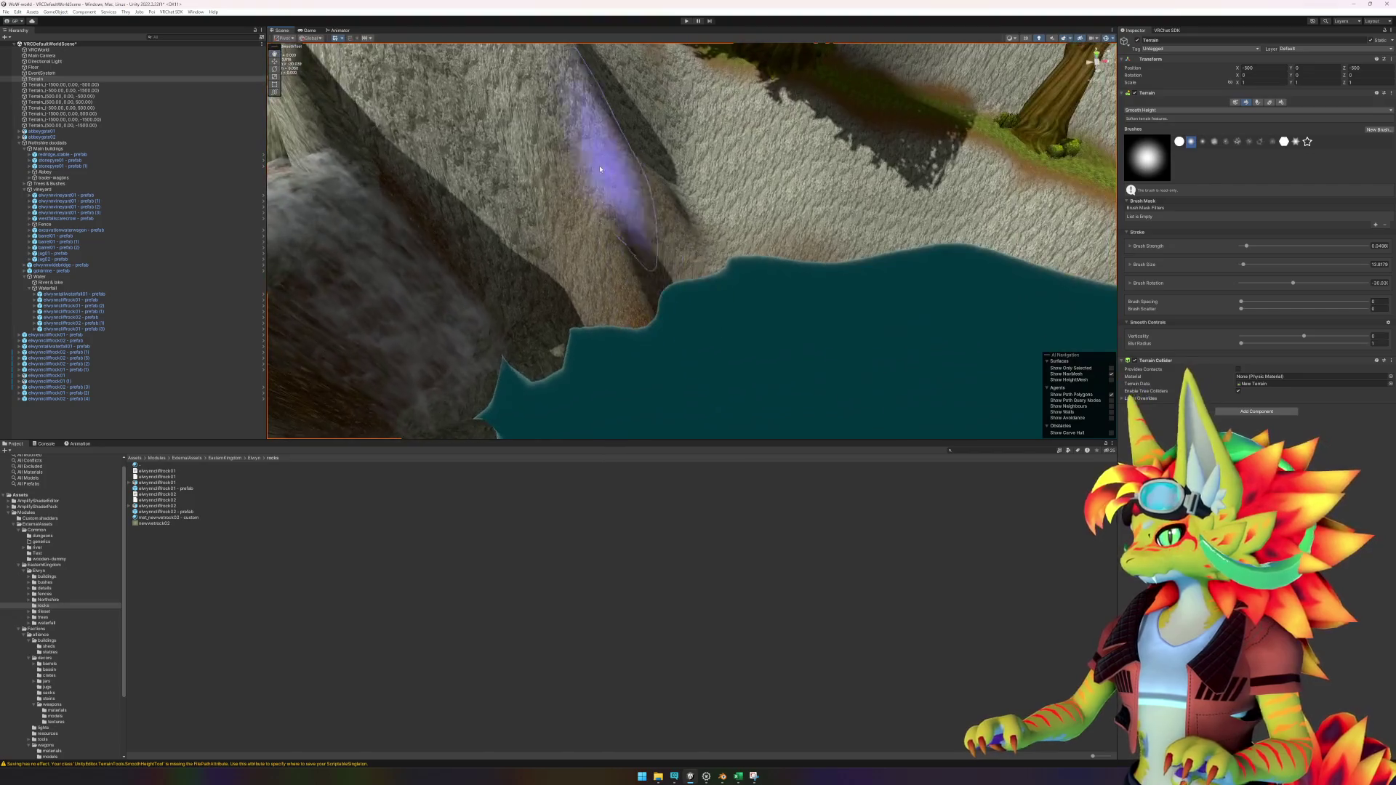
scroll(683, 291, up, 3)
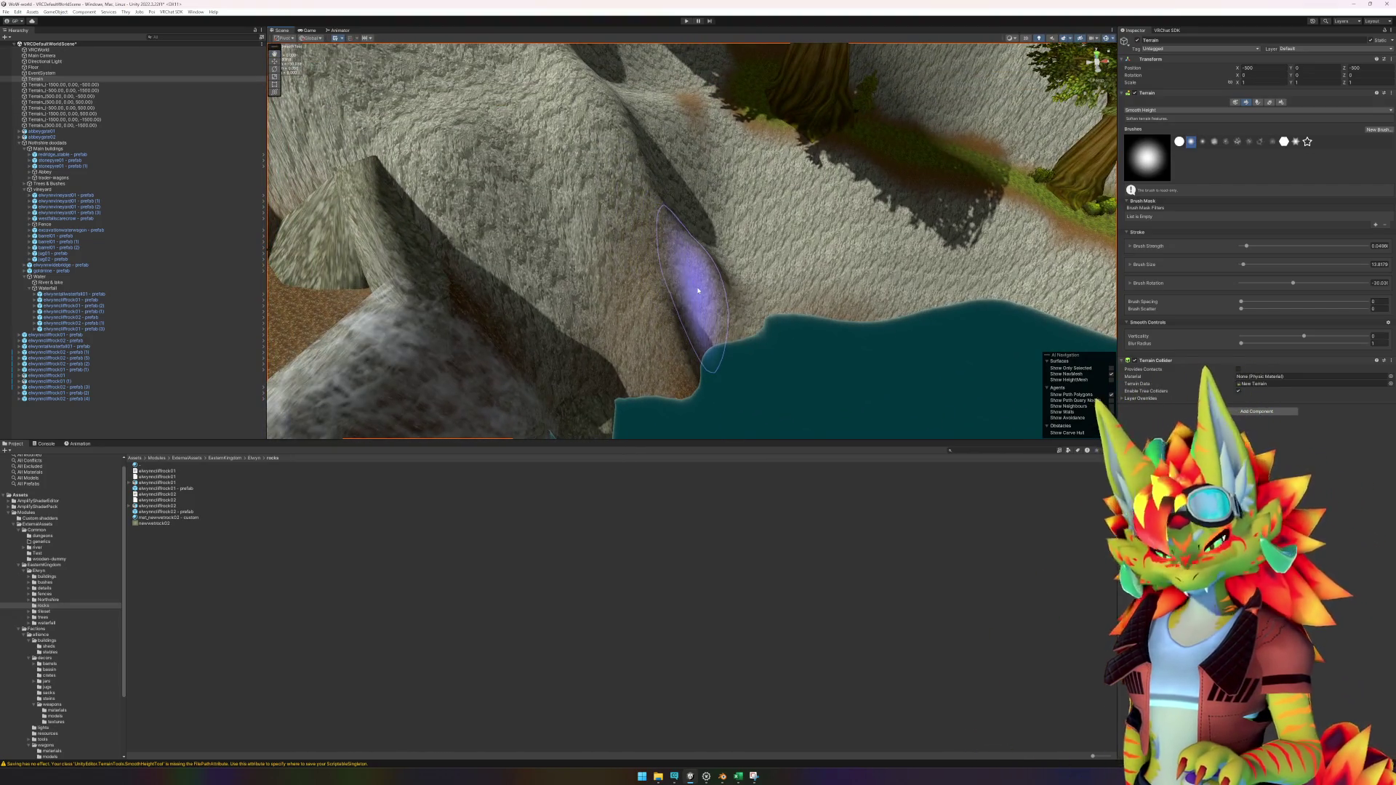
scroll(676, 282, up, 5)
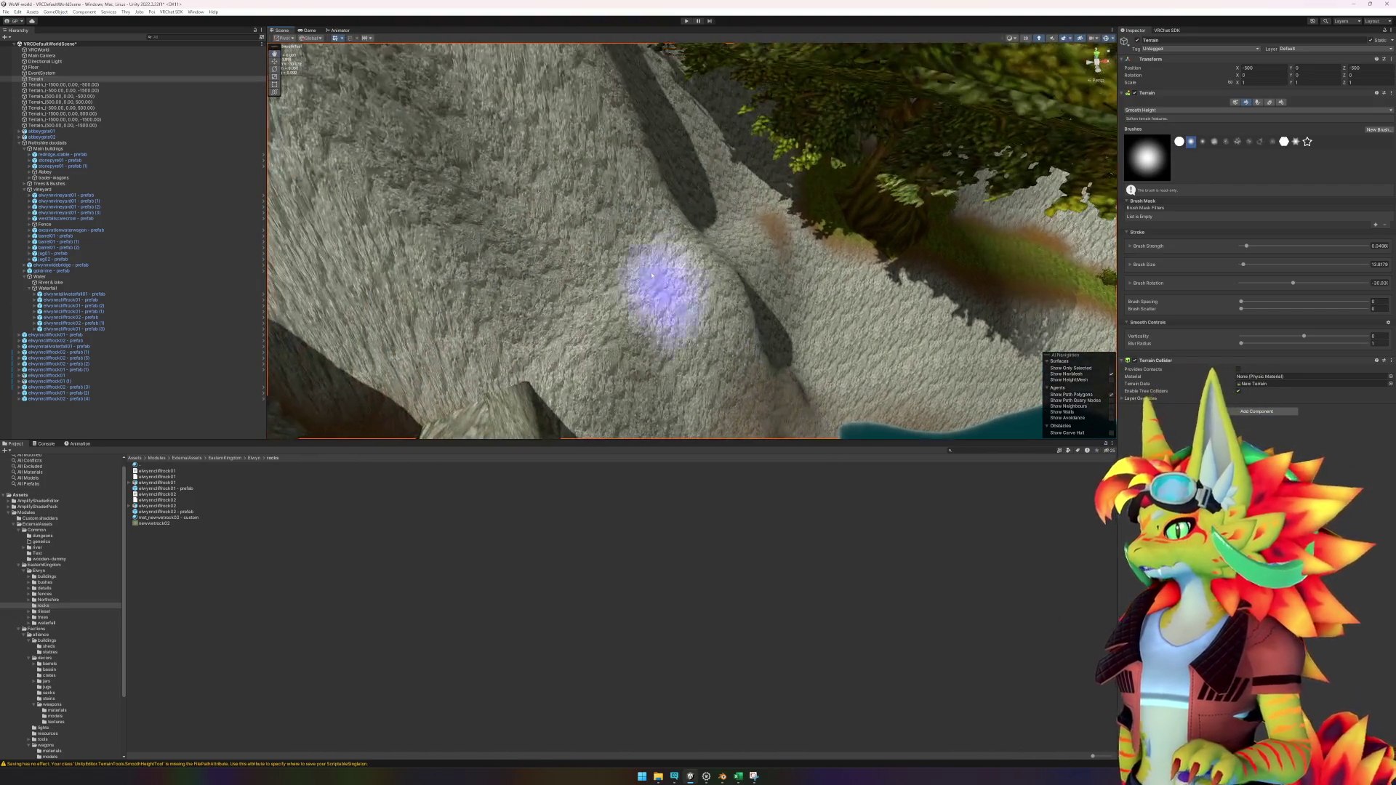
scroll(653, 275, down, 5)
scroll(676, 291, up, 6)
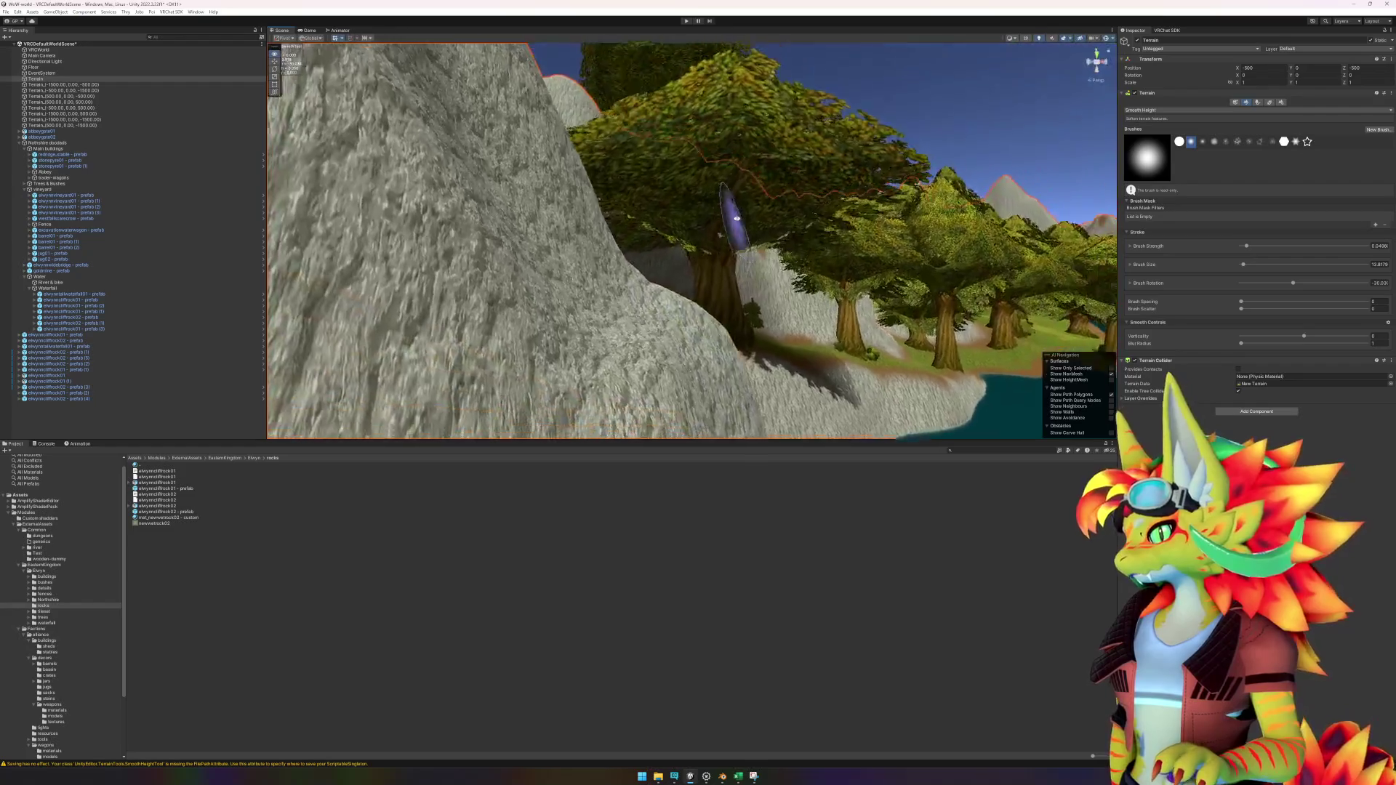
scroll(612, 280, up, 5)
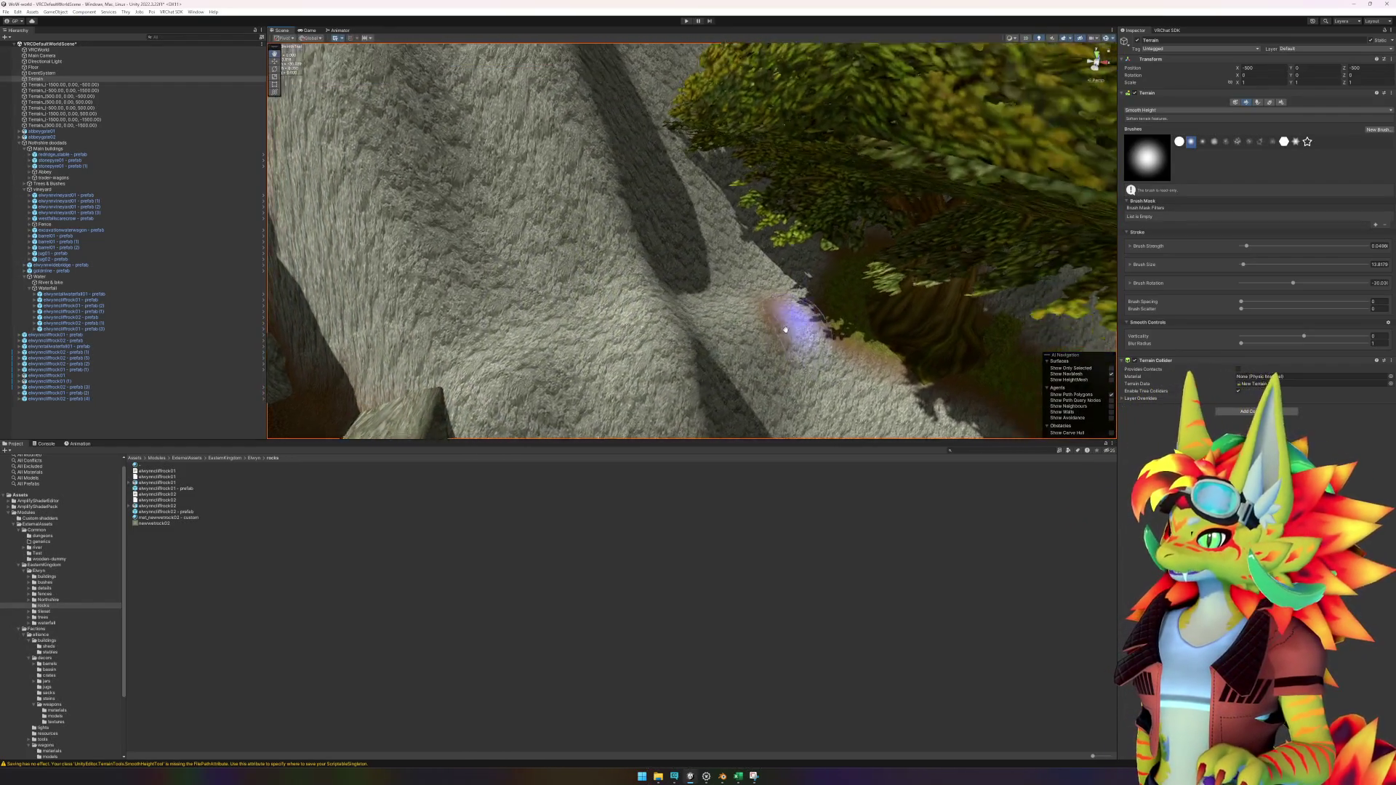
scroll(698, 299, down, 5)
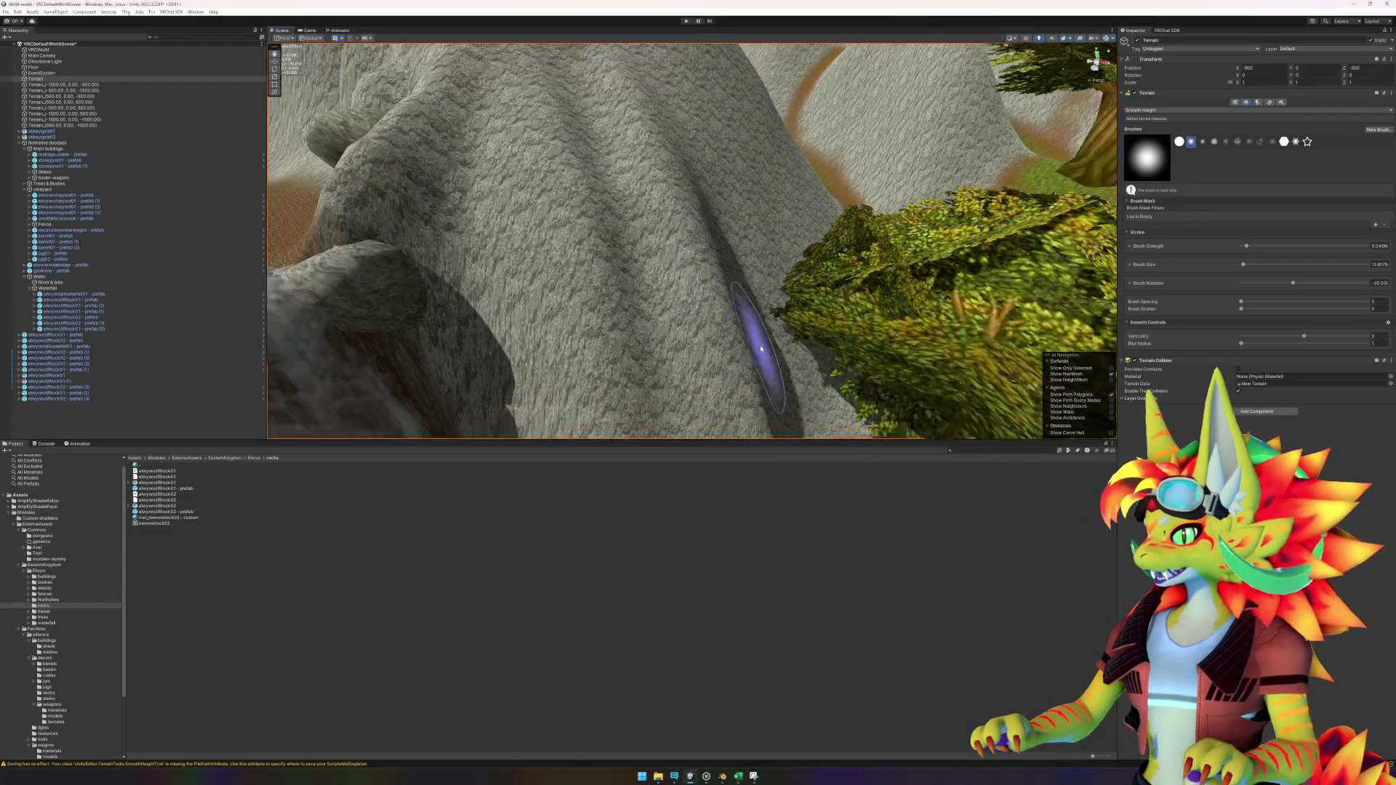
scroll(676, 197, up, 5)
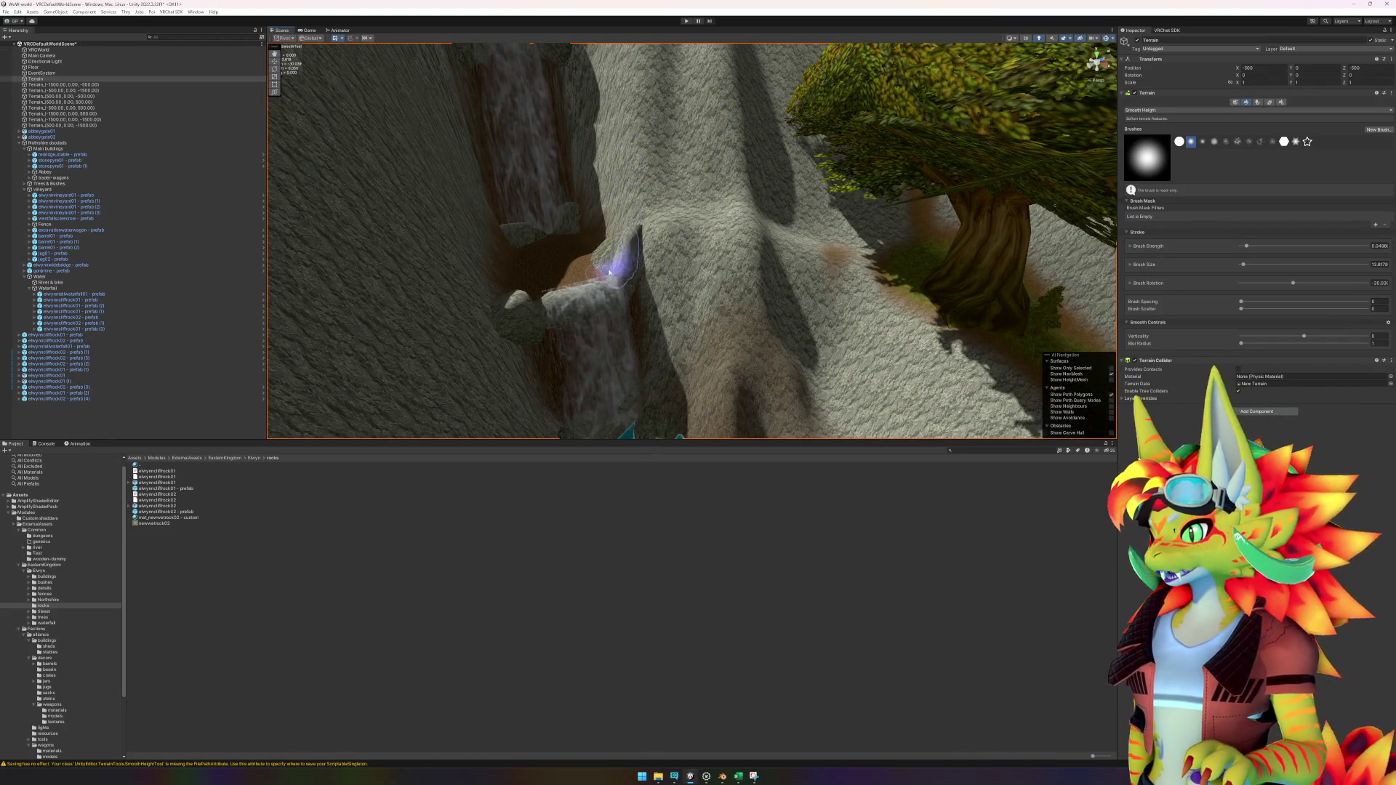
scroll(575, 317, up, 5)
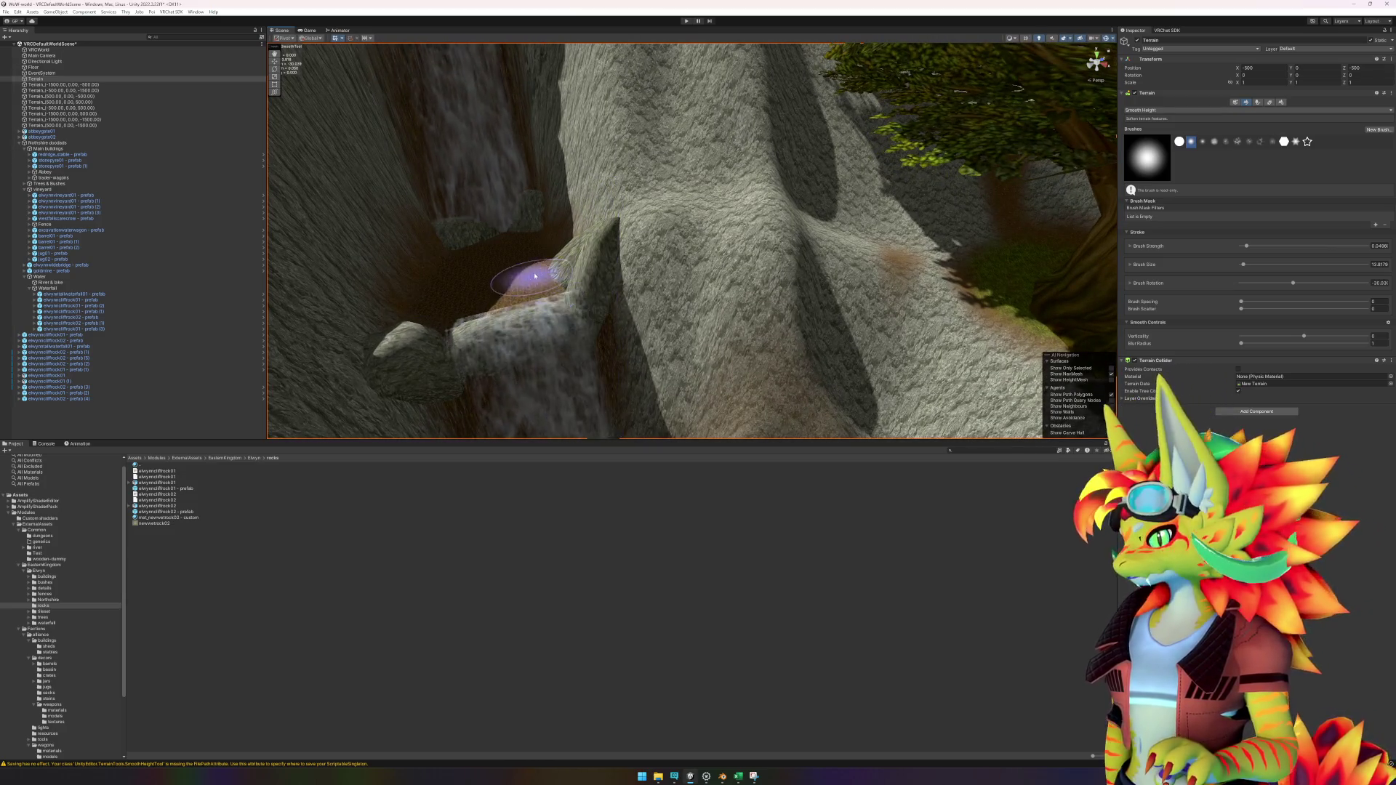
scroll(589, 334, up, 4)
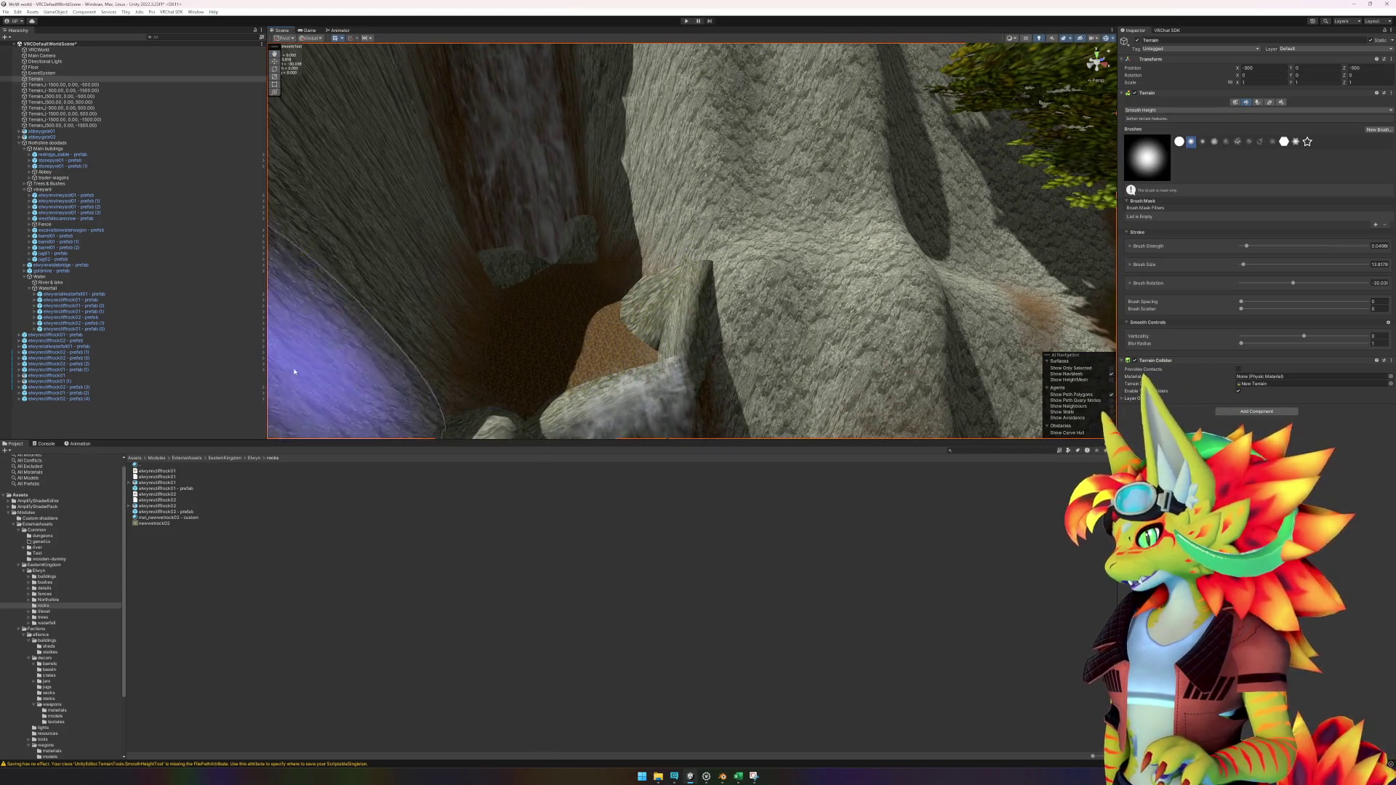
Step: Create an empty object named Water in the water group, placed above Waterfall
click(66, 283)
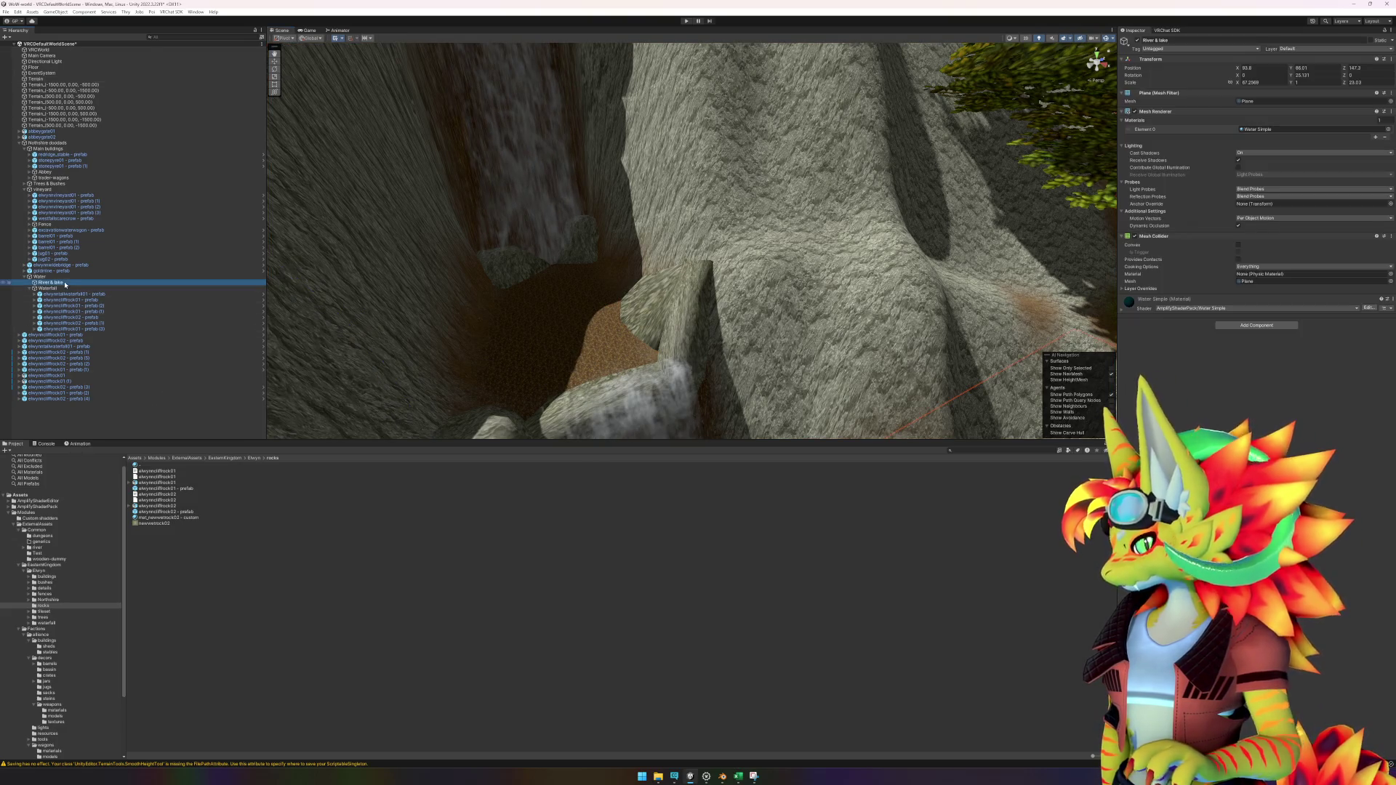
right_click(61, 277)
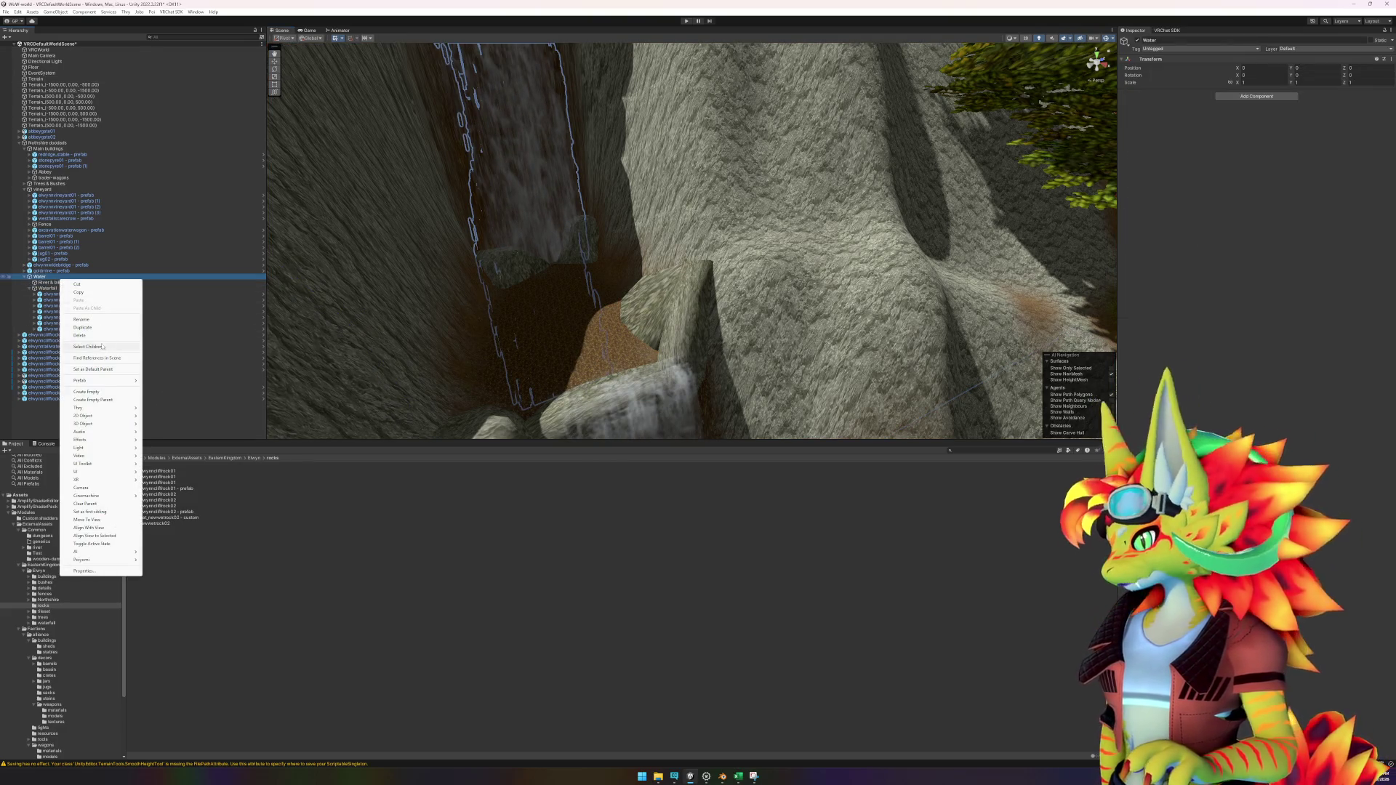
click(94, 392)
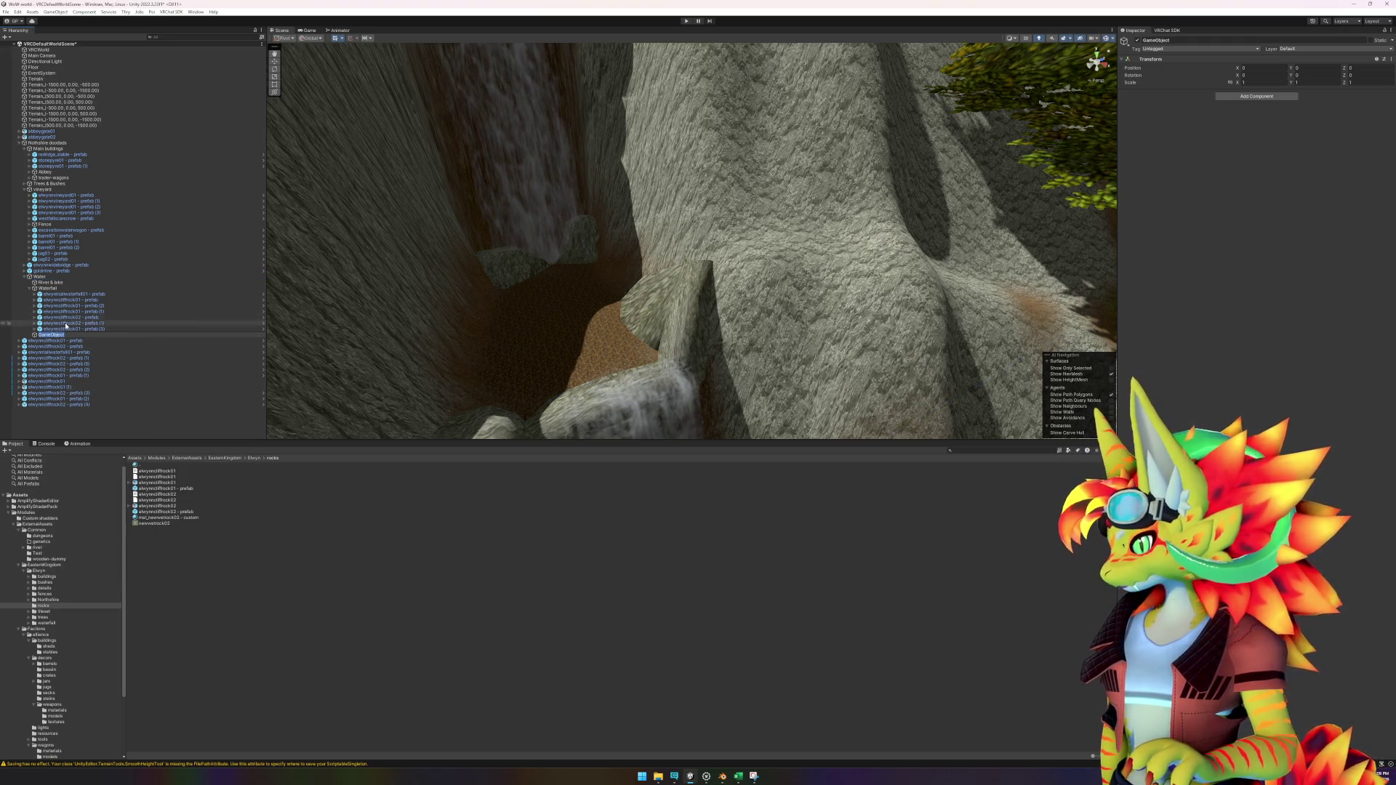
drag(59, 291, 58, 333)
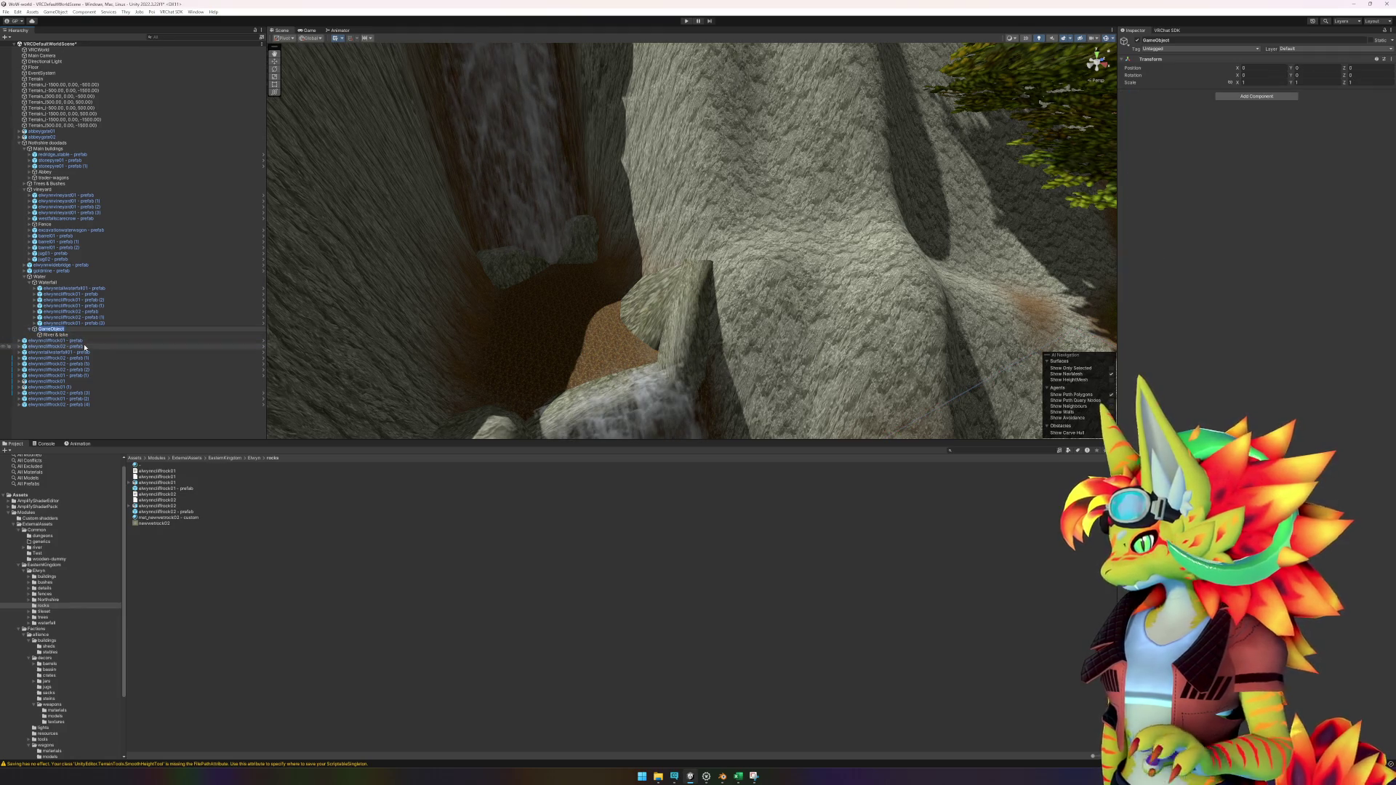
key(F2)
text(Water)
key(Return)
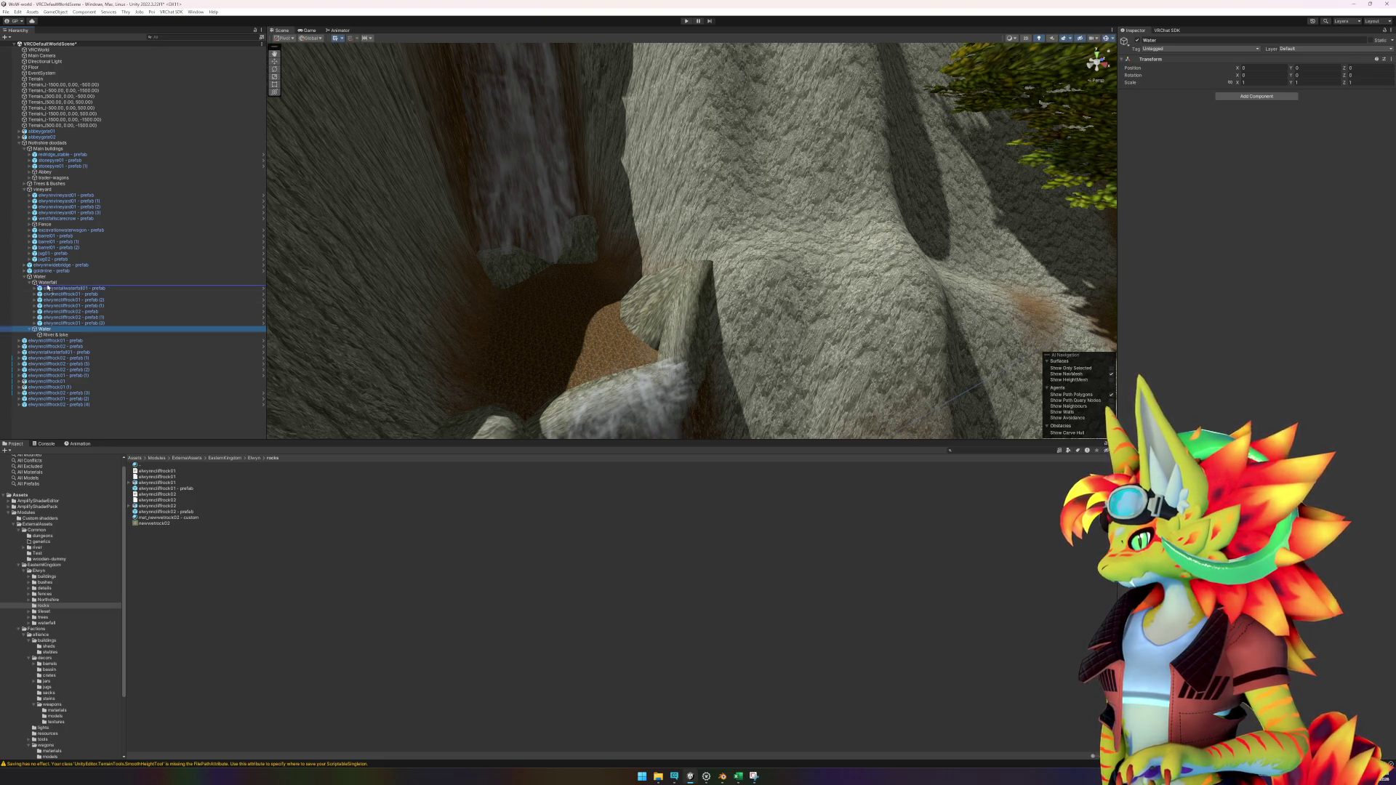
drag(48, 284, 67, 290)
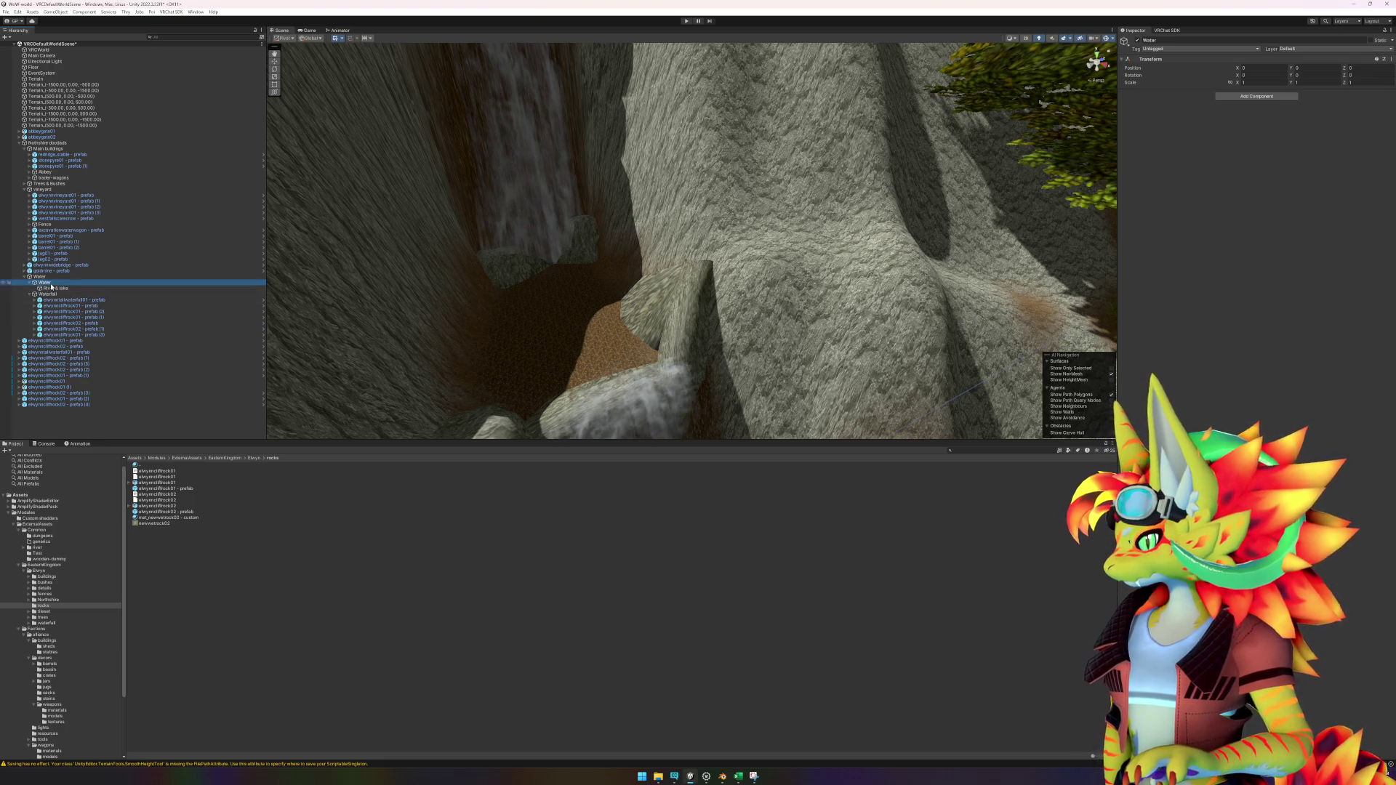
click(51, 285)
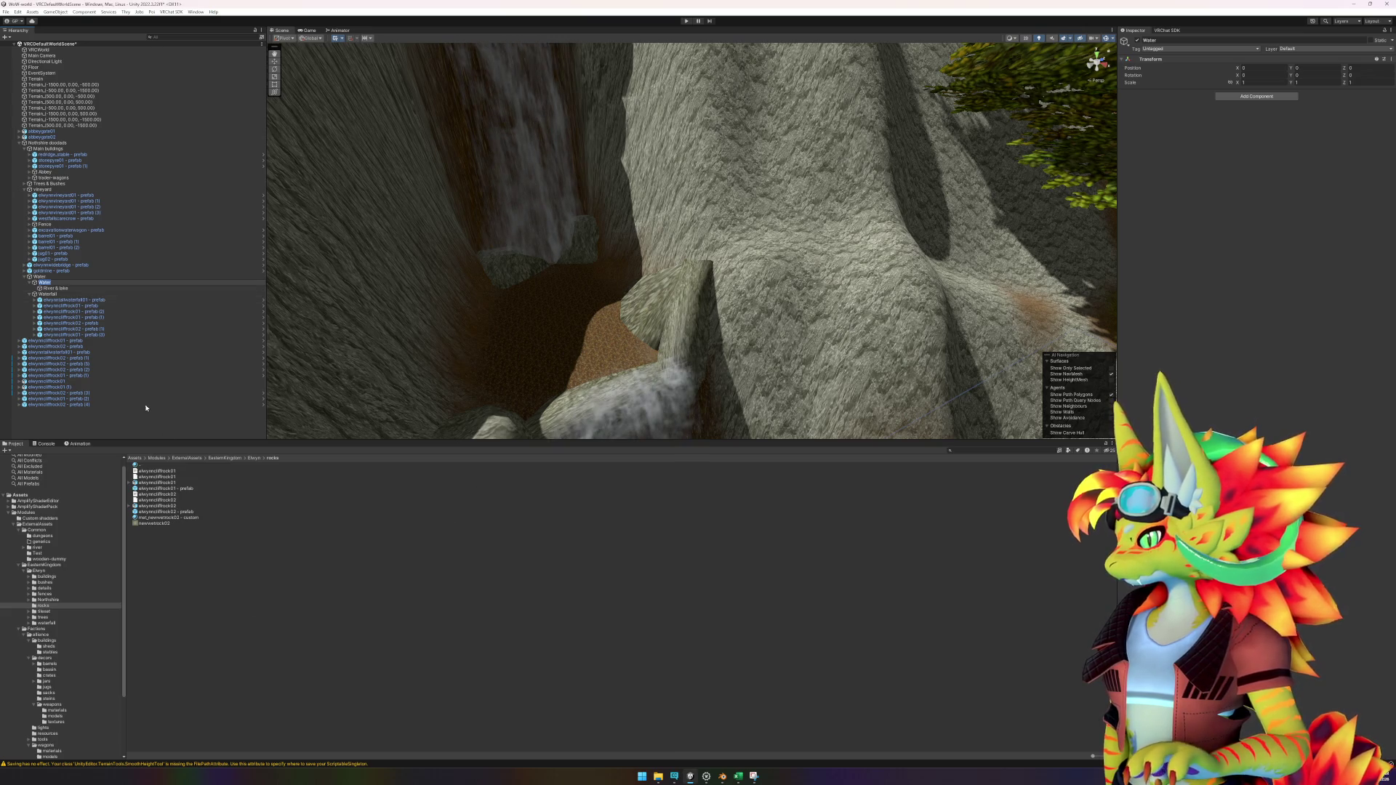
Step: Parent the twelve elwynncliffrock prefabs under Waterfall and collapse its children
right_click(119, 427)
click(80, 430)
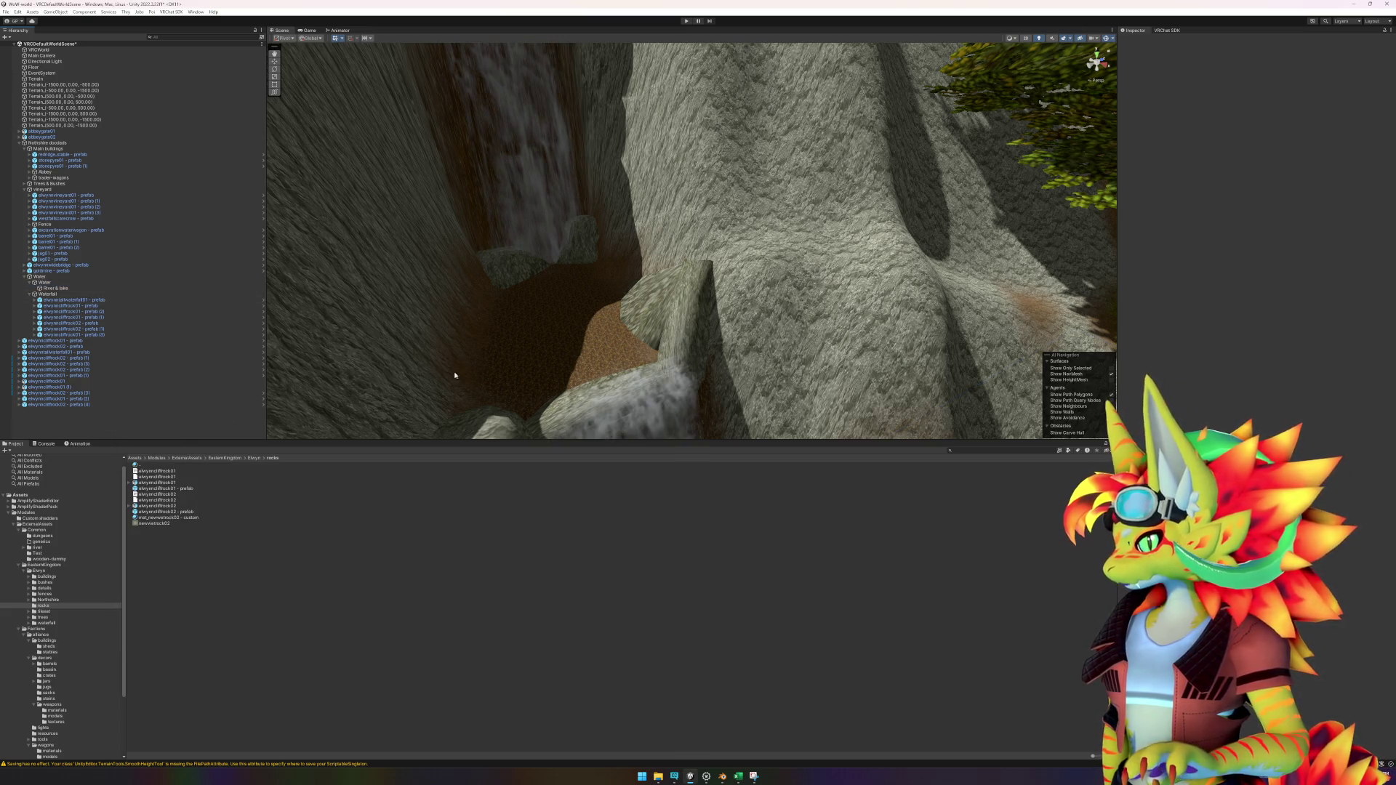
scroll(454, 375, up, 3)
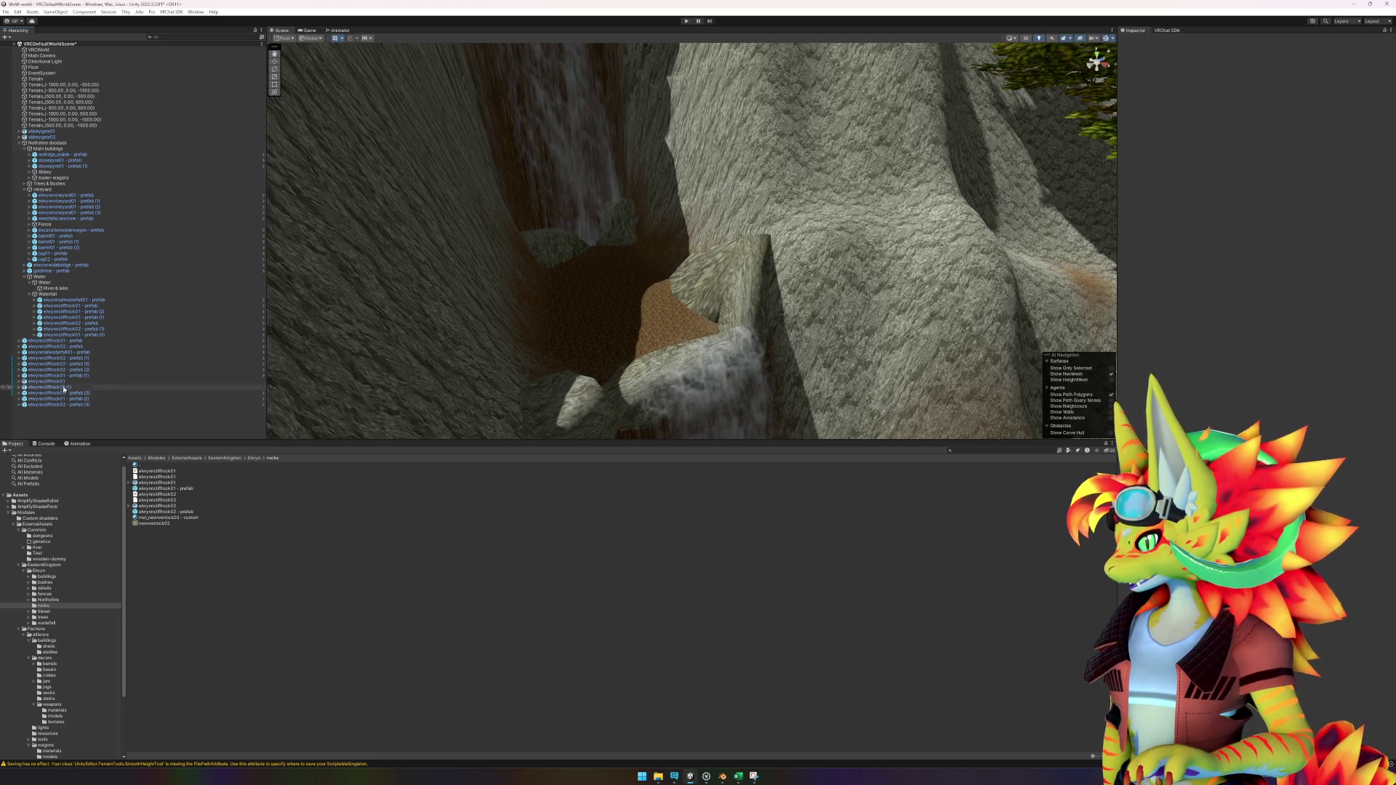
click(54, 341)
shift+click(55, 404)
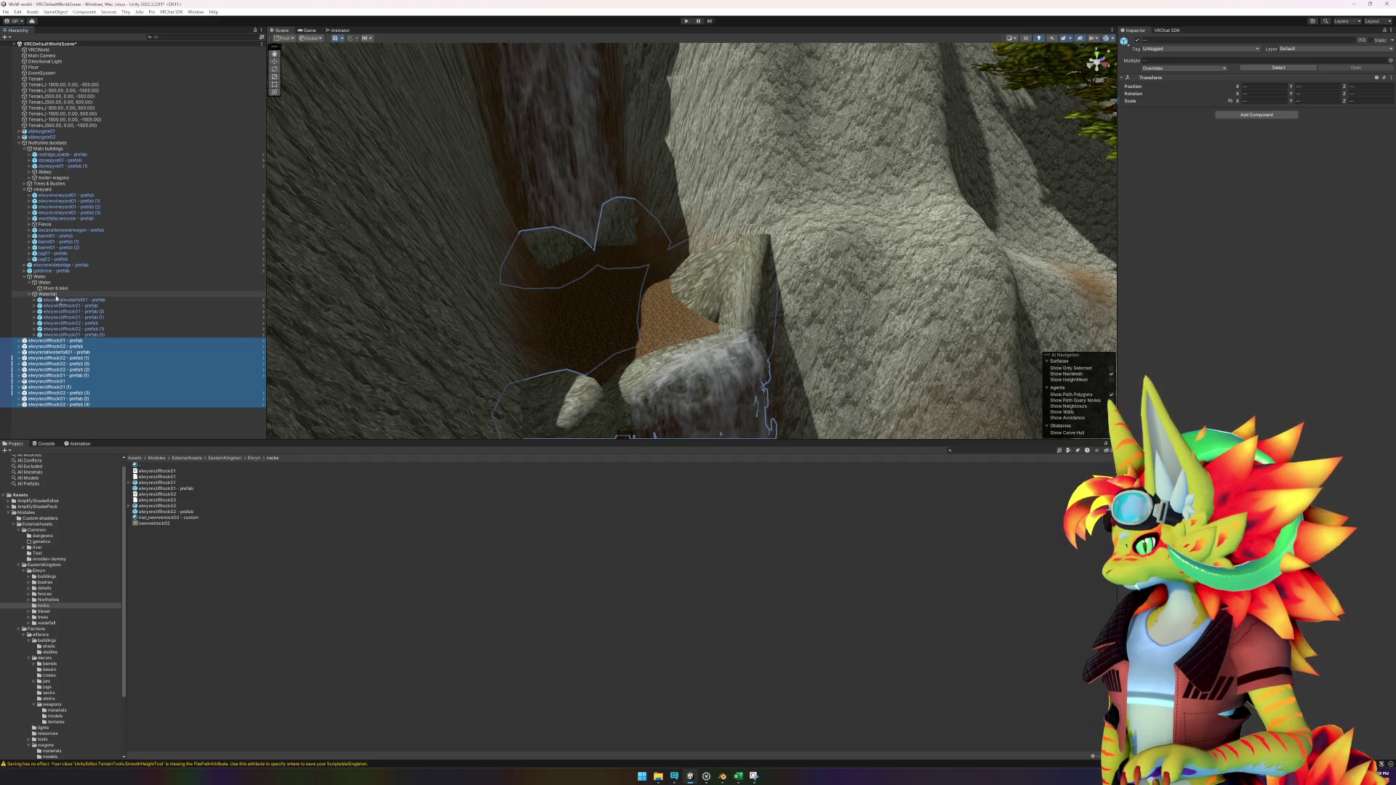
drag(56, 298, 54, 294)
click(102, 422)
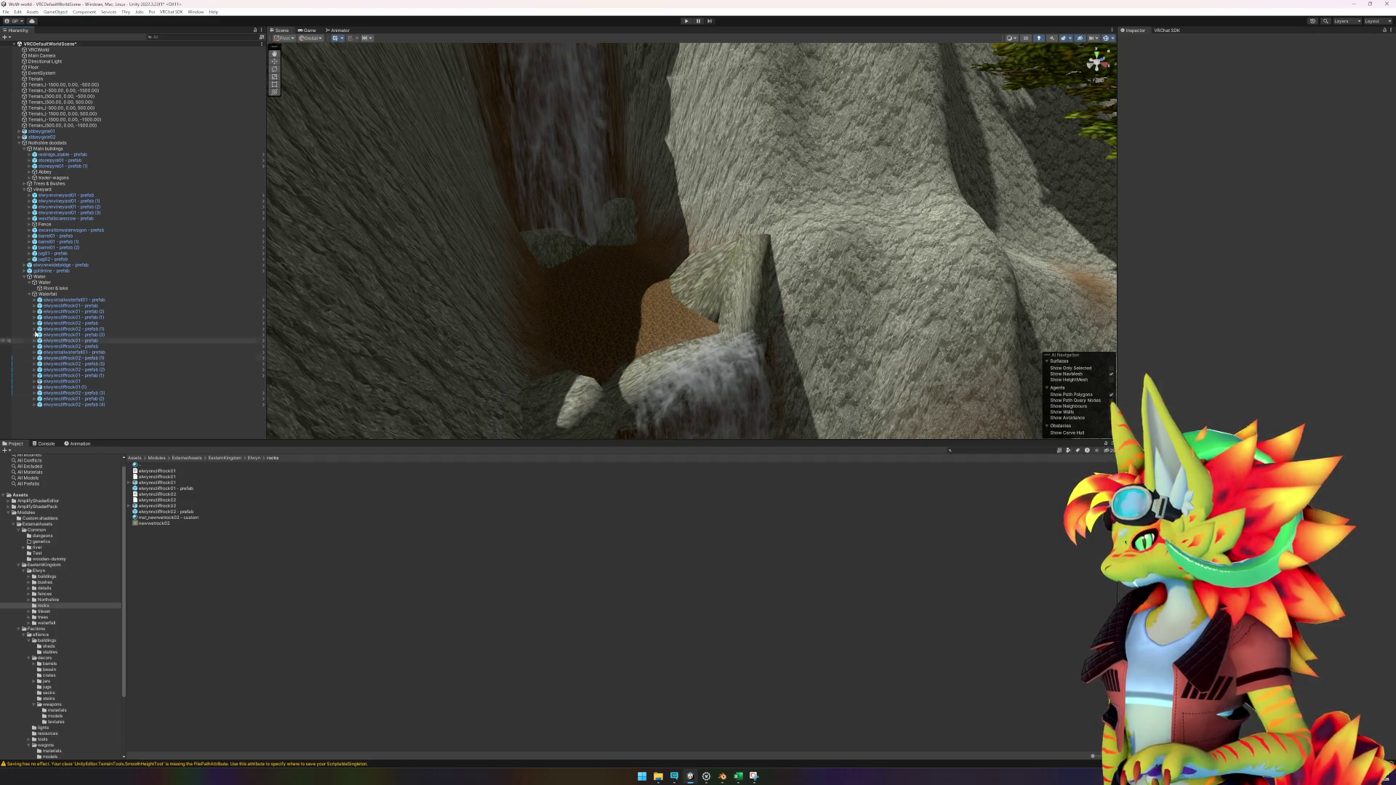
click(29, 294)
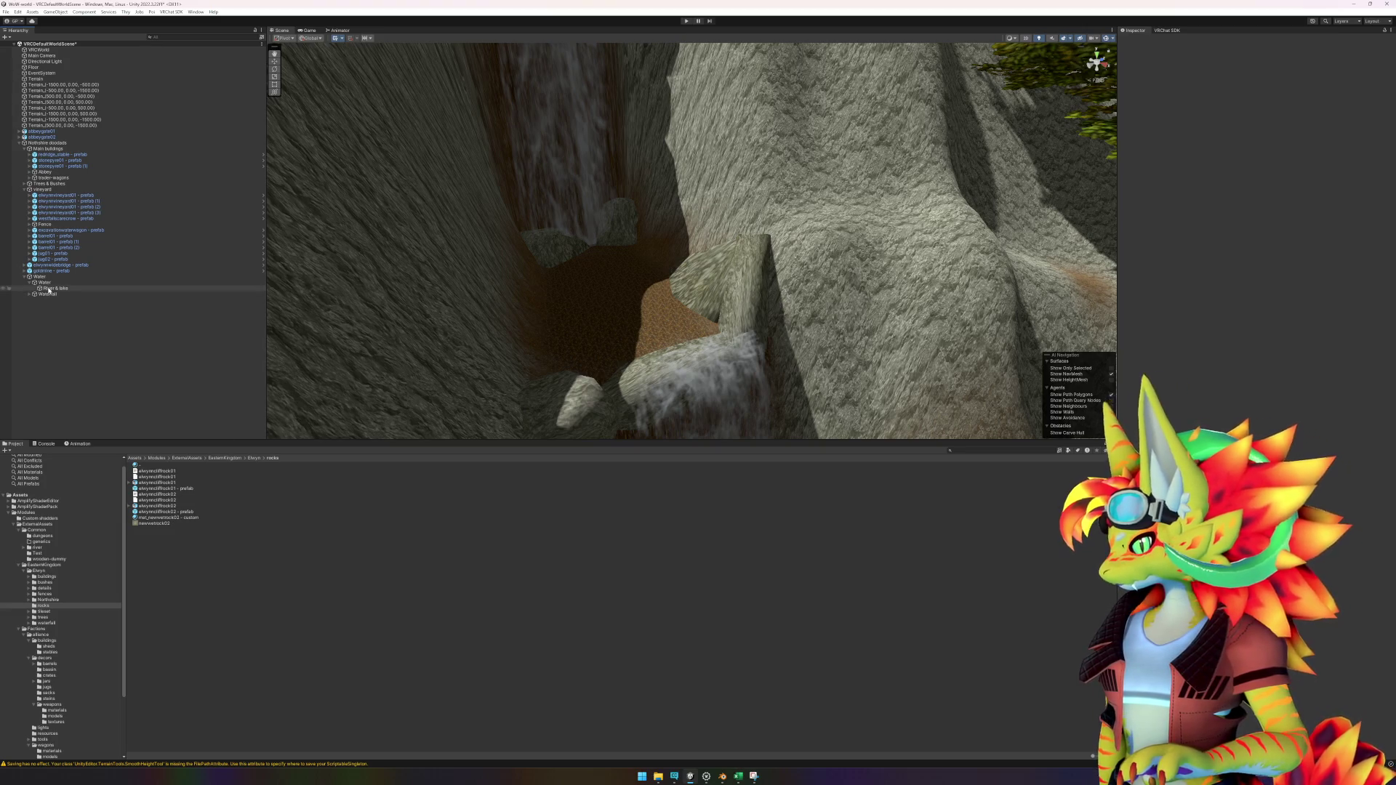
right_click(52, 291)
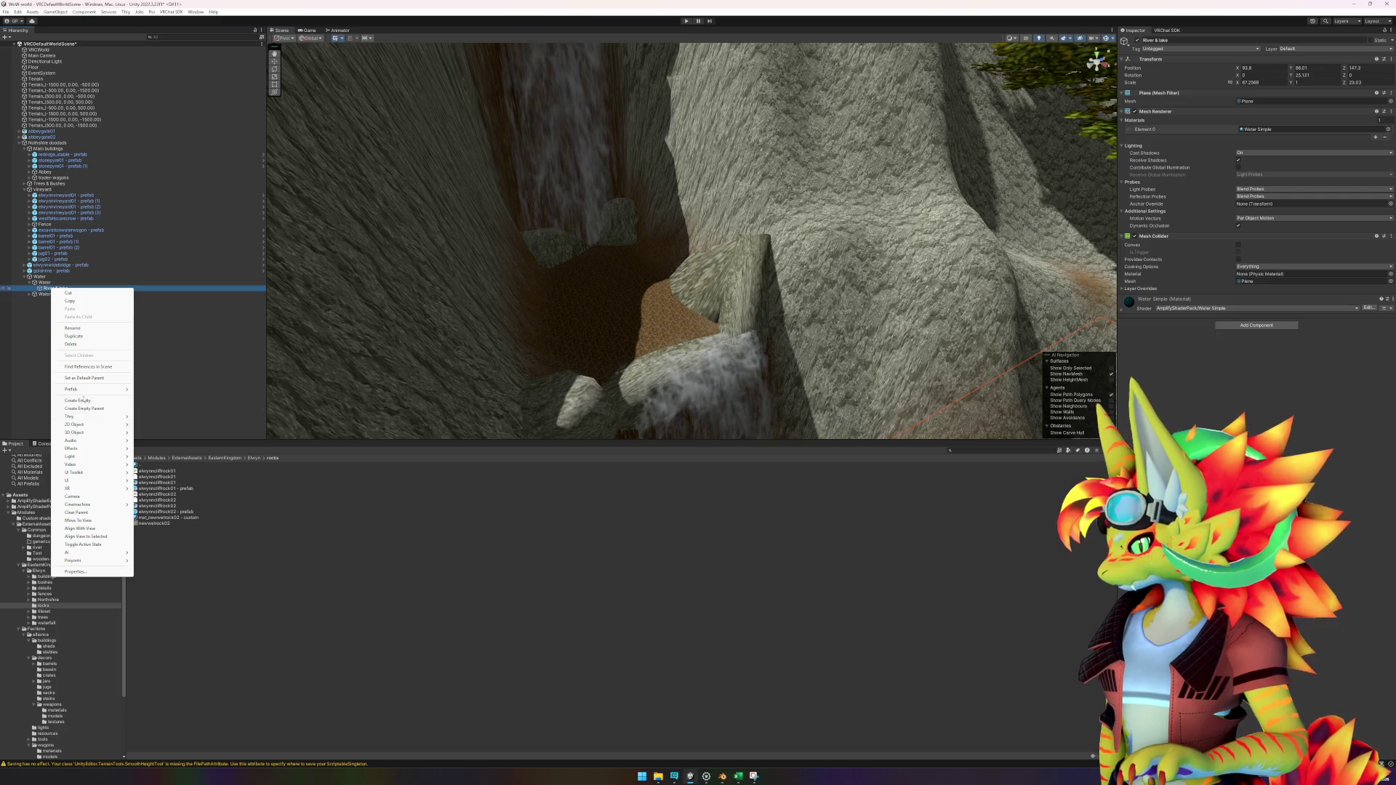
click(44, 371)
right_click(47, 370)
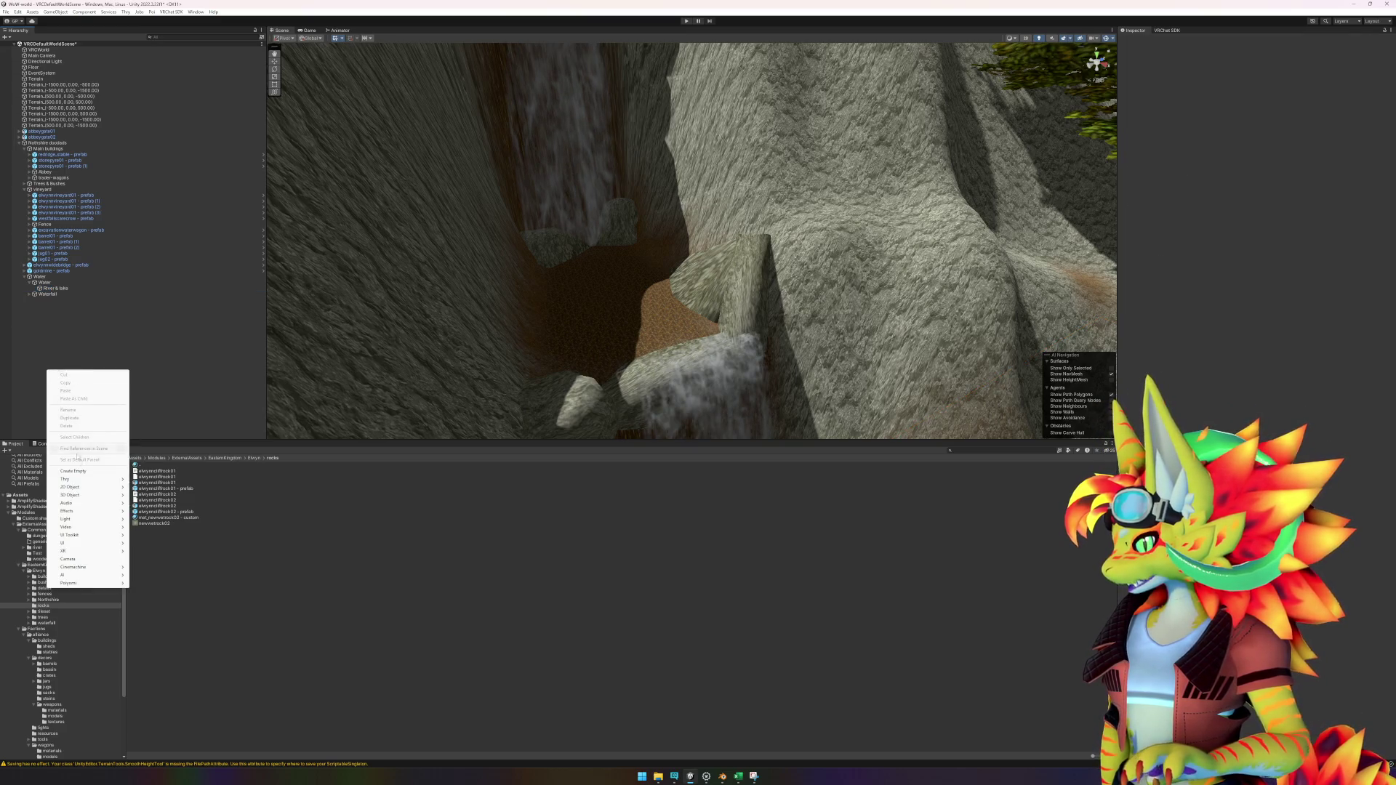
key(Escape)
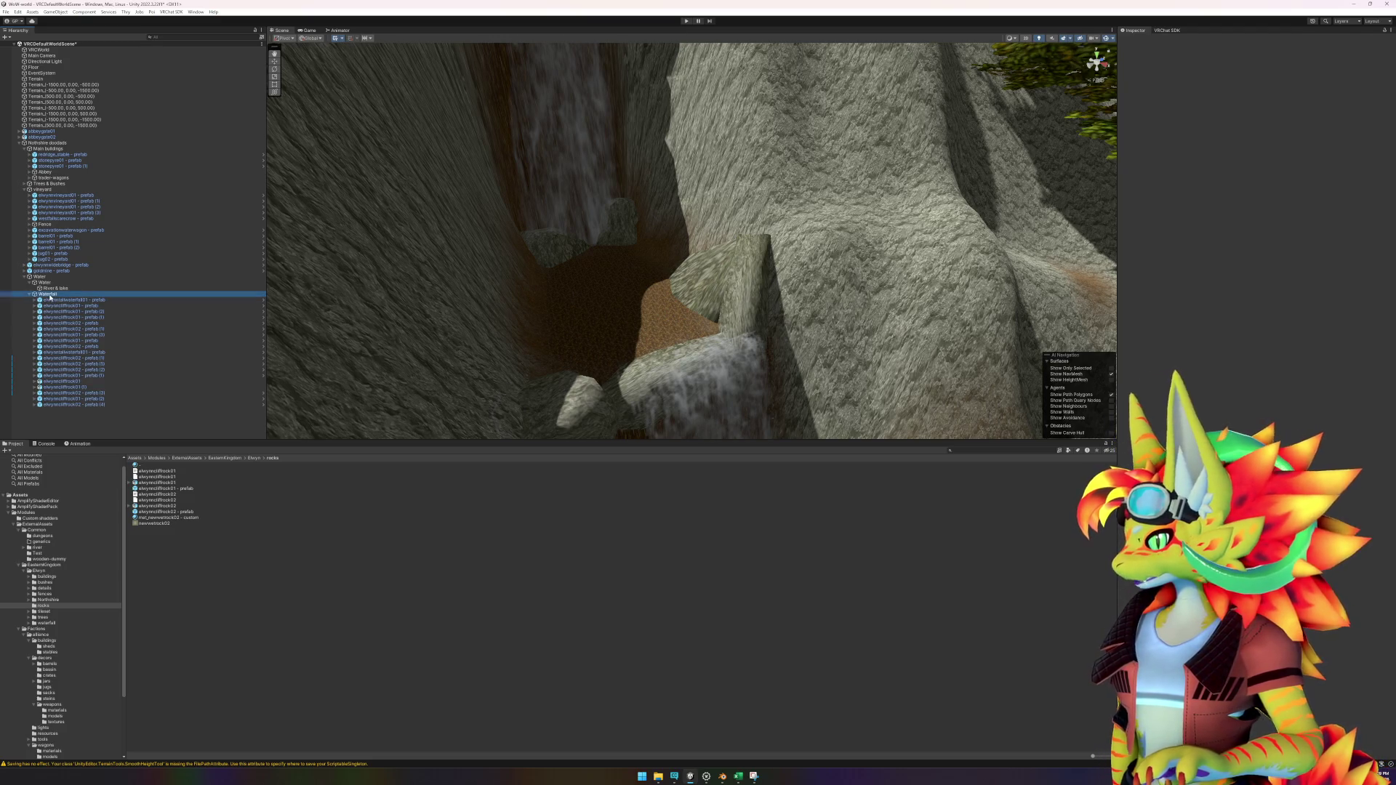
Step: Centre the Waterfall group's pivot on its children
click(50, 296)
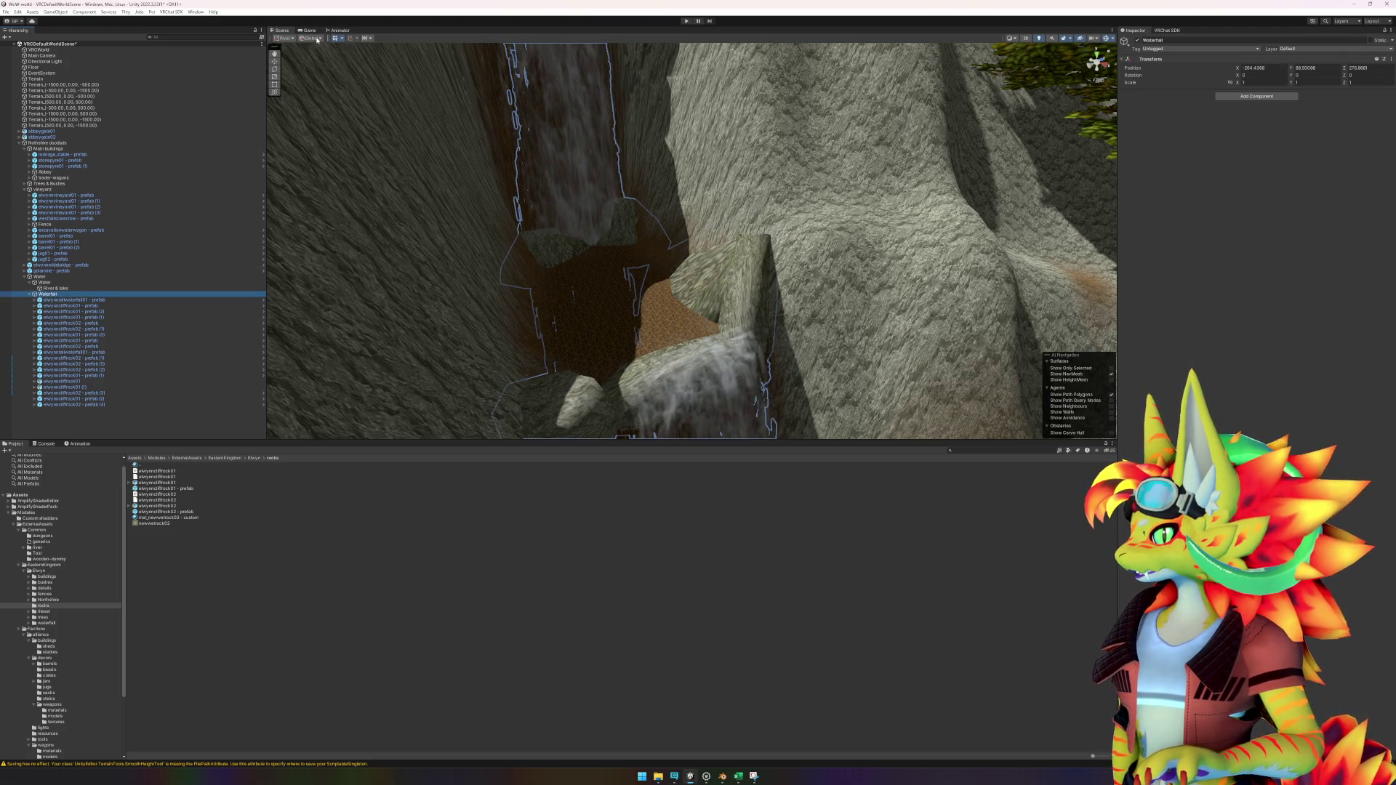
click(56, 12)
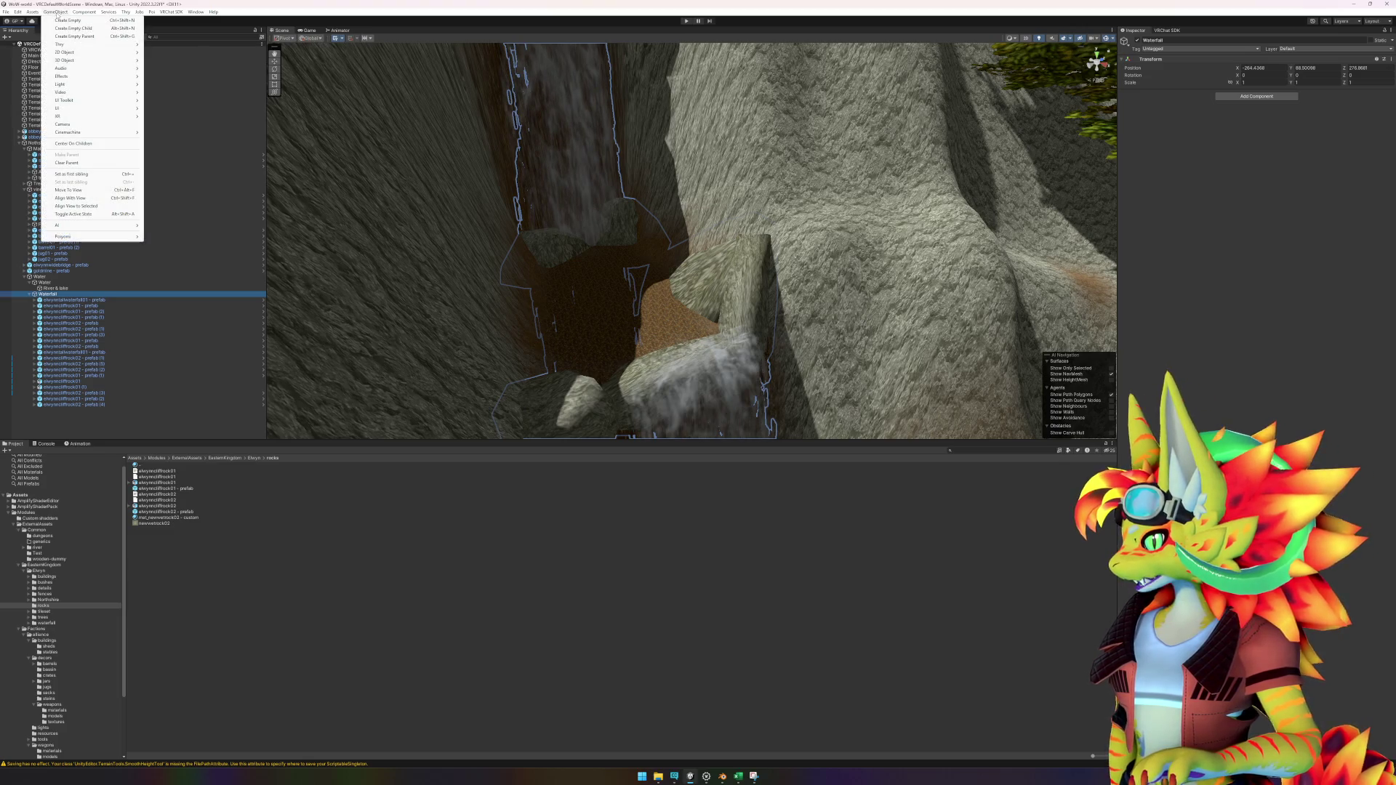
click(104, 144)
scroll(610, 357, down, 10)
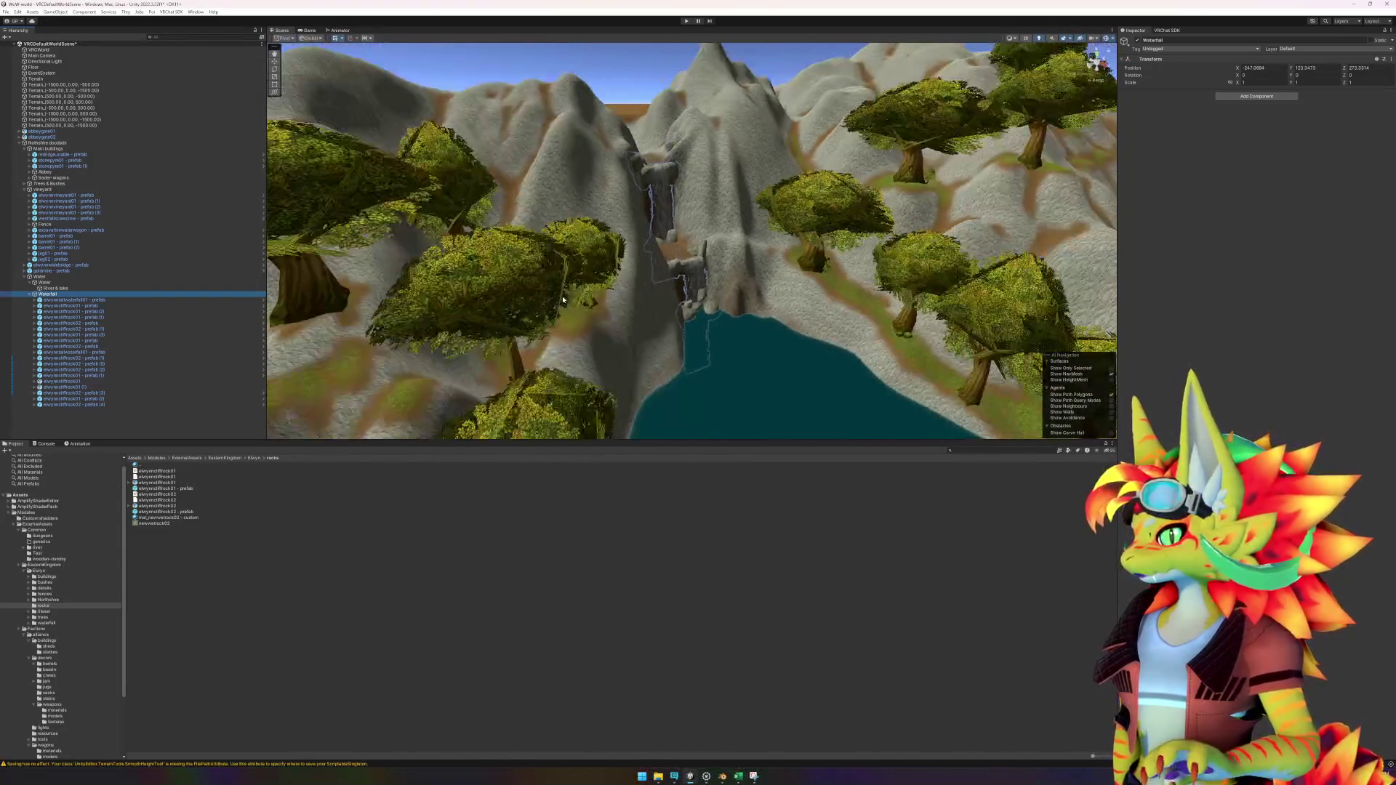
scroll(610, 357, up, 5)
Step: Orbit around the waterfall and collapse the Waterfall group in the Hierarchy
click(68, 296)
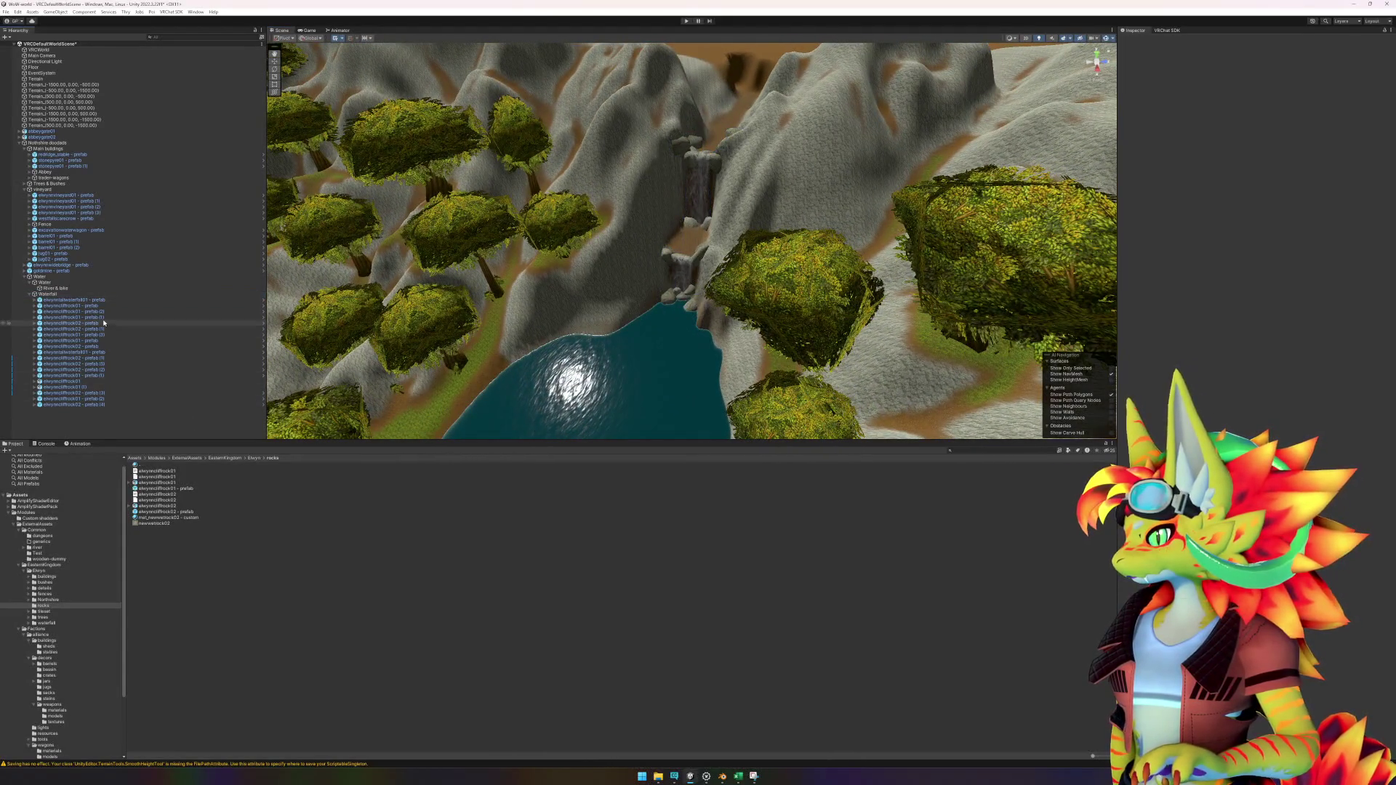
scroll(631, 365, up, 10)
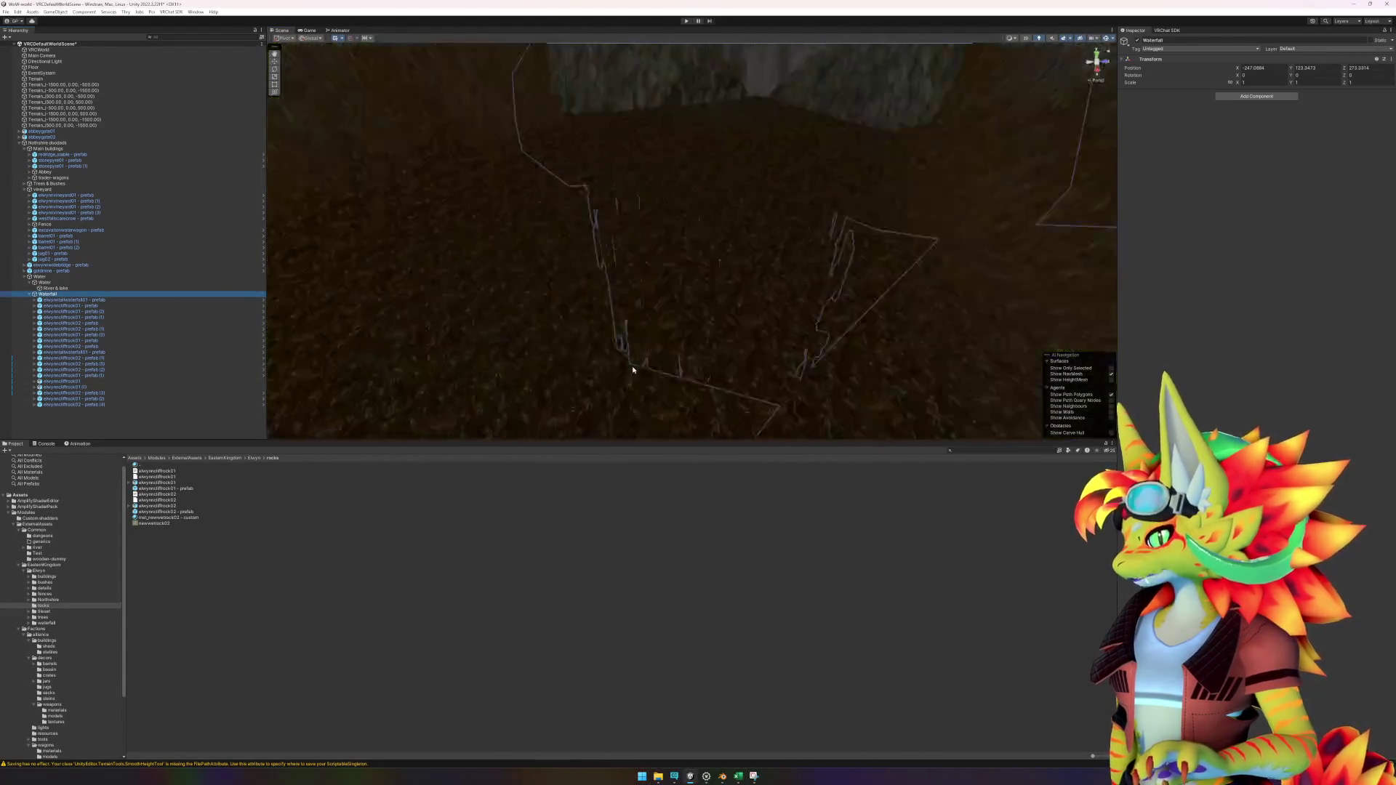
scroll(612, 353, down, 5)
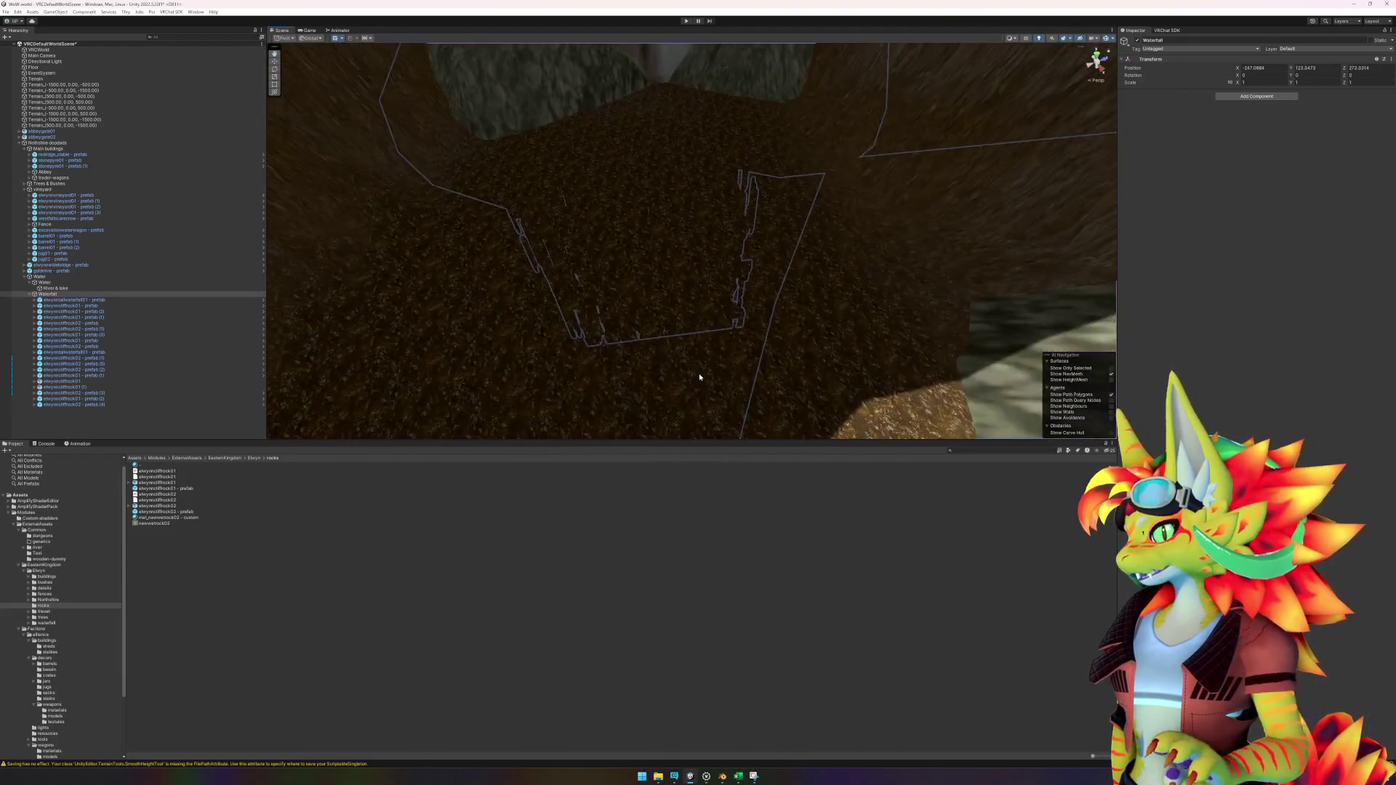
drag(712, 386, 303, 413)
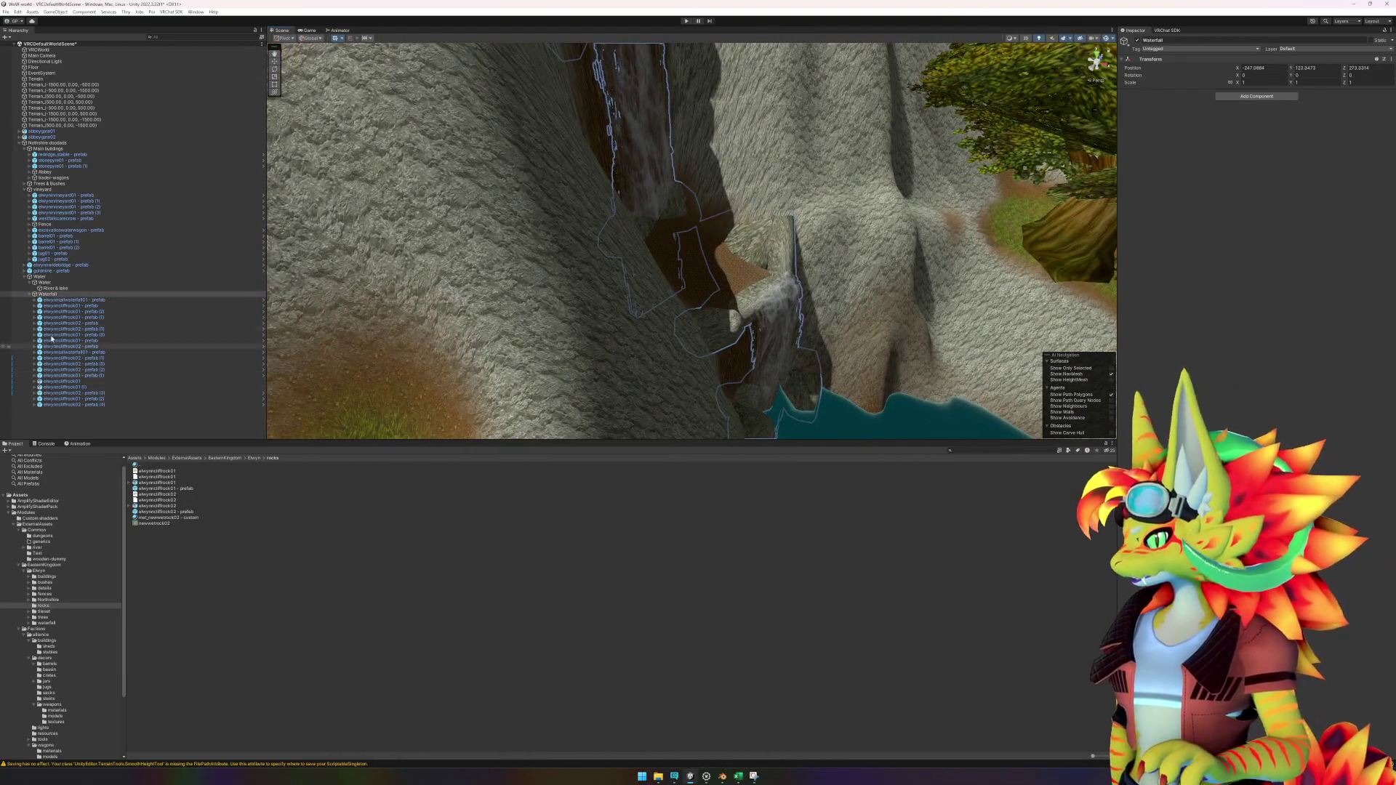
click(29, 295)
Step: Add a Plane, rotate it about 21 degrees, stretch it across the pool basin and lower it
right_click(55, 322)
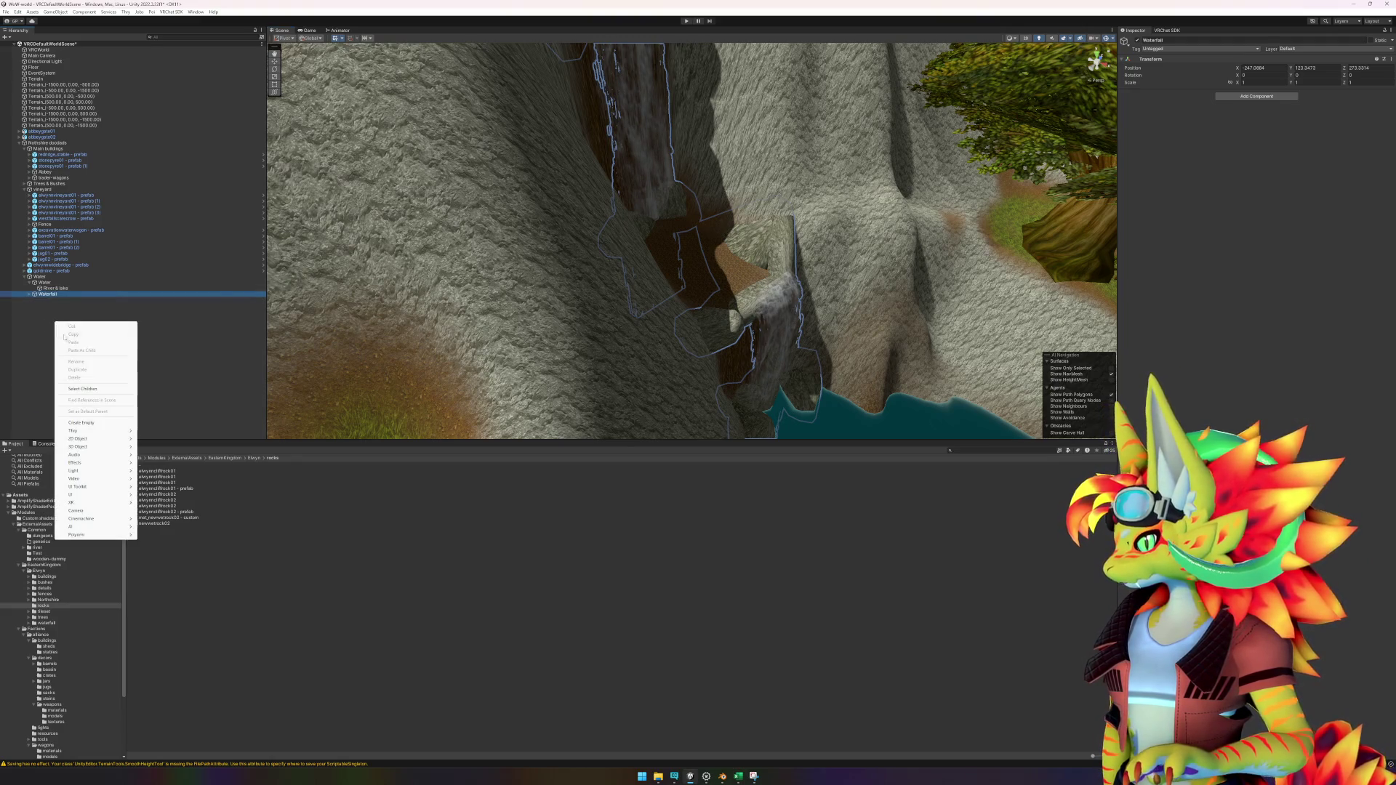
mouse_move(87, 447)
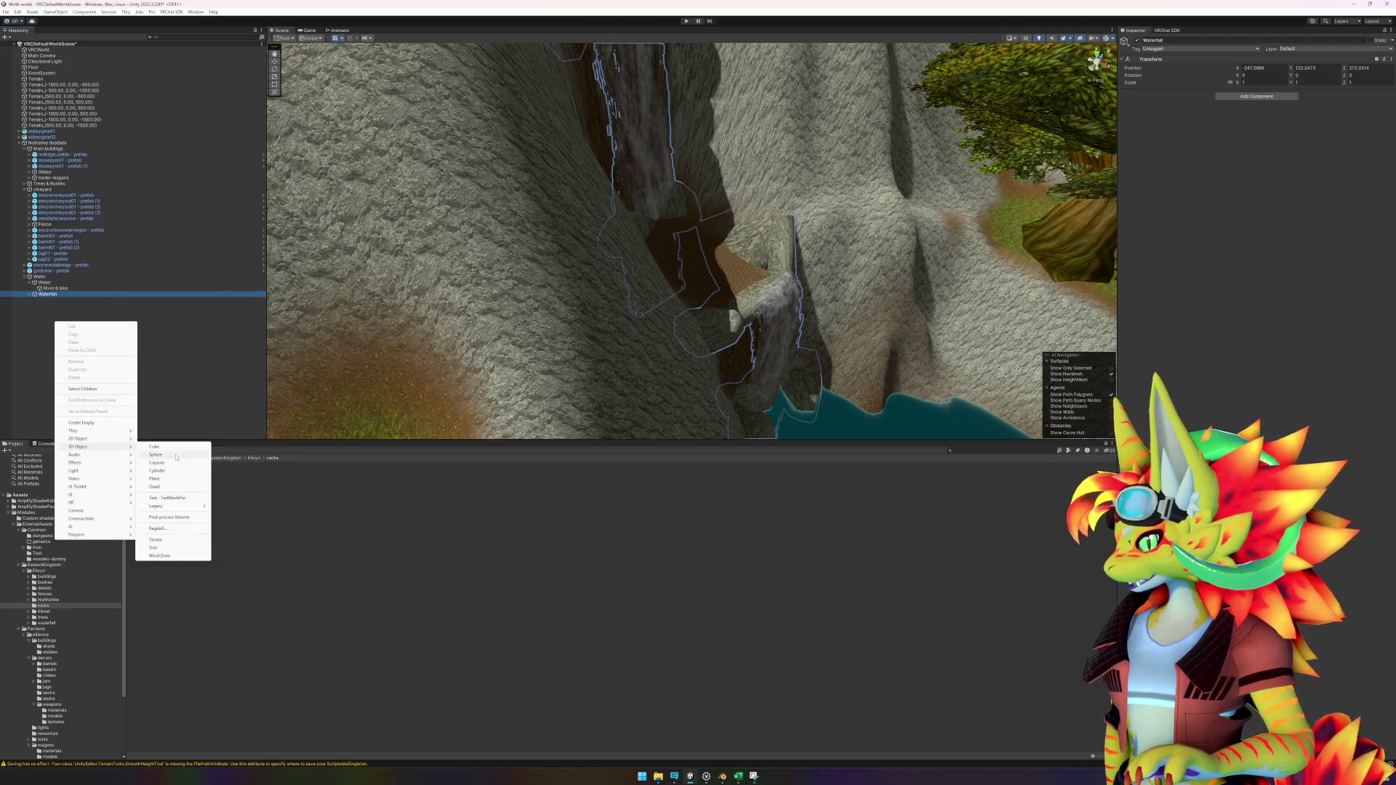
click(185, 479)
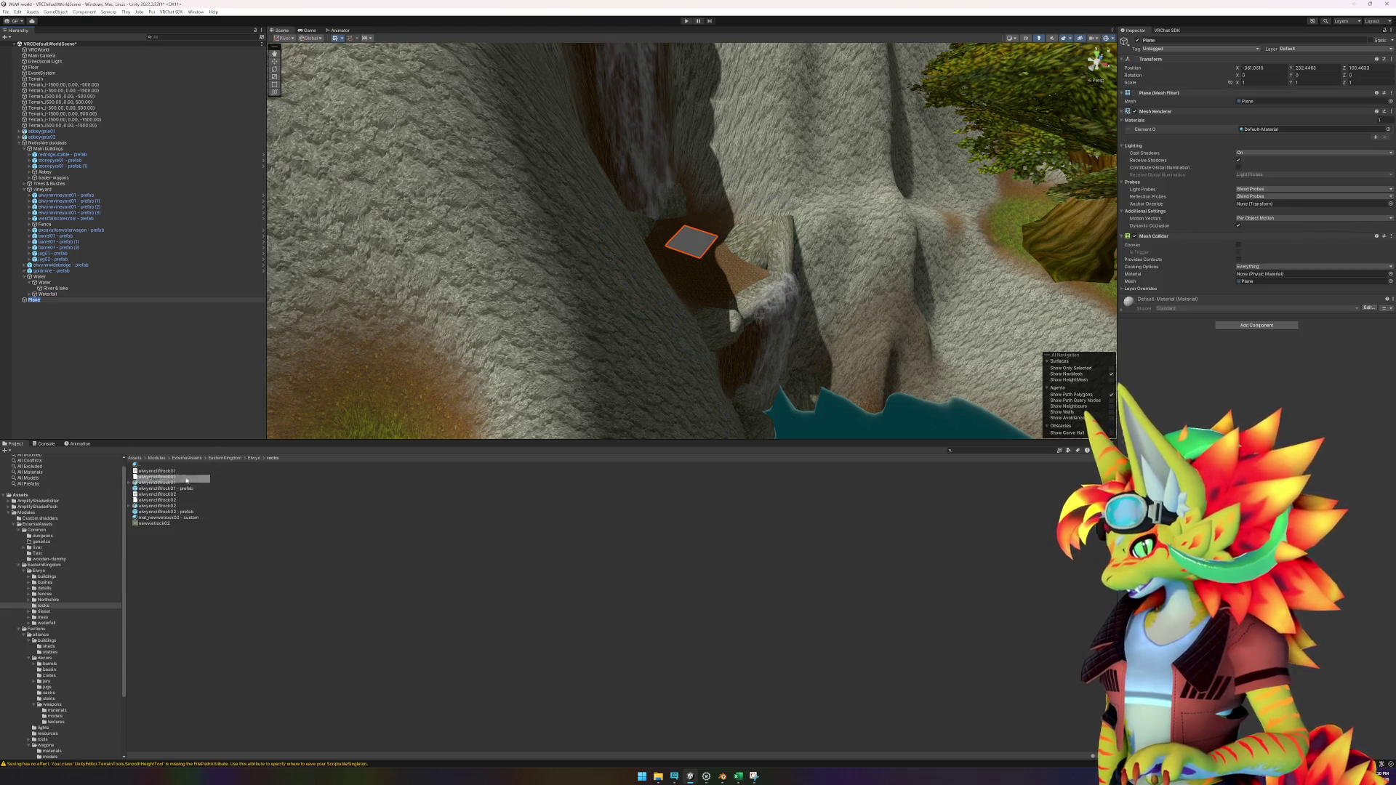
scroll(693, 276, down, 5)
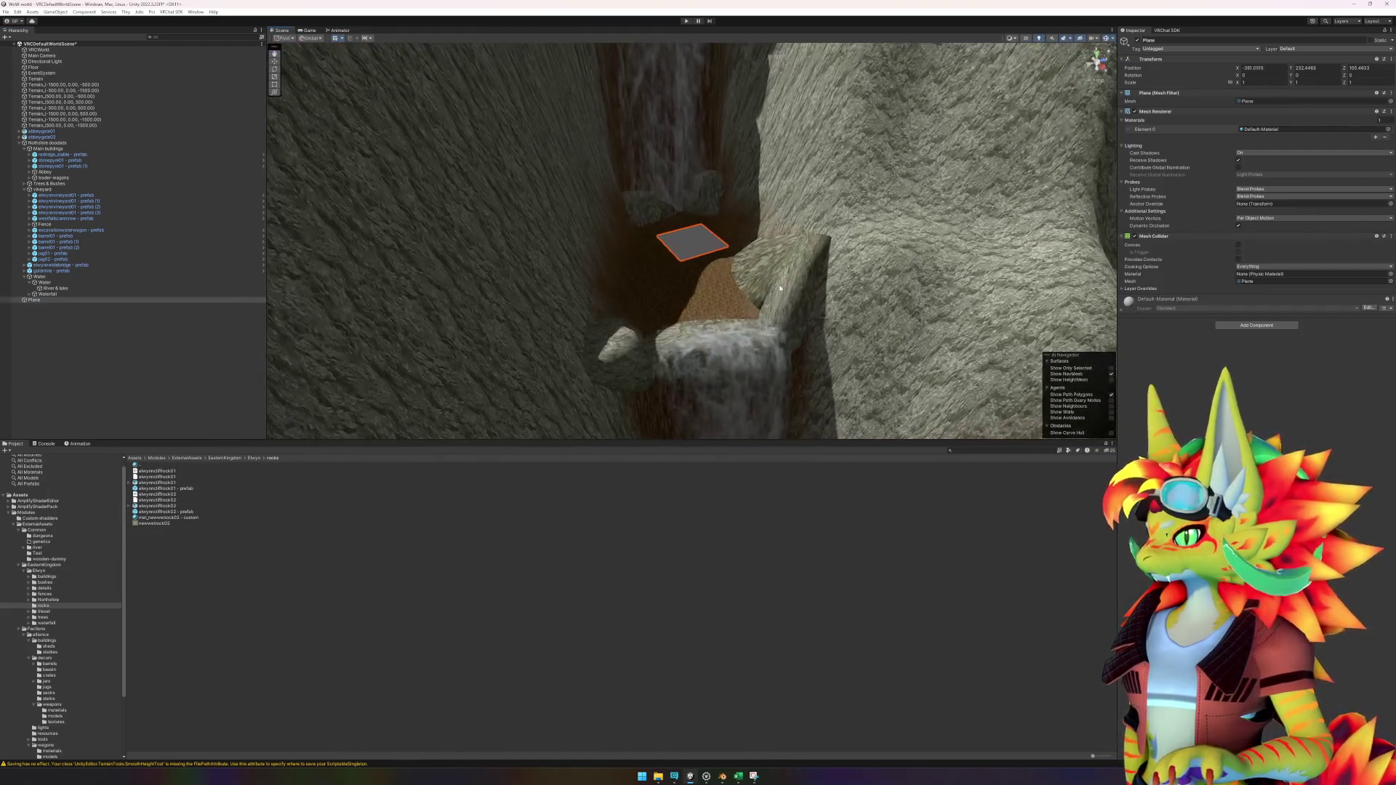
key(e)
mouse_move(709, 263)
mouse_down()
mouse_move(676, 263)
mouse_move(795, 325)
mouse_up()
key(w)
key(r)
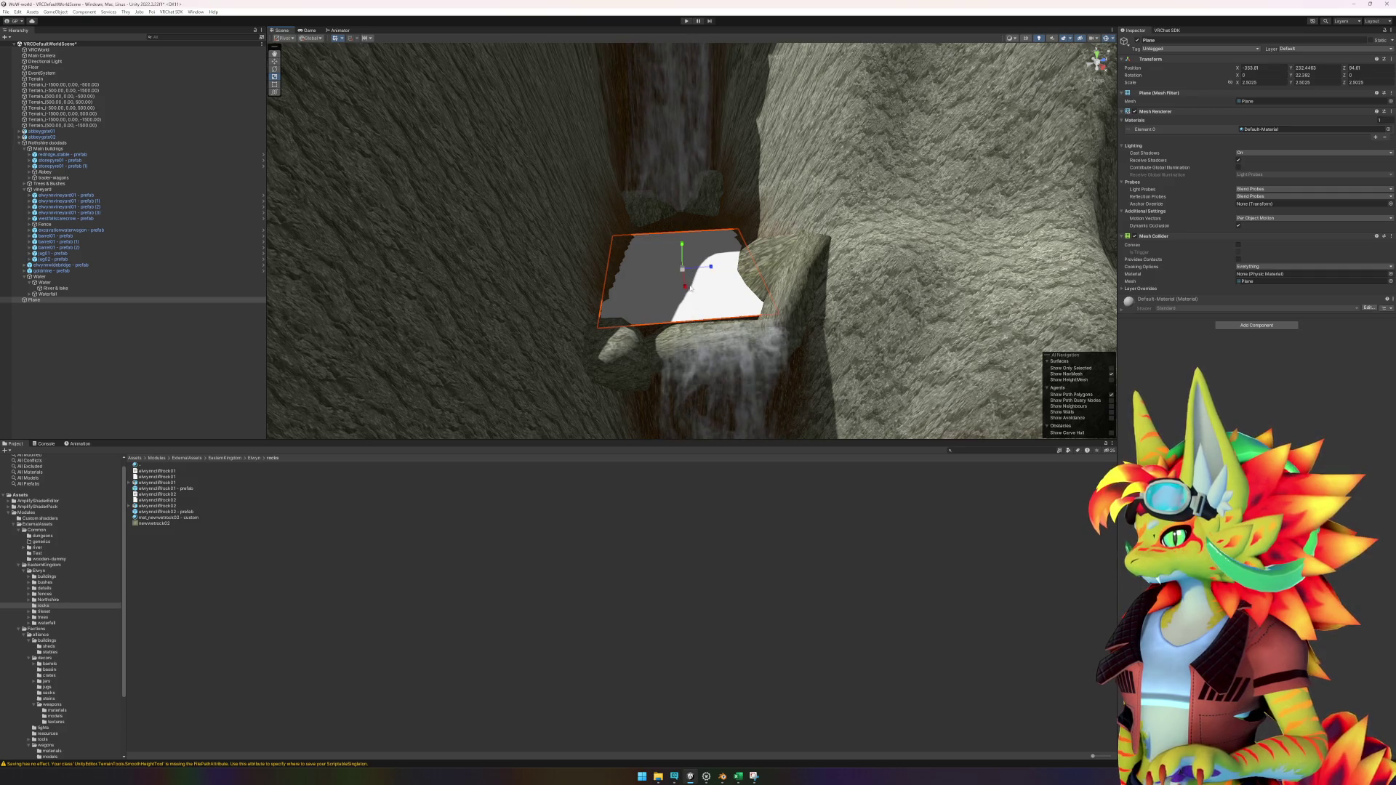
mouse_move(752, 265)
mouse_down()
mouse_move(689, 305)
mouse_move(678, 249)
mouse_move(694, 310)
mouse_move(705, 295)
mouse_up()
key(w)
mouse_move(678, 225)
mouse_down()
mouse_move(697, 354)
mouse_move(676, 315)
mouse_move(698, 324)
mouse_move(669, 310)
mouse_move(697, 359)
mouse_move(665, 348)
mouse_up()
Step: Nudge the nearby cliff rock slightly sideways and adjust its scale
click(676, 317)
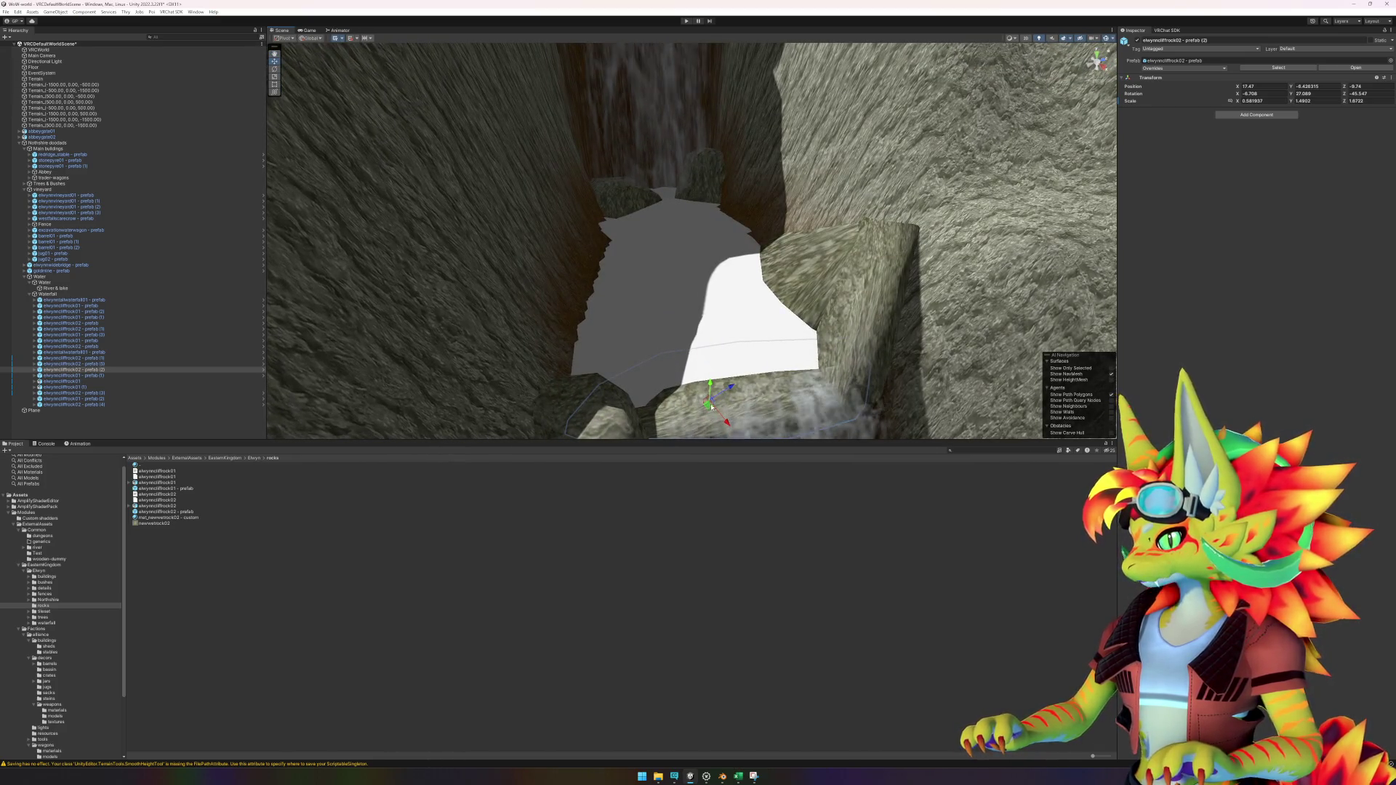
mouse_move(711, 407)
mouse_down()
mouse_move(735, 397)
mouse_move(760, 413)
mouse_move(756, 378)
mouse_up()
key(r)
click(754, 339)
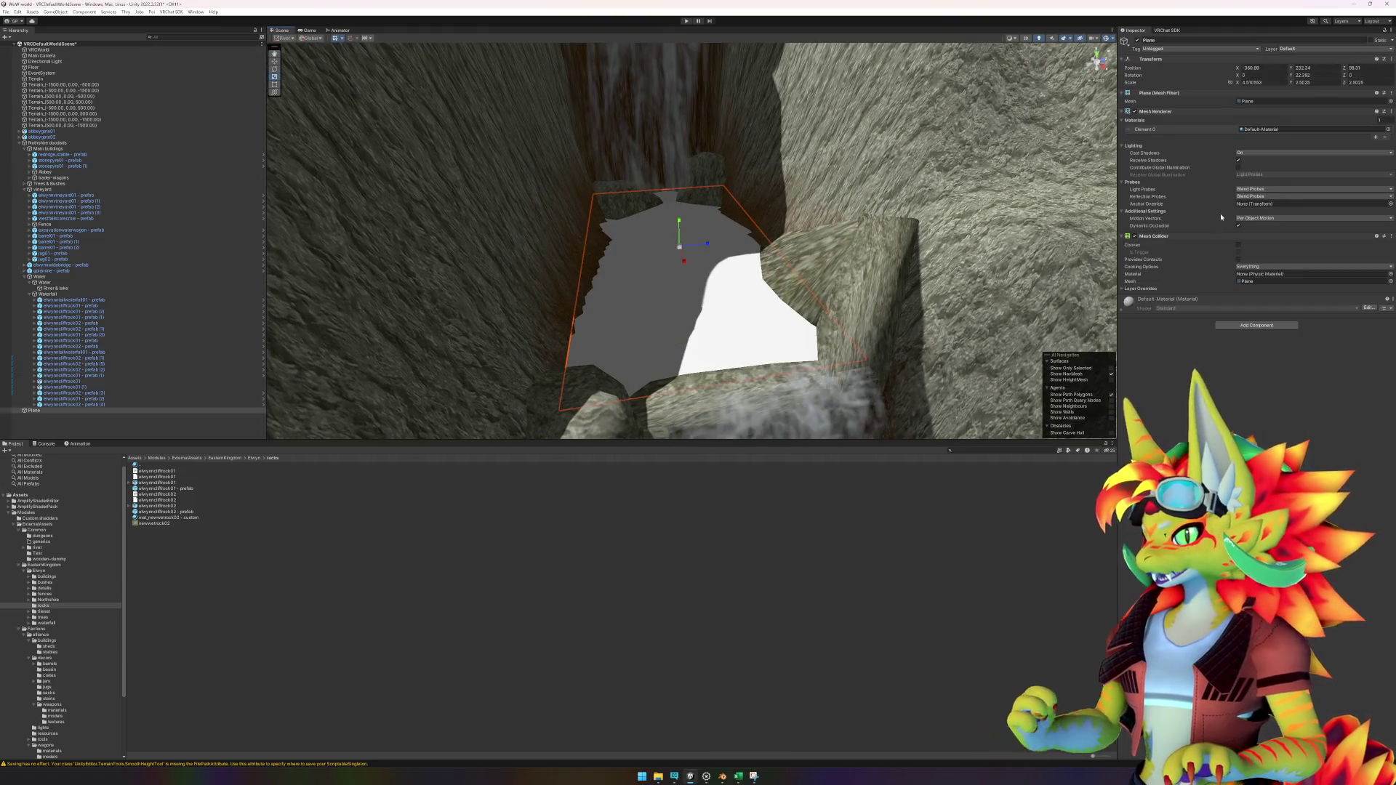
click(1389, 129)
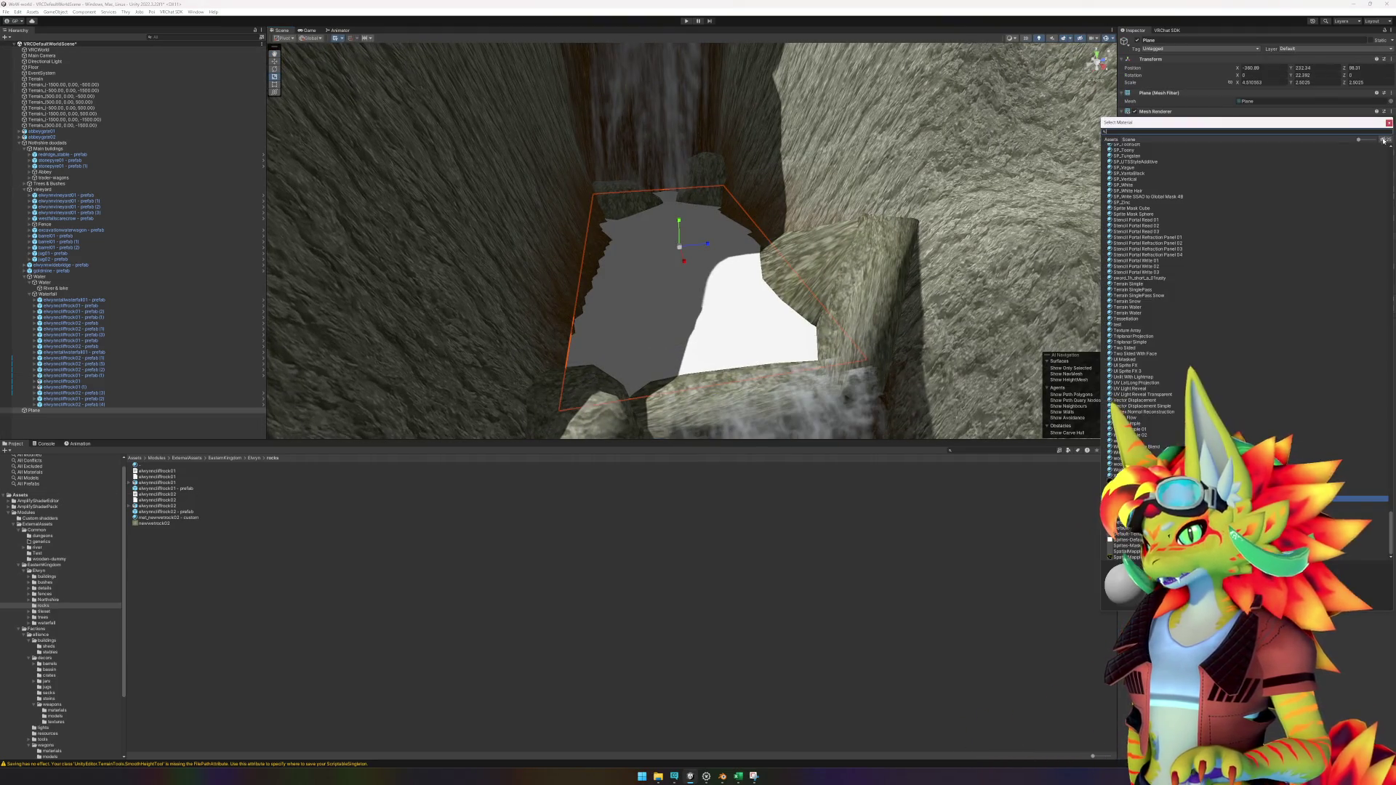
text(water)
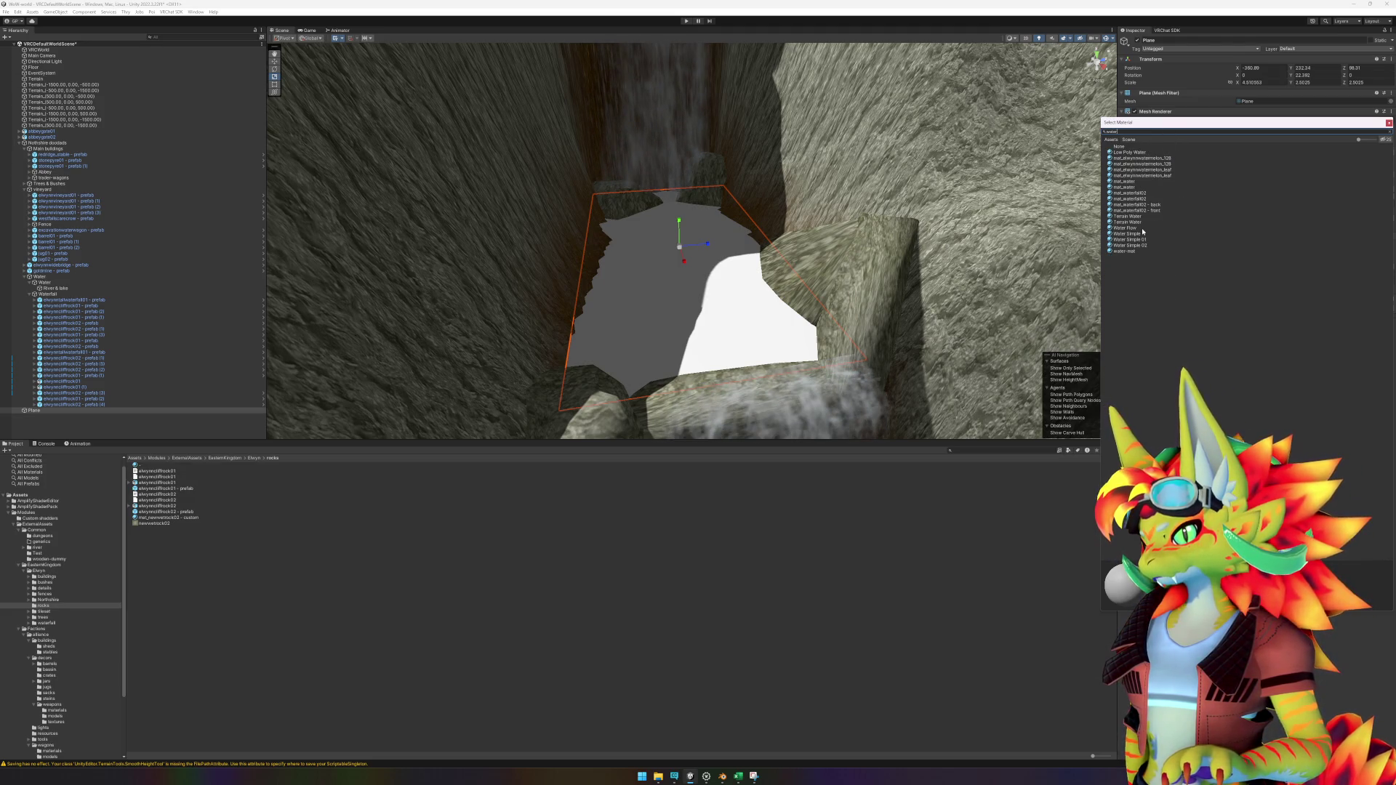
click(1147, 240)
key(Up)
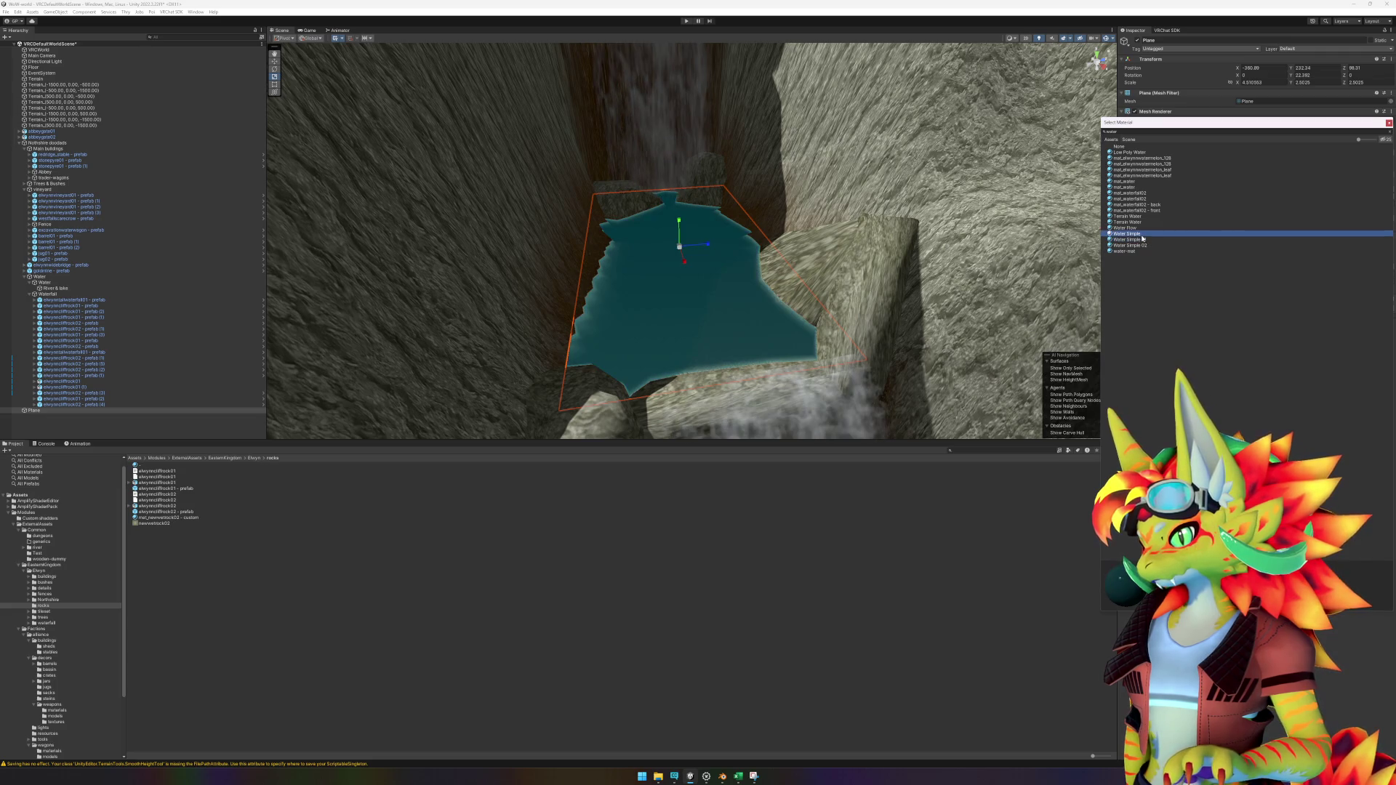
click(1147, 246)
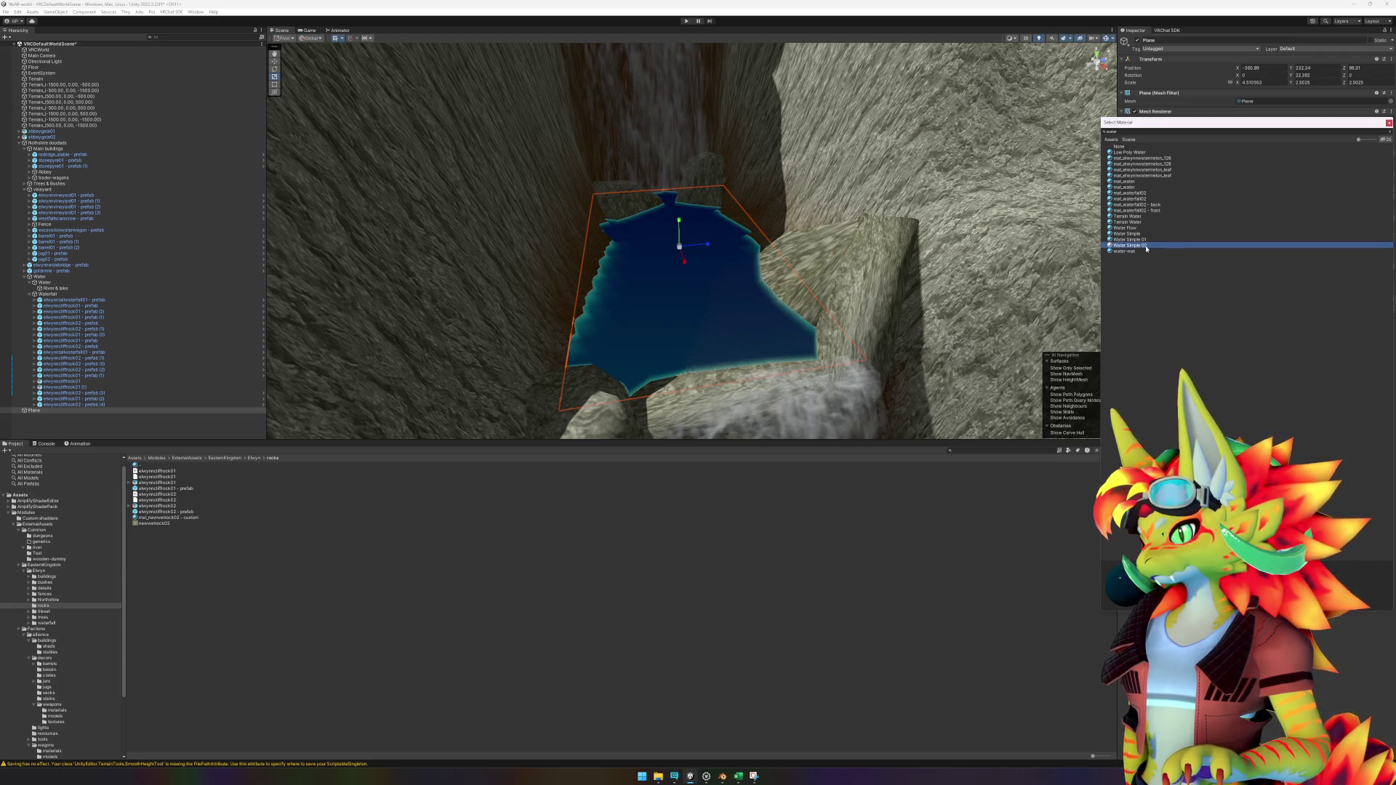
key(Escape)
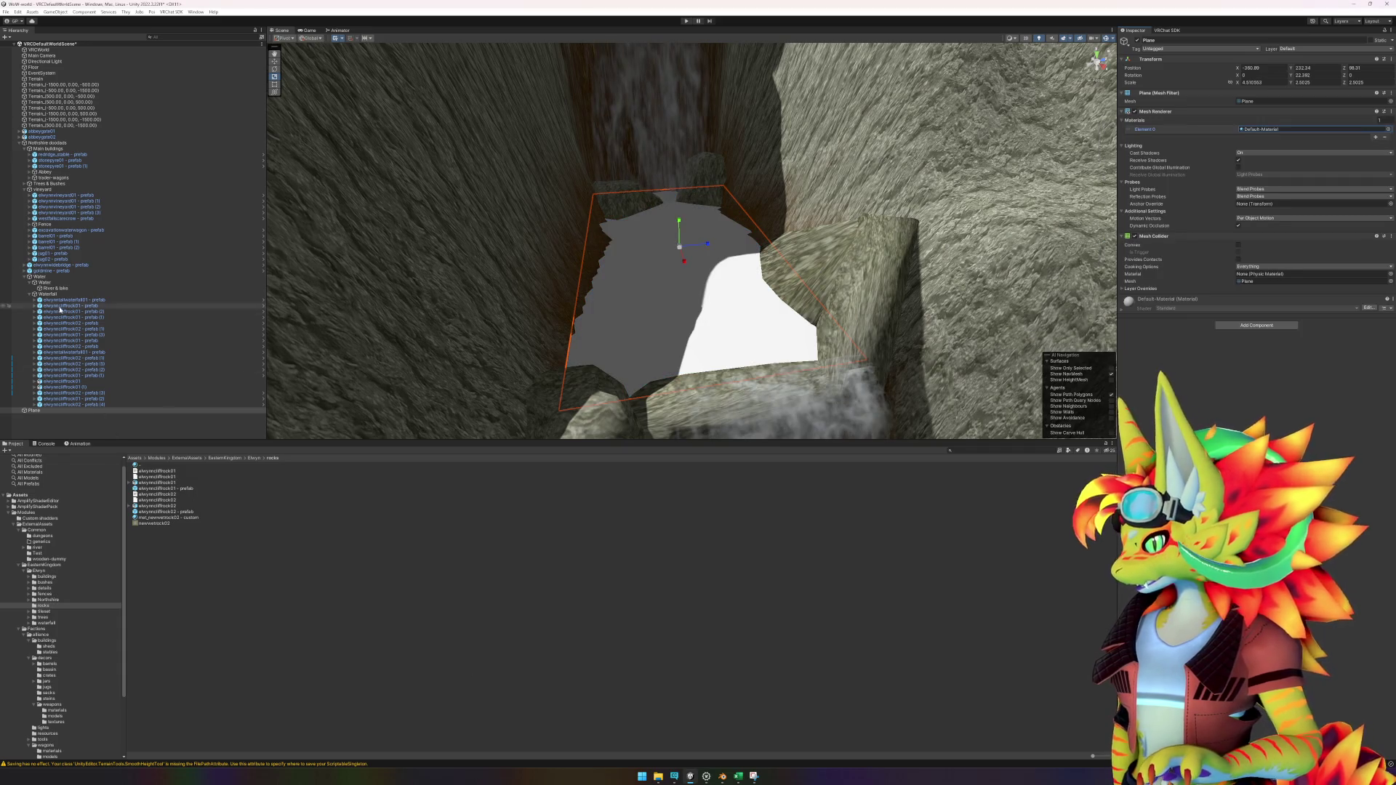
click(57, 289)
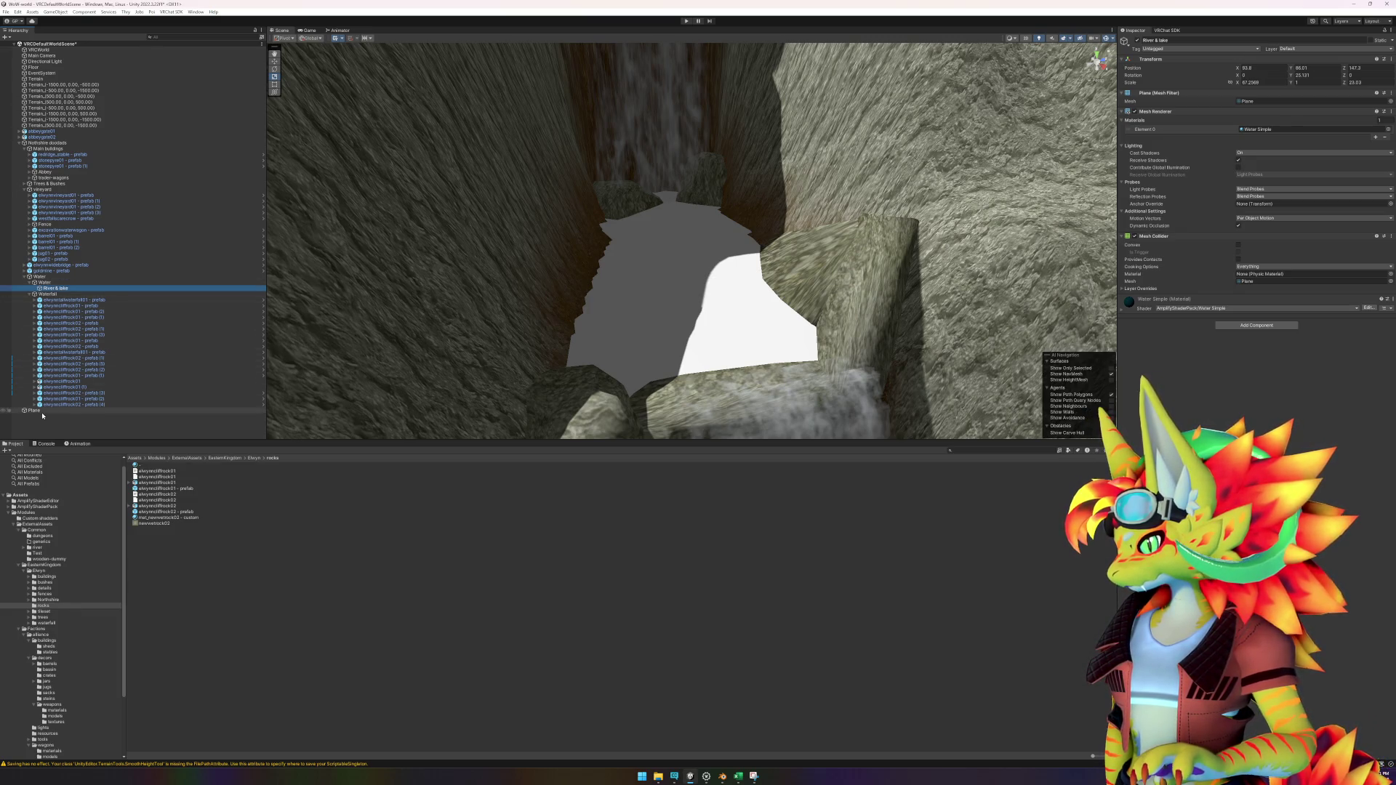
click(42, 412)
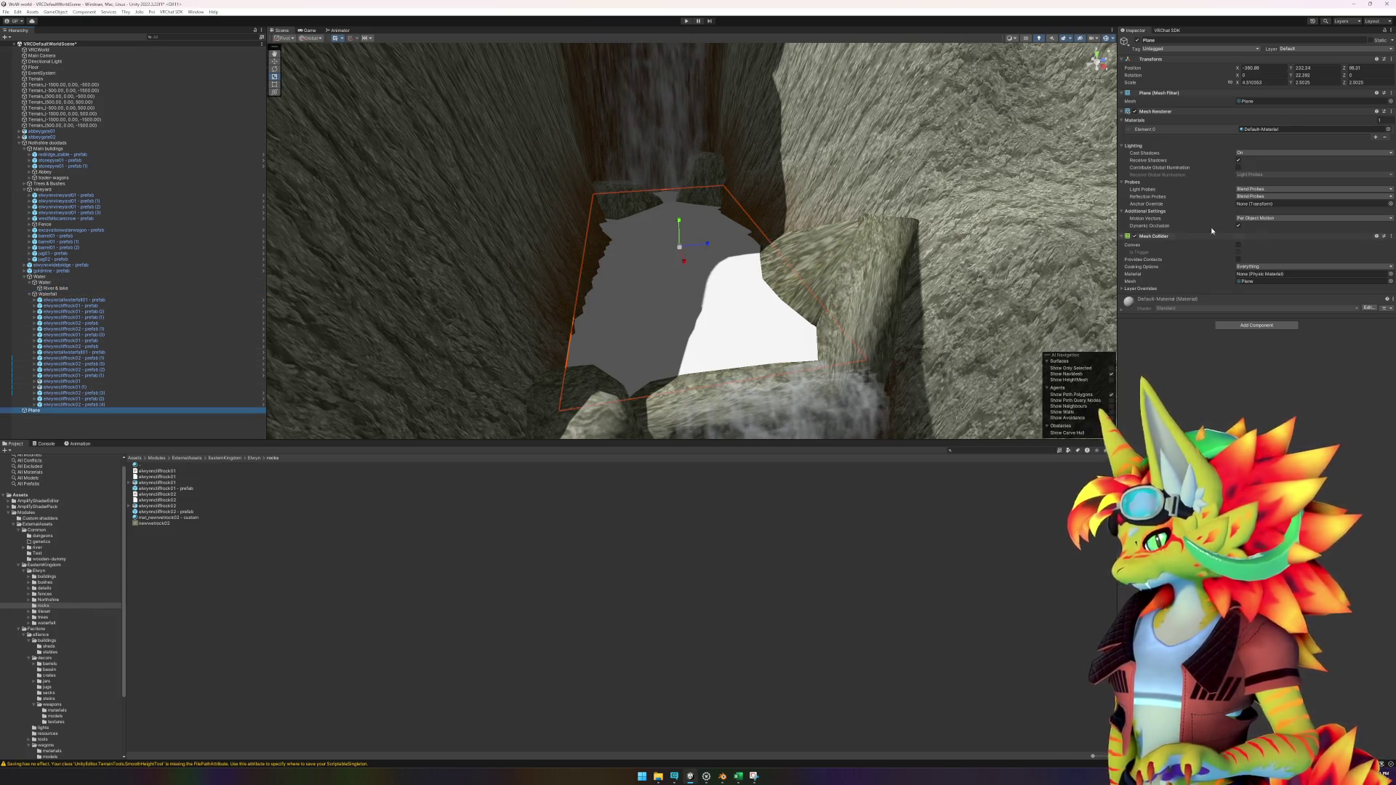
Step: Assign the Water Simple material to the plane's Element 0
click(1389, 130)
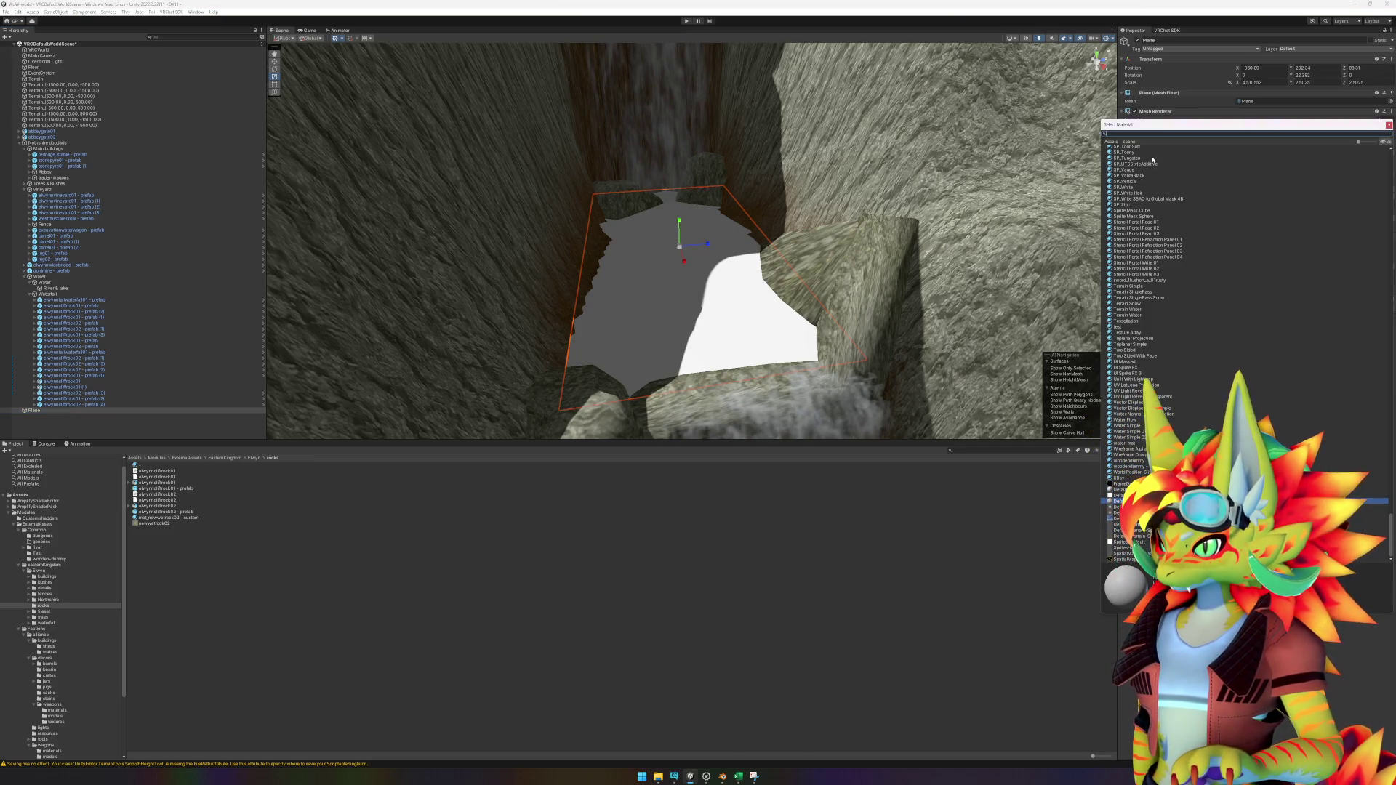
text(water)
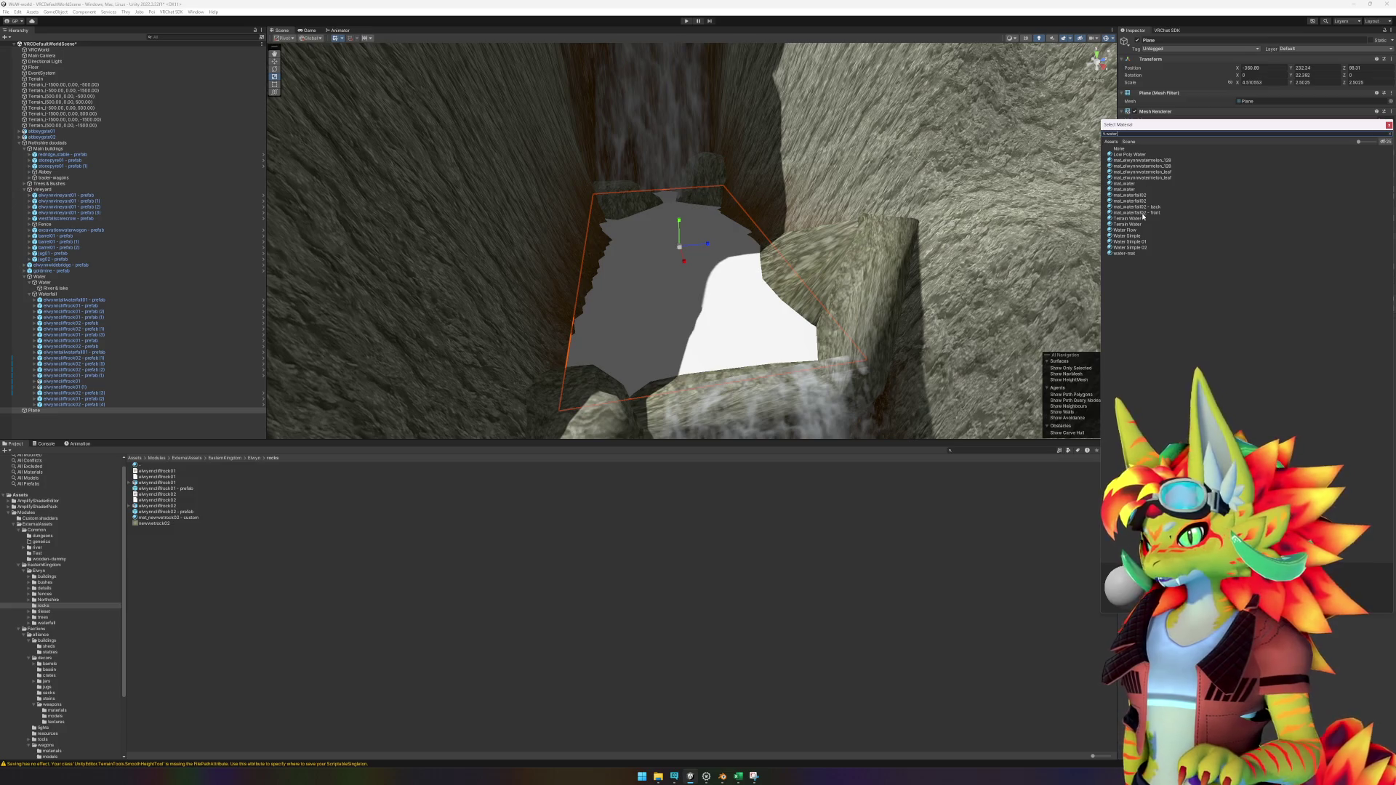
double_click(1127, 235)
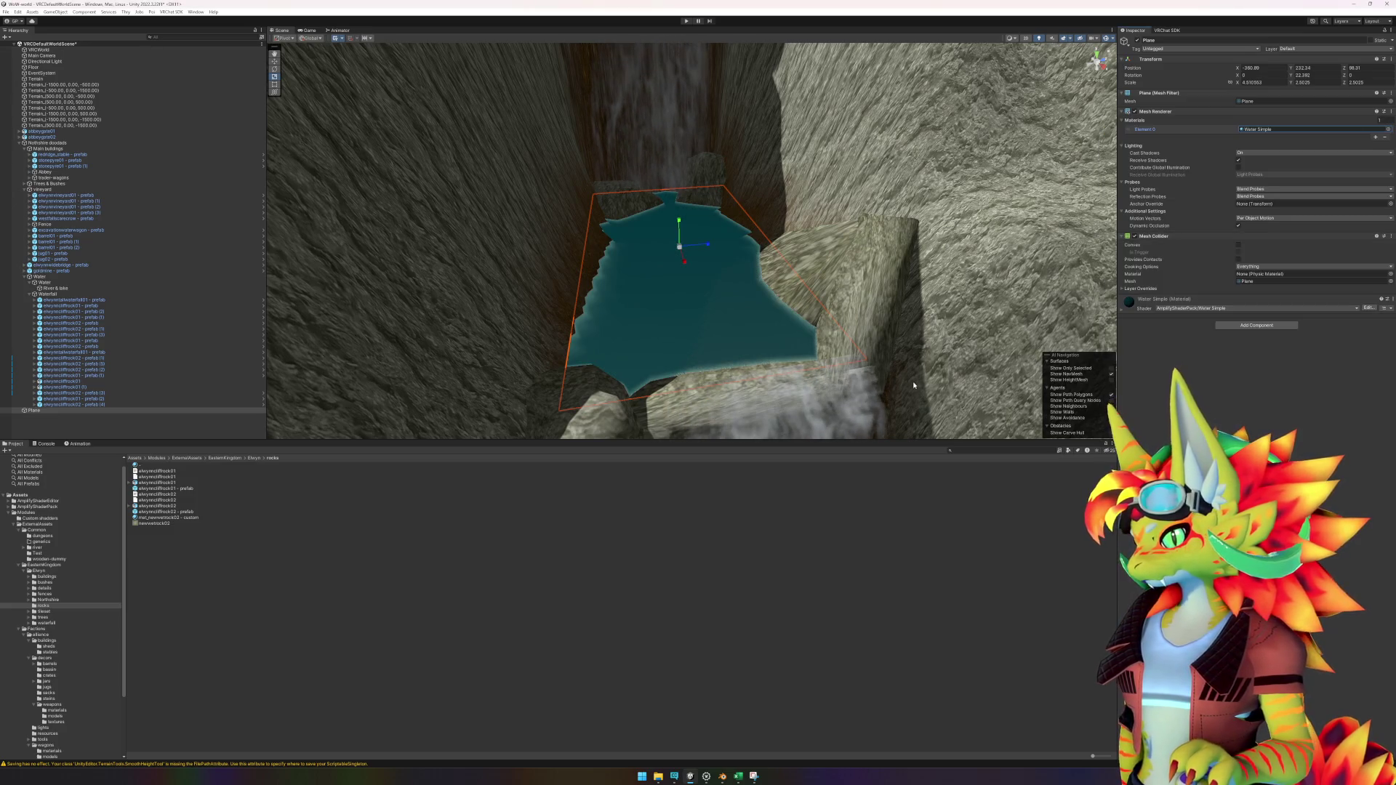
Step: Look down on the teal water plane and enter the name Waterfall-step
drag(914, 386, 924, 377)
scroll(921, 380, up, 5)
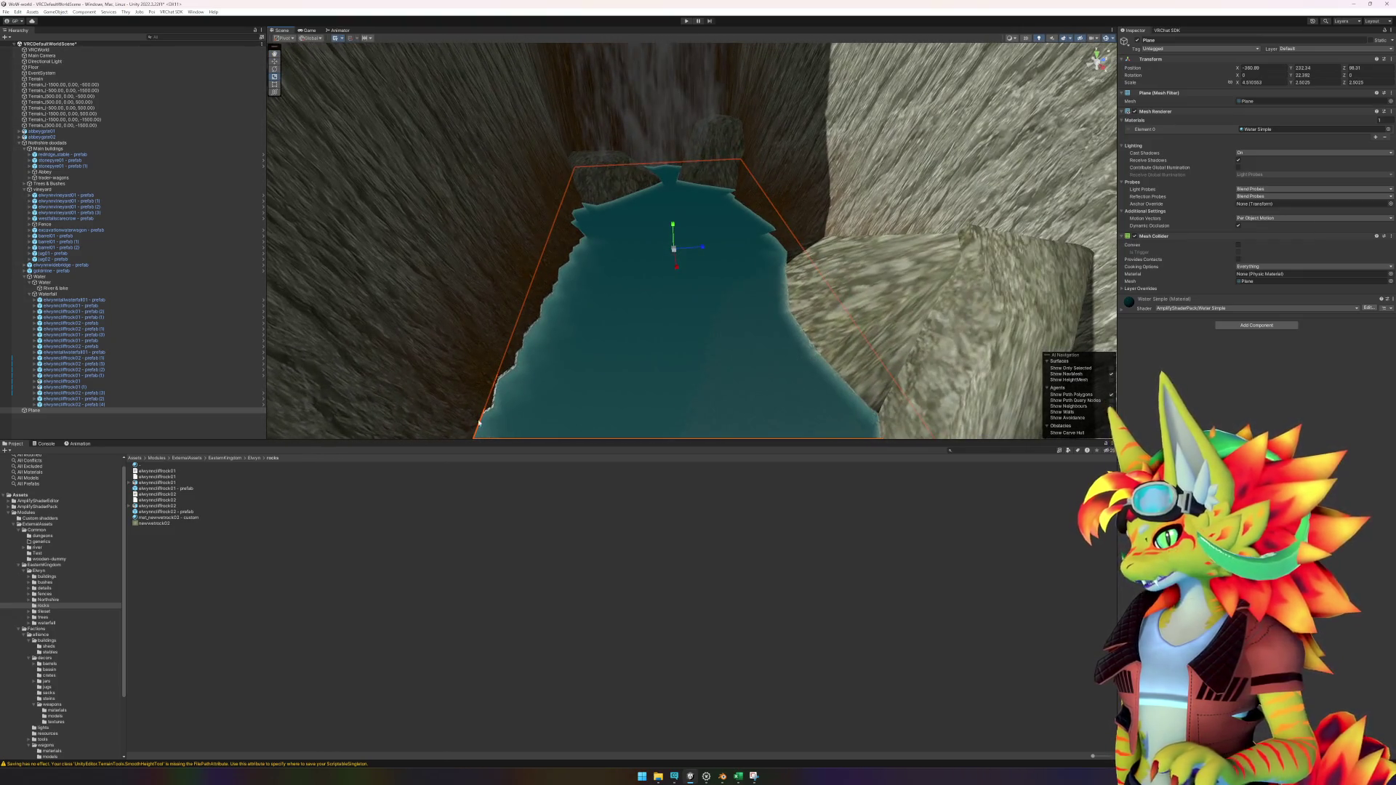
drag(810, 362, 686, 296)
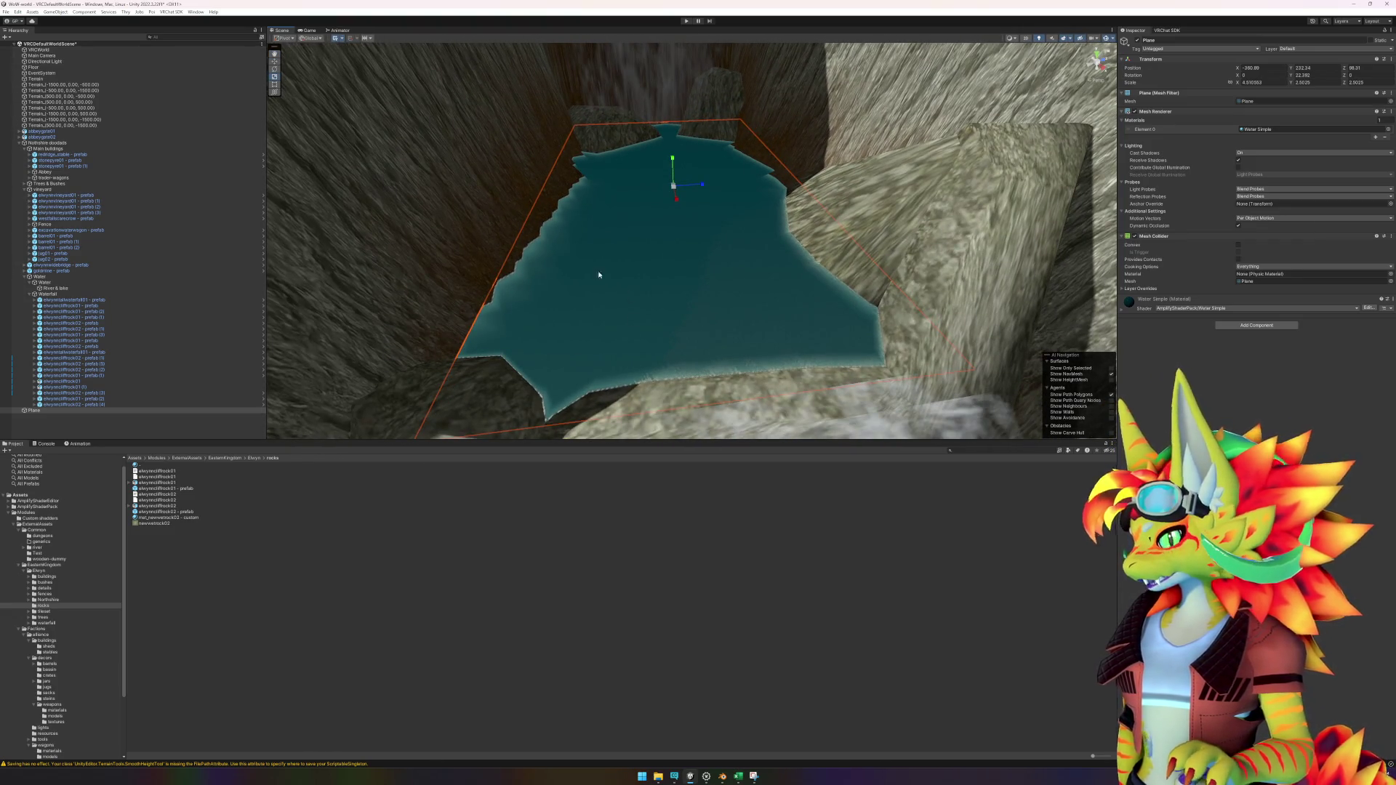
click(41, 412)
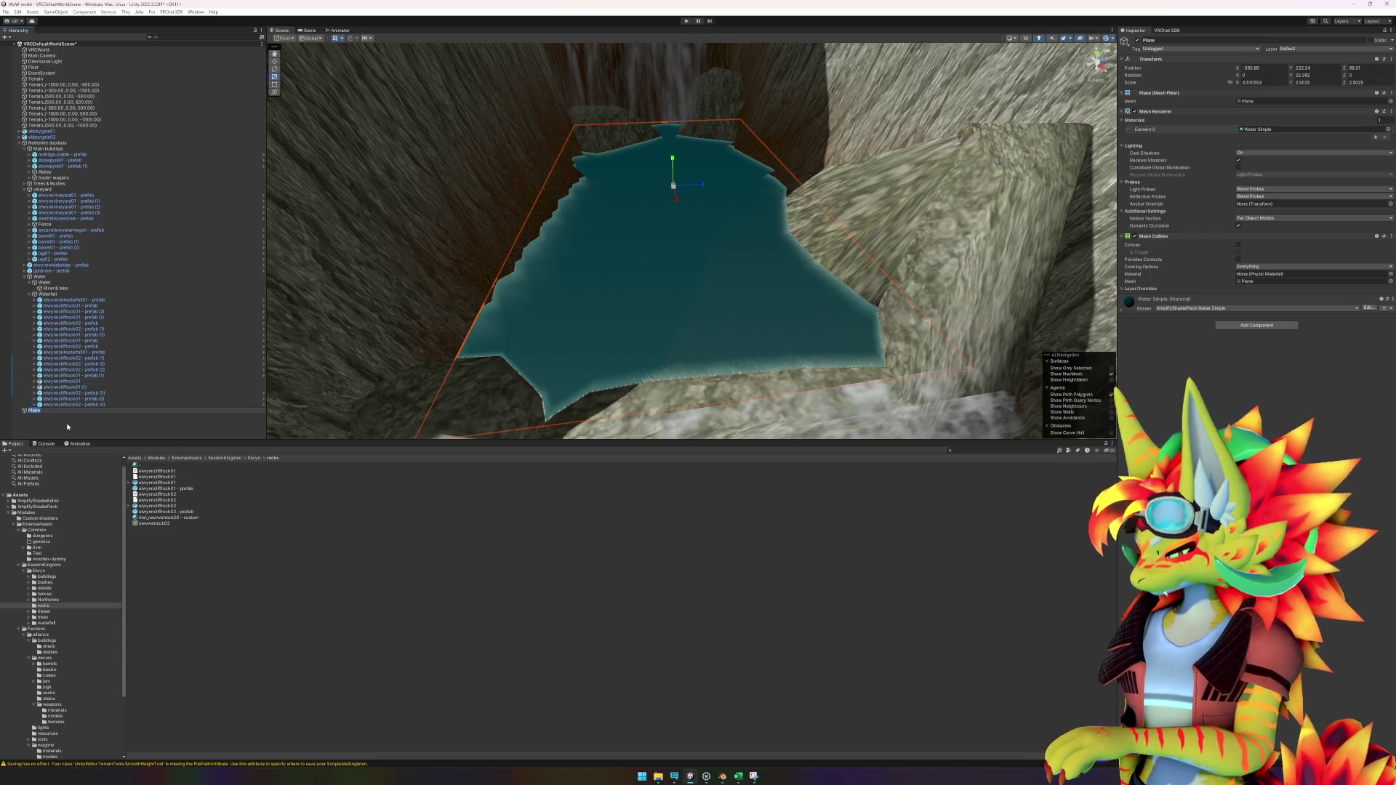
text(Waterfall)
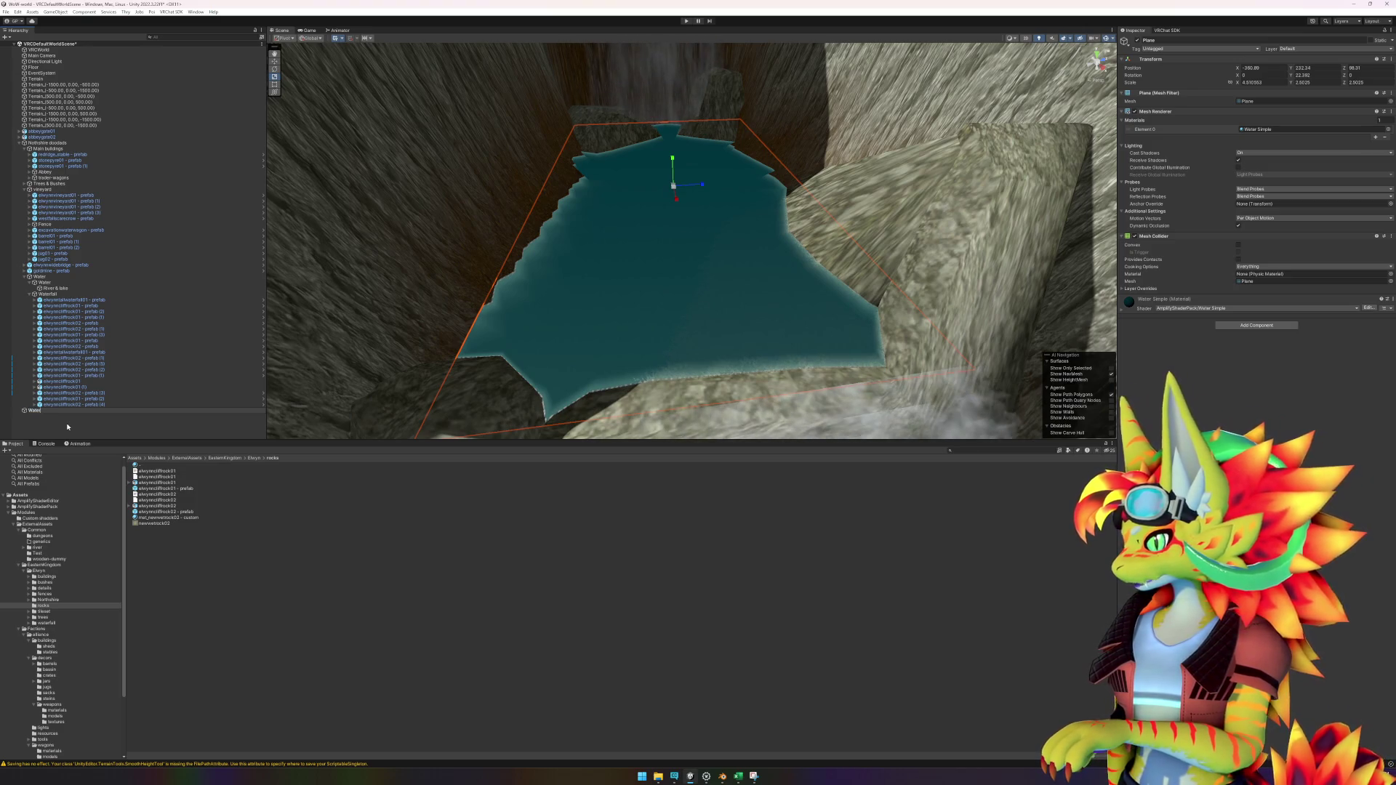
text(-step)
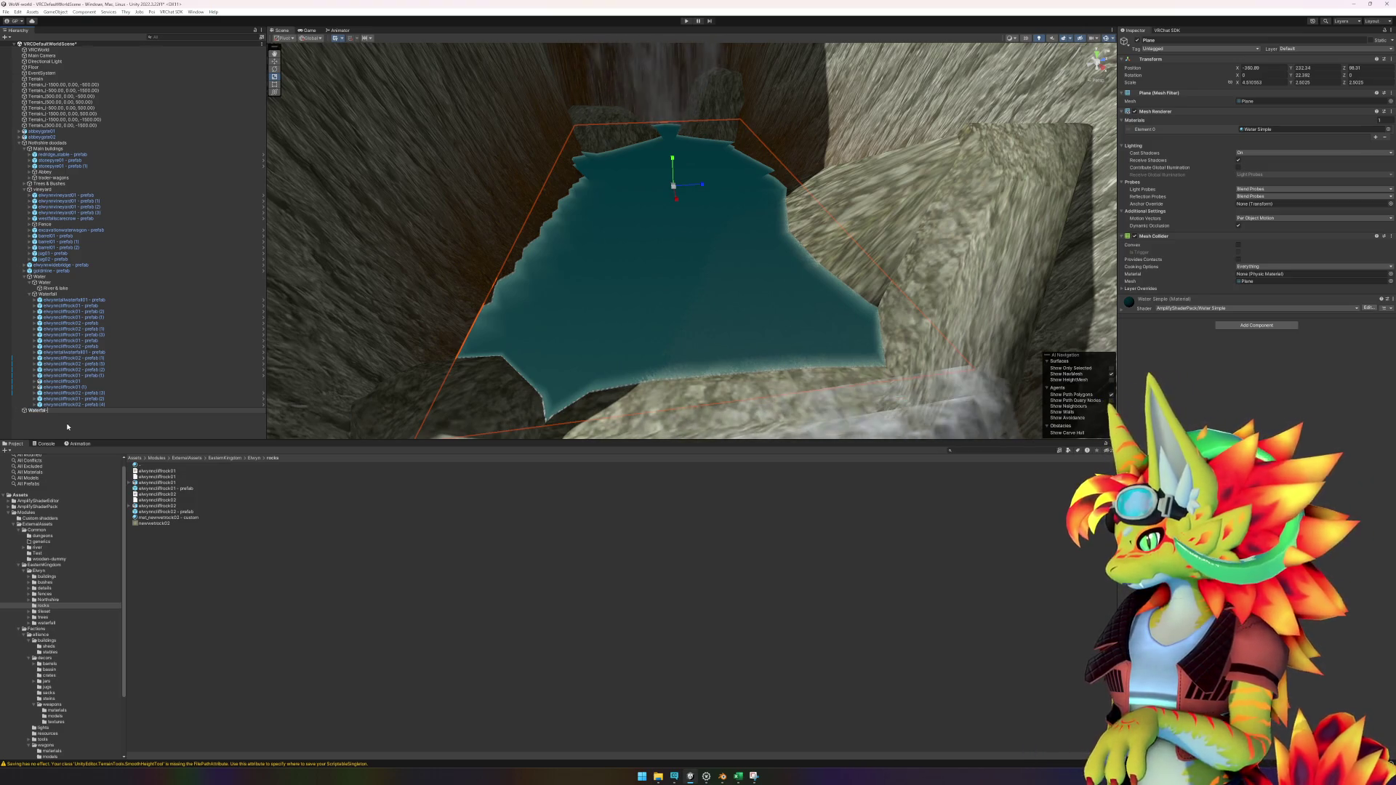
Step: Confirm the name Waterfall-step and nest the plane under the Water object
key(Return)
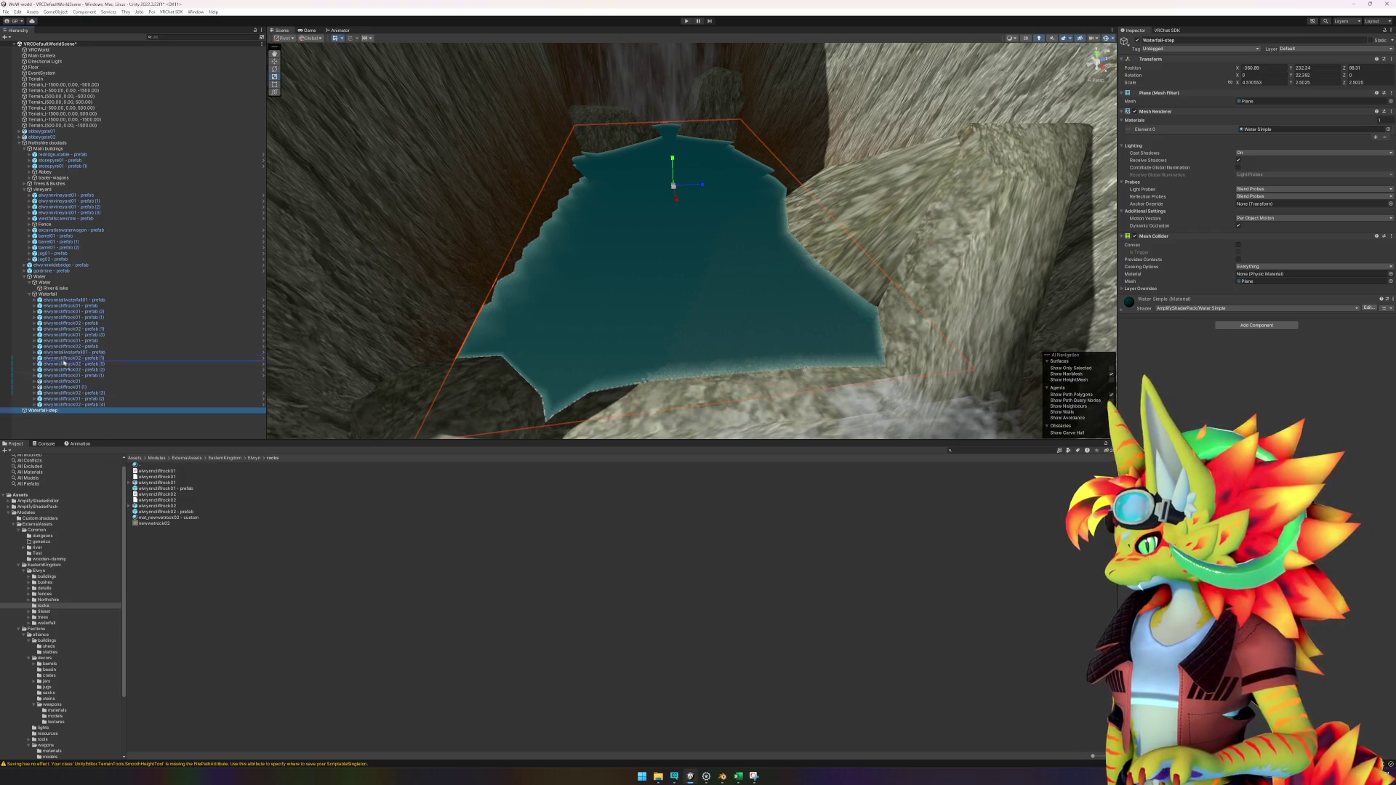
drag(64, 364, 65, 293)
click(45, 283)
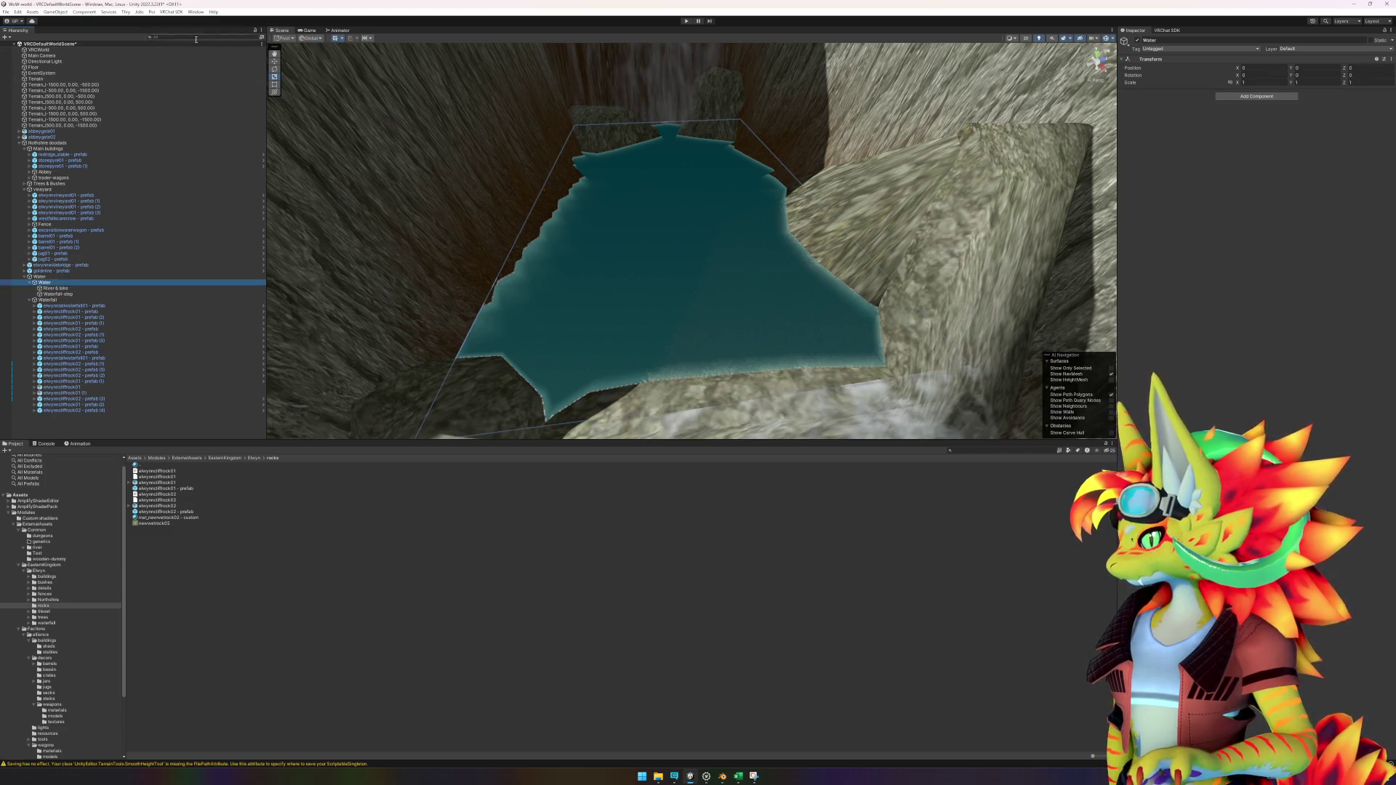
Step: Centre the Water group's pivot on its children and select the Terrain
click(61, 12)
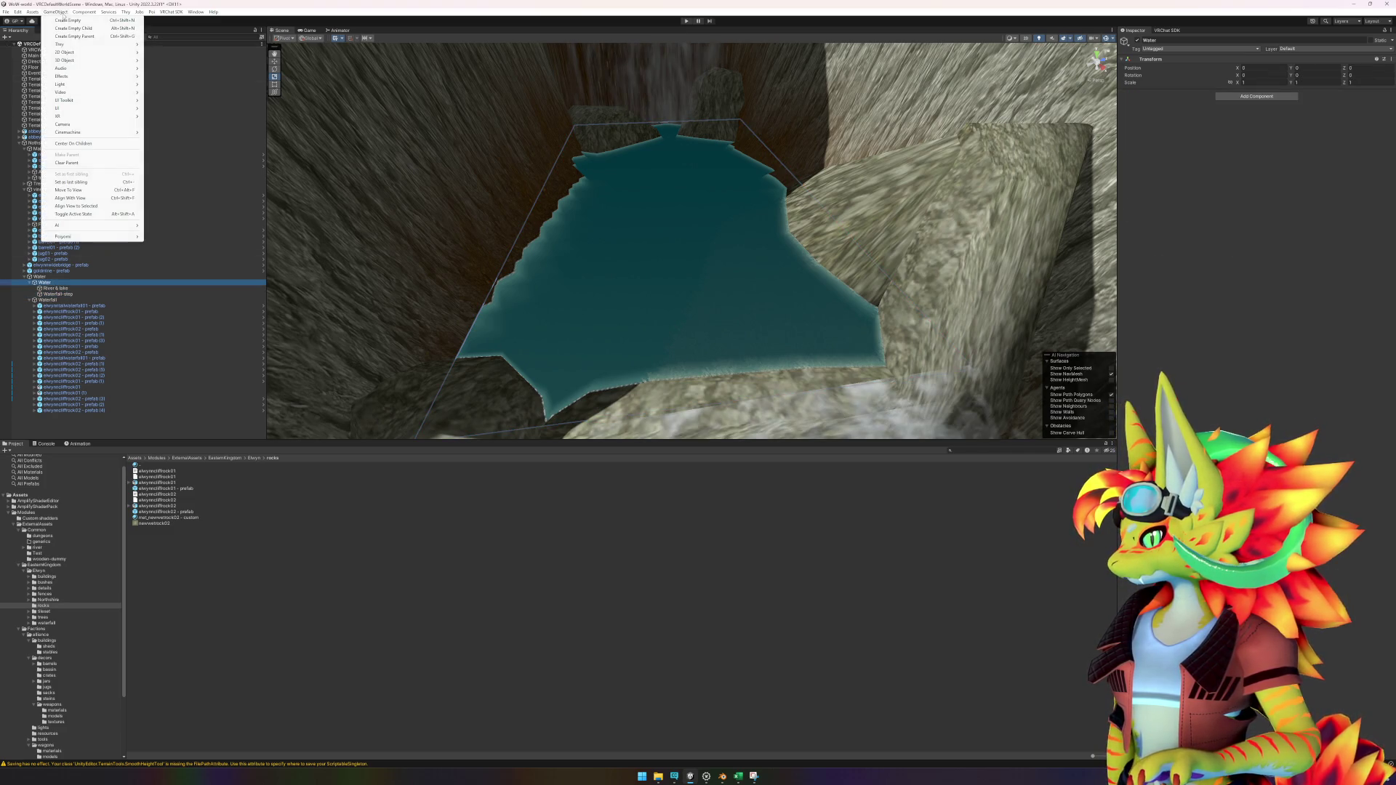
click(78, 143)
click(411, 201)
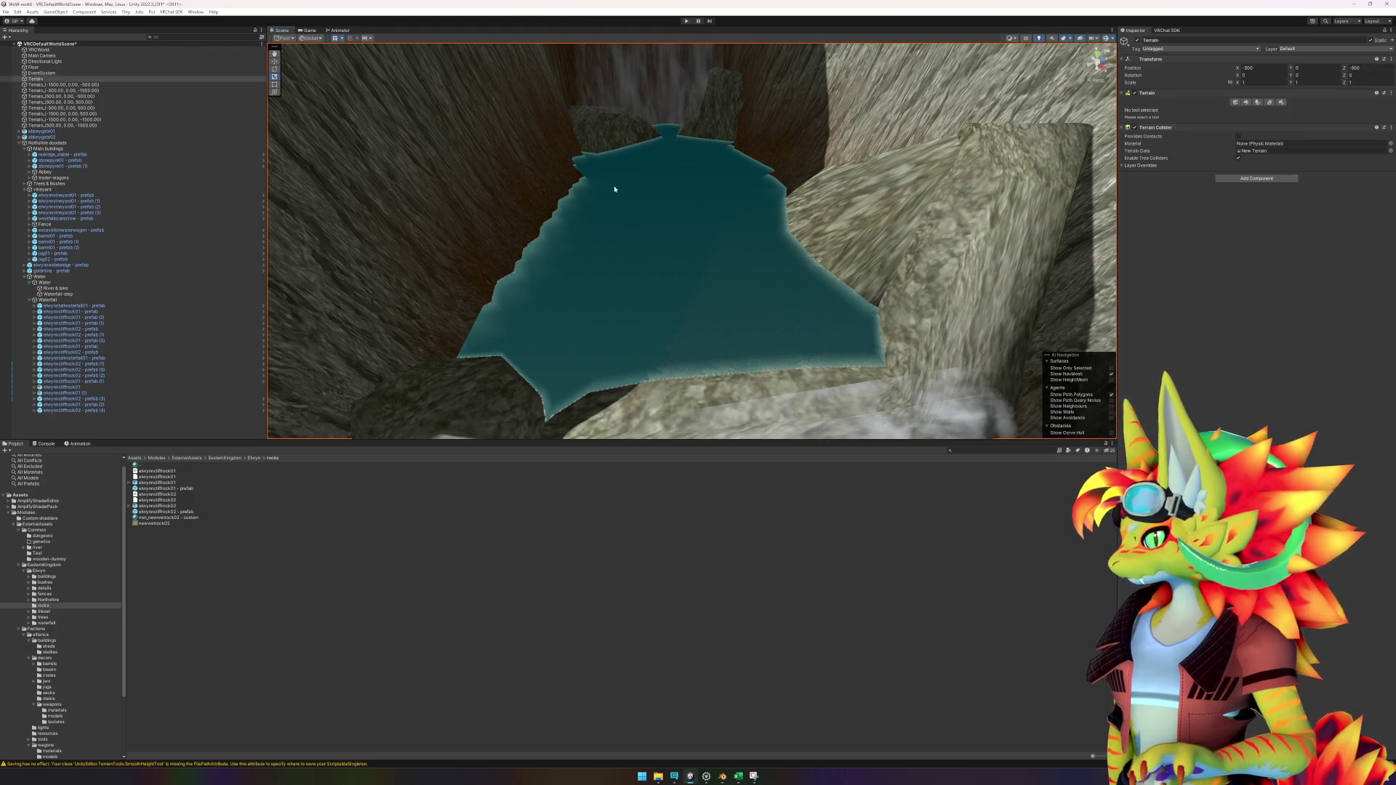
Step: Smooth the terrain edges around the waterfall pools with the Smooth Height brush
click(1246, 103)
click(1244, 110)
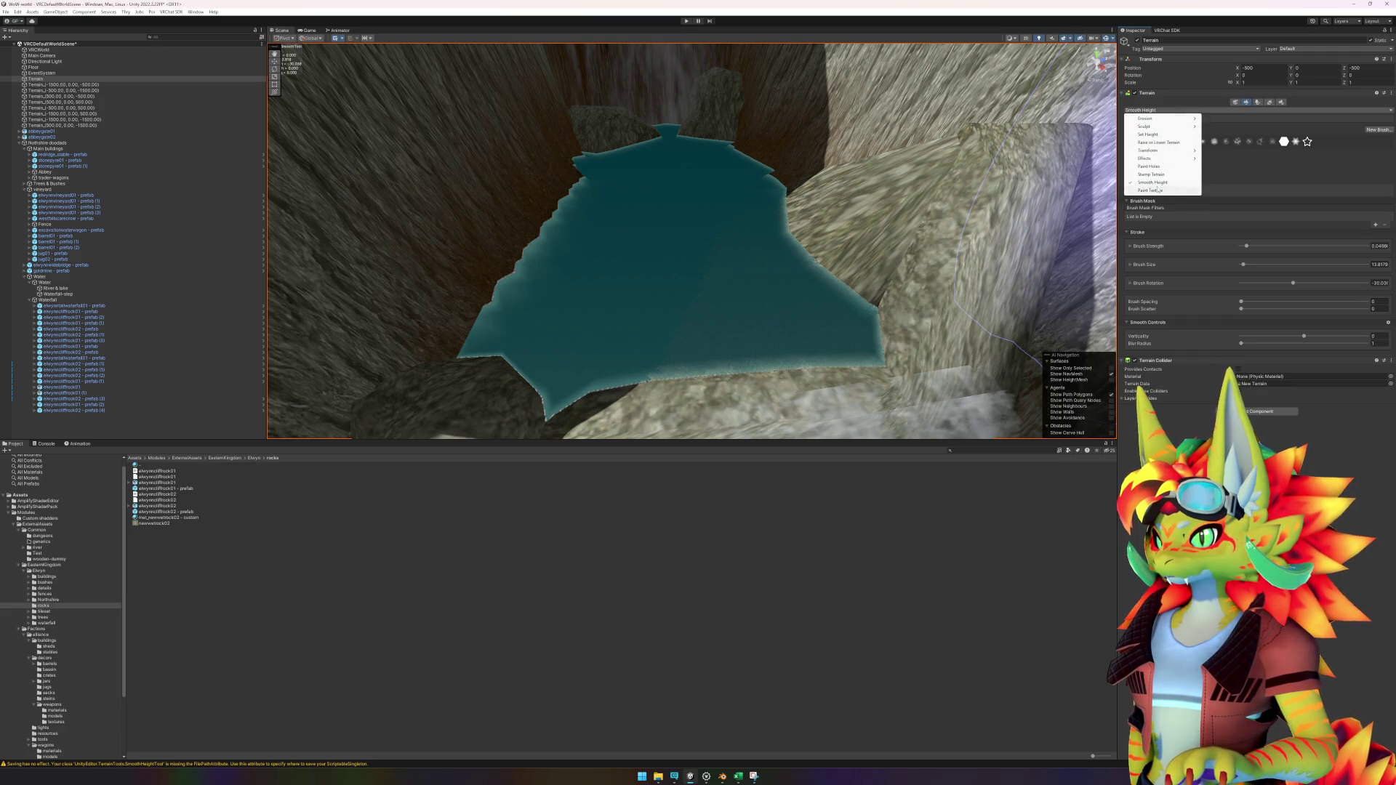
click(1154, 182)
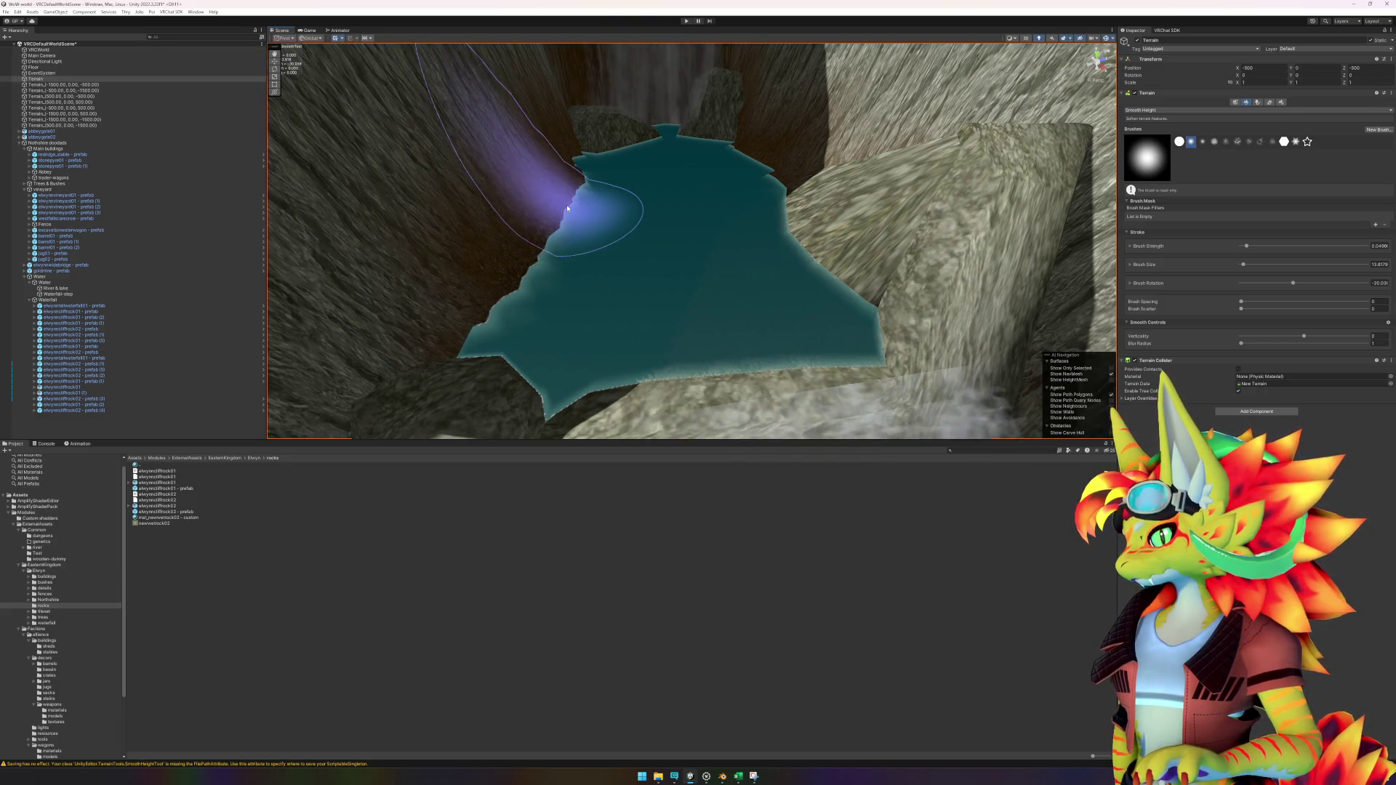
scroll(556, 247, up, 5)
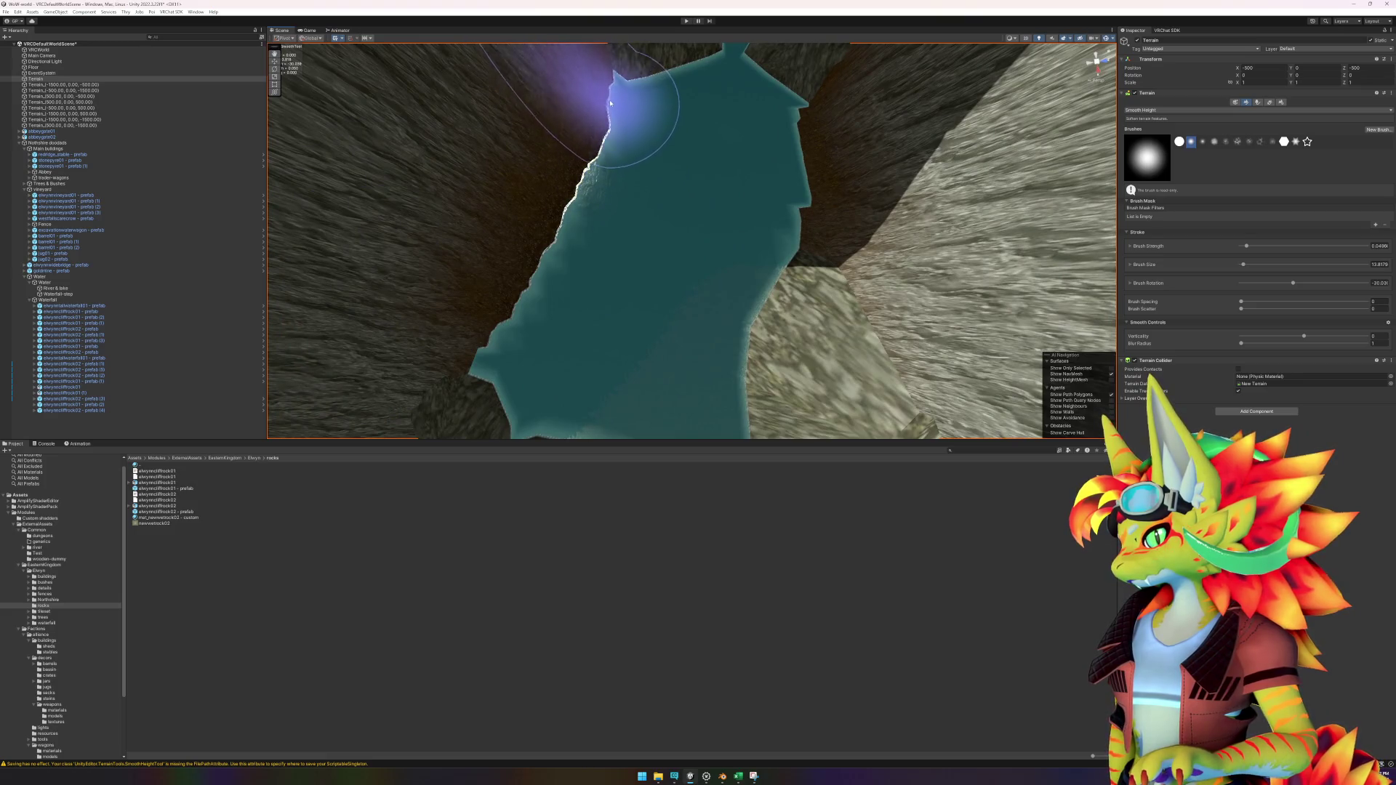
scroll(640, 145, down, 3)
scroll(648, 116, up, 2)
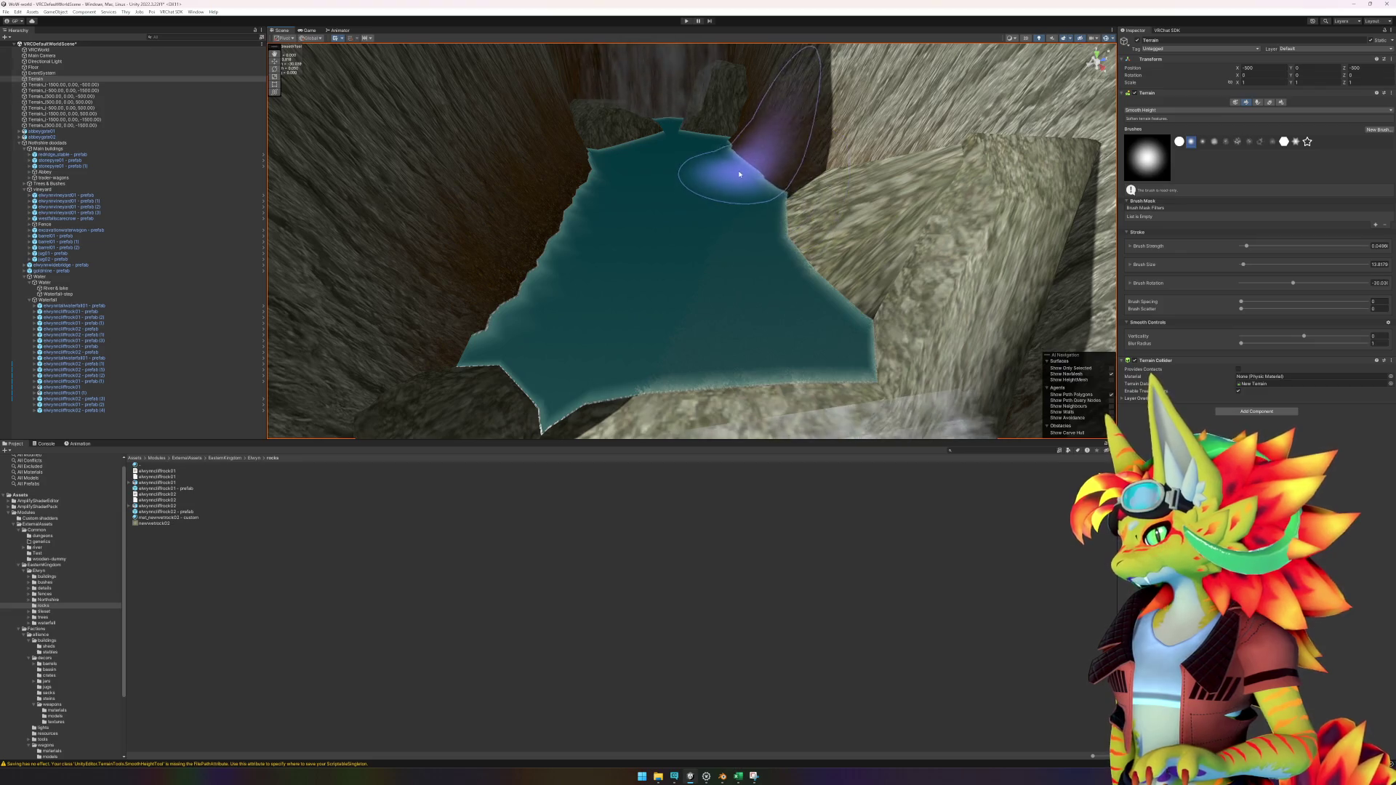
scroll(763, 202, up, 4)
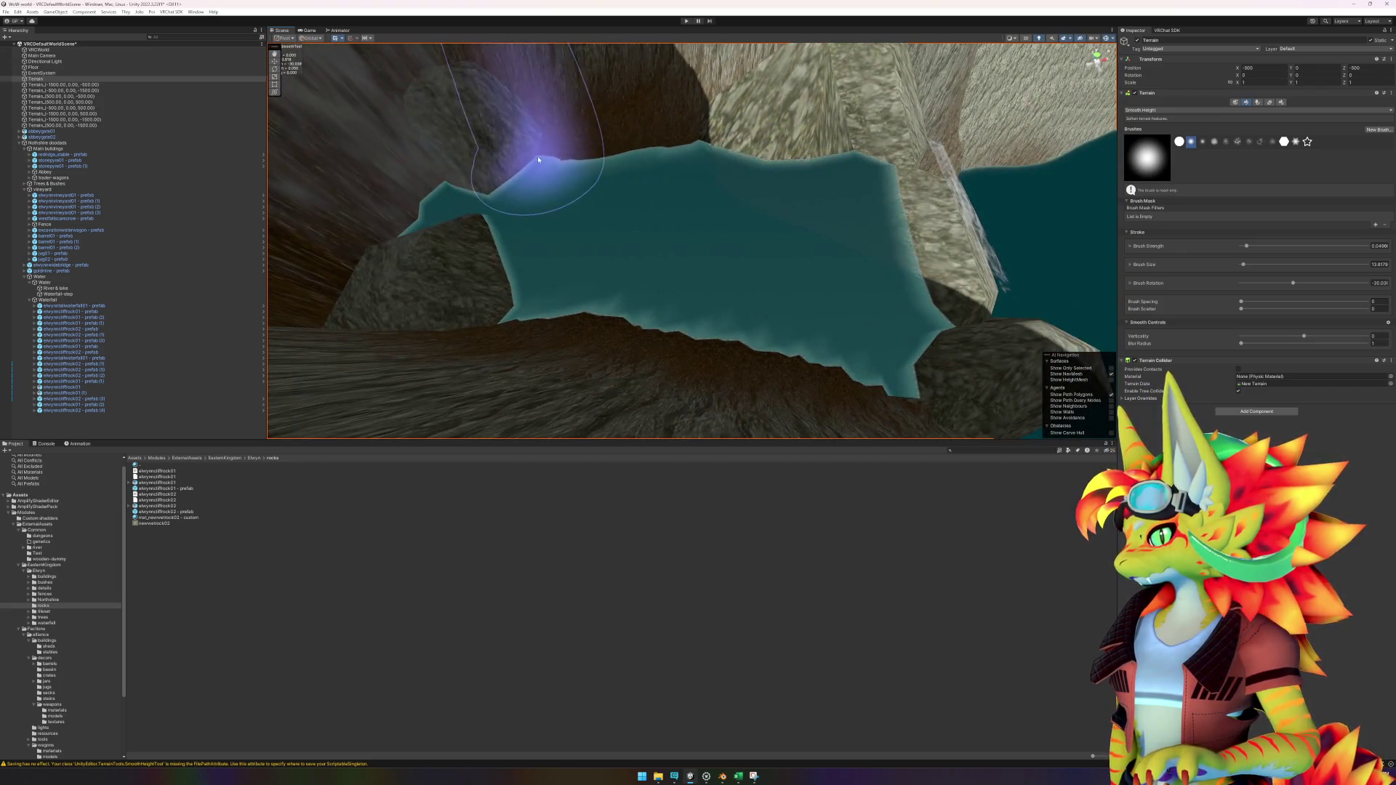
mouse_move(655, 211)
mouse_down()
mouse_move(504, 133)
mouse_move(455, 144)
mouse_move(429, 233)
mouse_up()
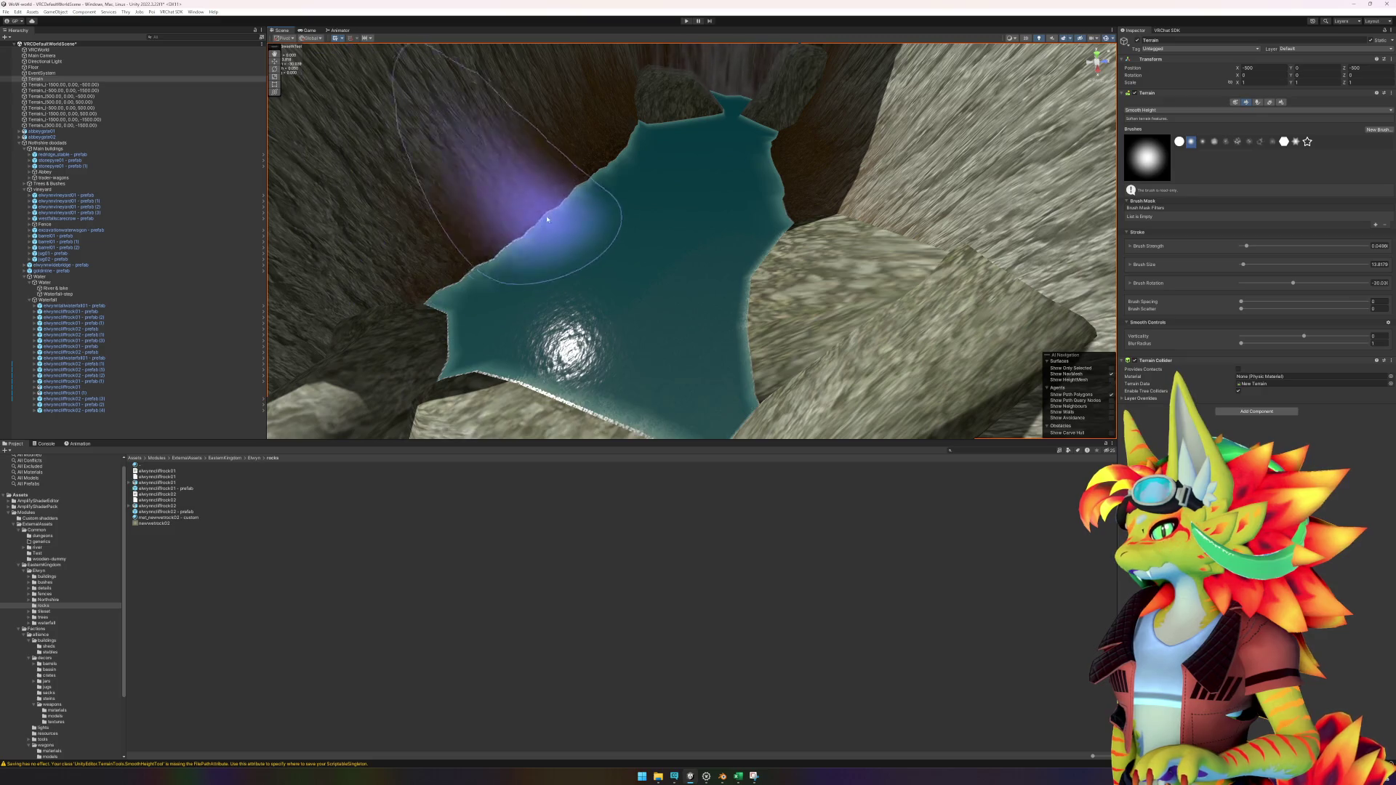
scroll(611, 226, down, 10)
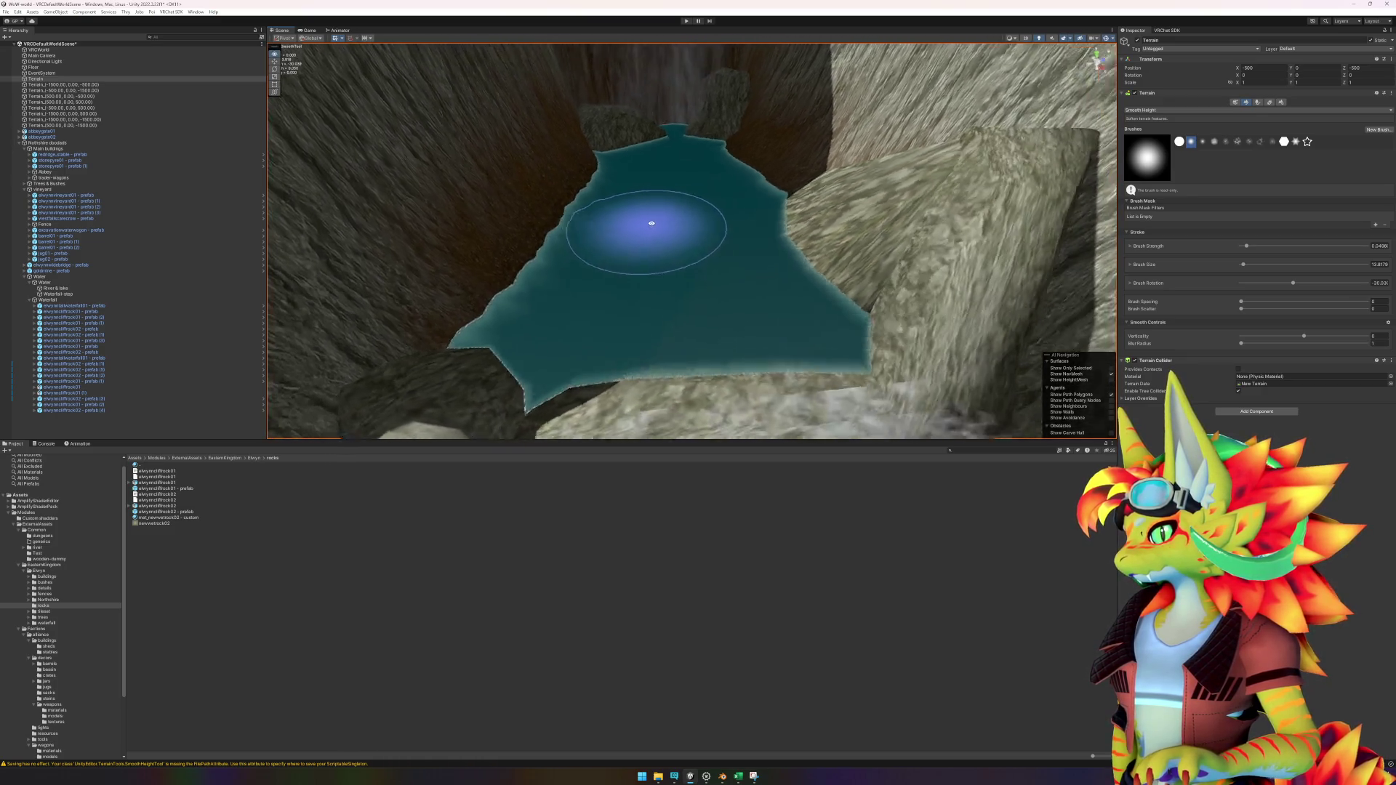
scroll(666, 232, up, 10)
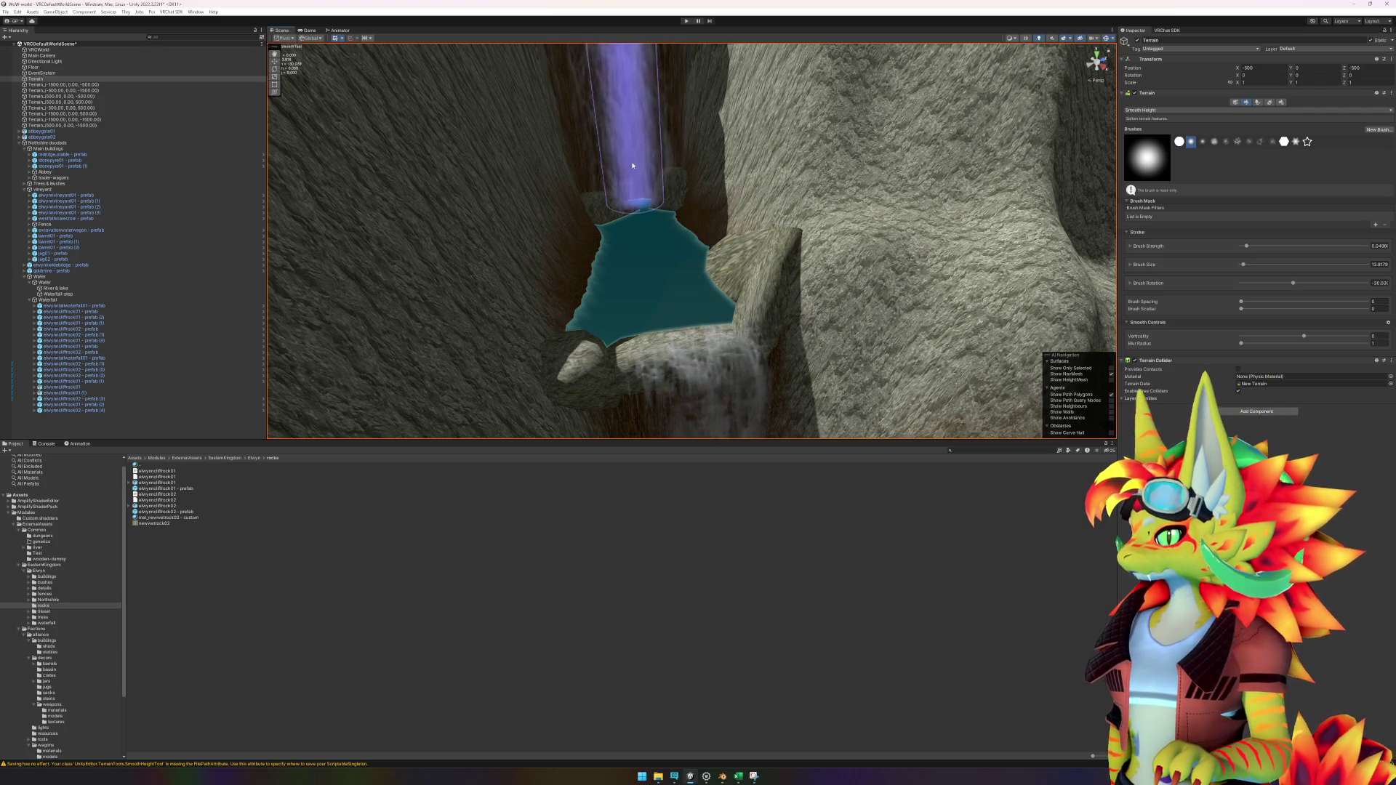
Step: Reselect the Terrain and switch its tool from Smooth Height to Paint Texture
click(111, 425)
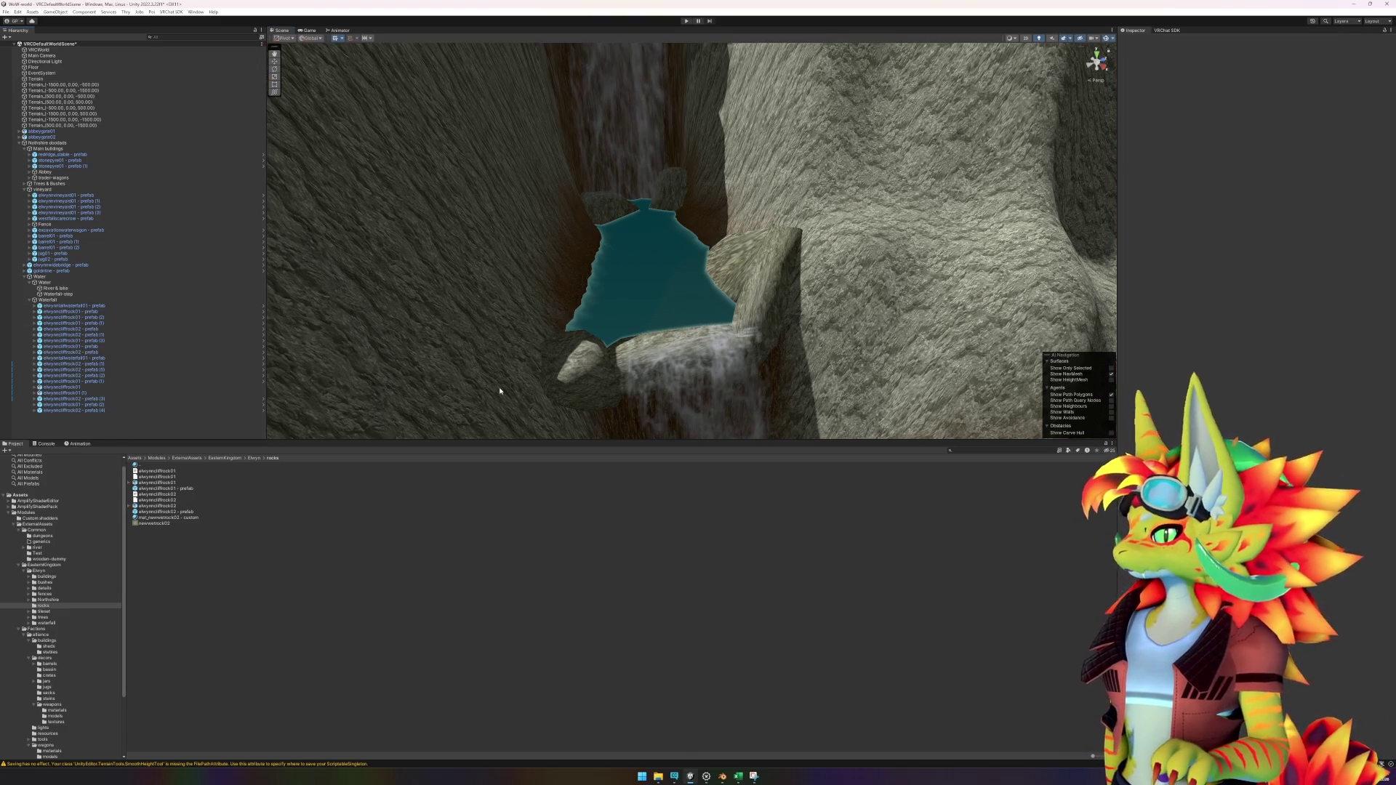
scroll(720, 240, down, 10)
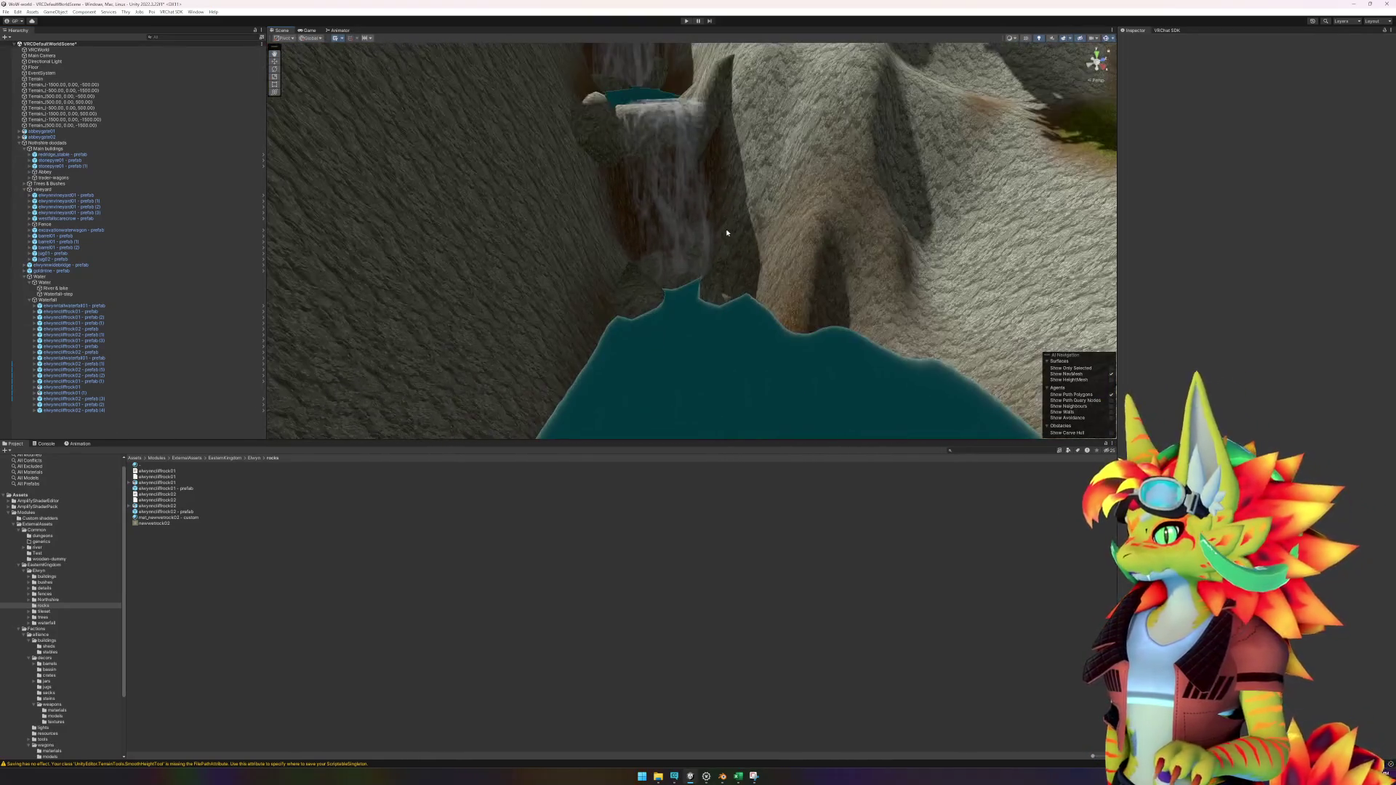
scroll(744, 278, down, 3)
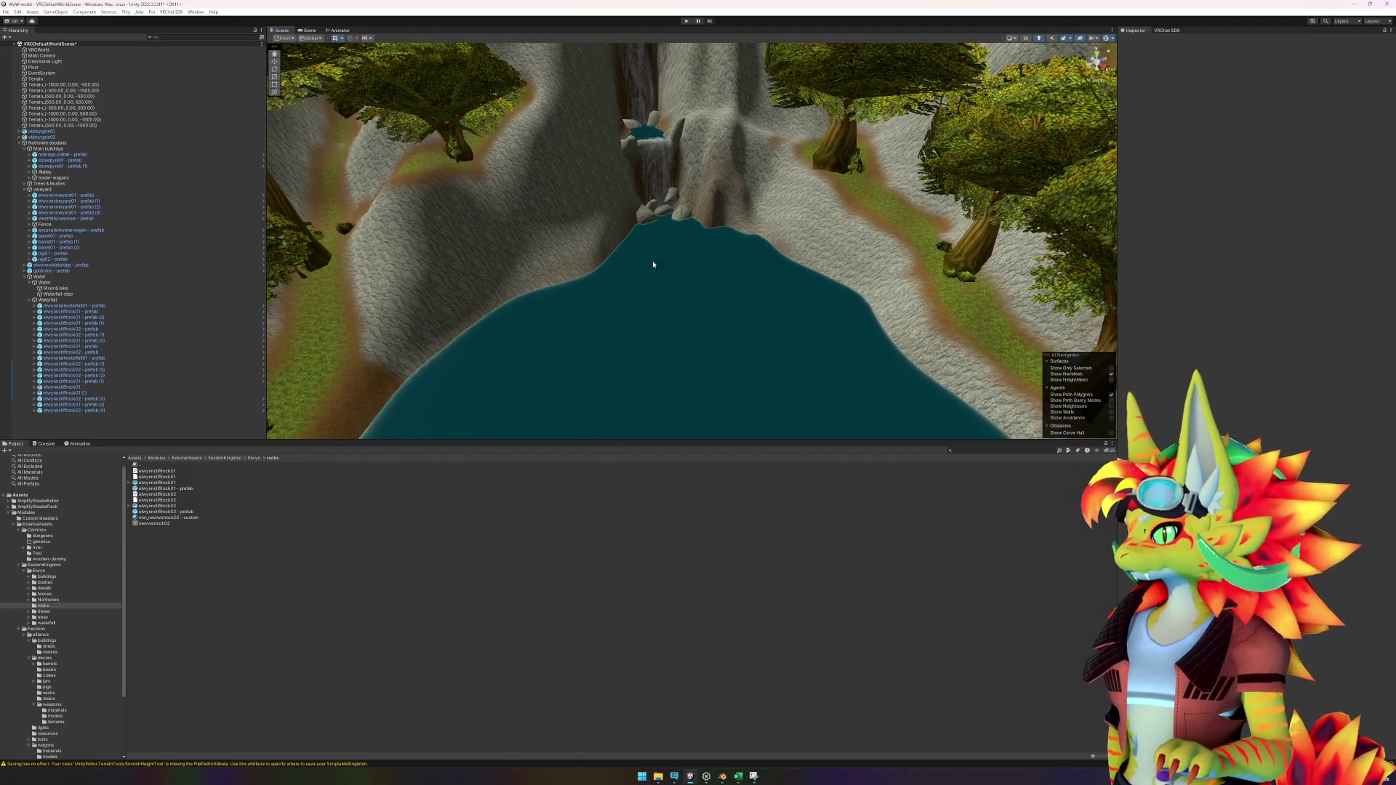
scroll(669, 259, up, 10)
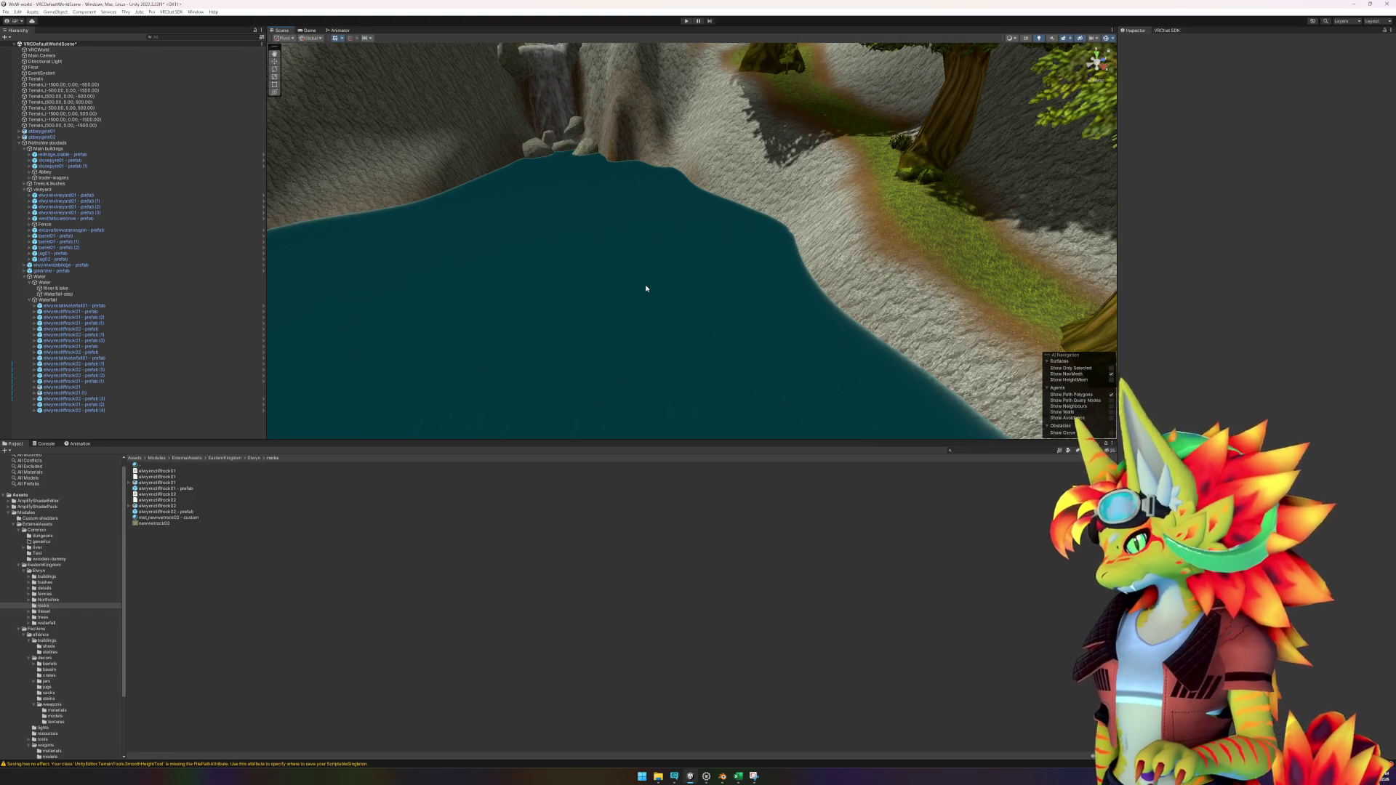
click(815, 281)
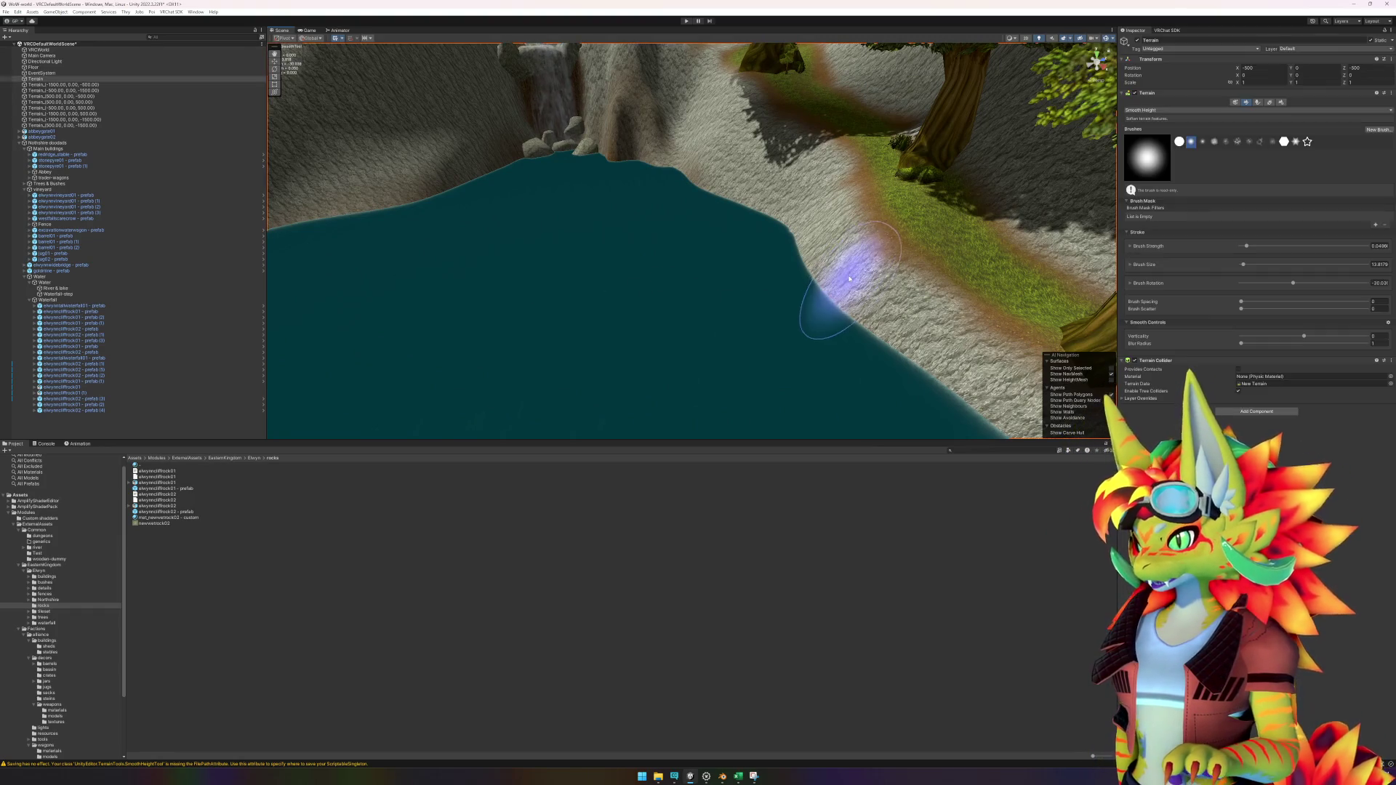
click(1193, 110)
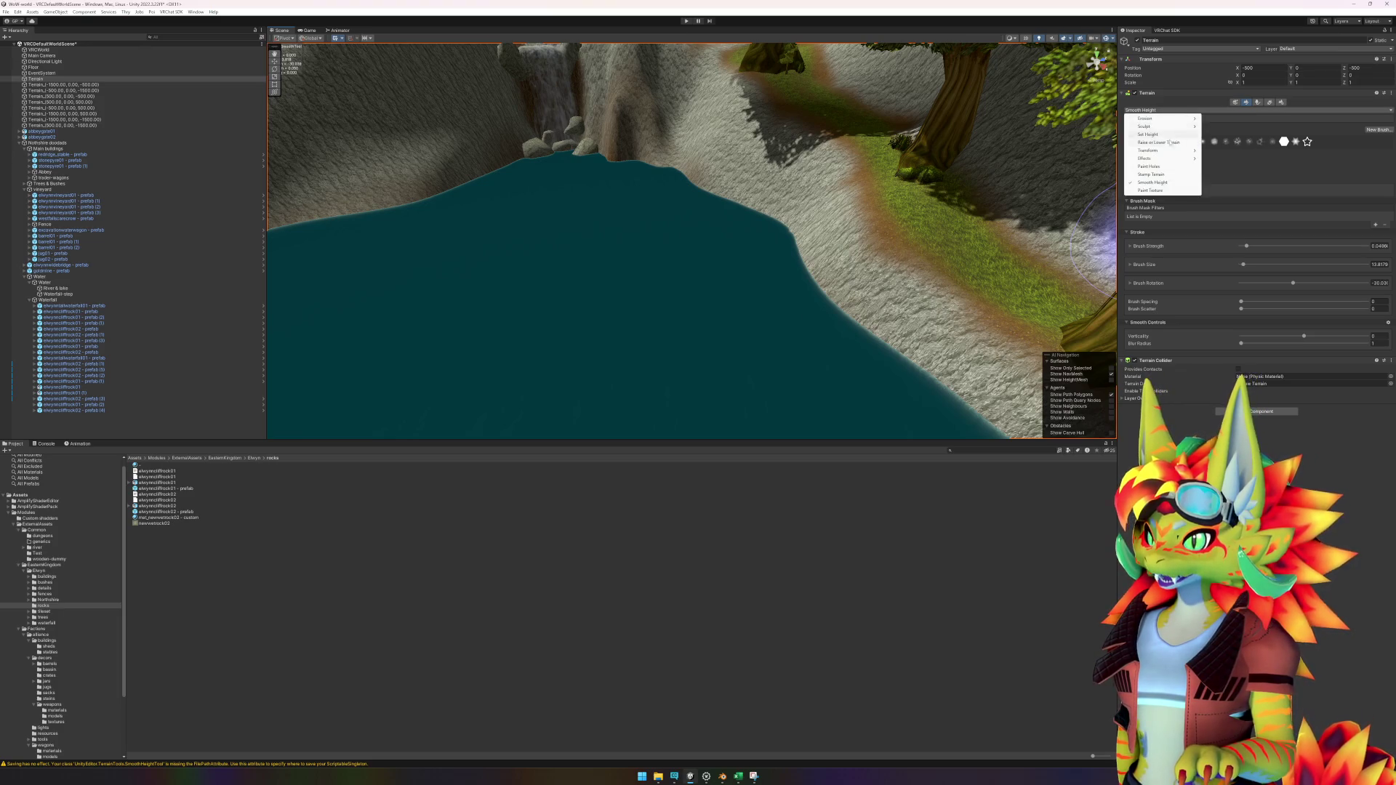
click(1163, 190)
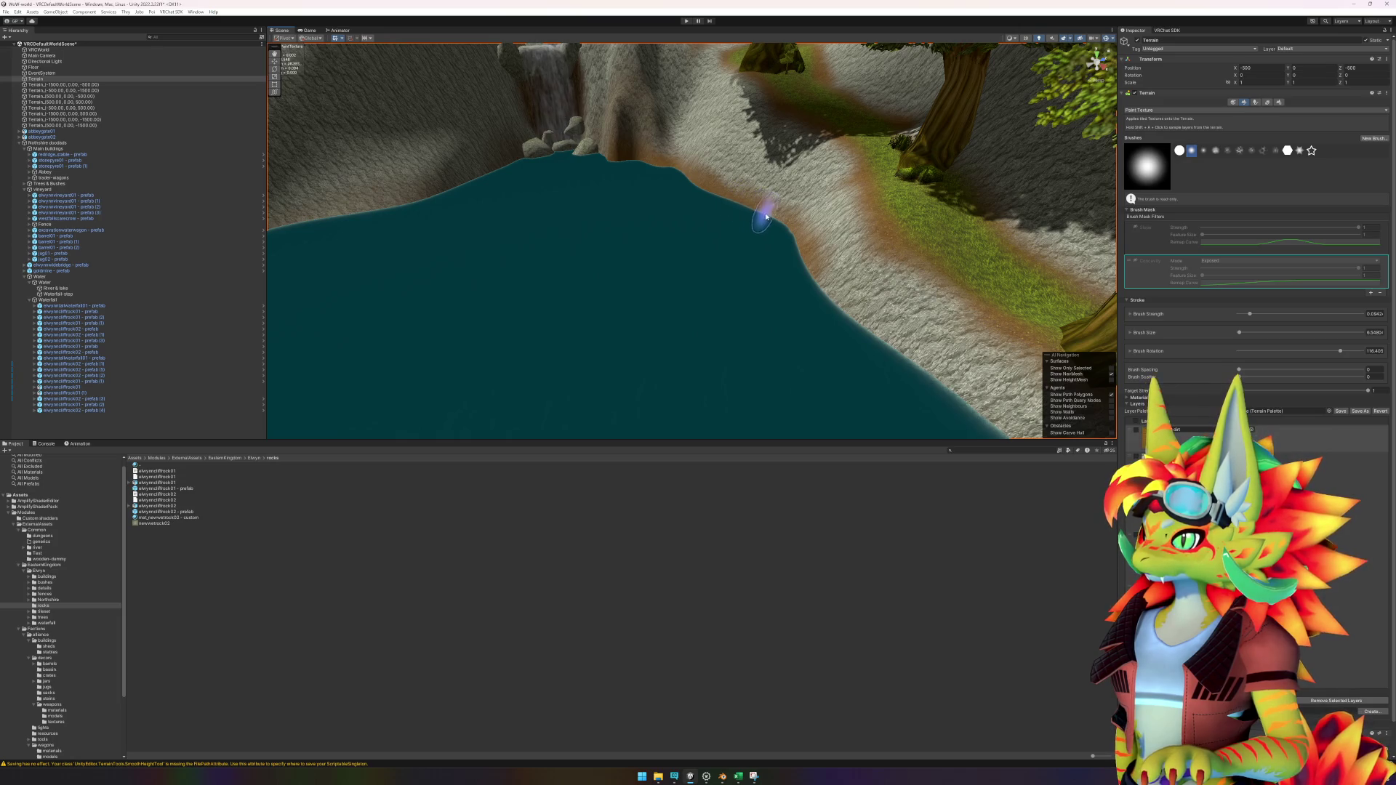
Step: Brush the sandy brown texture along the lake shoreline, canyon floor and lower cliff slopes
mouse_move(800, 240)
mouse_down()
mouse_move(851, 299)
mouse_move(889, 294)
mouse_move(657, 199)
mouse_up()
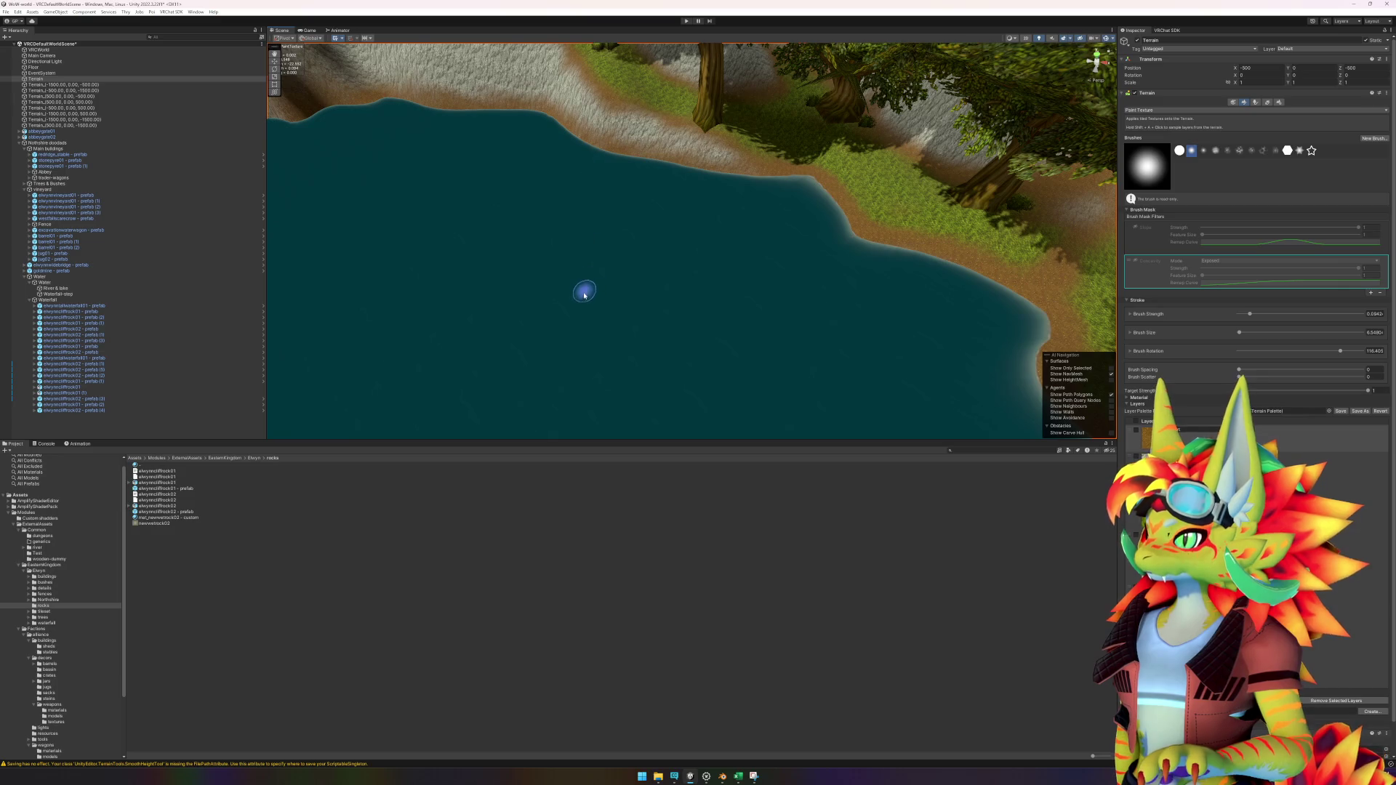
mouse_move(583, 290)
mouse_down()
mouse_move(812, 284)
mouse_move(545, 290)
mouse_move(473, 252)
mouse_move(723, 250)
mouse_move(499, 225)
mouse_up()
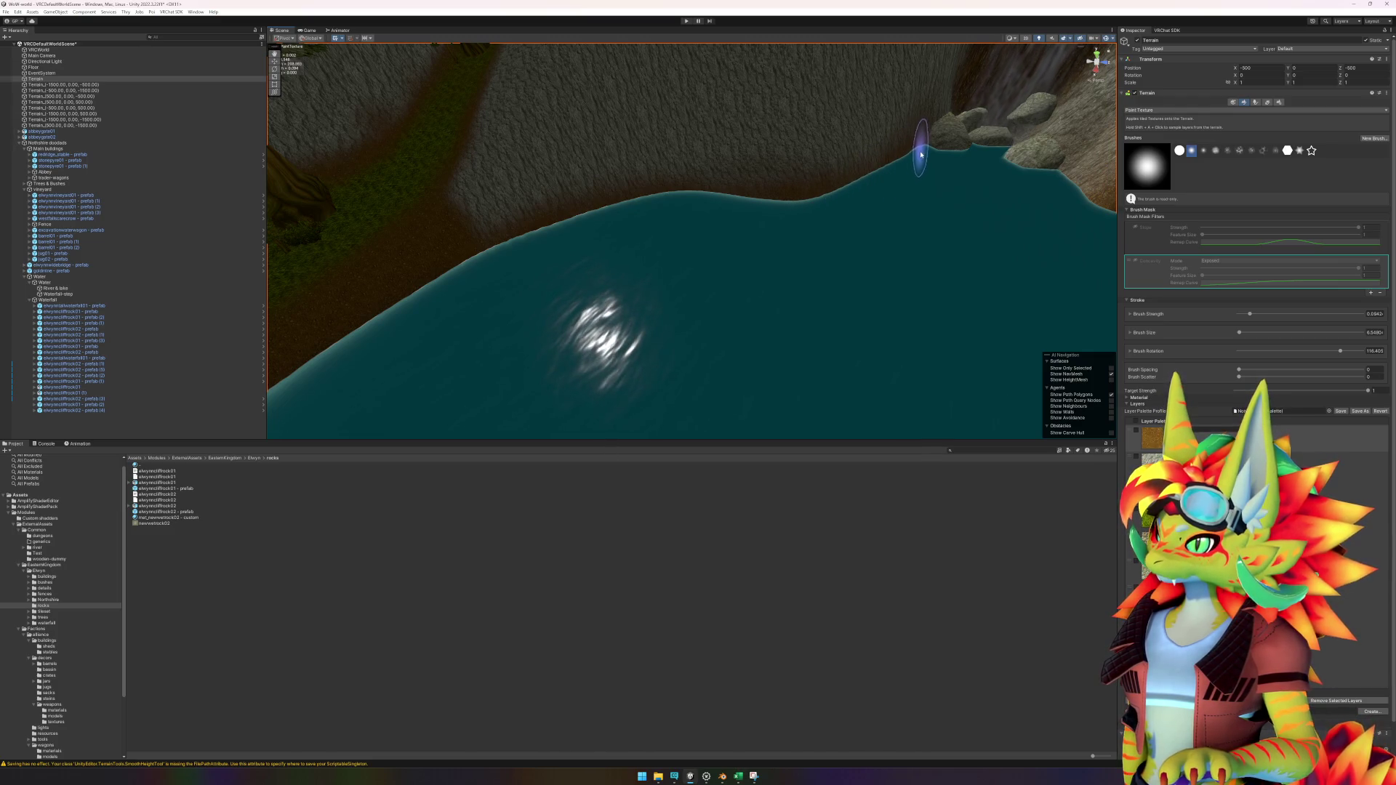
scroll(876, 202, up, 3)
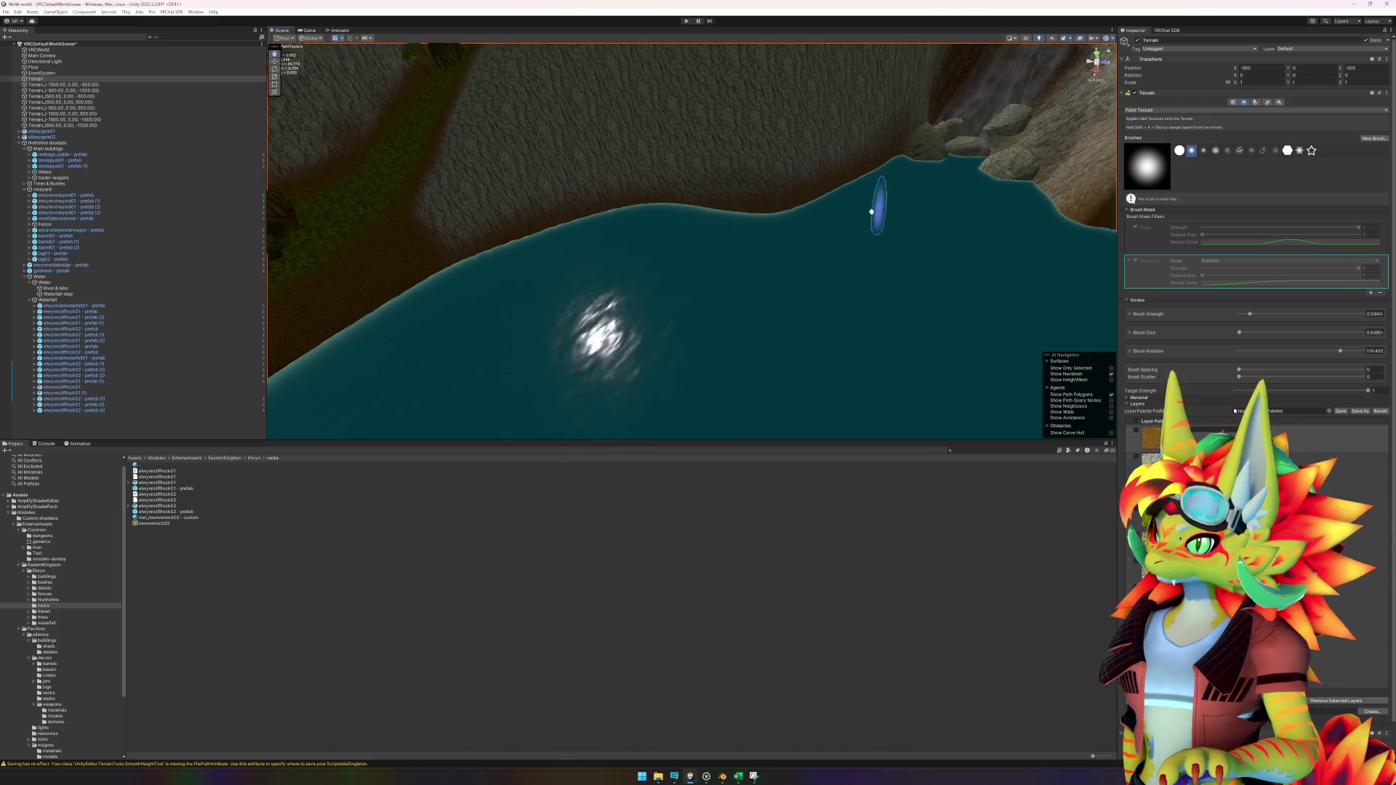
scroll(785, 237, up, 3)
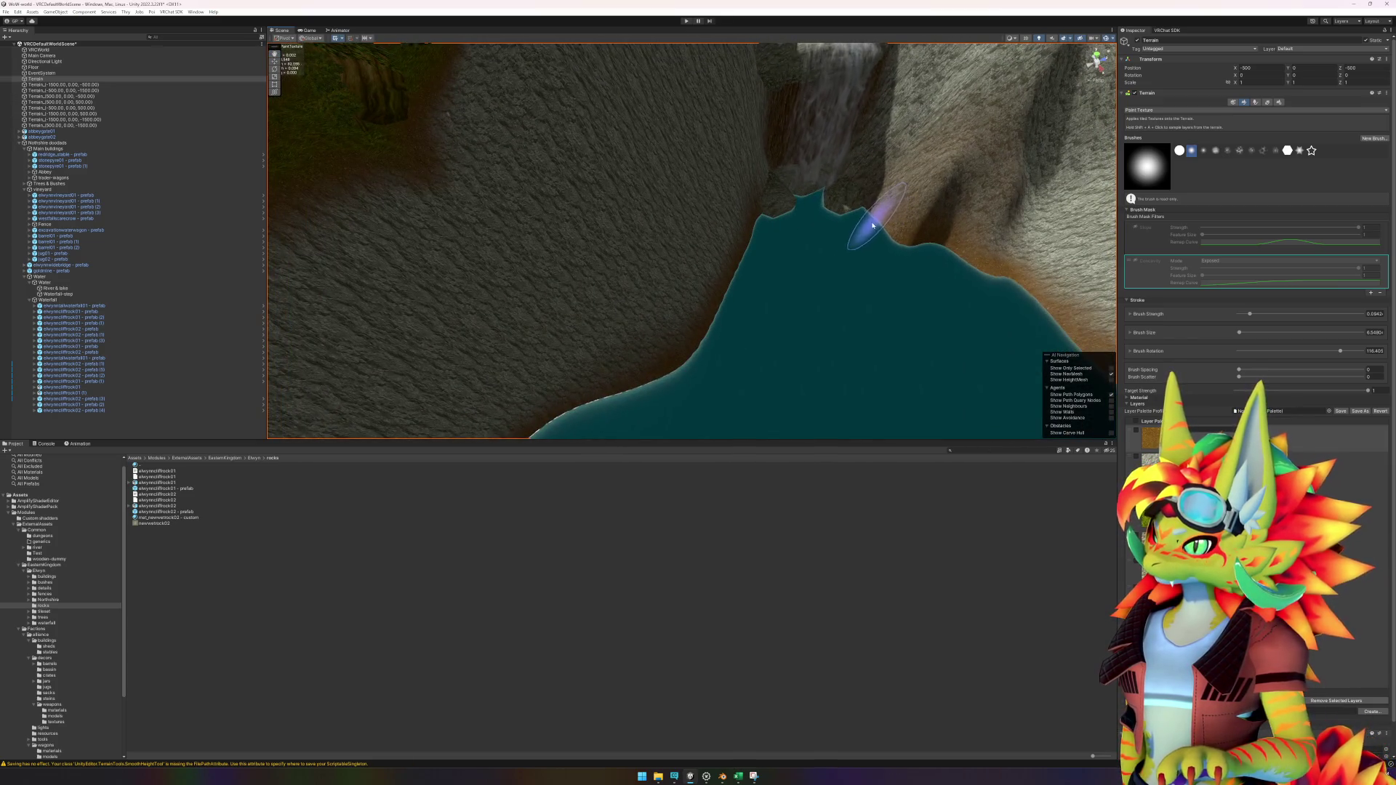
scroll(858, 328, up, 5)
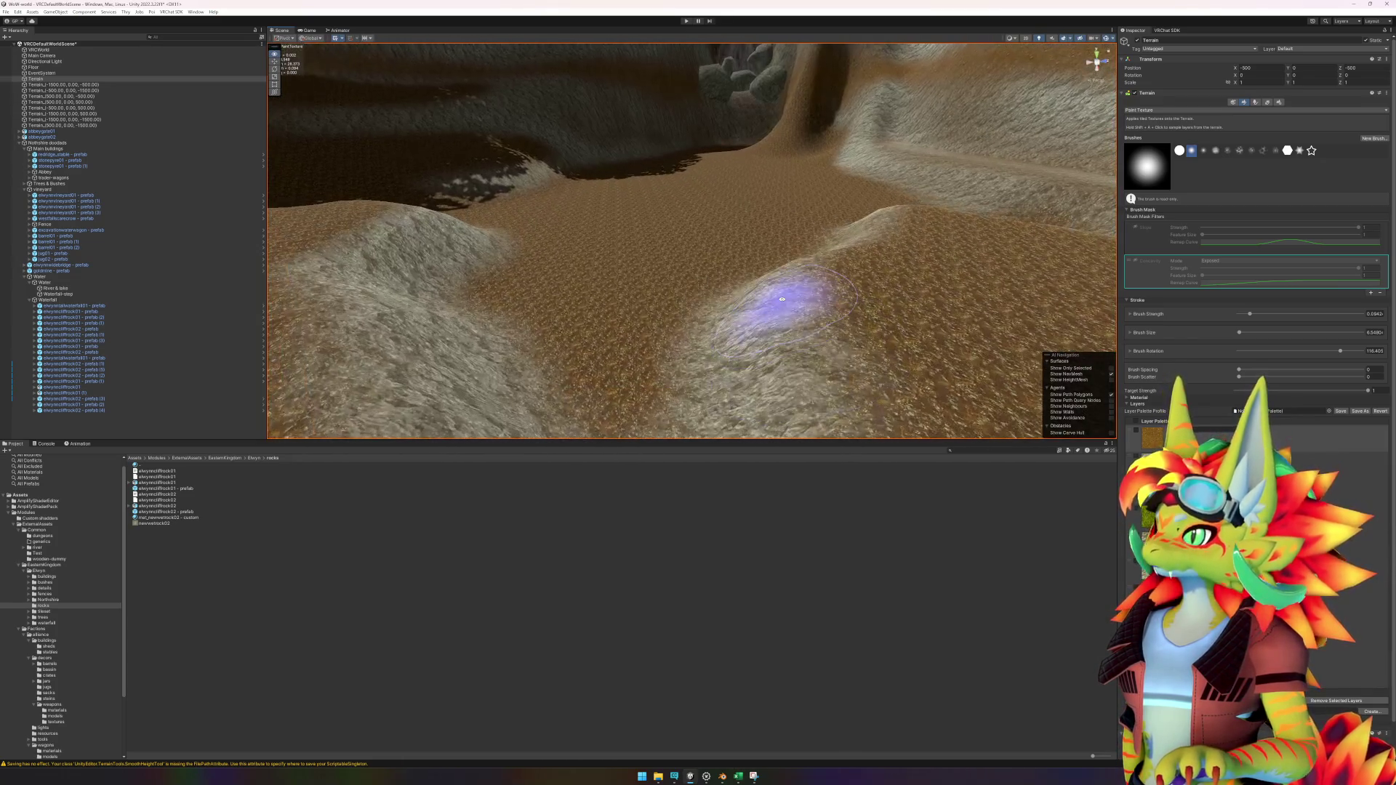
scroll(716, 244, up, 2)
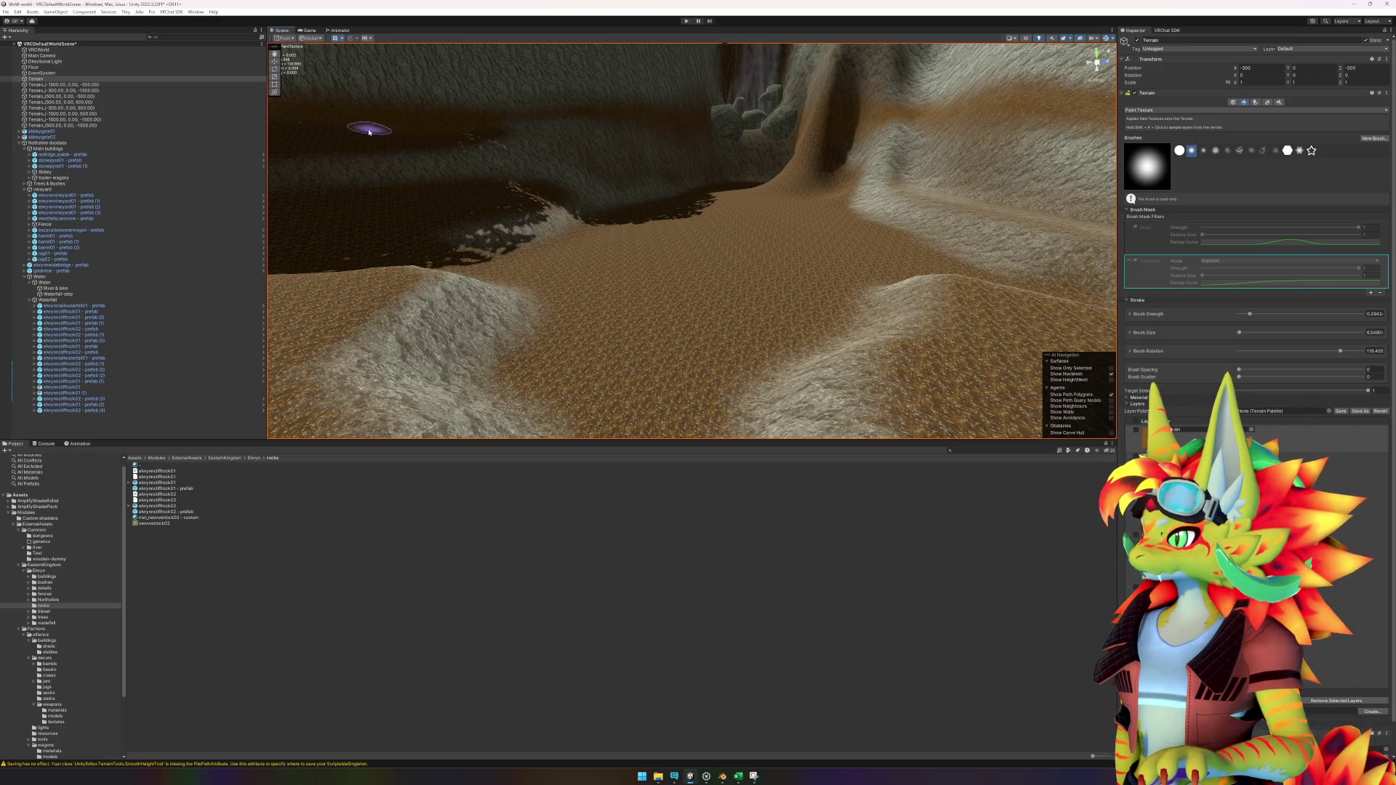
scroll(322, 127, up, 5)
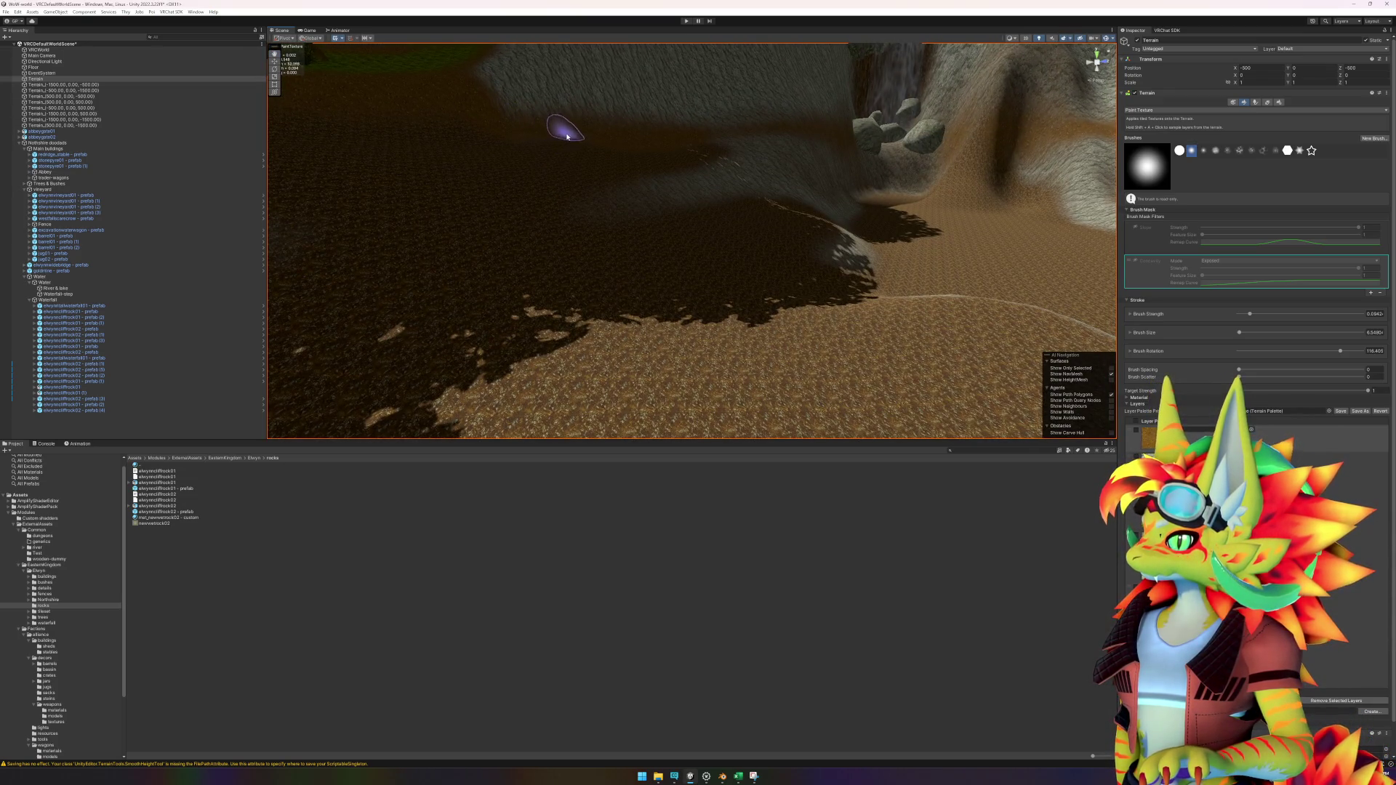
scroll(787, 163, up, 5)
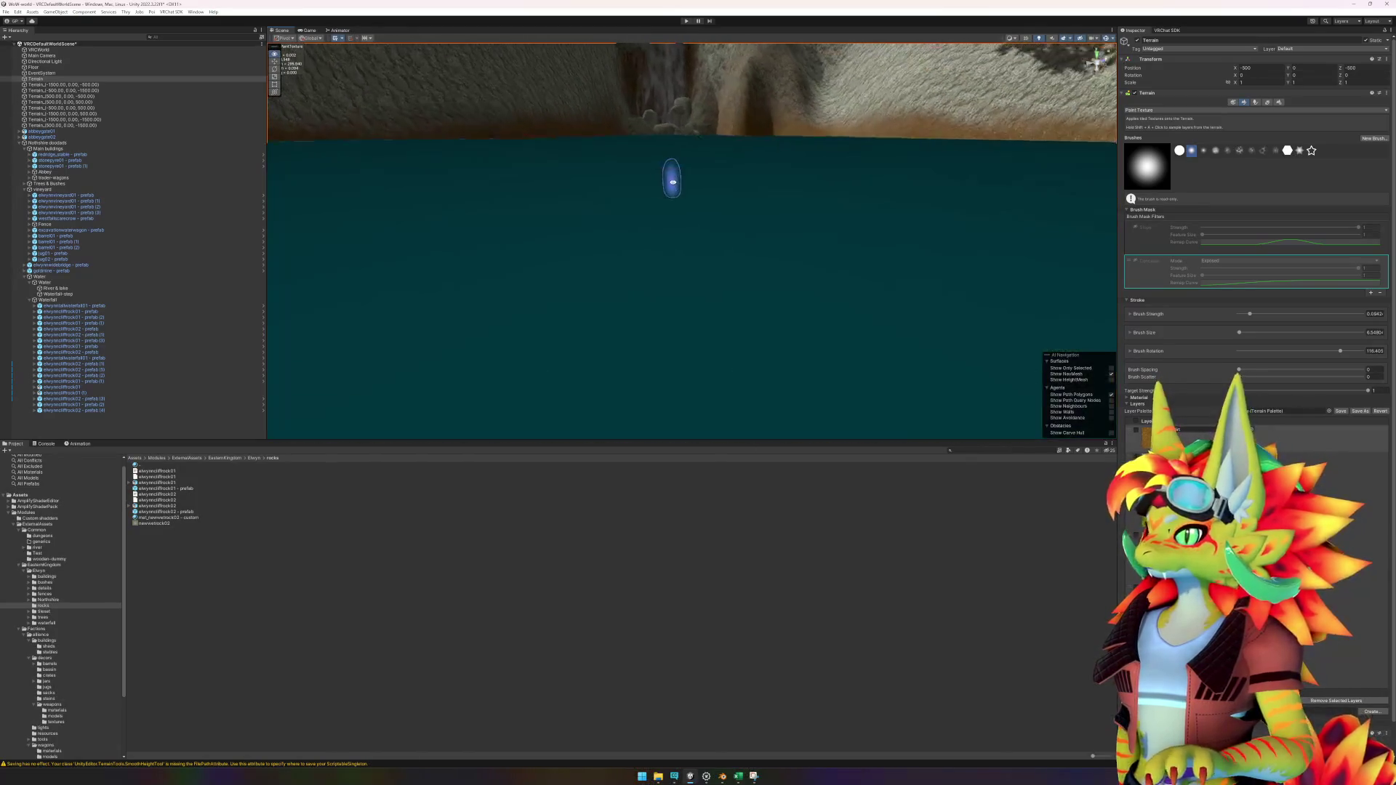
scroll(697, 177, up, 5)
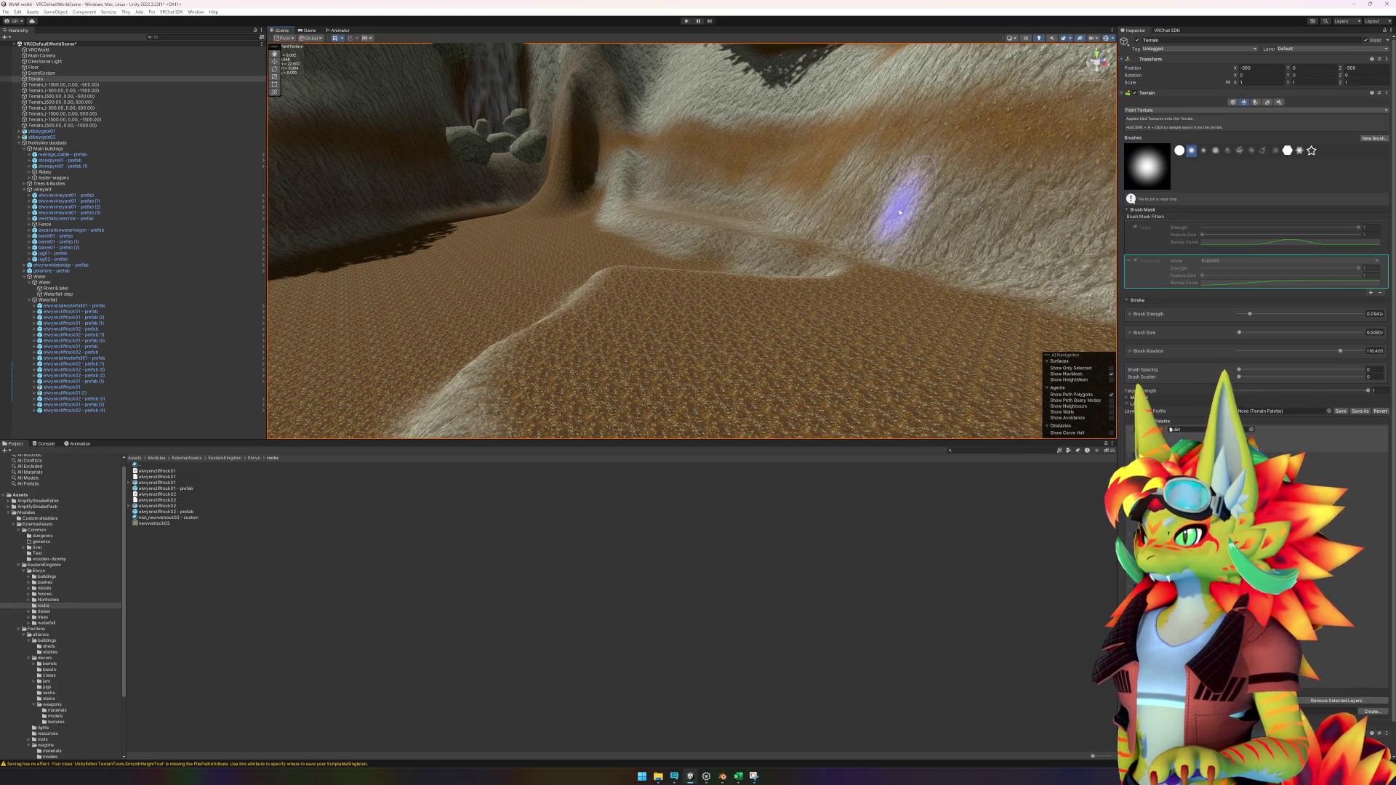
scroll(836, 210, up, 3)
scroll(835, 210, up, 6)
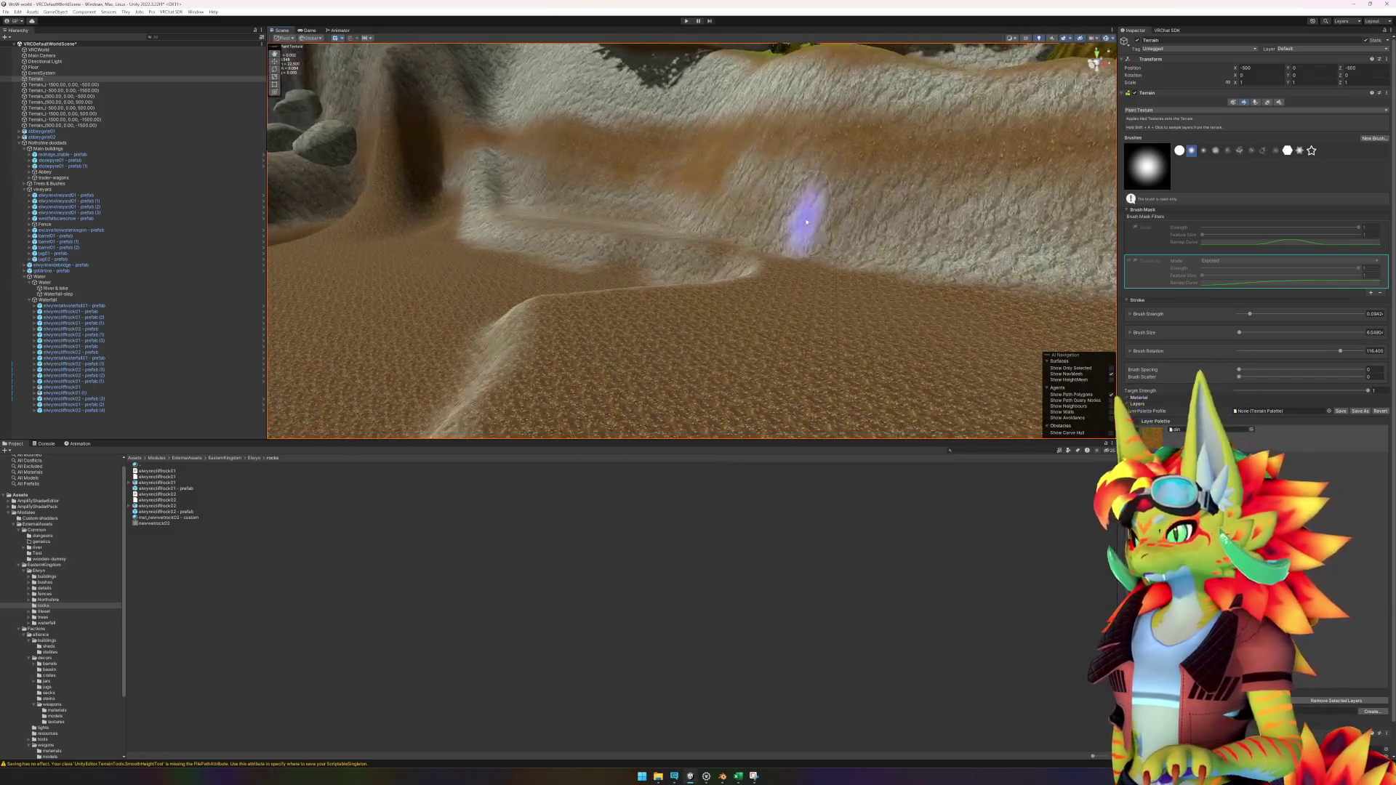
scroll(878, 236, up, 5)
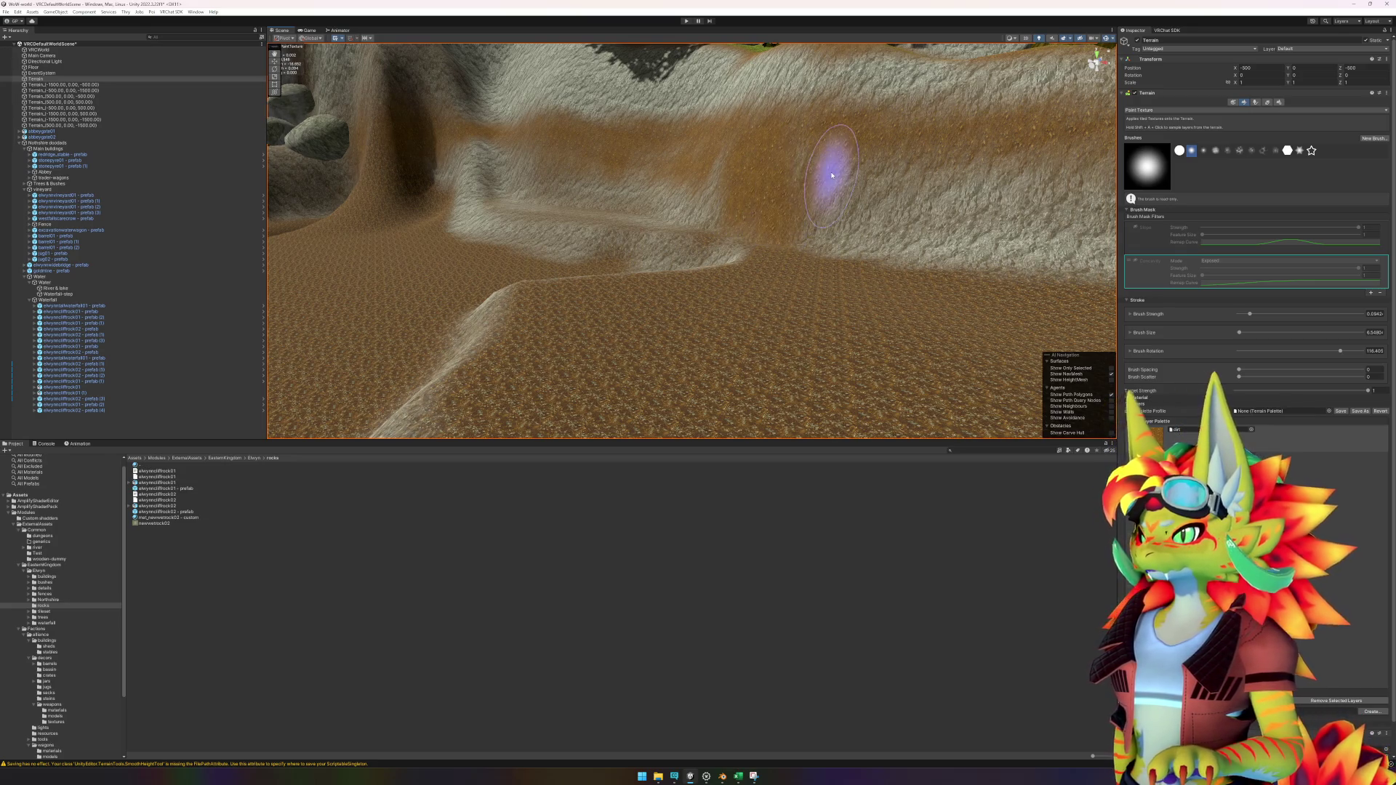
scroll(804, 241, up, 6)
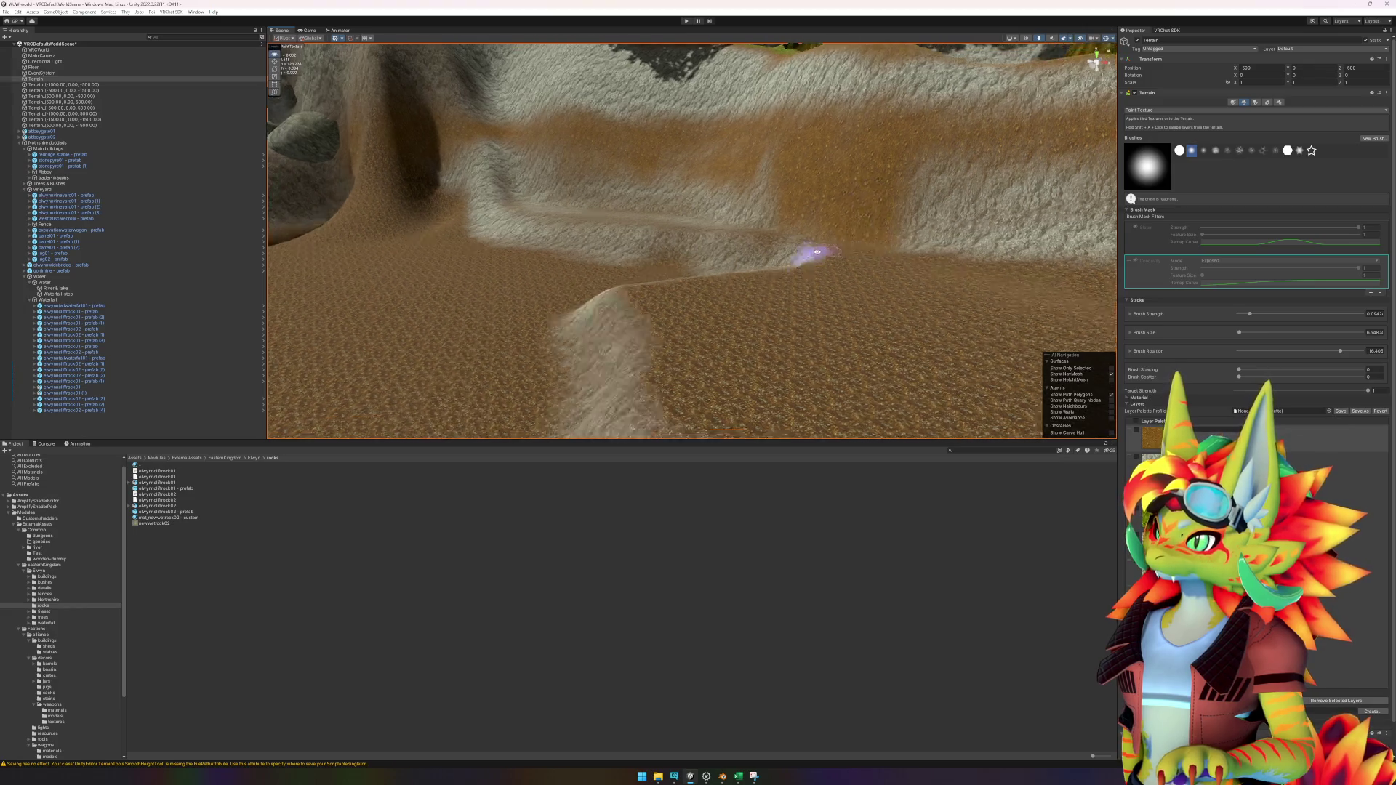
scroll(735, 211, up, 2)
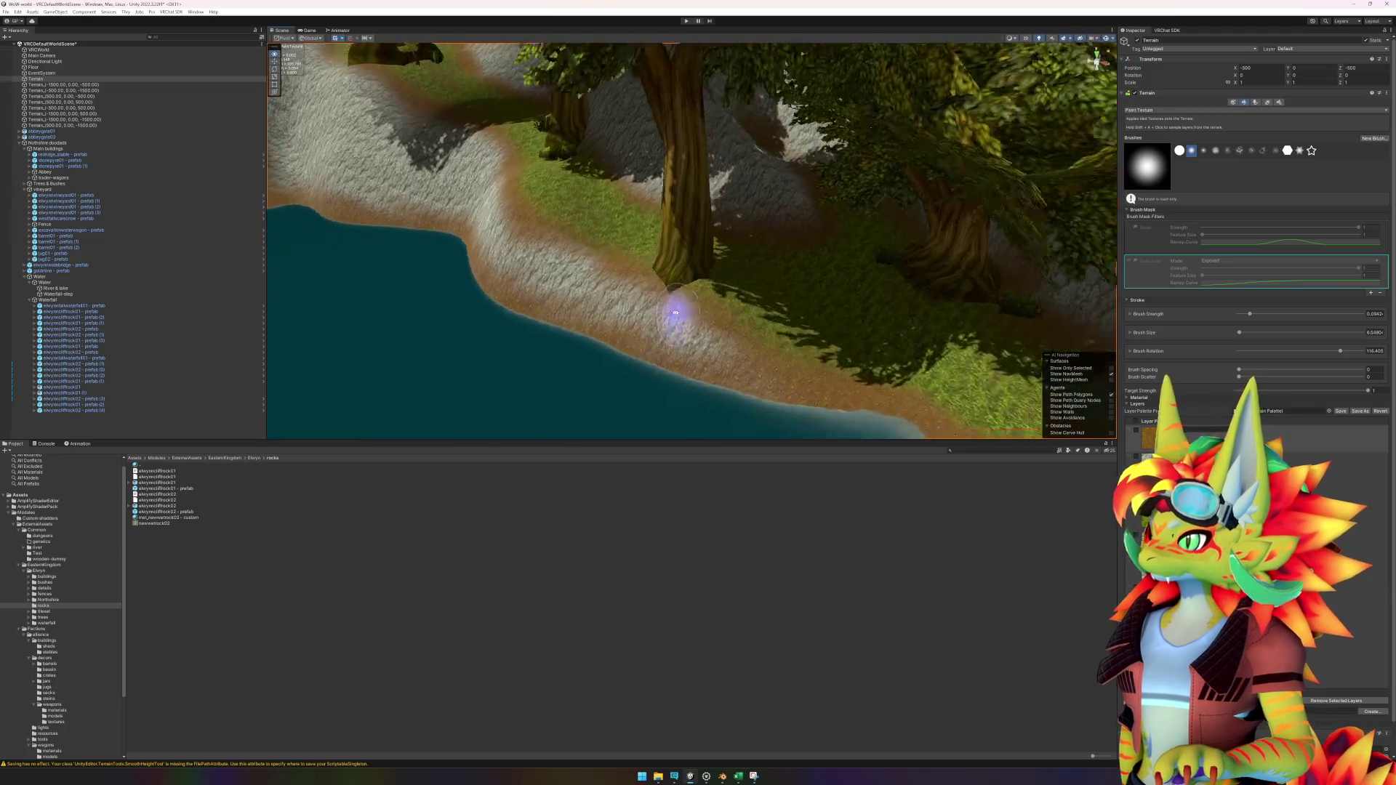
scroll(675, 312, up, 5)
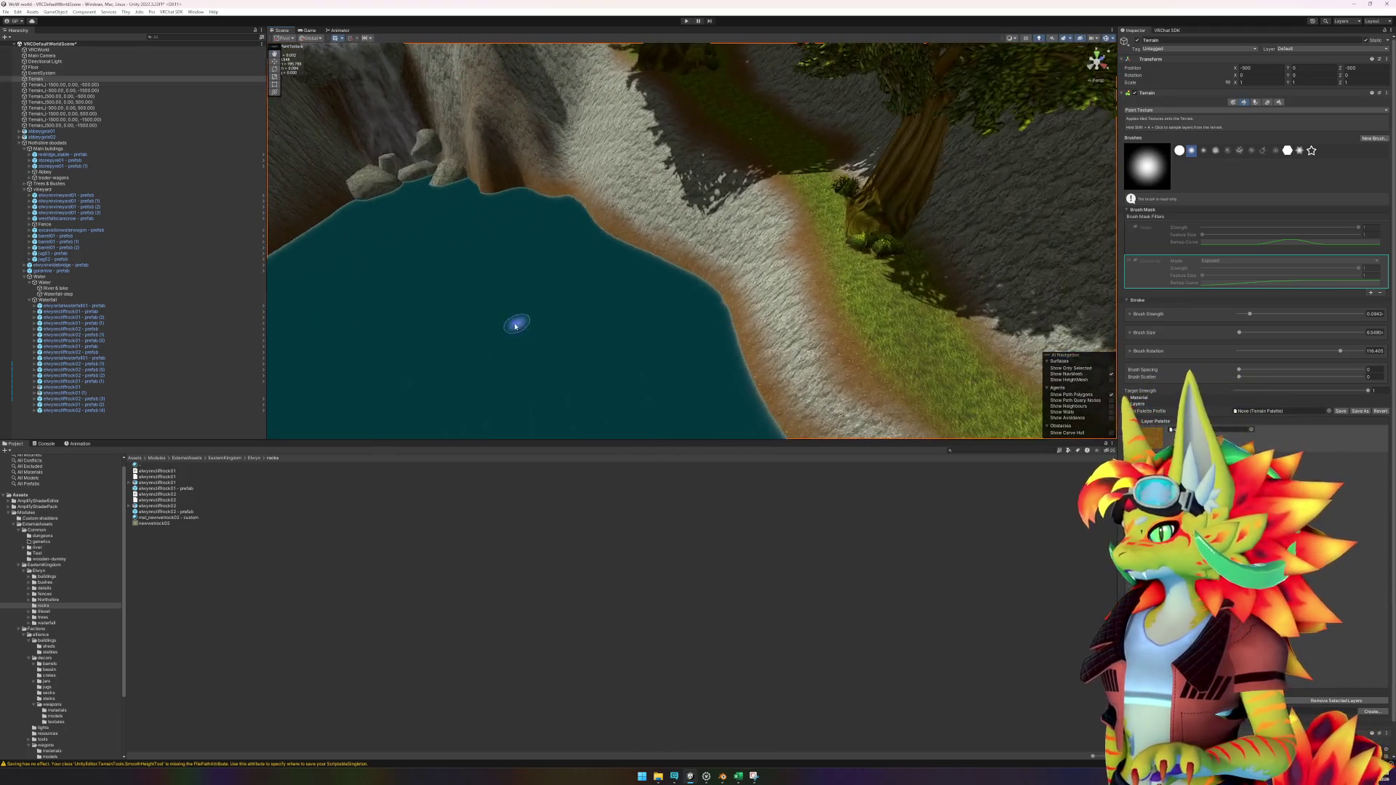
scroll(707, 294, down, 5)
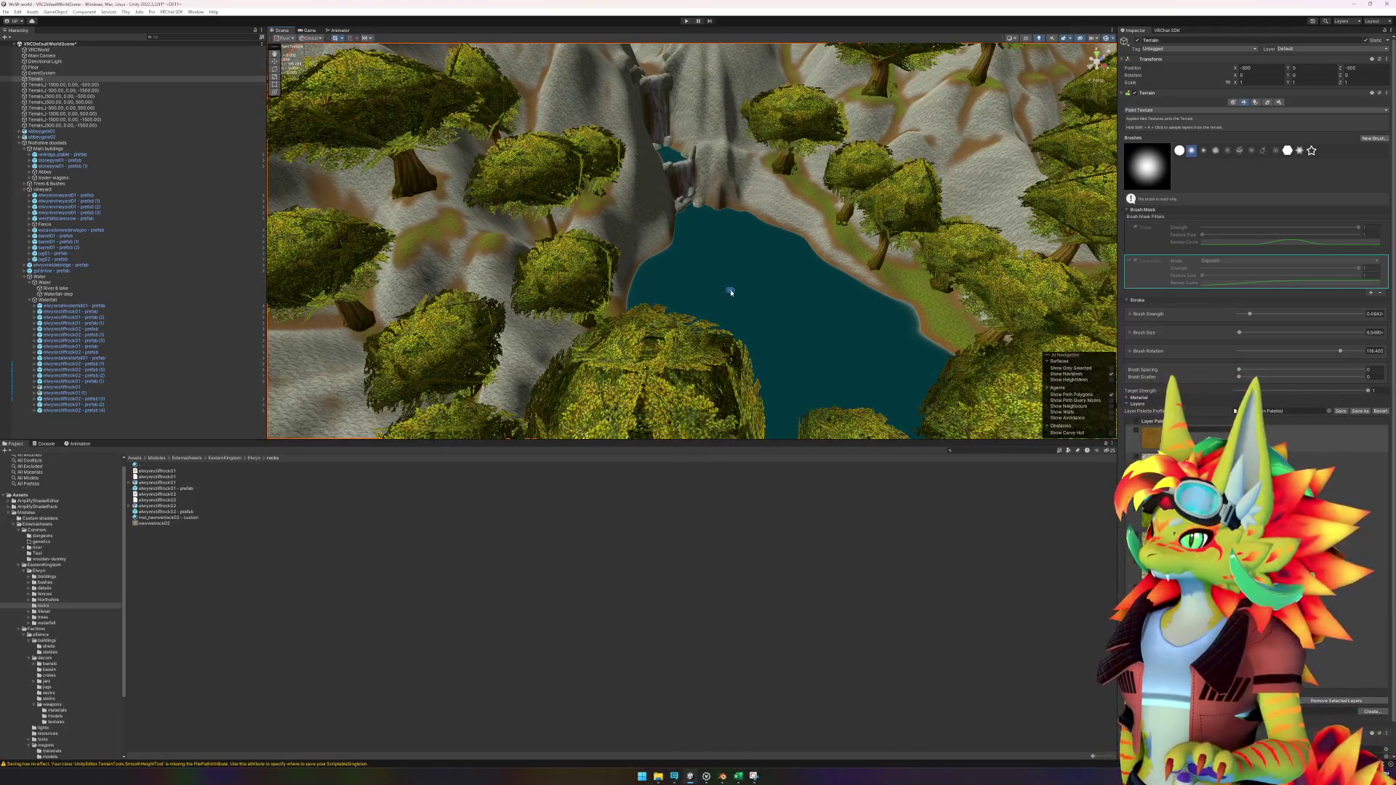
scroll(731, 292, up, 5)
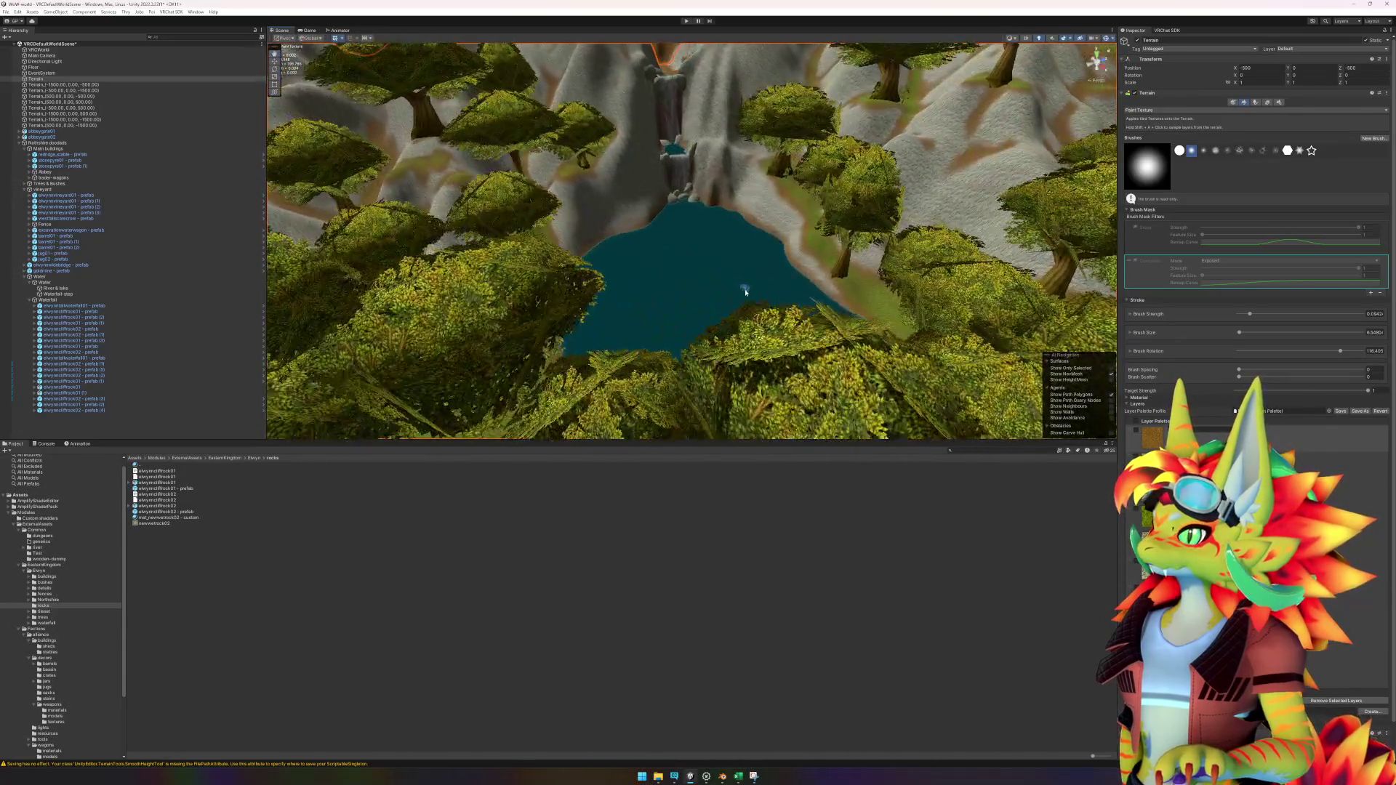
scroll(746, 292, up, 5)
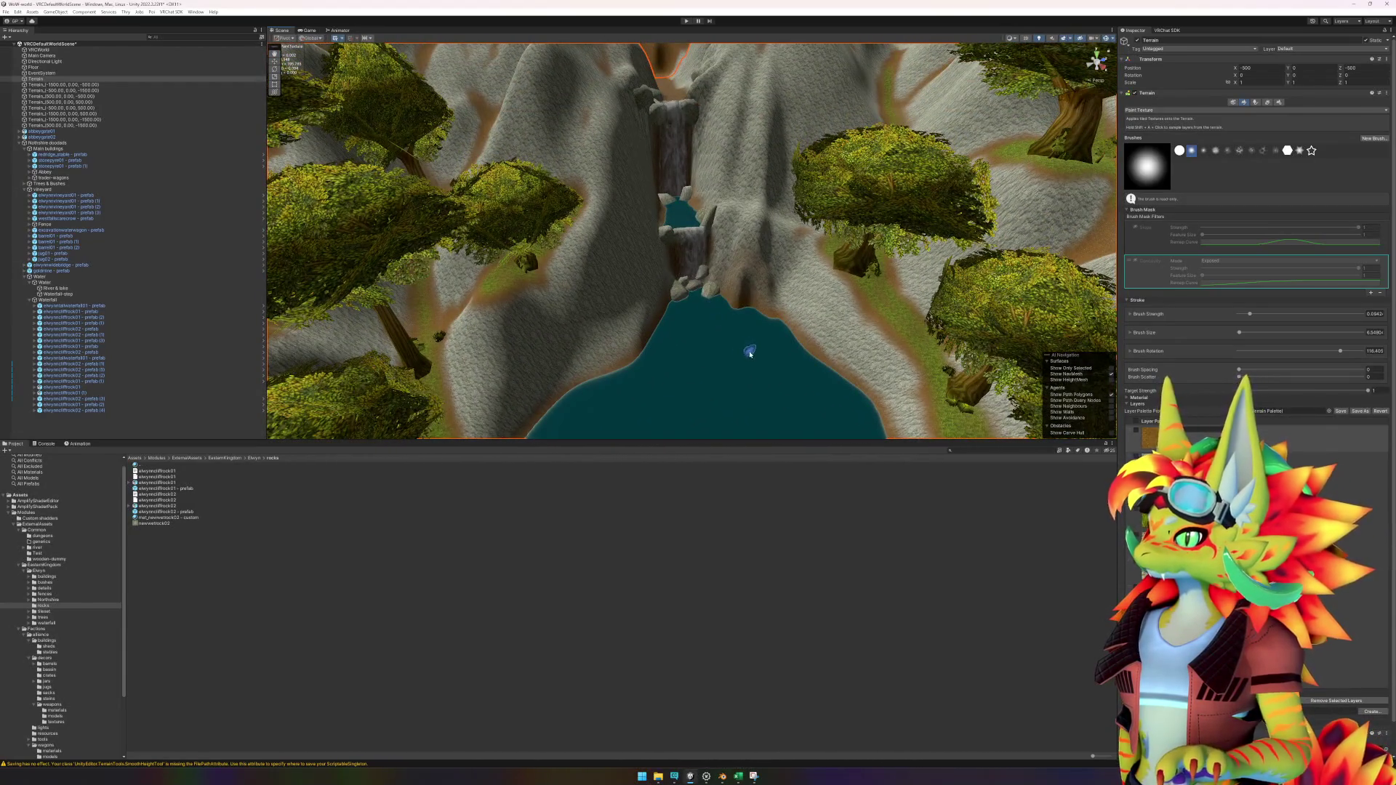
scroll(750, 353, up, 5)
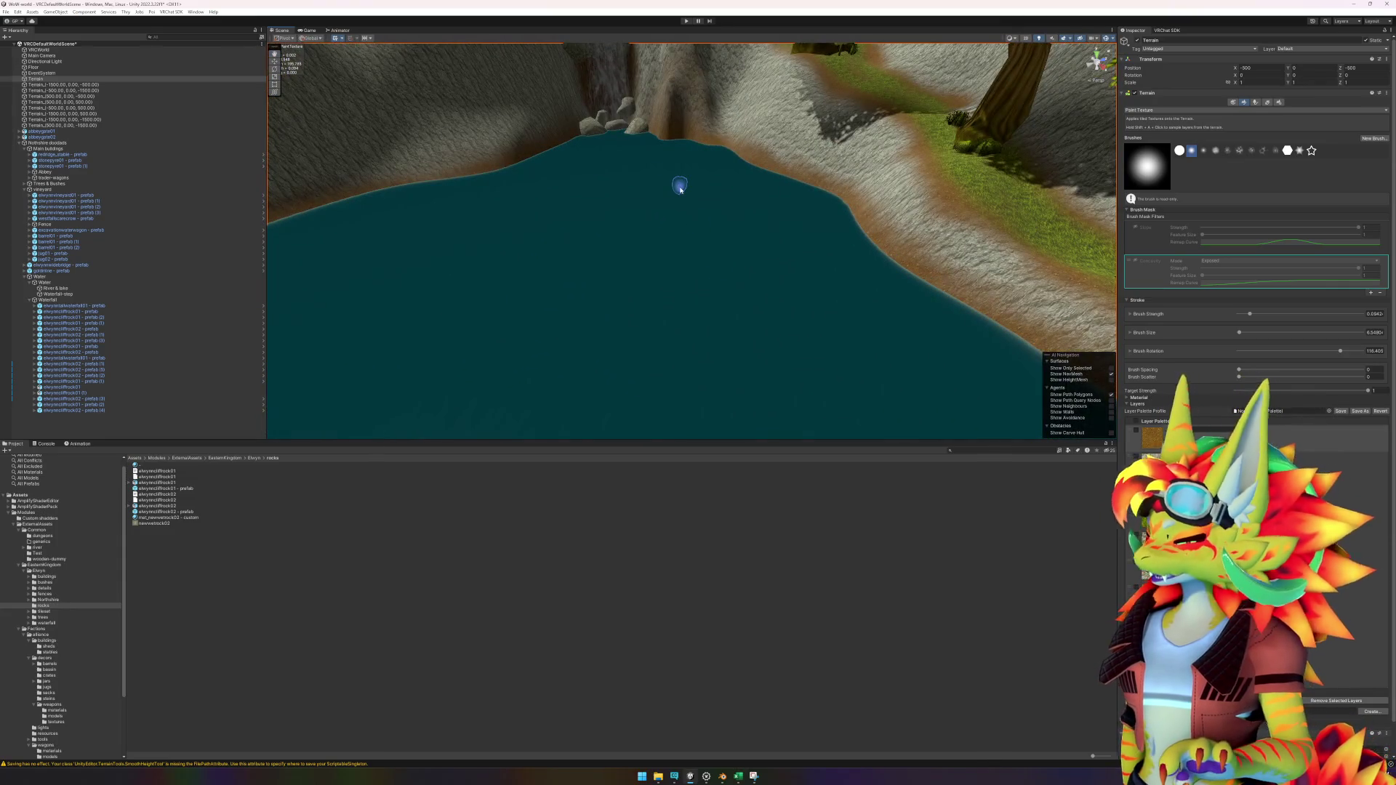
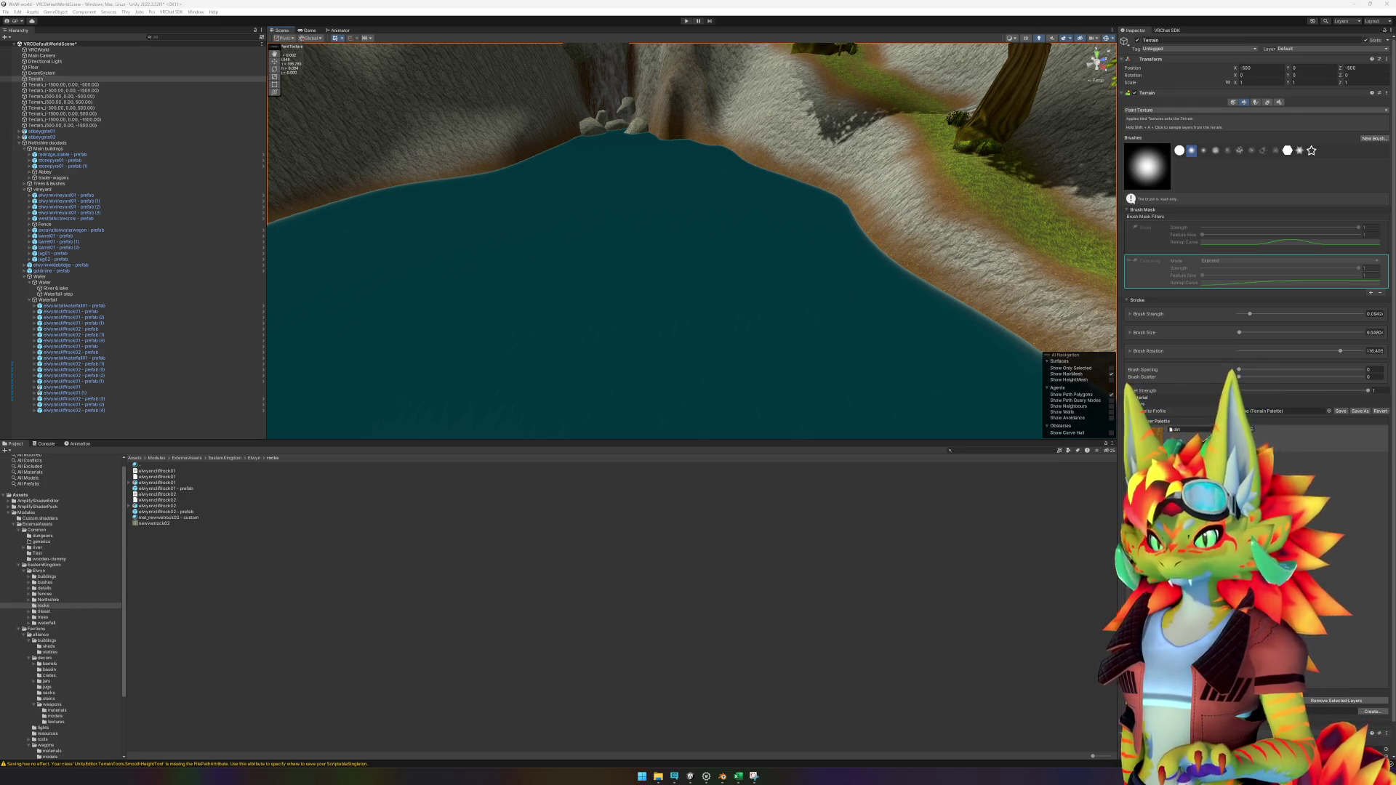
Step: Remove the Mesh Collider component from the Waterfall-step water object
scroll(843, 284, down, 5)
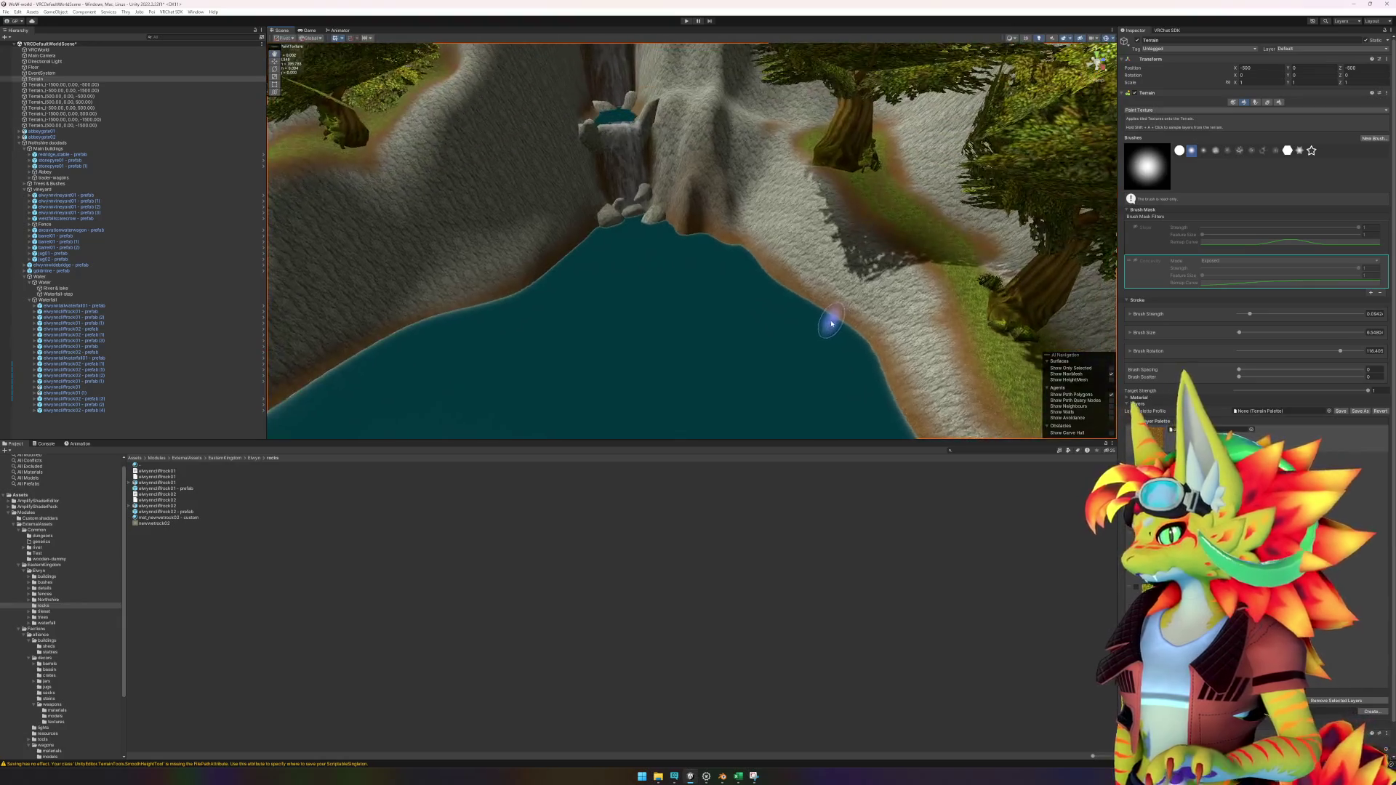
scroll(831, 323, up, 10)
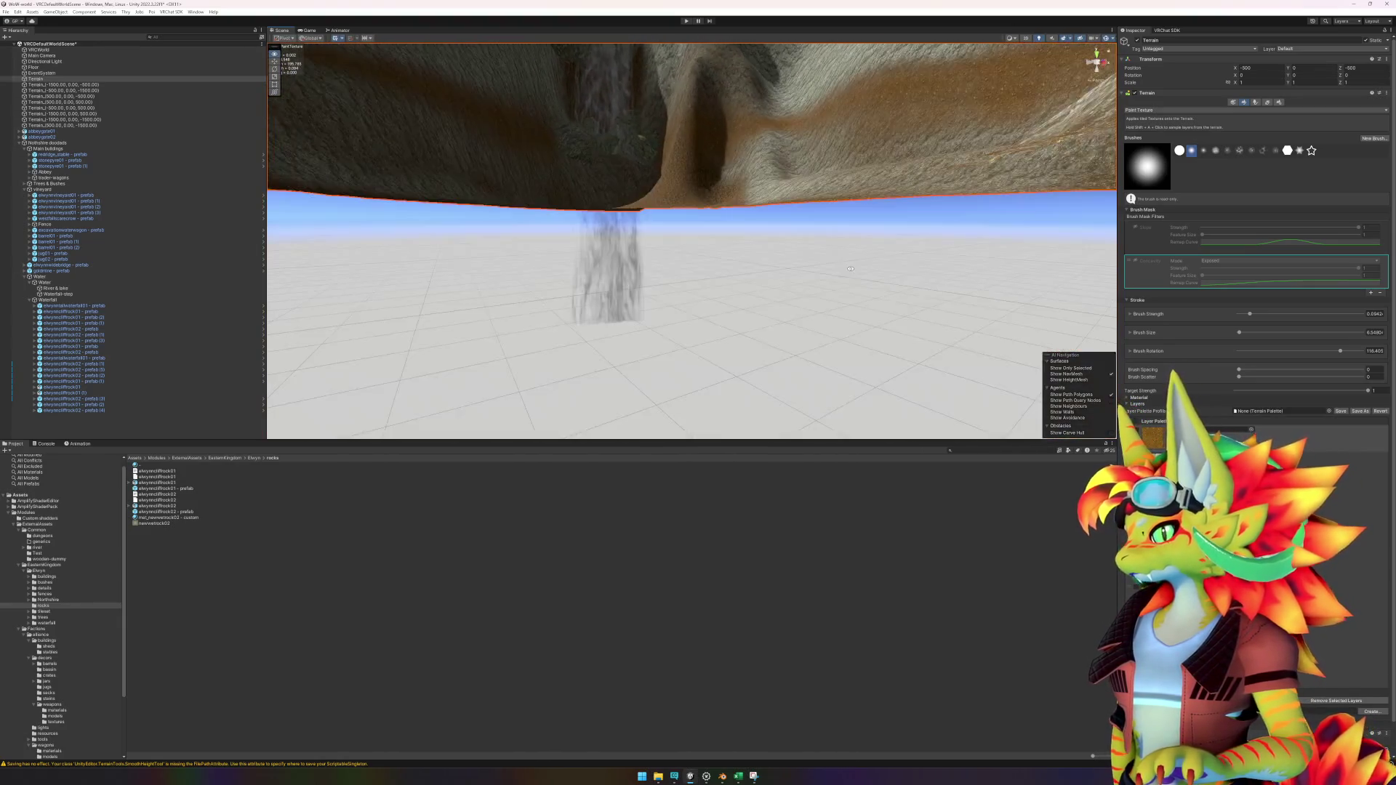
scroll(851, 269, down, 8)
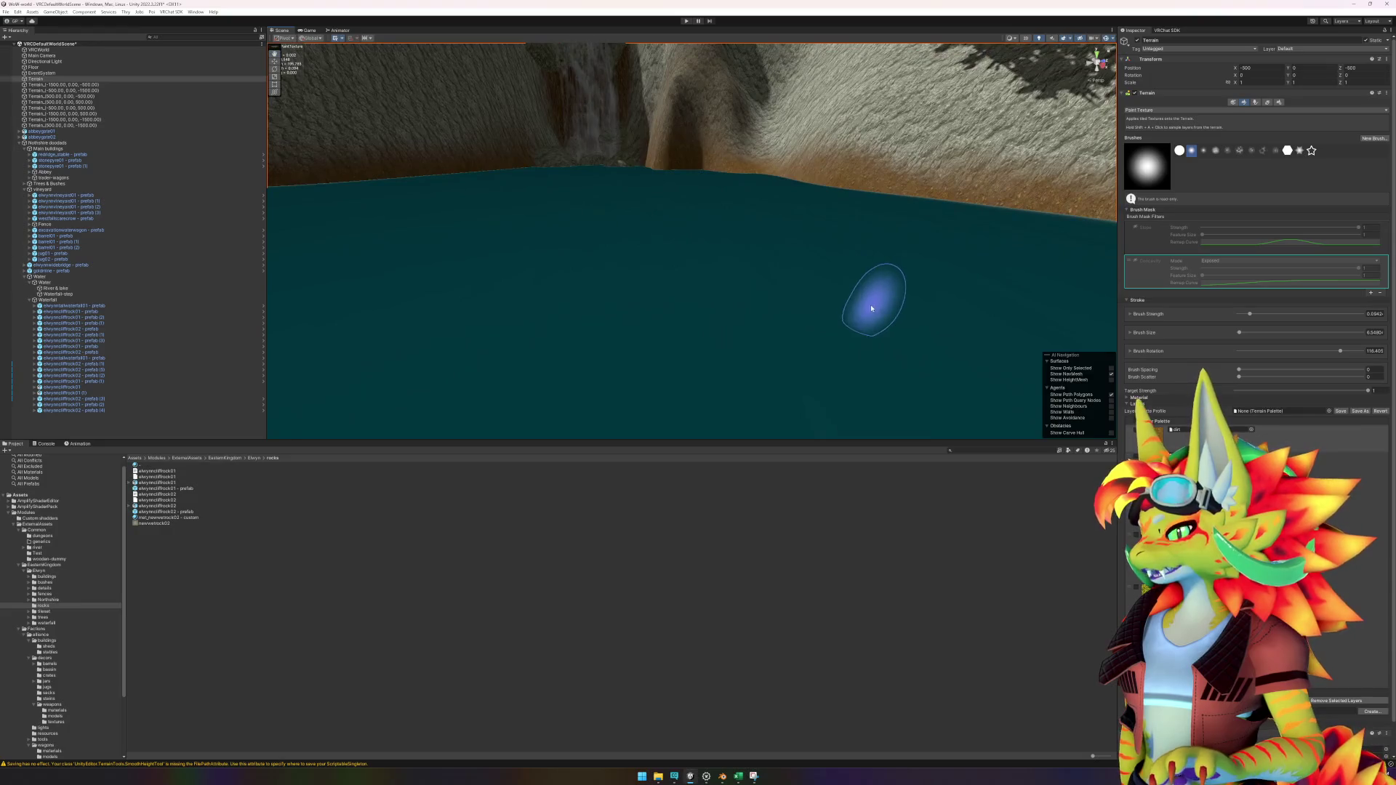
scroll(836, 312, up, 5)
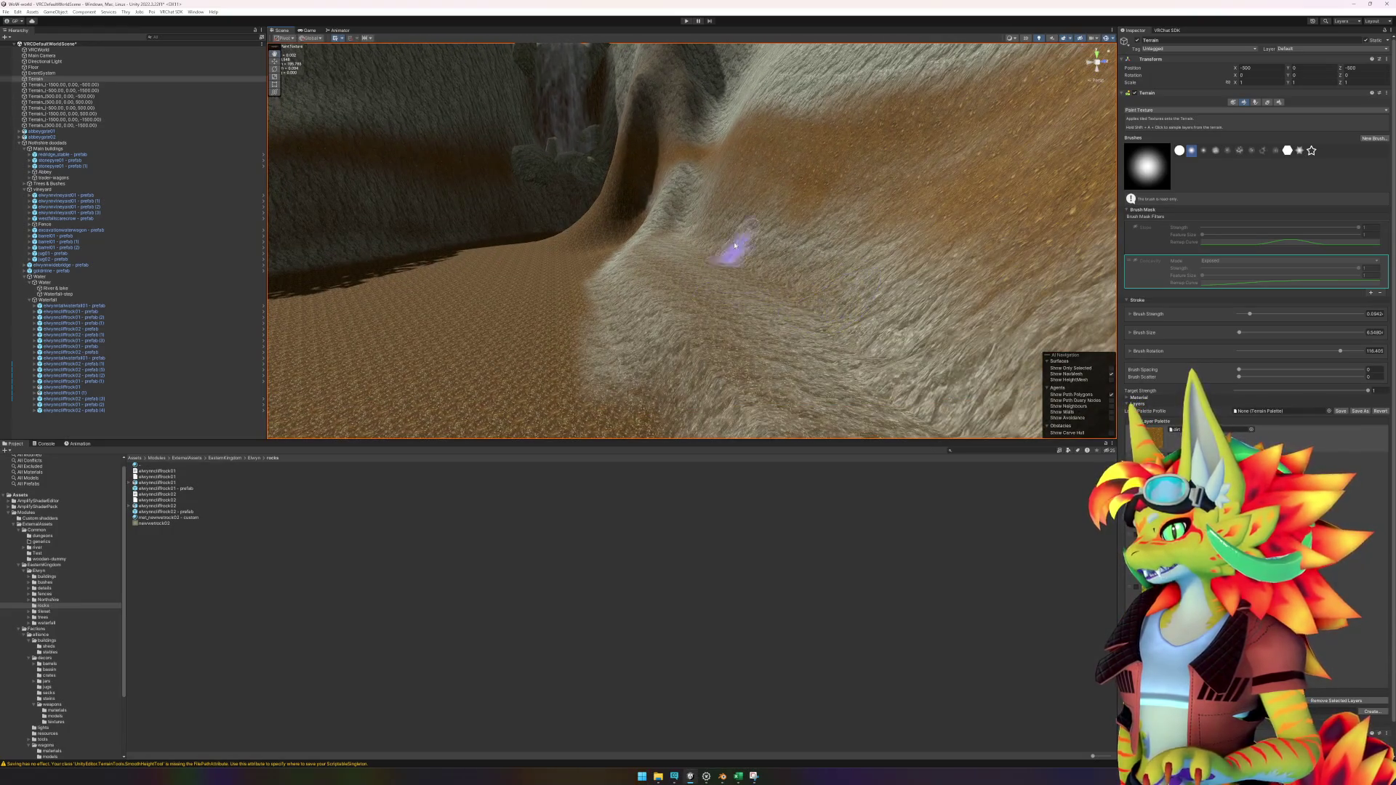
scroll(742, 233, down, 4)
scroll(751, 243, up, 5)
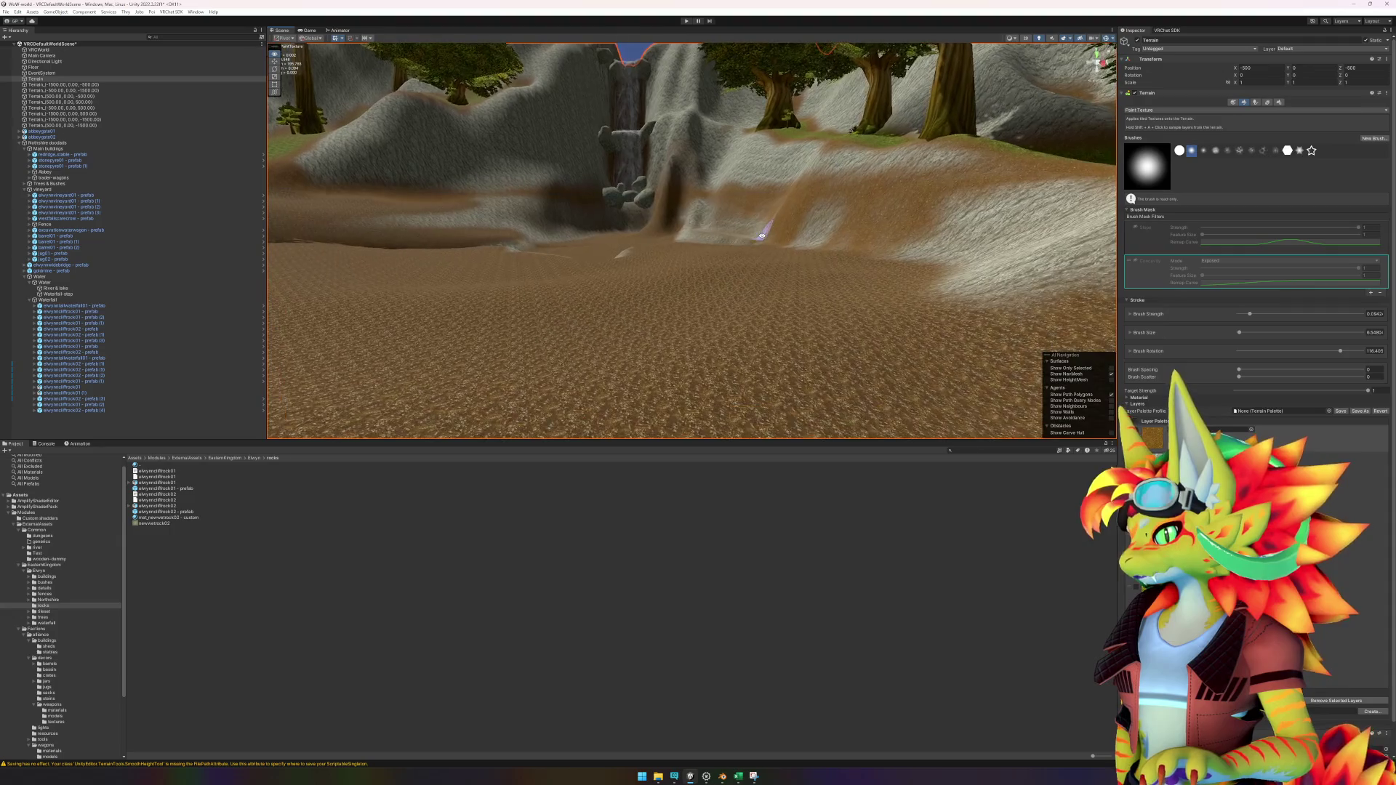
scroll(774, 243, down, 3)
scroll(779, 243, up, 3)
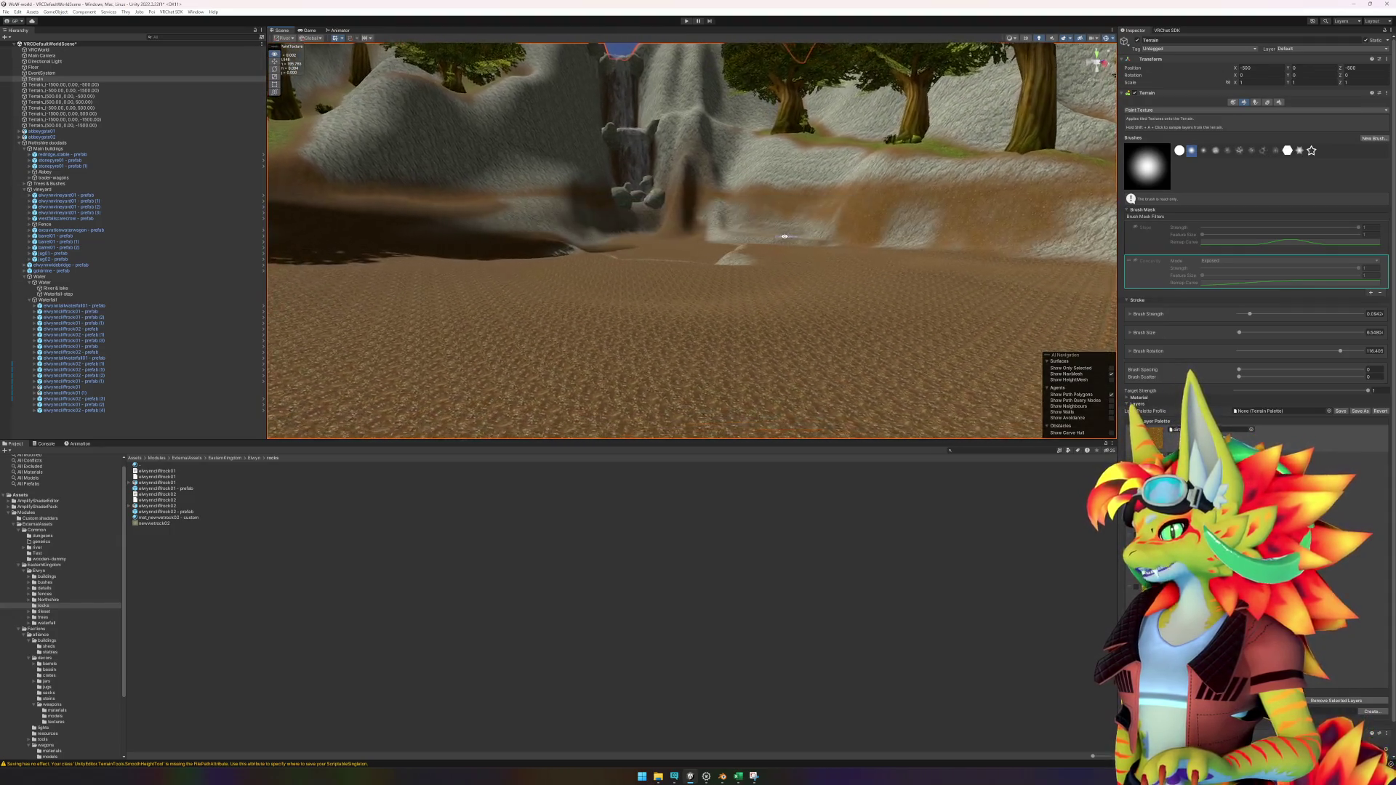
scroll(786, 237, down, 3)
scroll(785, 237, up, 3)
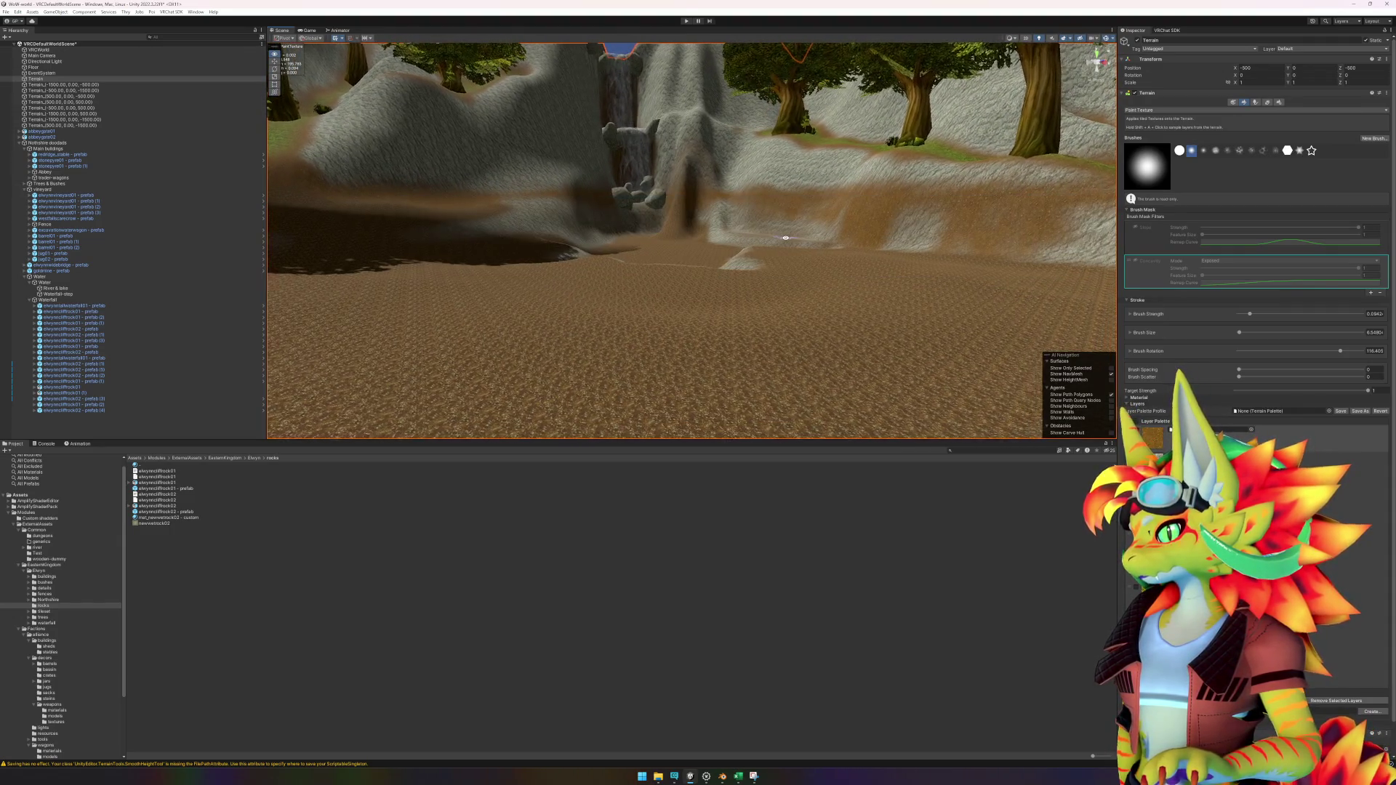
scroll(785, 240, down, 3)
scroll(767, 266, up, 2)
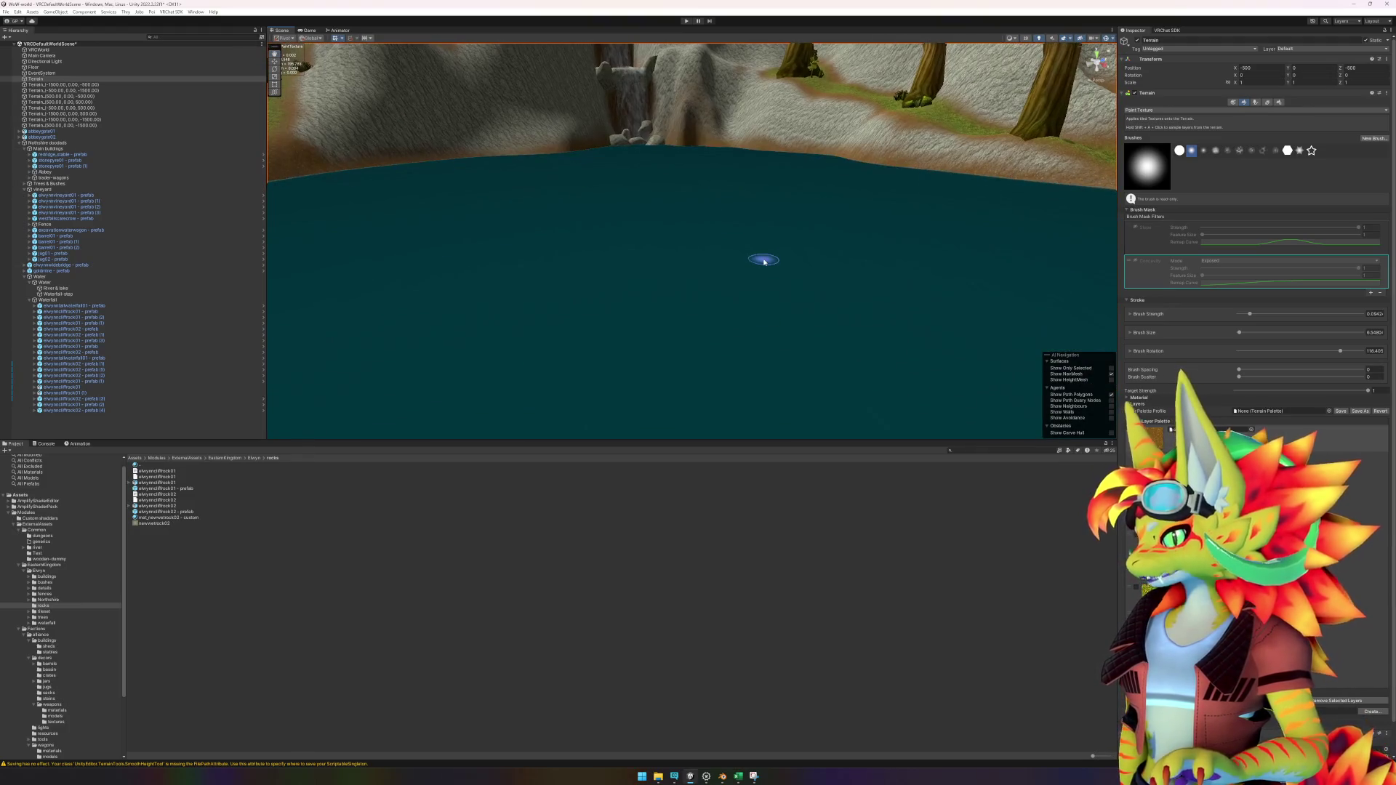
scroll(760, 260, up, 3)
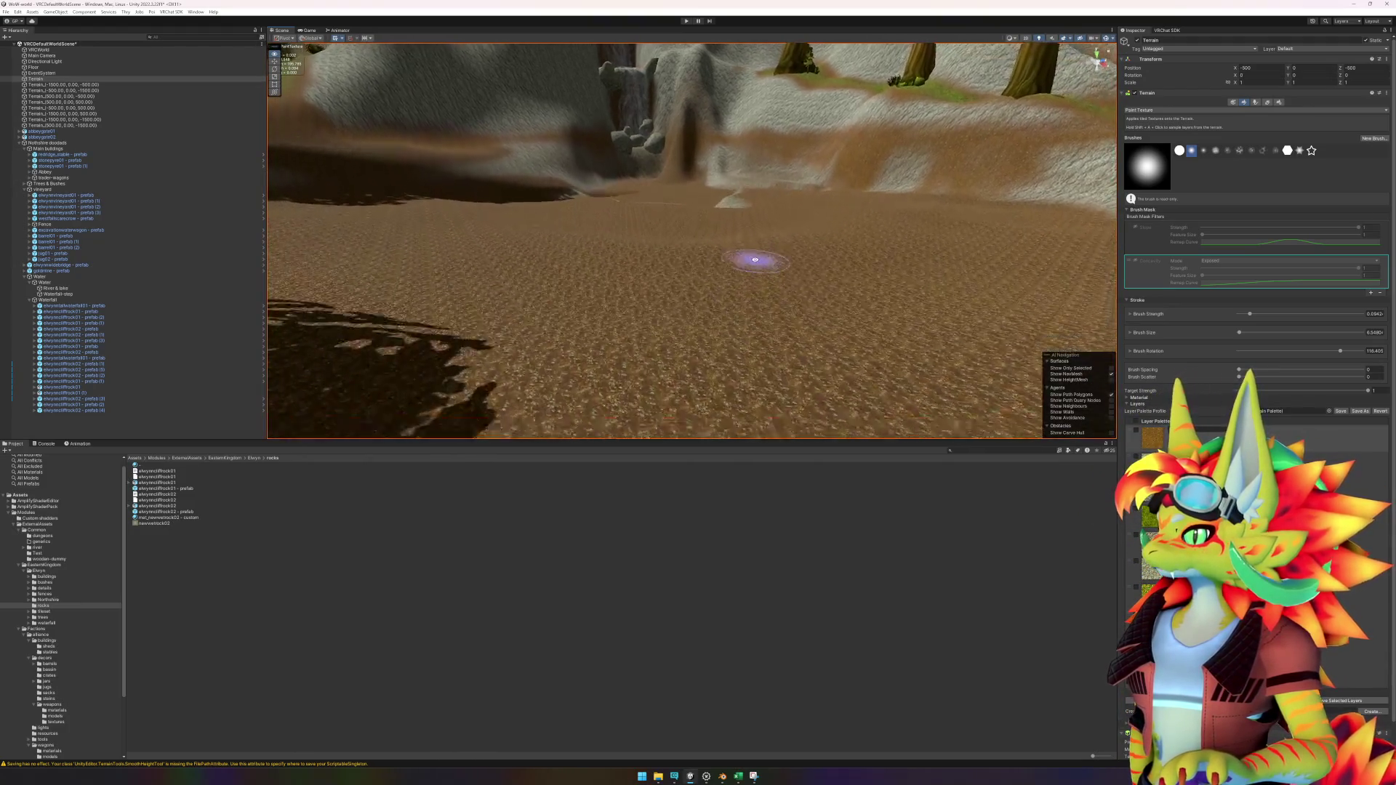
scroll(756, 262, down, 3)
scroll(757, 262, up, 3)
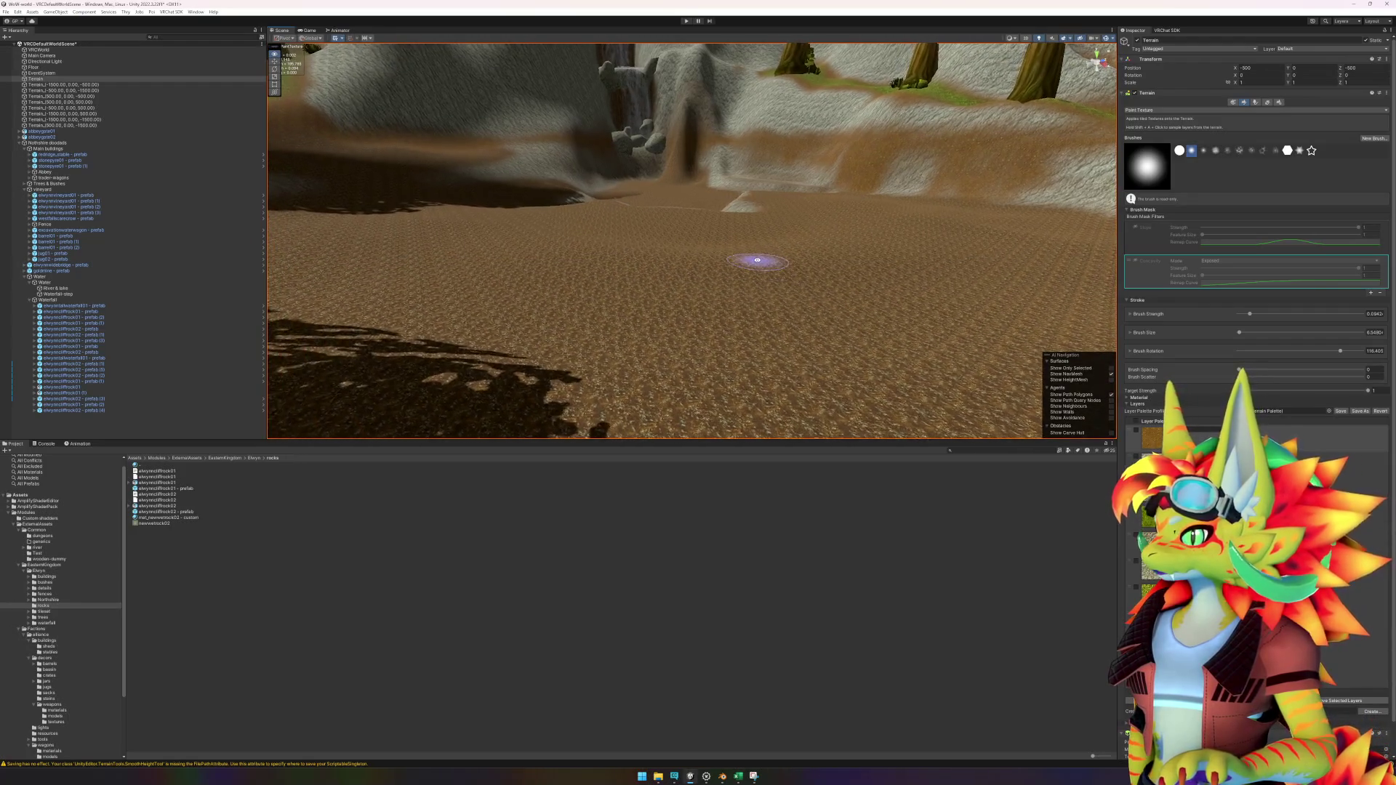
scroll(756, 264, down, 3)
scroll(759, 271, down, 2)
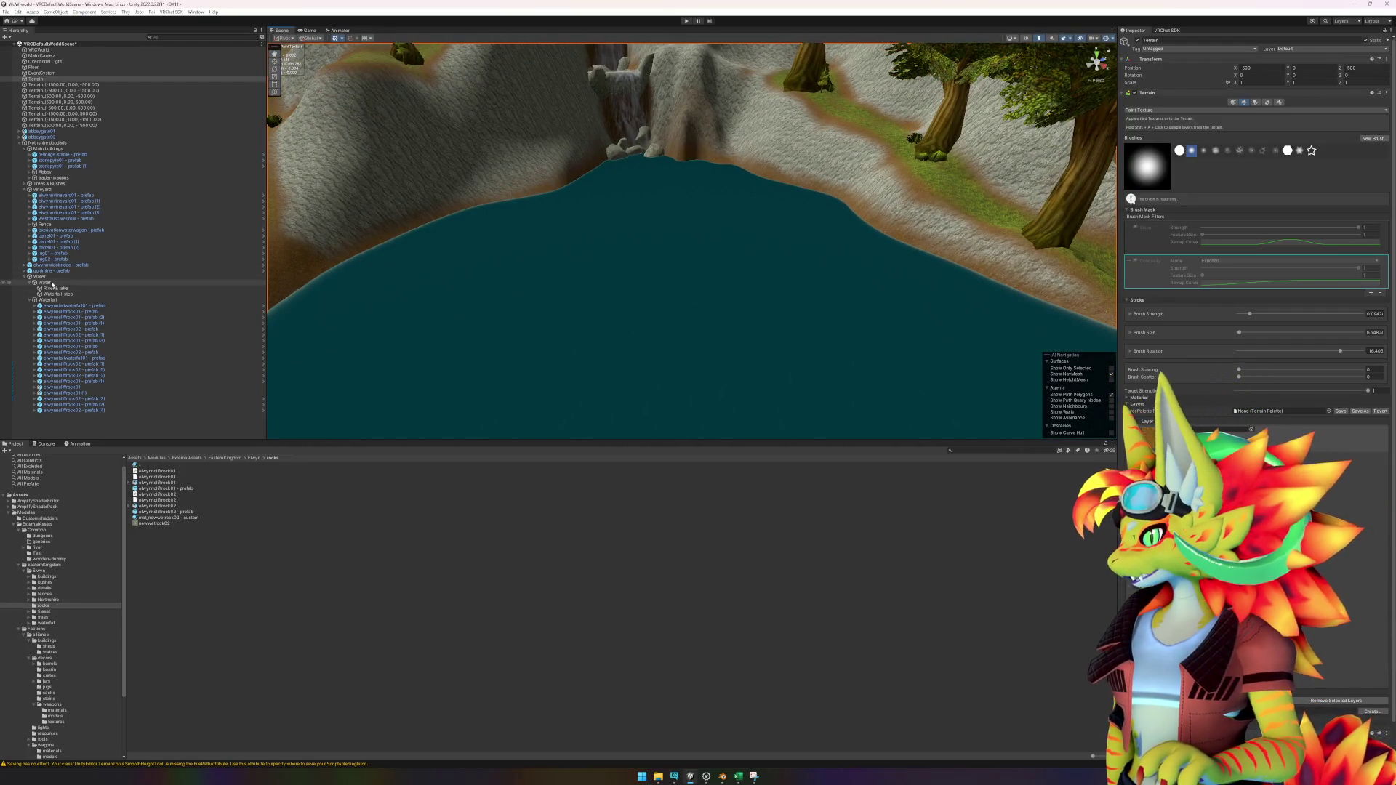
click(55, 294)
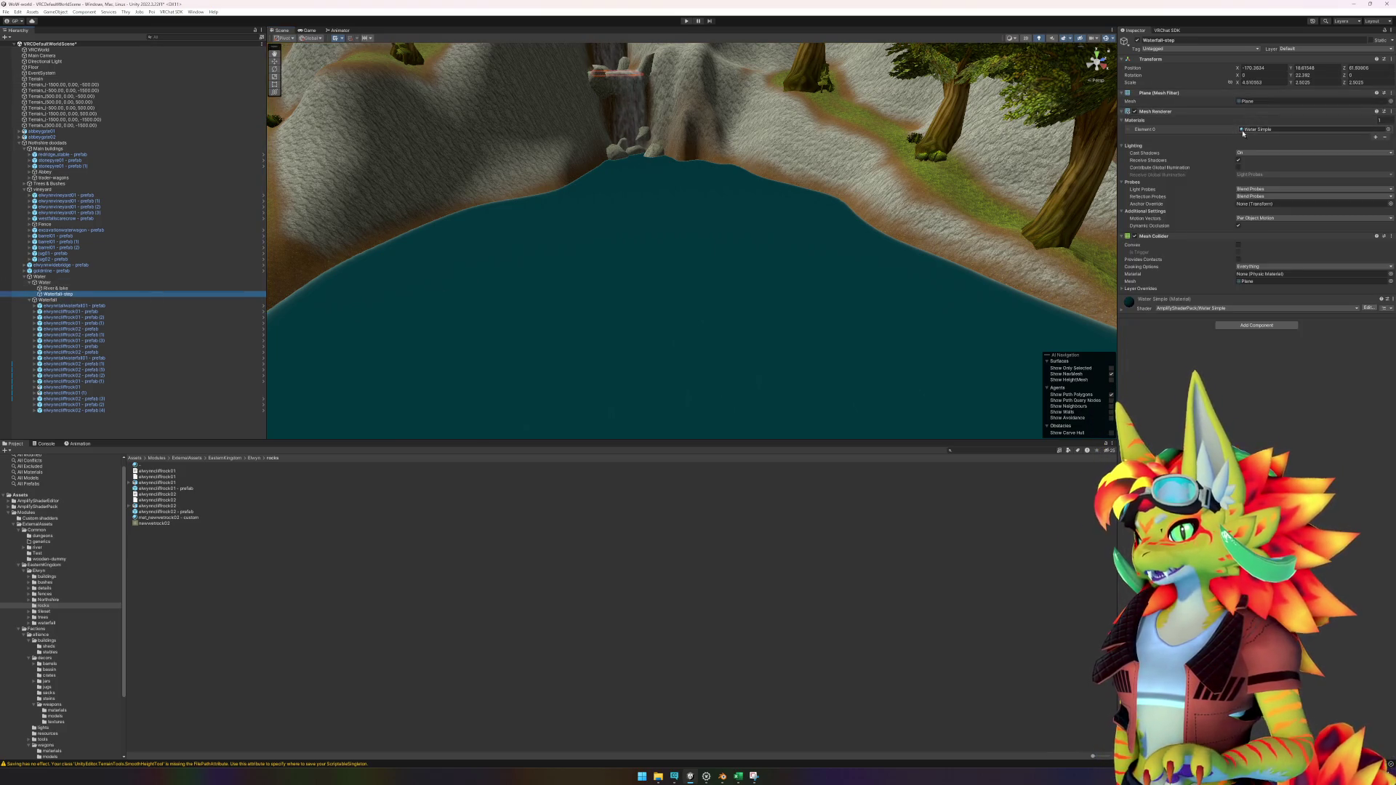
right_click(1338, 238)
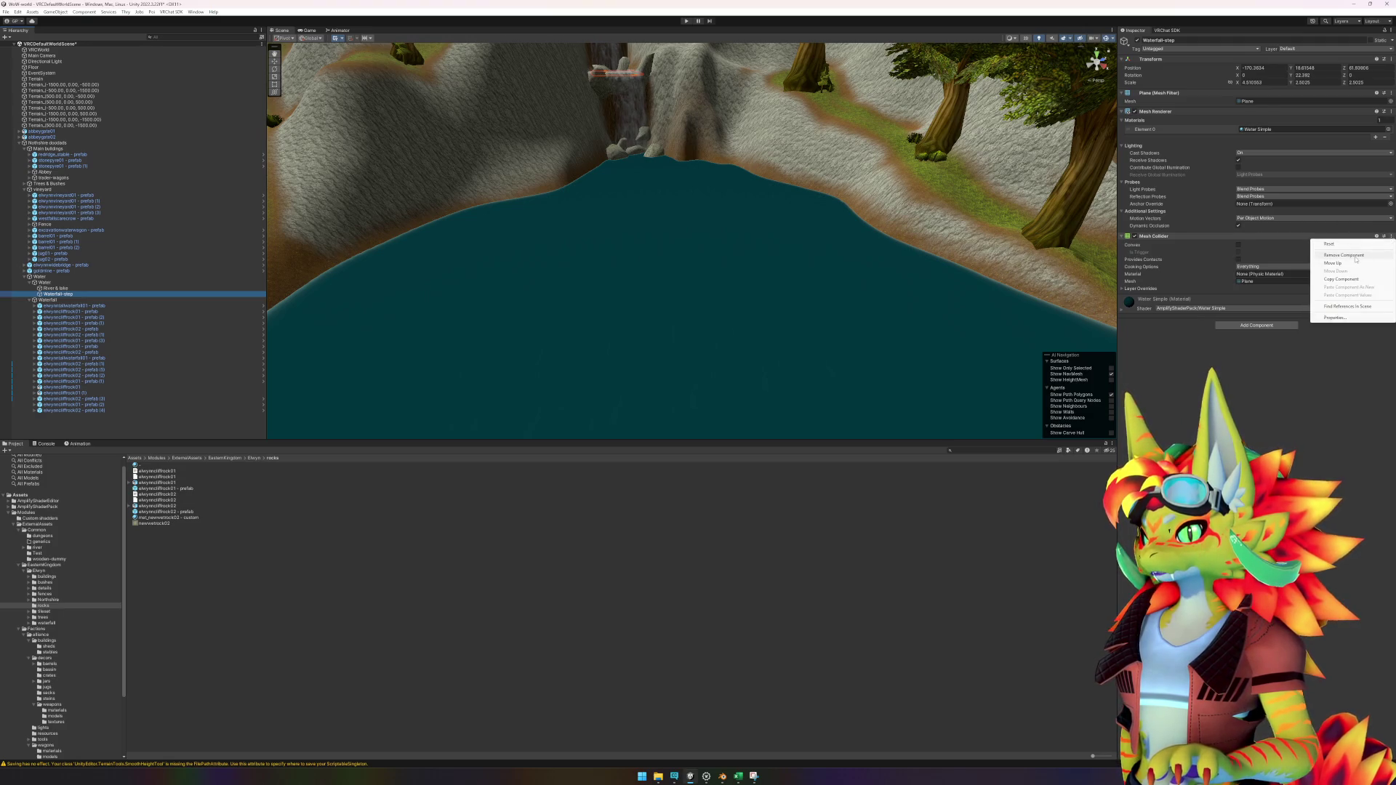
click(1352, 256)
Step: Remove the Mesh Collider from River & lake and save the scene
click(56, 288)
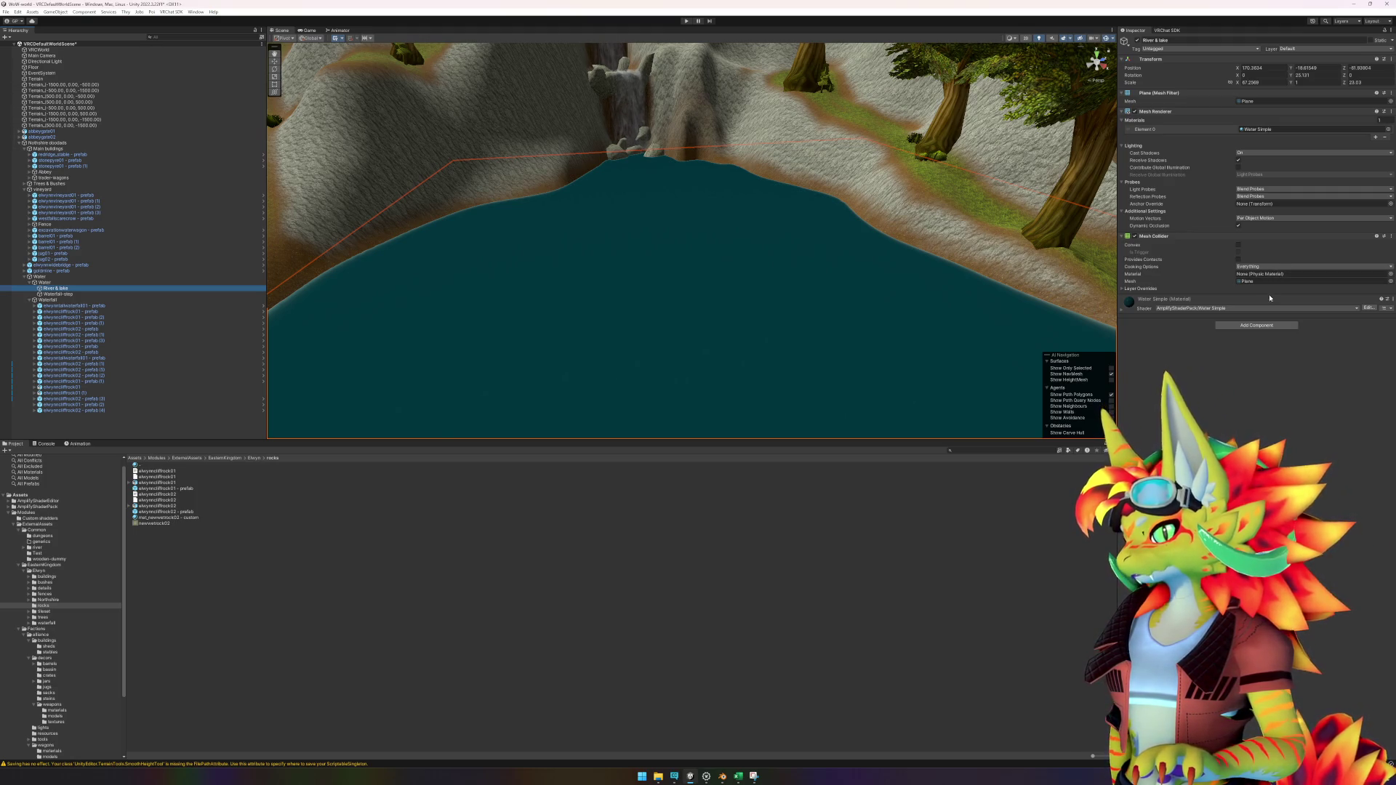
click(1392, 236)
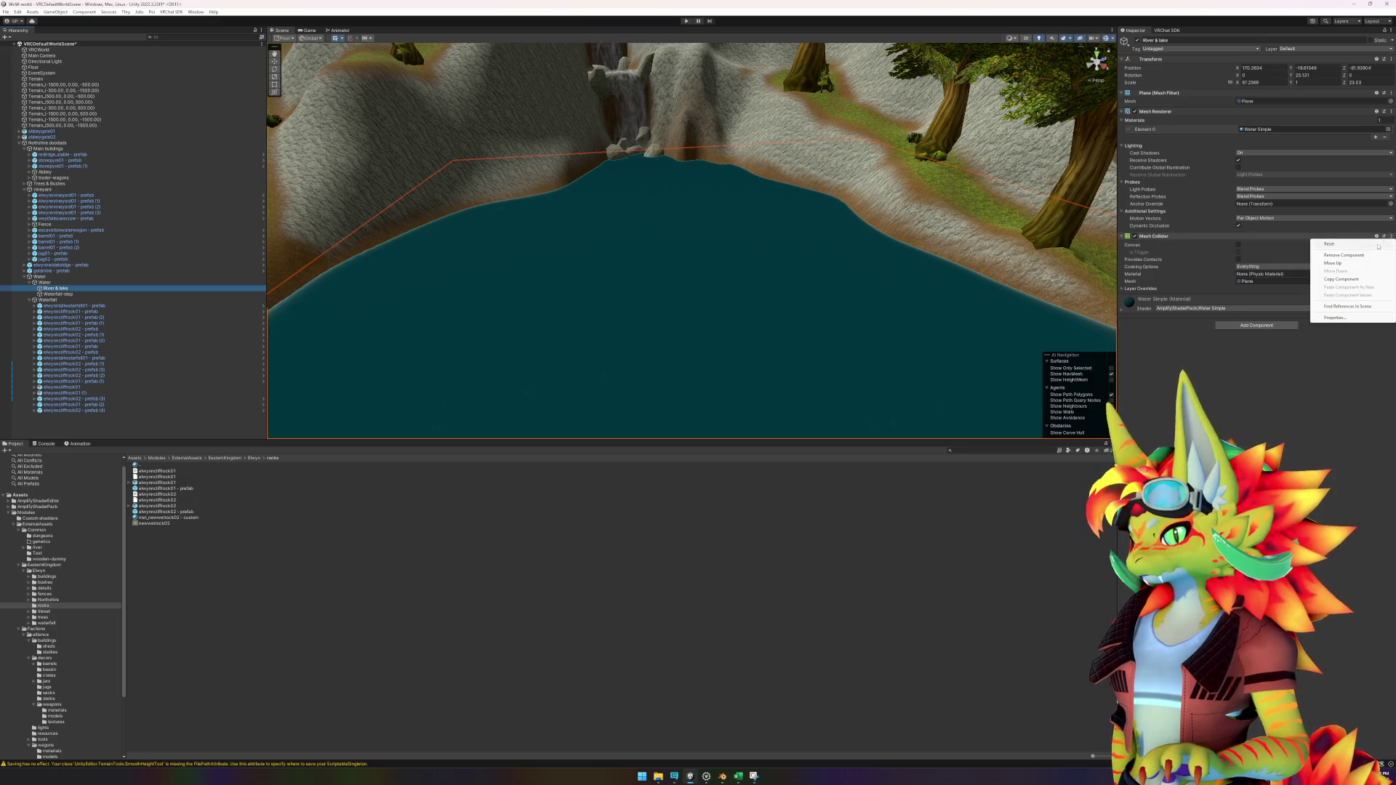
click(1354, 255)
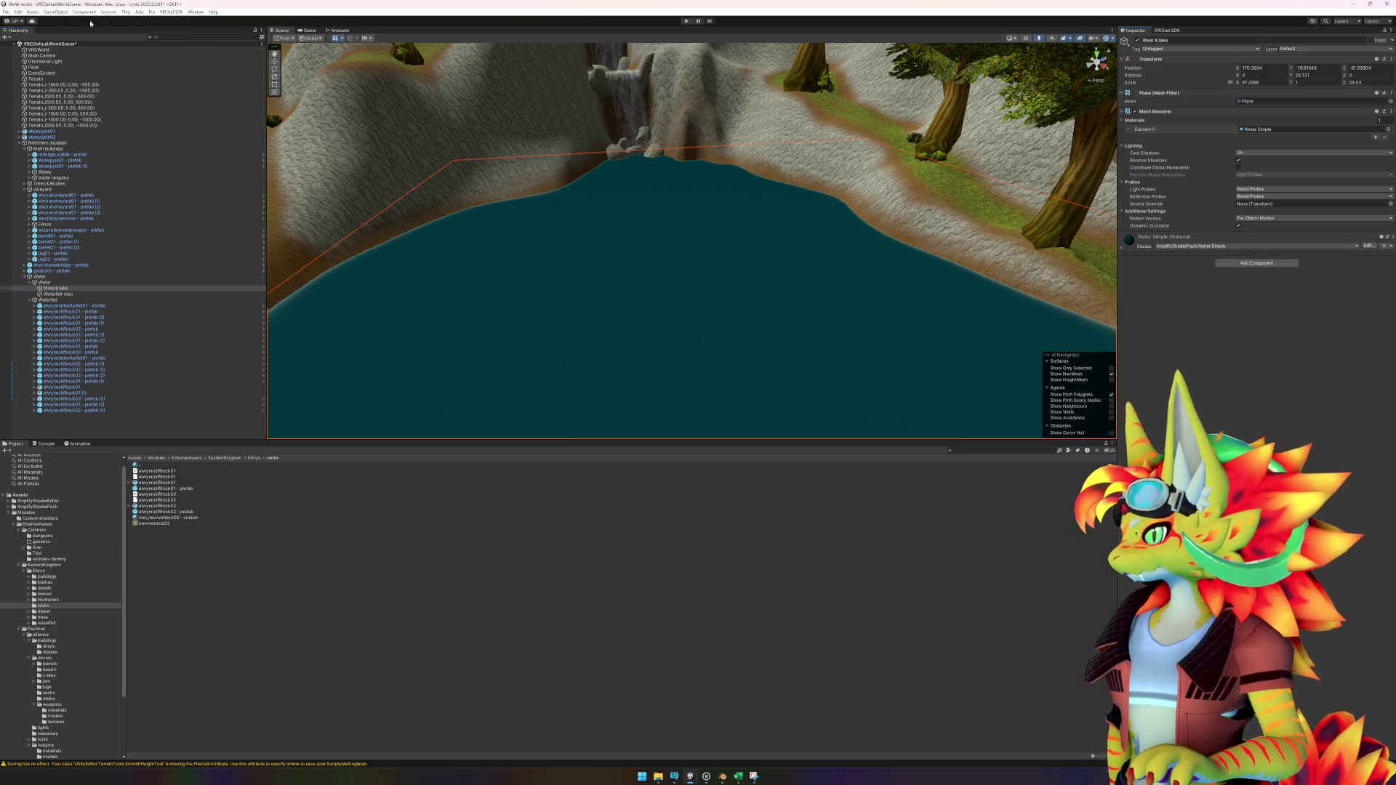
click(6, 12)
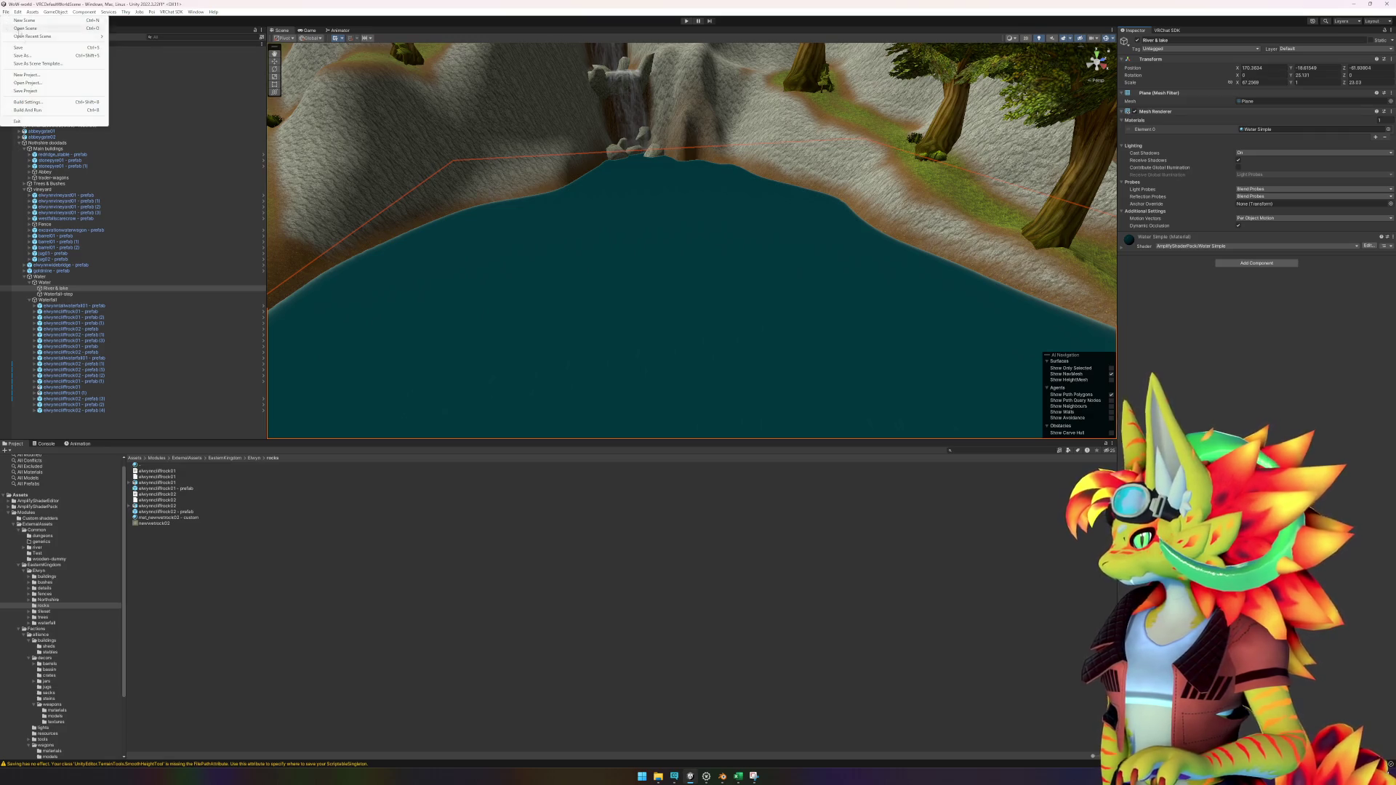
click(22, 47)
Step: Enter Play mode, dismiss the Client Simulator notice, and walk past the stone pillar into the forest
click(686, 21)
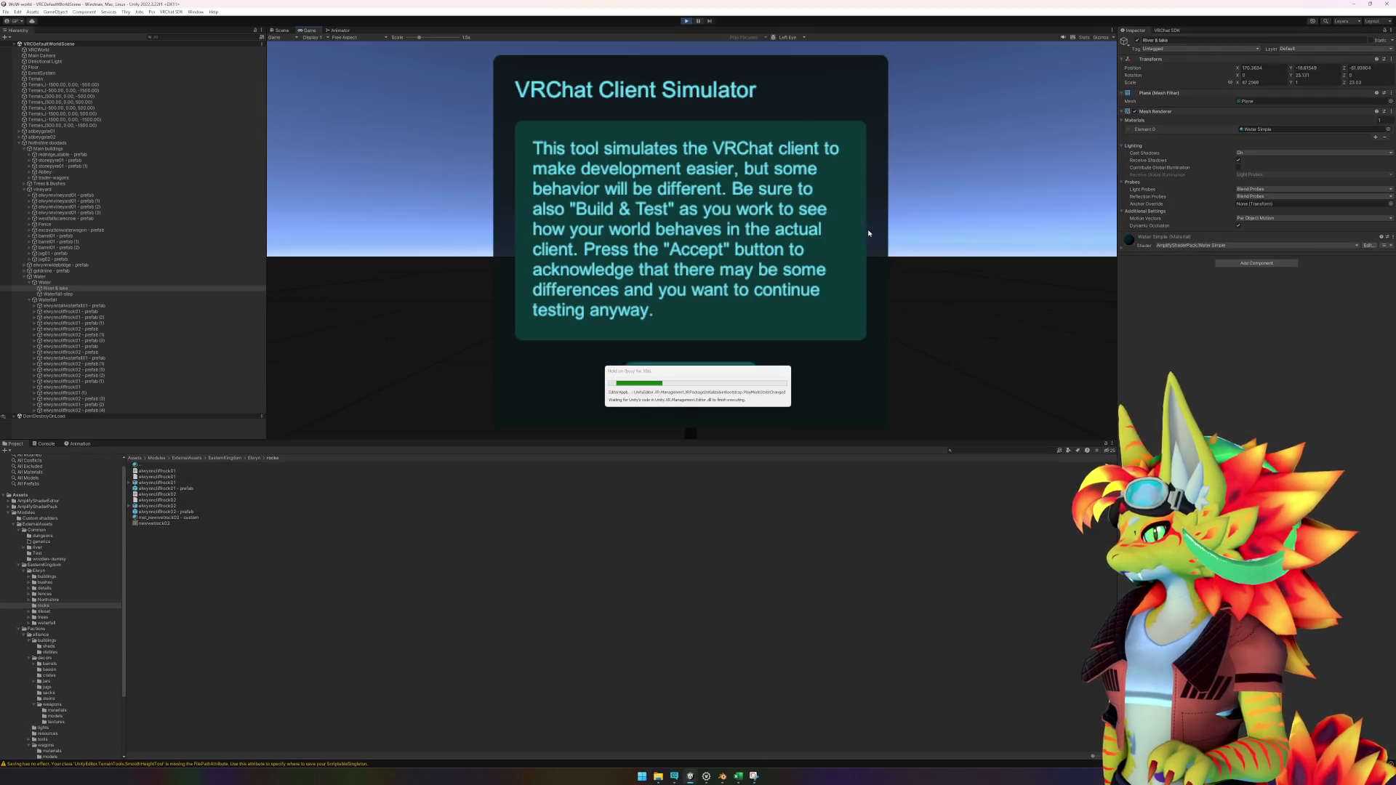
click(703, 380)
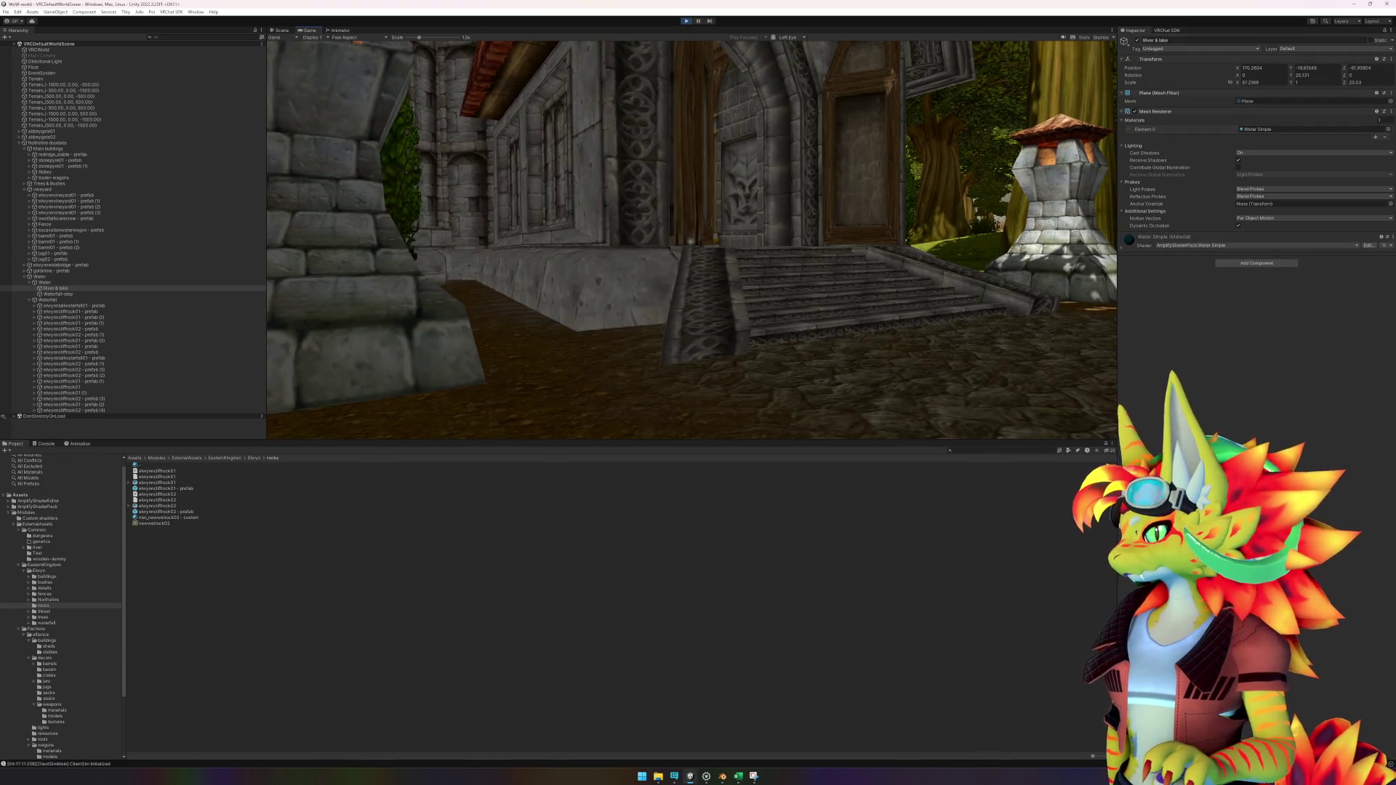
key(w)
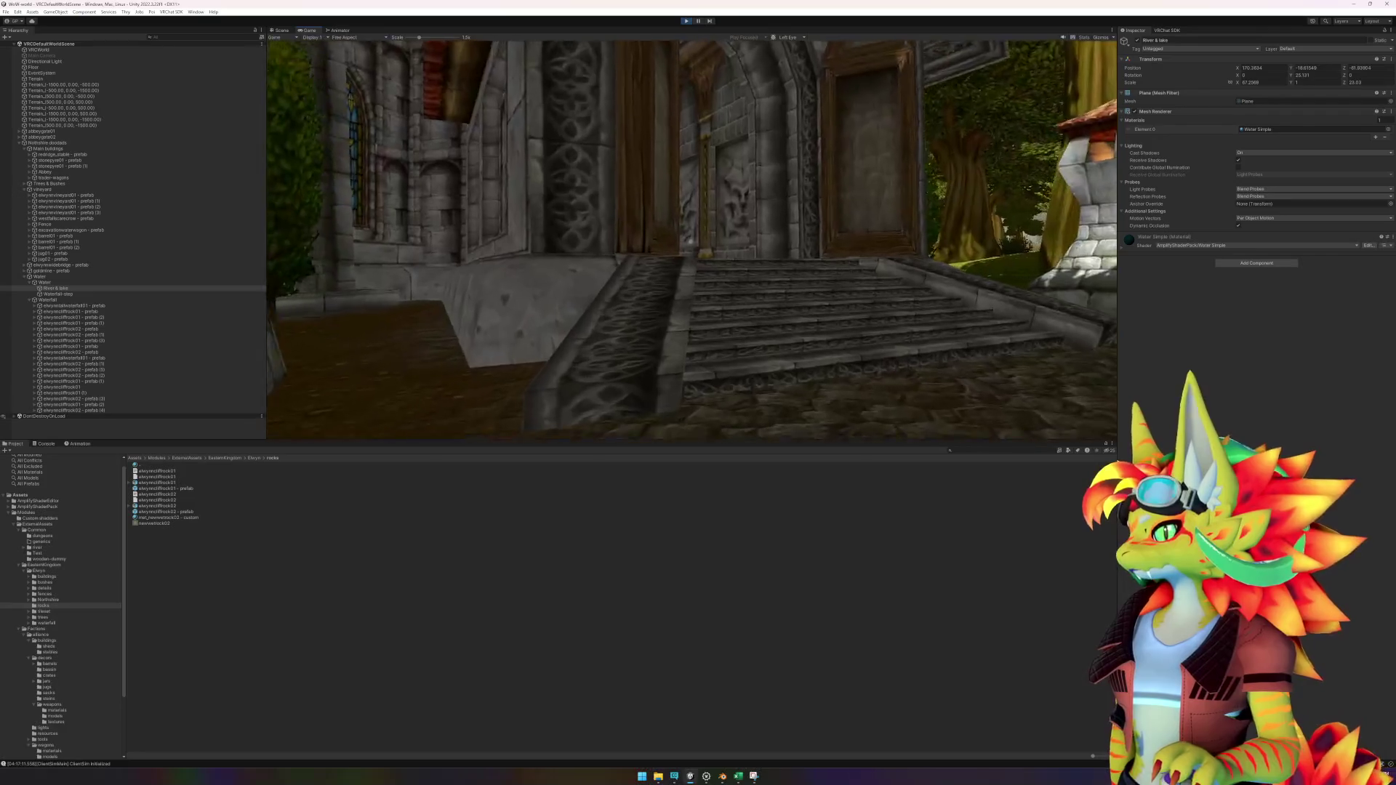
key(w)
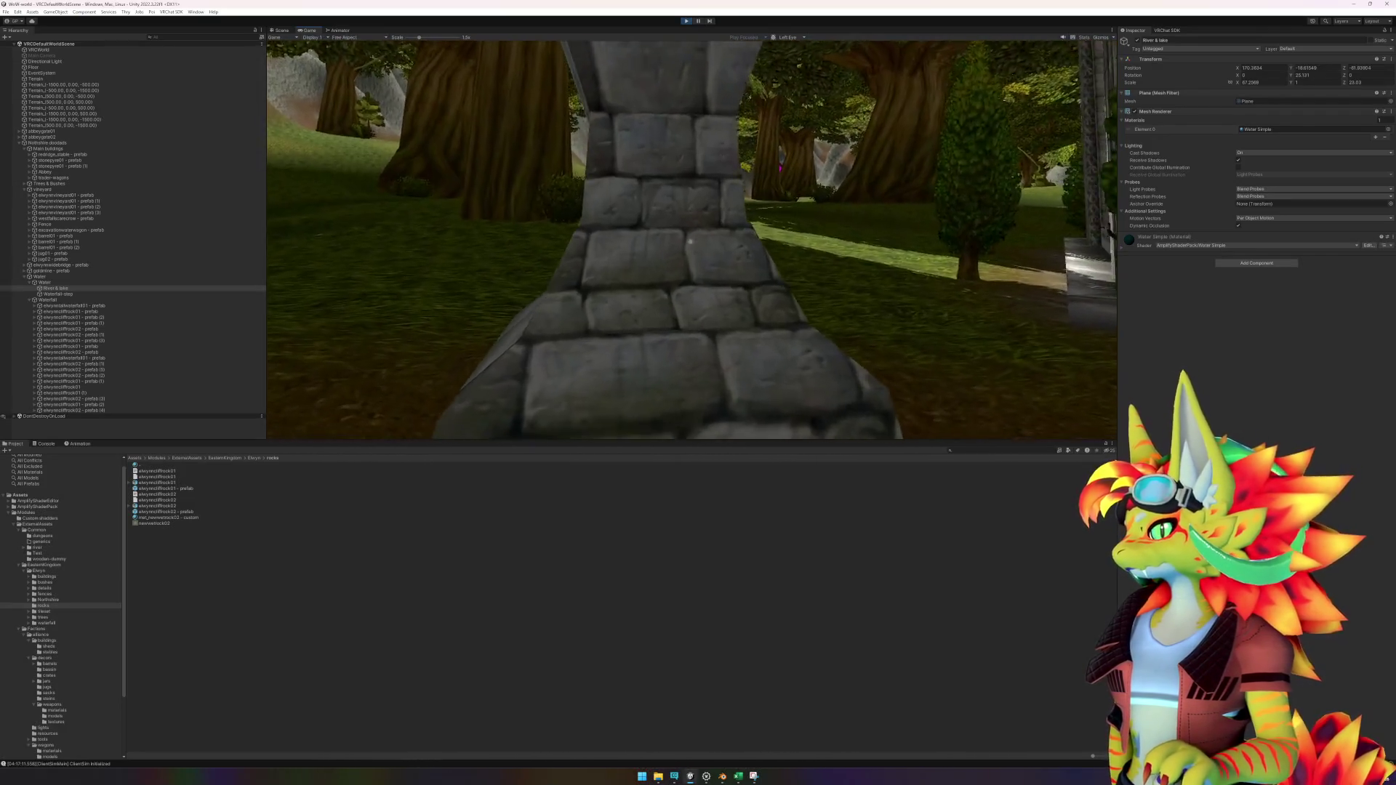
key(w)
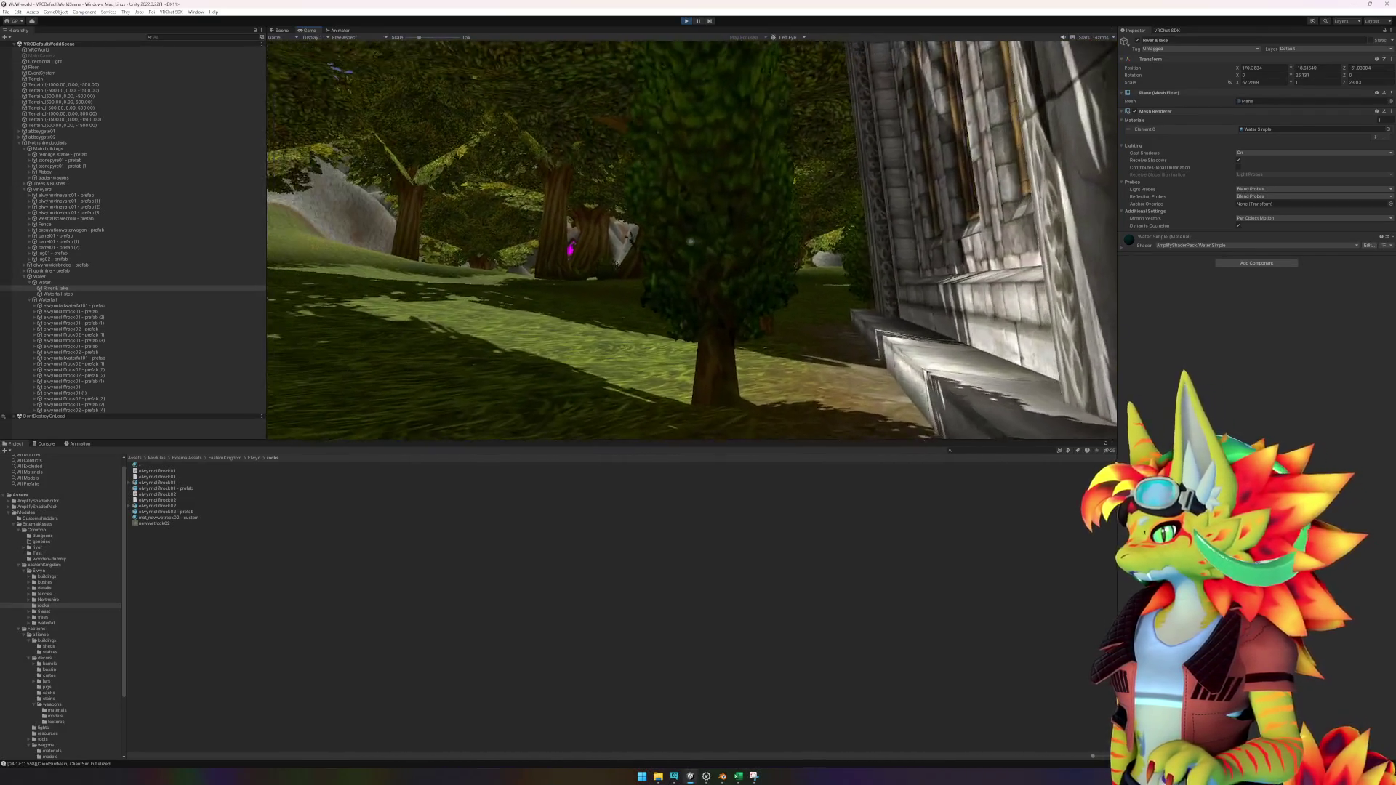
key(w)
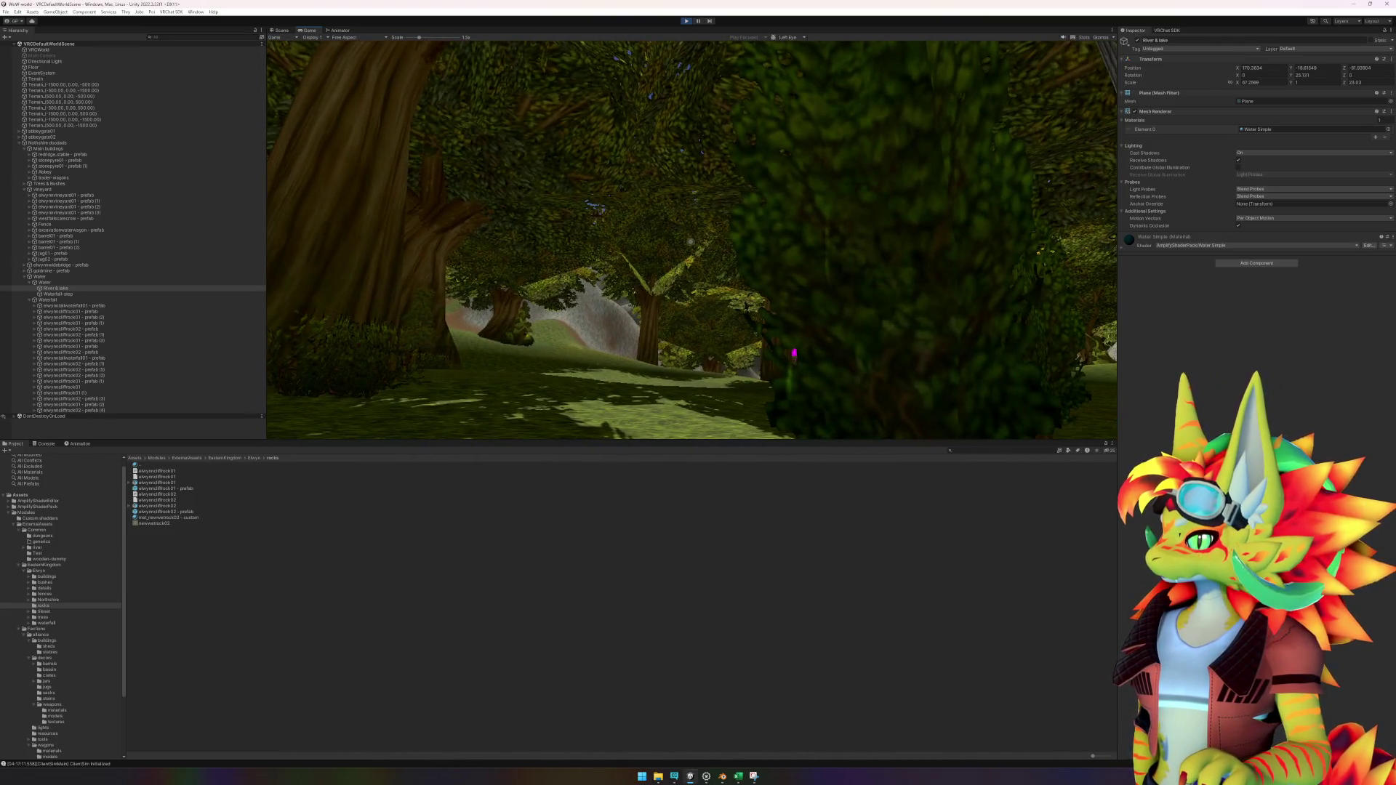
key(w)
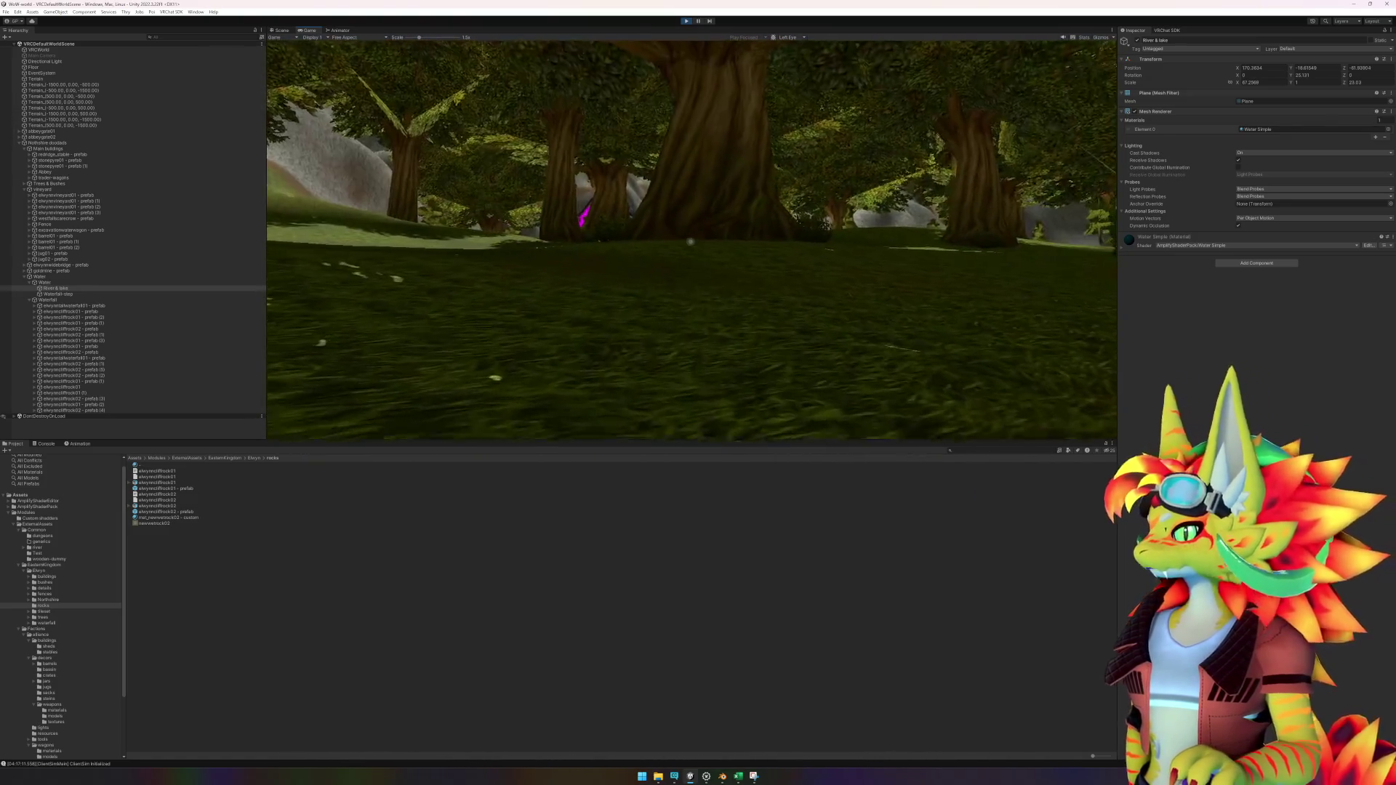
Step: Walk past the stone building and through the forest to the lake's edge below the waterfall
key(w)
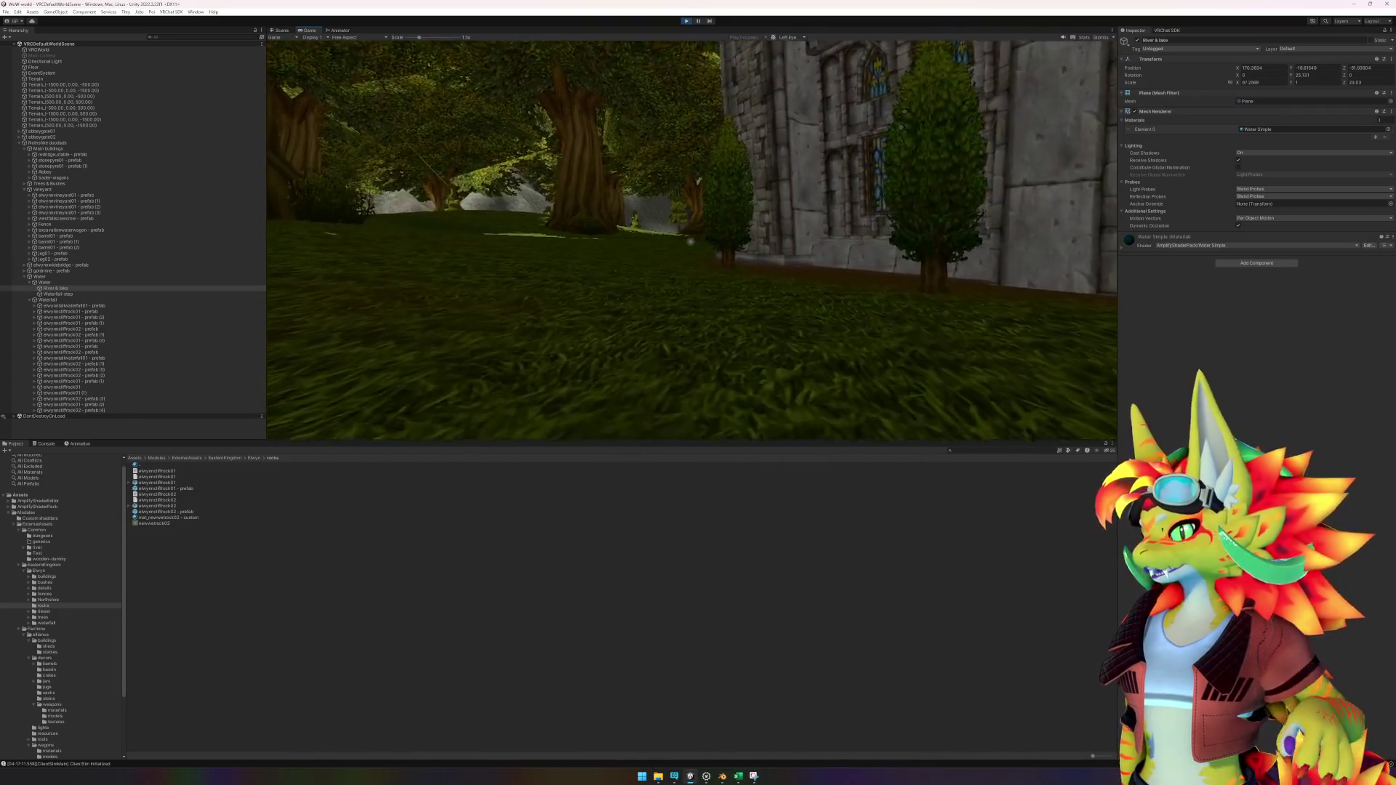
key(w)
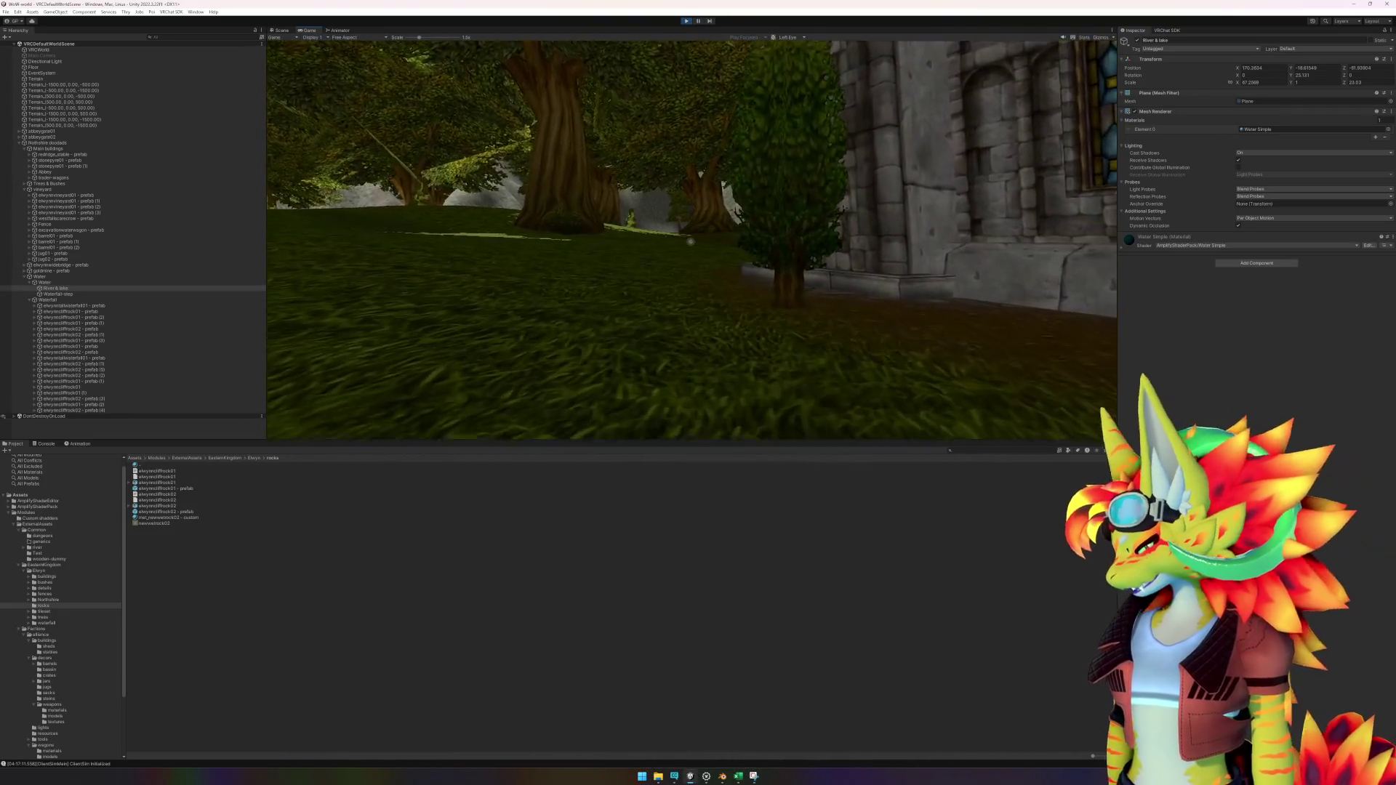
key(w)
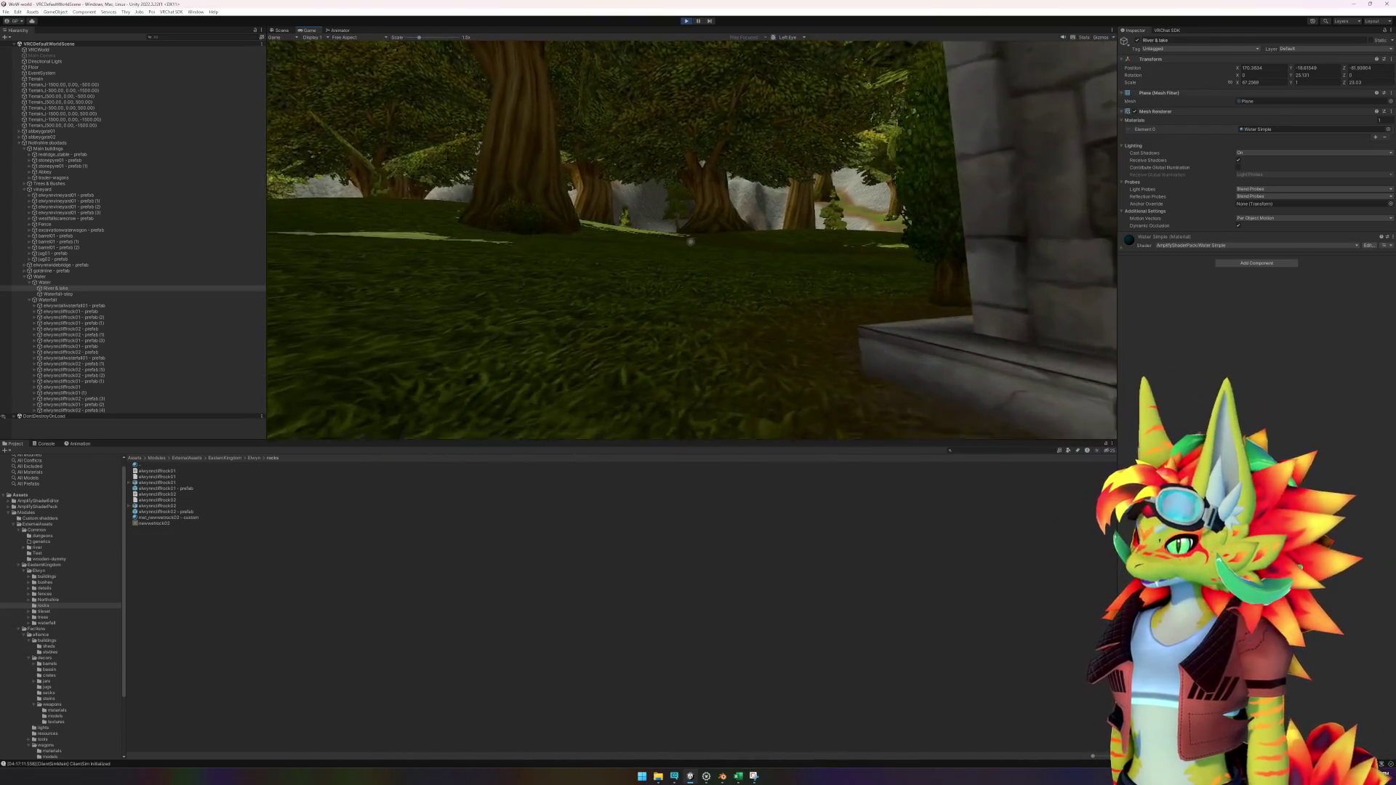
key(w)
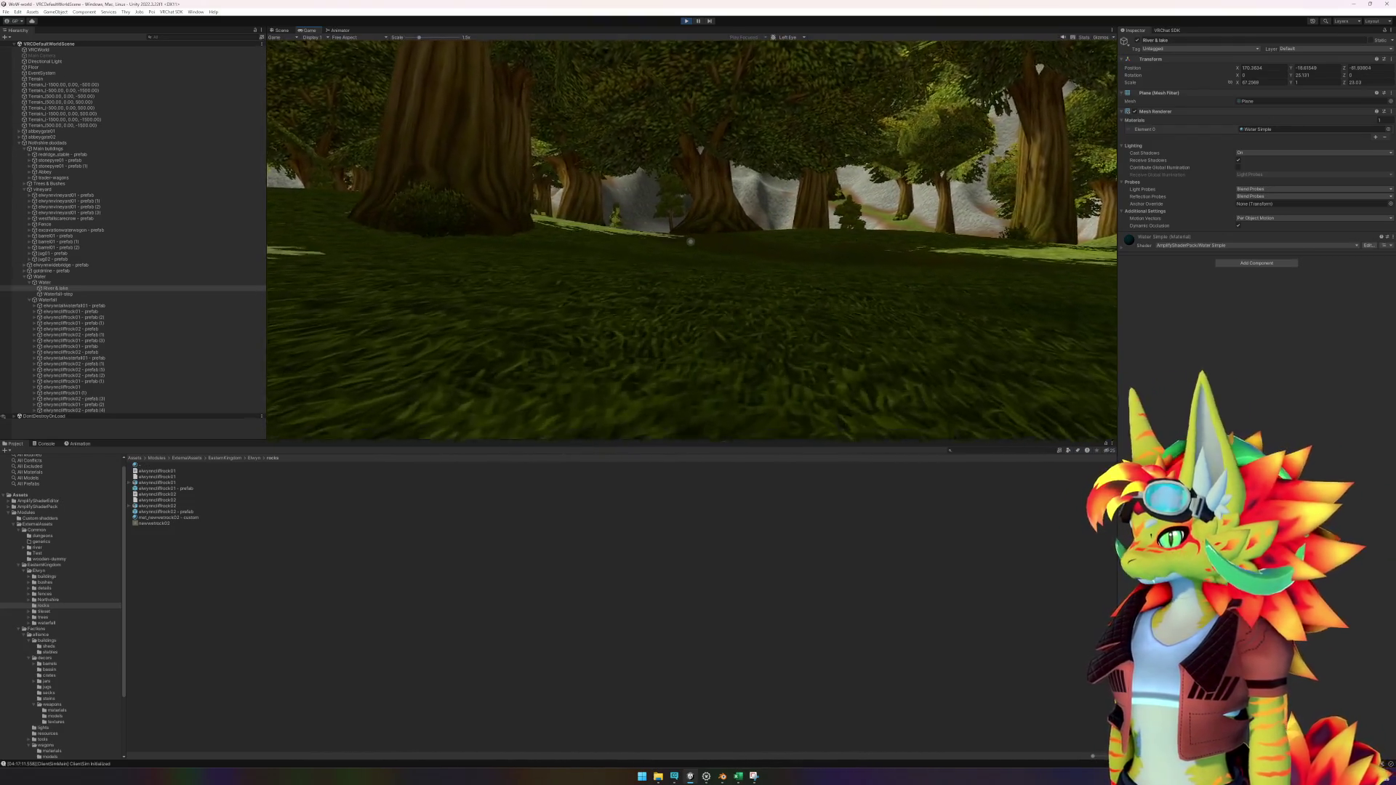
key(w)
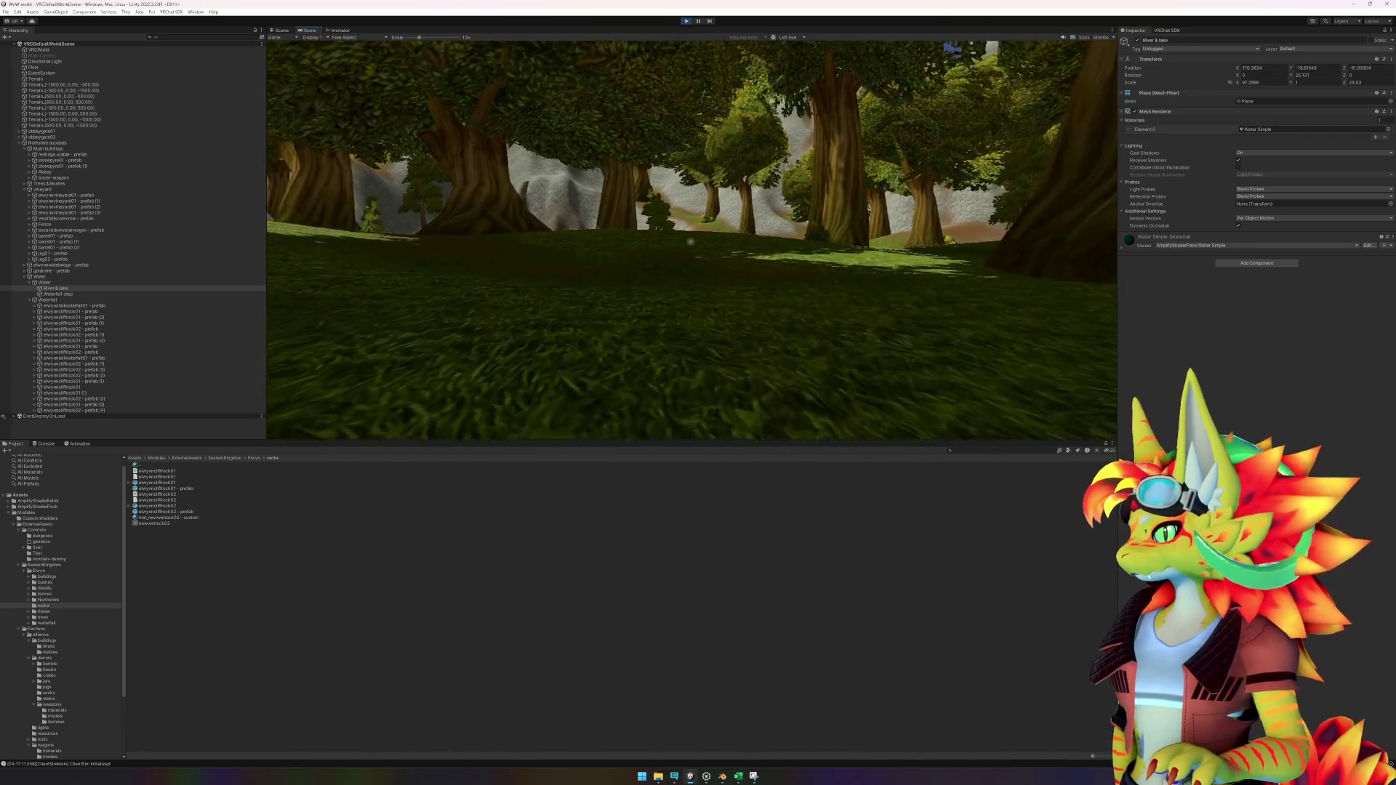
key(w)
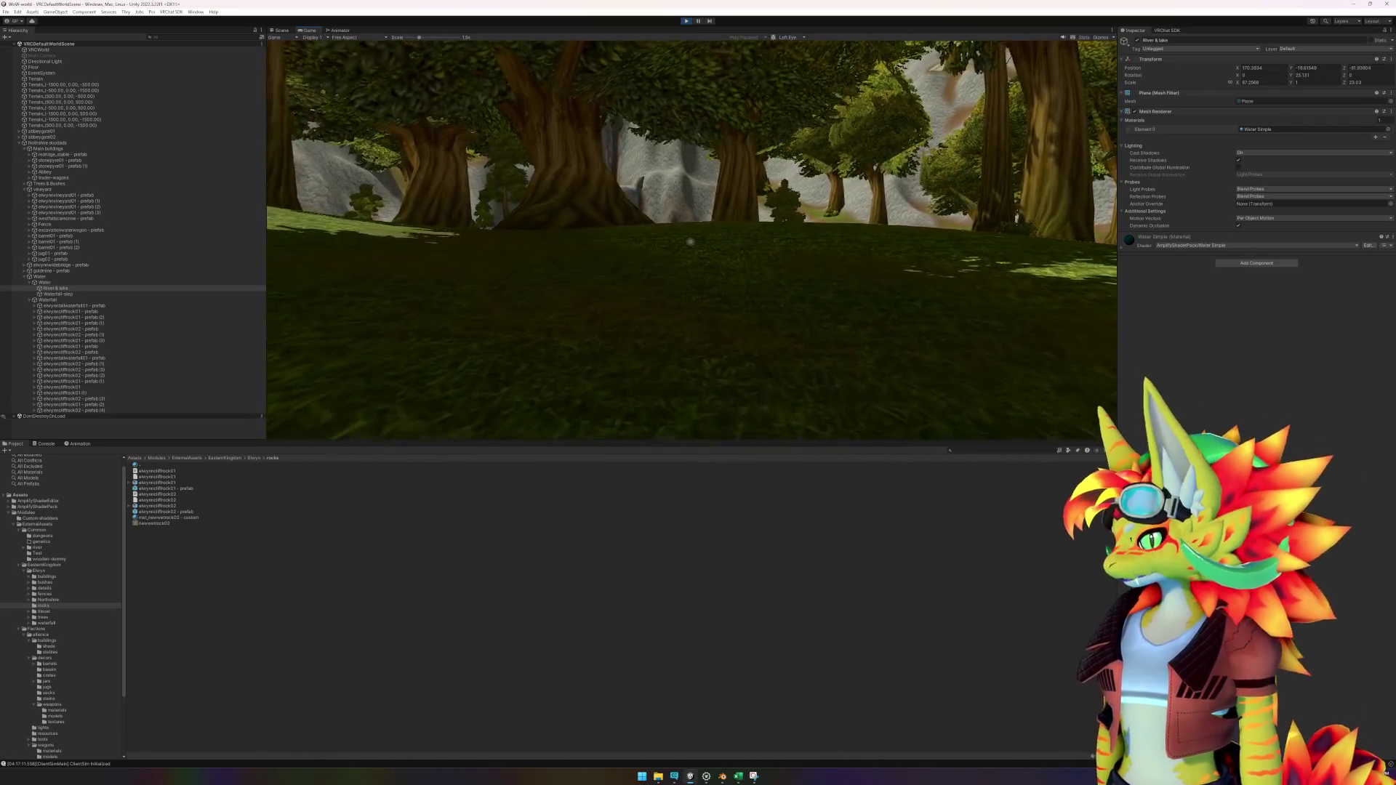
key(w)
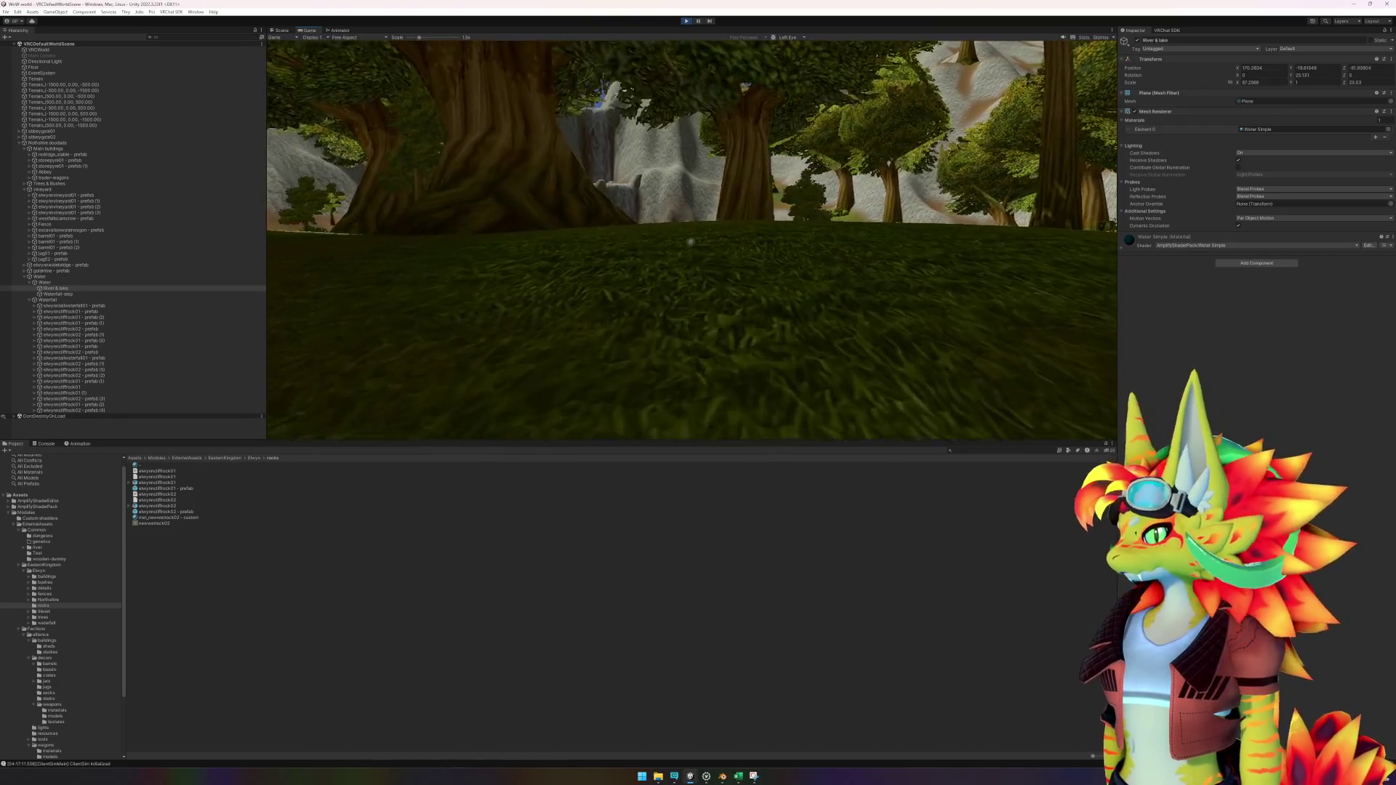
key(w)
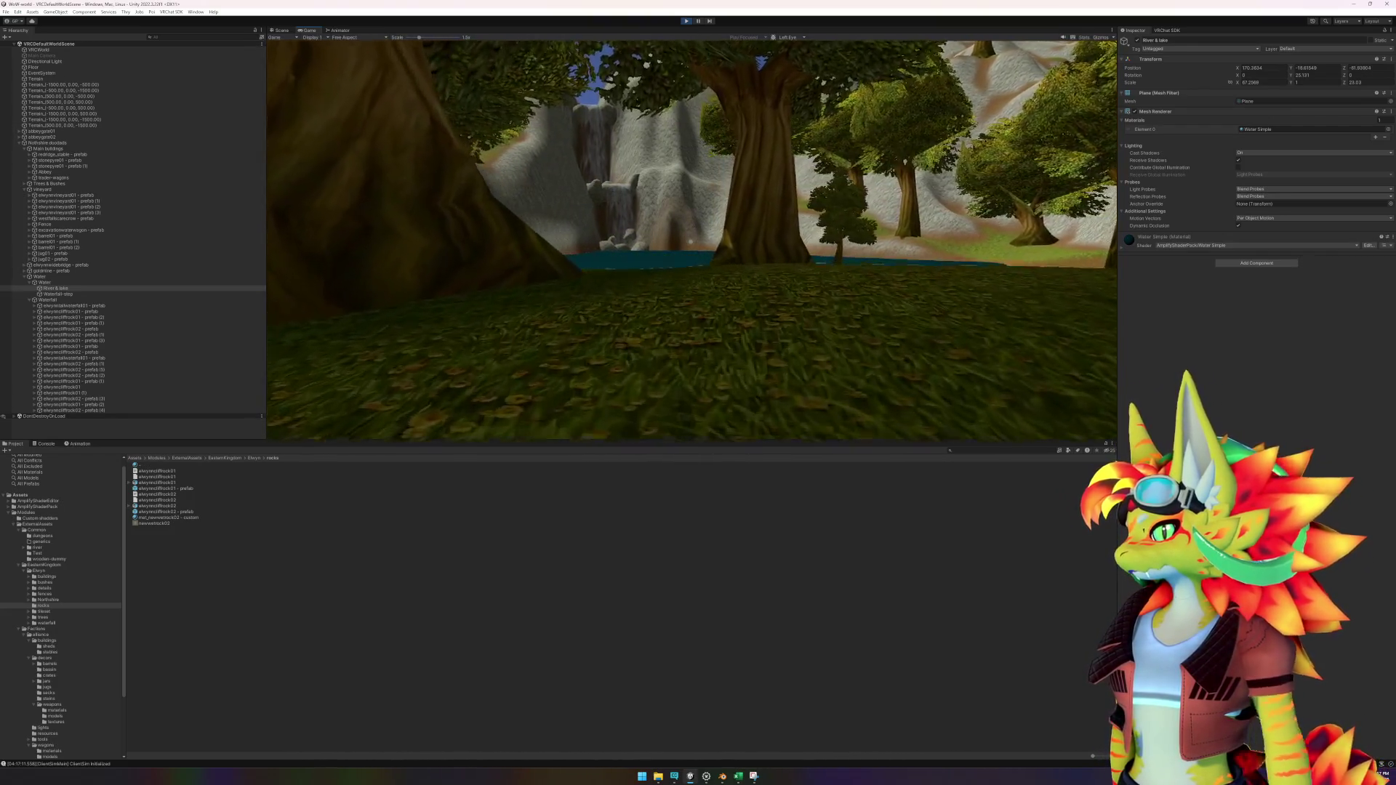
key(w)
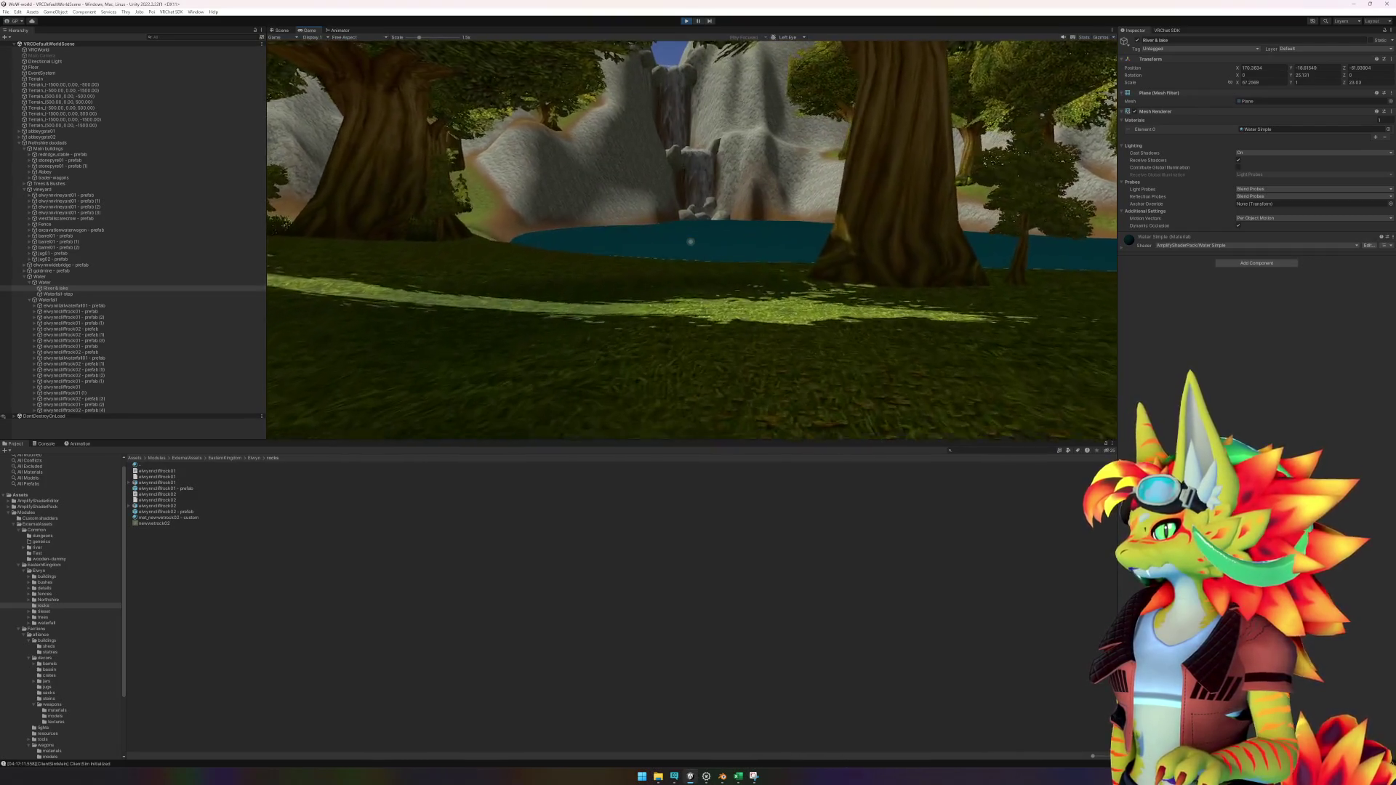
key(w)
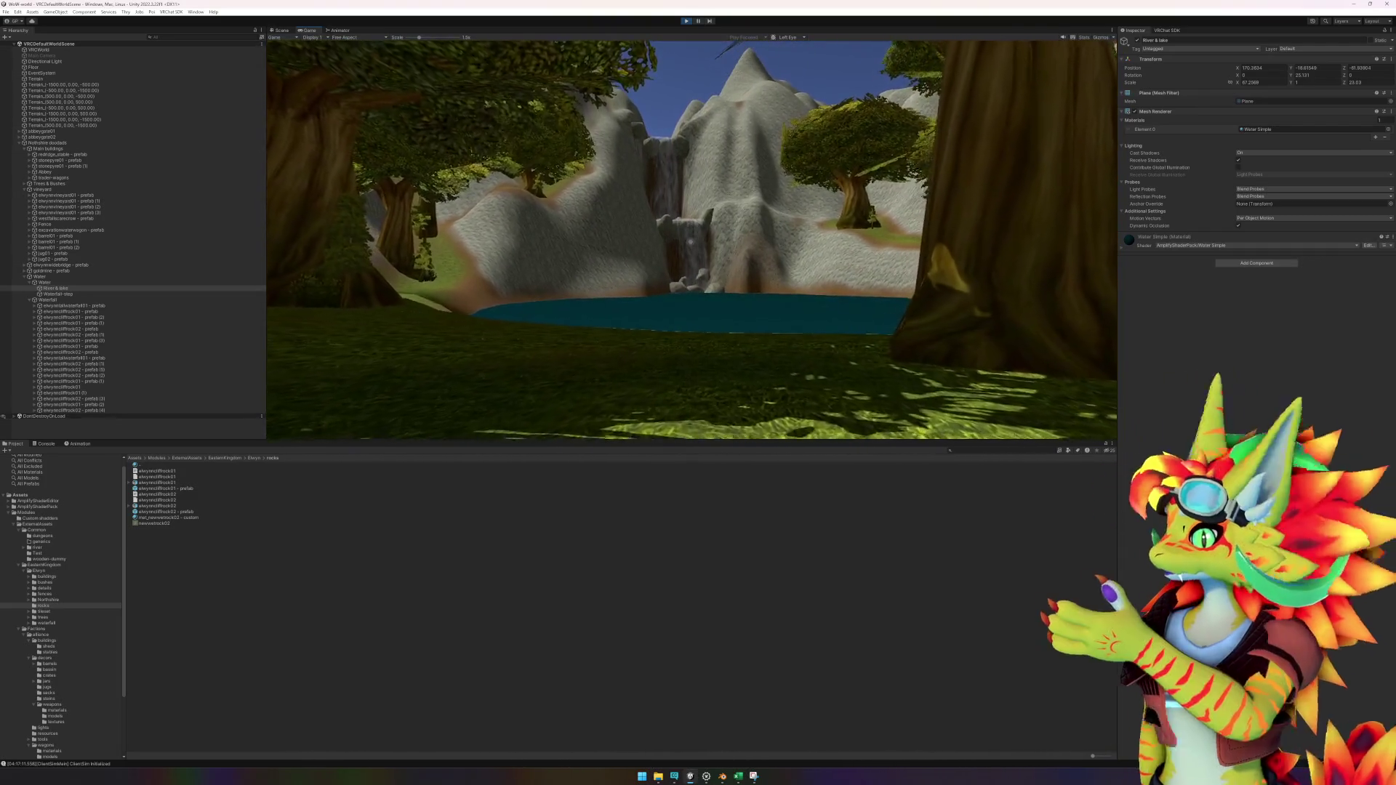
key(w)
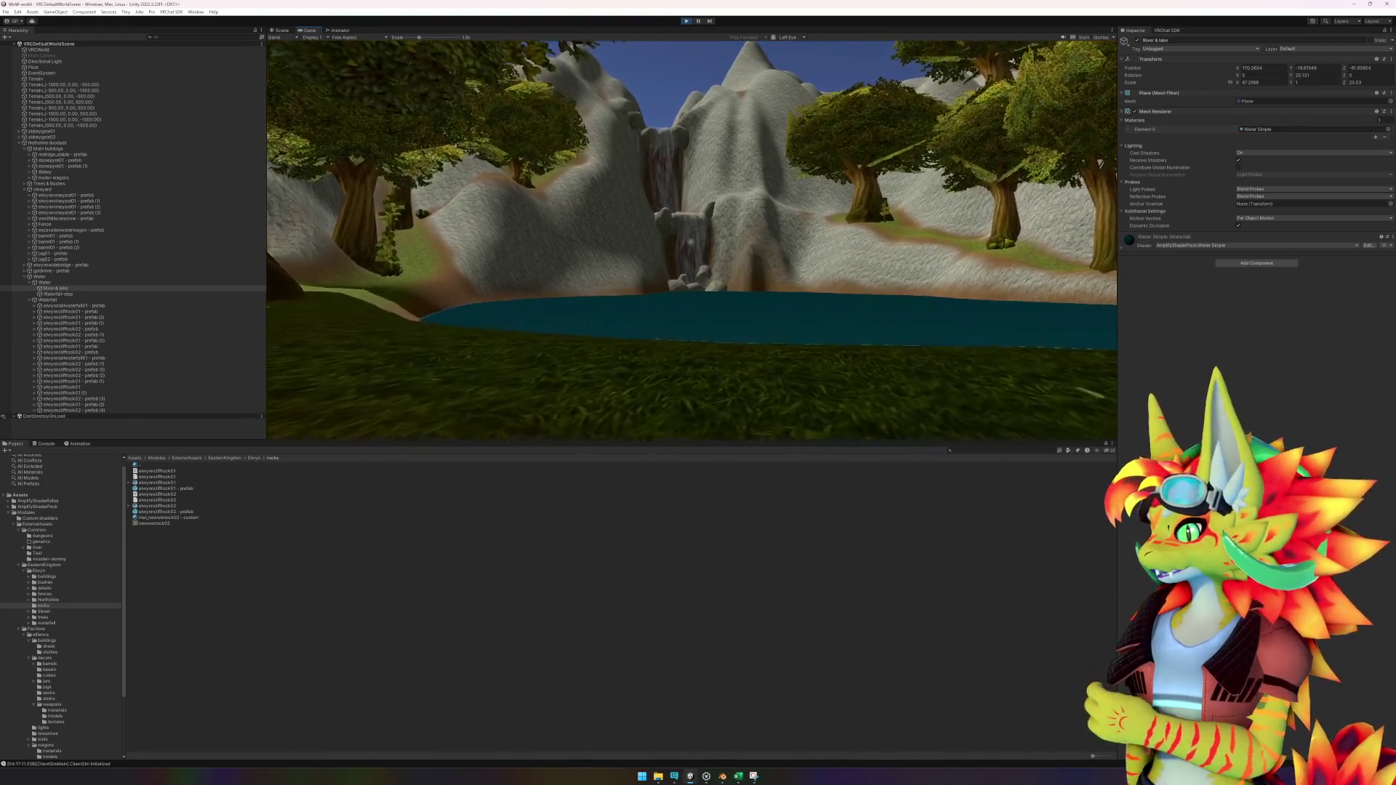
key(w)
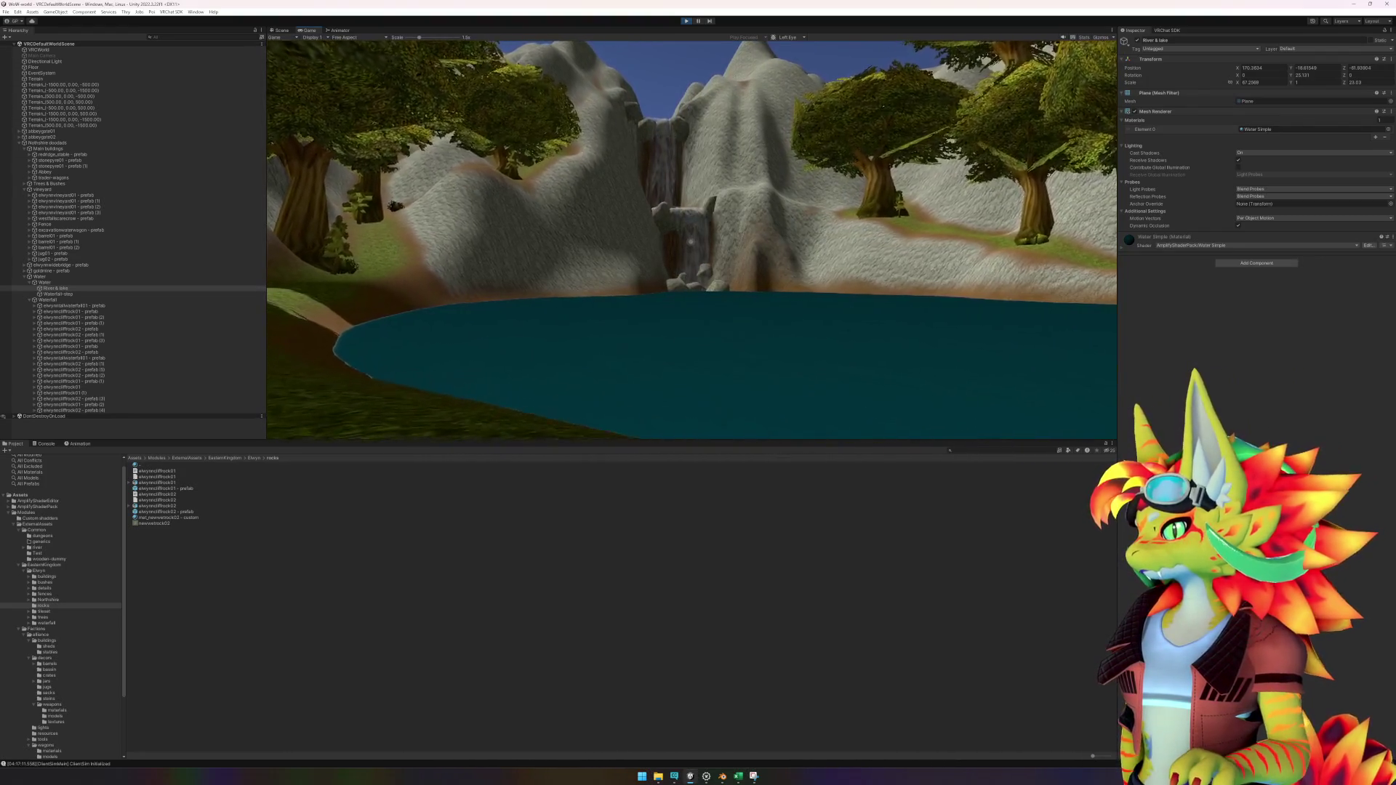
key(w)
Step: Bring up the reference screenshot in Snipping Tool, then return focus to the game
key(super)
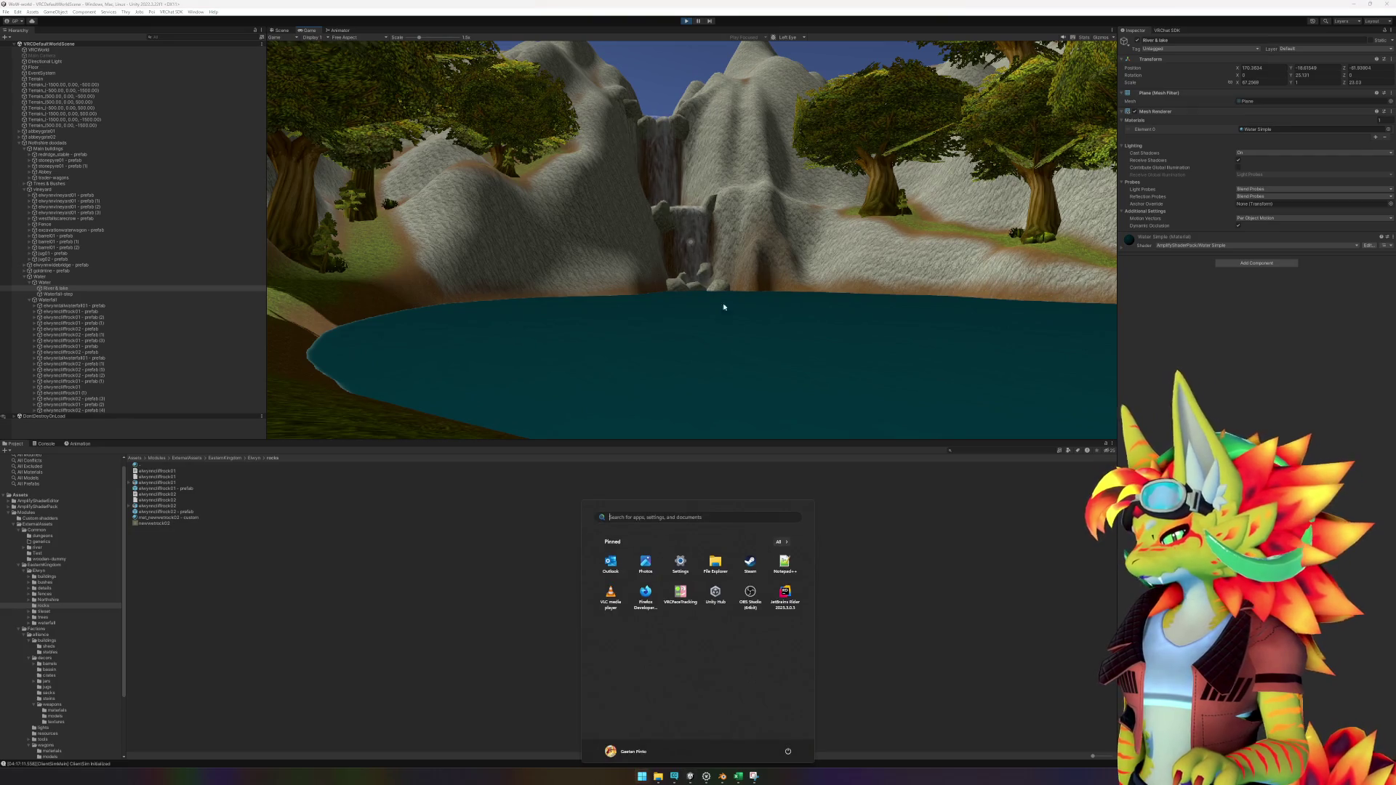
click(761, 777)
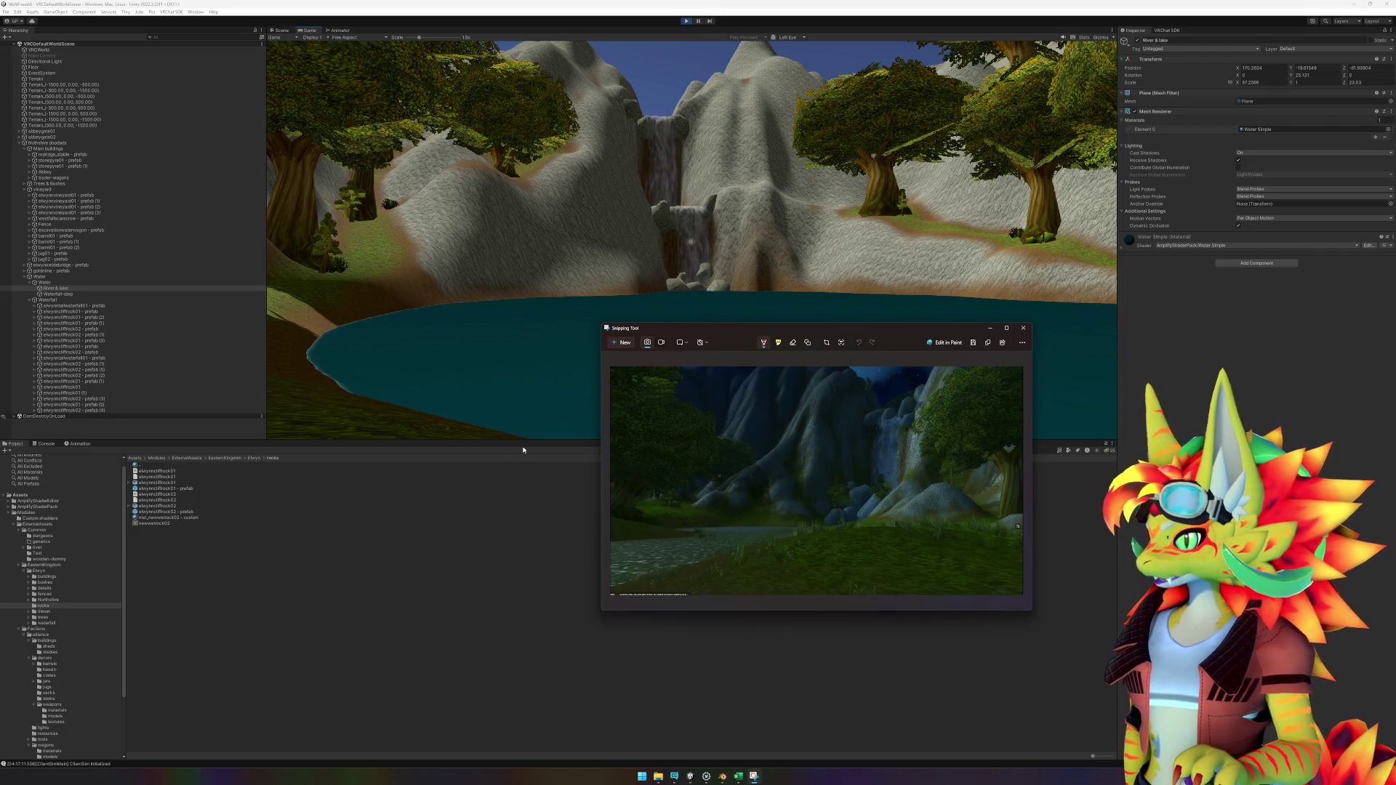
click(467, 428)
Step: Walk over the lake, along the riverbed and across the river banks, then exit Play mode
key(w)
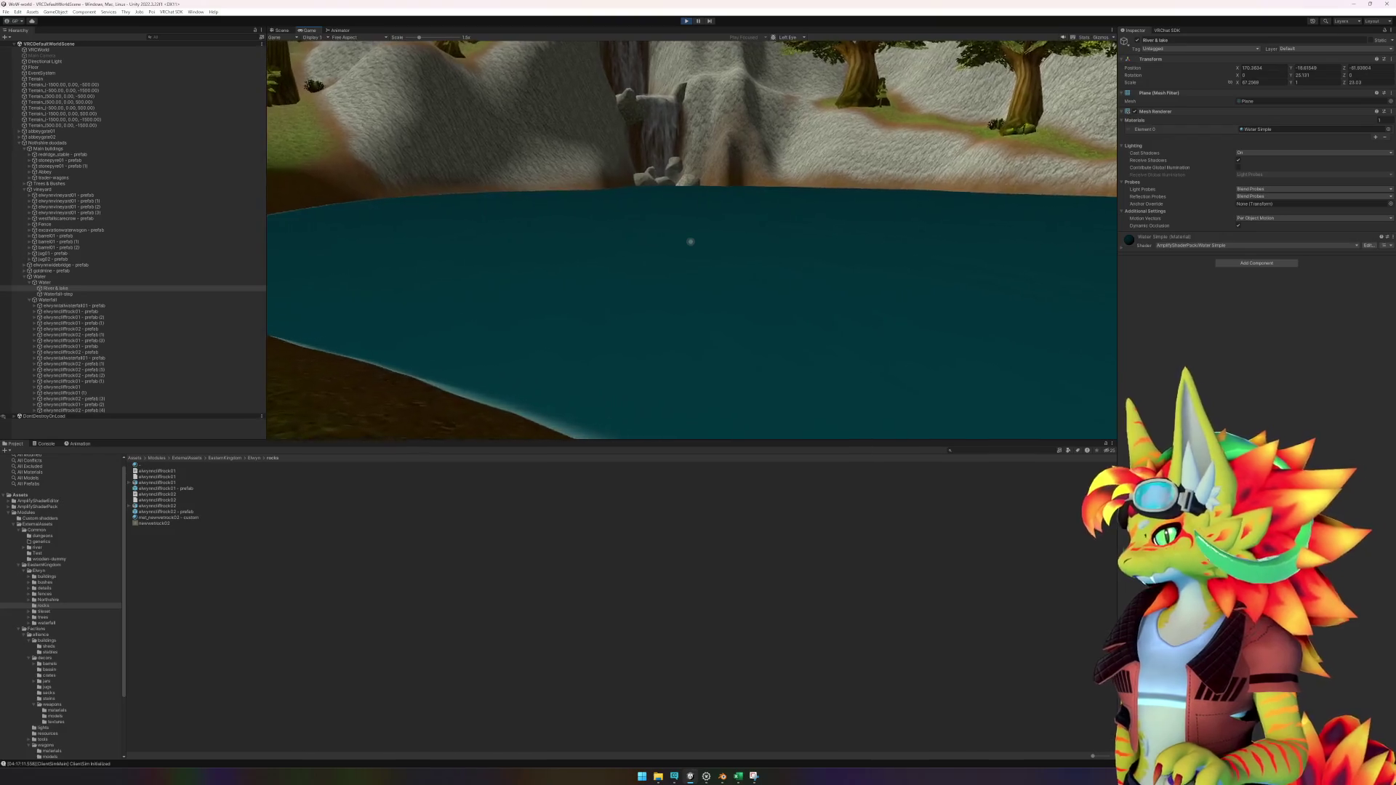
key(w)
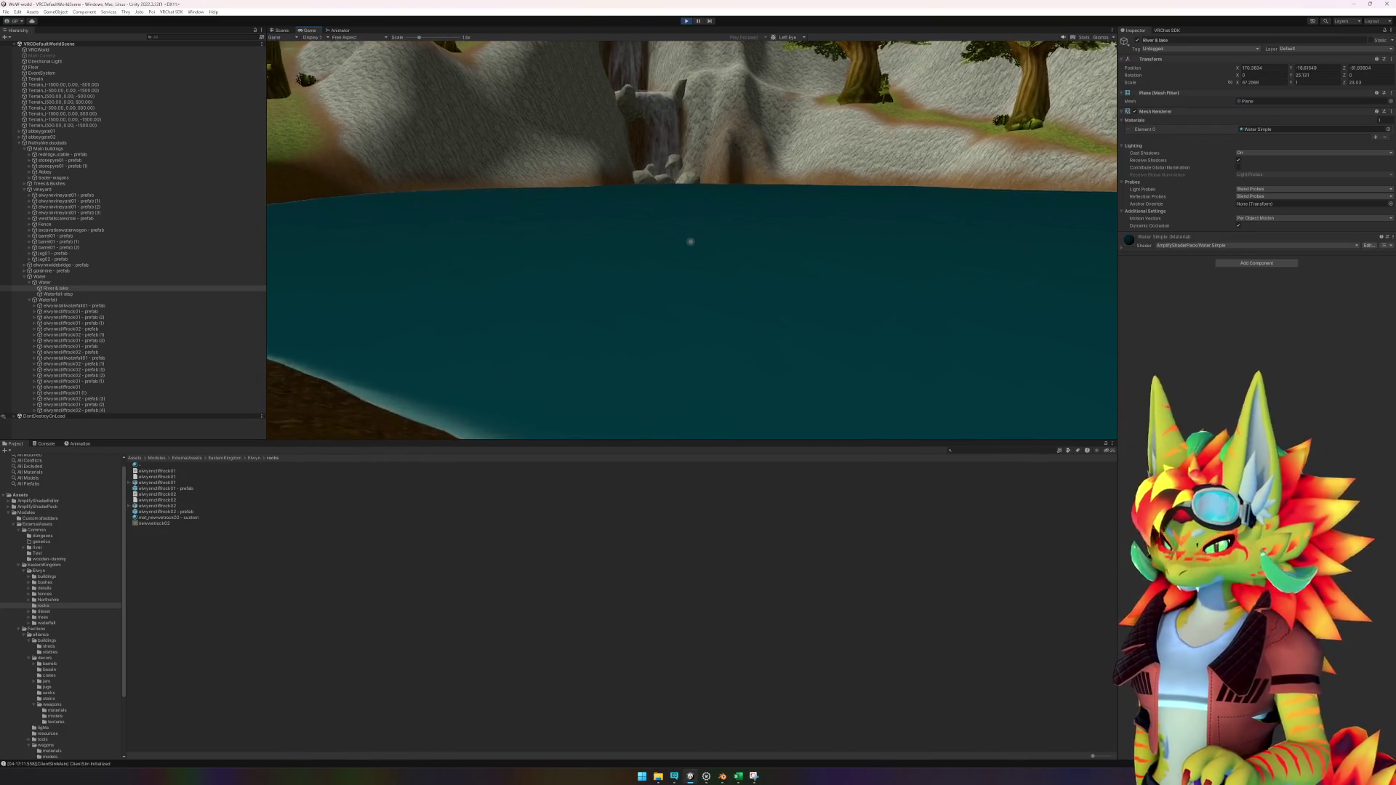
key(w)
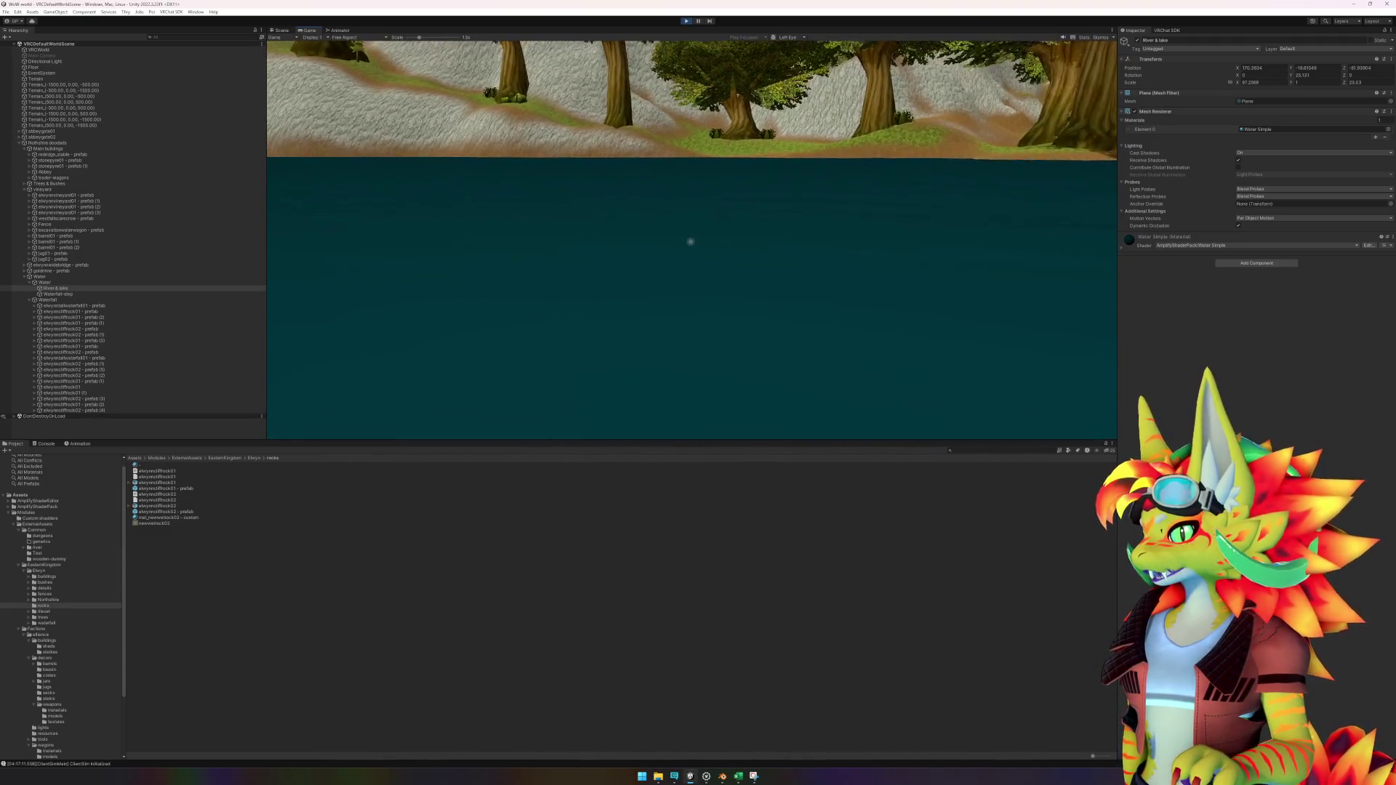
key(w)
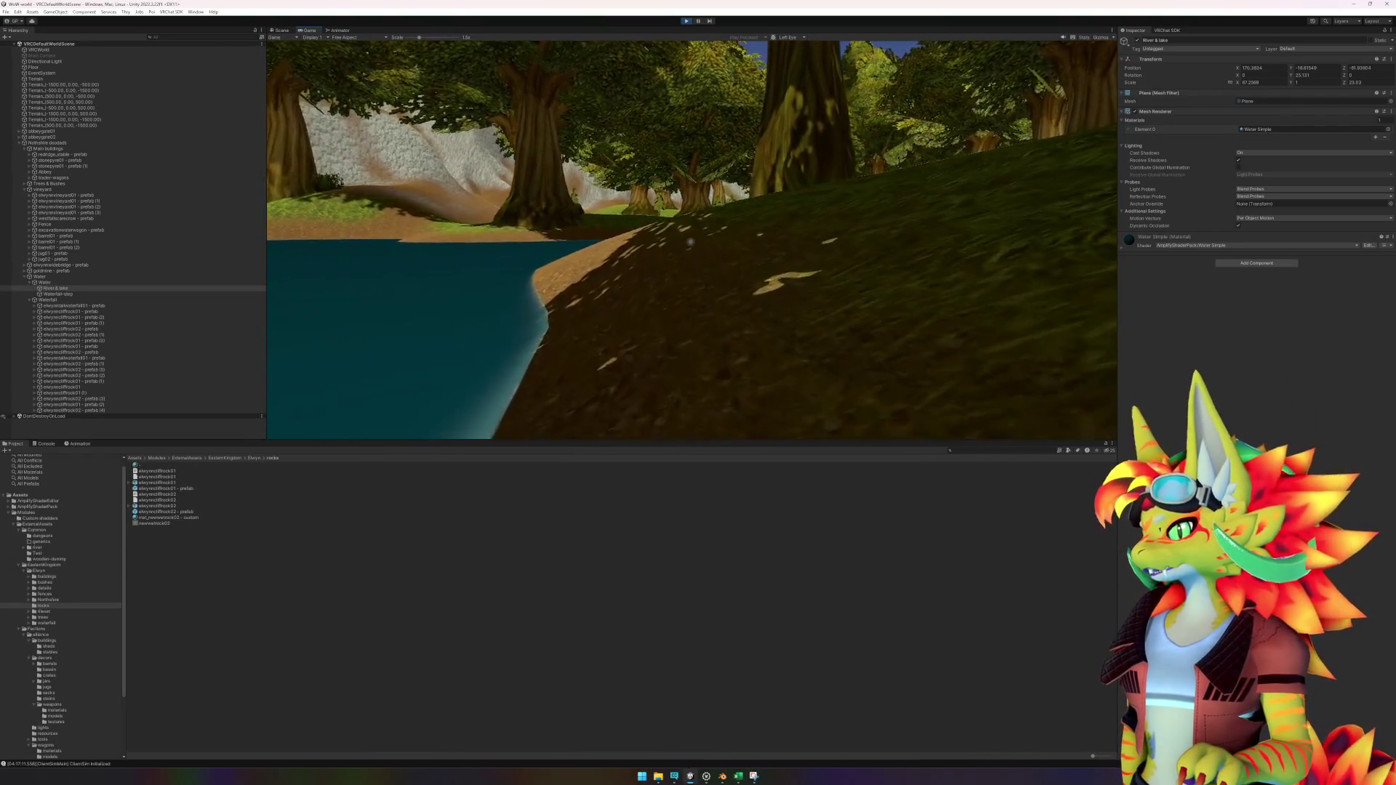
key(w)
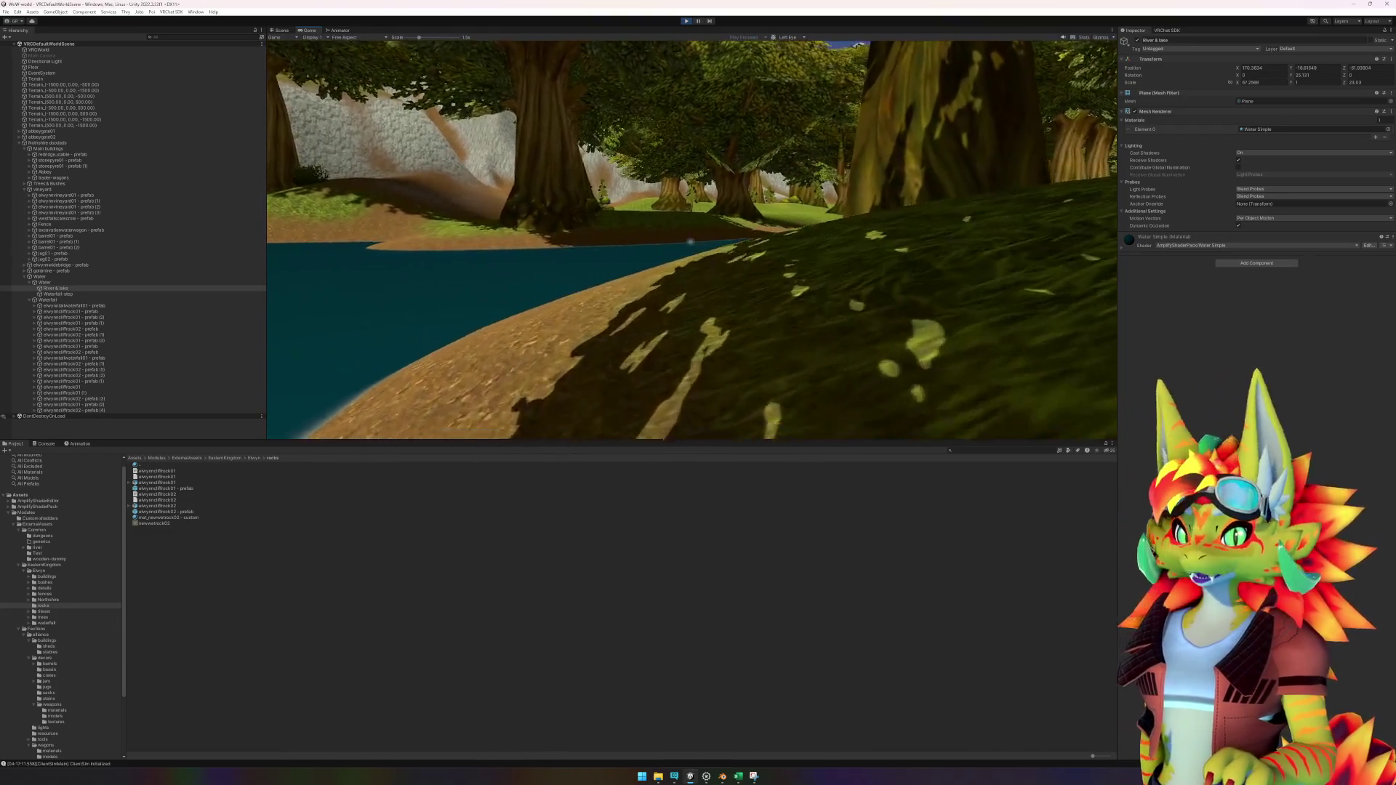
key(w)
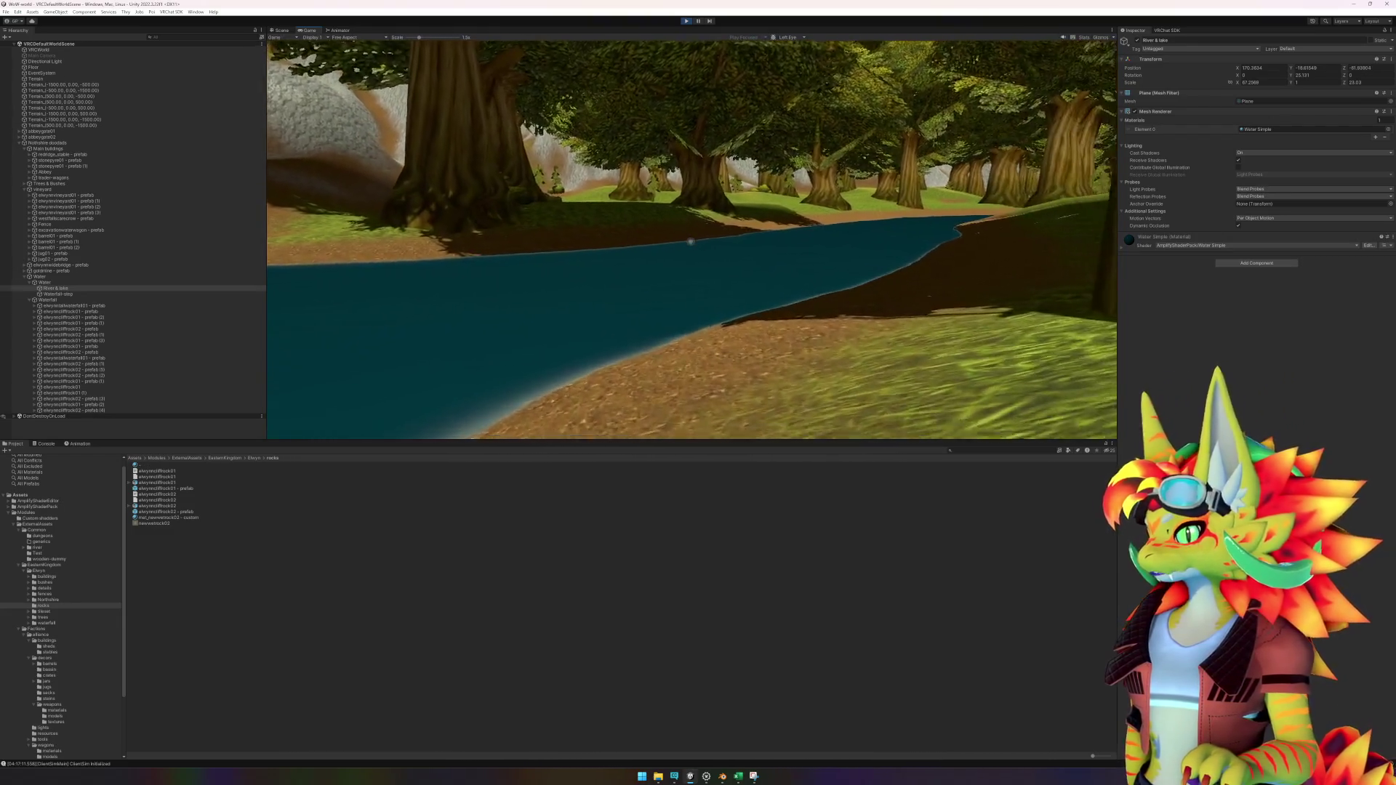
key(w)
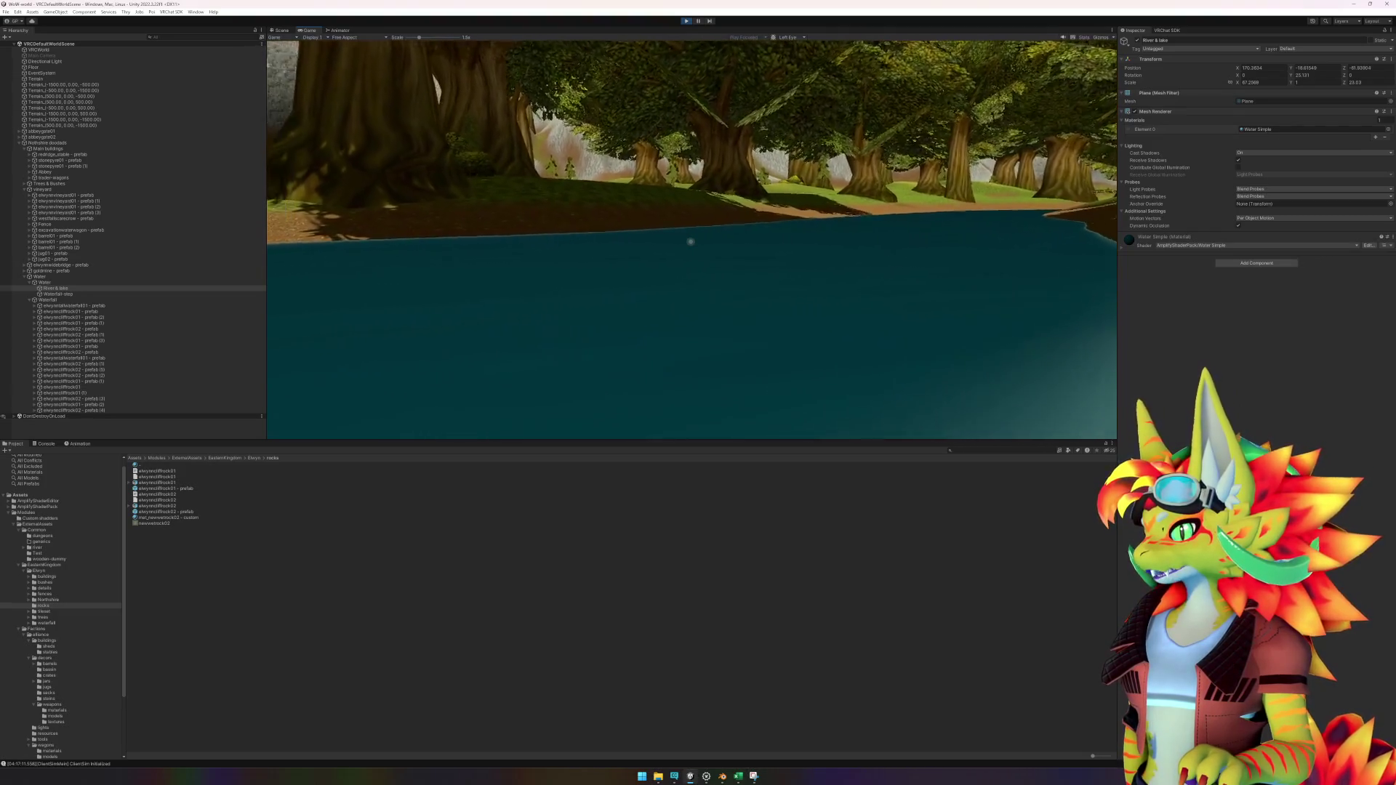
key(w)
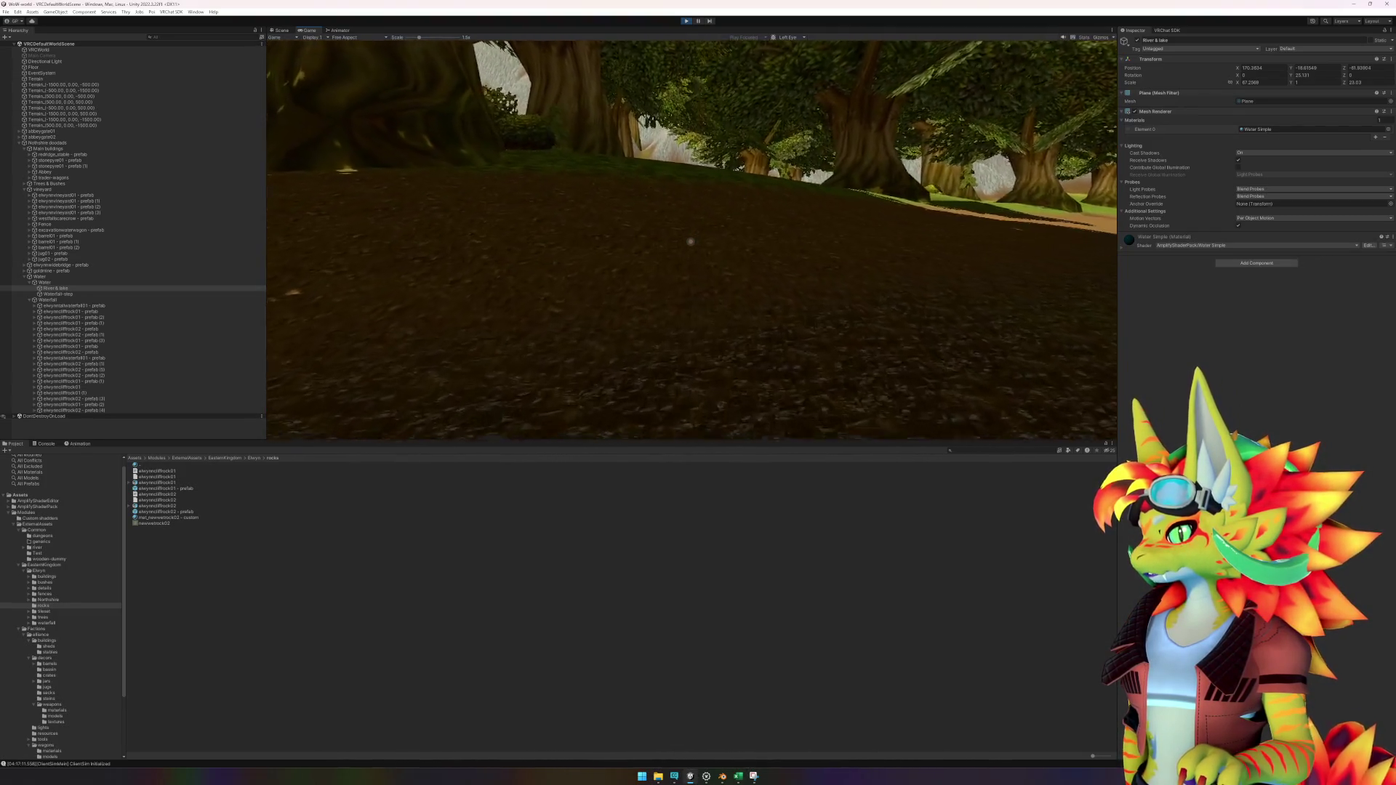
key(s)
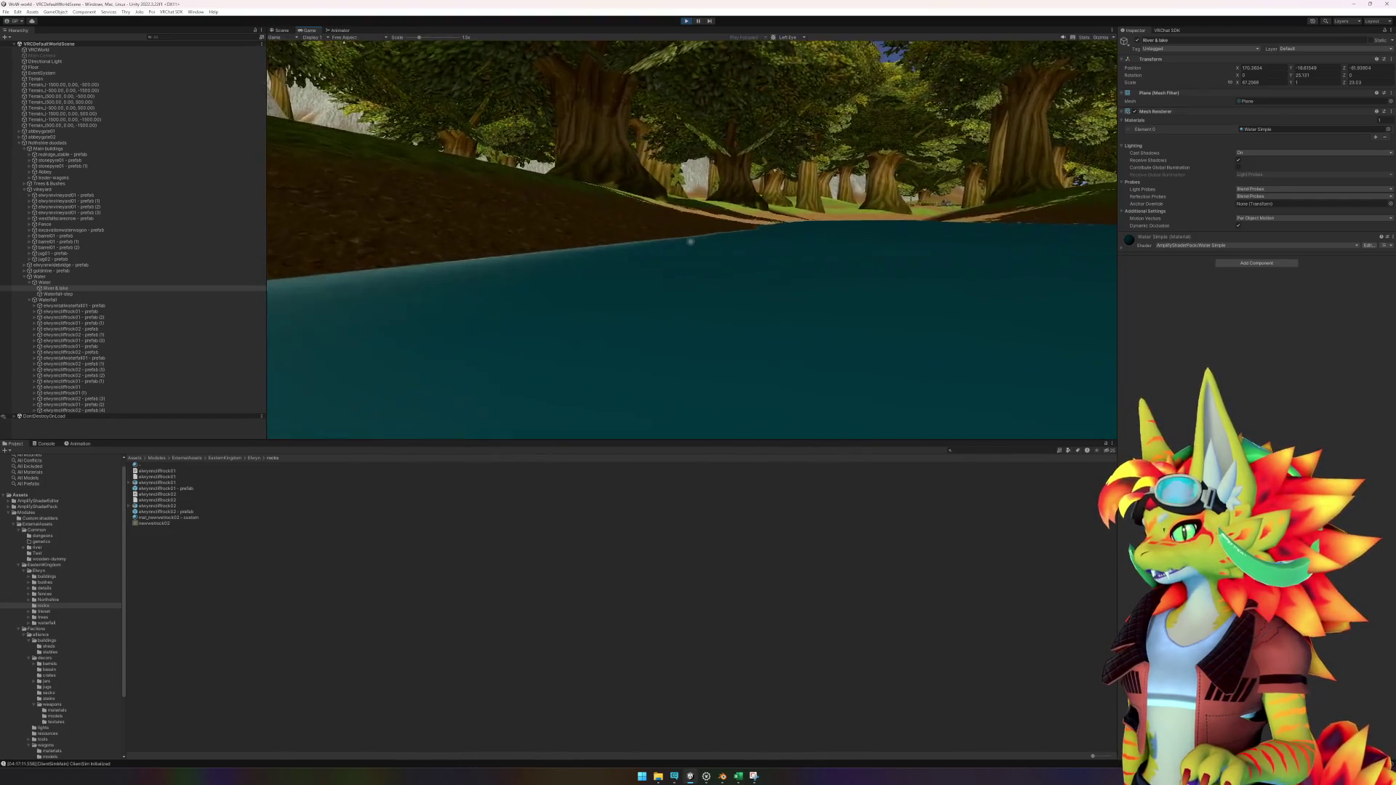
key(w)
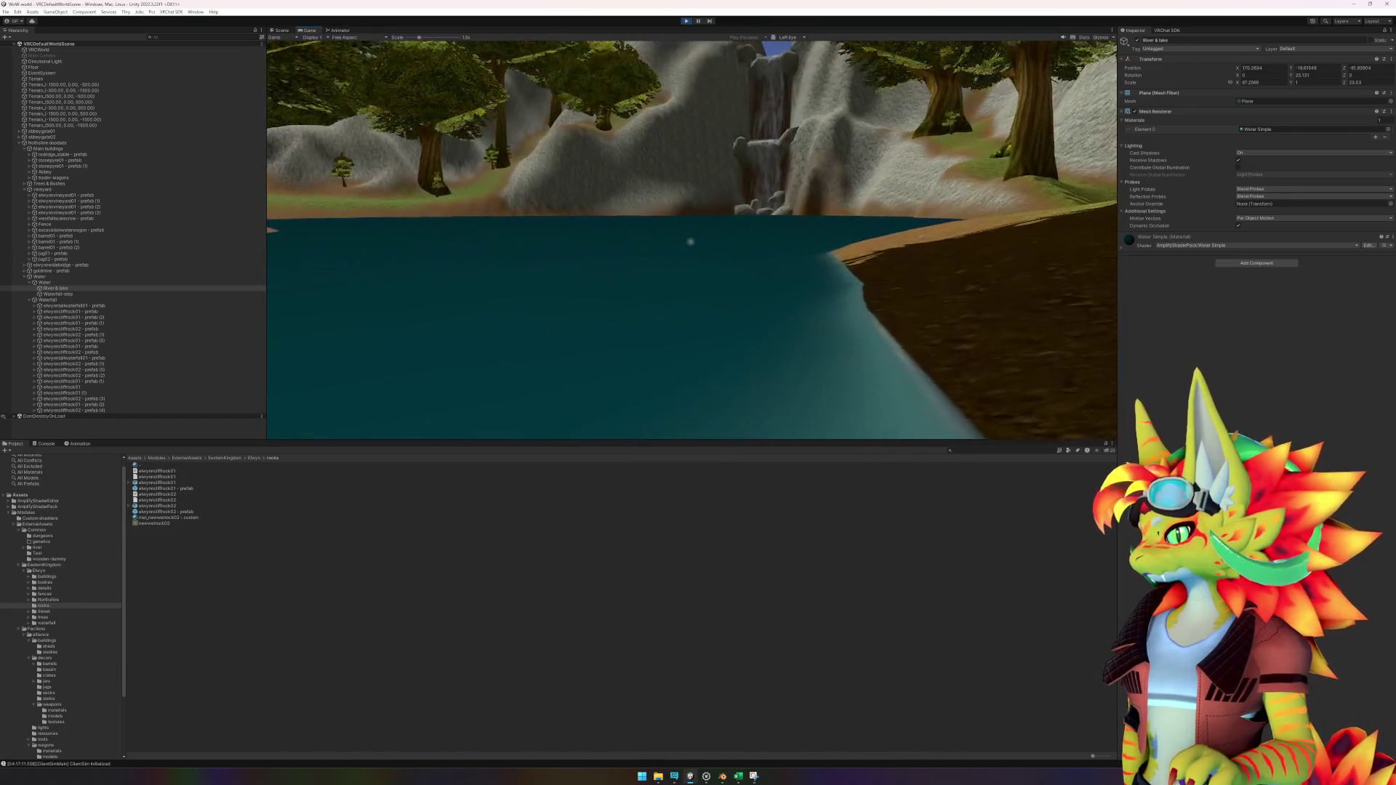
key(Escape)
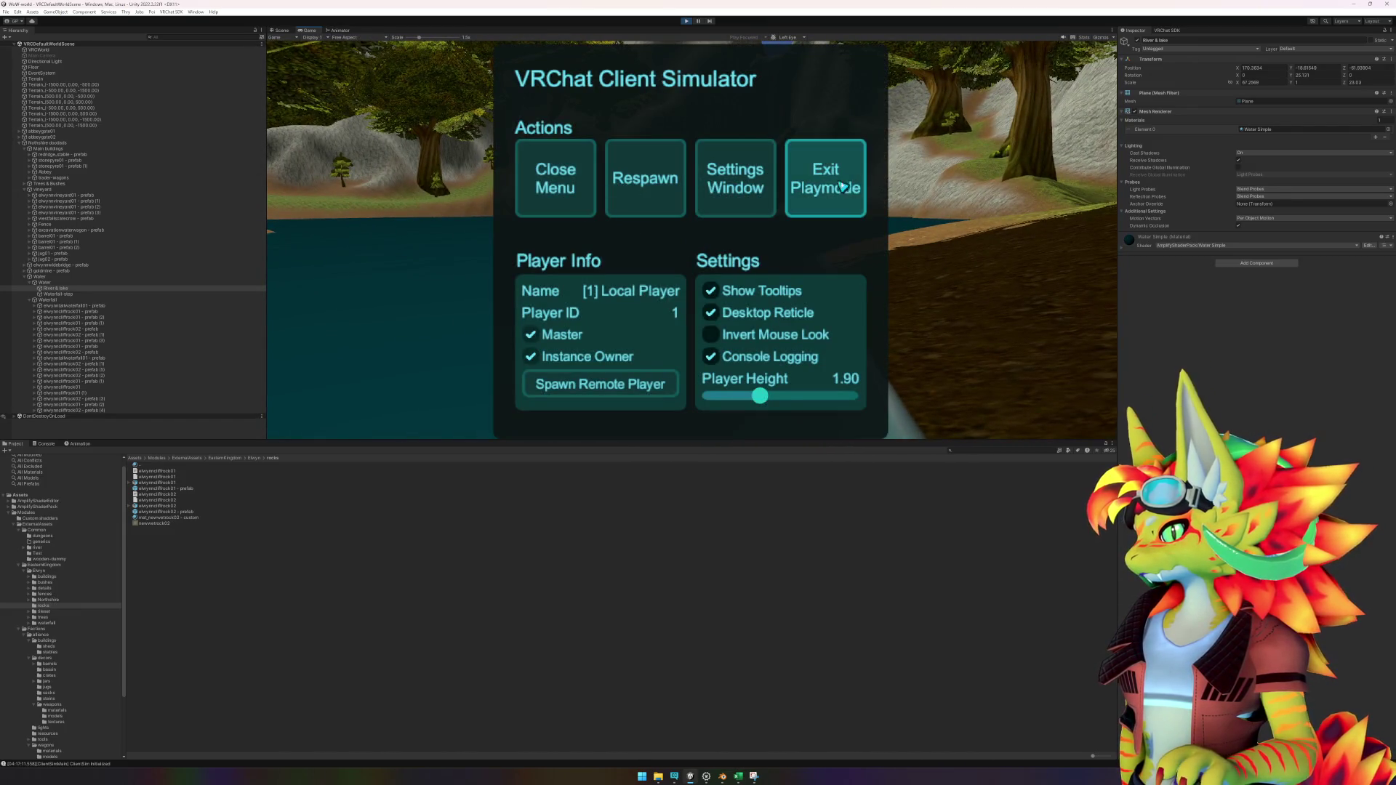
click(843, 187)
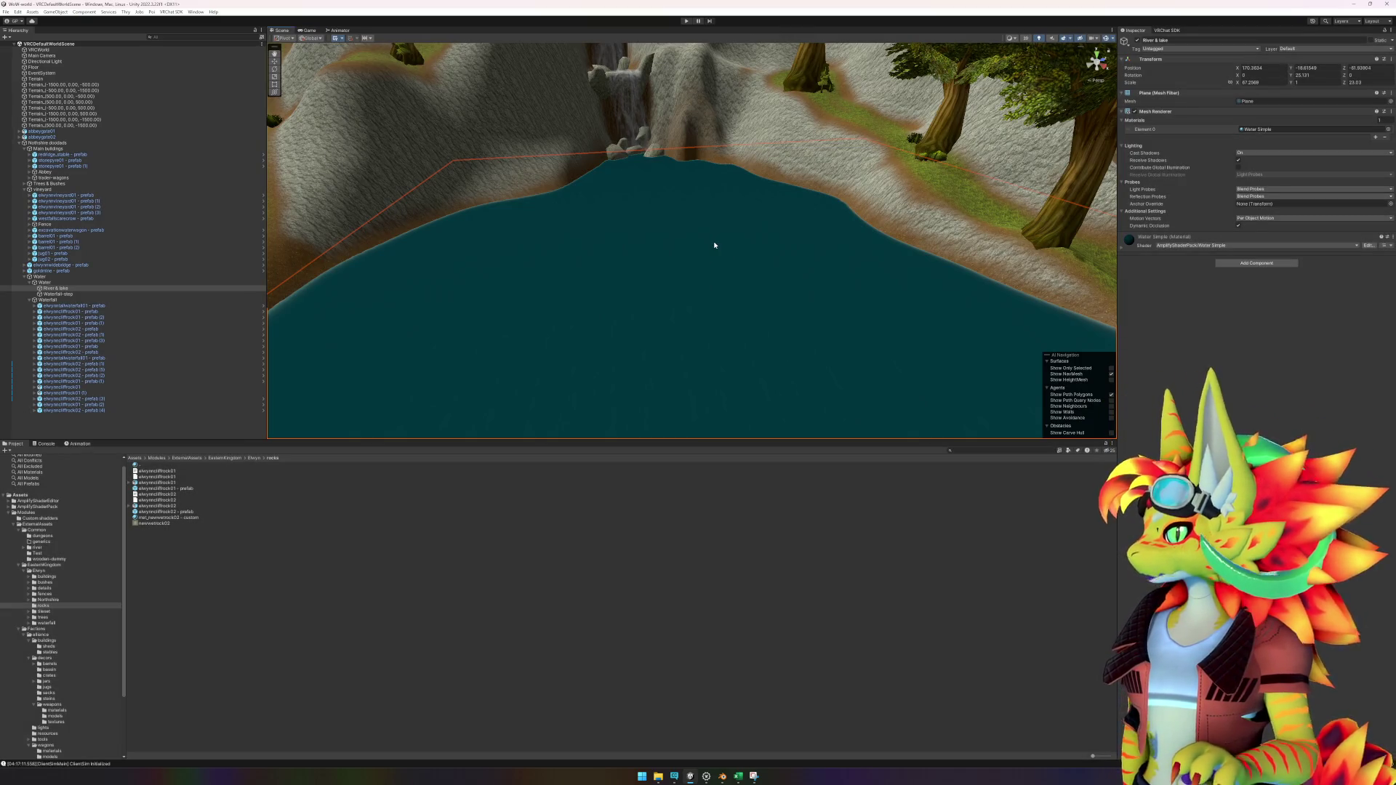
Step: Hide the River & lake water object to expose the riverbed beneath the waterfall
scroll(711, 250, up, 10)
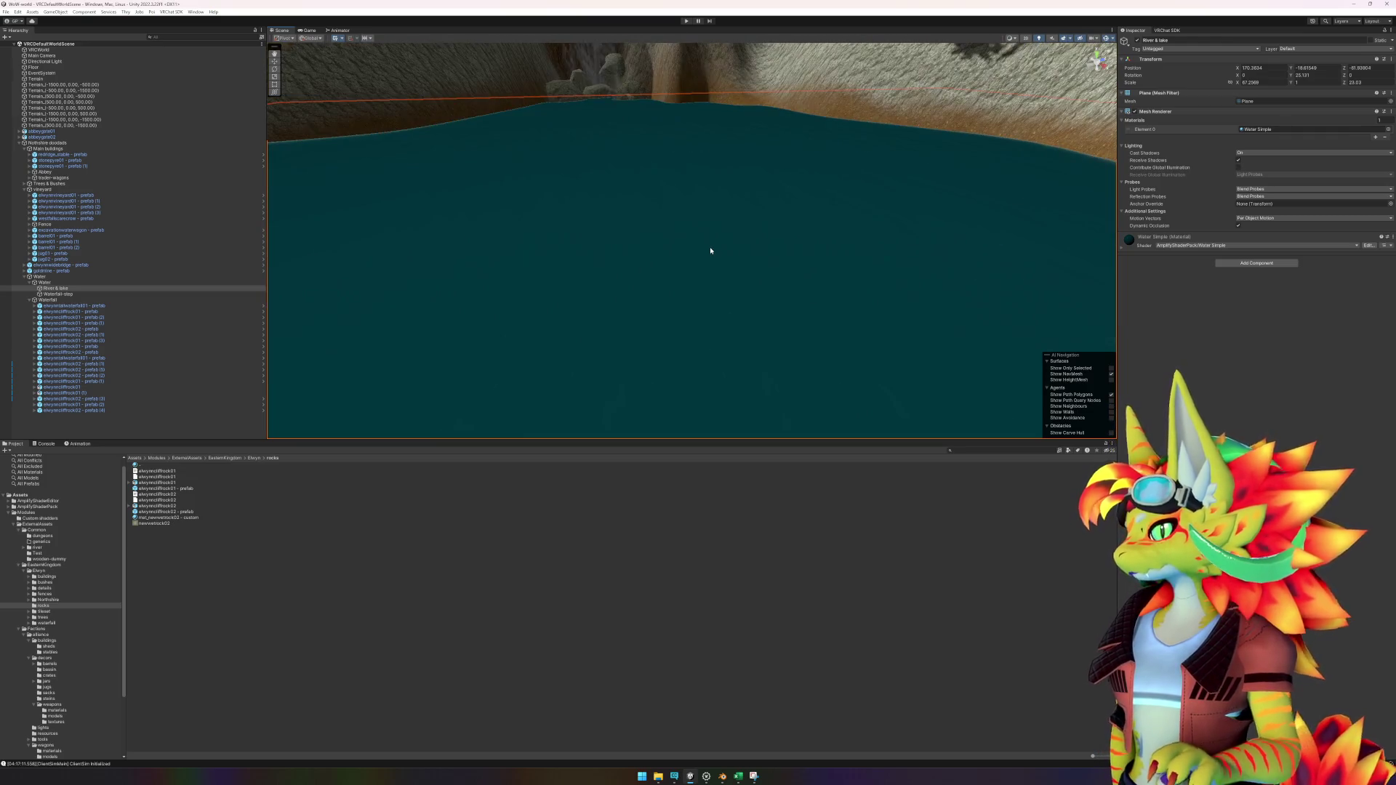
scroll(731, 253, down, 5)
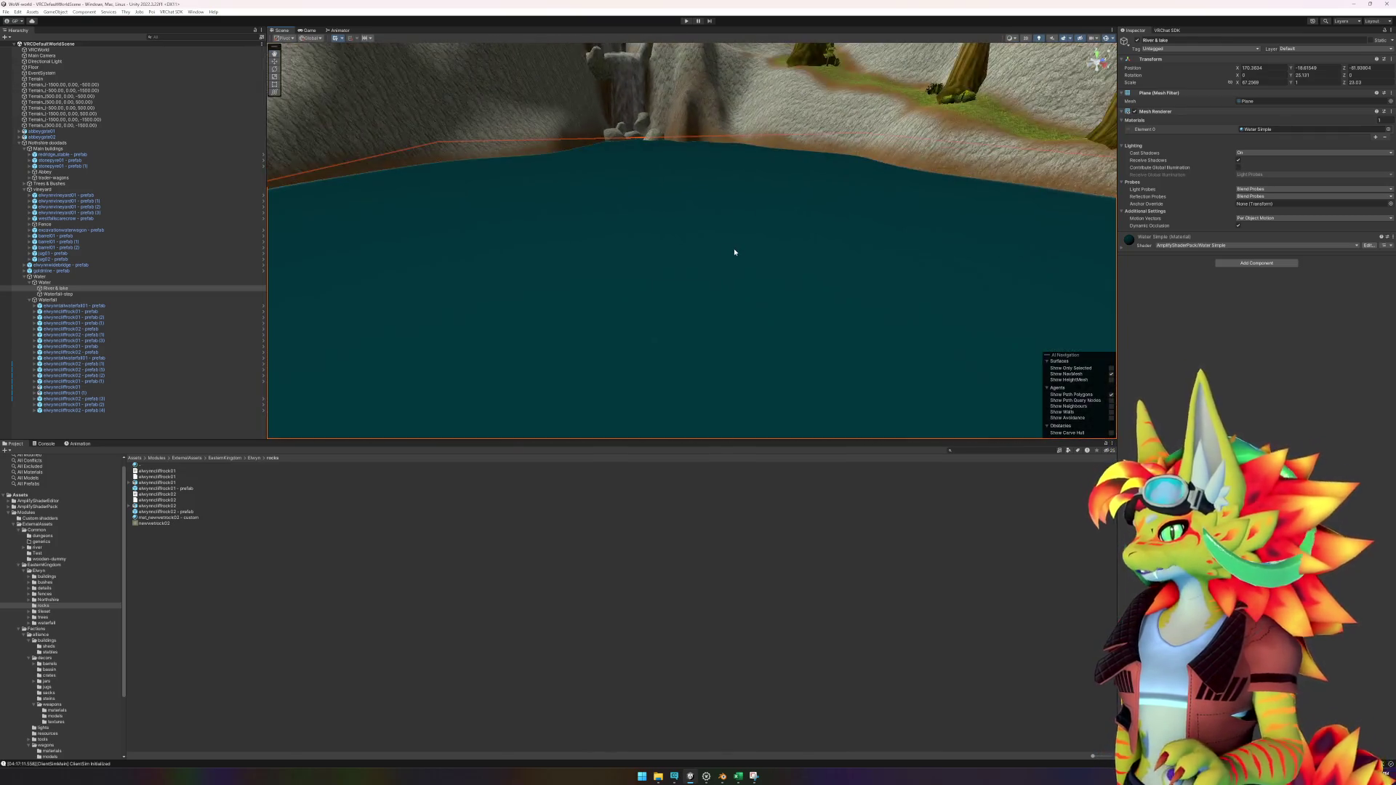
mouse_move(741, 240)
mouse_down()
mouse_move(875, 138)
mouse_move(905, 133)
mouse_up()
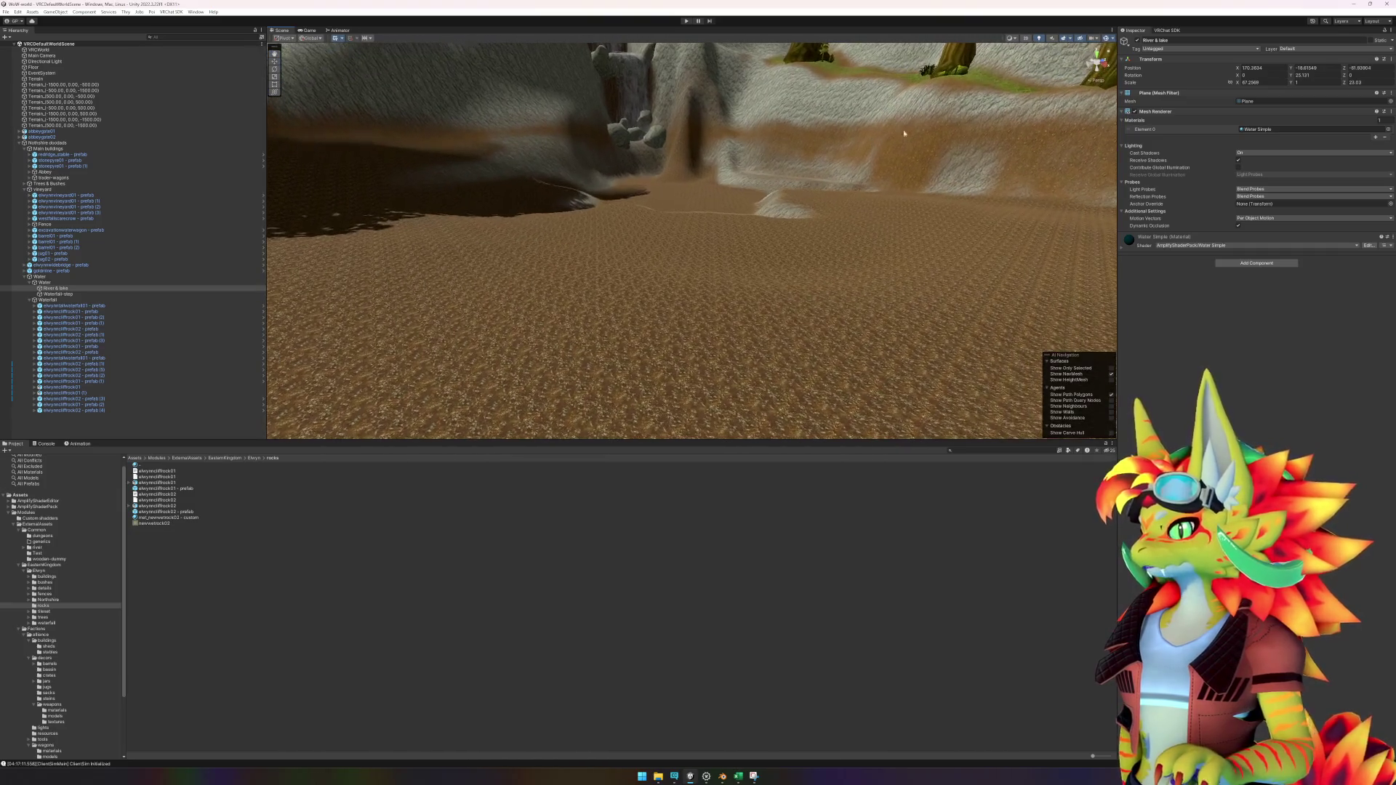
click(1164, 49)
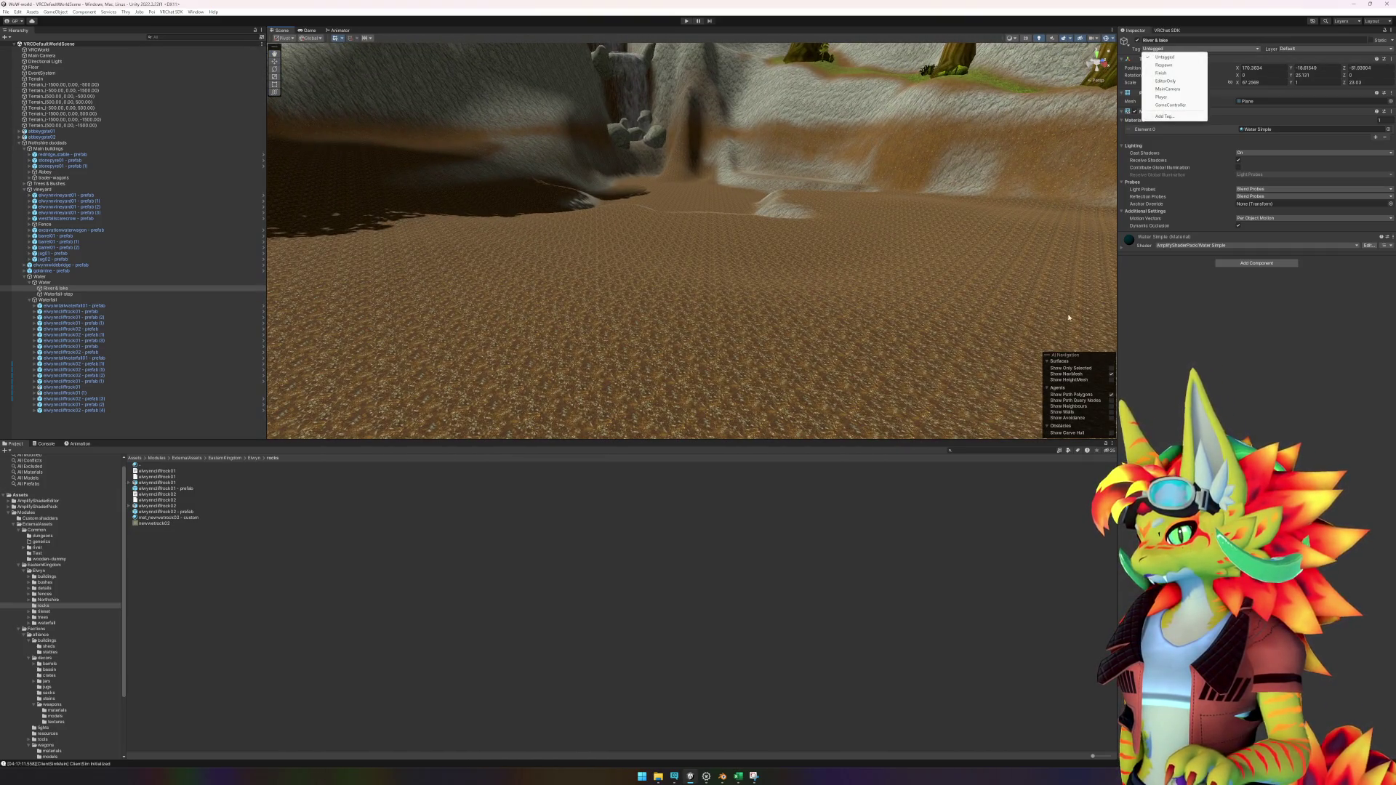
click(865, 297)
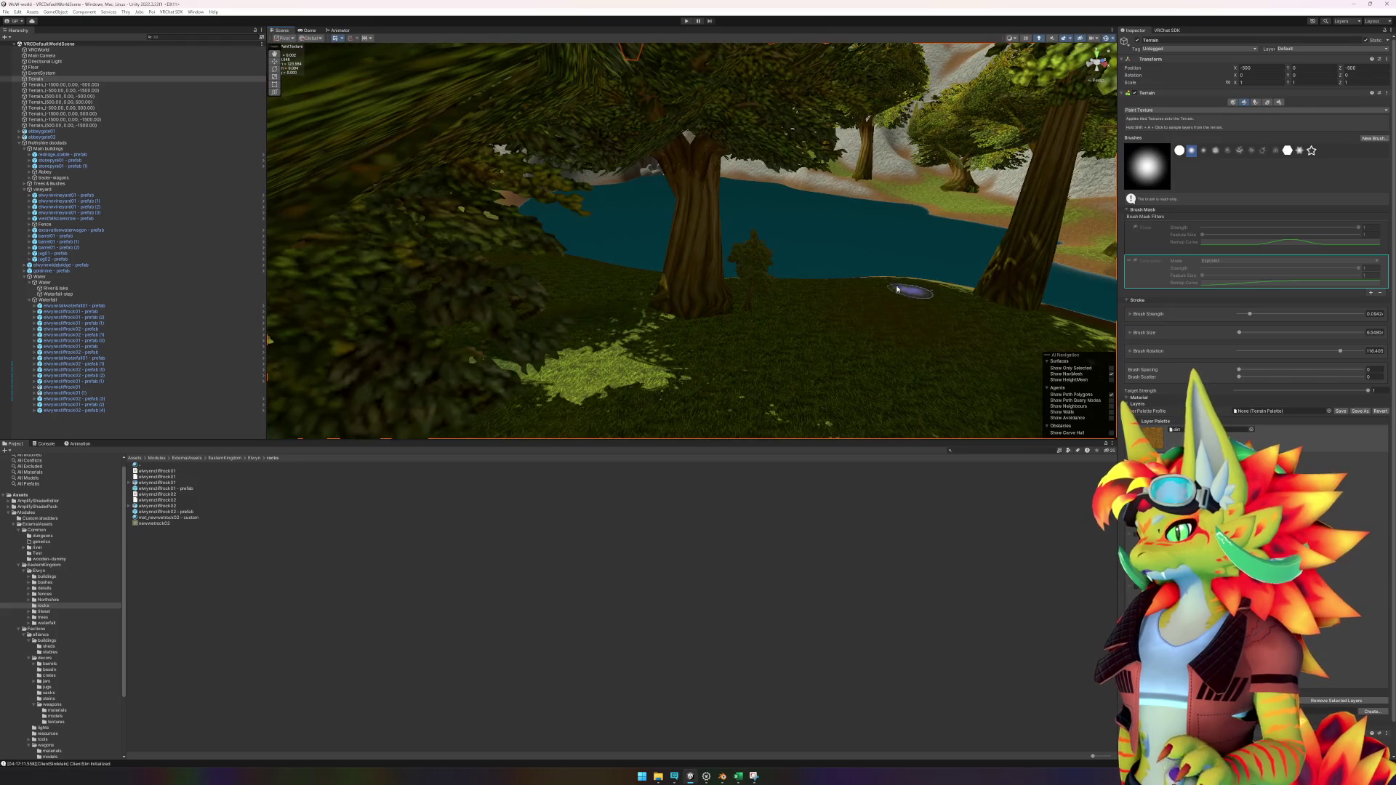
click(779, 251)
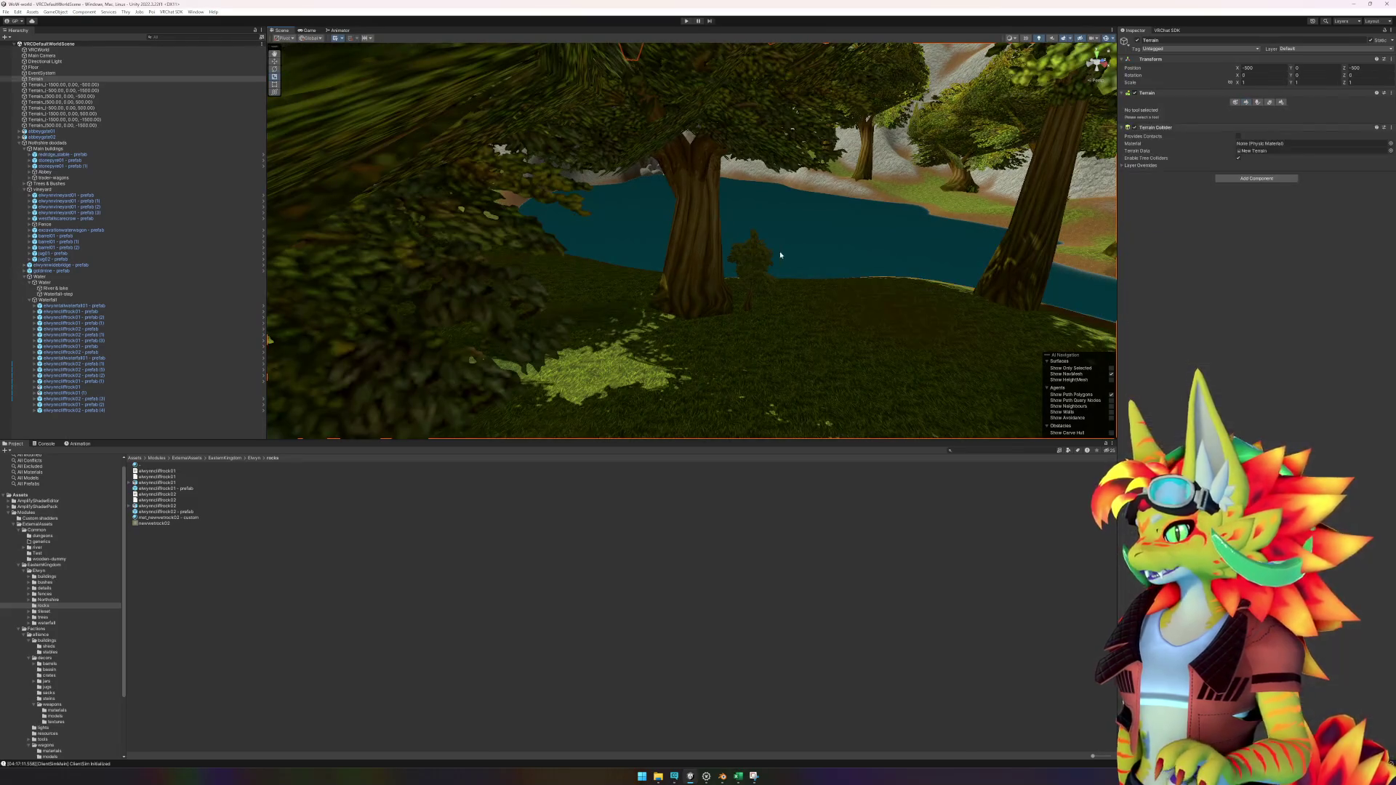
click(1137, 40)
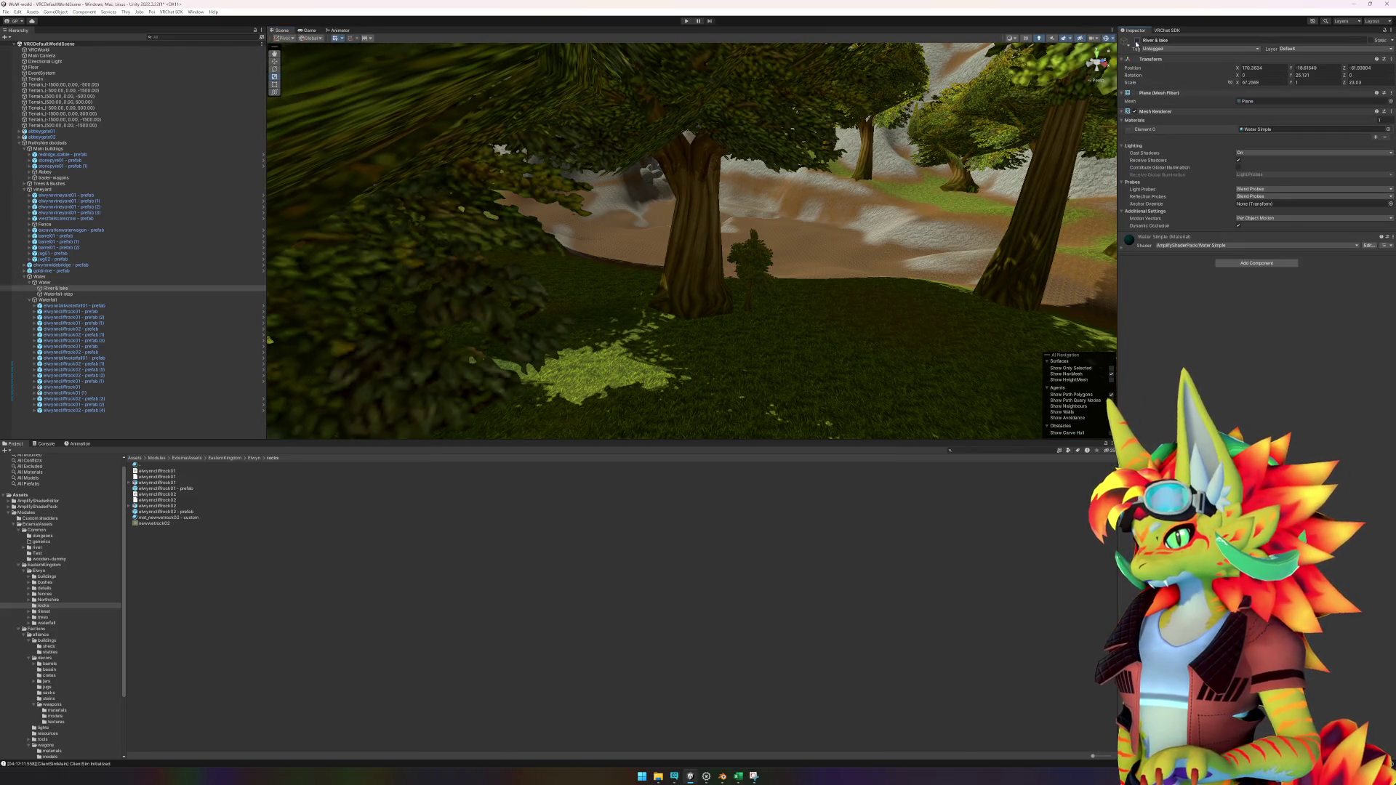
Step: Select the Terrain and switch its paint tool to Set Height
scroll(827, 288, up, 10)
scroll(827, 287, up, 5)
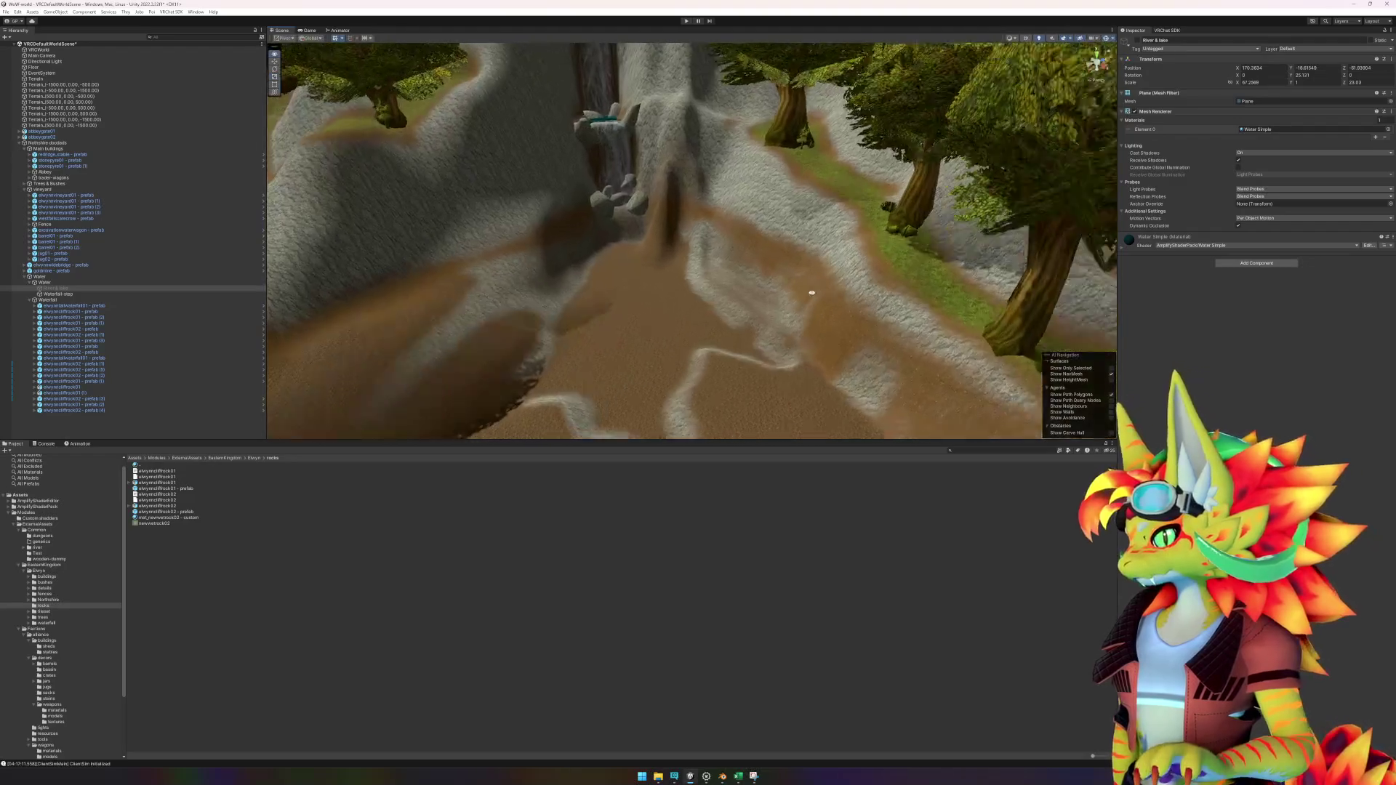
click(1033, 369)
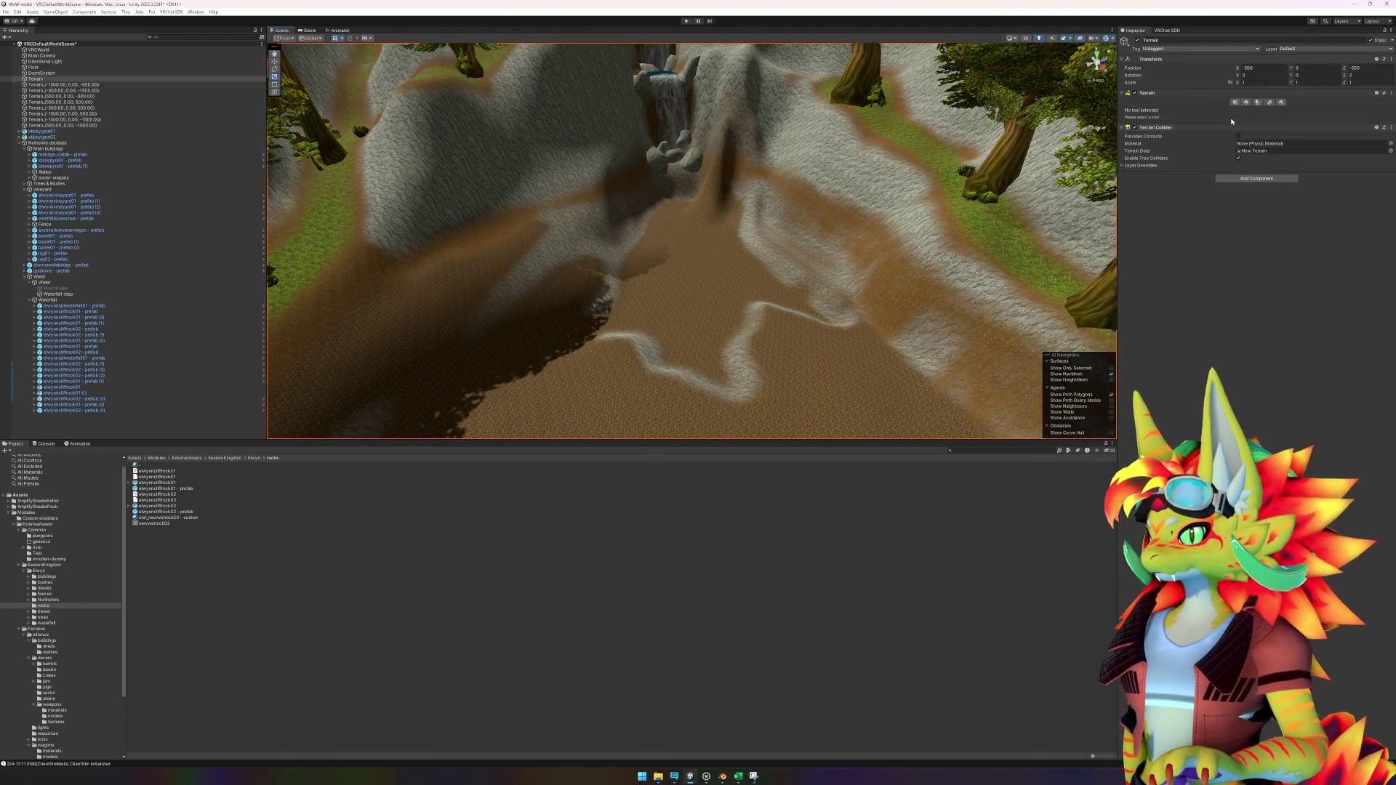
click(1247, 104)
click(1180, 110)
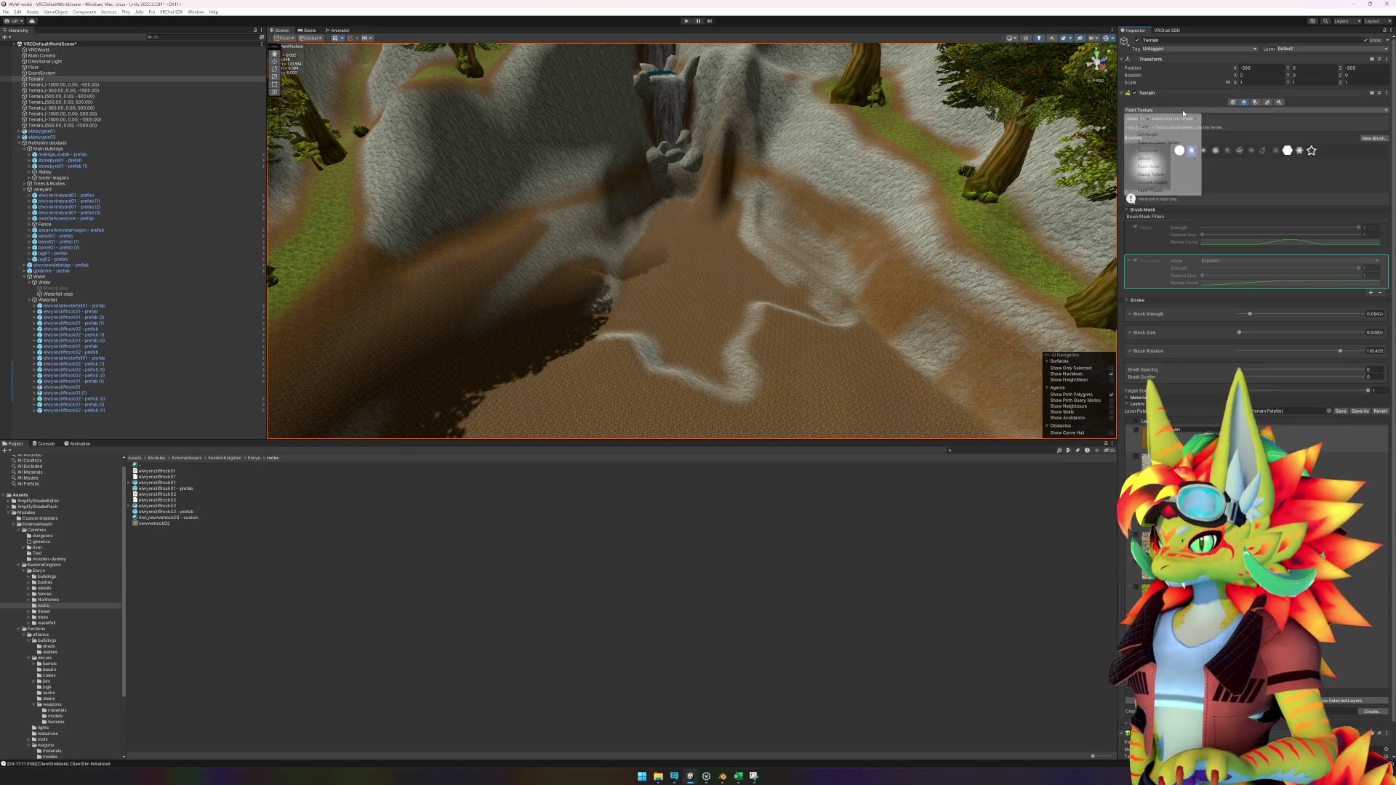
click(1167, 135)
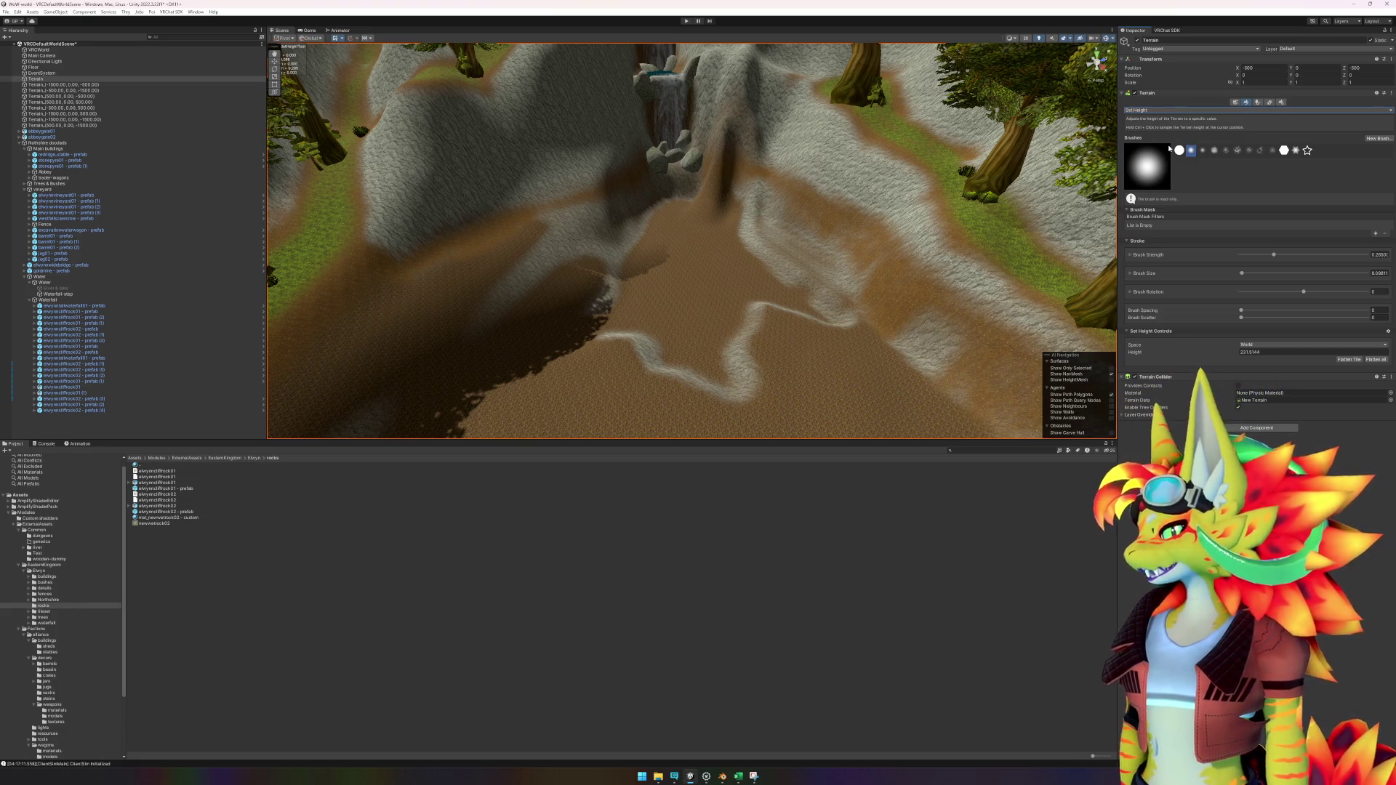
Step: In wow.export's Models tab, preview the first cave results, including the Caverns of Time entrance
click(705, 779)
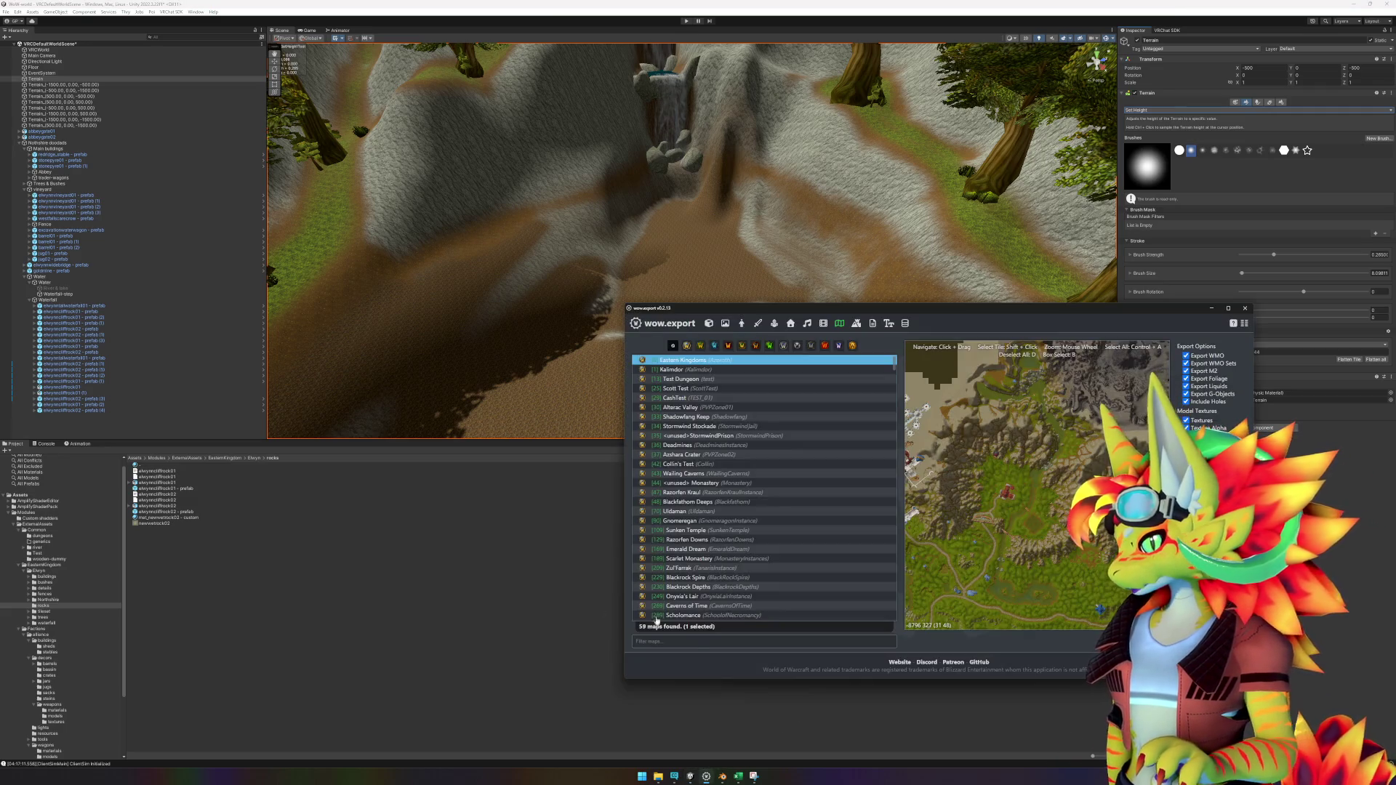
click(709, 323)
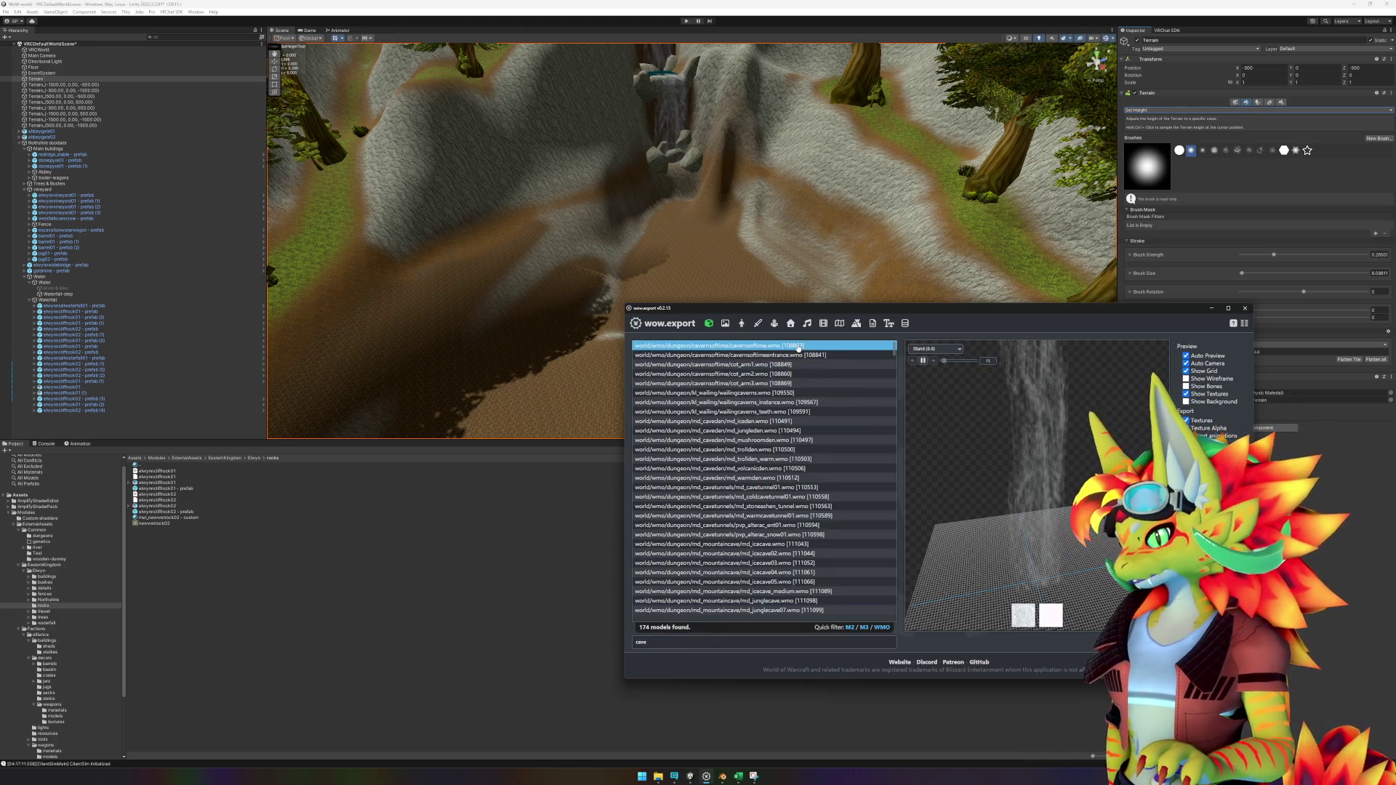
click(798, 348)
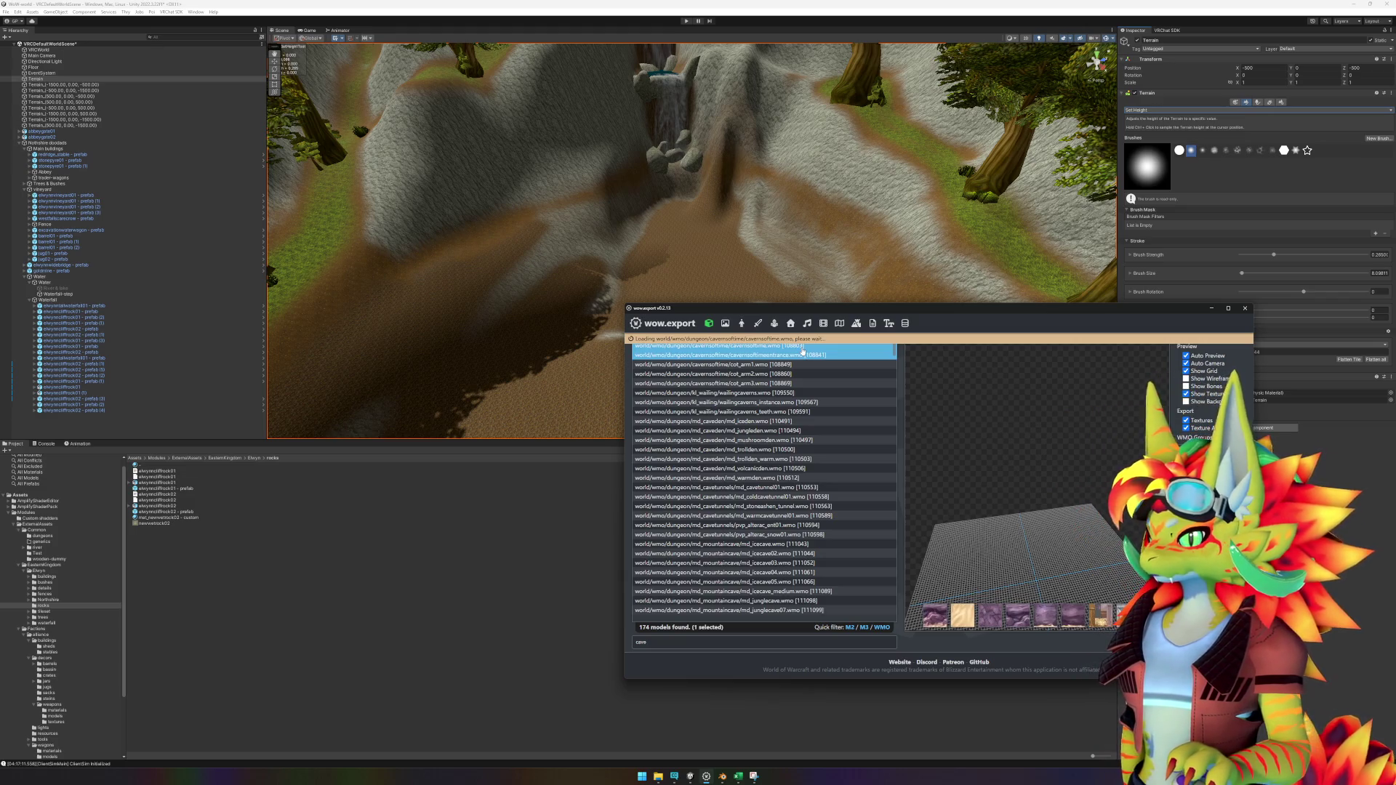
click(803, 355)
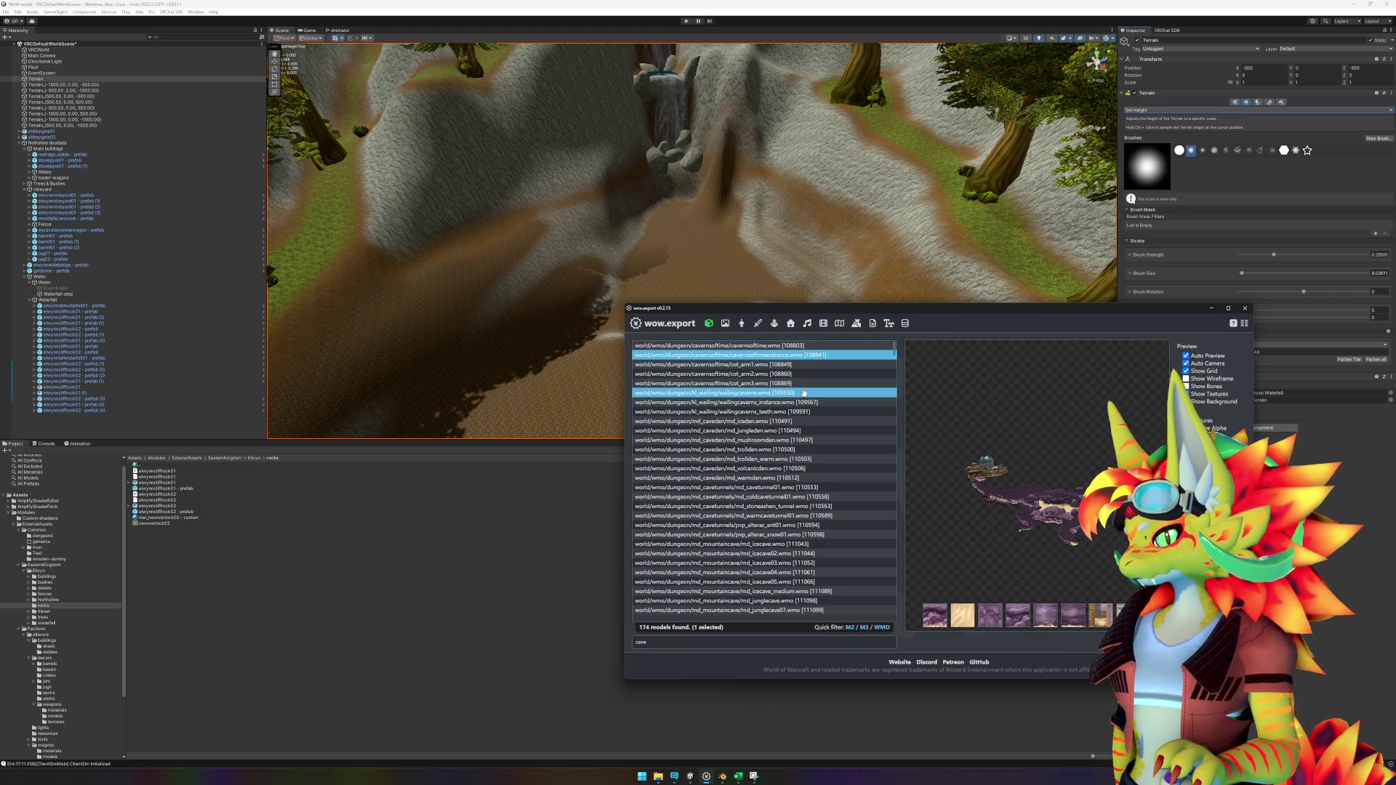
scroll(1011, 509, up, 5)
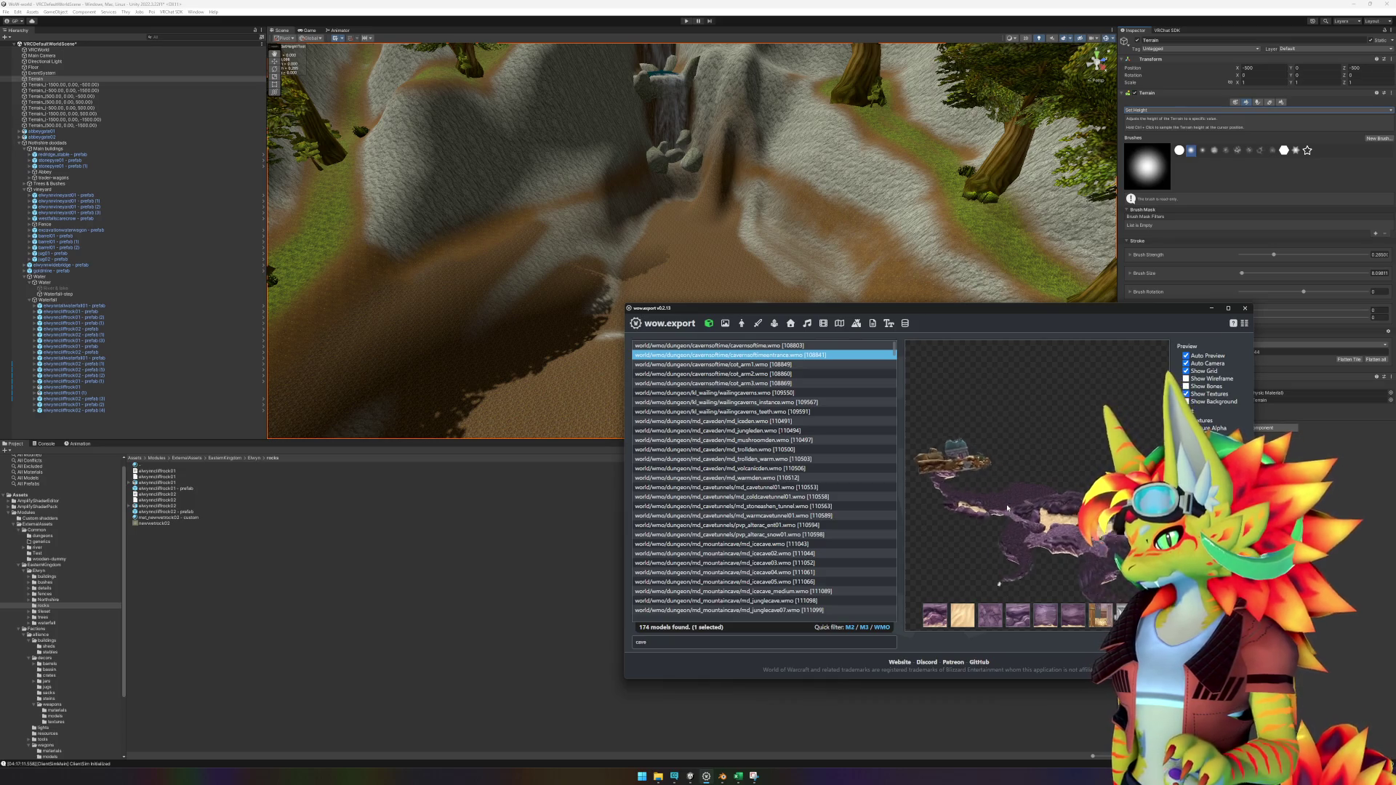
mouse_move(1029, 519)
mouse_down()
mouse_move(995, 494)
mouse_move(1030, 511)
mouse_up()
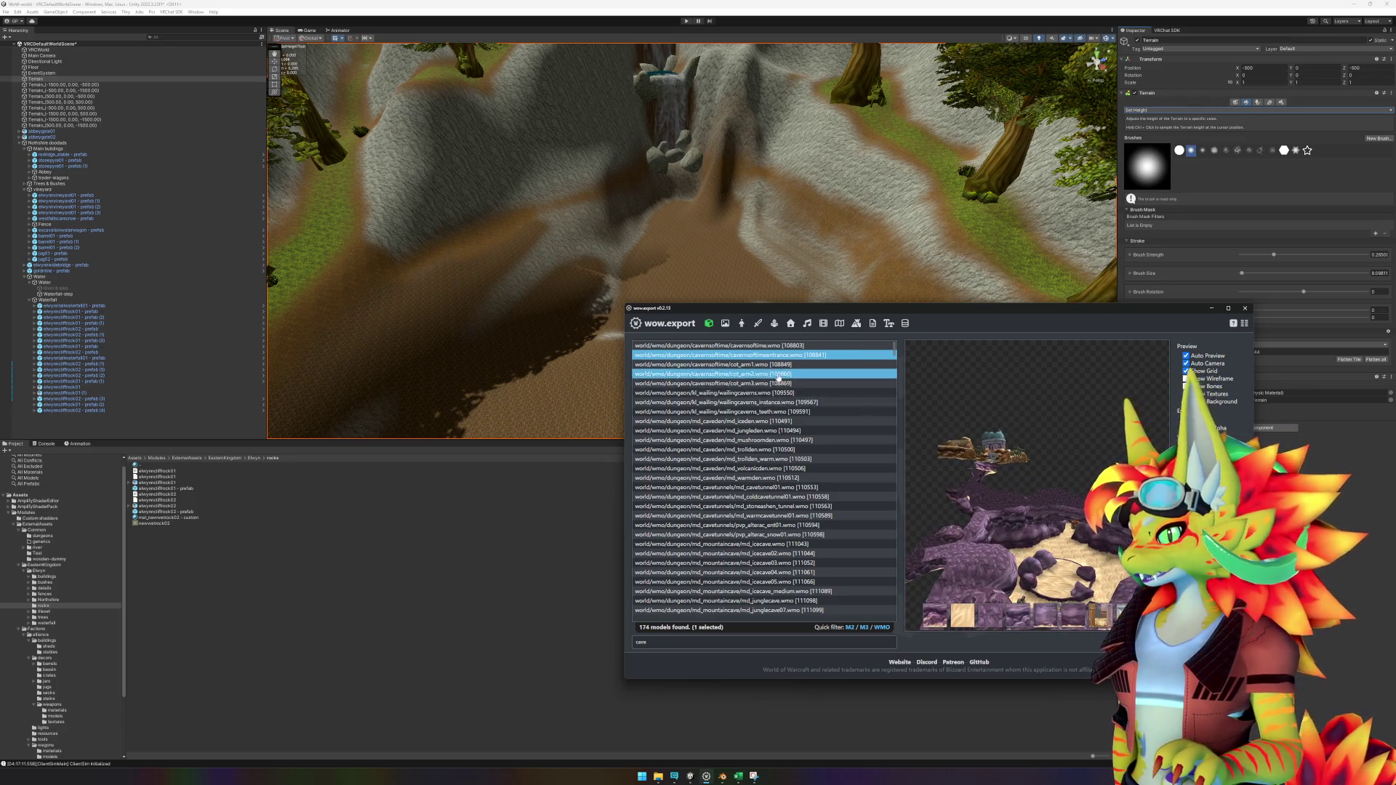
Step: Compare wailingcaverns_instance, md_iceden, md_coldcavetunnel01, md_cavetunnel01 and md_stoneashen_tunnel in the preview
click(780, 404)
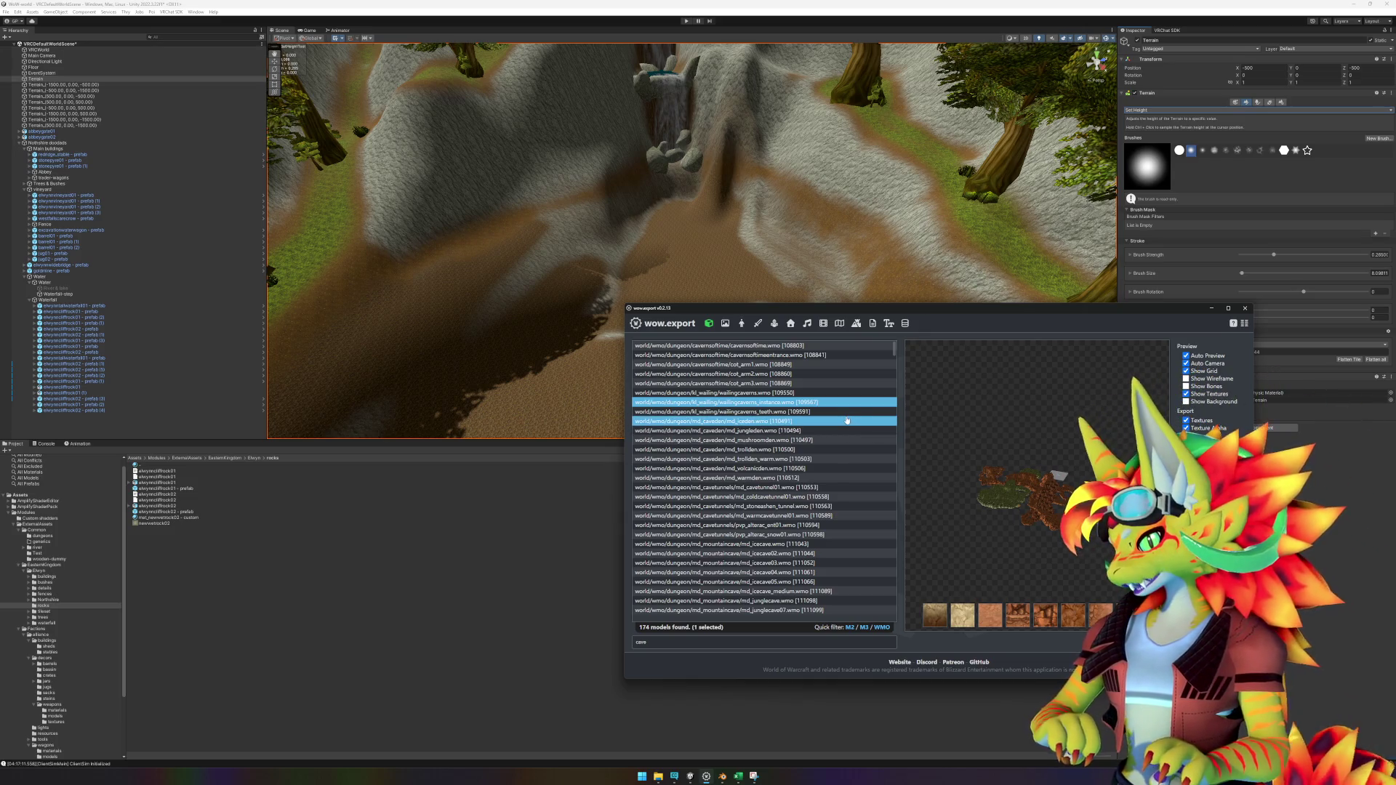
click(814, 422)
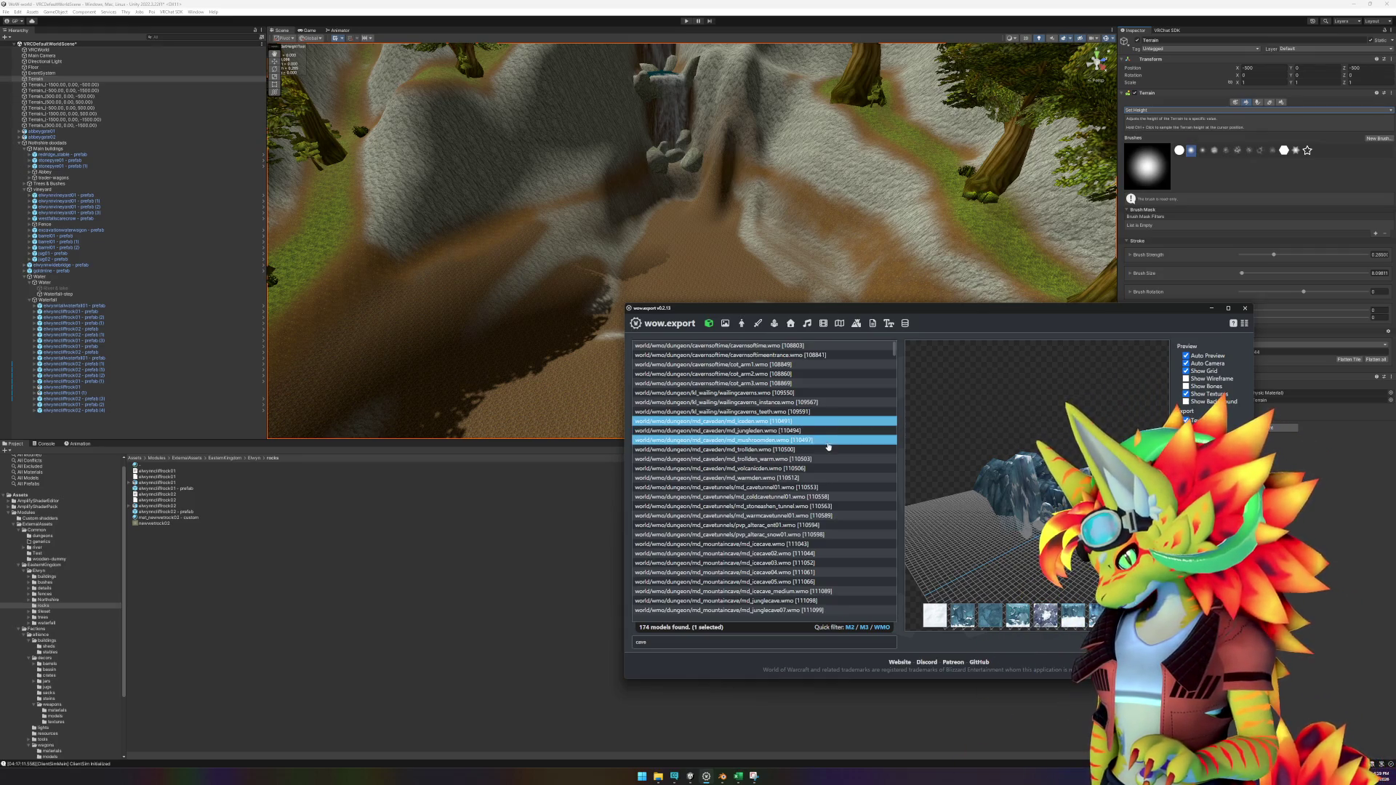
click(838, 498)
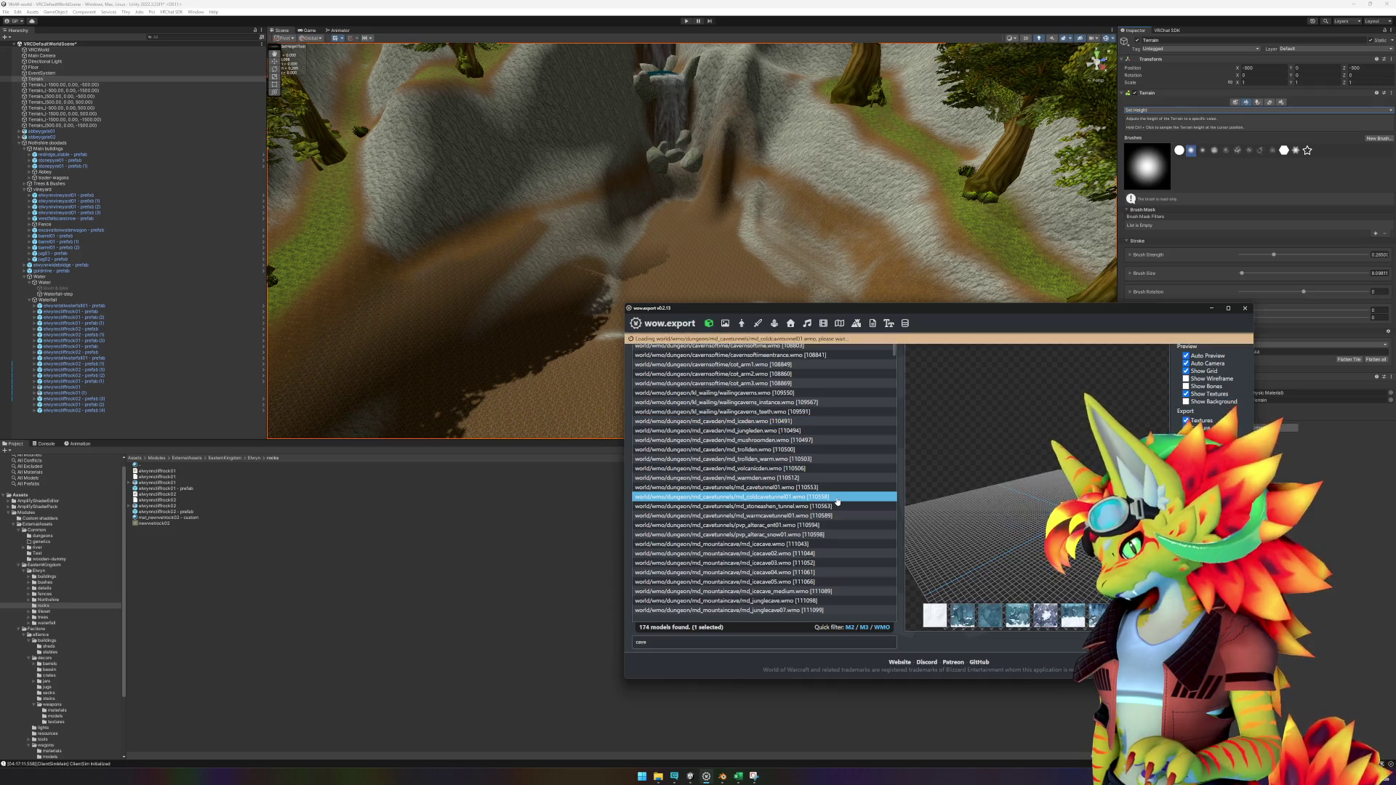
click(833, 488)
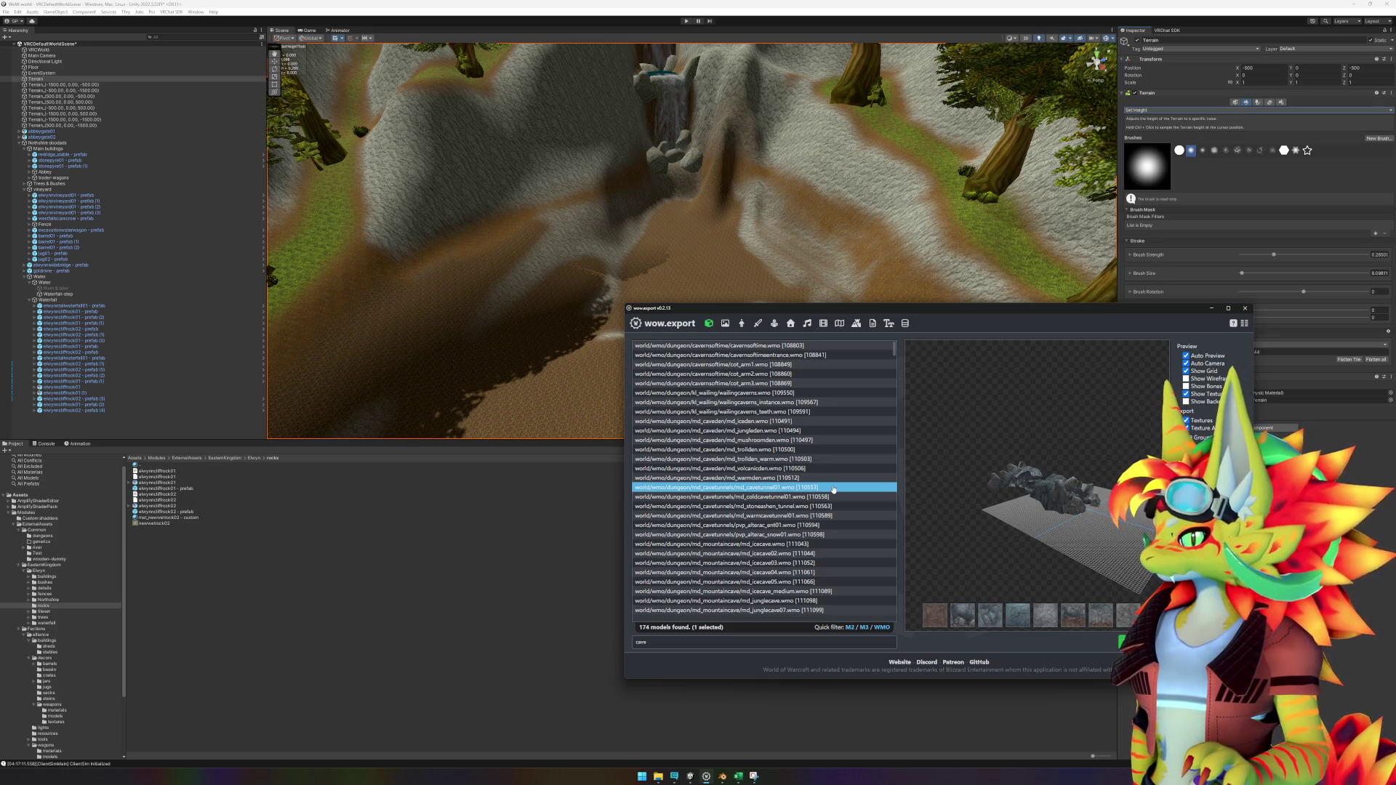
click(833, 507)
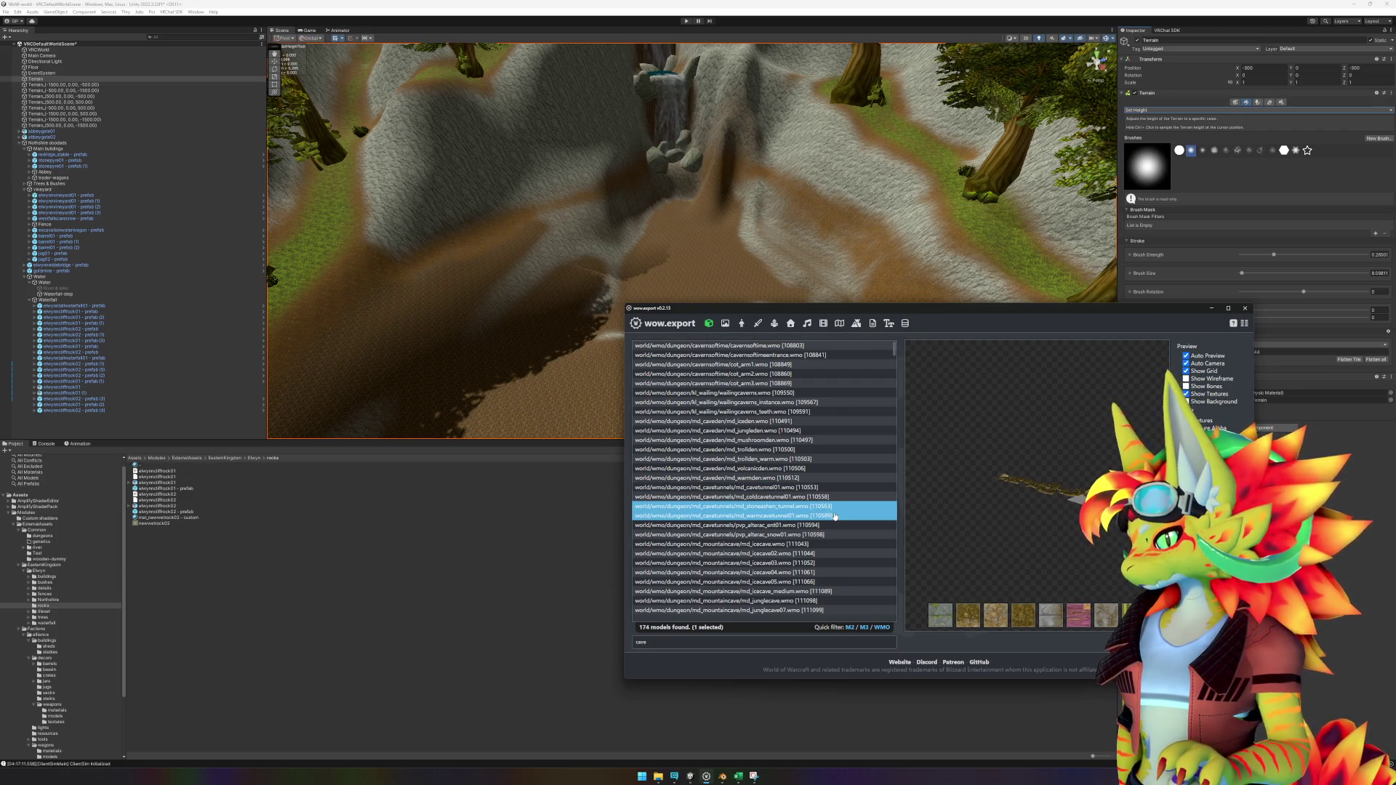
click(835, 517)
click(827, 489)
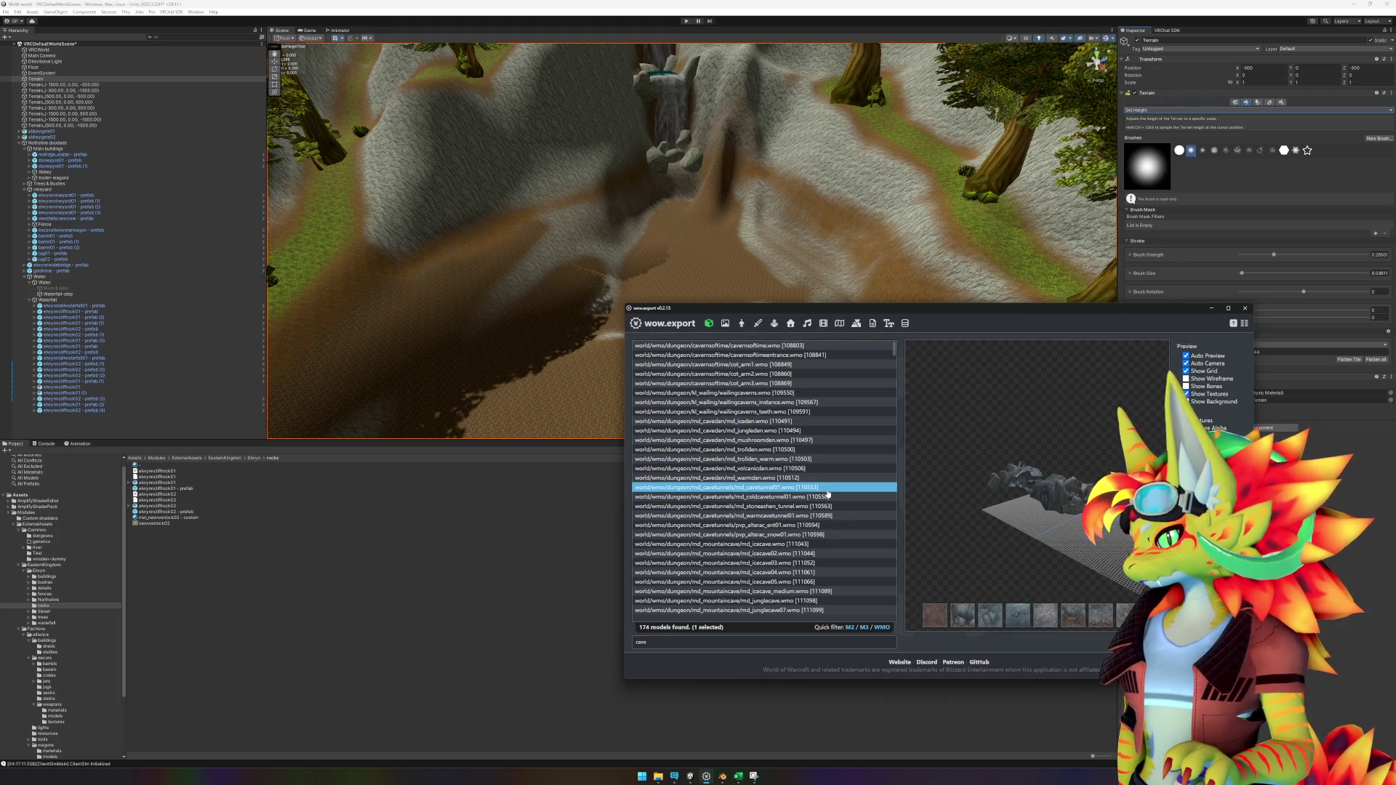
click(829, 497)
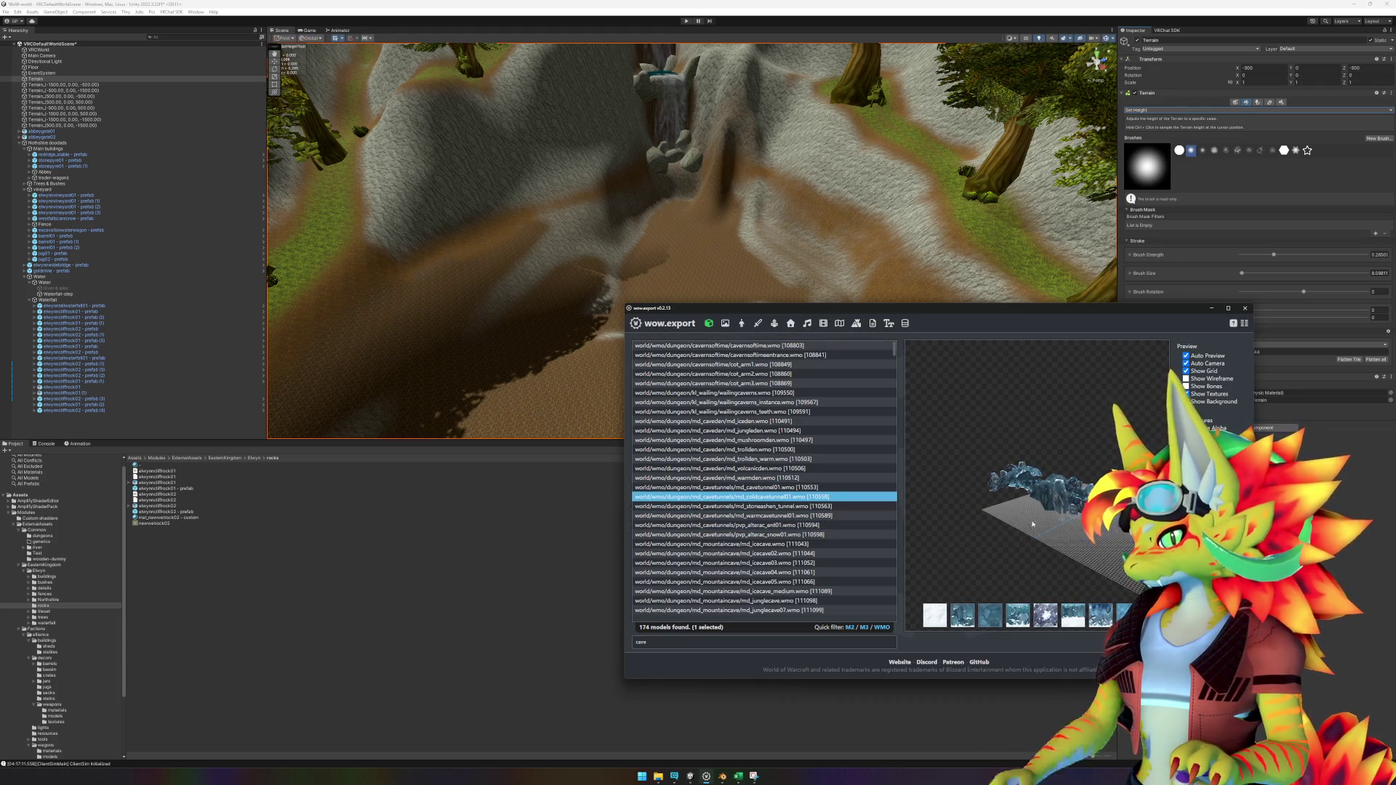
mouse_move(1033, 524)
mouse_down()
mouse_move(978, 493)
mouse_move(982, 508)
mouse_up()
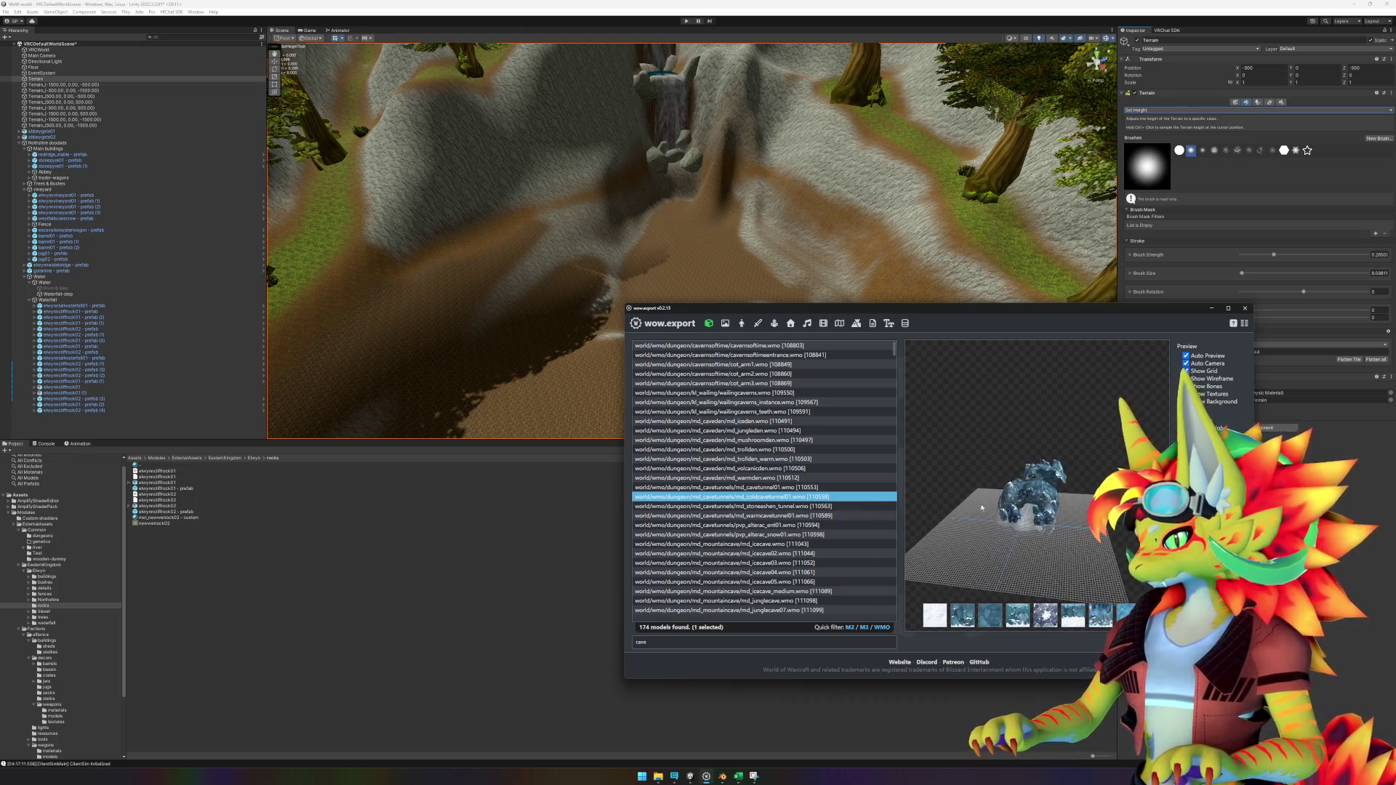
Step: Preview pvp_alterac_ent01, then settle on the pvp_alterac_snow01 cave
click(804, 525)
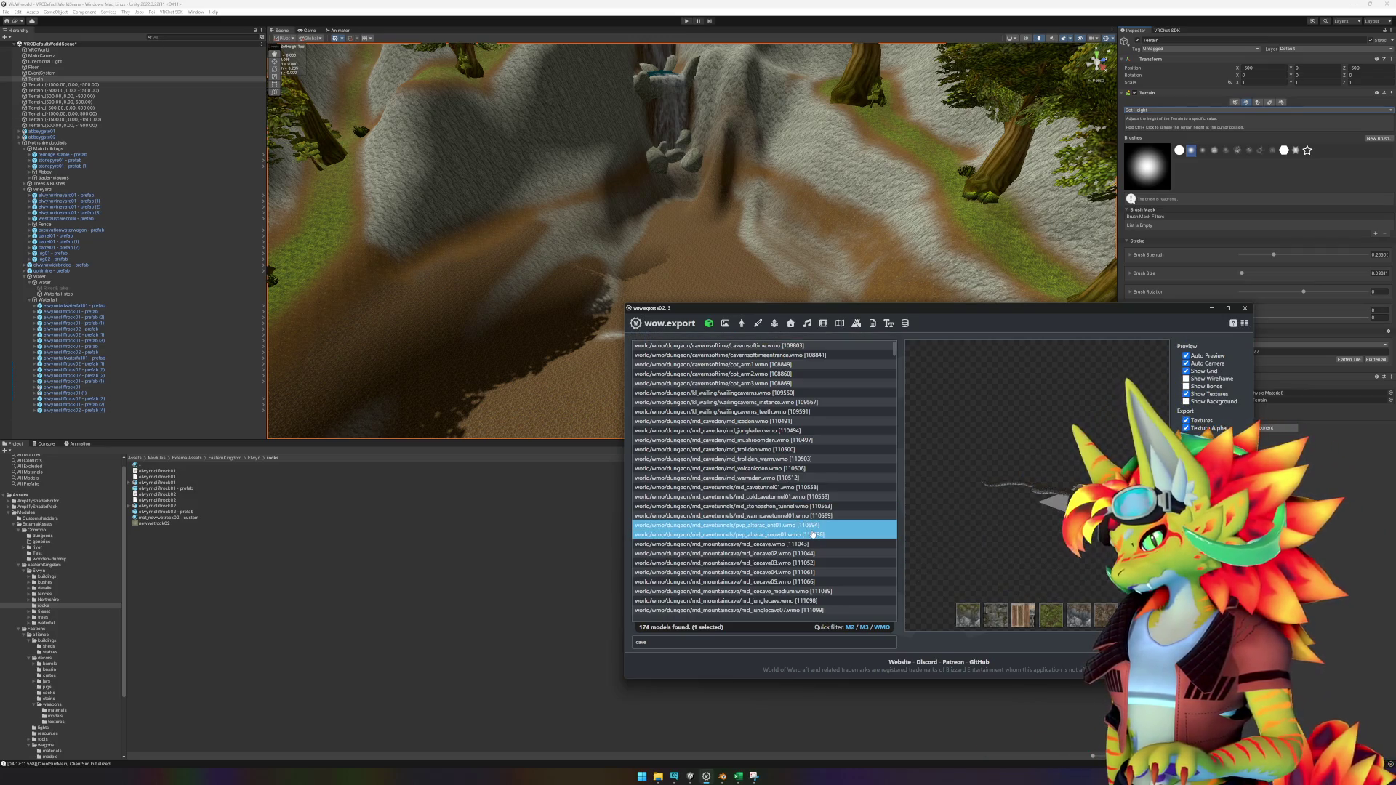
click(814, 535)
scroll(813, 535, down, 2)
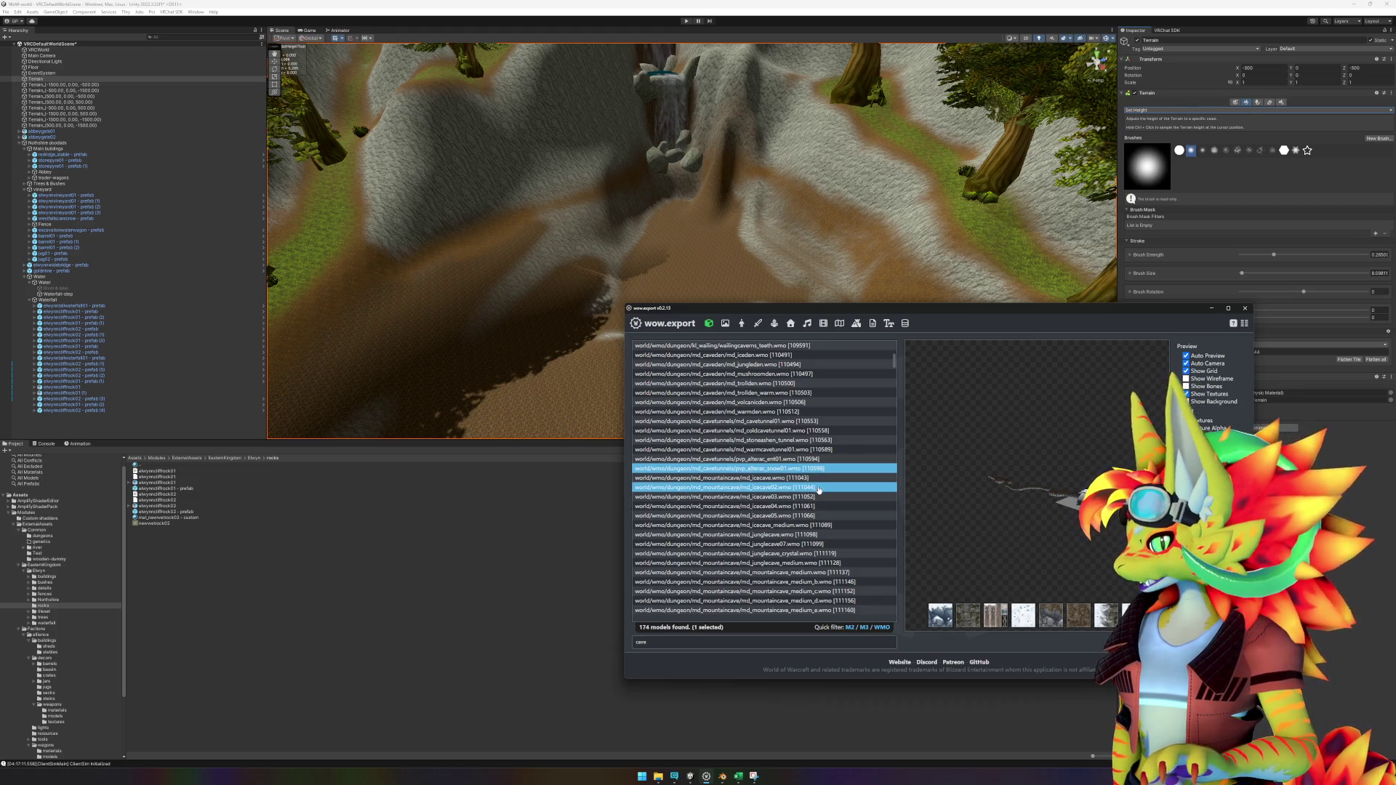
Step: Preview mountaincave_medium, mushroomcave, mushroomcave02 and mushroomcave03
scroll(819, 490, down, 2)
click(822, 516)
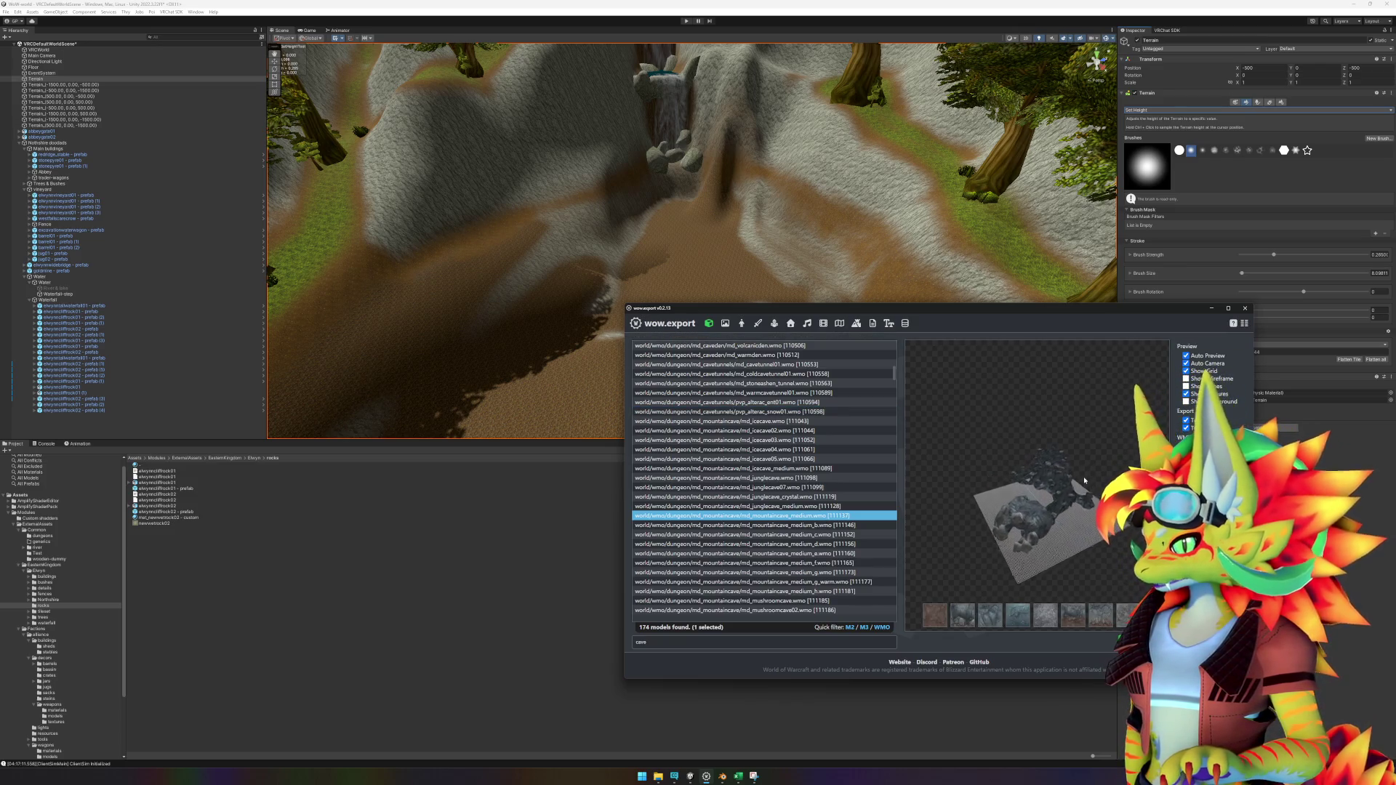
scroll(822, 531, down, 2)
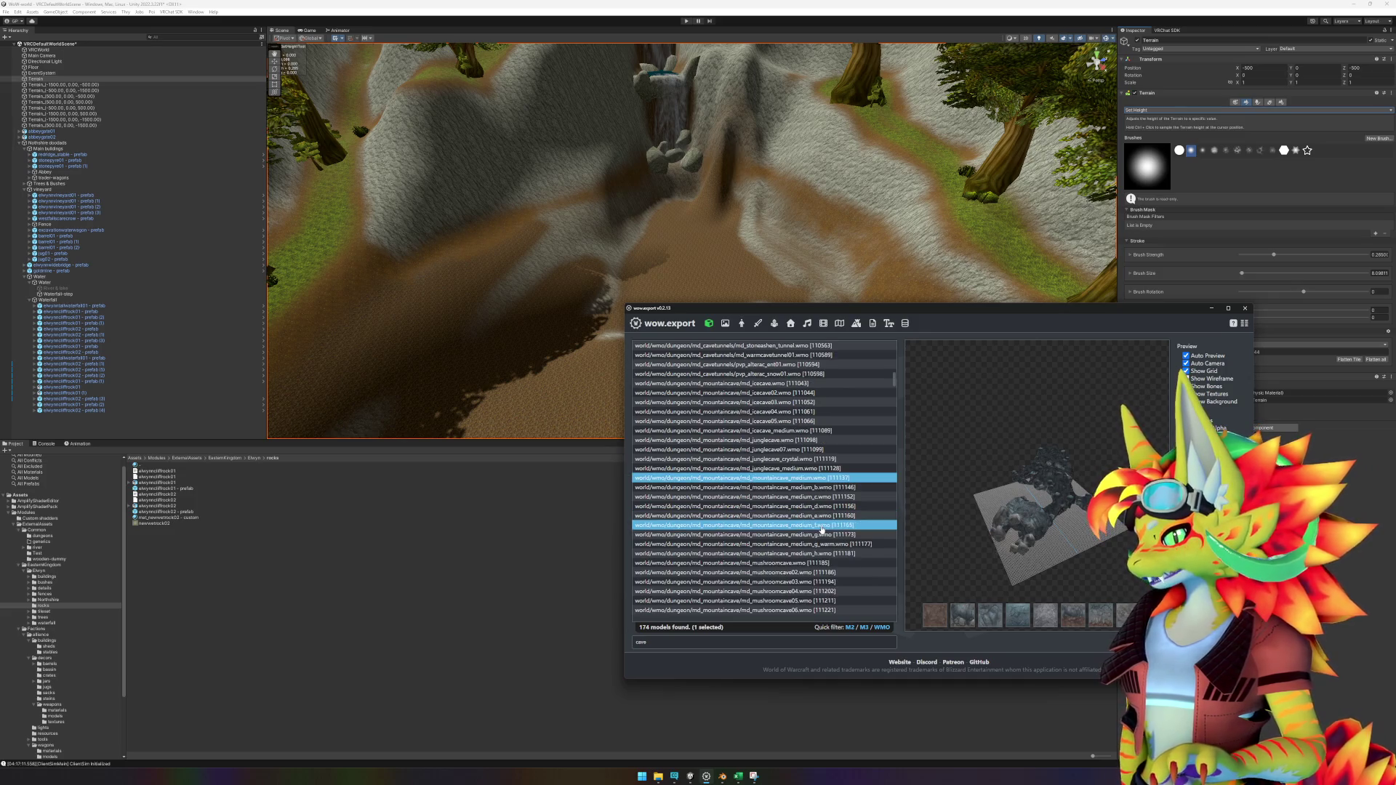
click(838, 564)
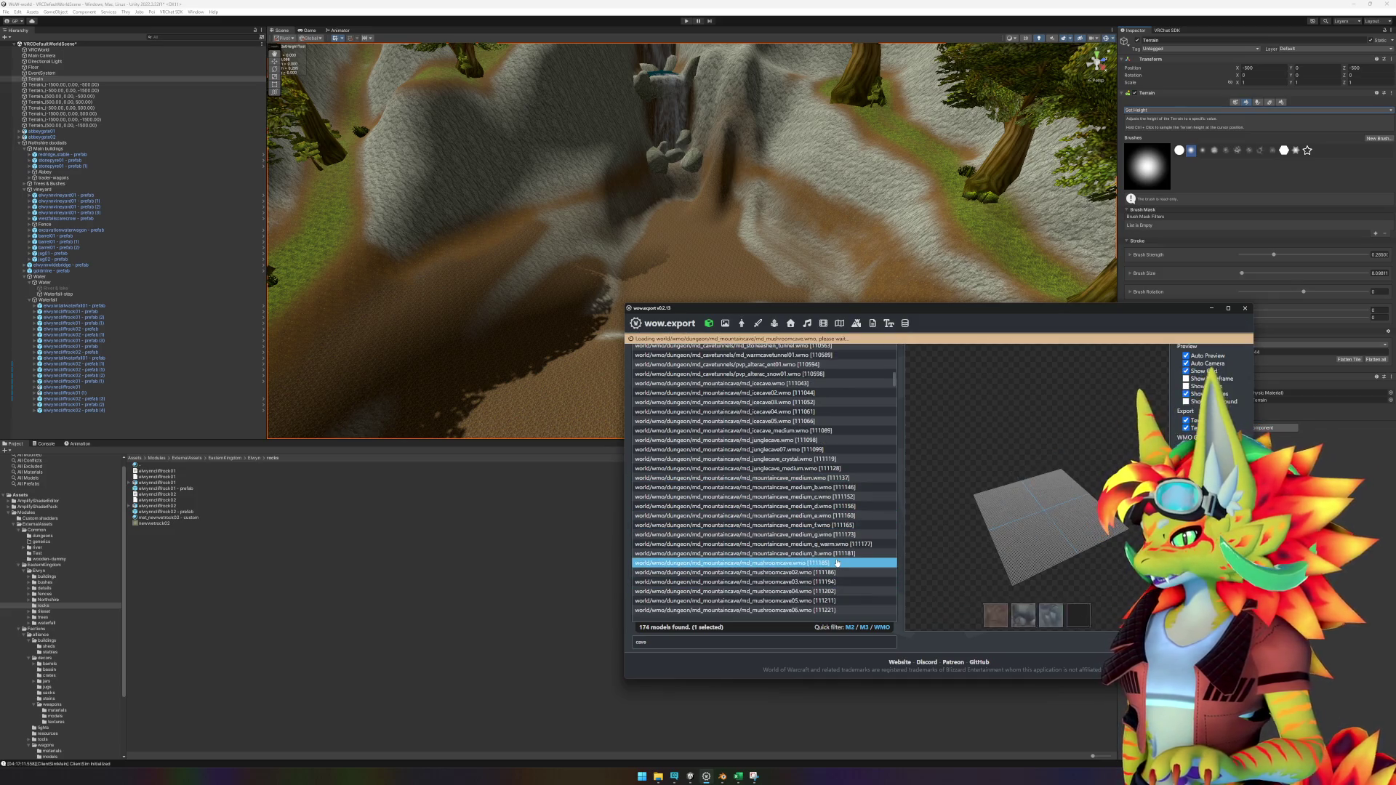
click(842, 573)
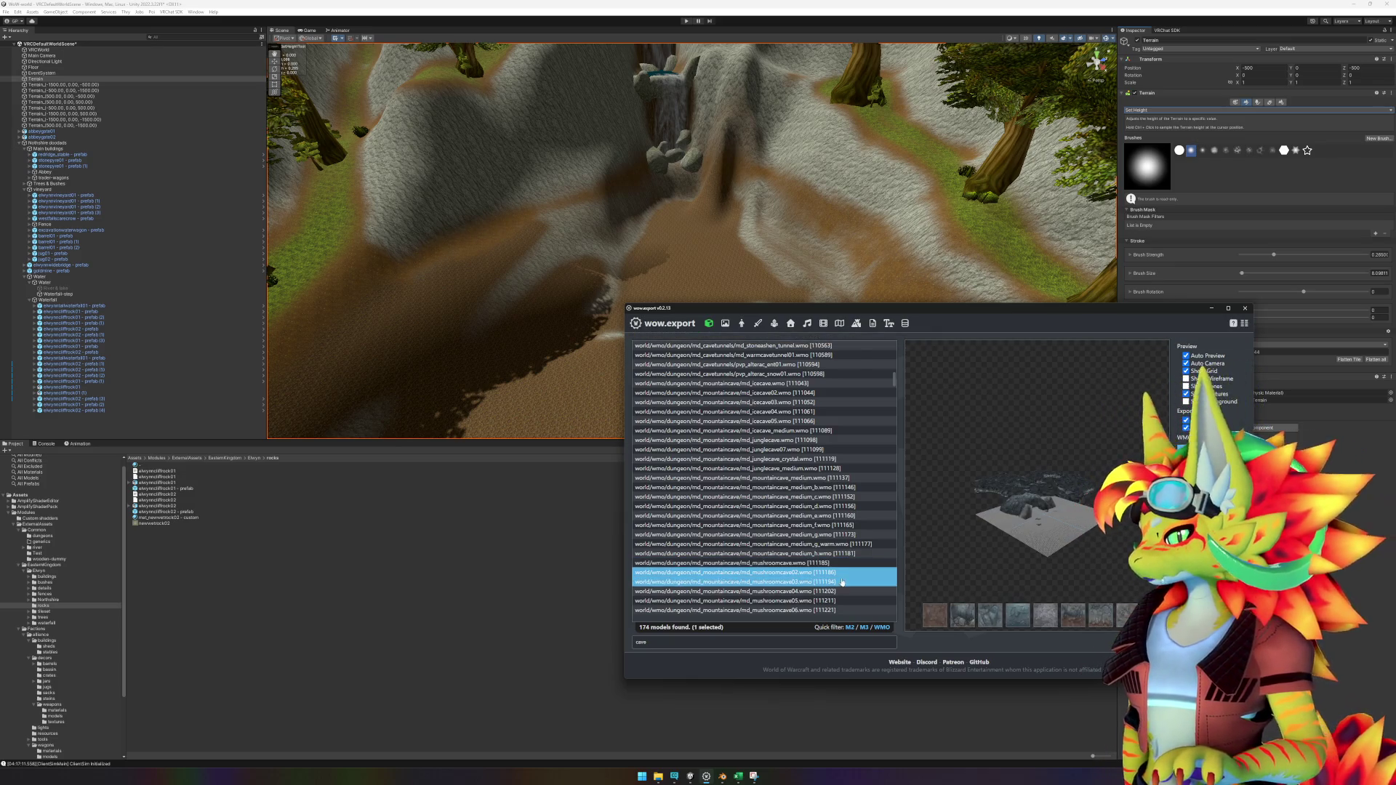
click(842, 582)
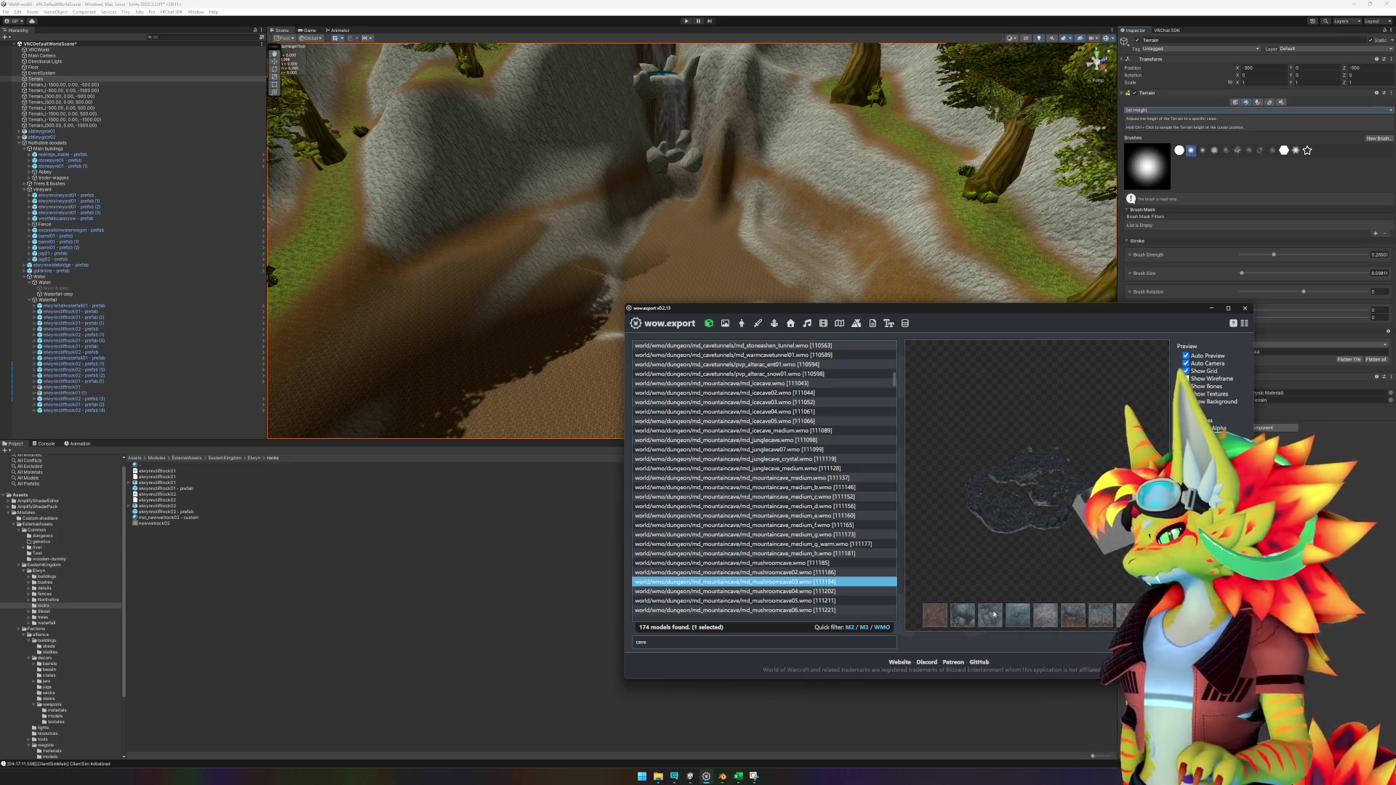
Step: Step through the mushroomcave04 to mushroomcave10 models in the preview
scroll(800, 572, down, 2)
click(804, 537)
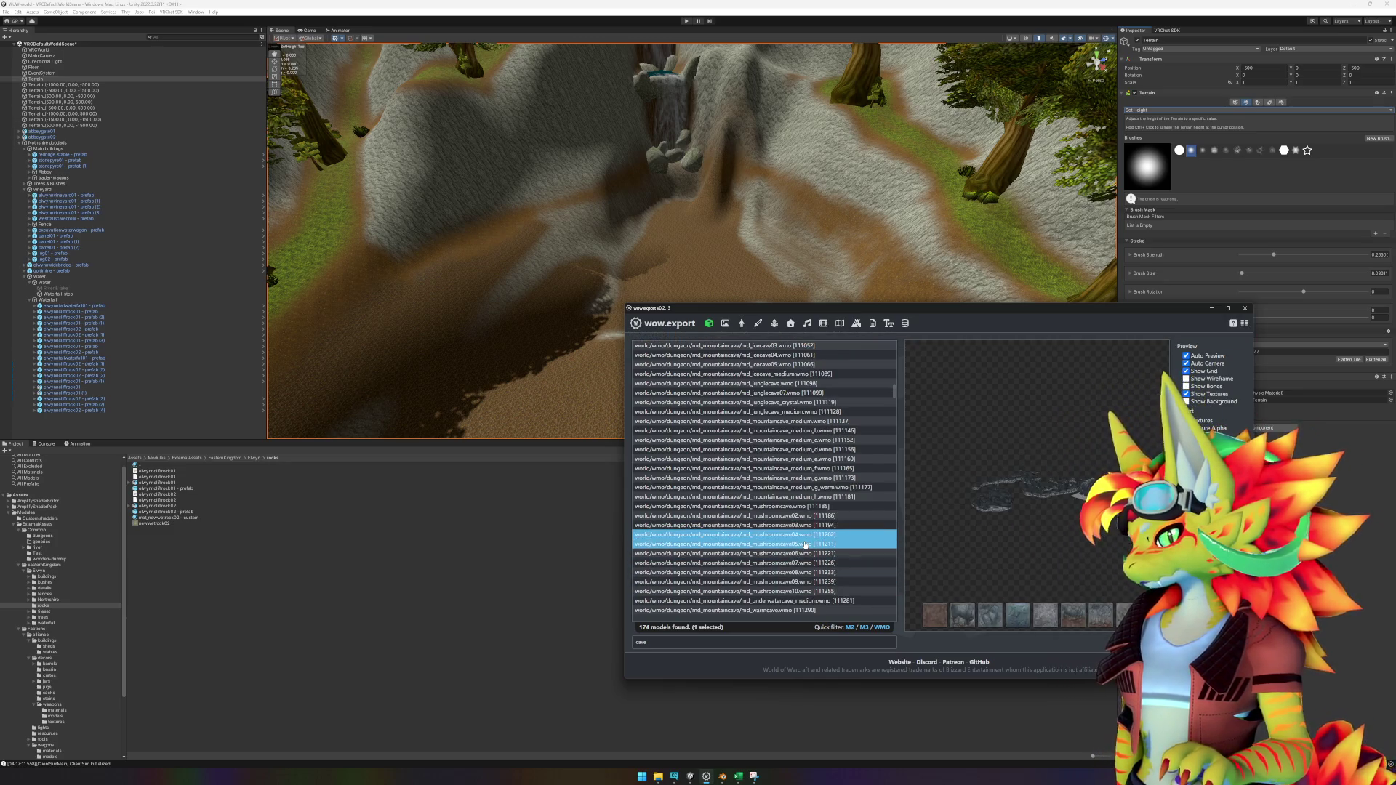
click(805, 545)
click(804, 554)
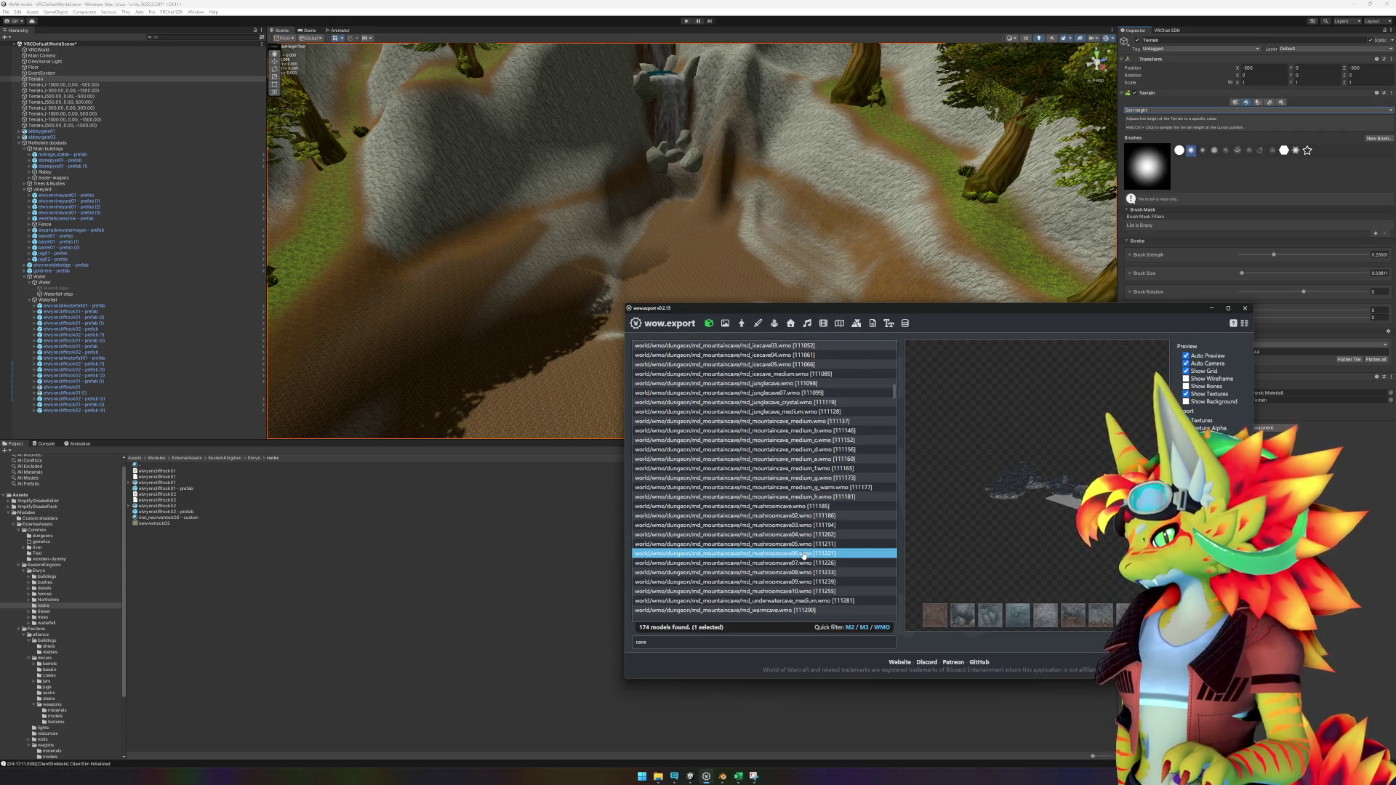
click(804, 563)
click(805, 572)
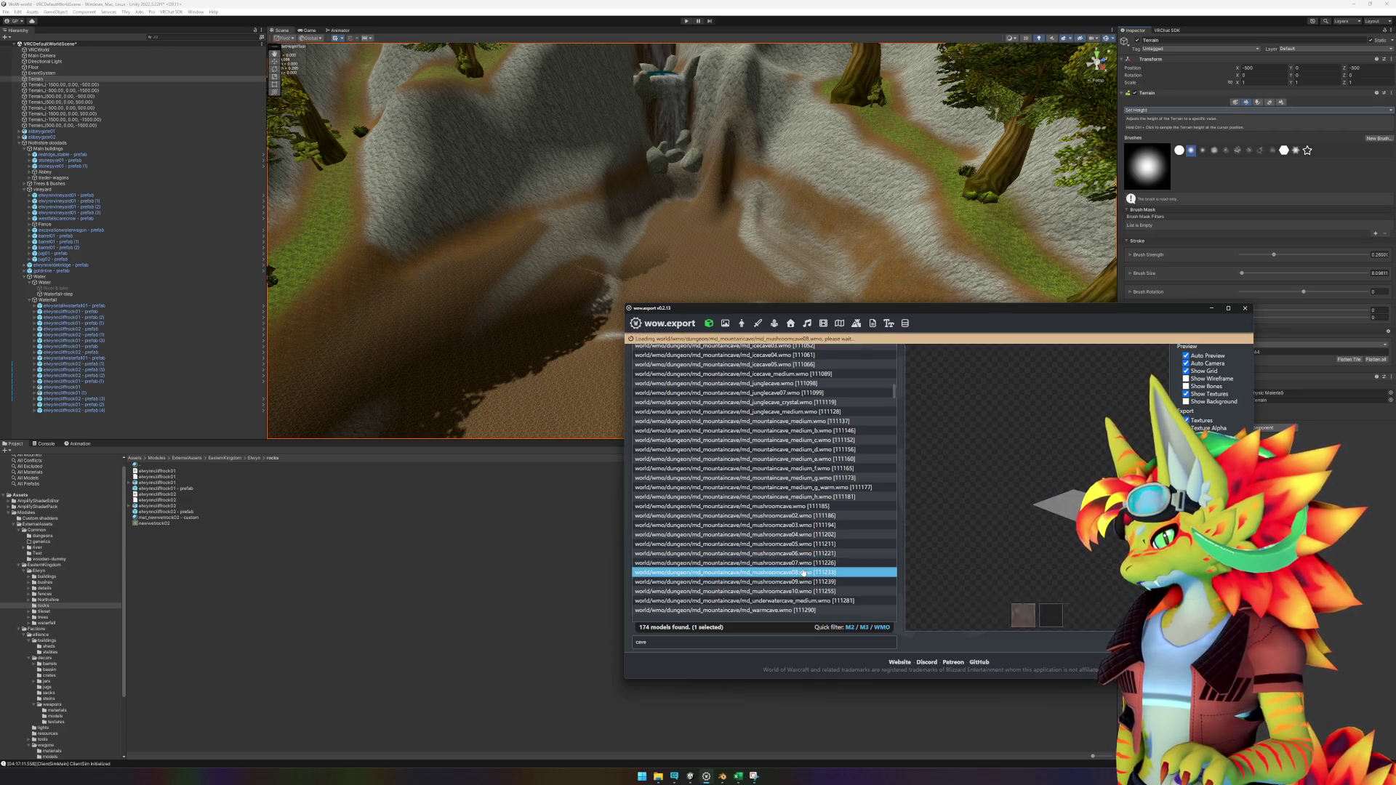
click(804, 563)
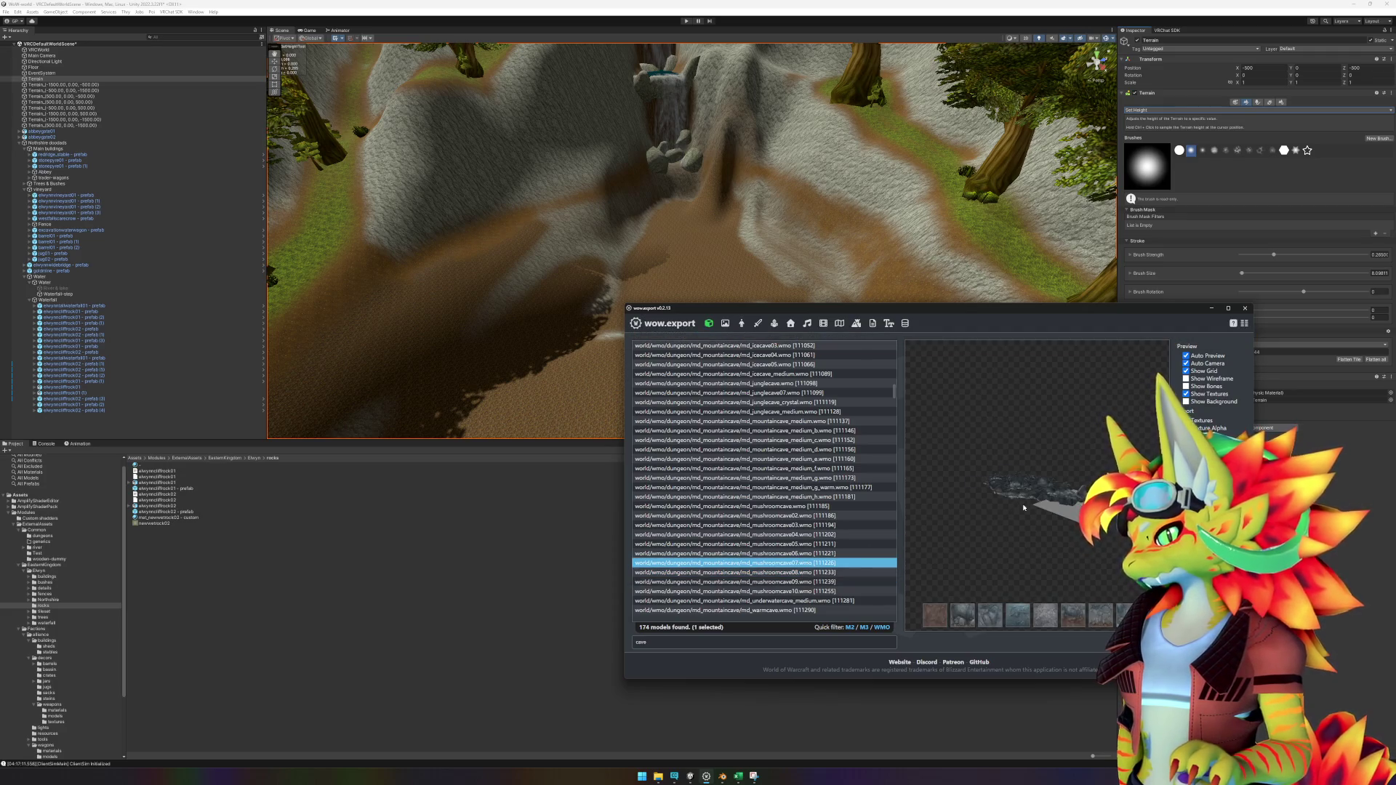
click(822, 582)
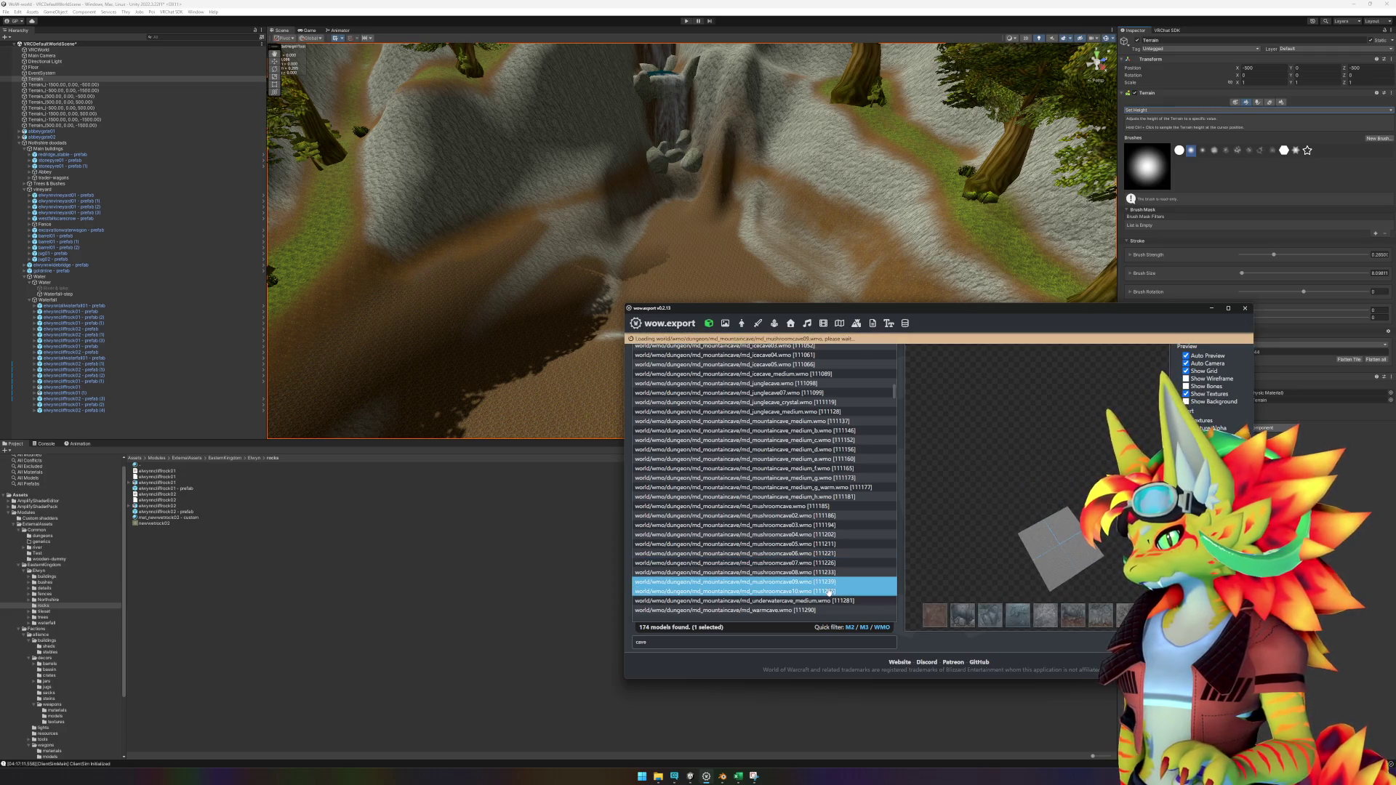
click(829, 591)
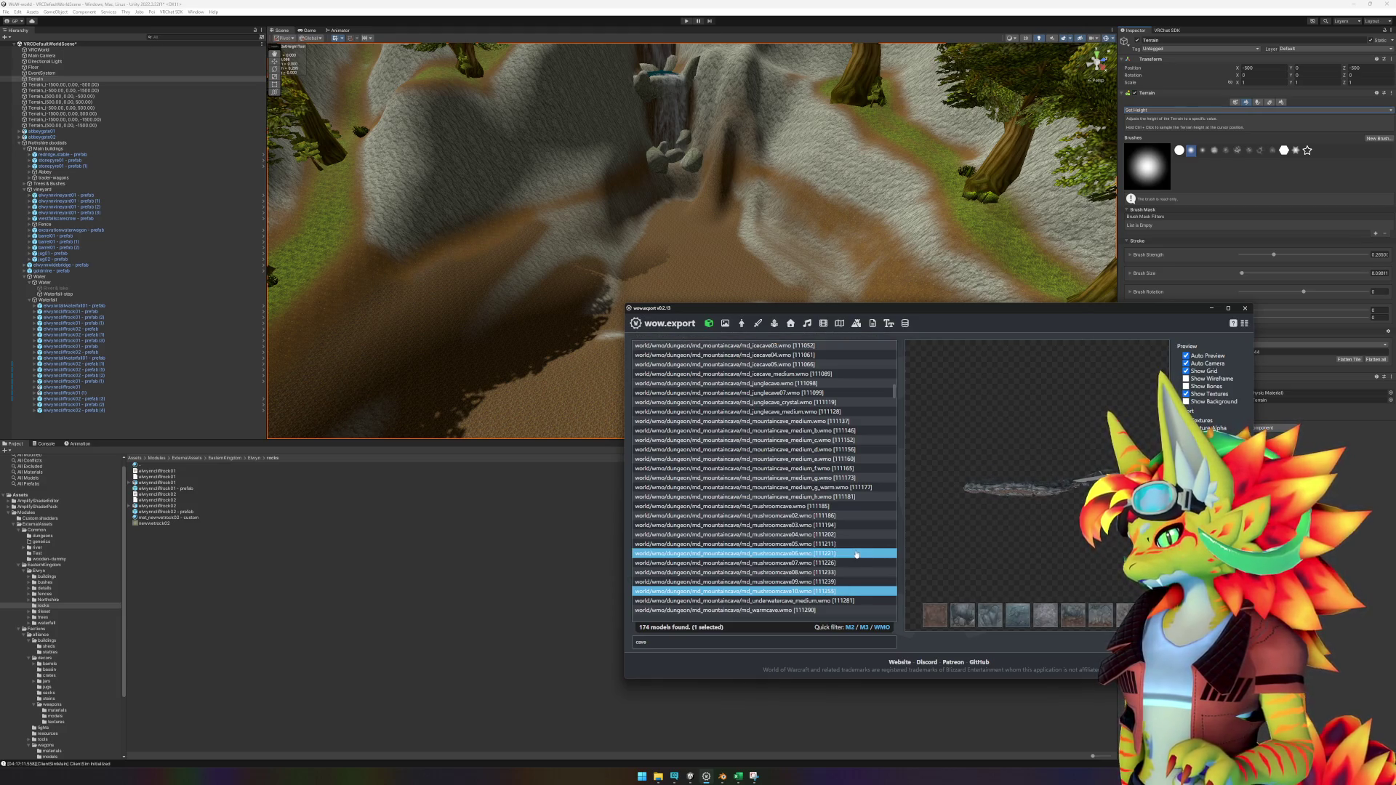
Step: Preview underwatercave_medium, warmcave, undeadcave and the Winterspring cave models
scroll(857, 554, down, 5)
key(Down)
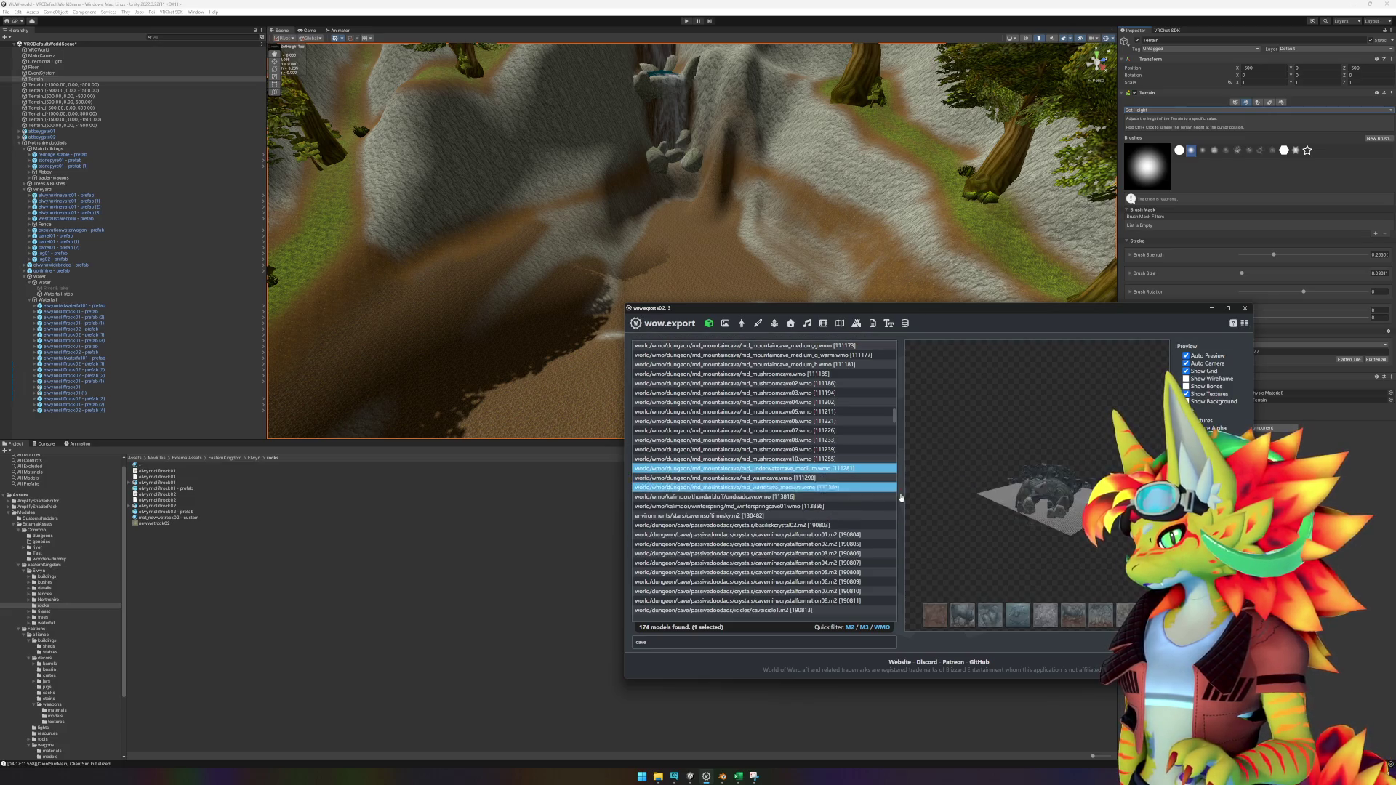
click(814, 478)
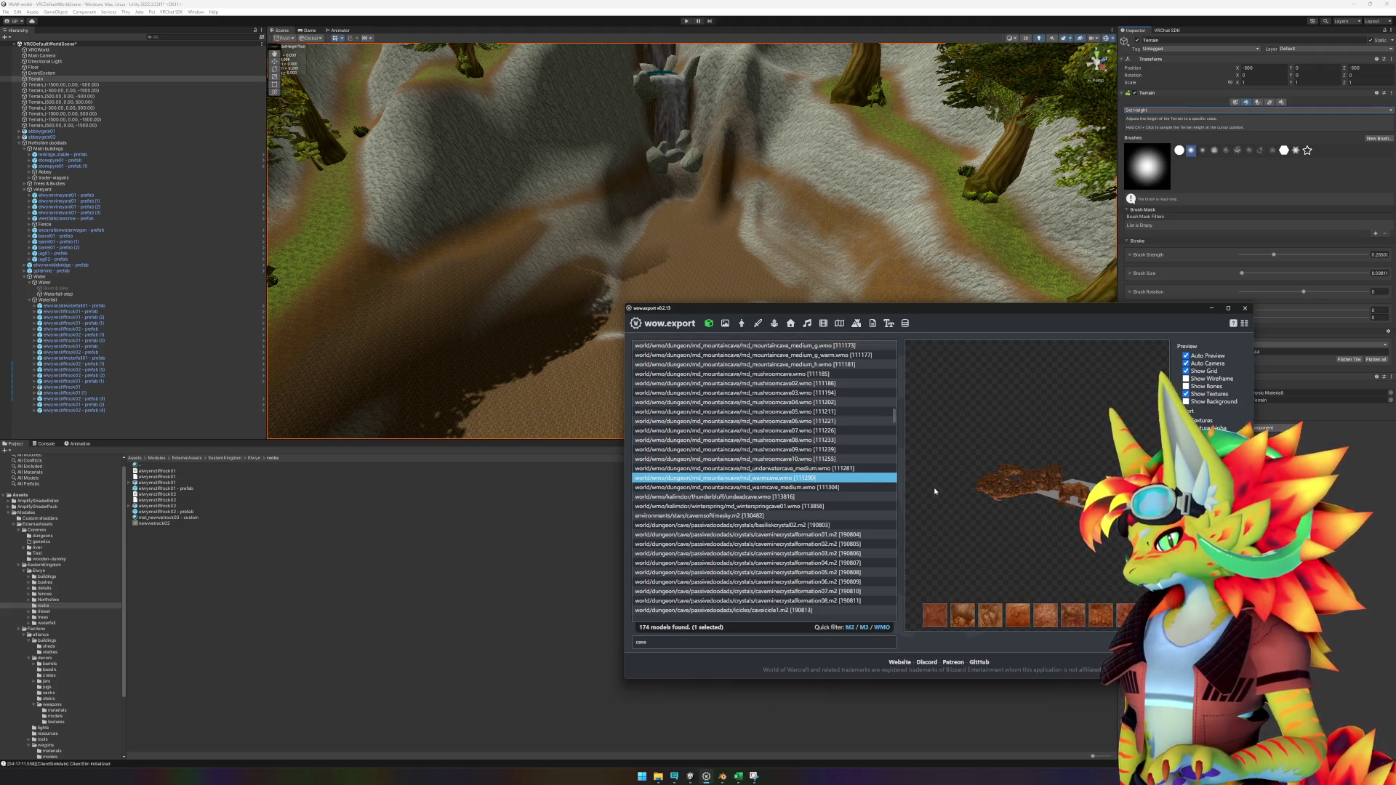
click(829, 498)
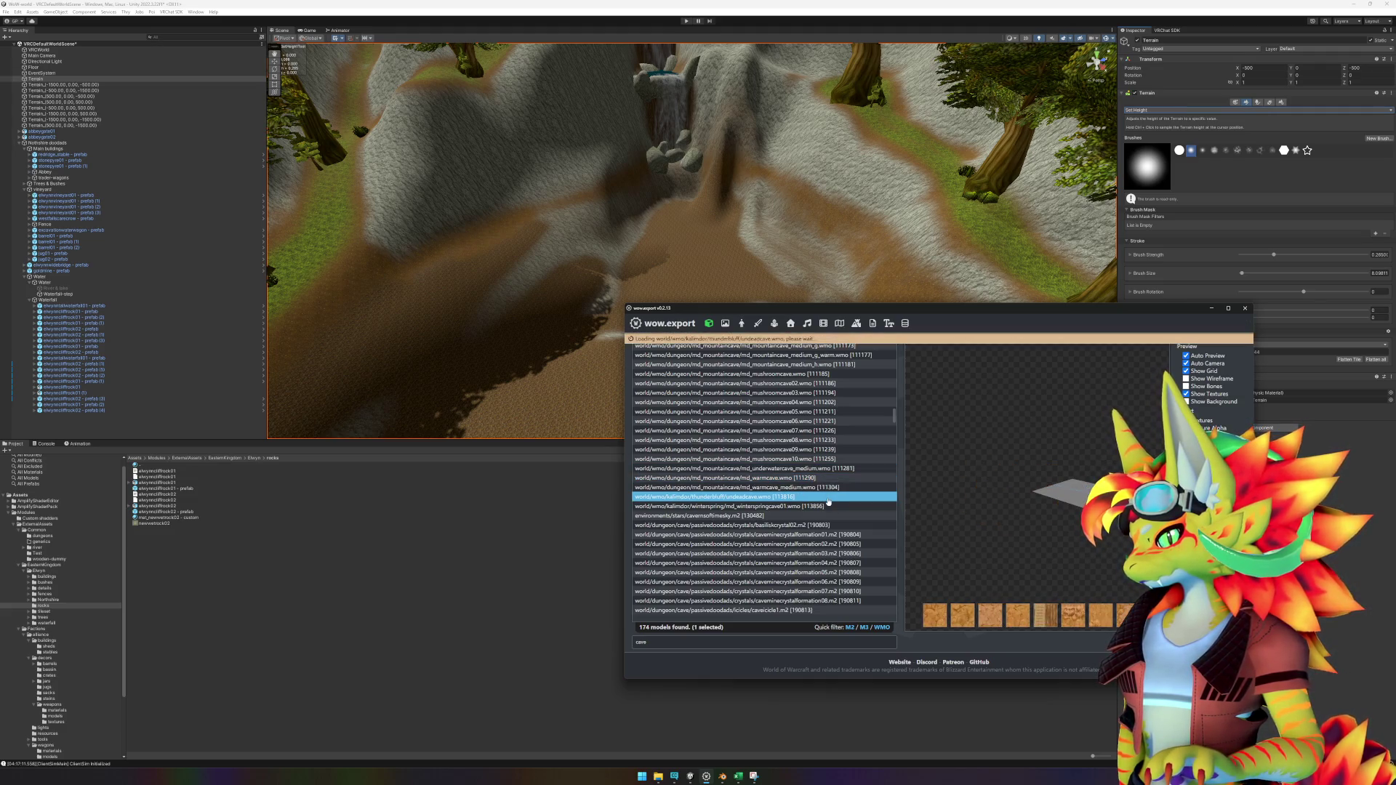
click(829, 507)
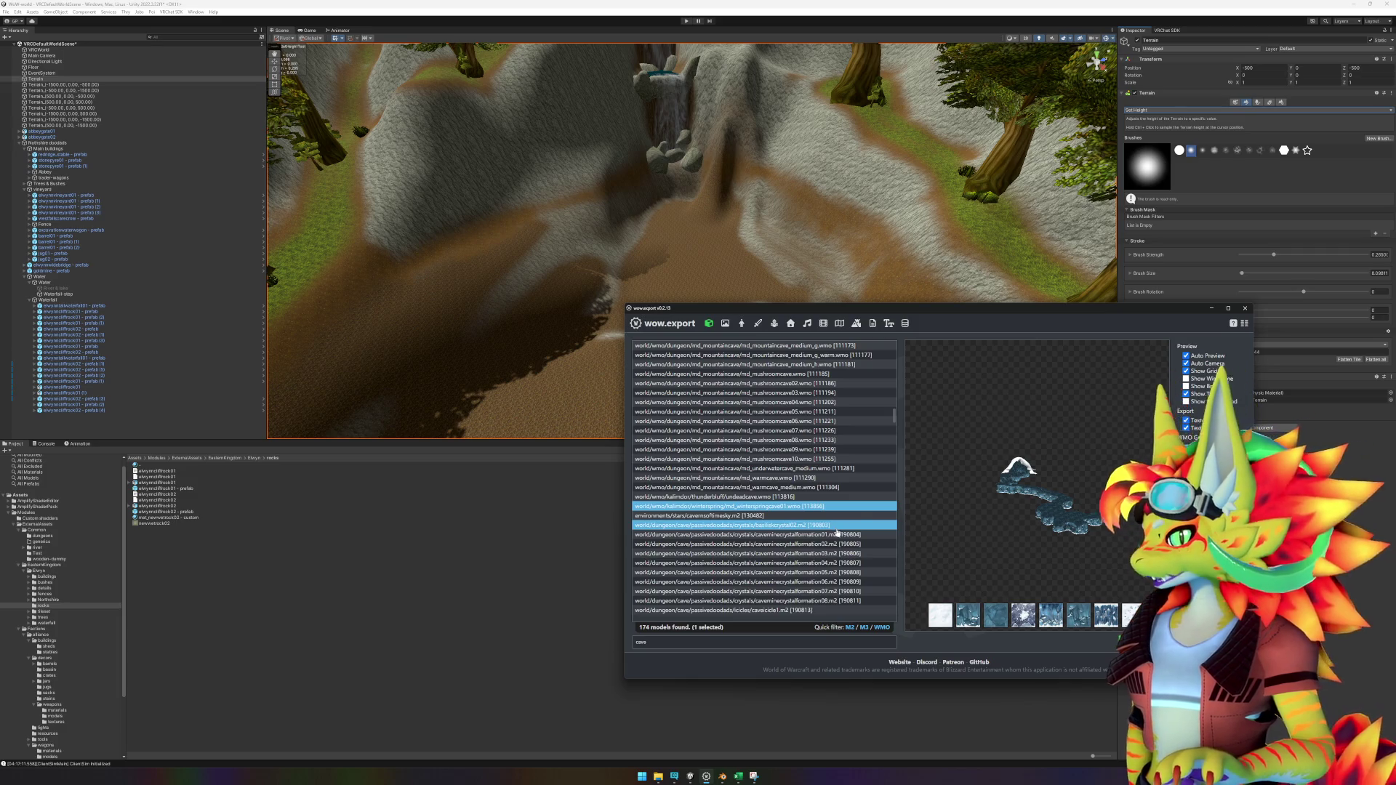
Step: Preview crystalformation04, caveminelantern01, the wrecked minecart and g_cavein further down the list
scroll(829, 501, down, 3)
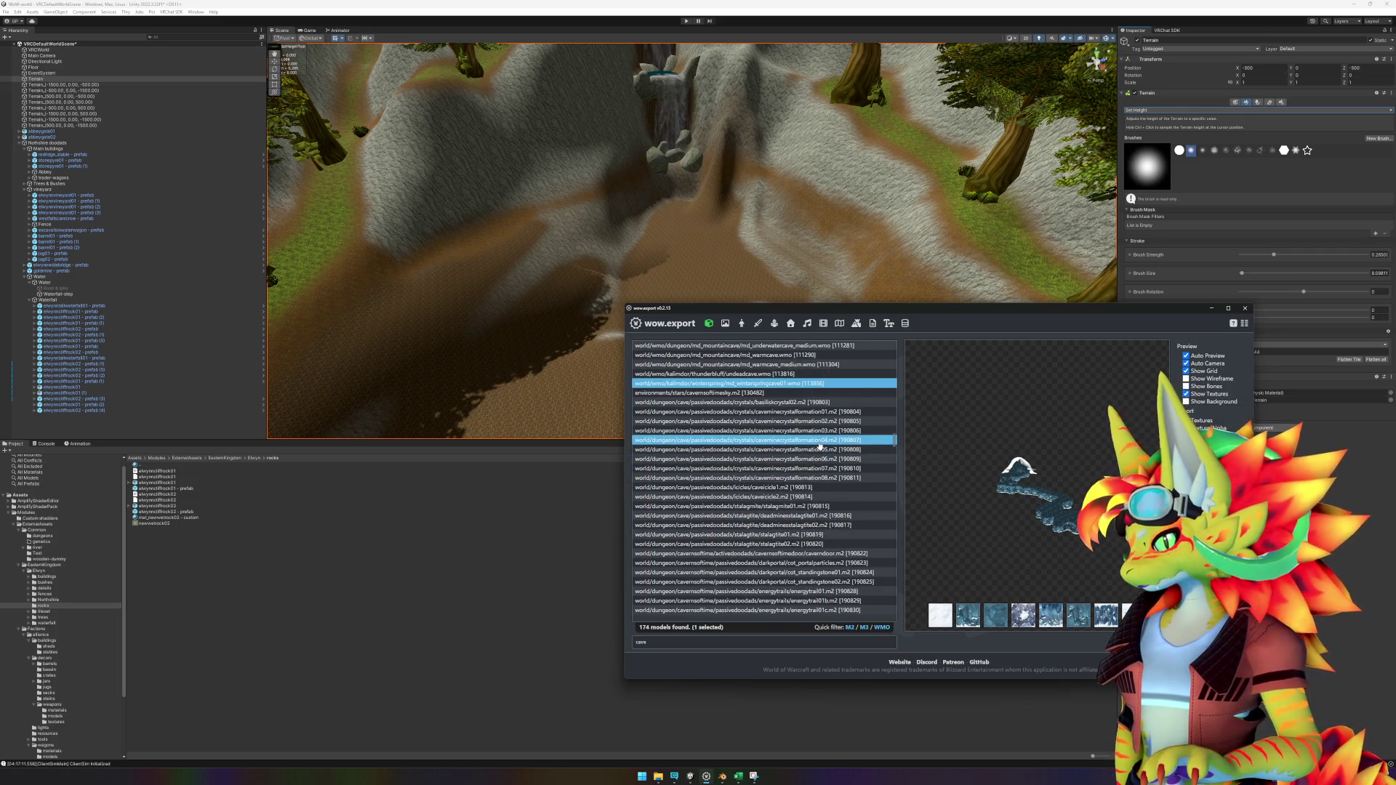
click(821, 441)
mouse_move(962, 449)
mouse_down()
mouse_move(1005, 445)
mouse_move(904, 490)
mouse_up()
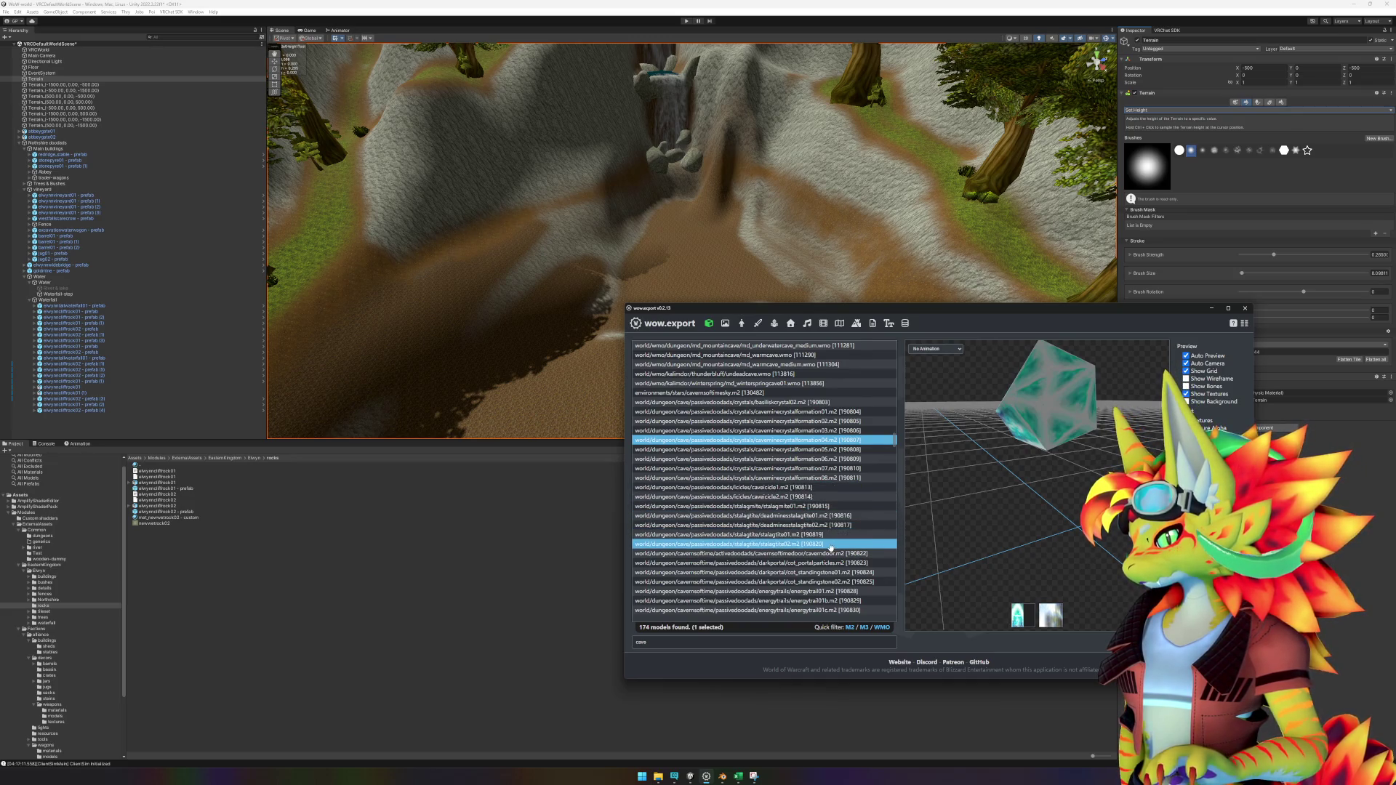
scroll(831, 548, down, 5)
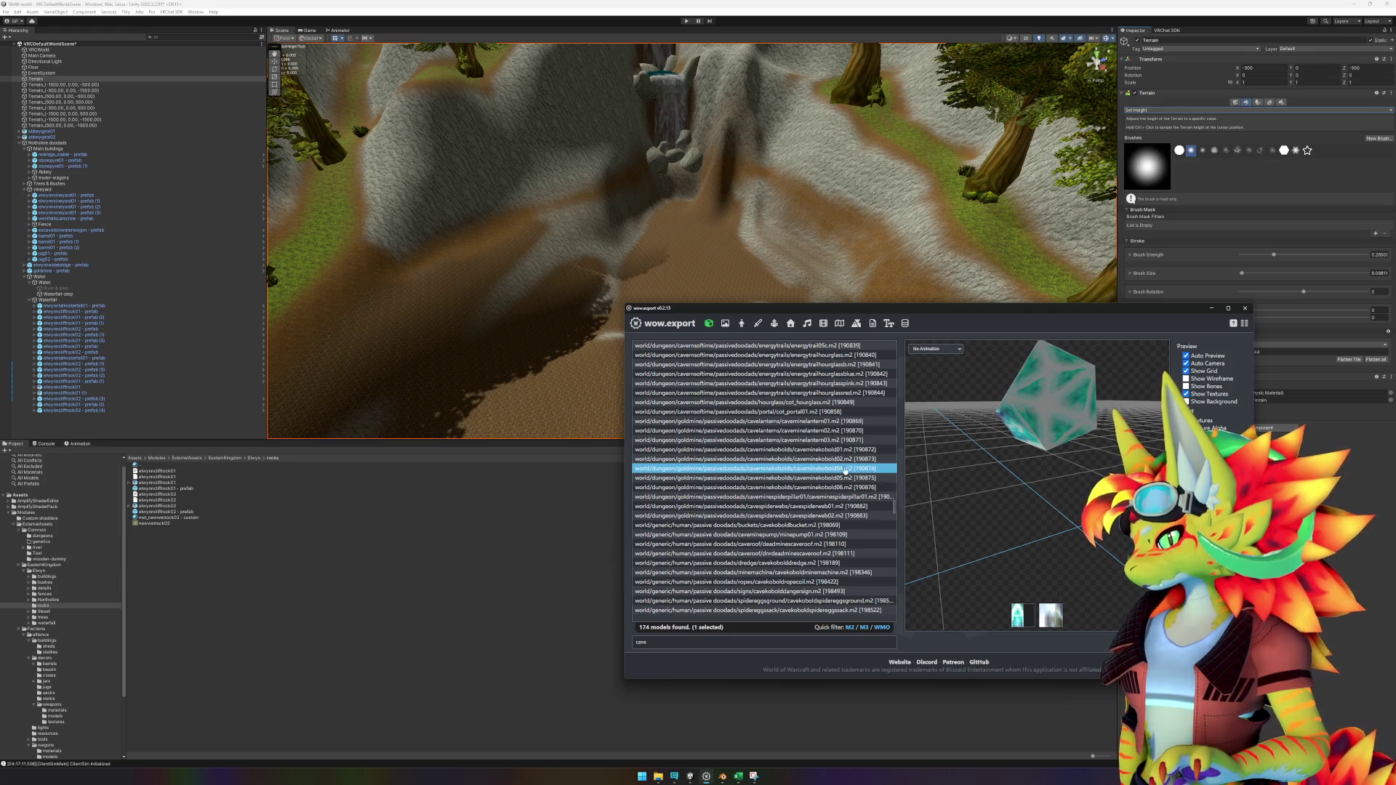
click(834, 422)
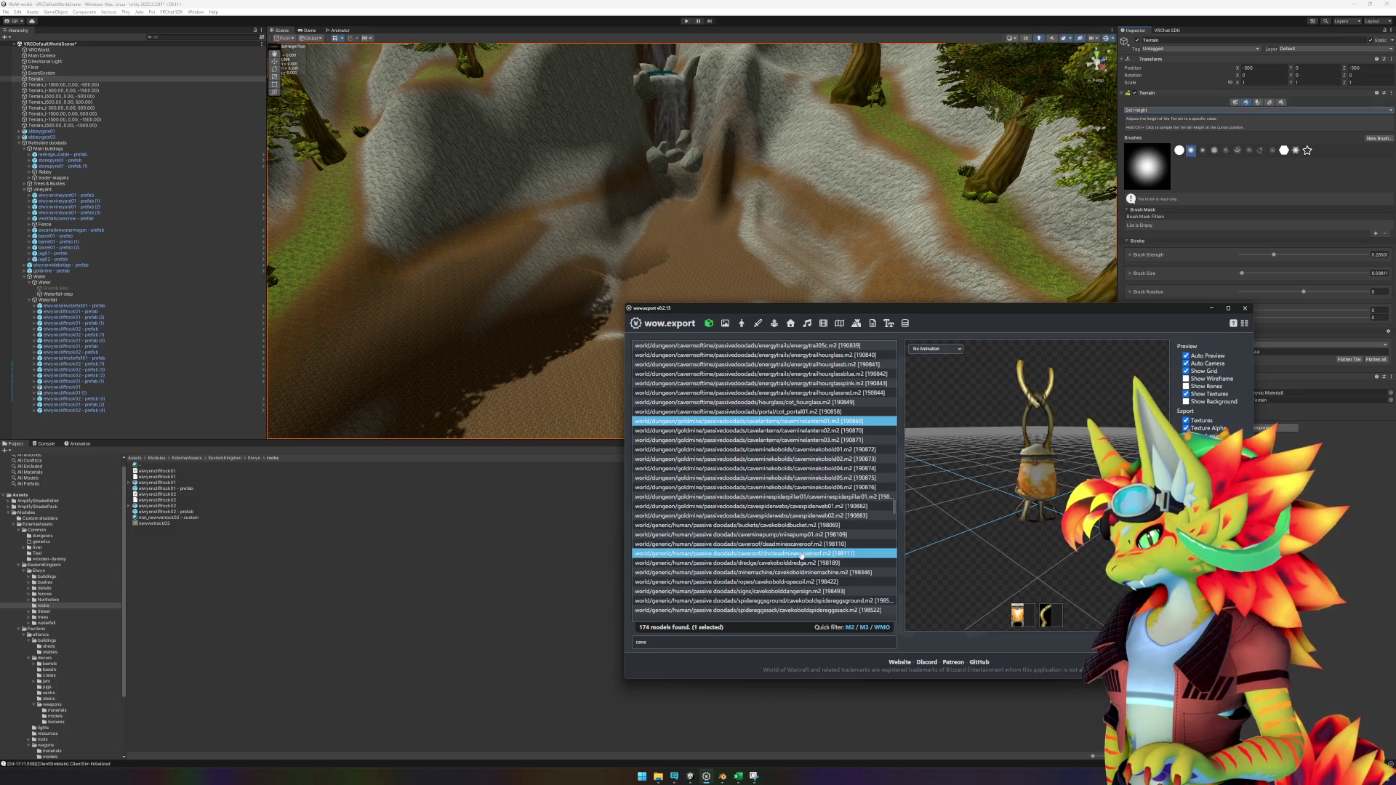
scroll(801, 553, down, 5)
click(800, 564)
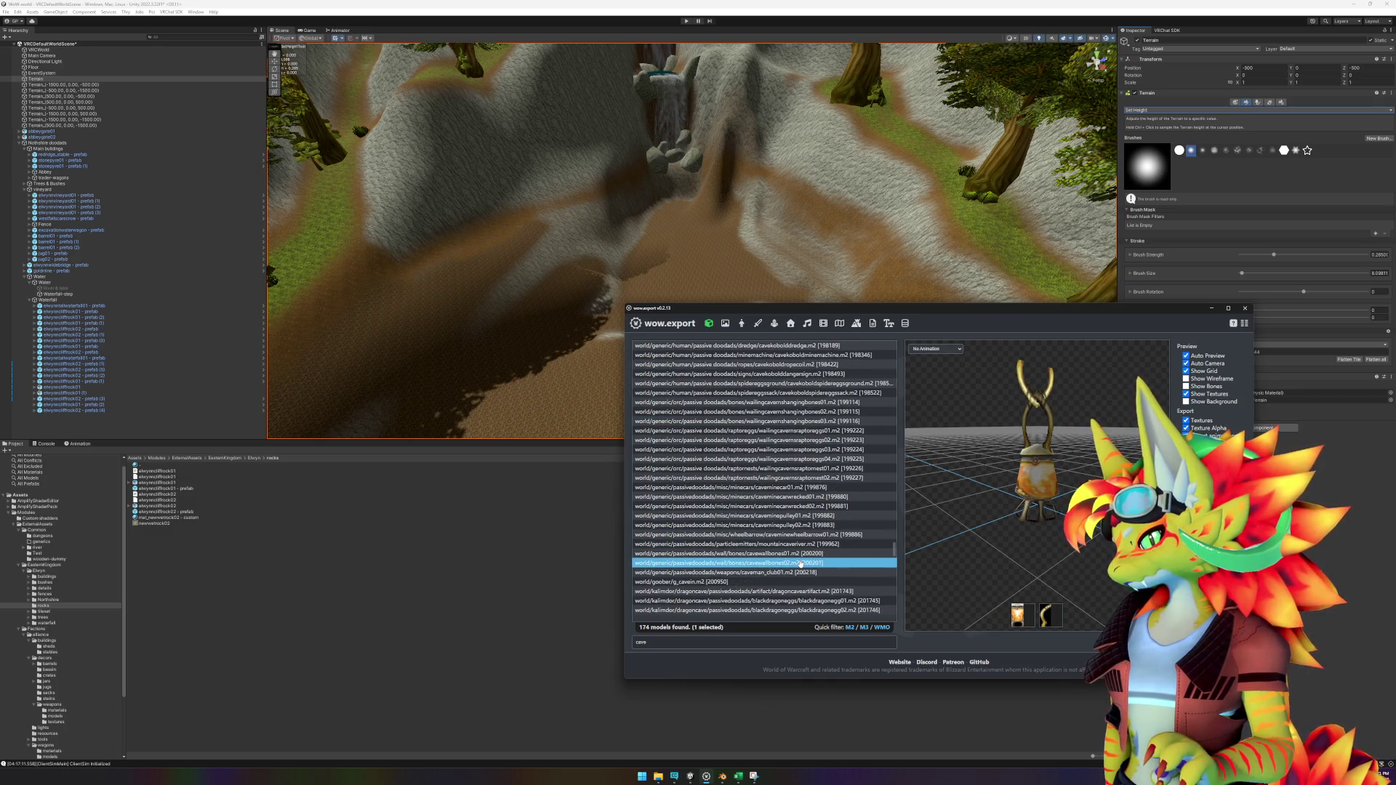
scroll(808, 559, down, 3)
click(819, 553)
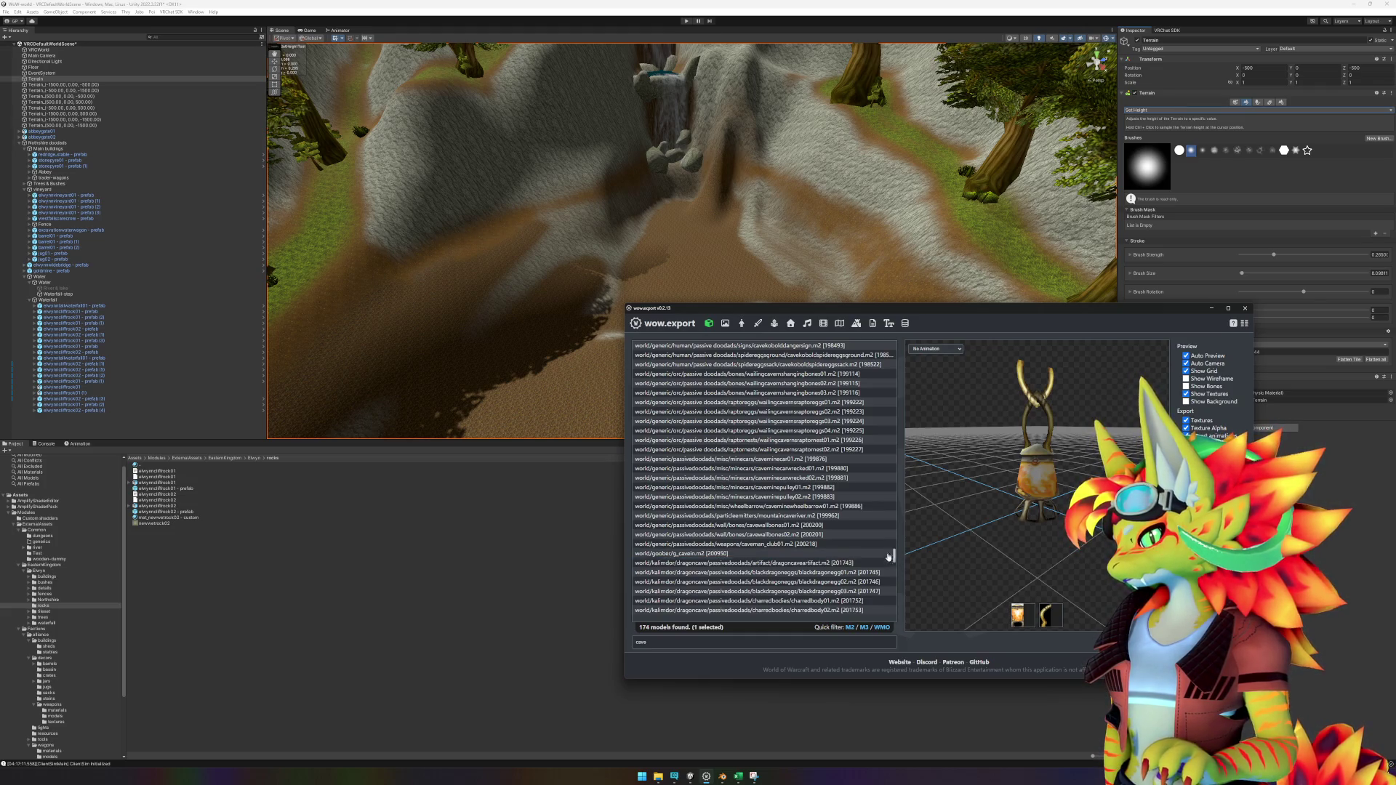
Step: Preview the dragoncaveartifact model and orbit it to a low side view
click(876, 563)
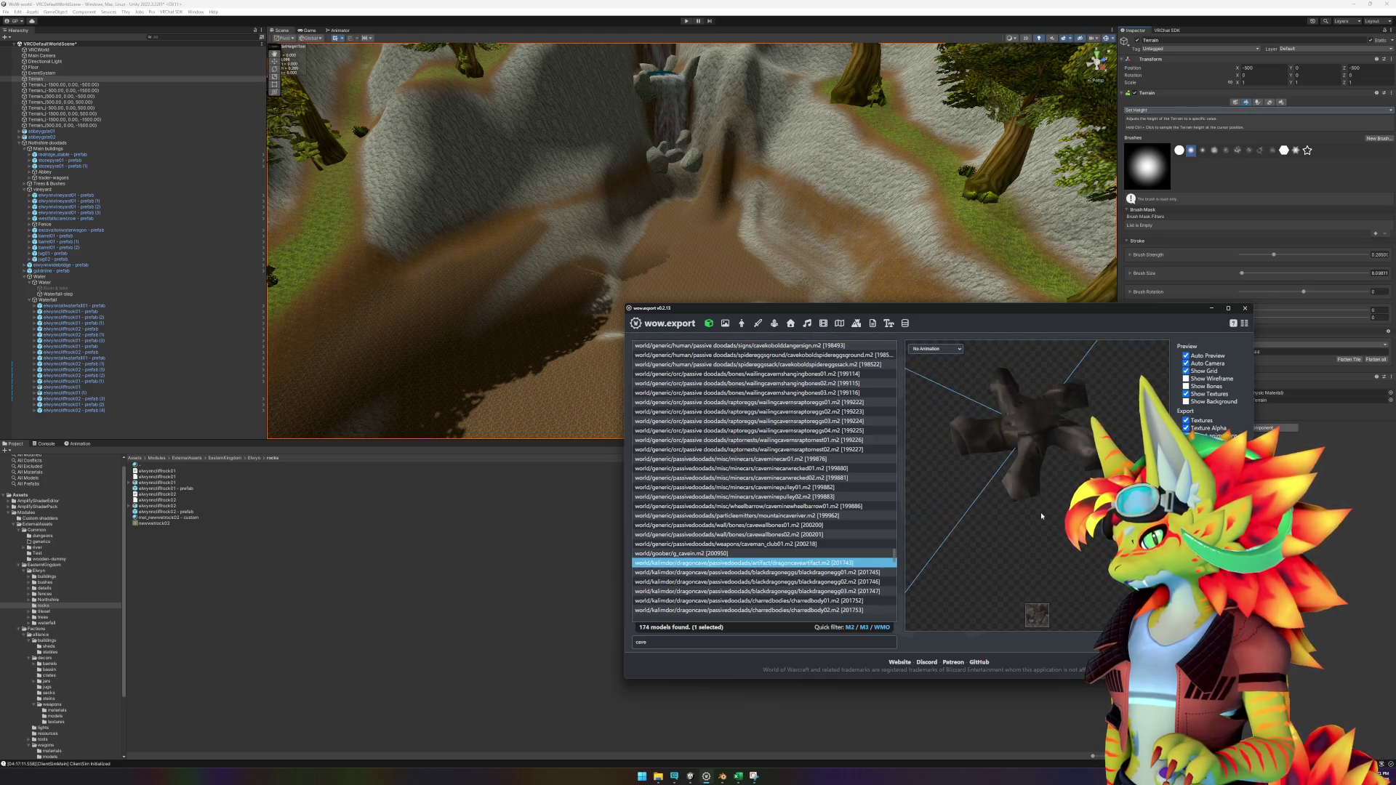
mouse_move(1041, 512)
mouse_down()
mouse_move(1133, 456)
mouse_move(1077, 538)
mouse_up()
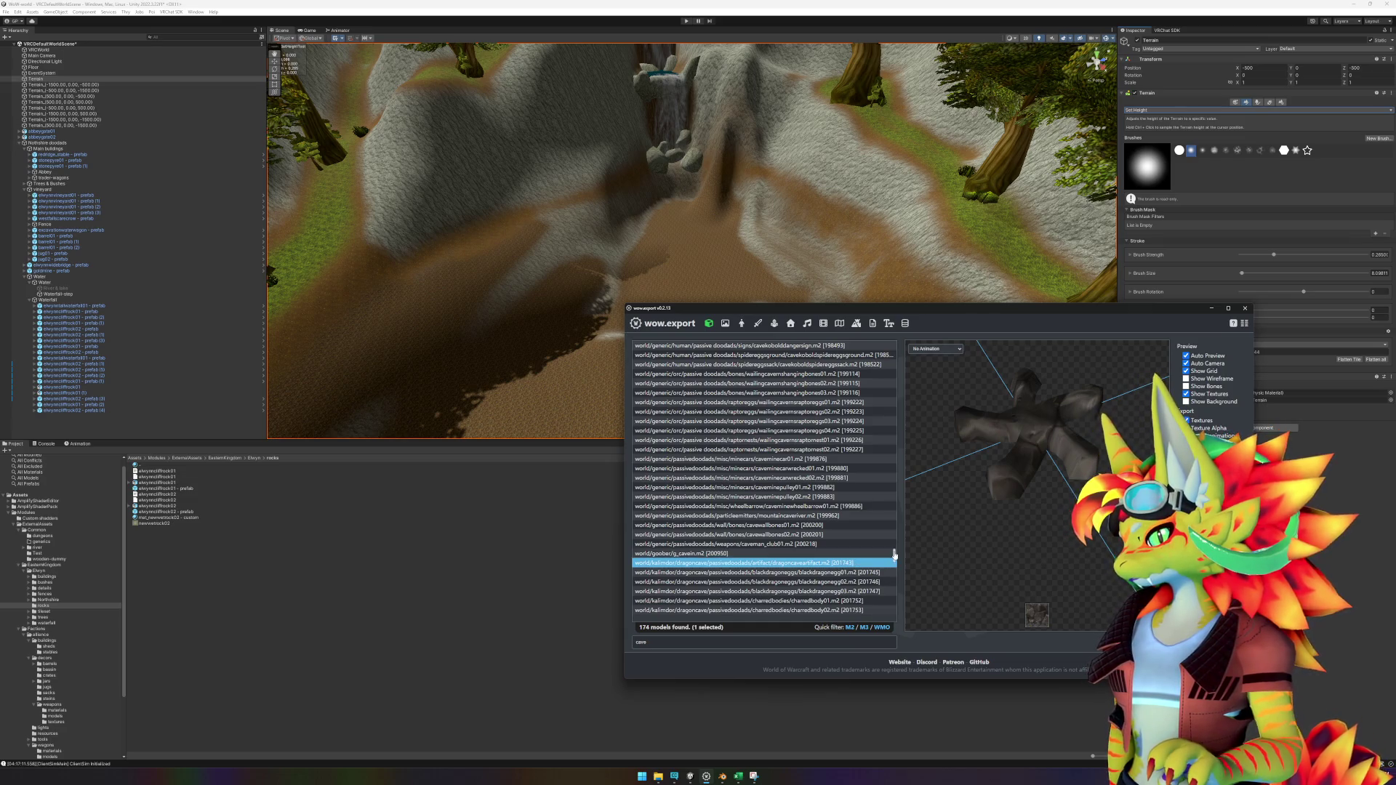
mouse_move(895, 556)
mouse_down()
mouse_move(895, 387)
mouse_move(897, 425)
mouse_up()
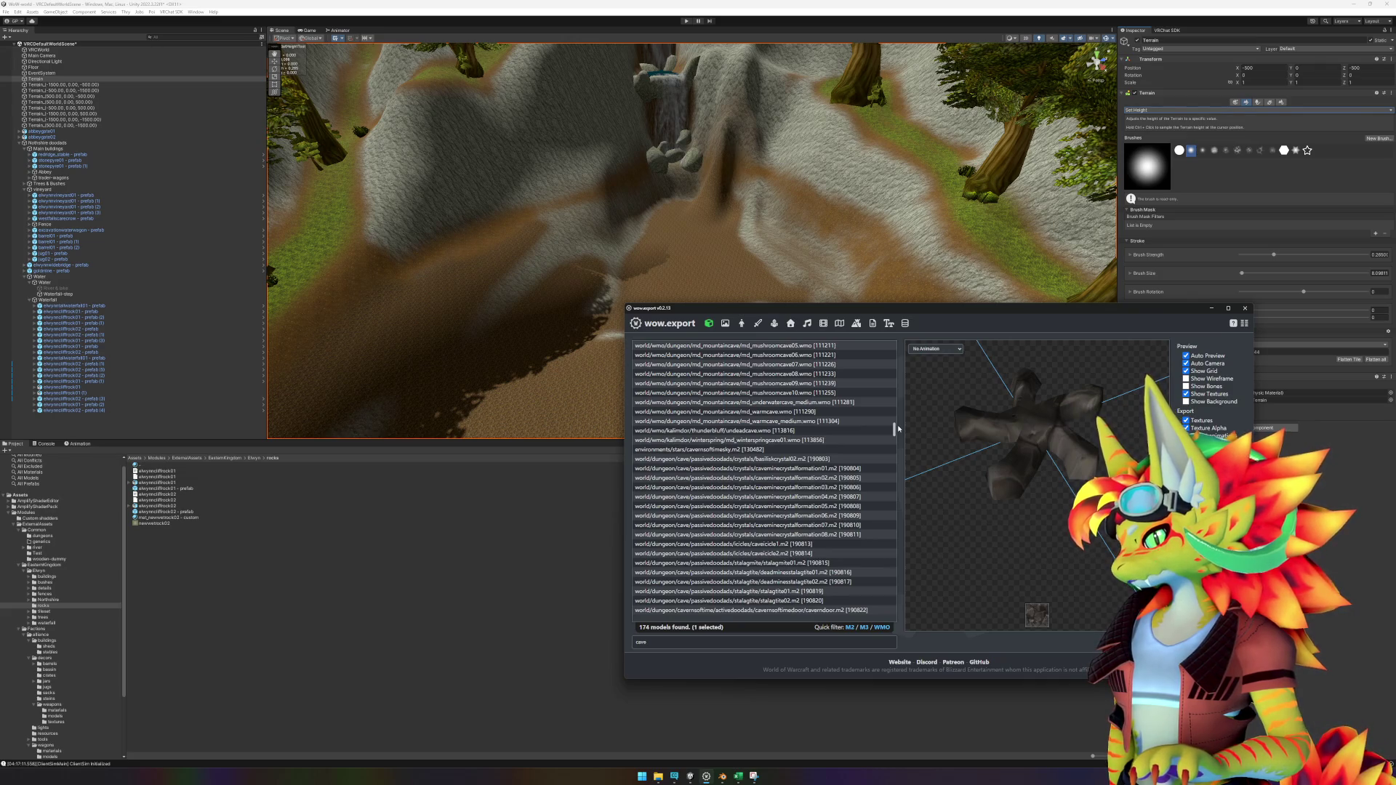
drag(898, 424, 902, 369)
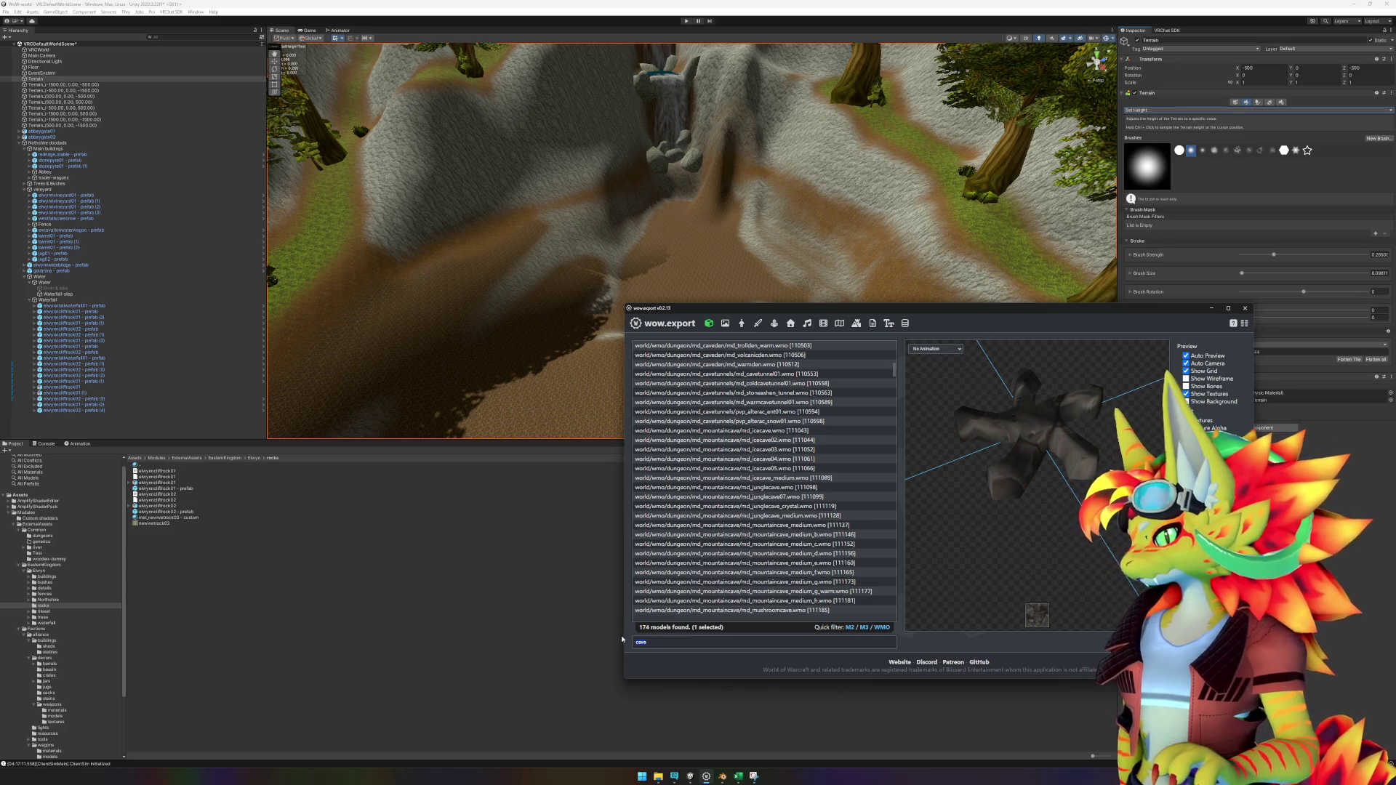
Step: Filter the model list by 'md_mountain' and preview the warmcave, mushroomcave02 and icecave models
text(md_mountain)
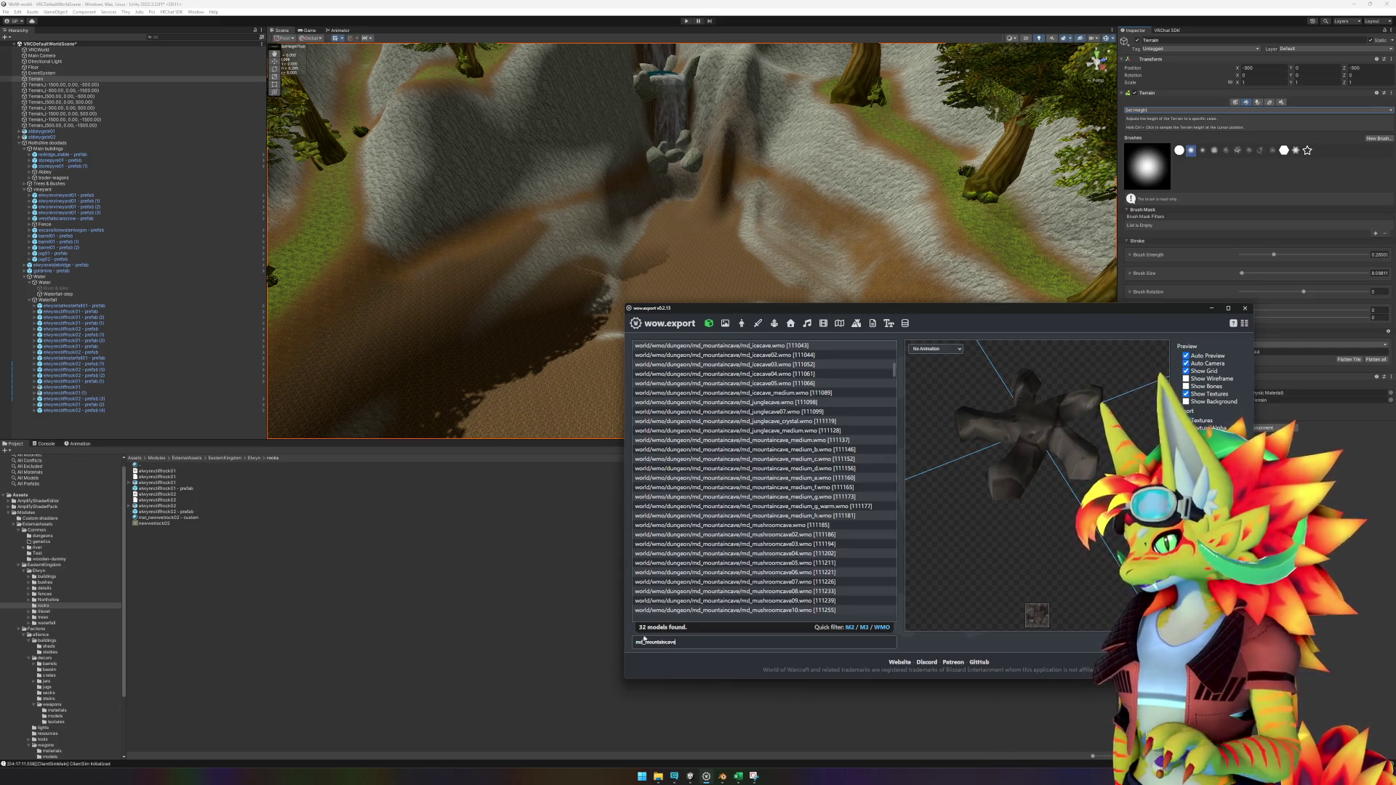
scroll(800, 520, down, 3)
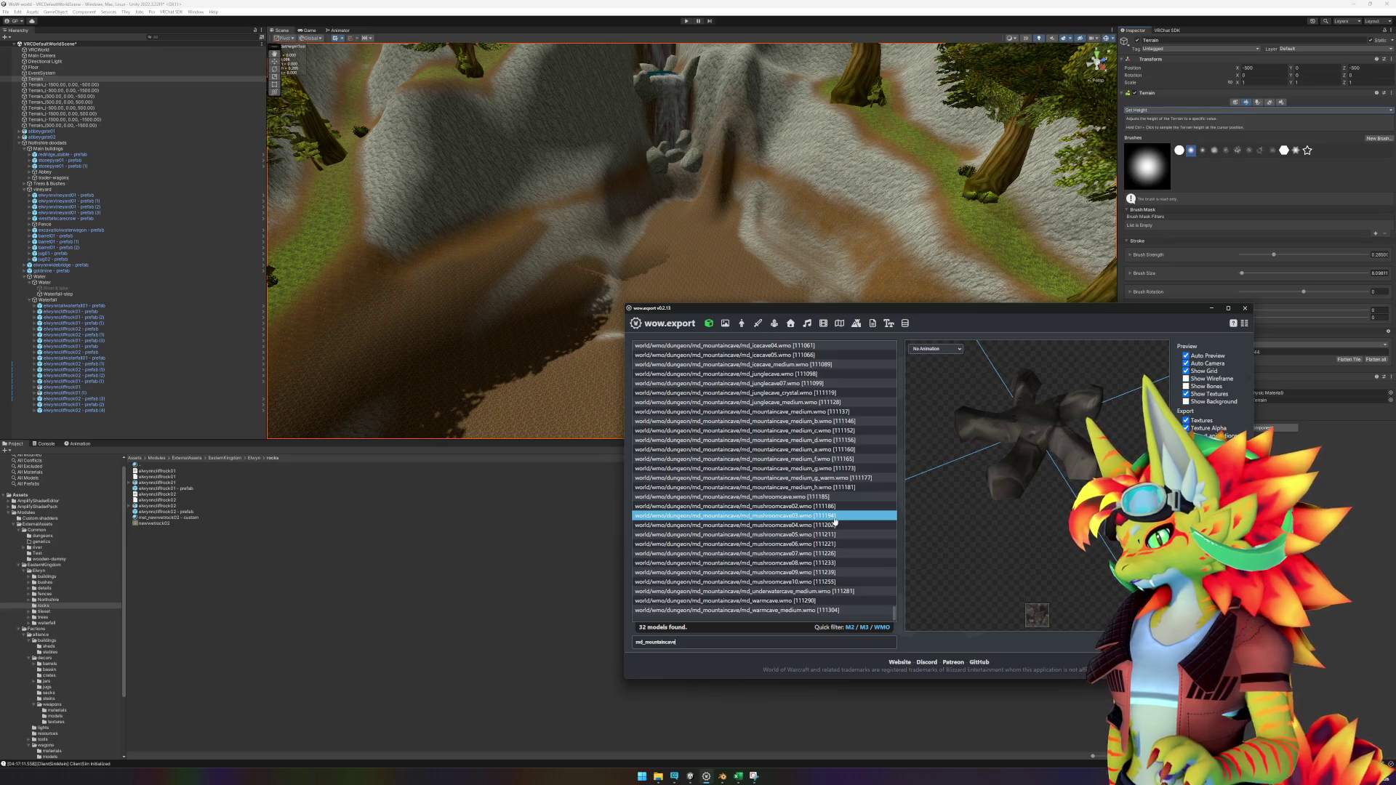
click(817, 603)
scroll(822, 552, up, 3)
click(824, 537)
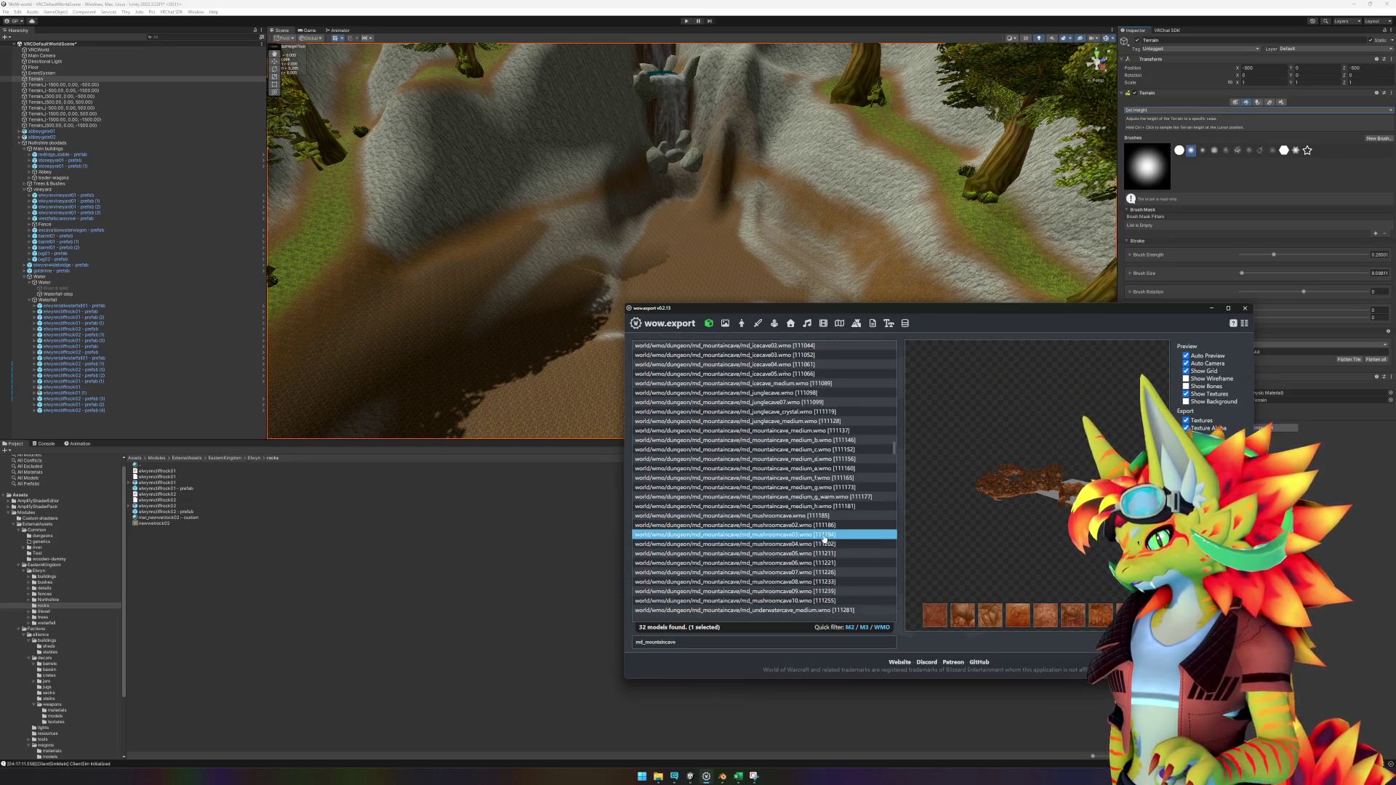
click(793, 346)
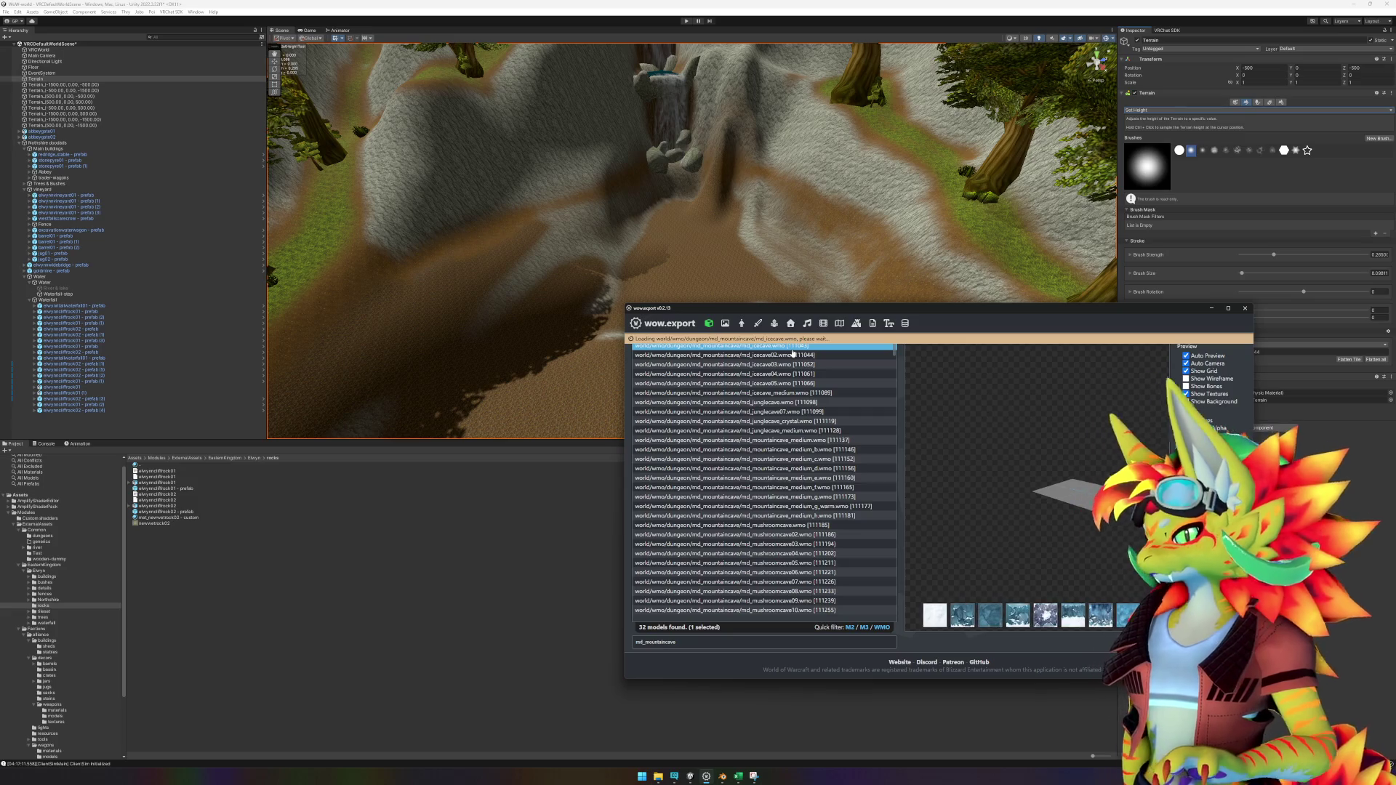
Step: Step through the icecave, junglecave and mountaincave_medium variants (b, d, e, f, h) in the preview
key(Down)
key(Down)
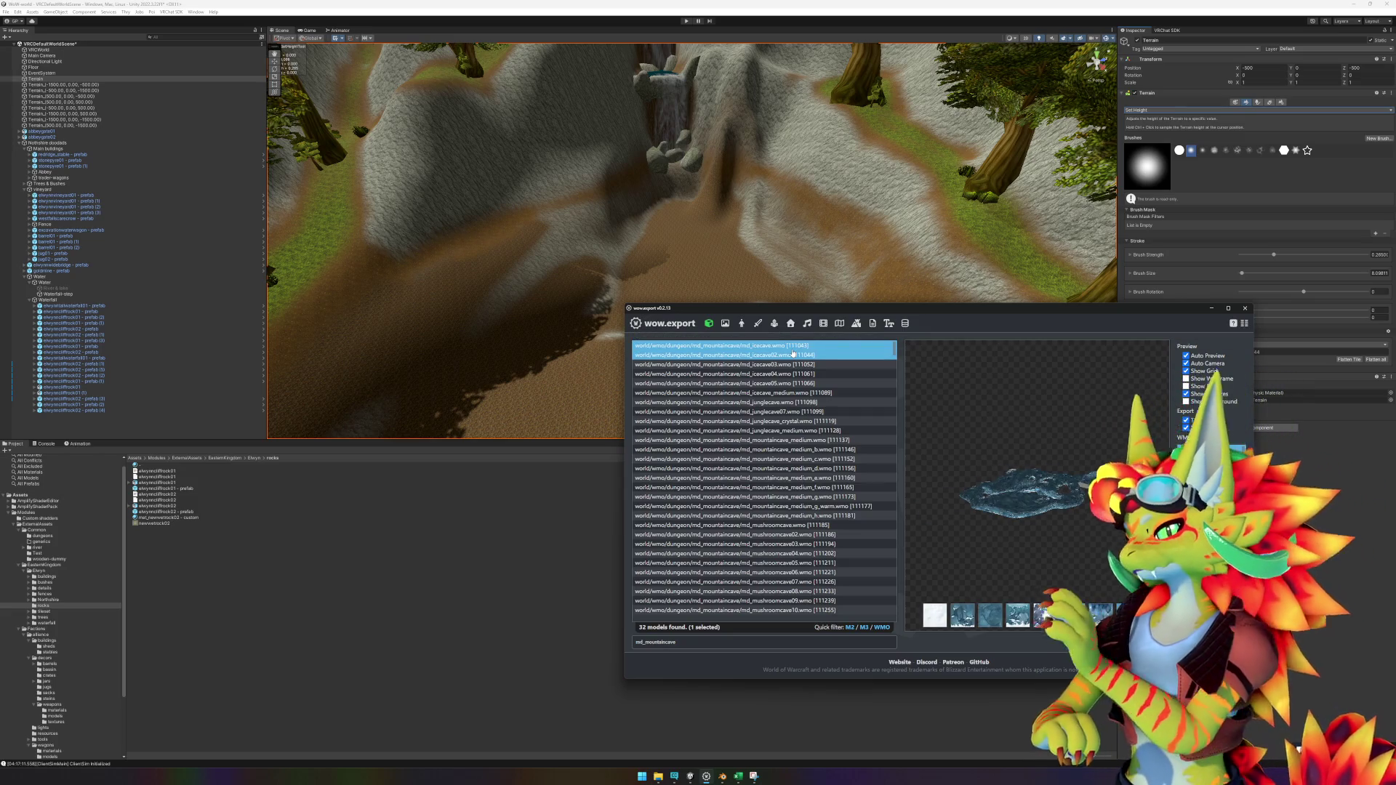
key(Down)
key(Down)
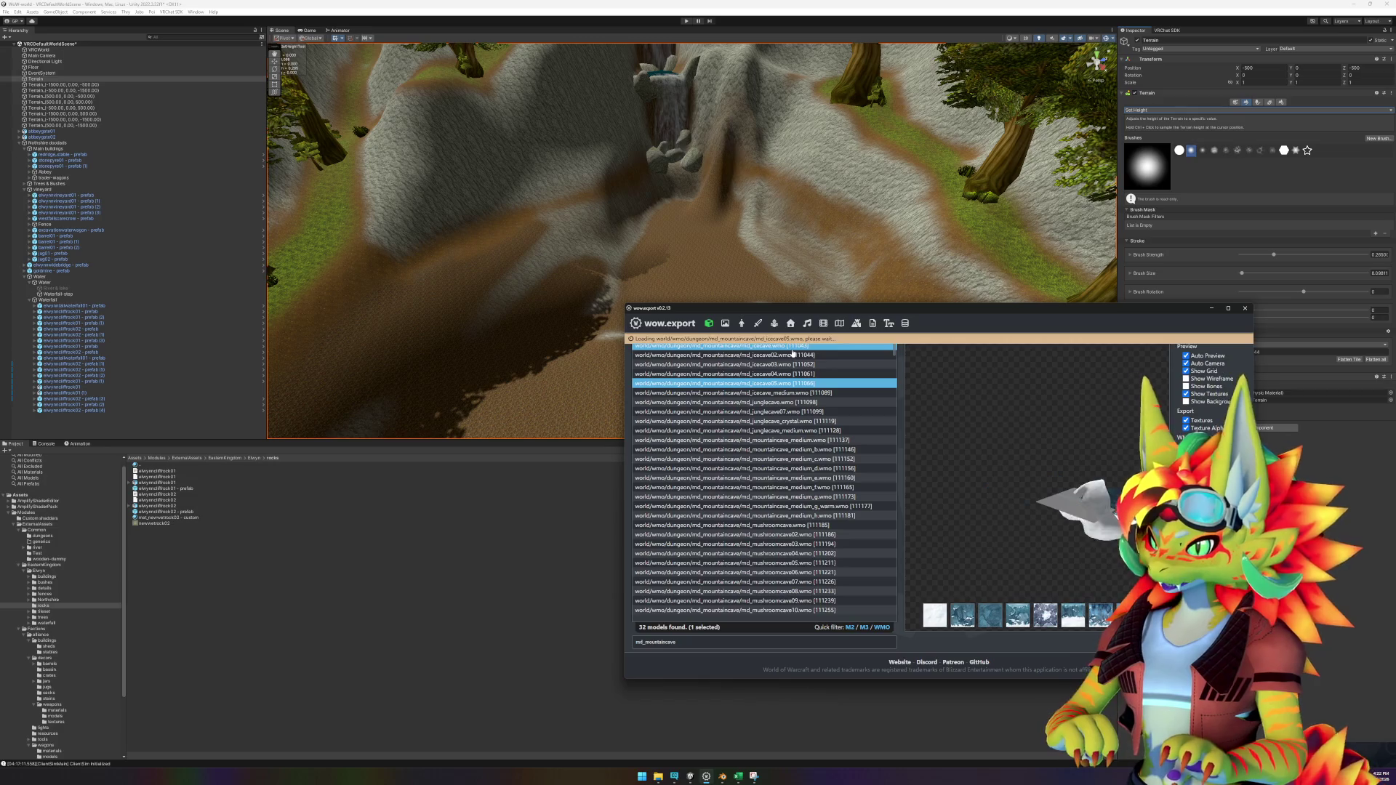
key(Down)
key(Down)
key(Down)
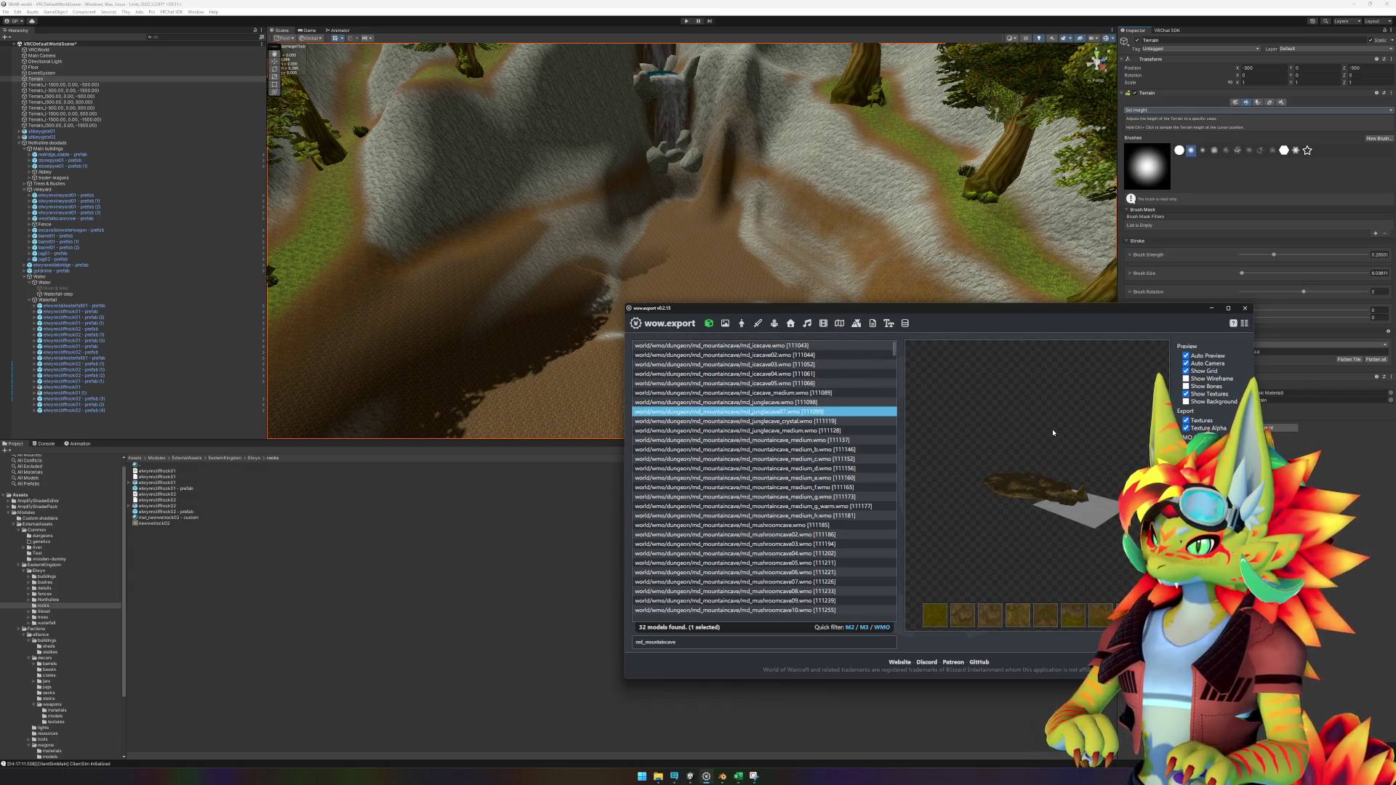
drag(1054, 433, 1053, 470)
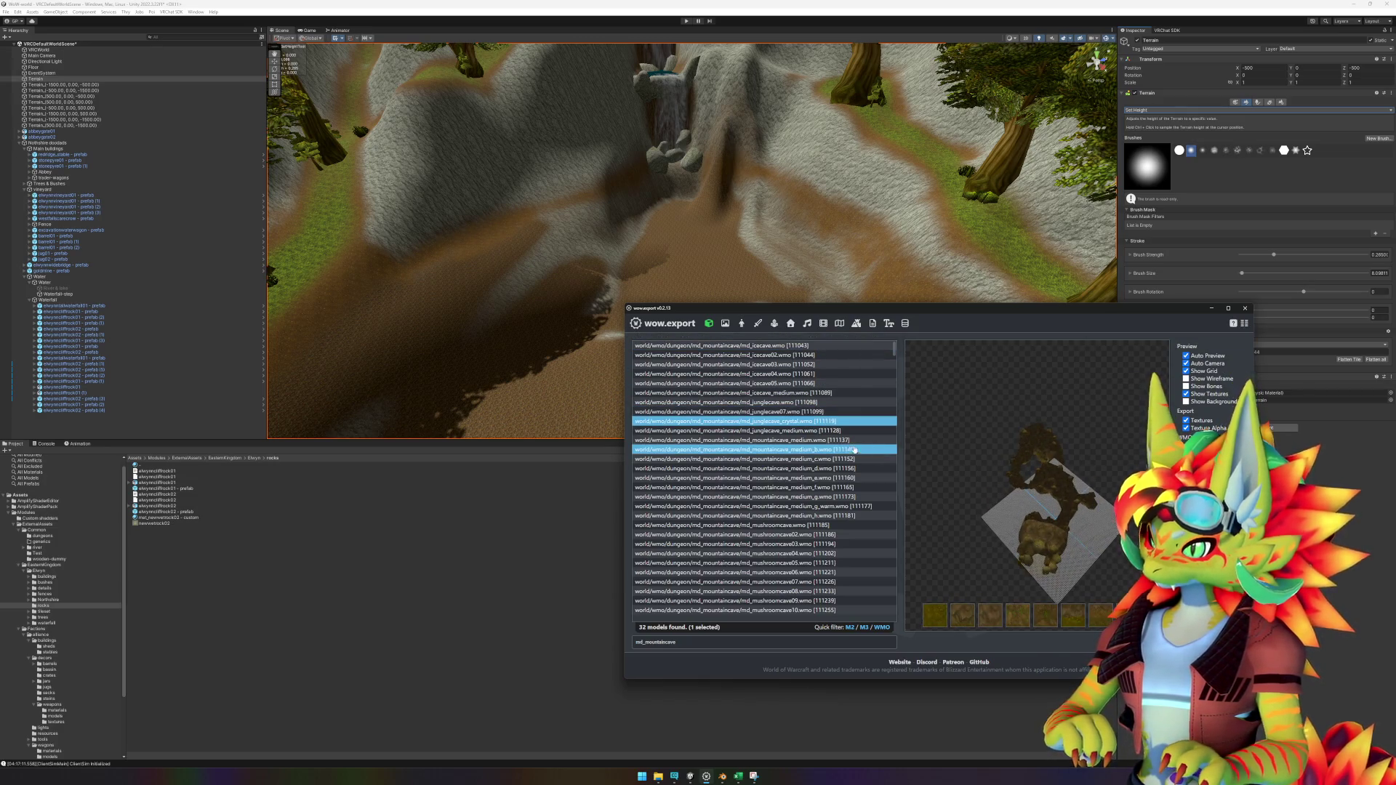
click(815, 431)
shift+click(847, 440)
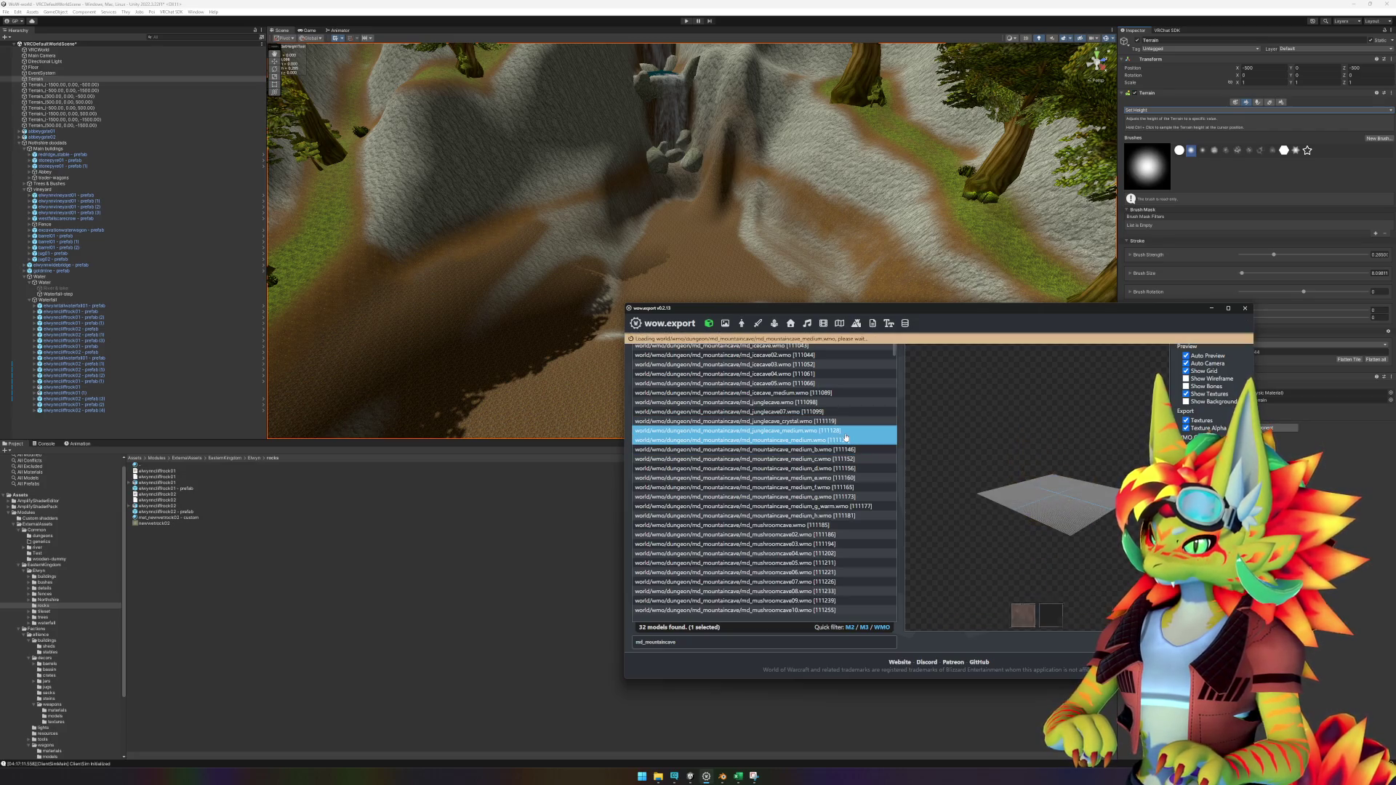
click(847, 439)
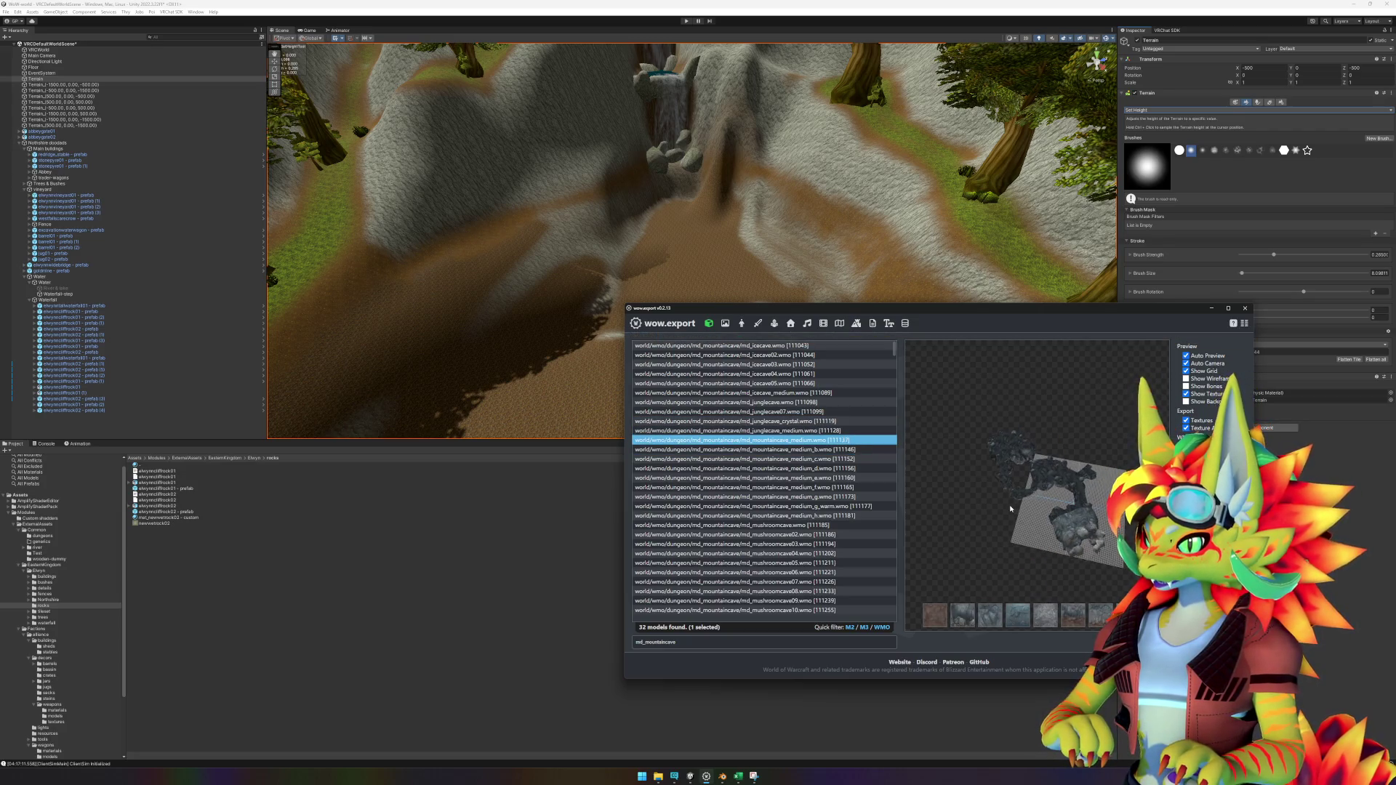
click(844, 449)
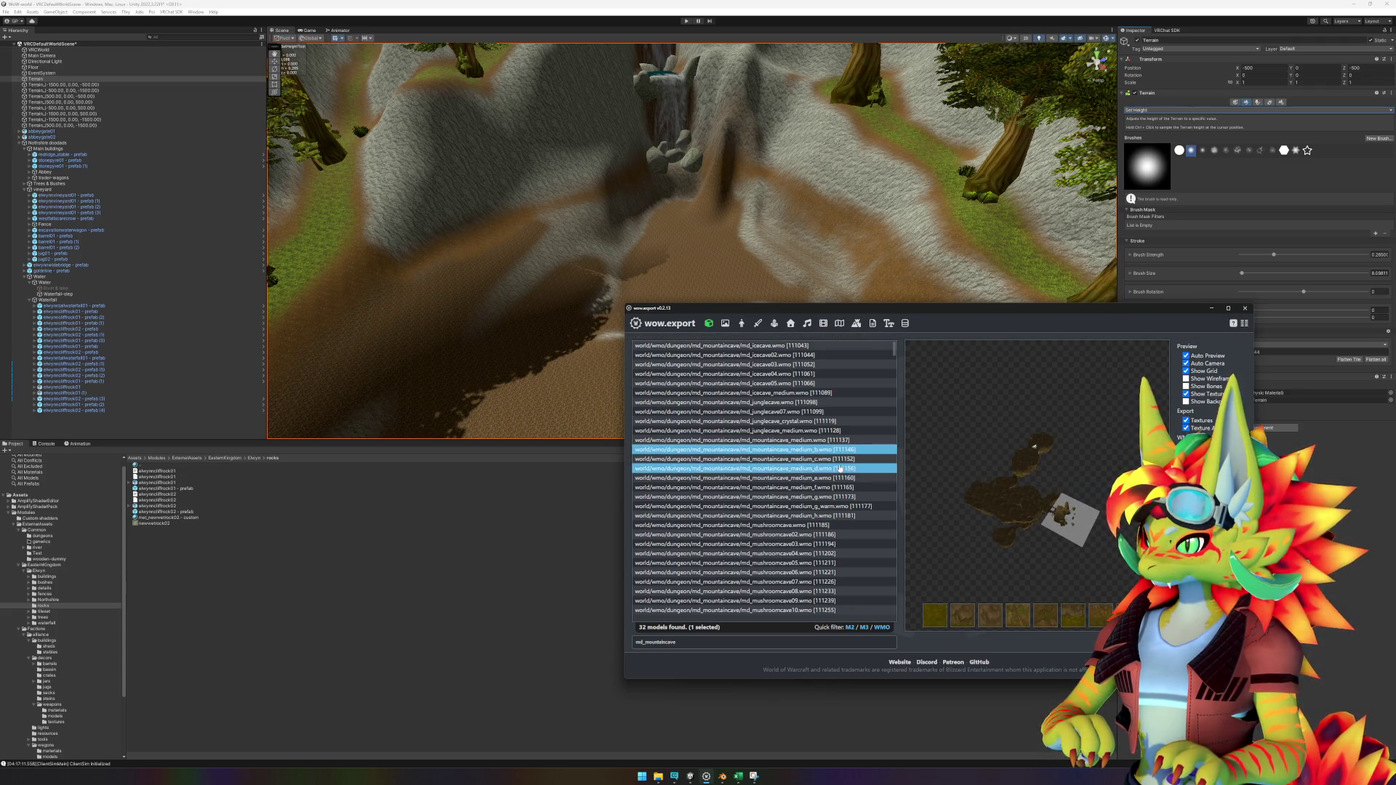
click(840, 469)
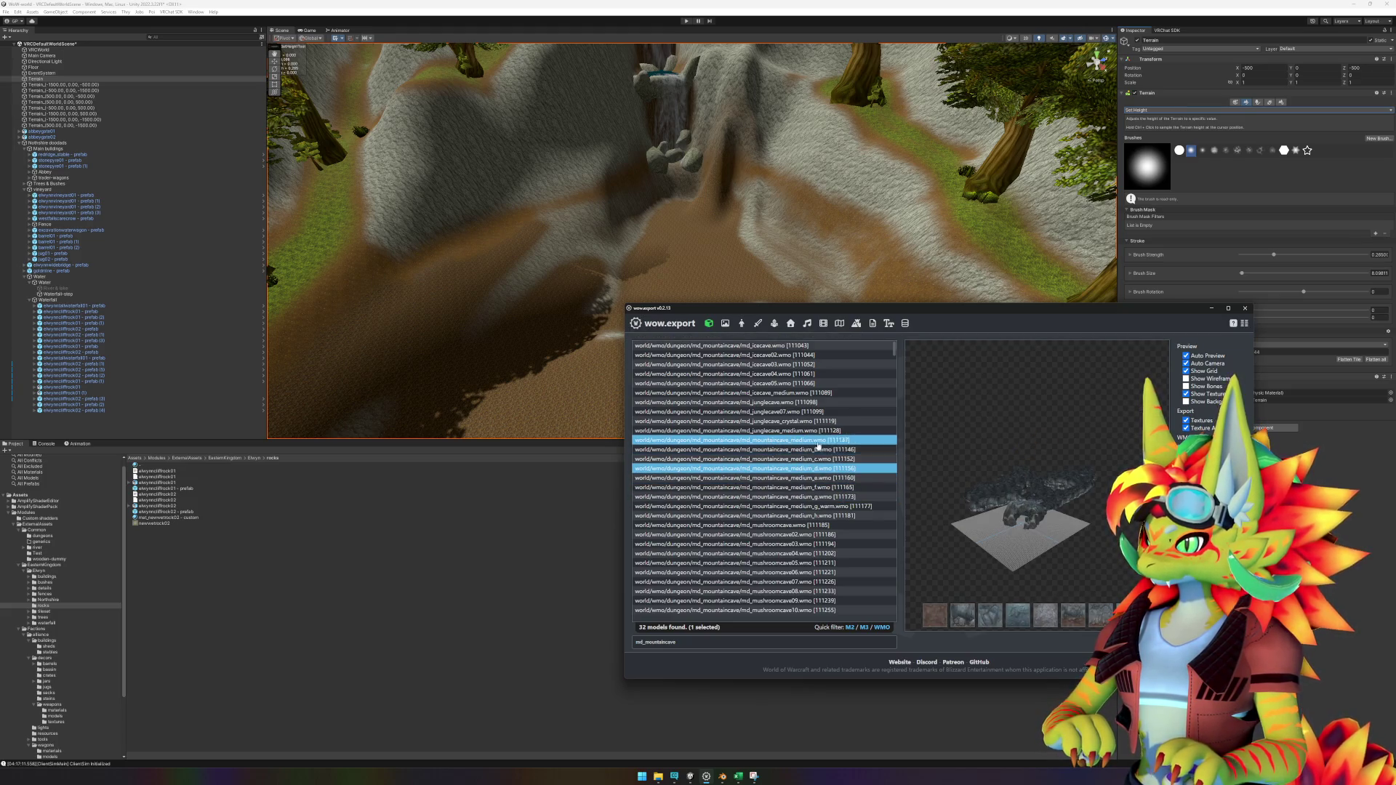
click(836, 479)
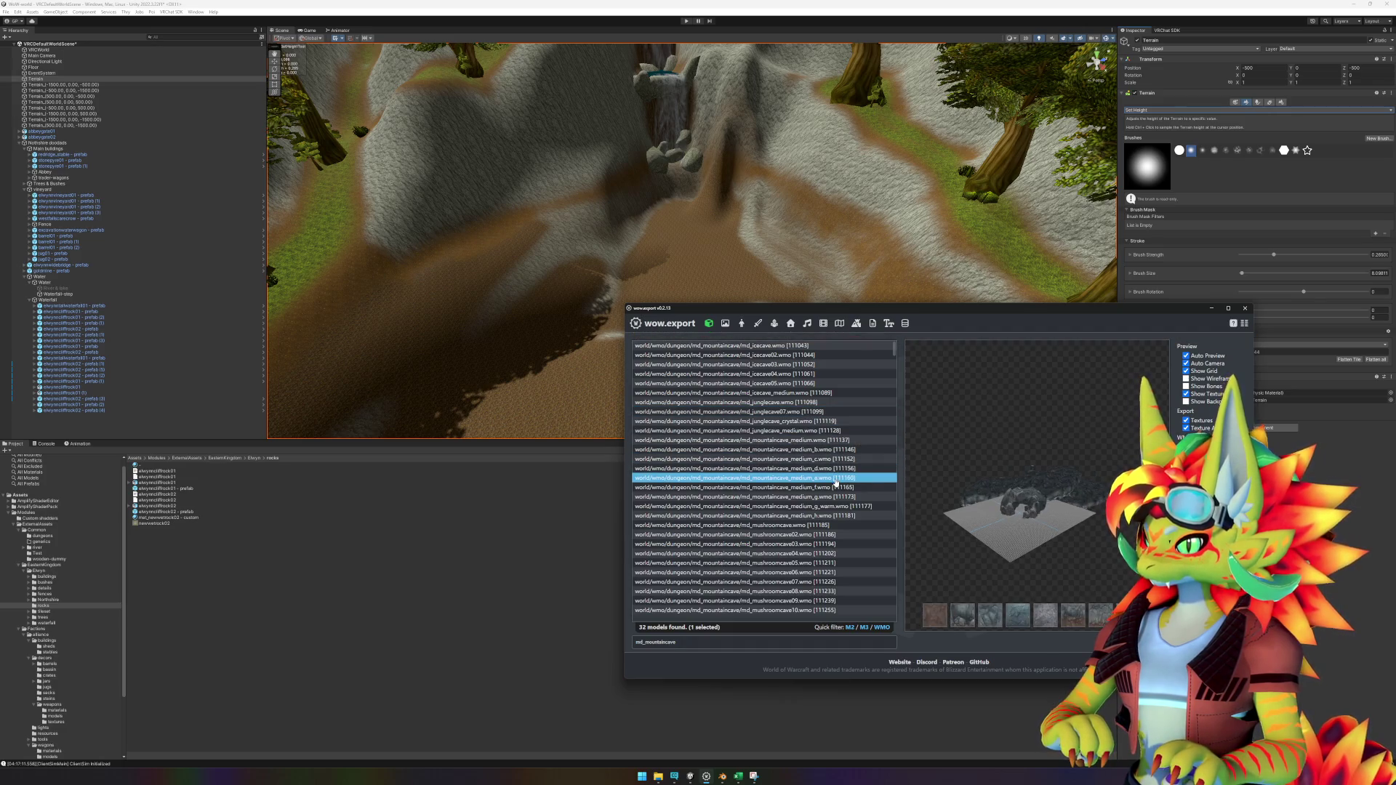
click(836, 487)
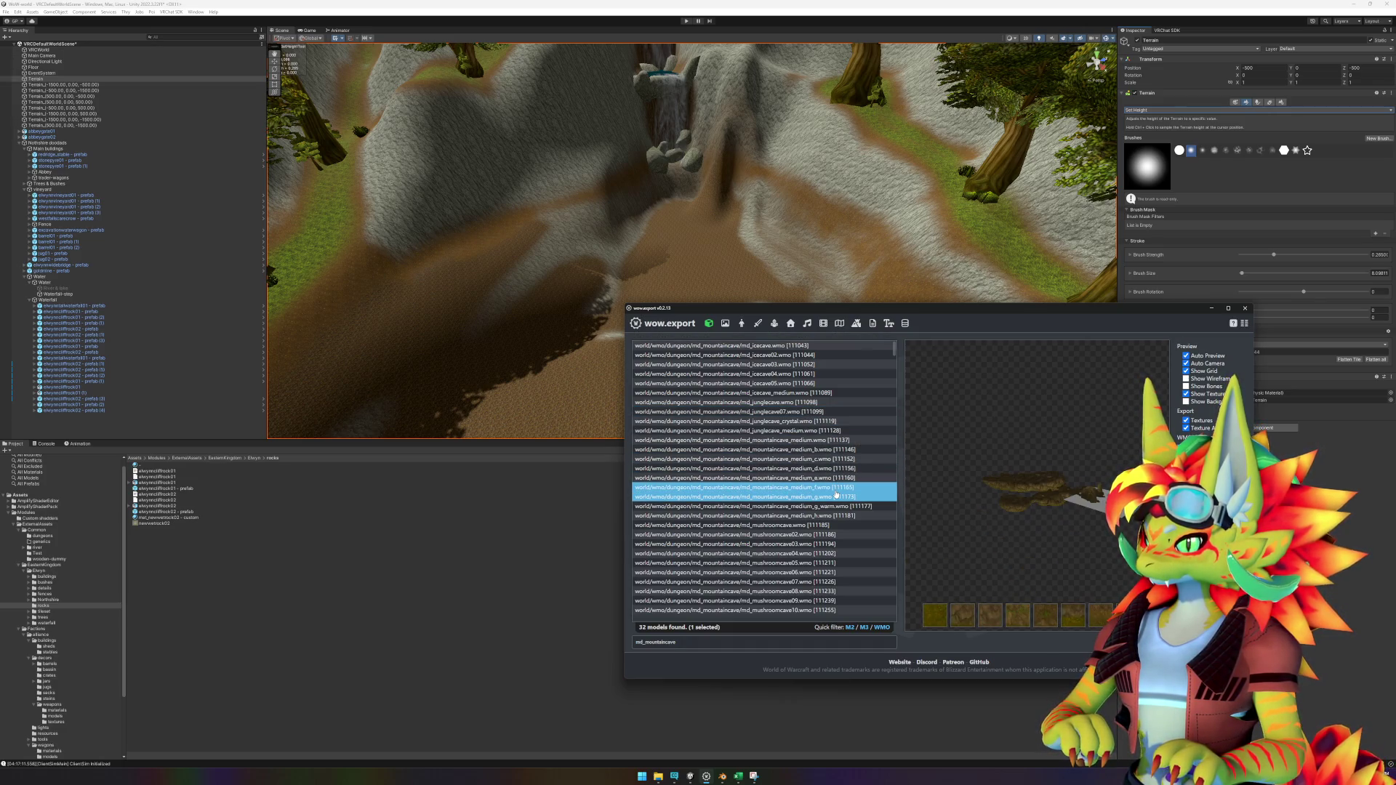
key(Down)
key(Down)
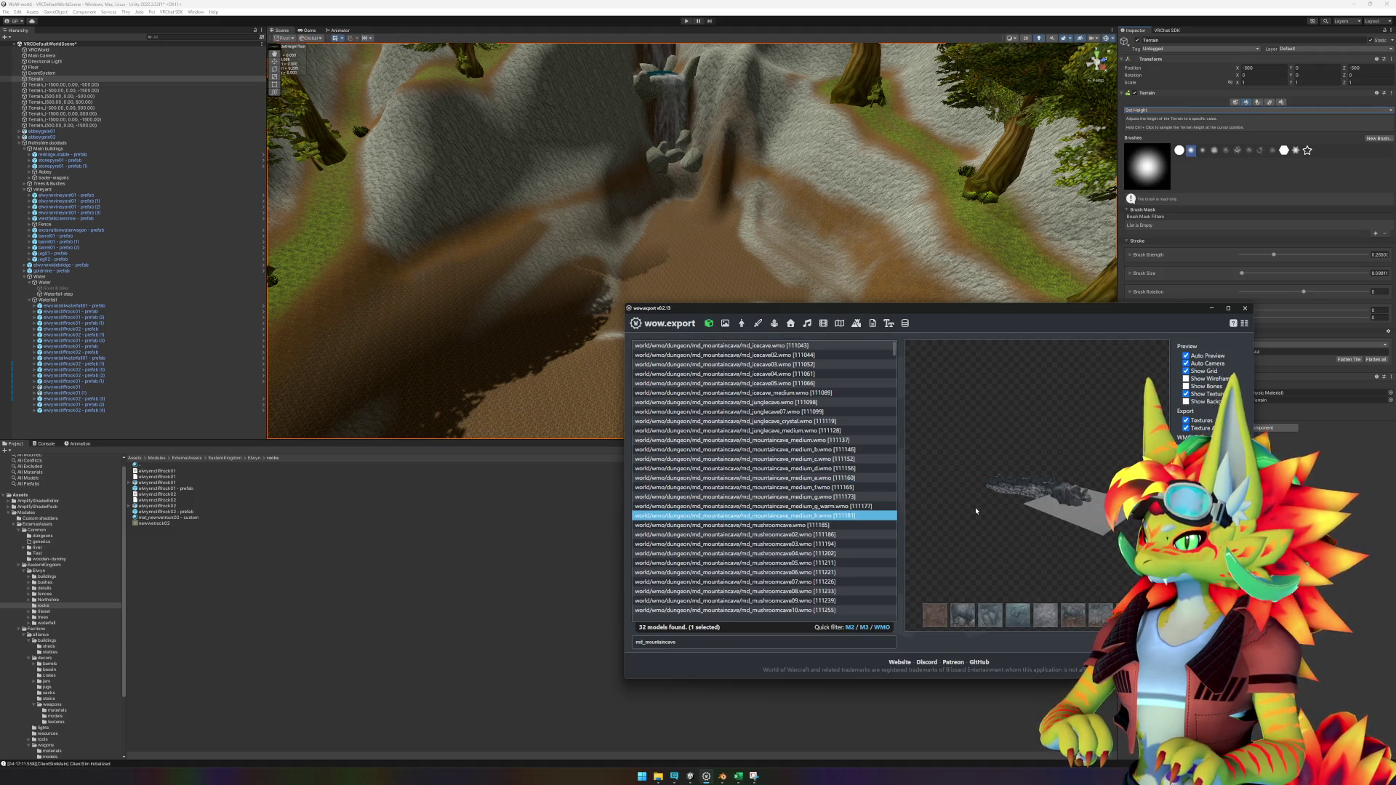
Step: Compare the mushroom cave, underwater cave and warmcave_medium models in the preview
click(852, 527)
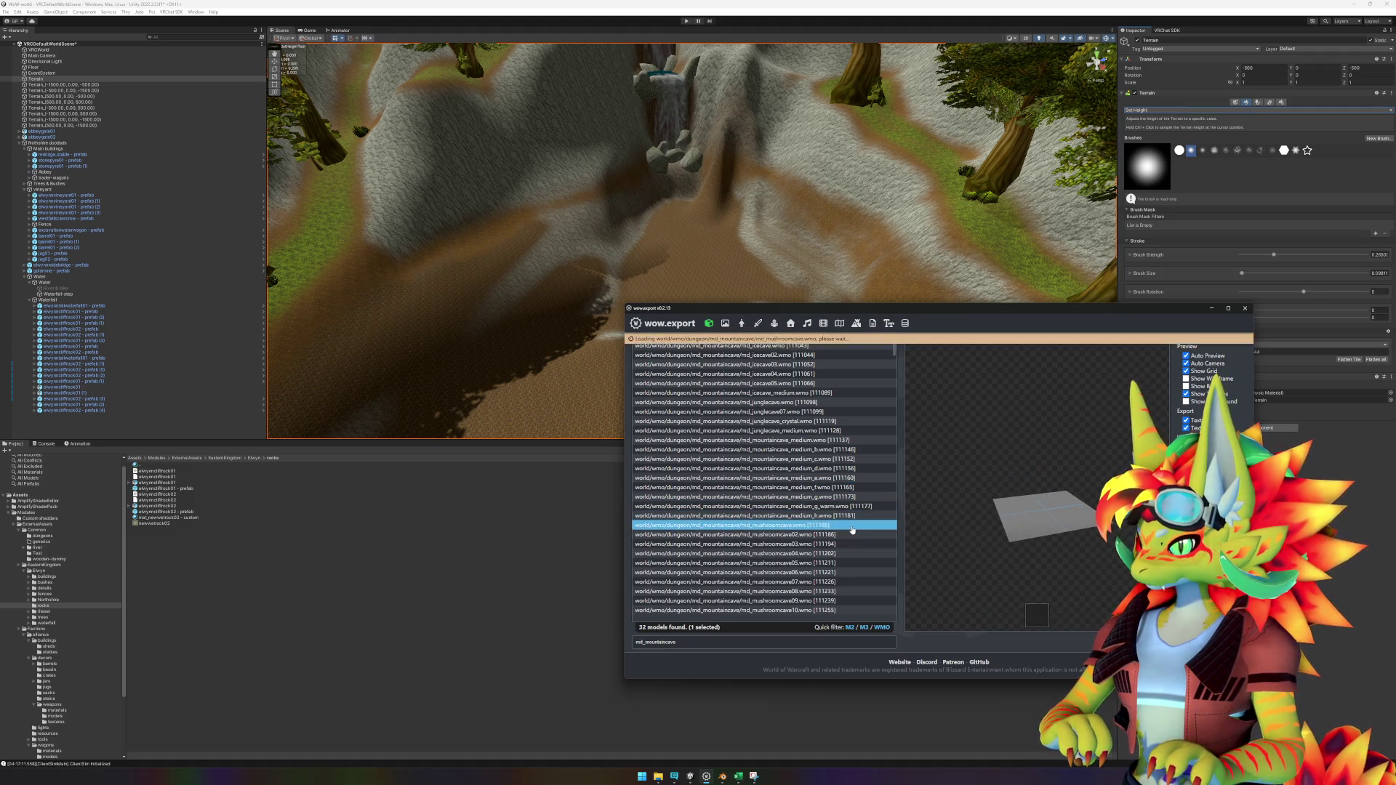
key(Down)
key(Down)
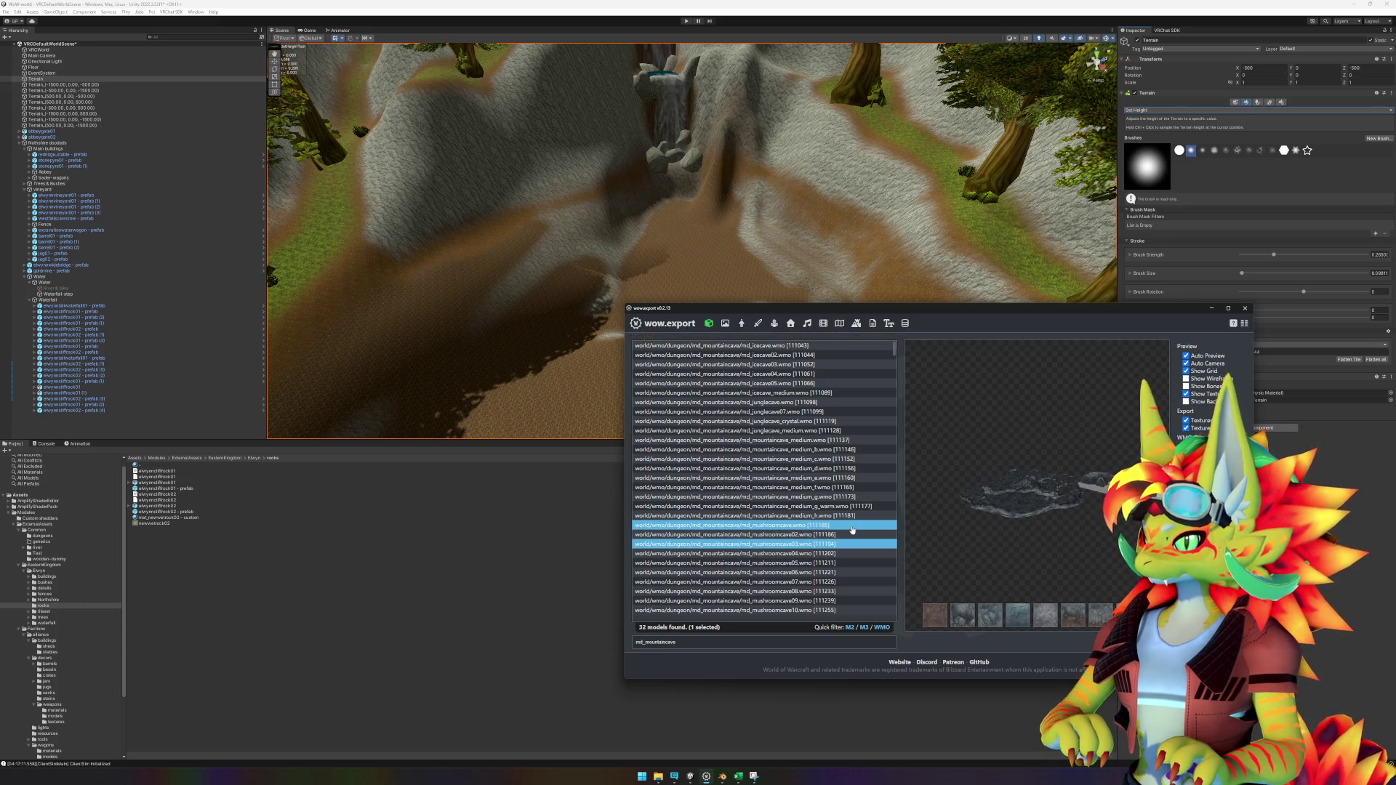
key(Down)
key(Down)
key(Down)
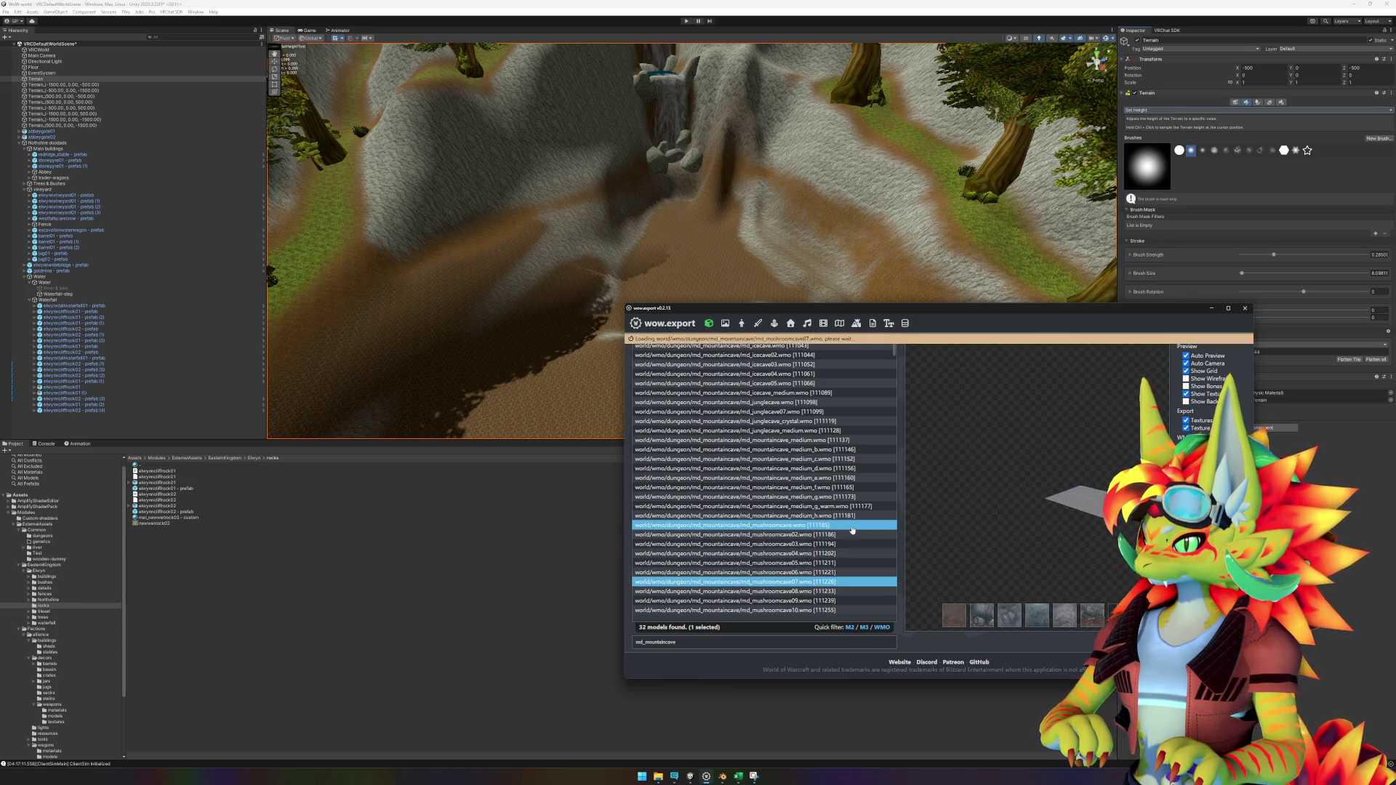
key(Down)
key(Down)
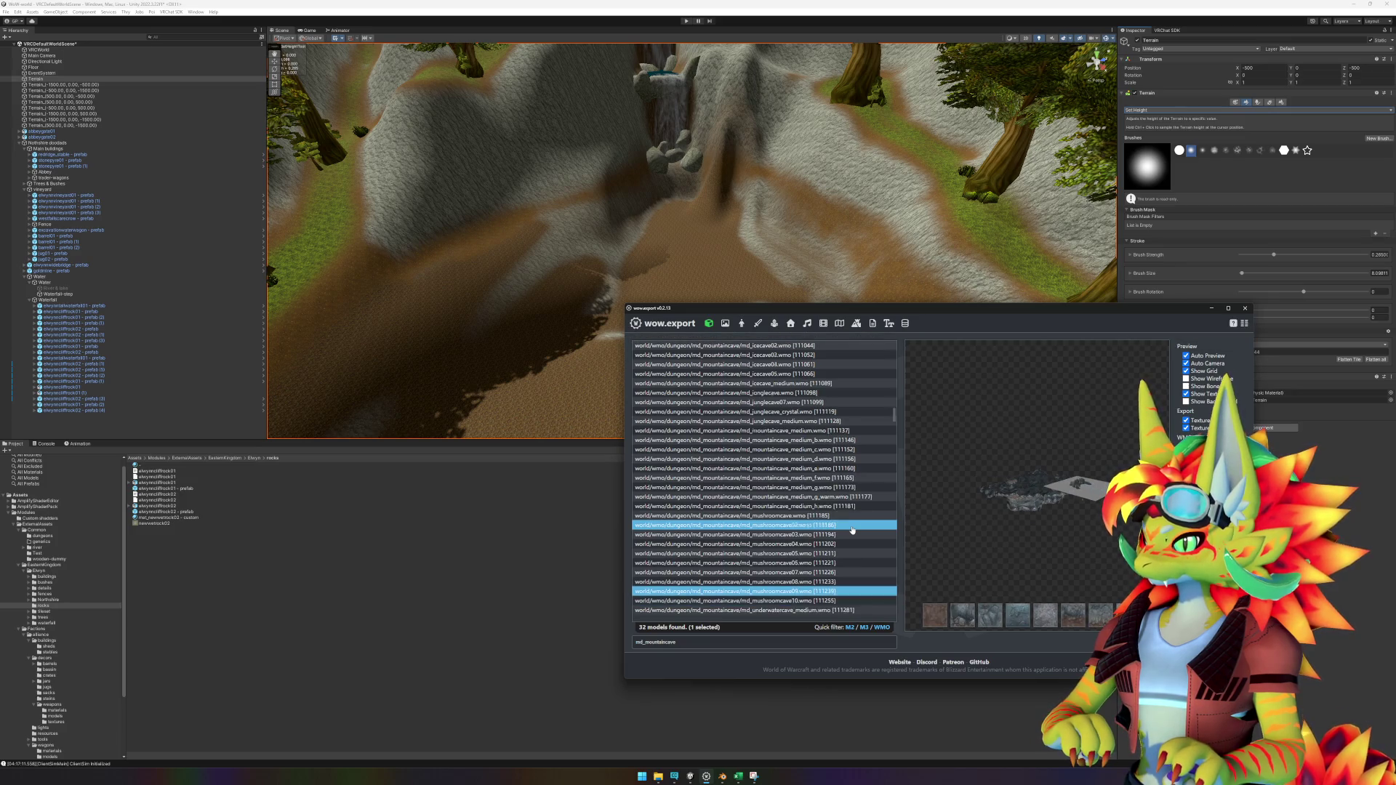
key(Down)
key(Down)
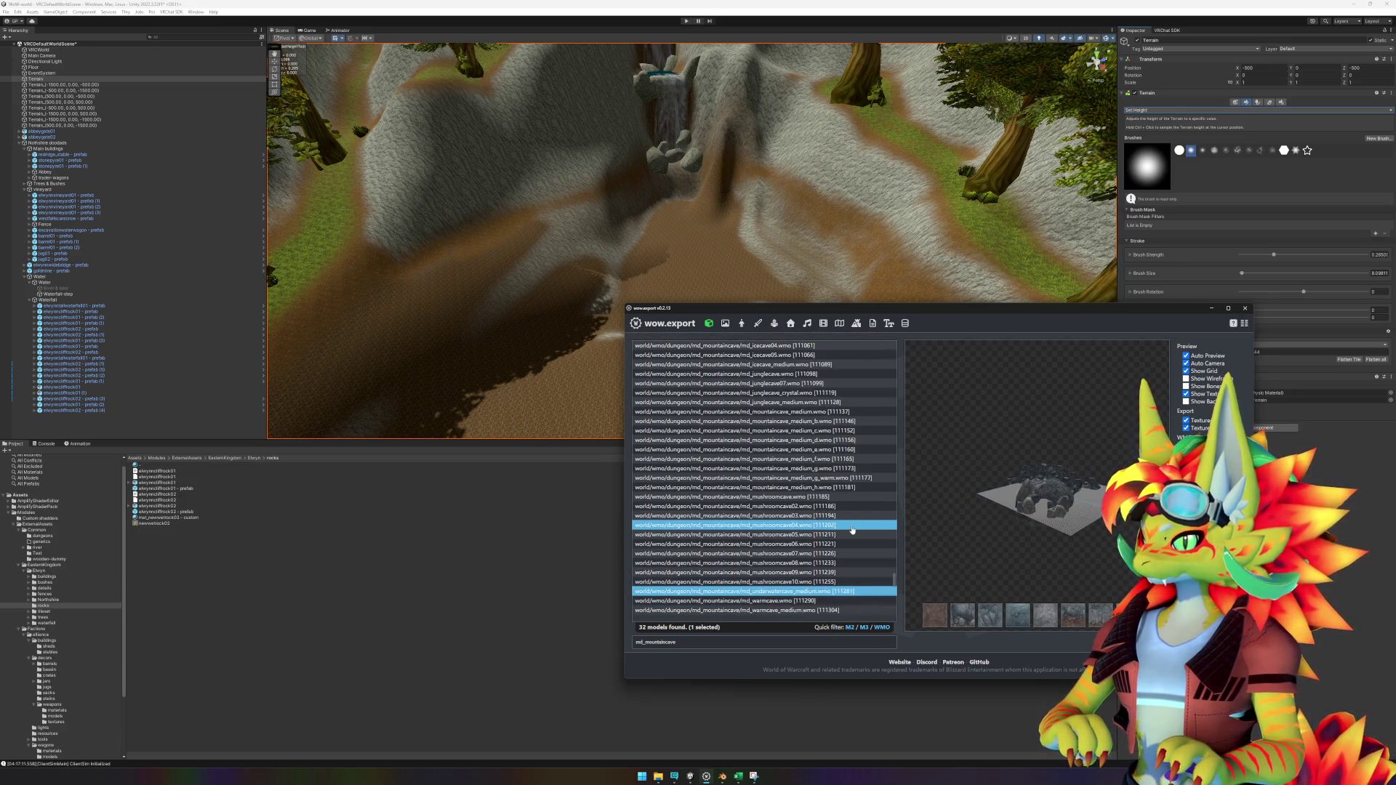
key(Down)
key(Up)
key(Down)
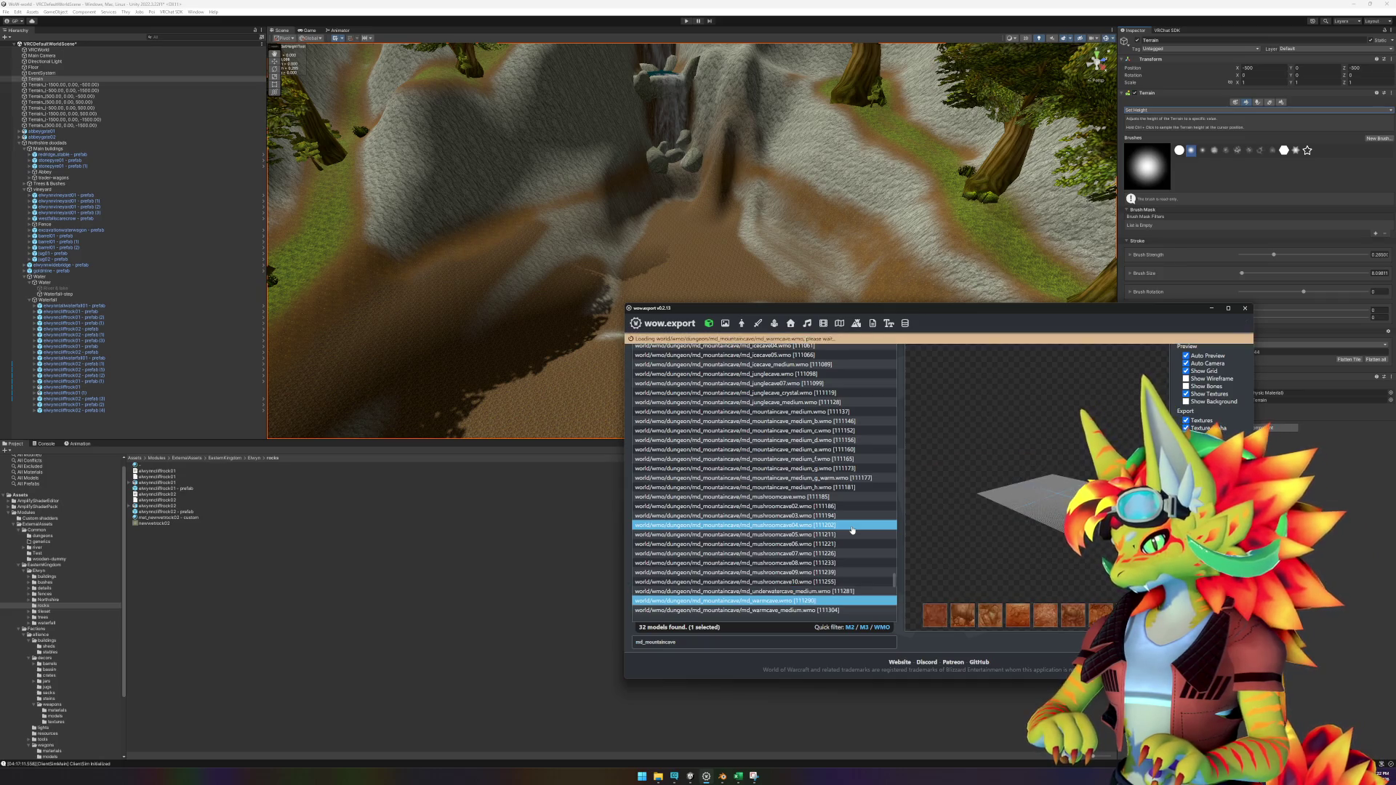
key(Down)
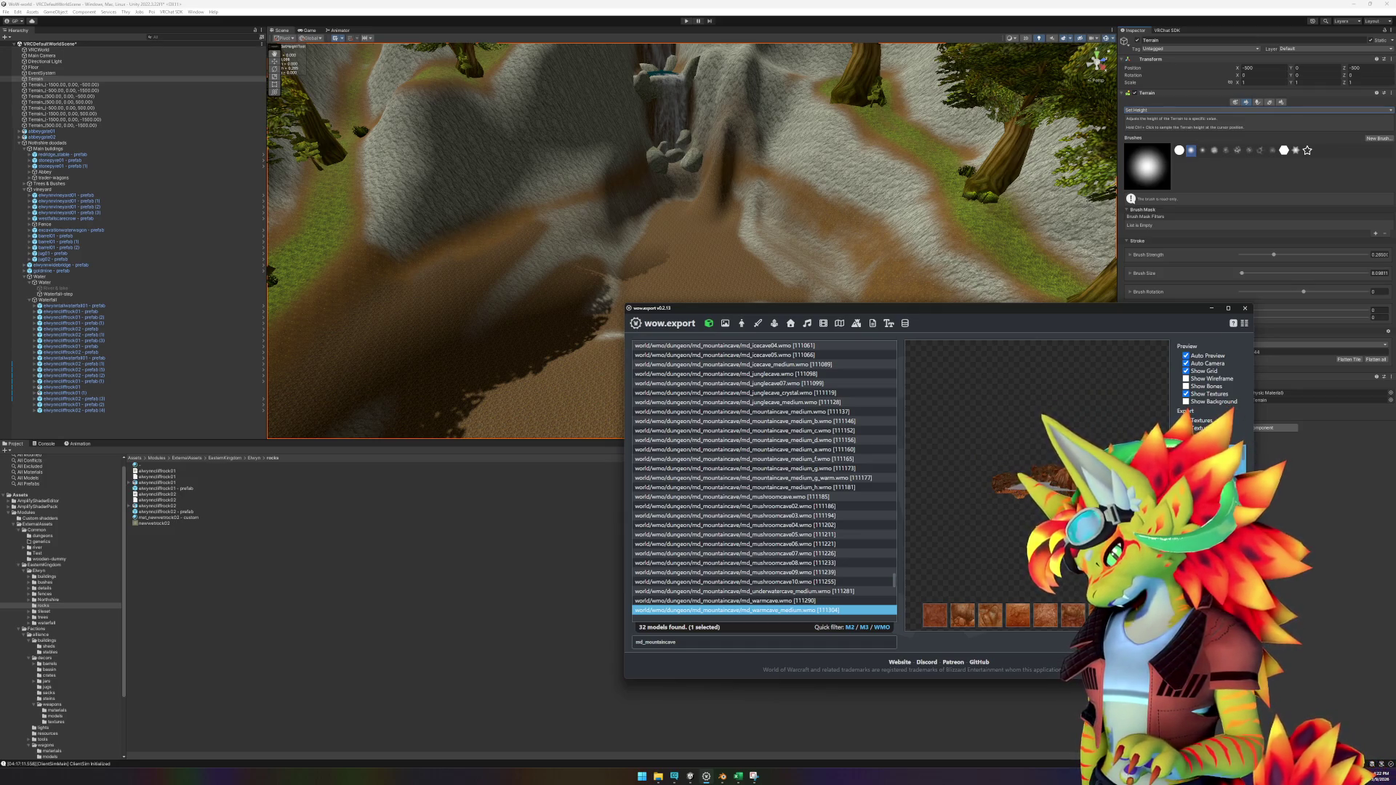
Step: Return to md_icecave.wmo and orbit its preview to see the cave from above
scroll(865, 509, up, 1)
click(864, 506)
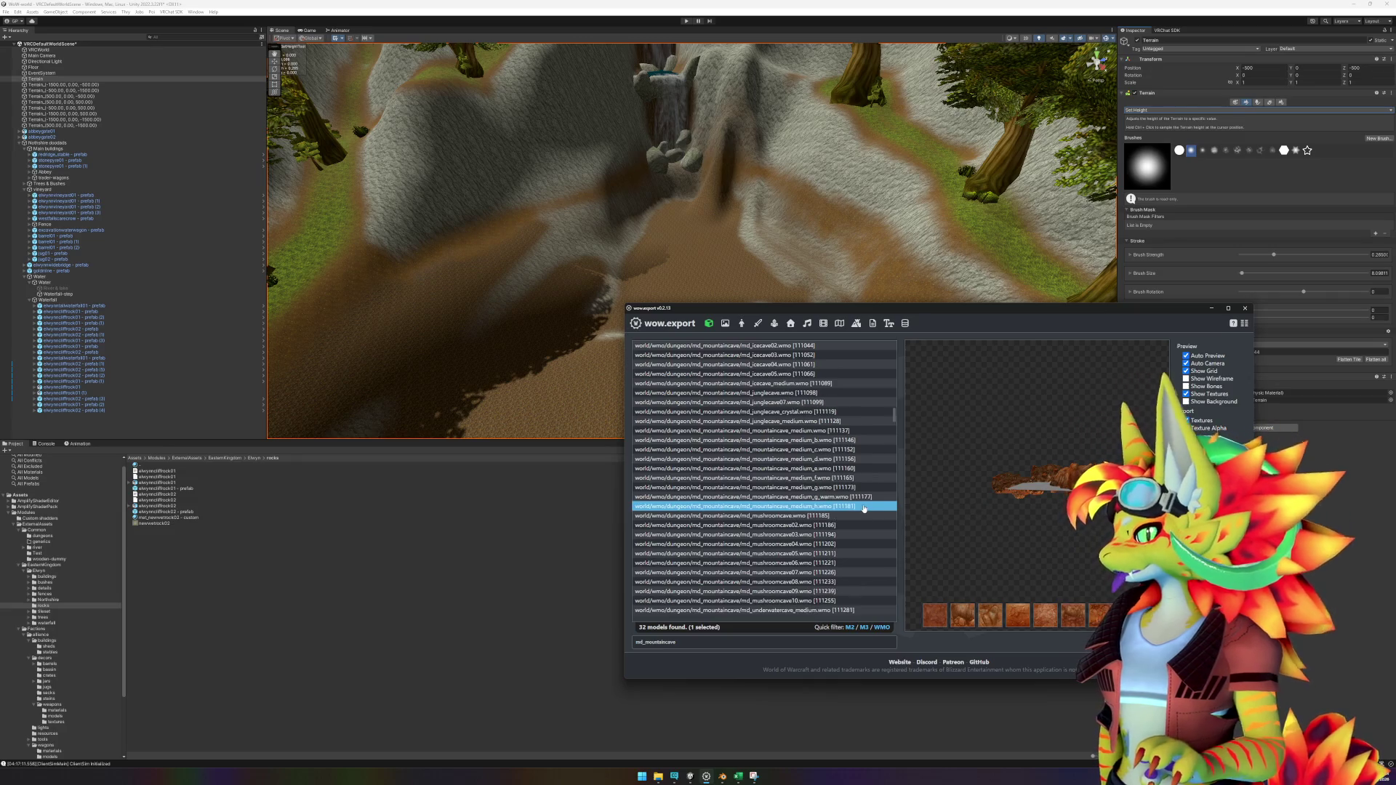
scroll(811, 357, up, 1)
click(811, 348)
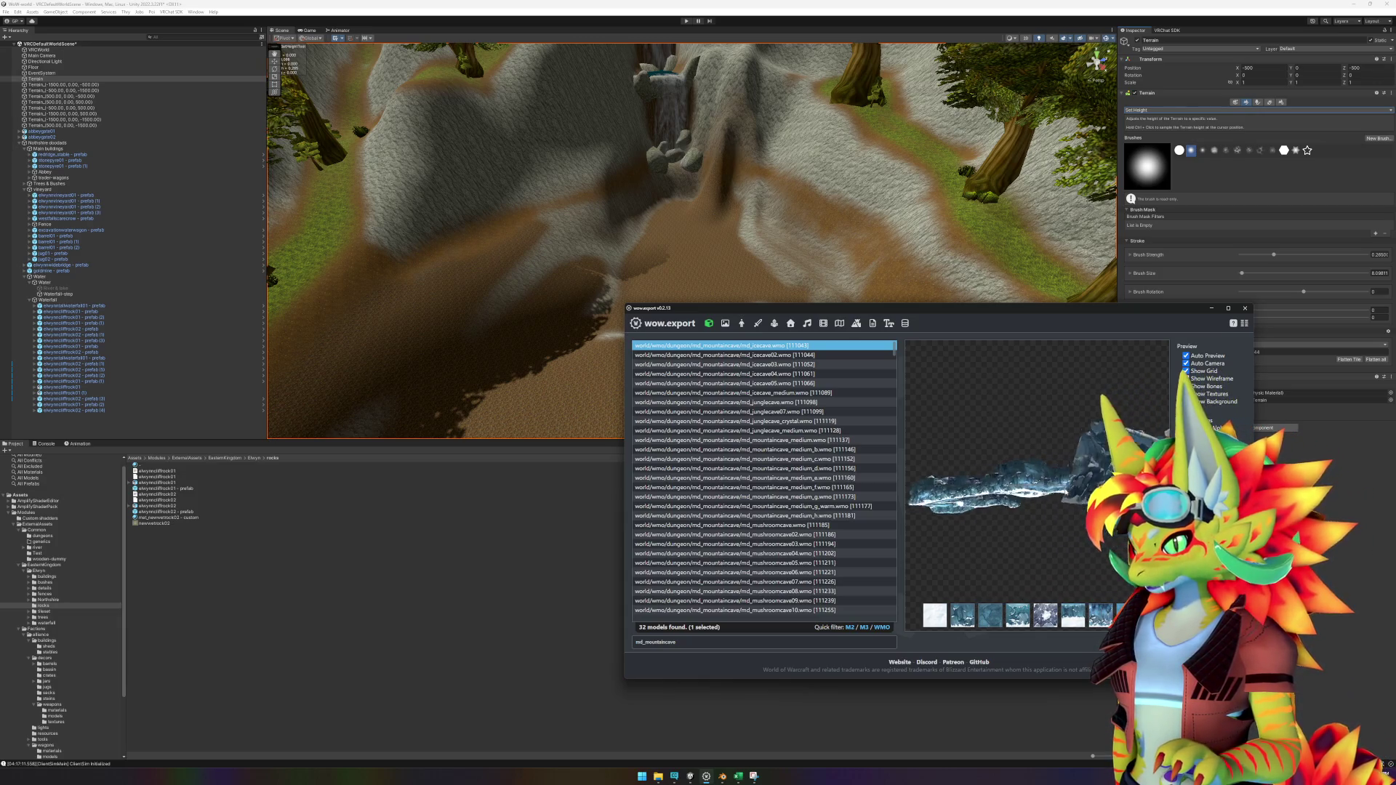
mouse_move(1076, 502)
mouse_down()
mouse_move(1019, 508)
mouse_move(1014, 436)
mouse_move(1061, 511)
mouse_up()
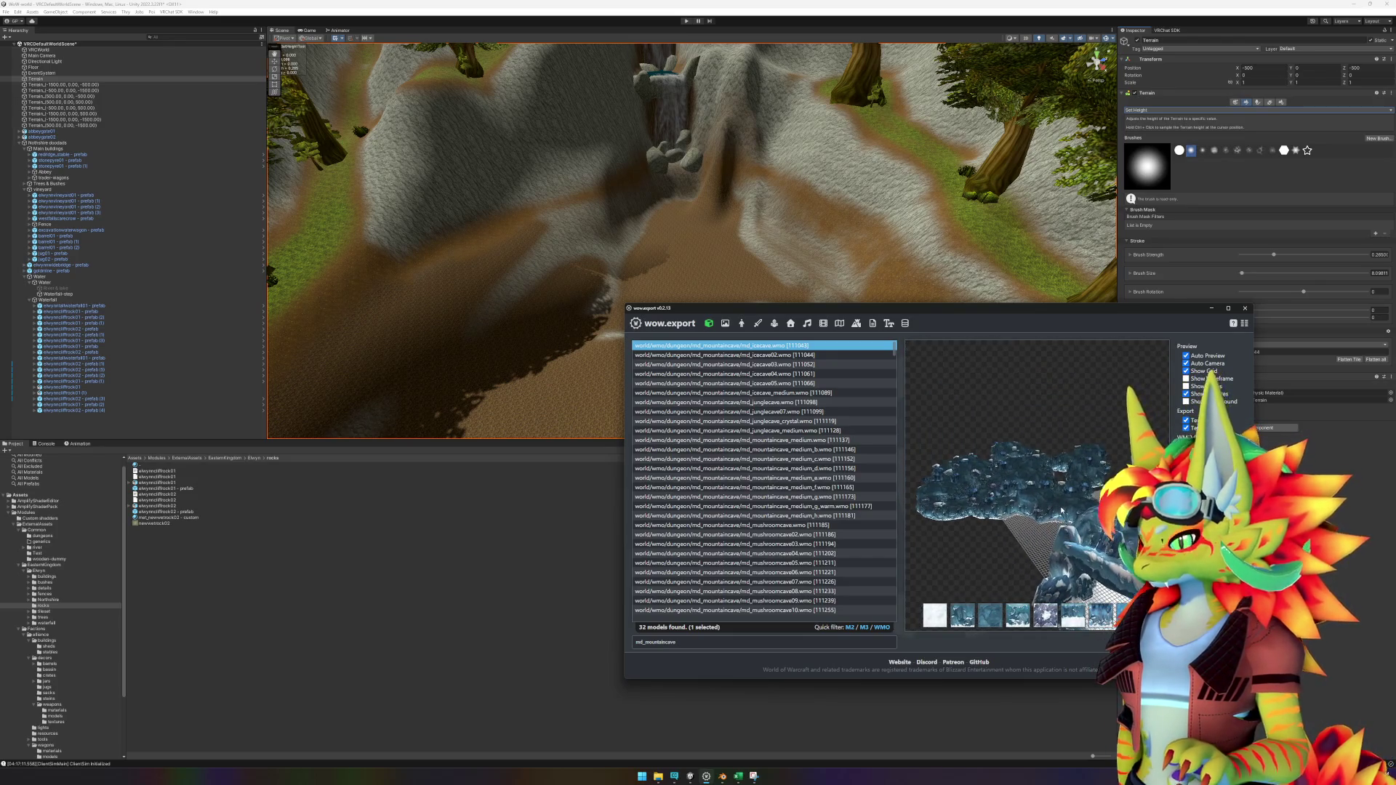
Step: Preview the md_mushroomcave04 and warmcave models from the filtered list
click(696, 641)
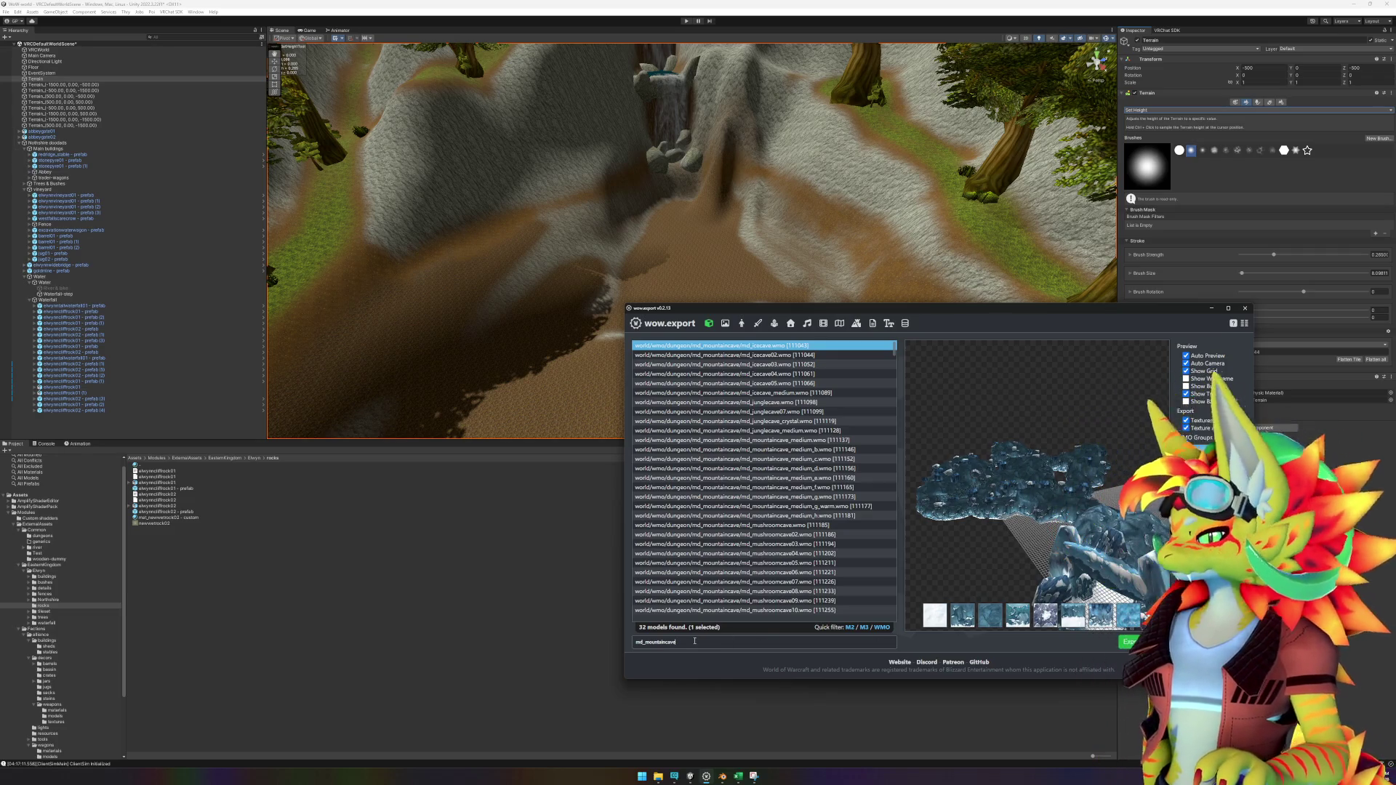
scroll(771, 538, down, 1)
click(778, 525)
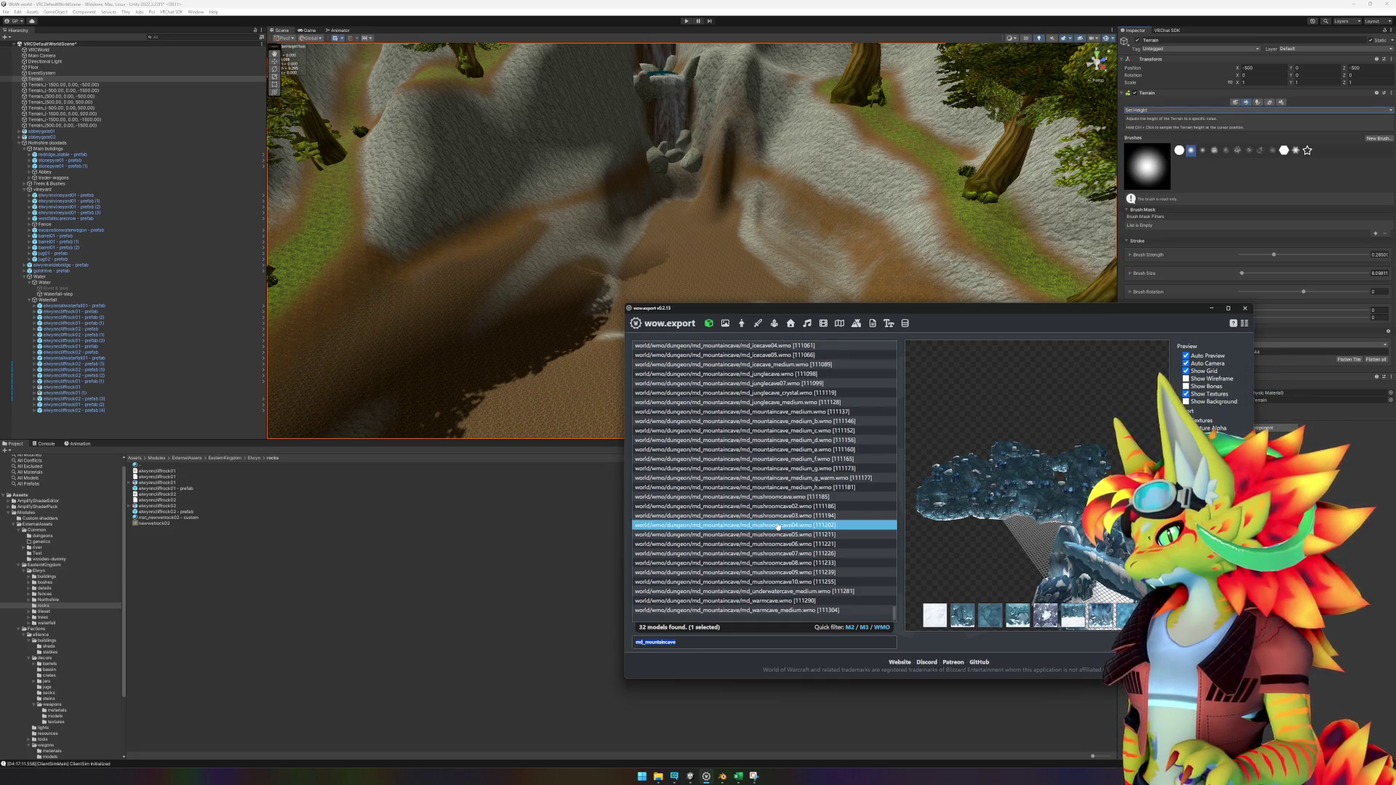
key(Down)
key(Down)
key(Down)
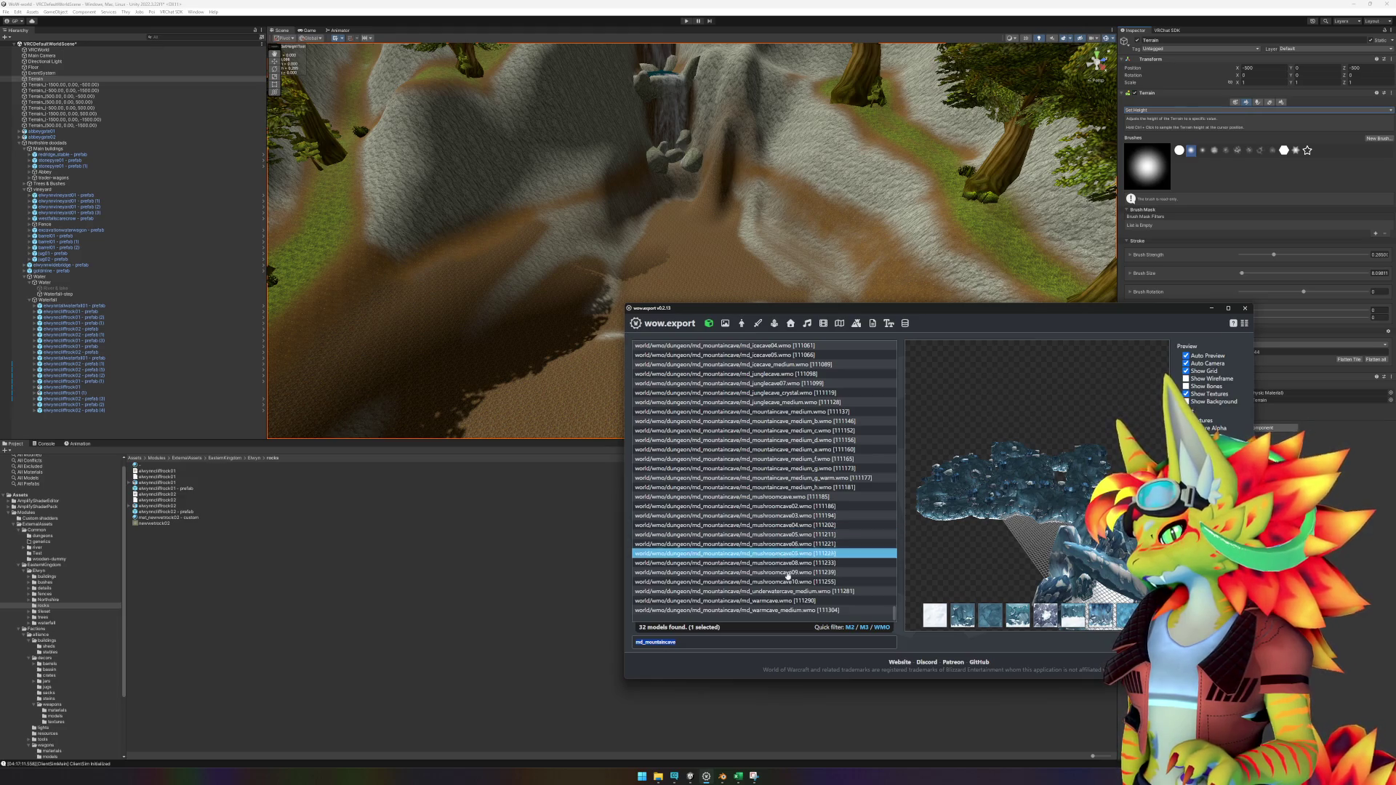
click(800, 601)
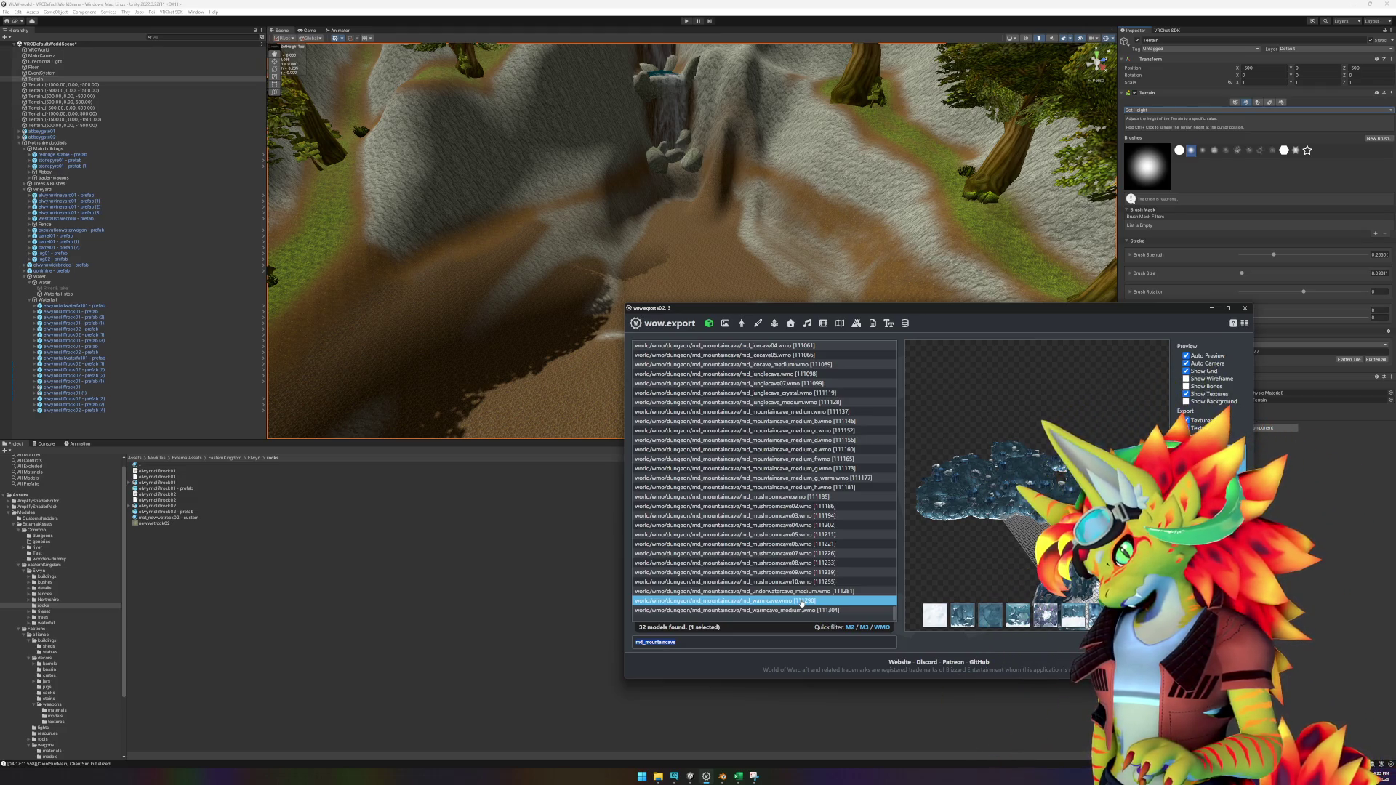
Step: Clear the model filter text so all 11251 models are listed again
click(756, 780)
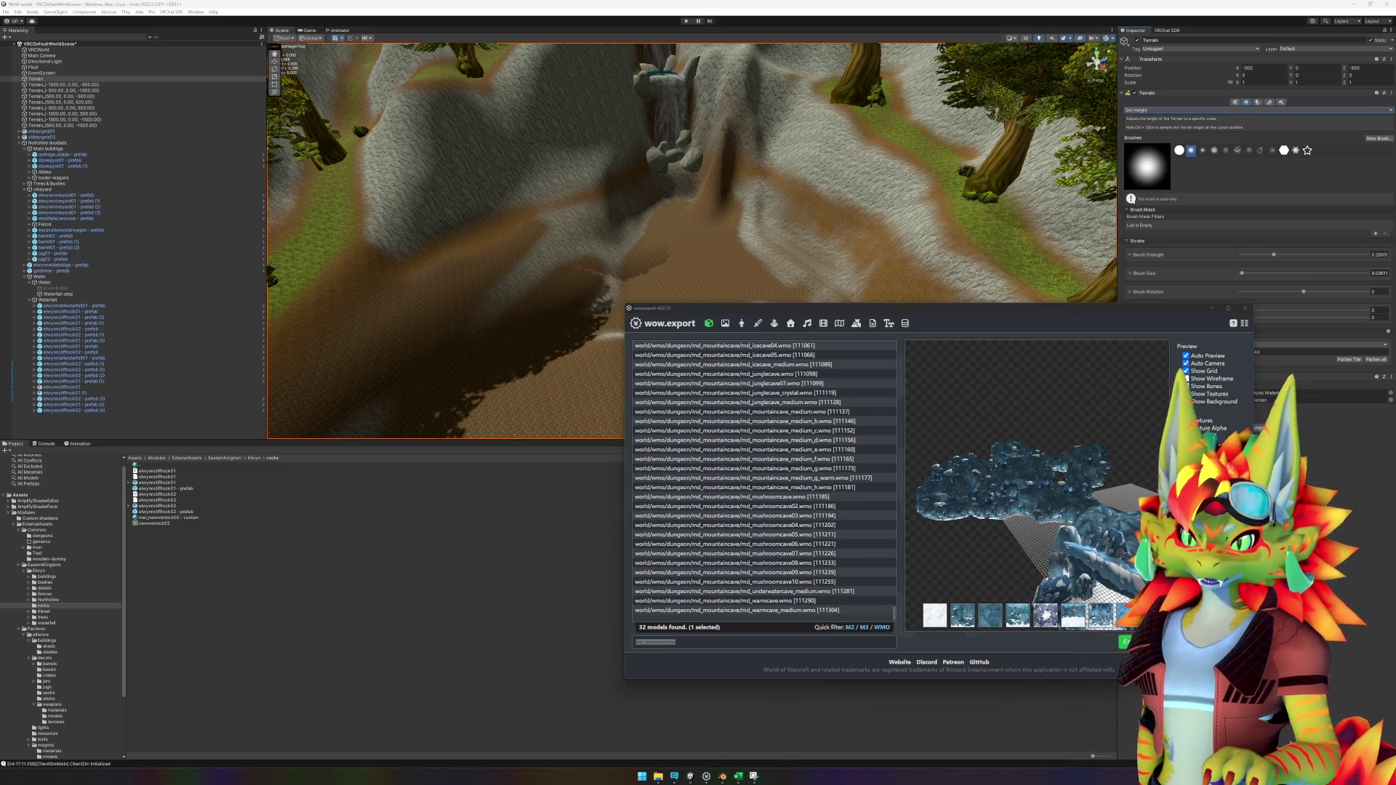
key(alt+Tab)
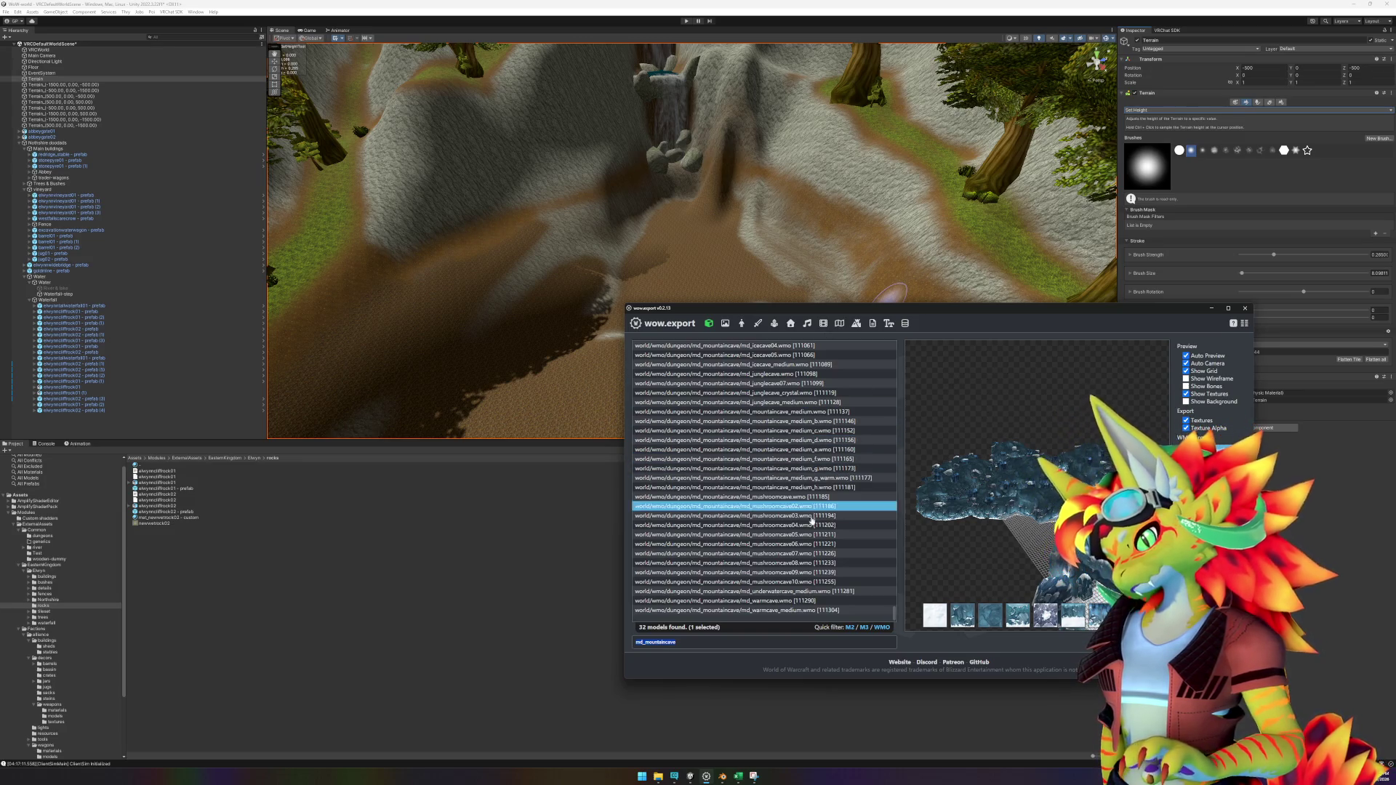
double_click(663, 643)
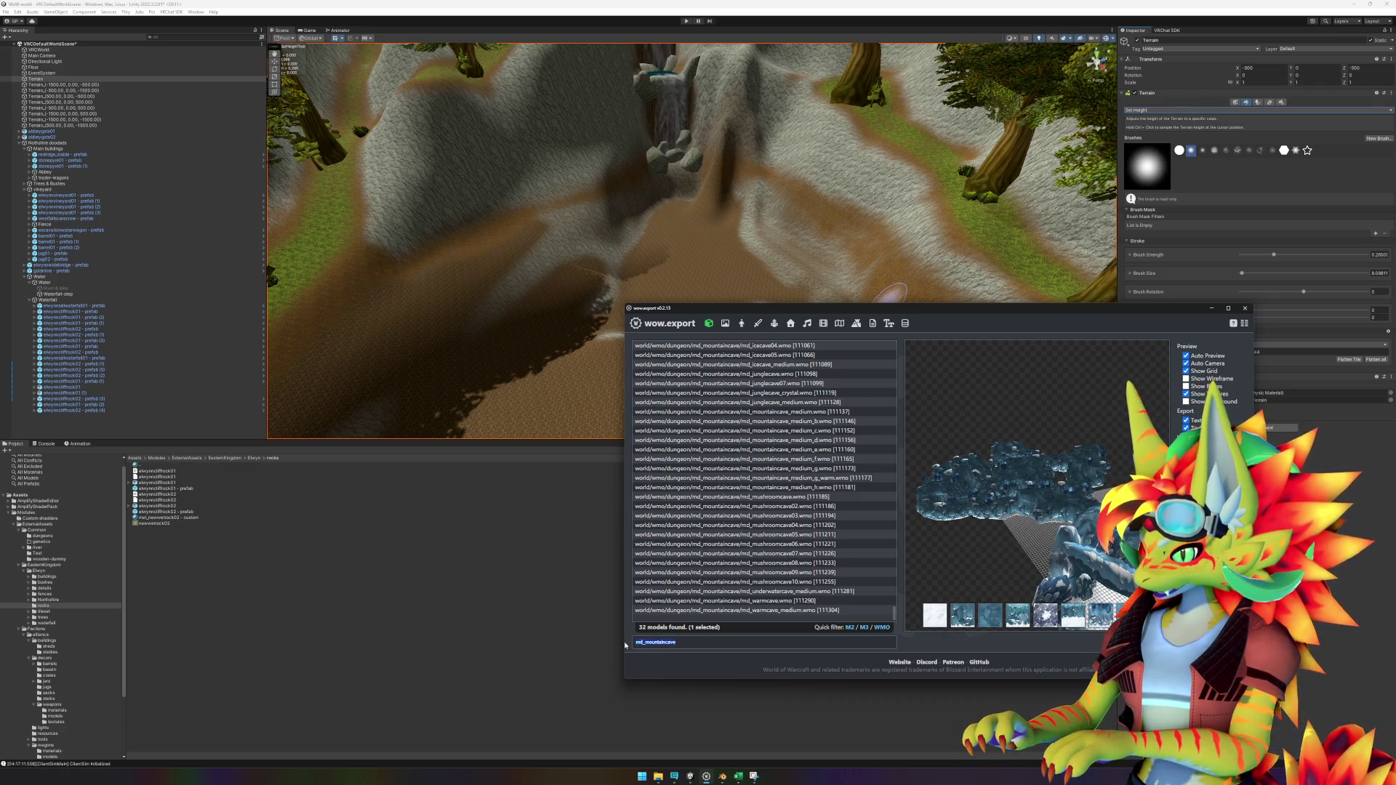
text(drot)
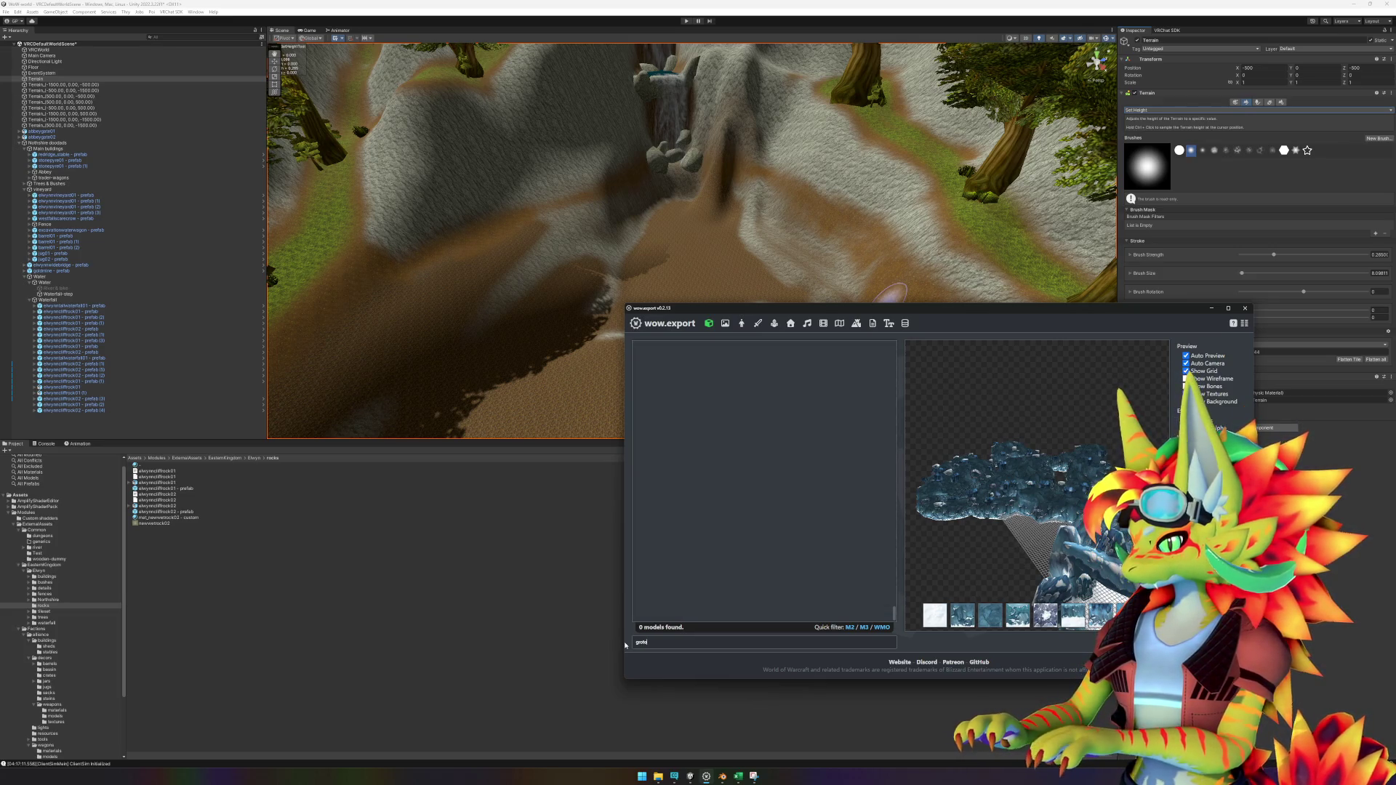
key(BackSpace)
key(BackSpace)
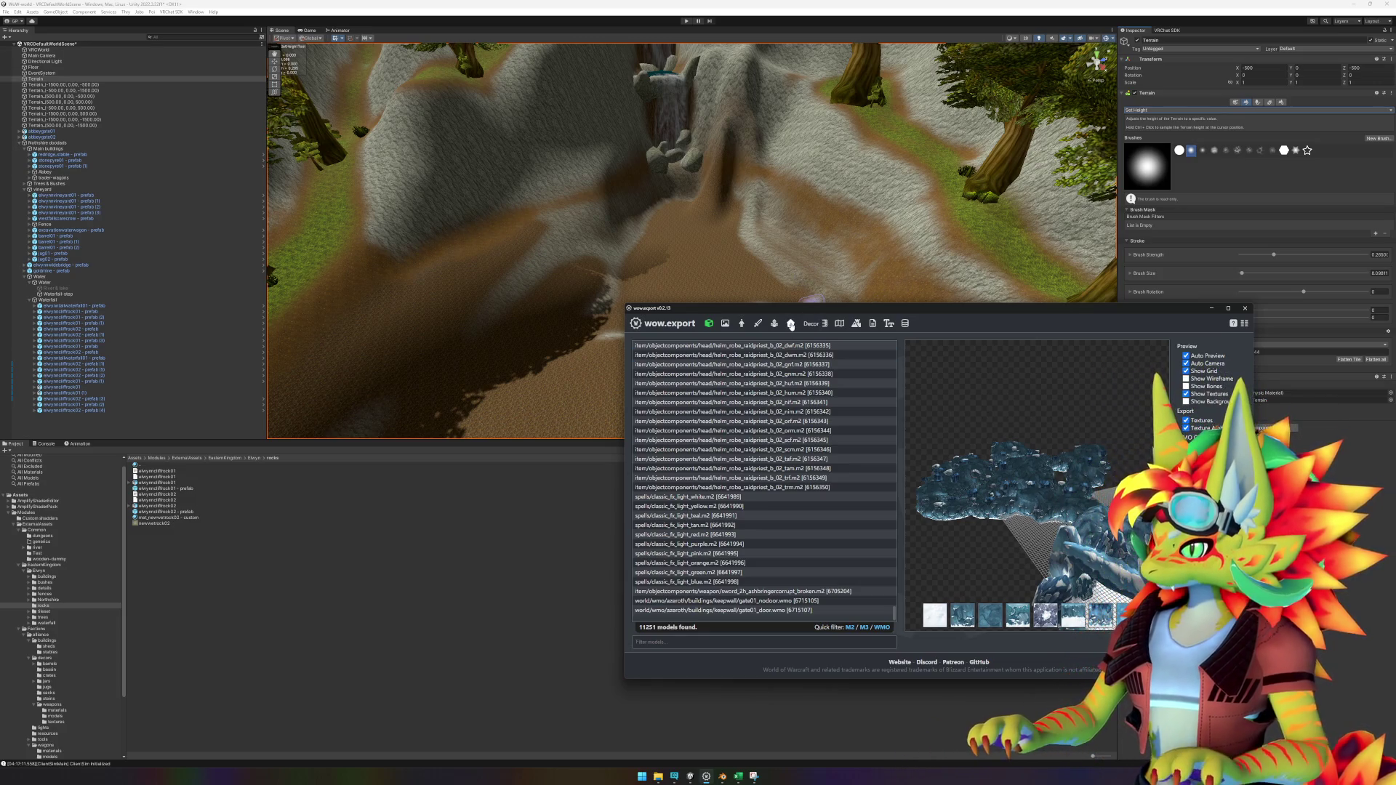
Step: Export Eastern Kingdoms map tile 38 48 and open its azeroth output folder
click(840, 324)
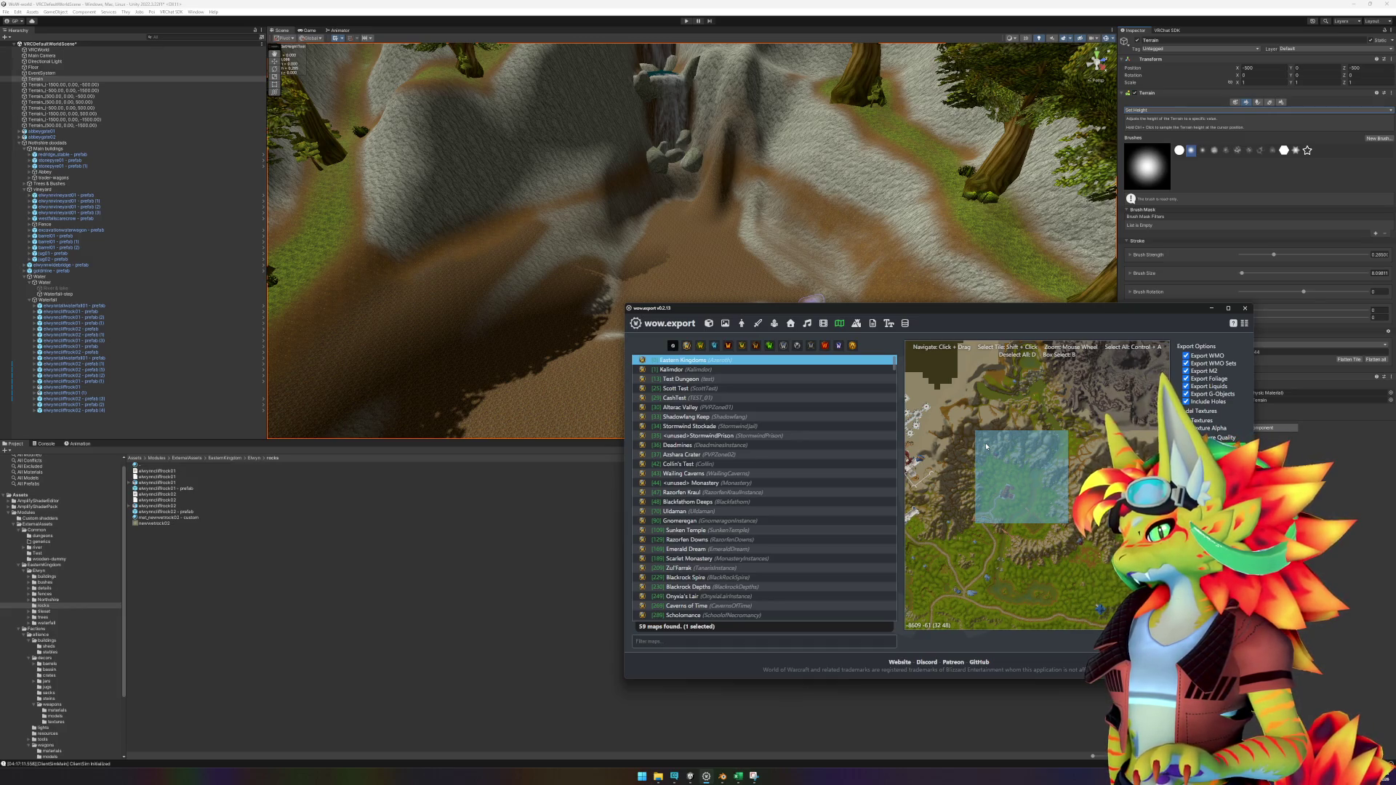
drag(987, 480, 1134, 466)
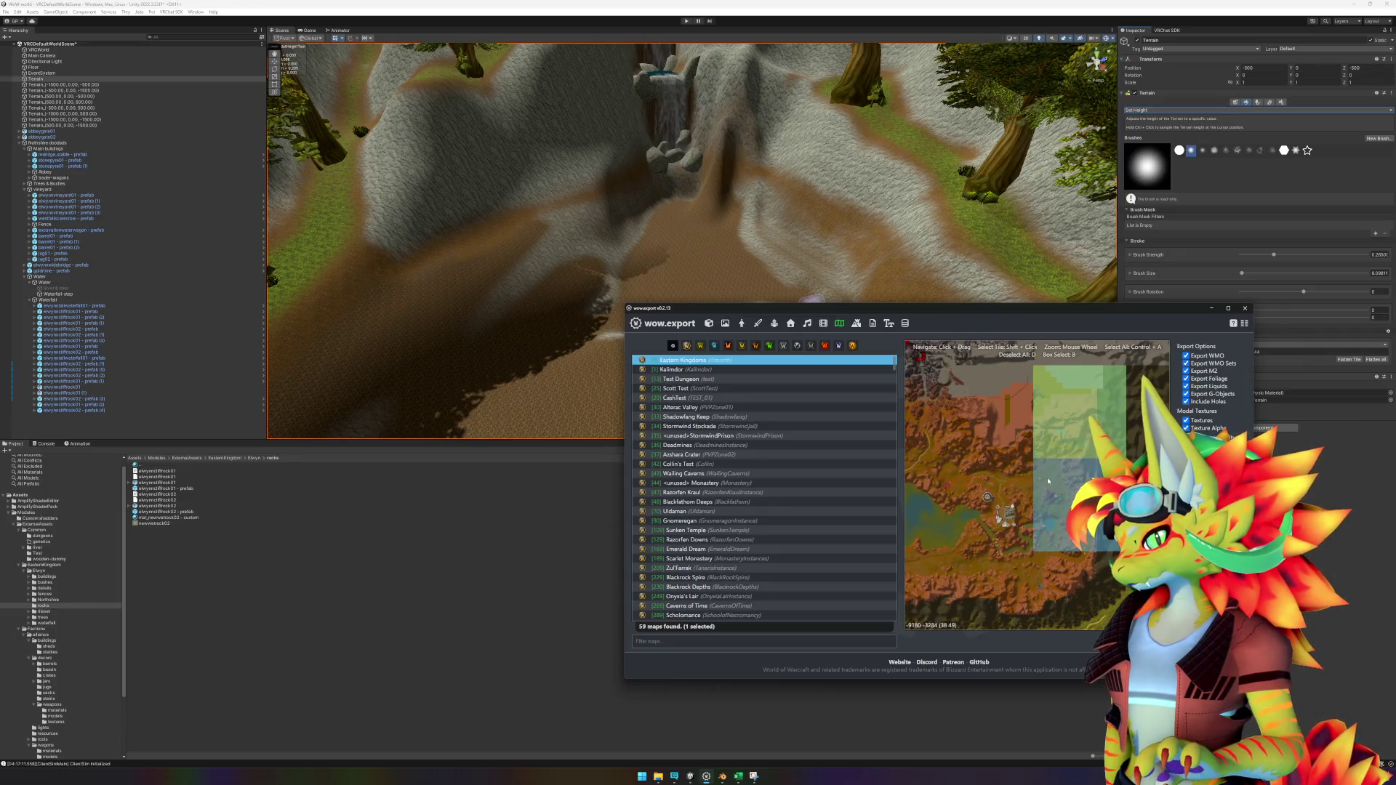
scroll(1048, 482, up, 2)
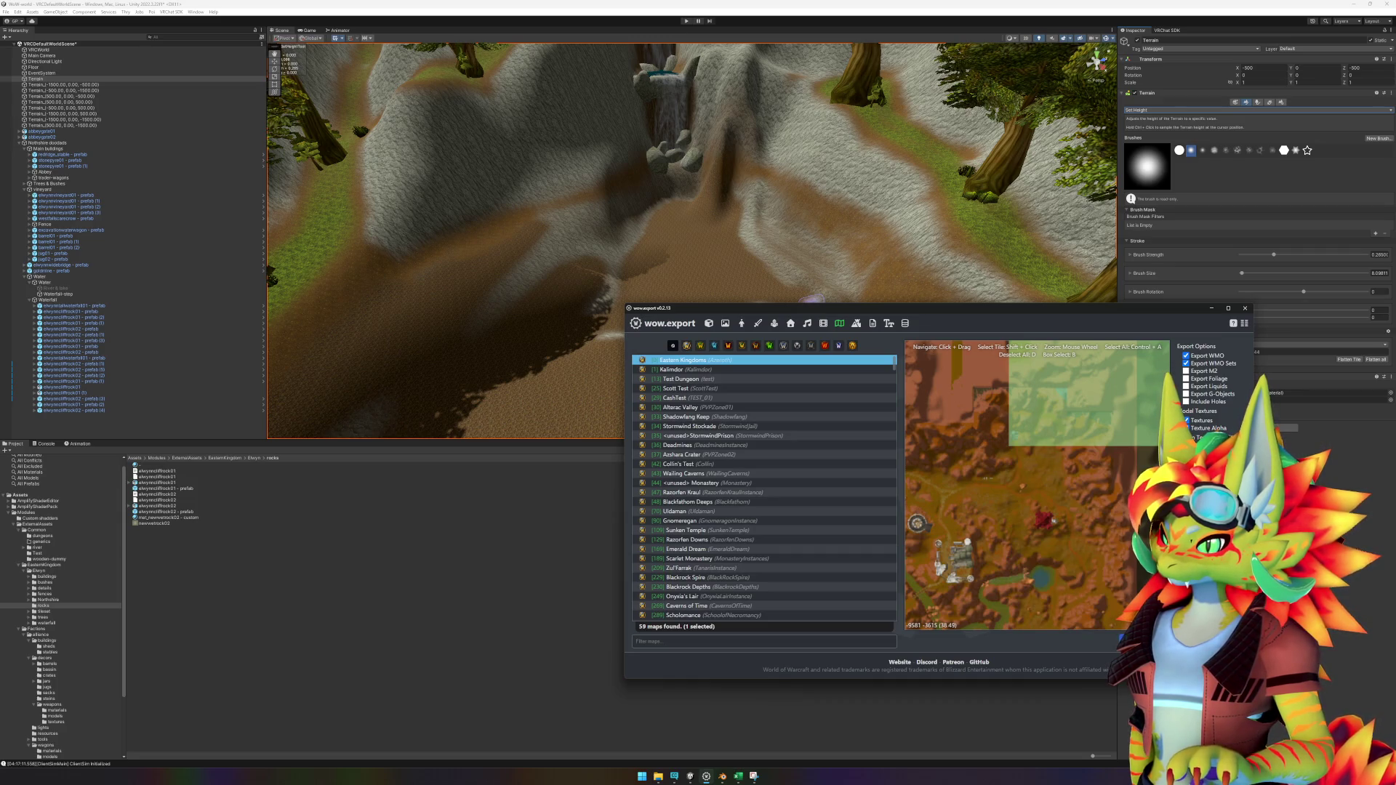
click(1149, 638)
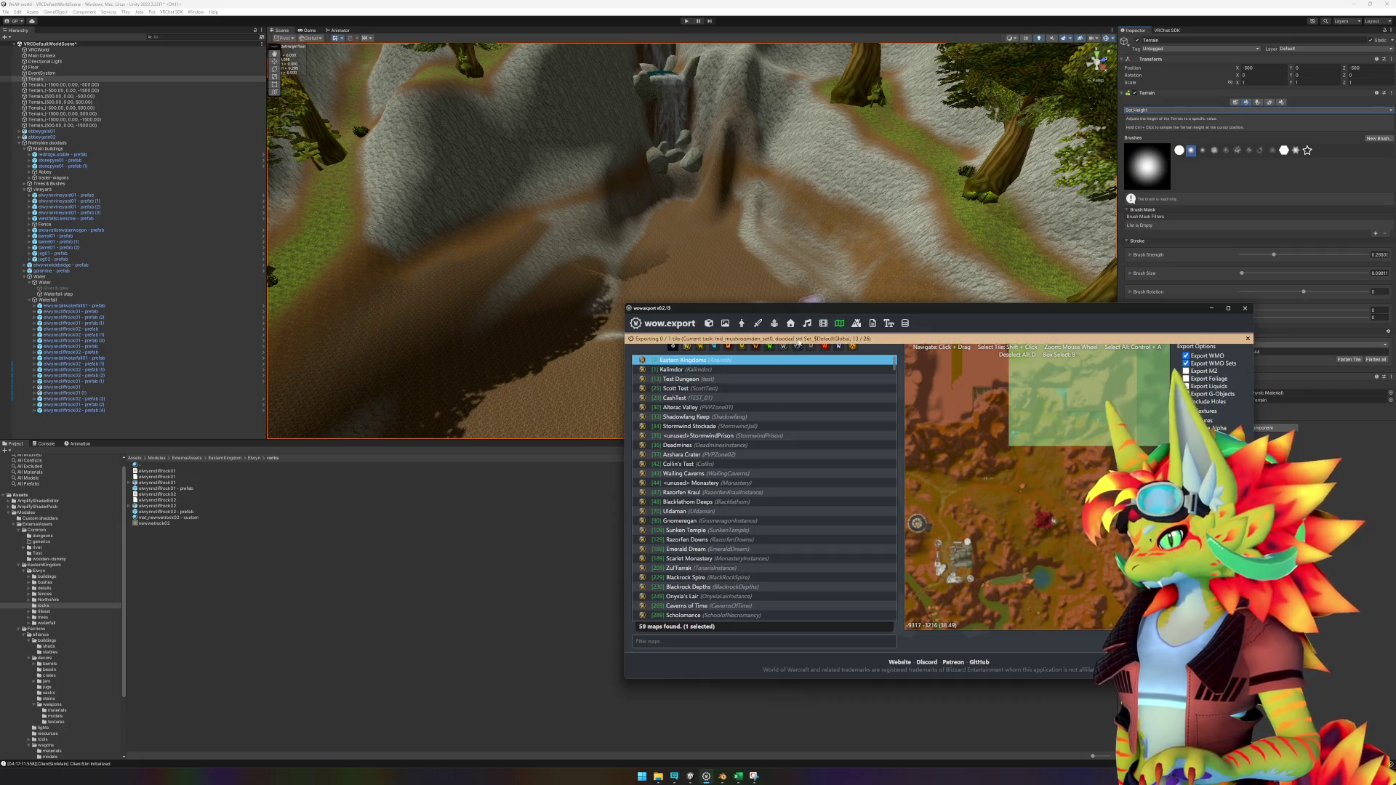
click(734, 339)
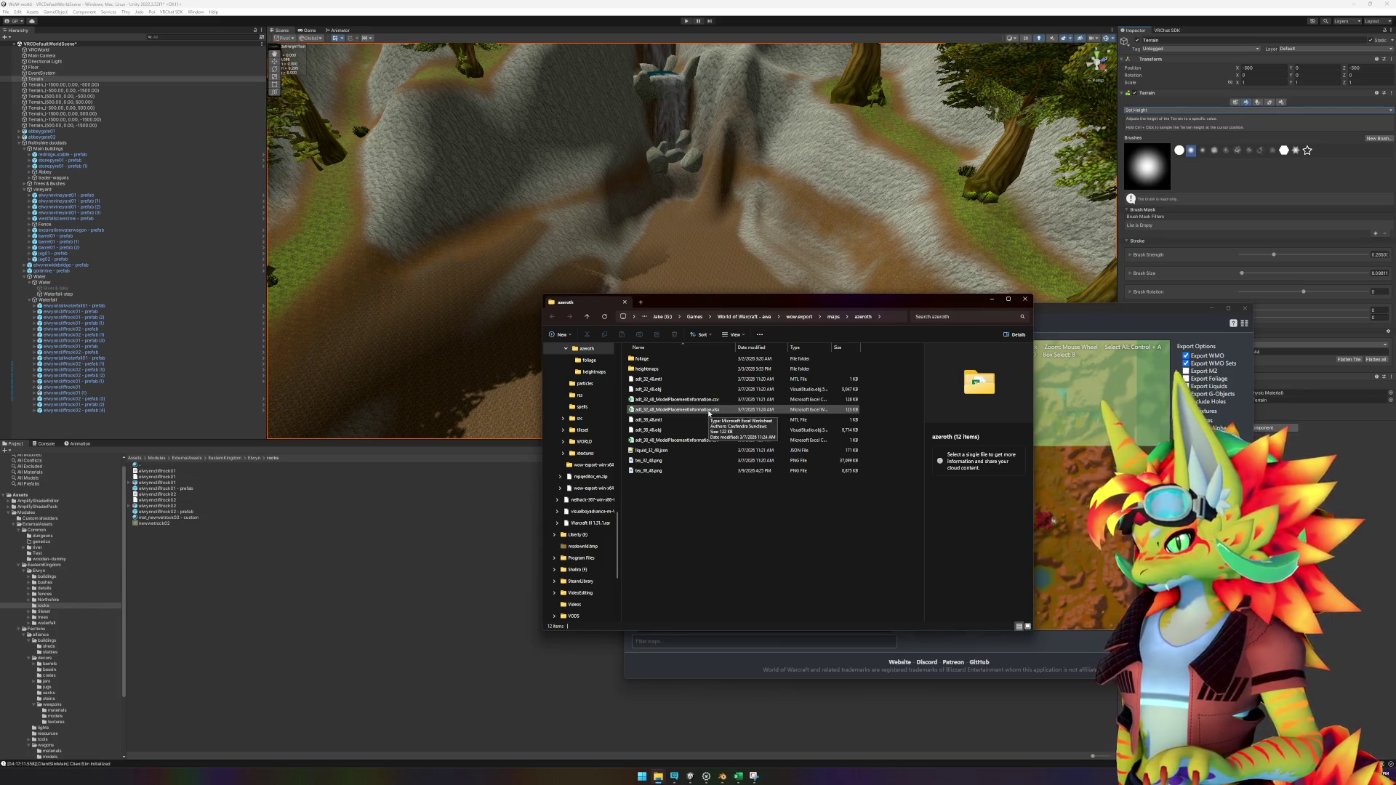
Step: Open adt_38_48_ModelPlacementInformation.csv in Excel from the export folder
mouse_move(848, 307)
mouse_down()
mouse_move(595, 319)
mouse_move(619, 425)
mouse_move(582, 389)
mouse_move(688, 365)
mouse_up()
double_click(568, 497)
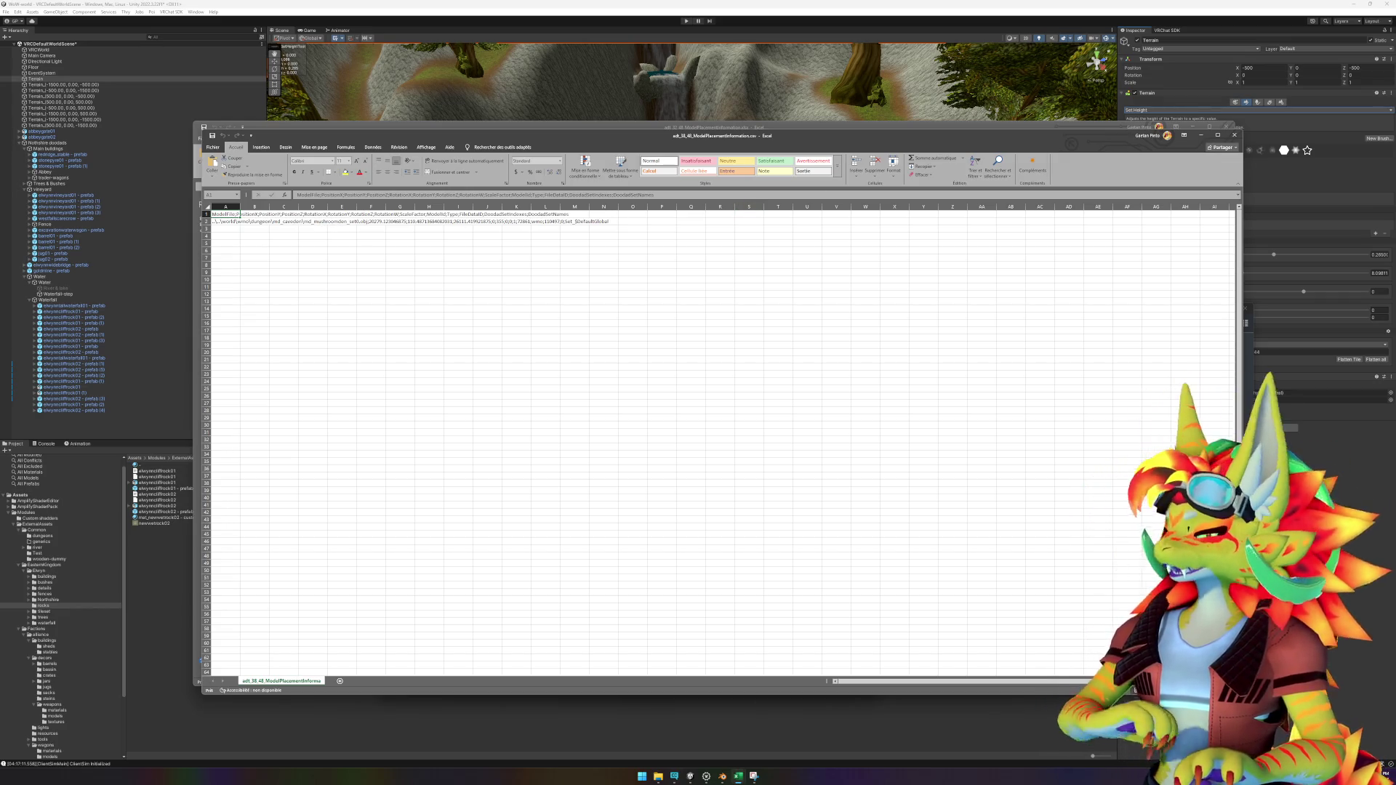
Step: Bring wow.export back in front of the placement CSV open in Excel
click(708, 777)
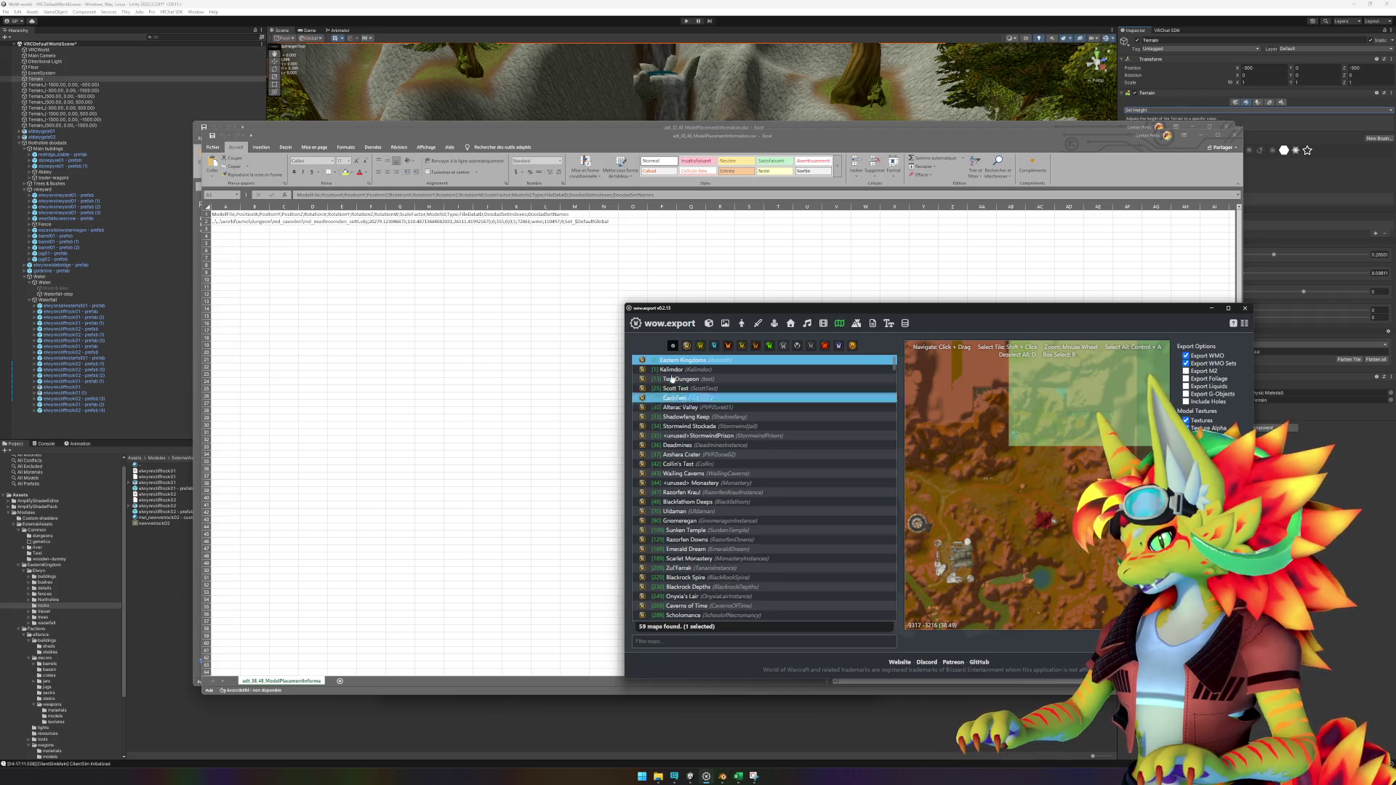
Step: Filter models by 'mushroomden', export md_mushroomden.wmo and open its md_caveden output folder
click(710, 323)
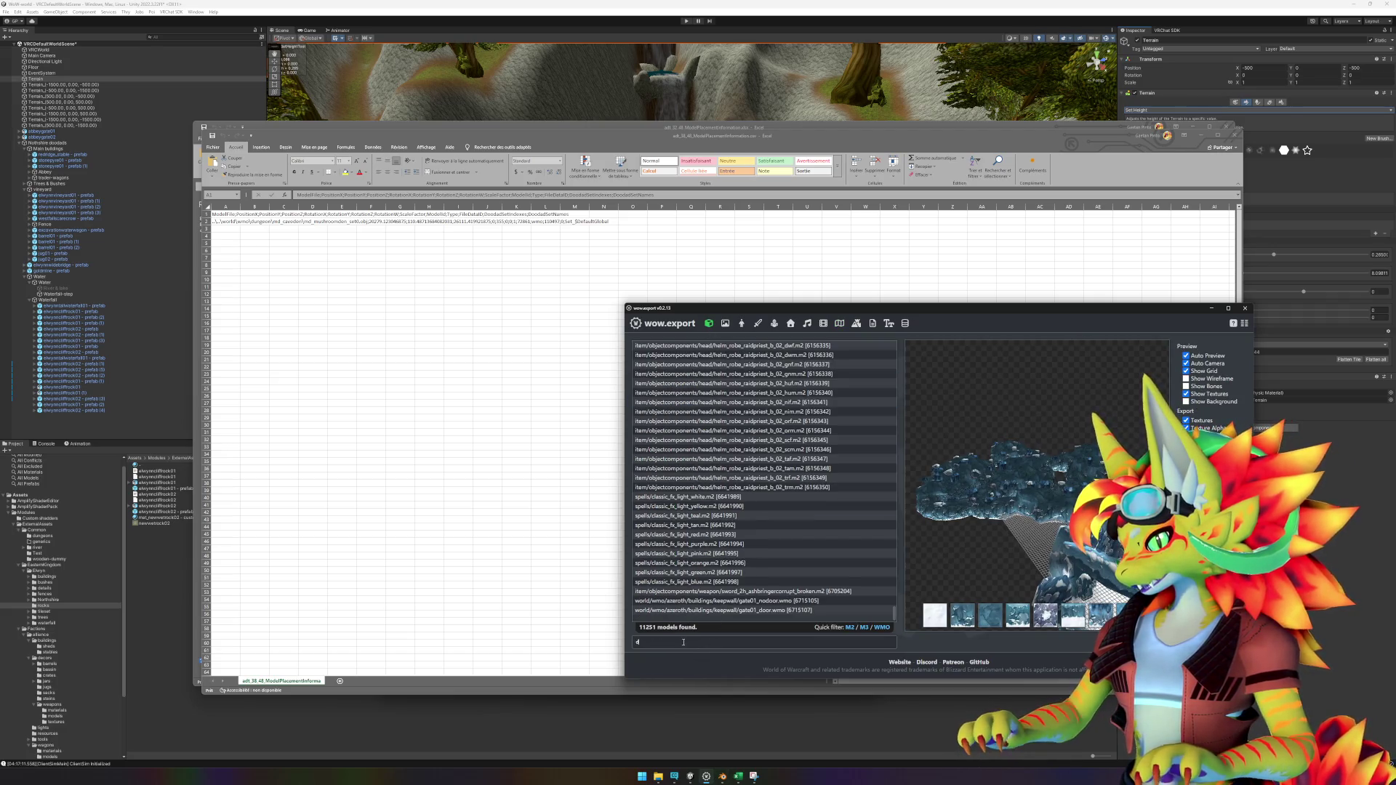
text(den)
click(794, 574)
key(Home)
text(mushroo)
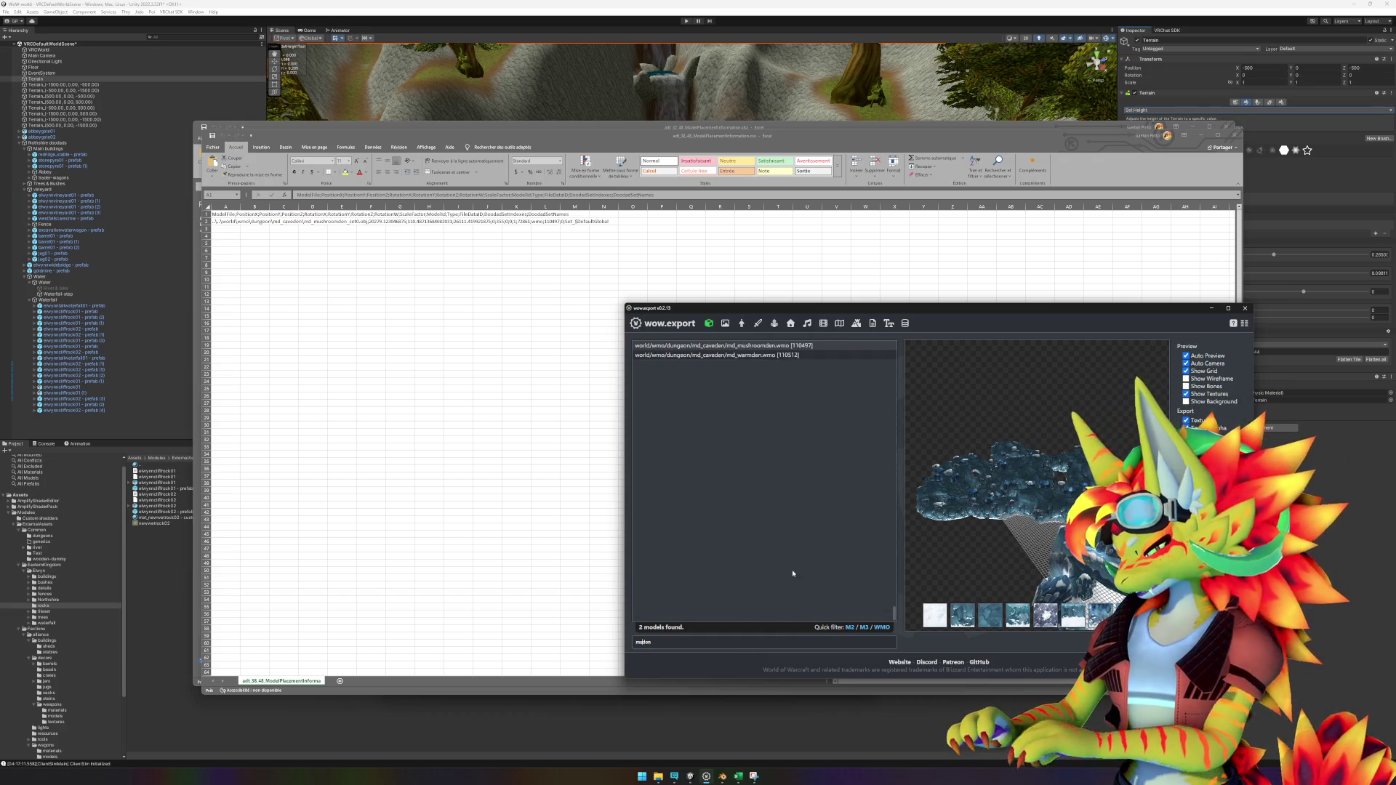
text(m)
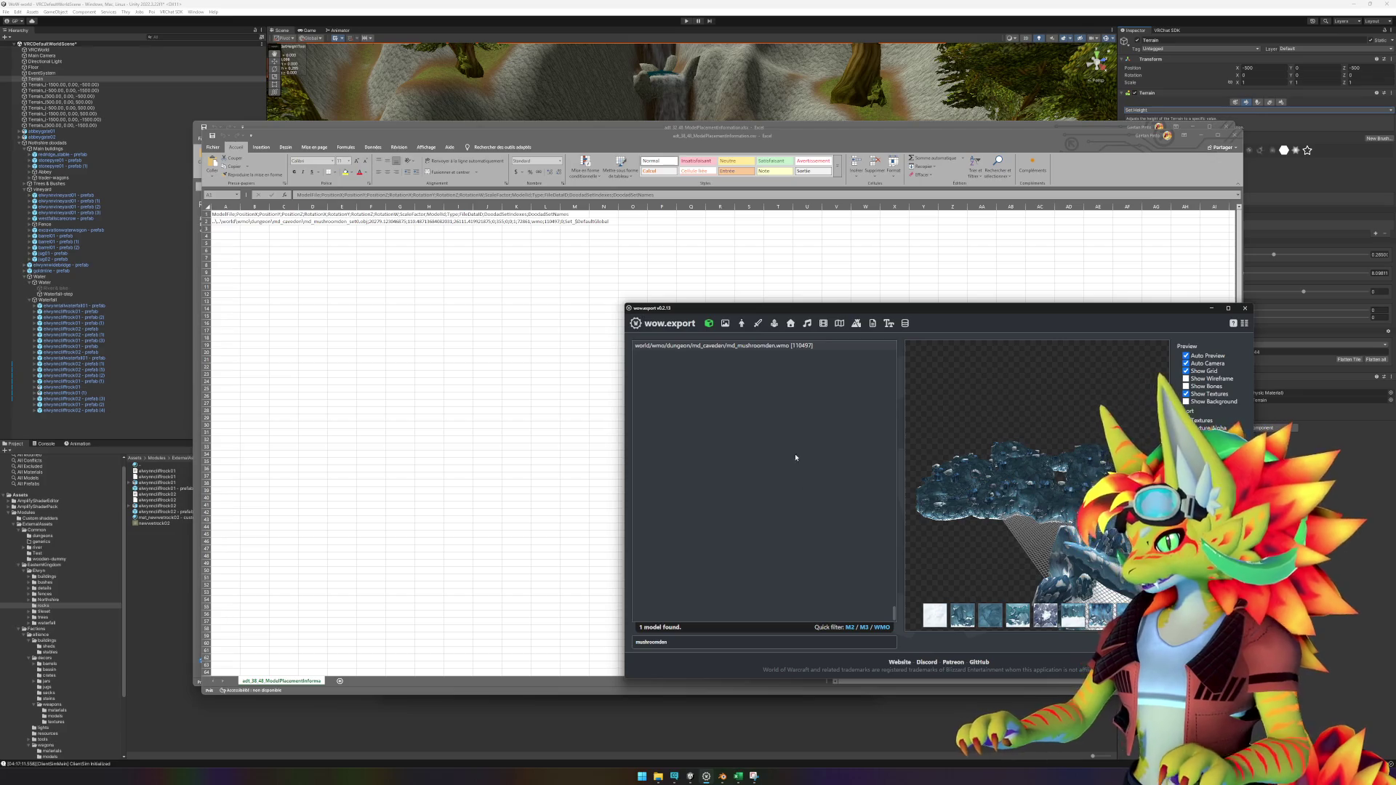
click(794, 347)
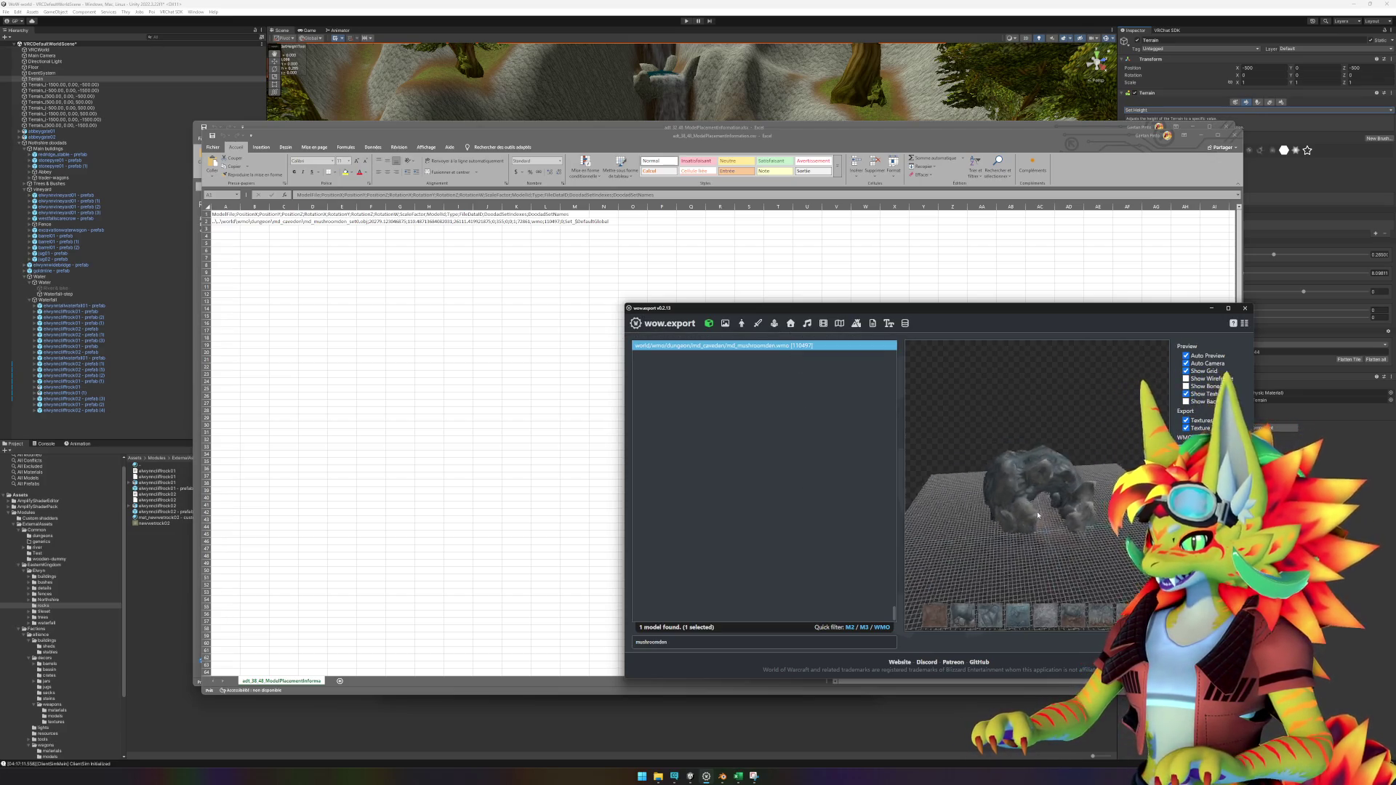
drag(1018, 488, 1058, 547)
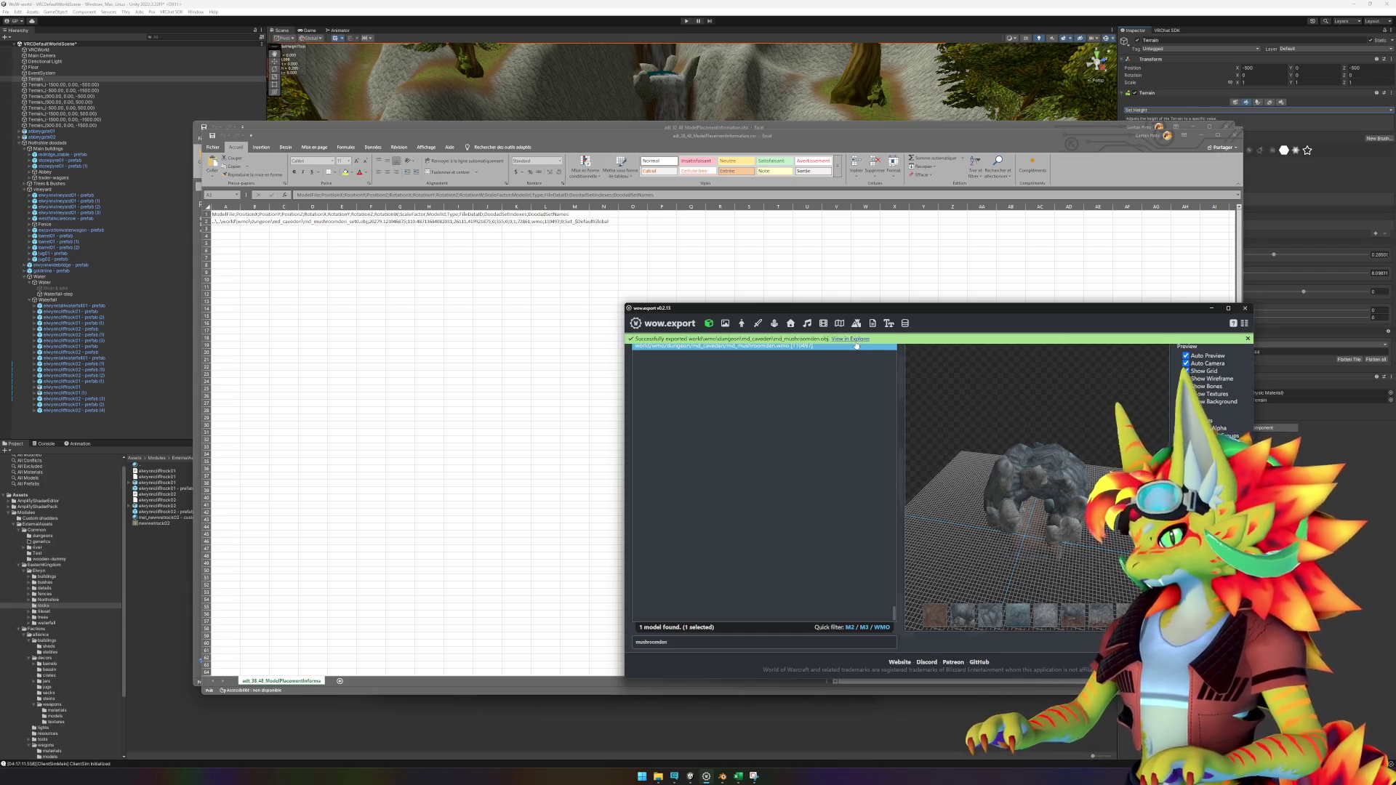
click(854, 339)
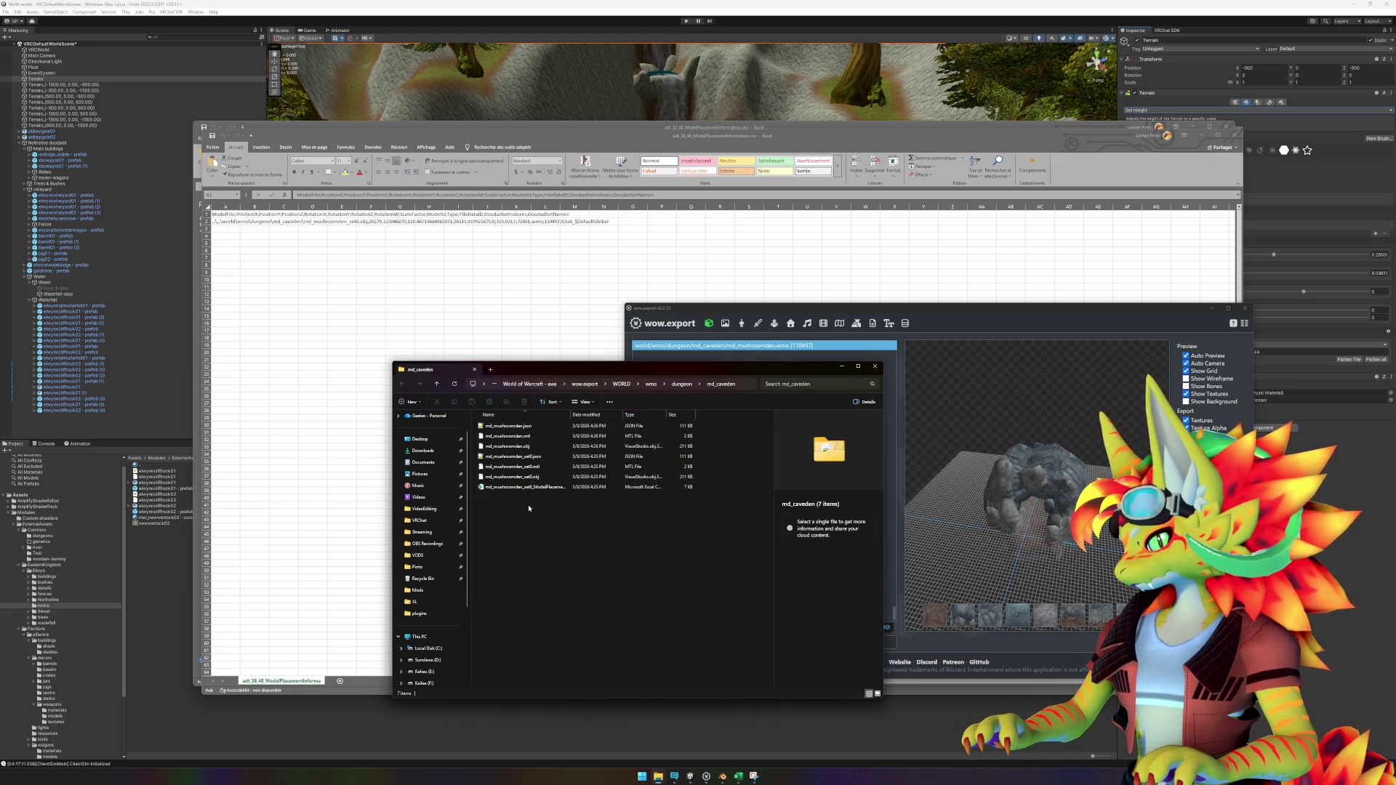
Step: Create a new 'caves' folder under Common in the Unity Project panel
click(509, 436)
shift+click(509, 446)
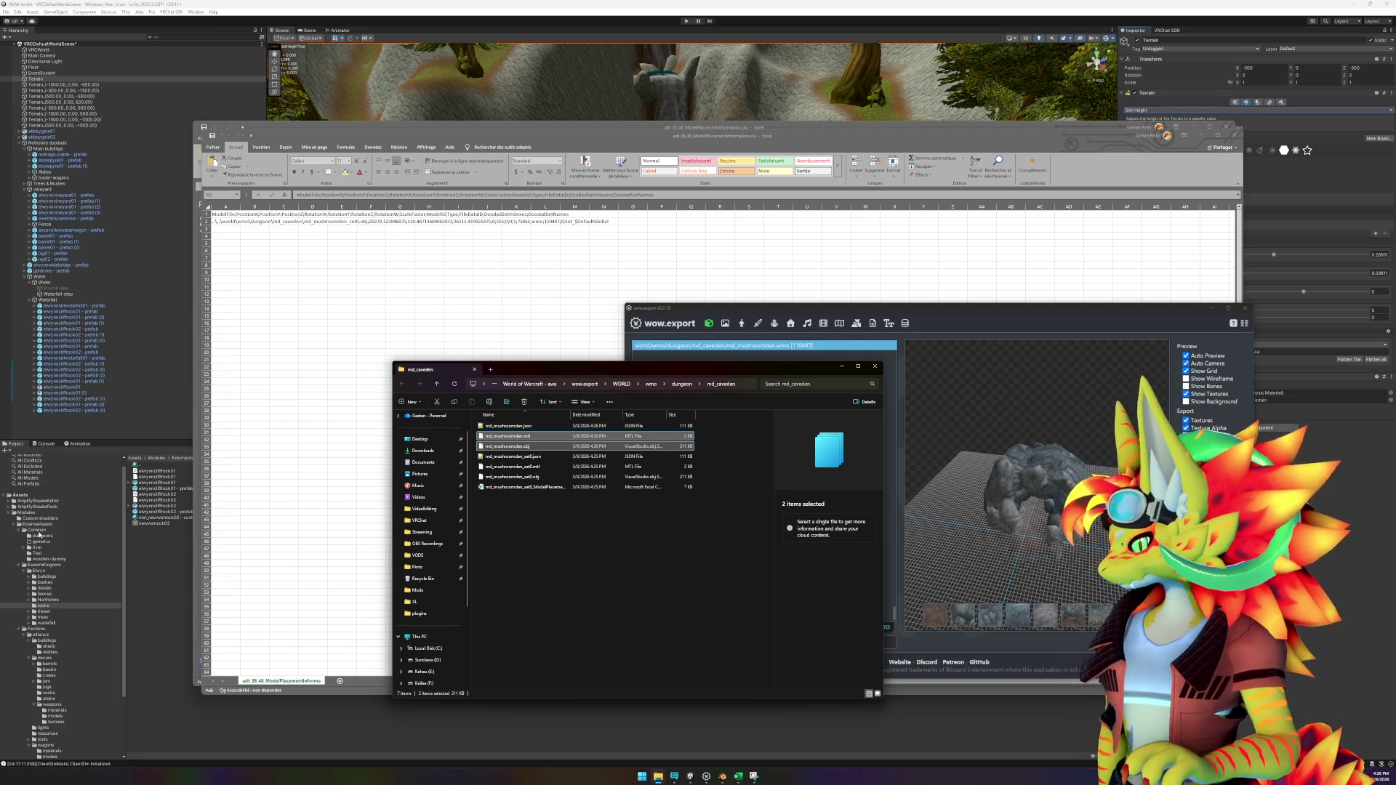
click(38, 531)
right_click(178, 535)
mouse_move(233, 287)
click(328, 312)
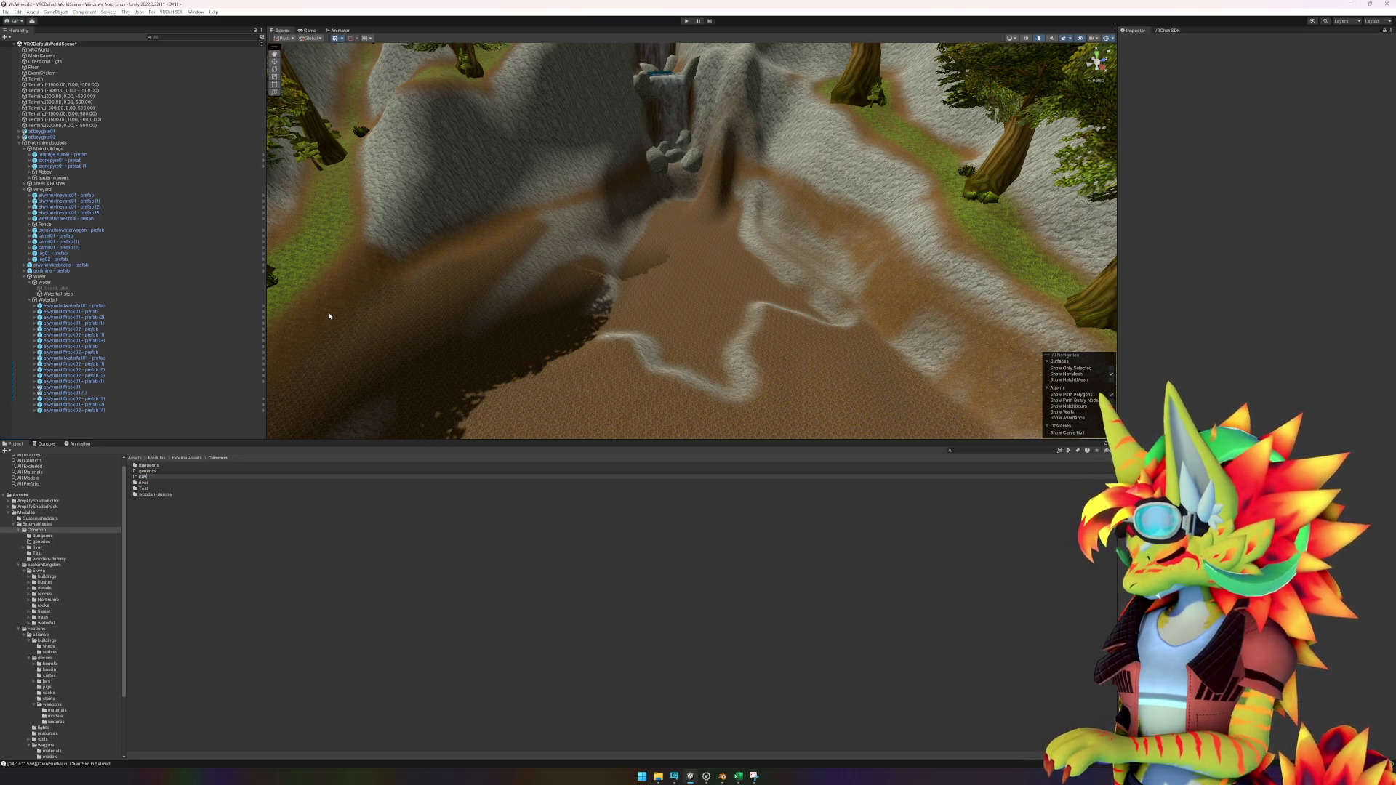
key(Return)
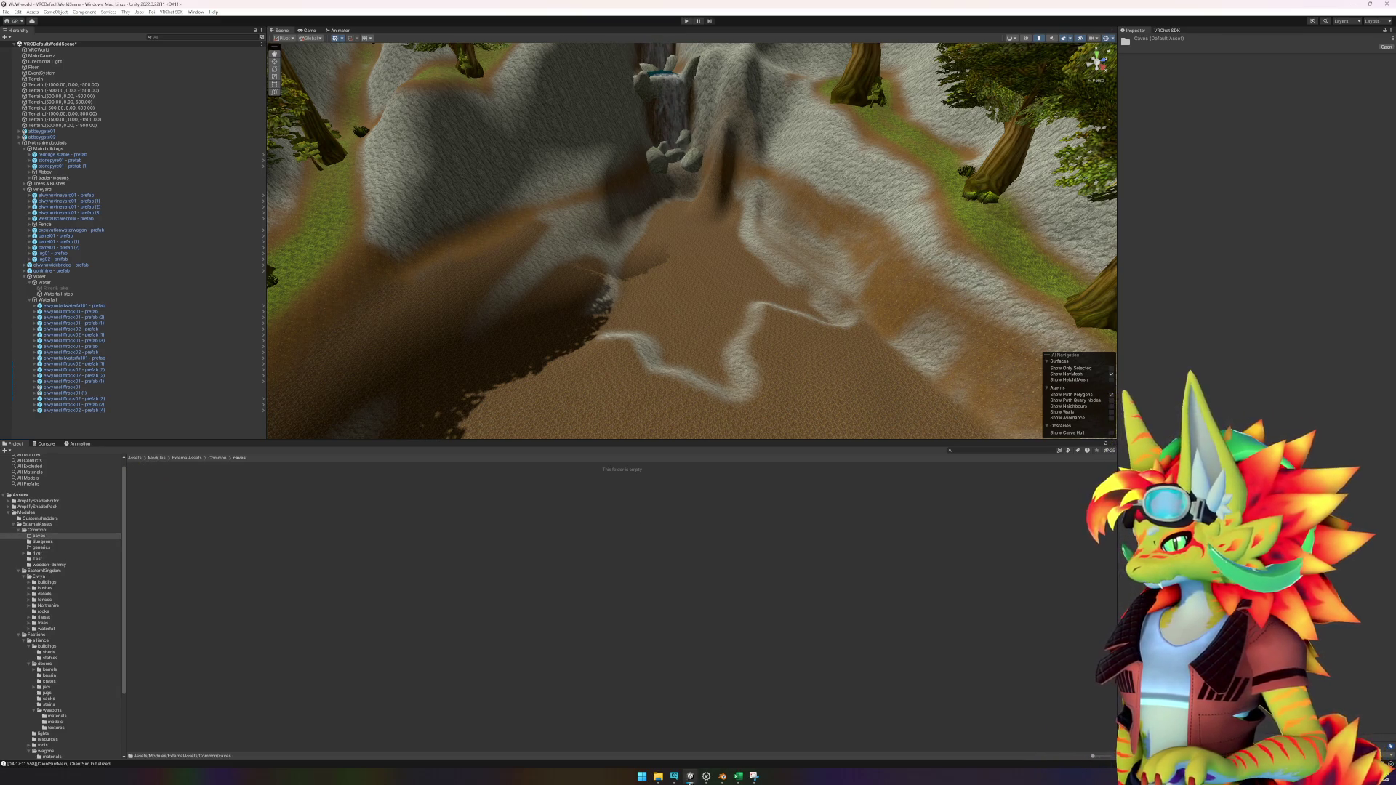
Step: Copy the md_mushroomden OBJ, MTL and JSON files from md_caveden into caves
mouse_move(708, 780)
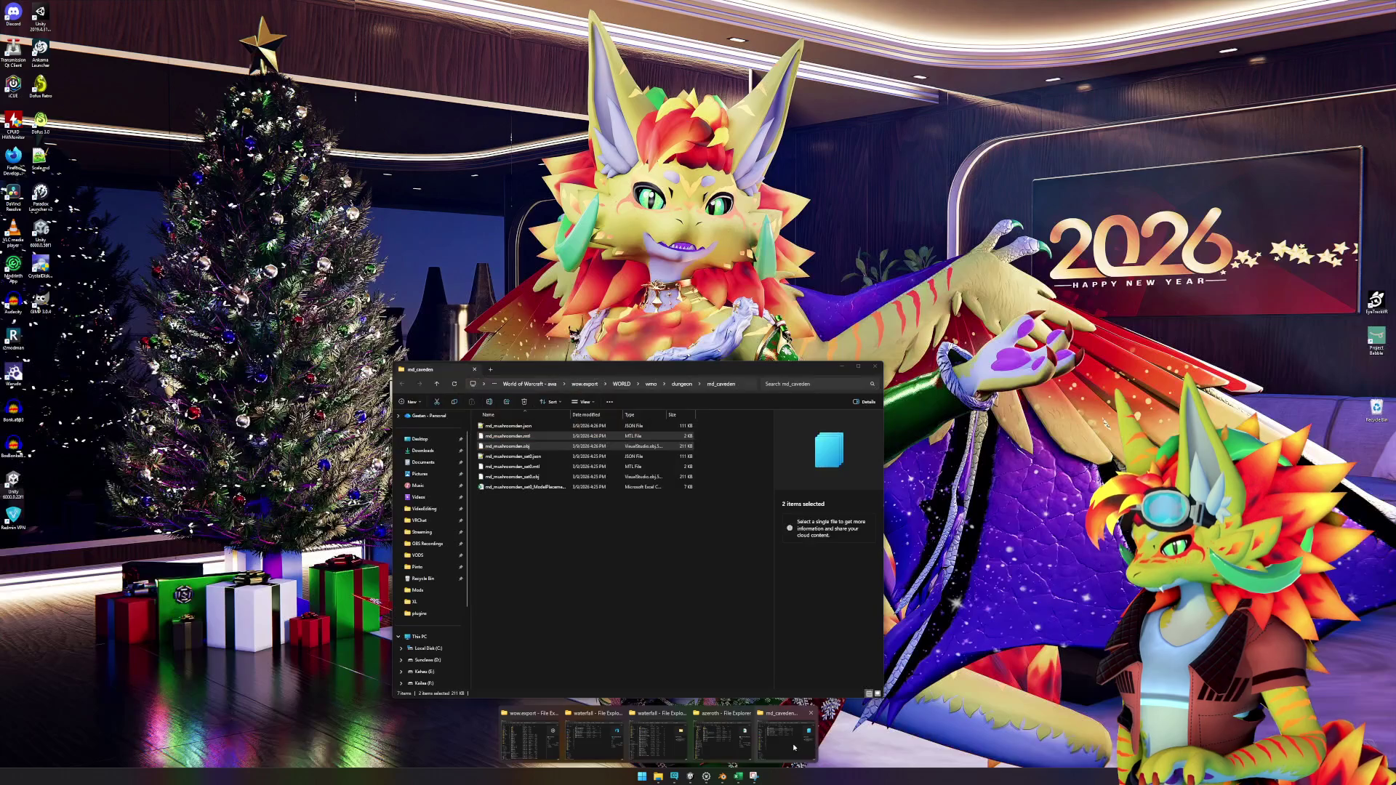
click(796, 748)
ctrl+click(509, 425)
drag(509, 426, 317, 605)
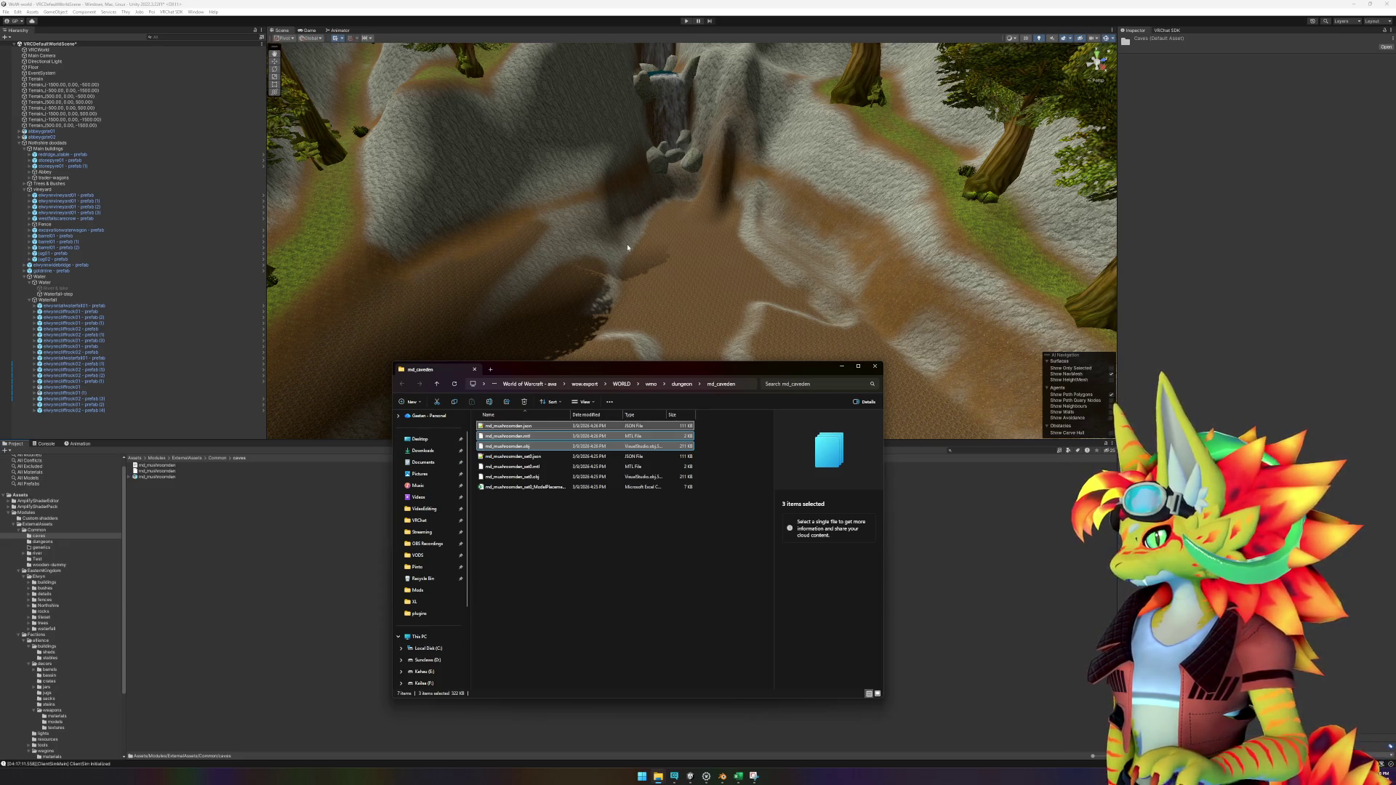
click(962, 565)
Step: Place the md_mushroomden model in the scene, moved and rotated to the waterfall base
scroll(771, 389, up, 10)
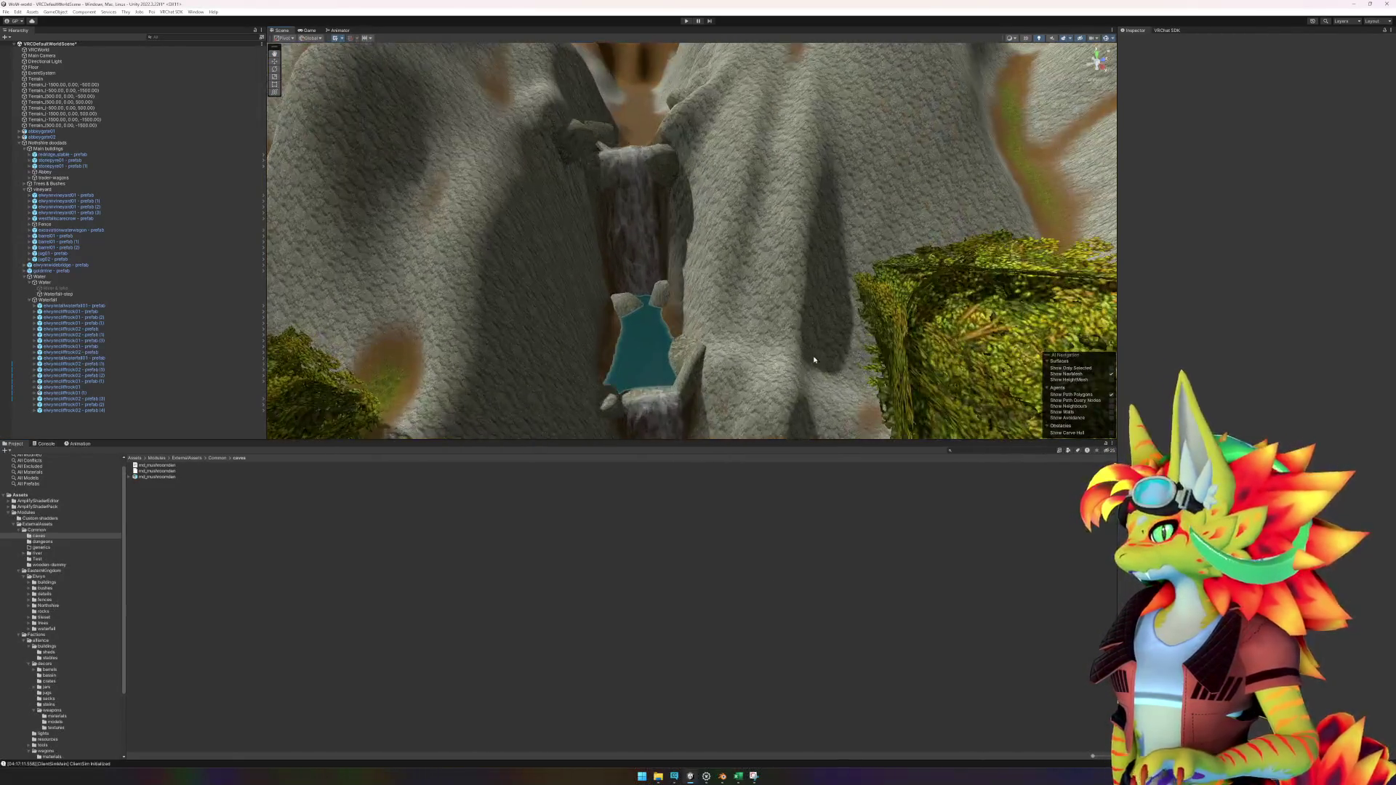
scroll(772, 389, up, 5)
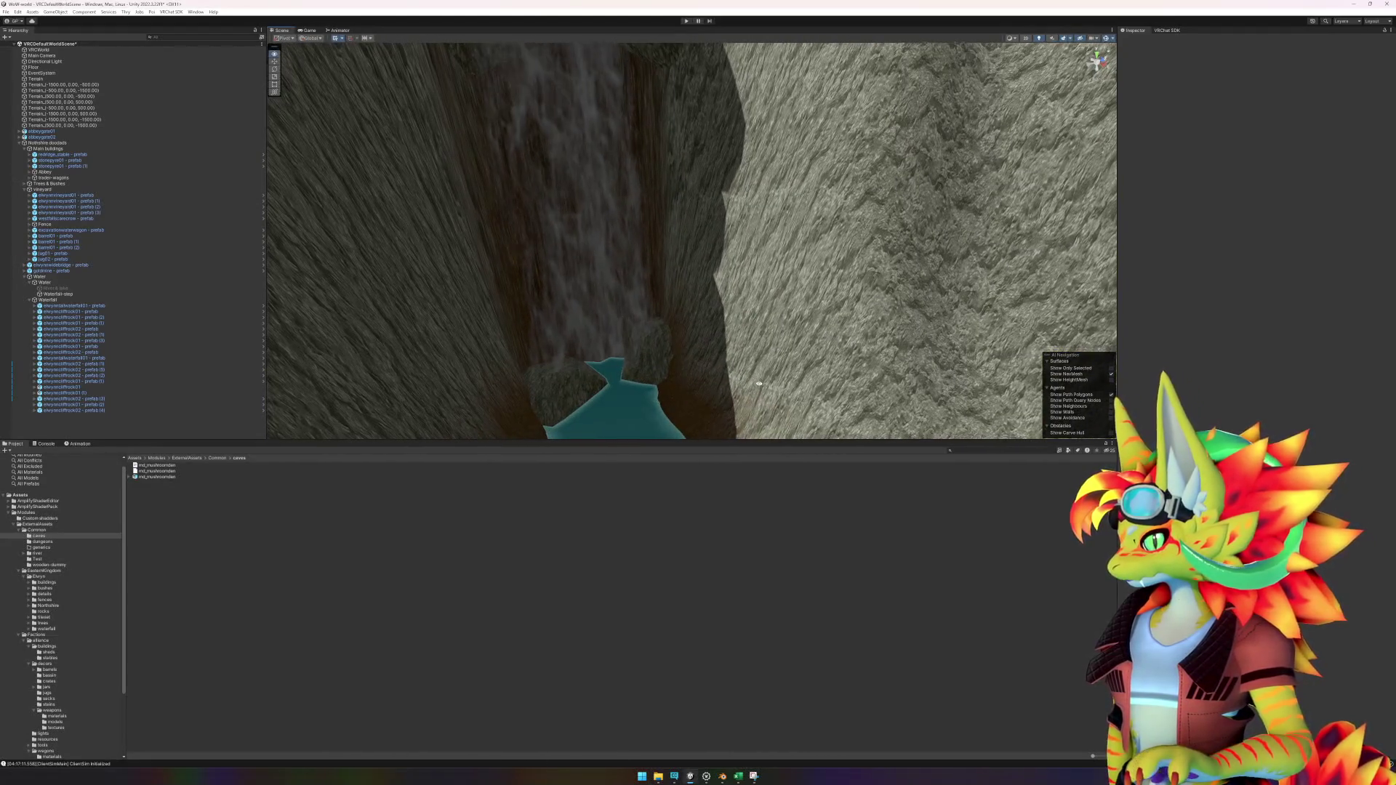
scroll(604, 294, up, 5)
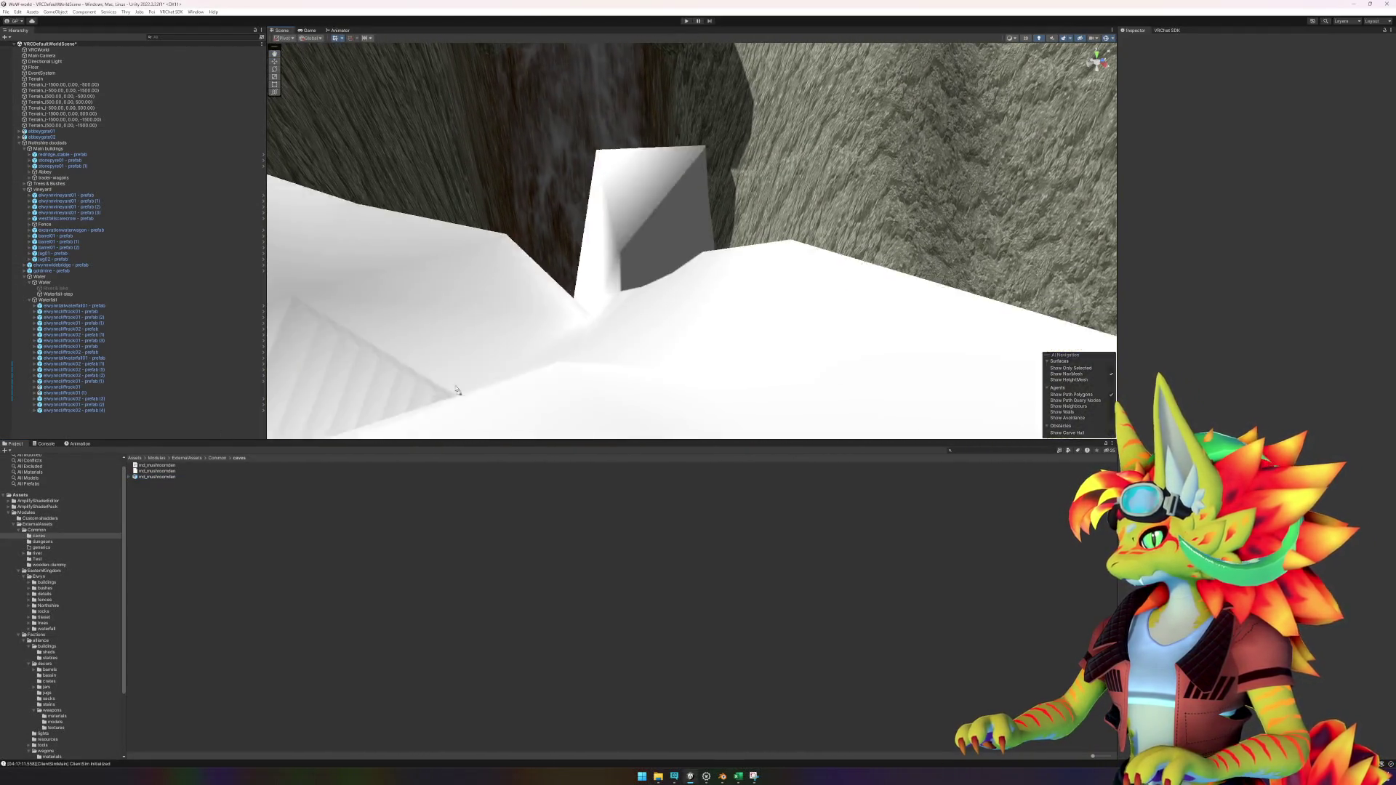
mouse_move(603, 294)
mouse_down()
mouse_move(564, 287)
mouse_move(734, 300)
mouse_up()
key(e)
key(w)
mouse_move(582, 290)
mouse_down()
mouse_move(627, 327)
mouse_move(620, 313)
mouse_move(633, 434)
mouse_move(637, 406)
mouse_move(611, 409)
mouse_move(607, 428)
mouse_move(627, 437)
mouse_up()
key(e)
key(w)
key(e)
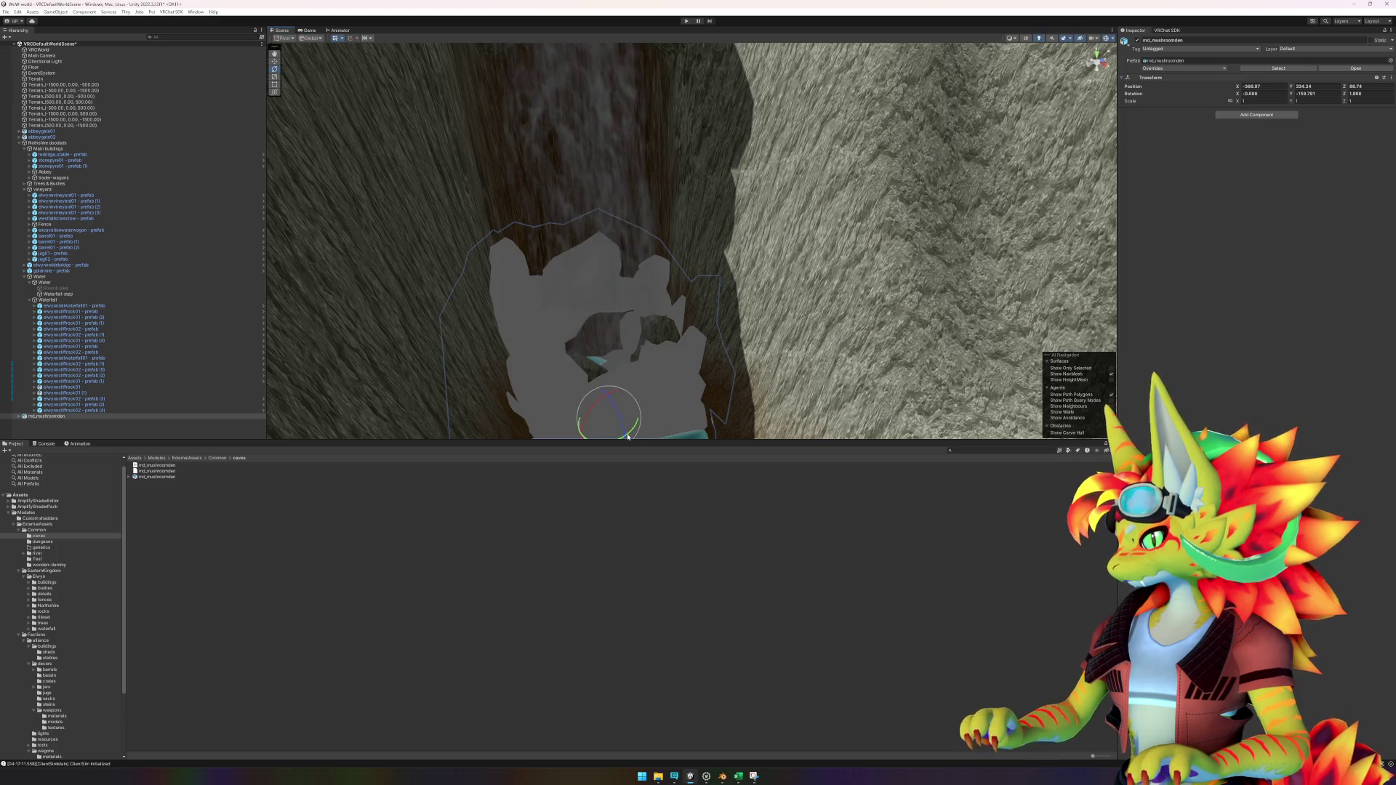
Step: Add an empty GameObject named 'md_mushroomden - prefab' and nest md_mushroomden under it
ctrl+click(34, 419)
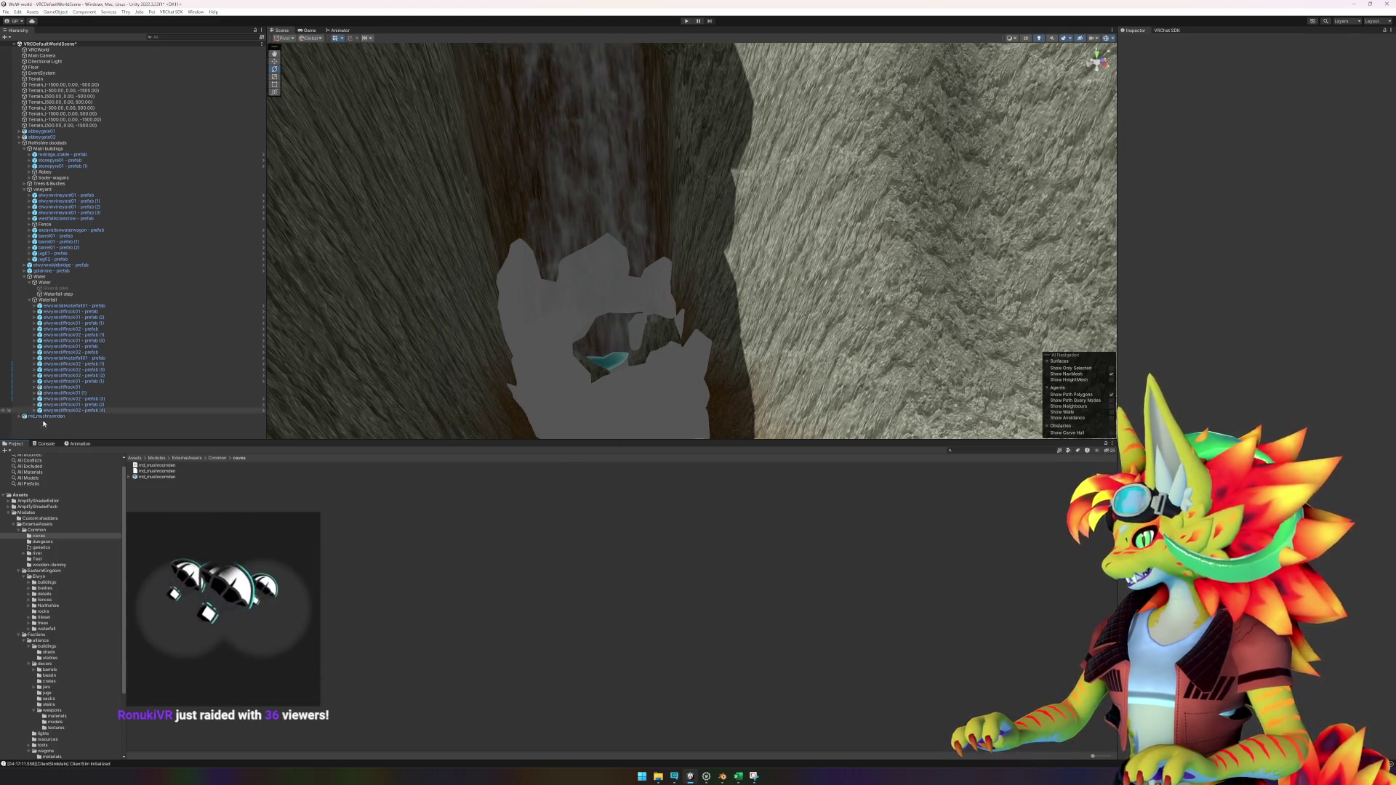
right_click(35, 419)
click(82, 529)
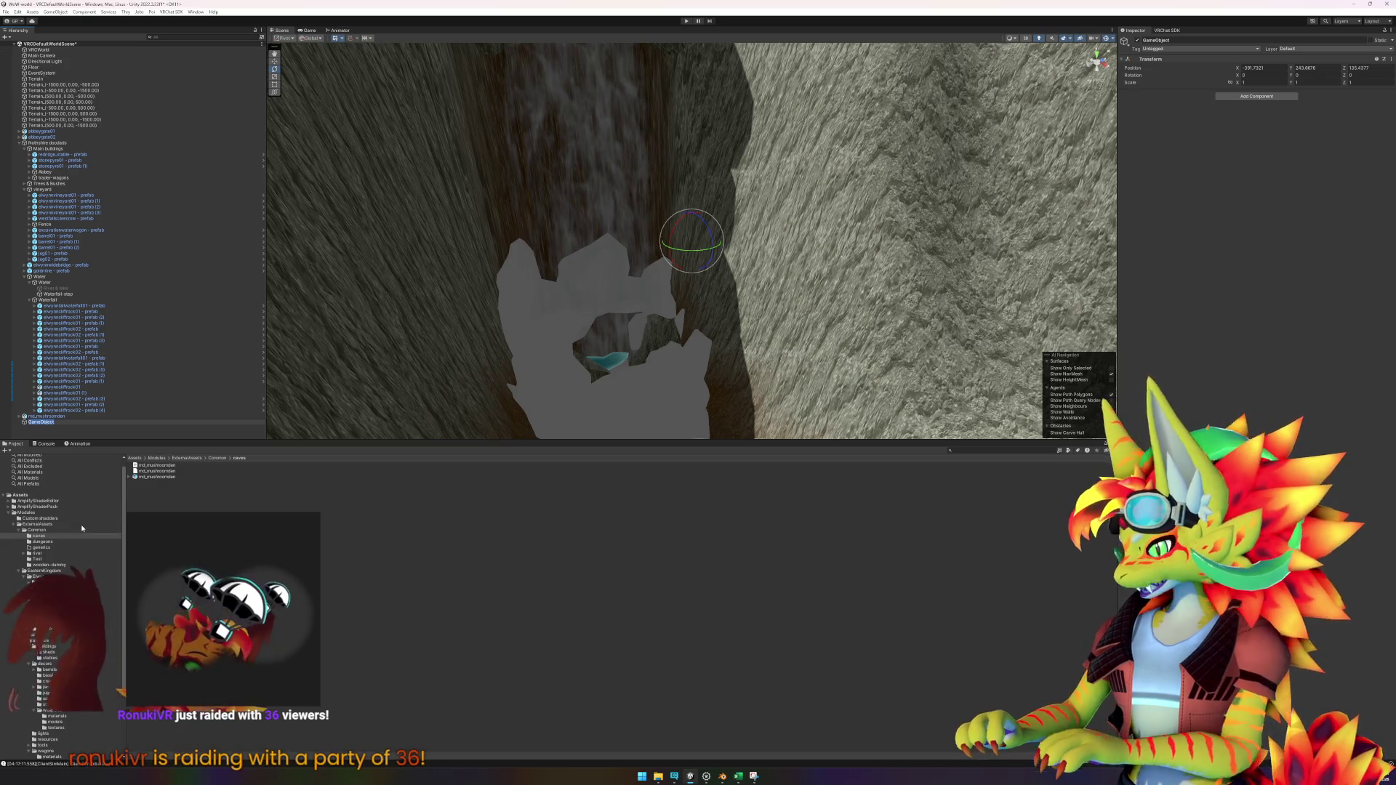
click(56, 419)
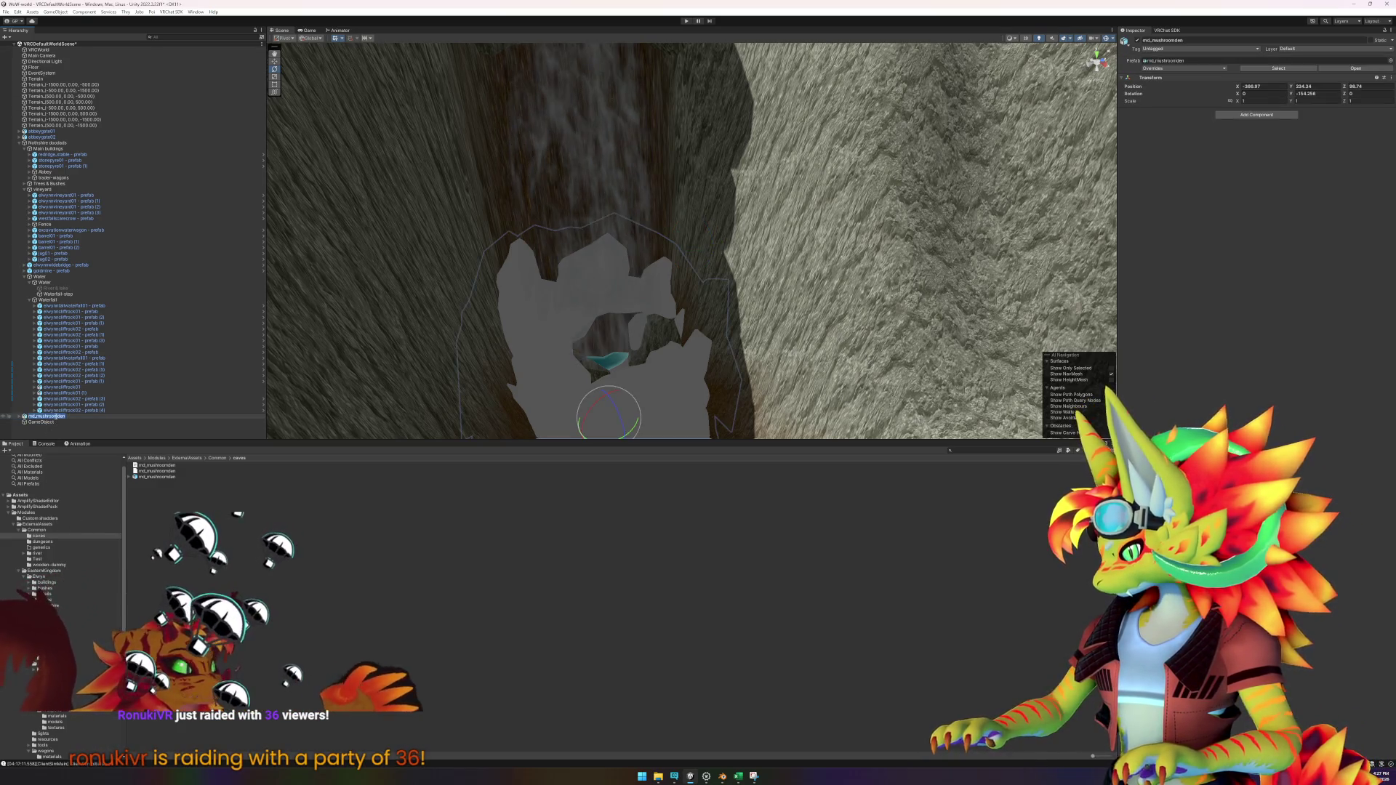
click(56, 422)
key(F2)
text(md_mushroomden)
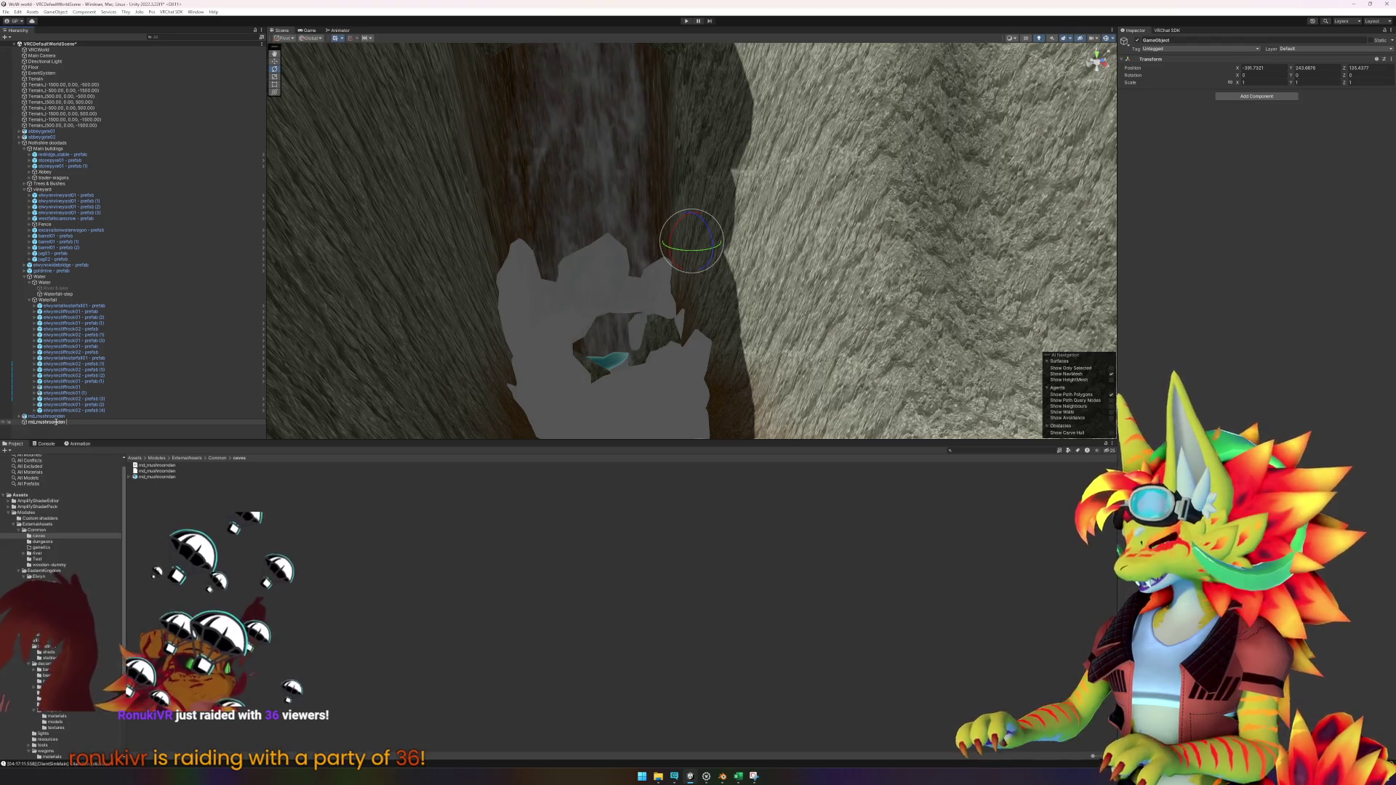
text( - prefab)
key(Return)
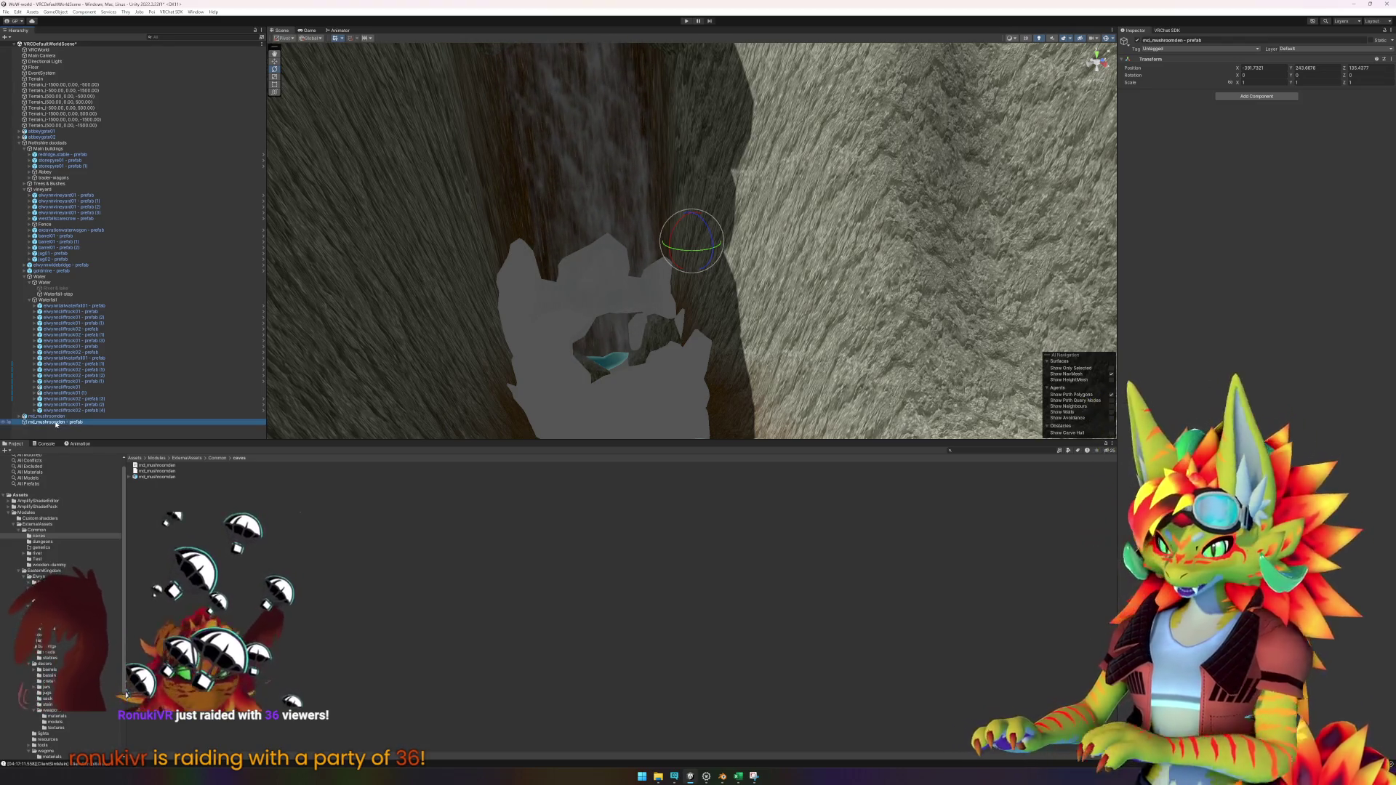
key(Up)
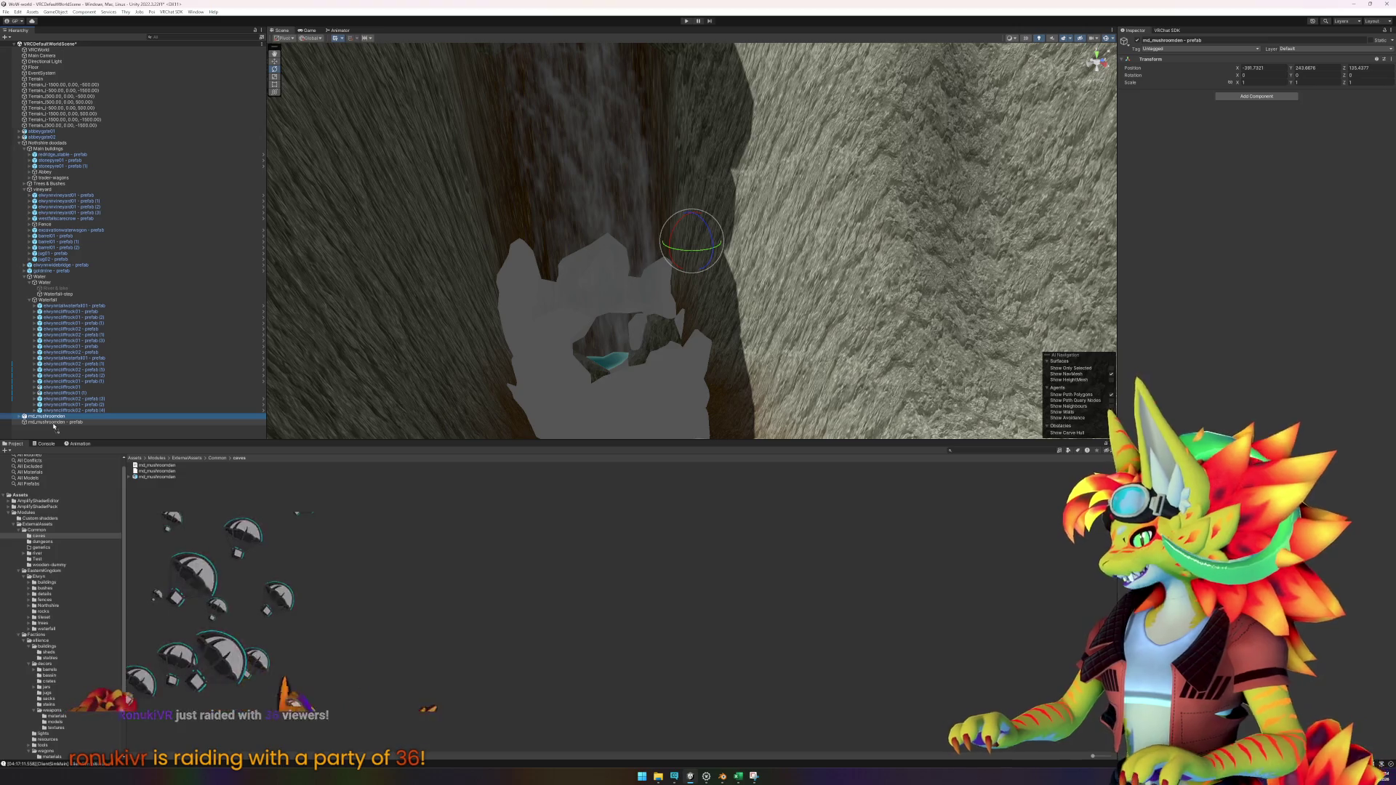
drag(54, 426, 53, 423)
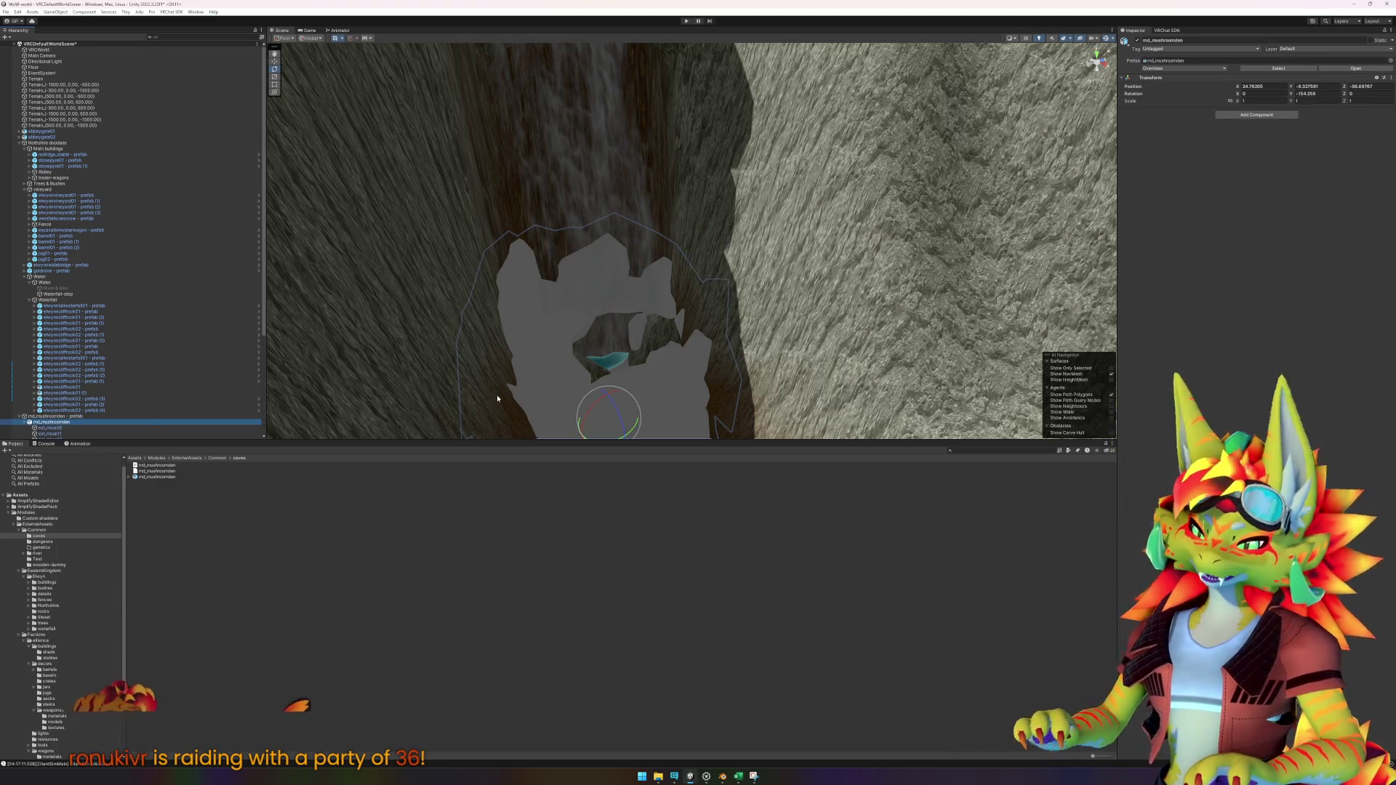
scroll(181, 388, down, 5)
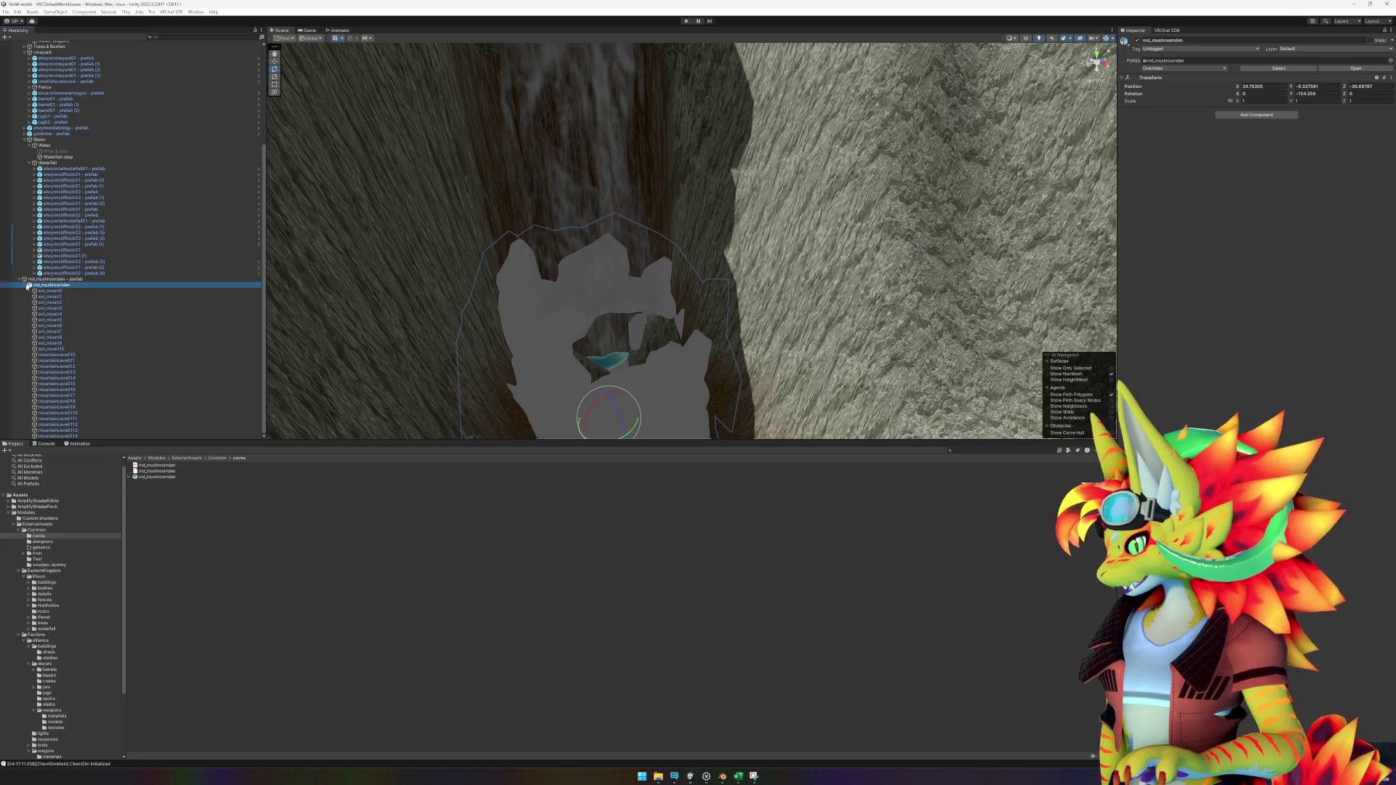
Step: Save 'md_mushroomden - prefab' as a prefab asset in caves, then switch to Blender
drag(48, 282, 234, 536)
click(787, 672)
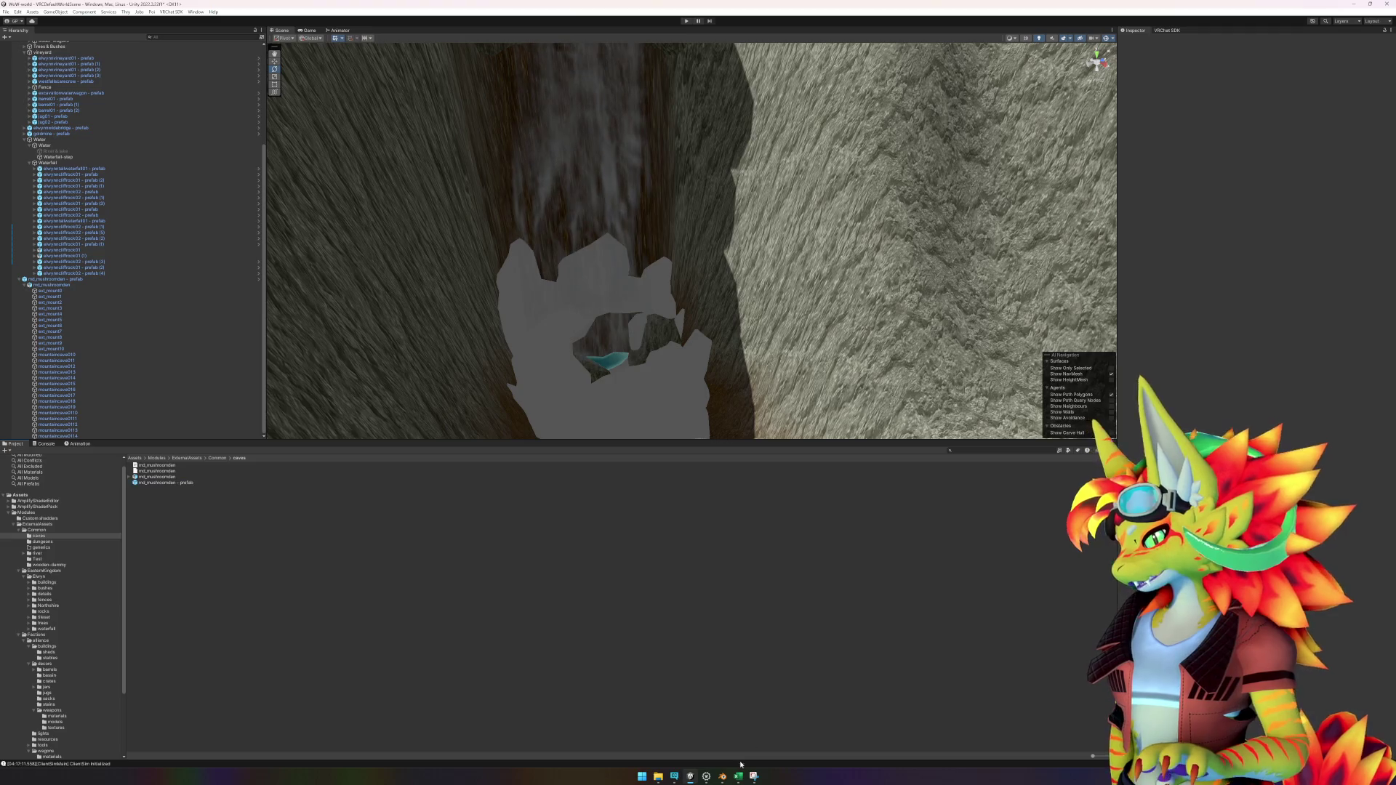
click(55, 280)
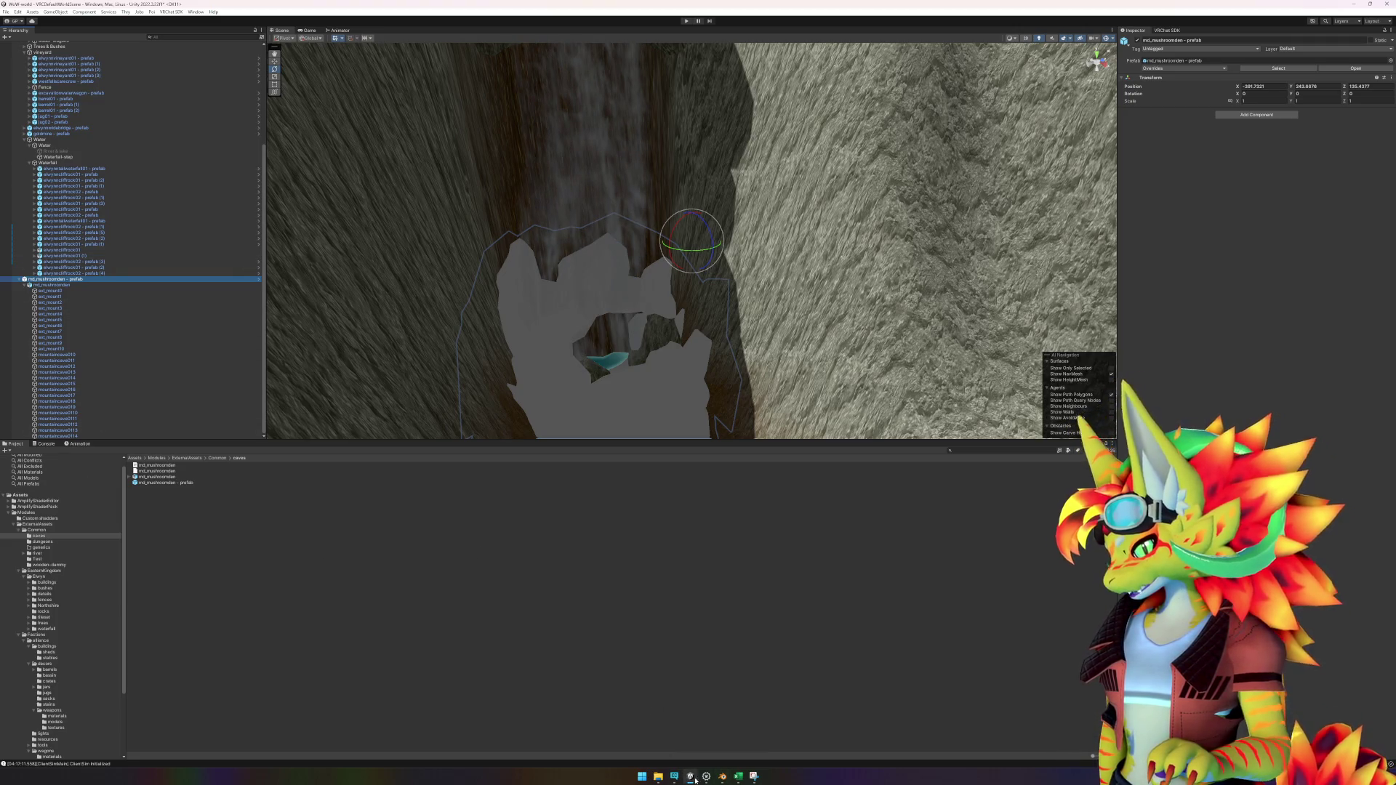
click(723, 777)
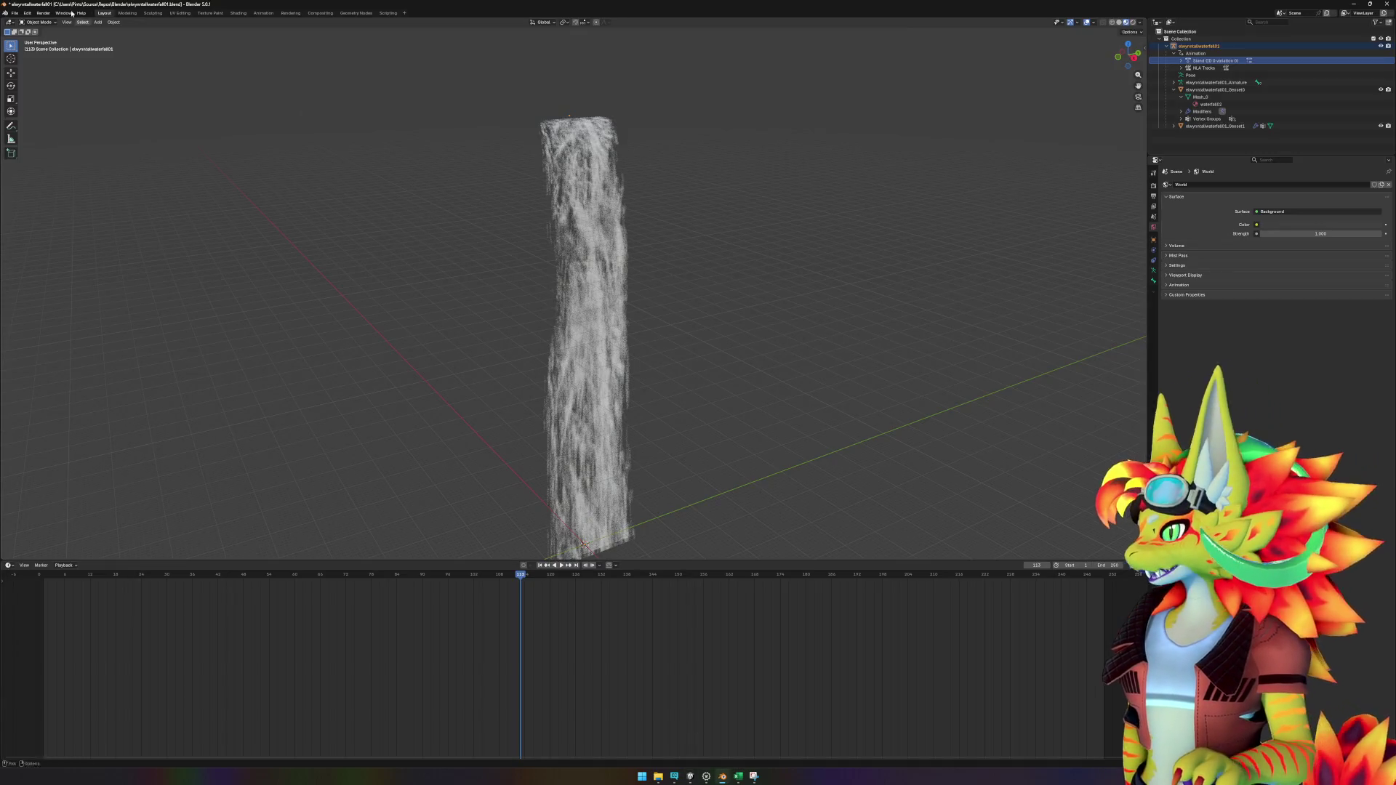
Step: Save the waterfall blend file, start a new General file and delete its default objects
click(15, 13)
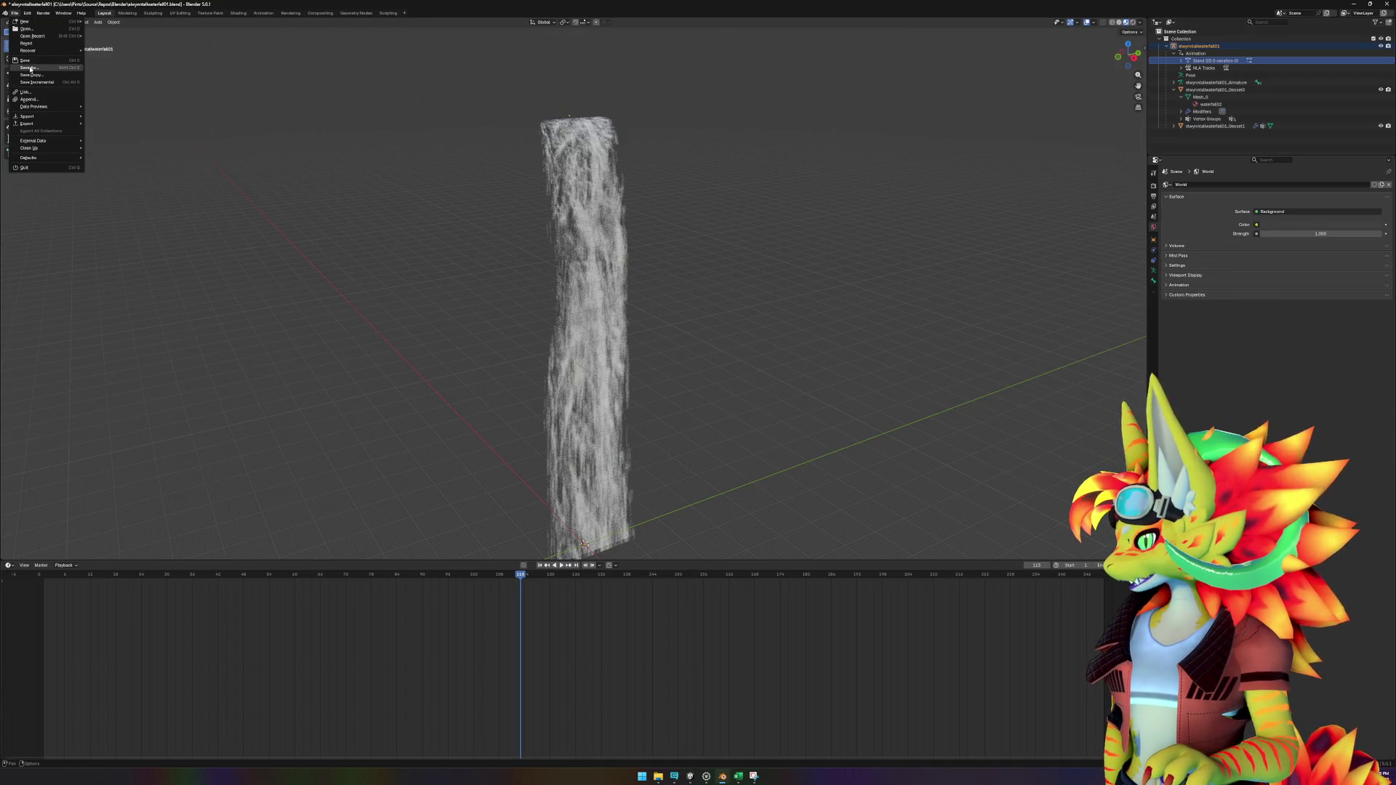
click(26, 60)
click(14, 14)
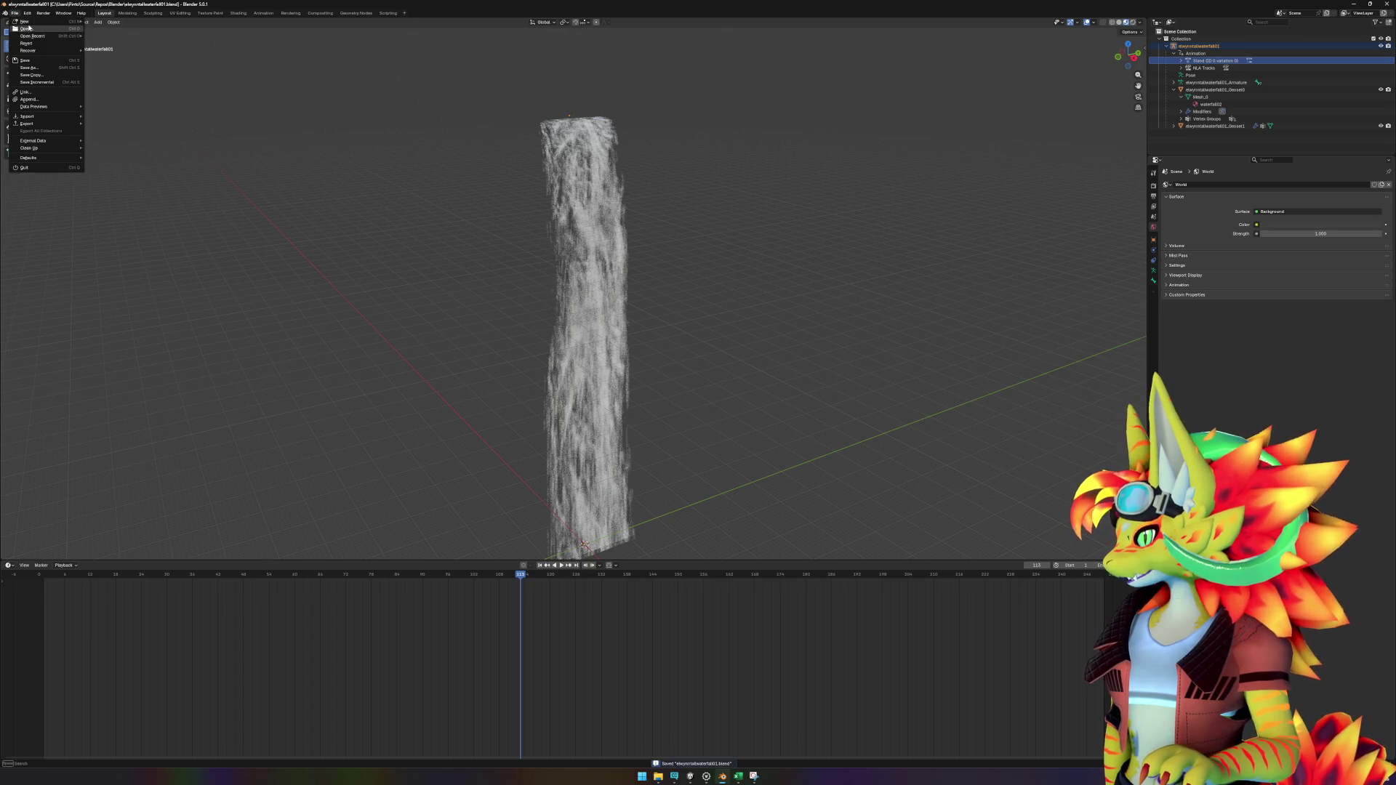
mouse_move(30, 23)
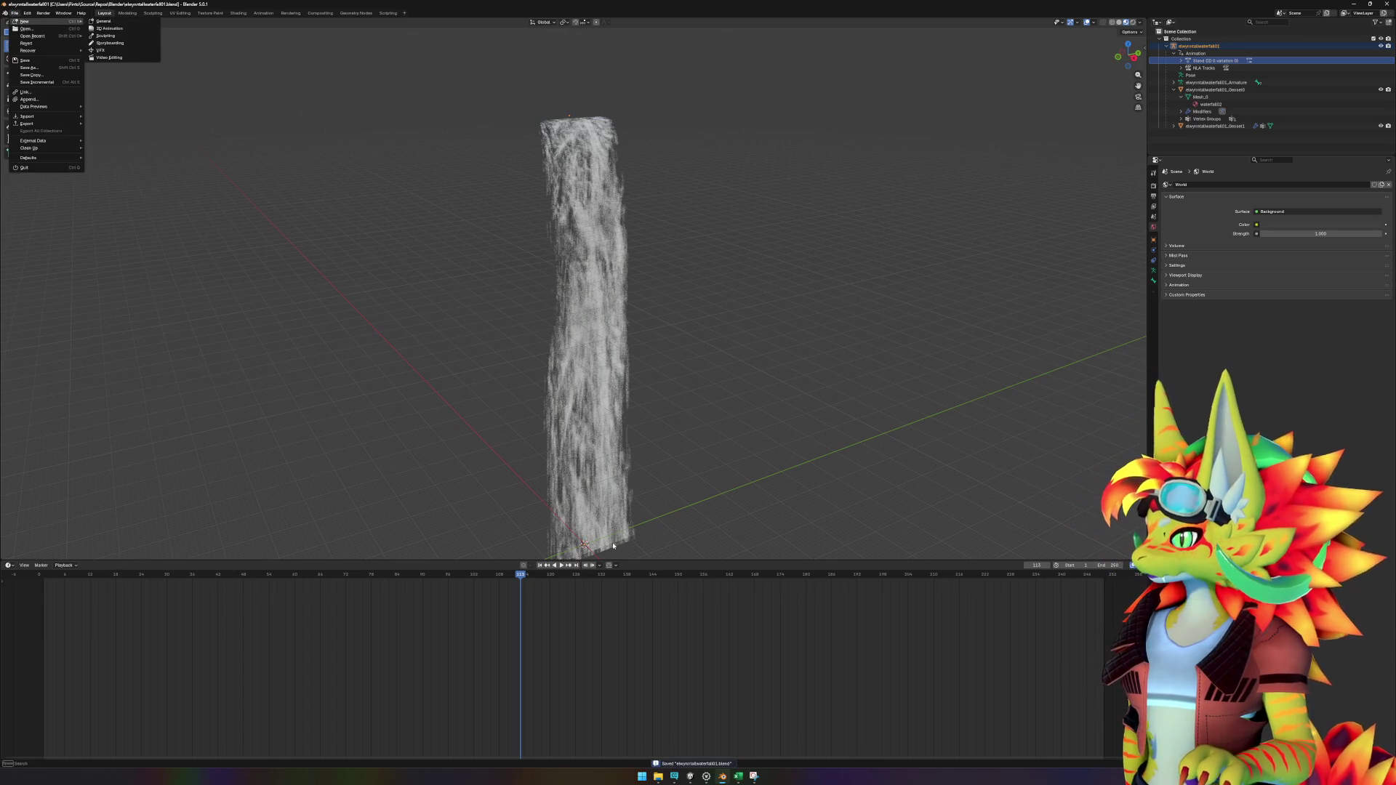
click(104, 21)
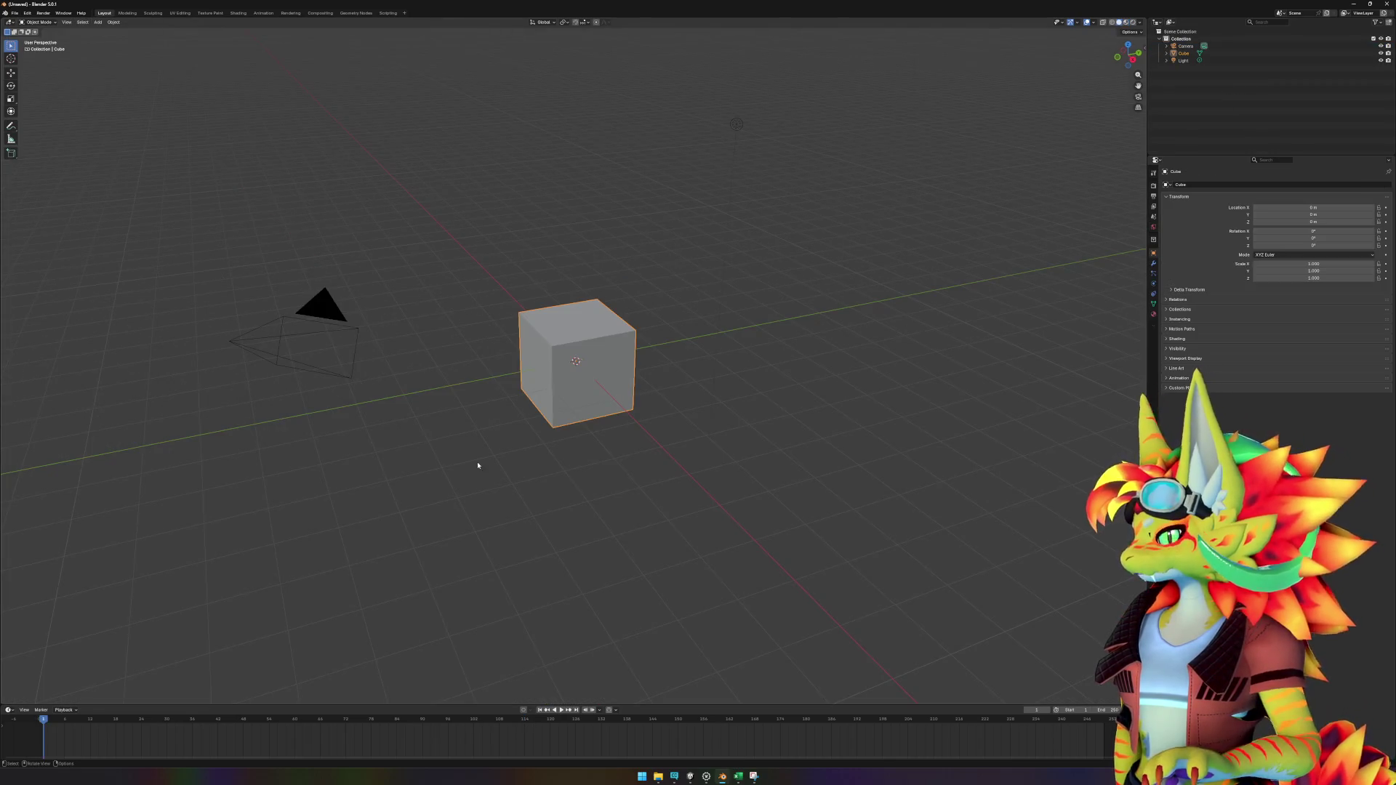
key(a)
key(Delete)
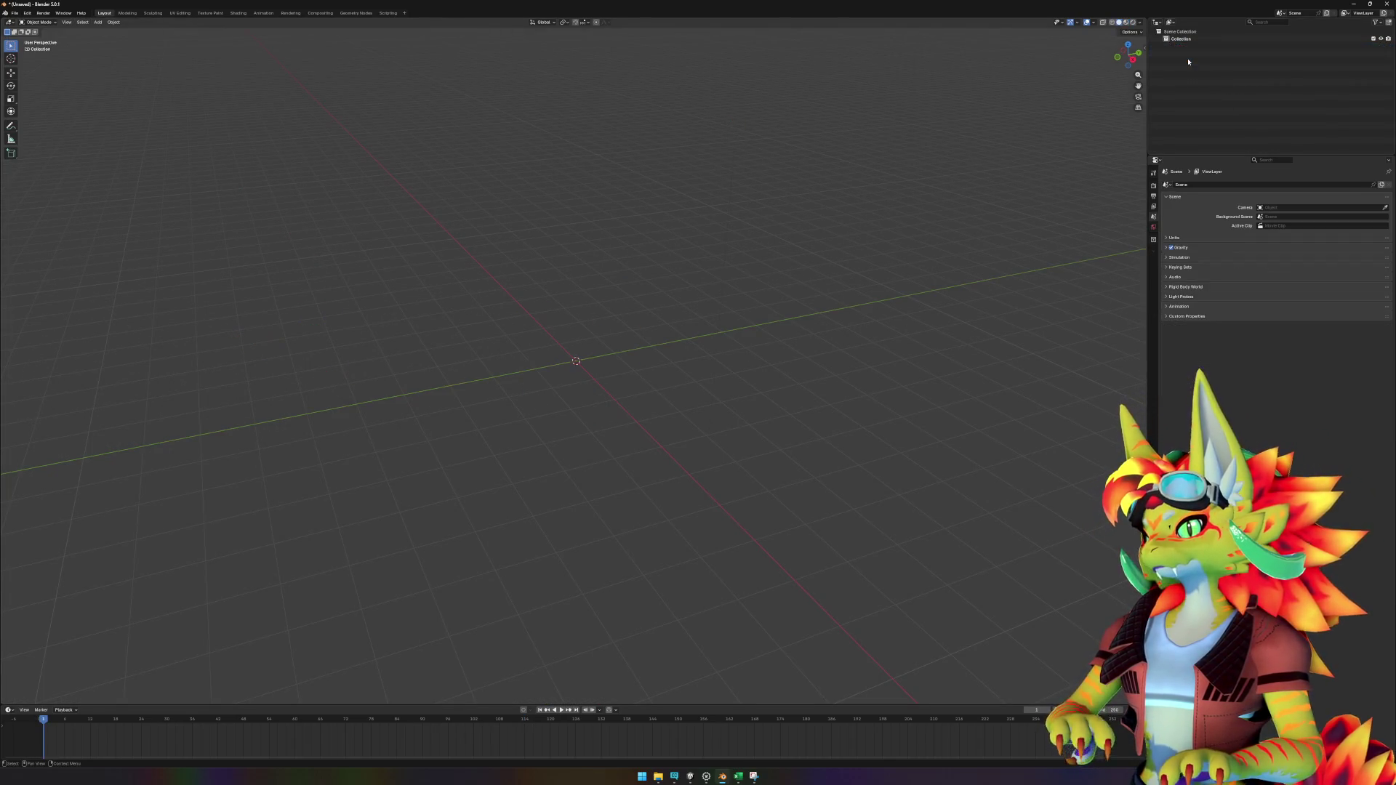
Step: Import md_mushroomden.obj as Wavefront OBJ from the md_caveden export folder
mouse_move(658, 776)
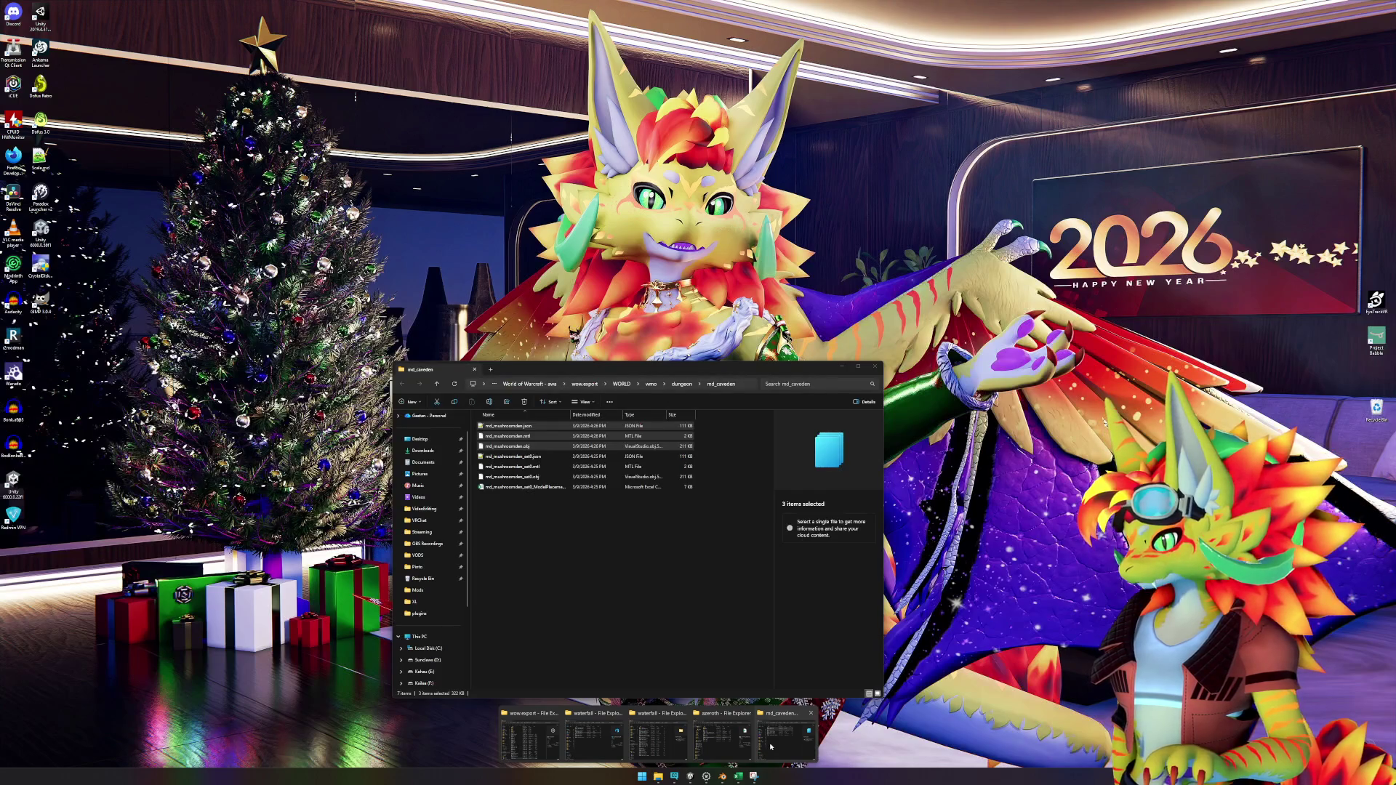
click(771, 747)
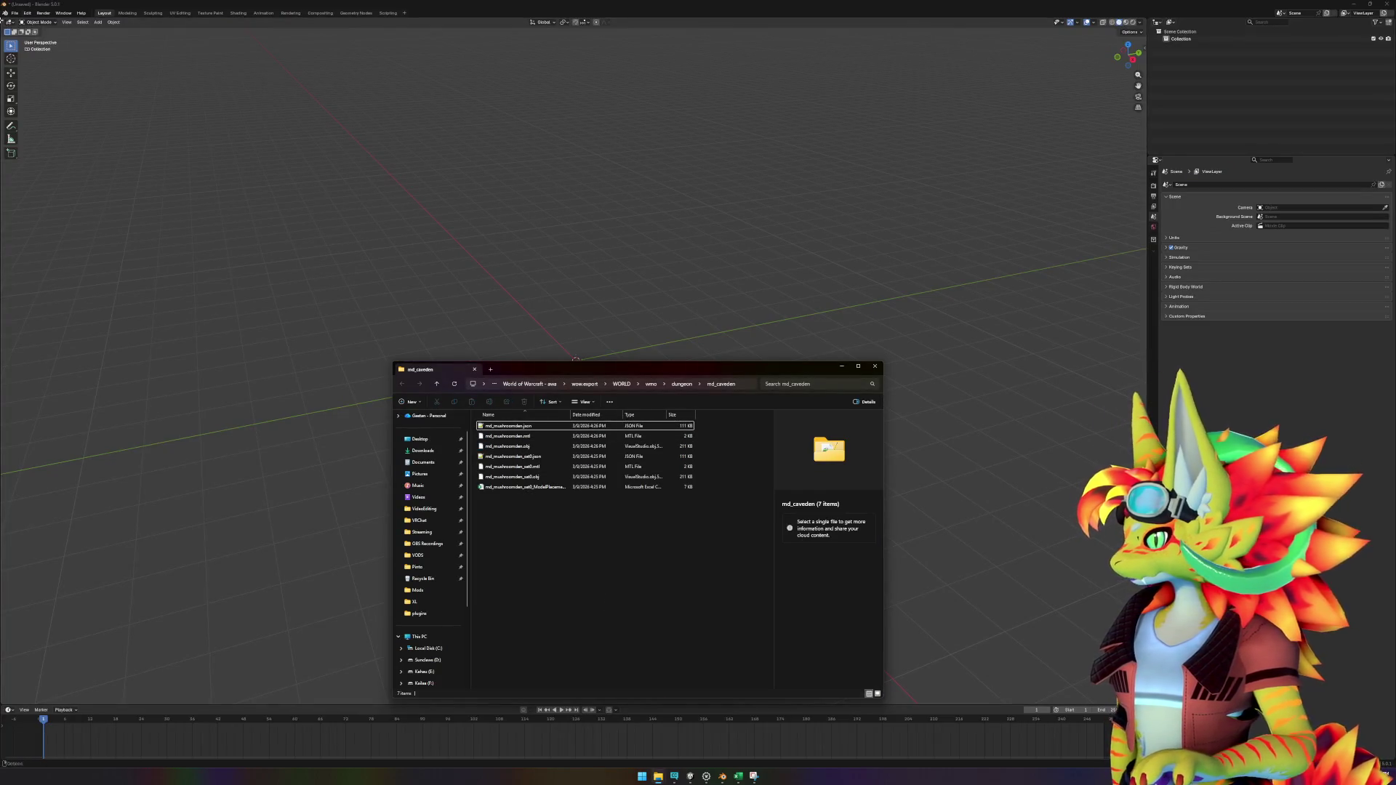
click(16, 13)
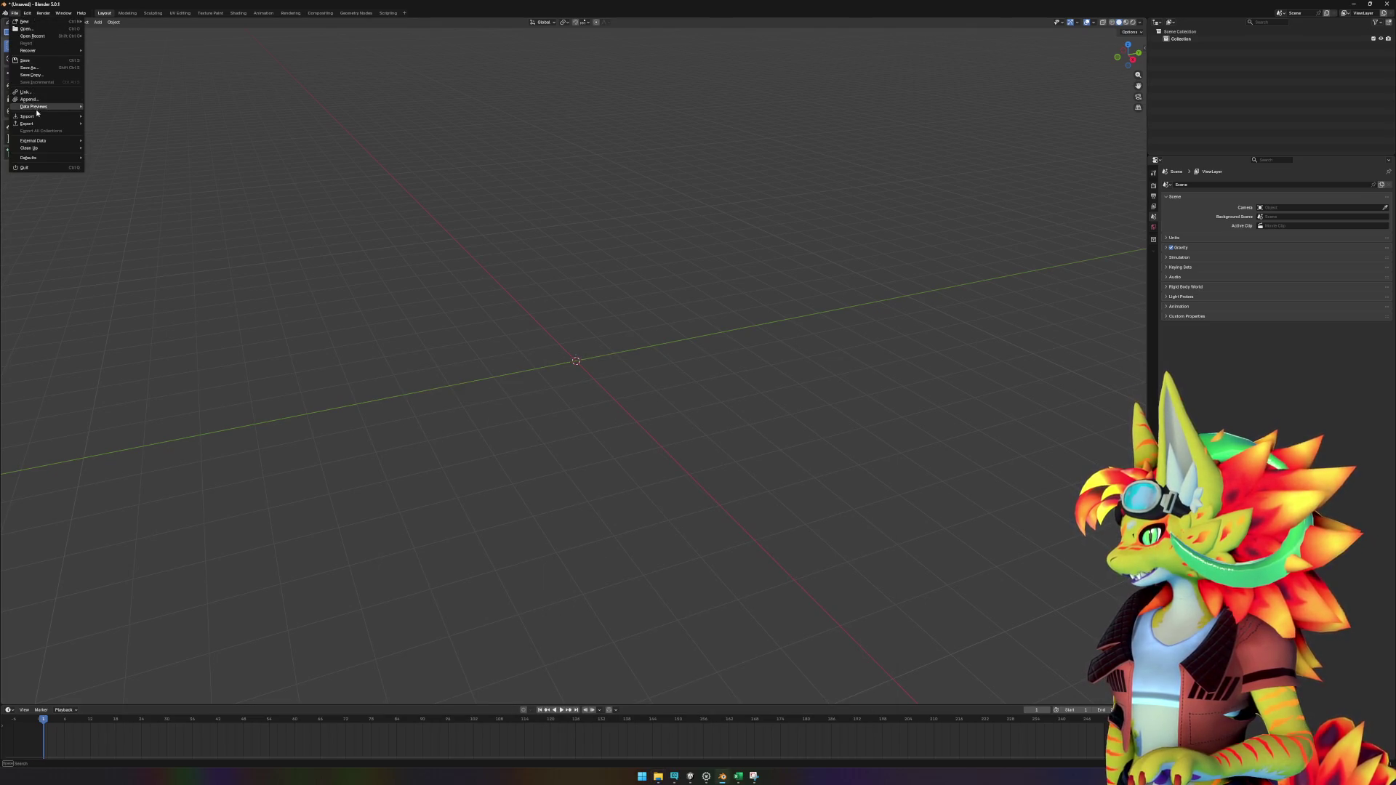
mouse_move(38, 117)
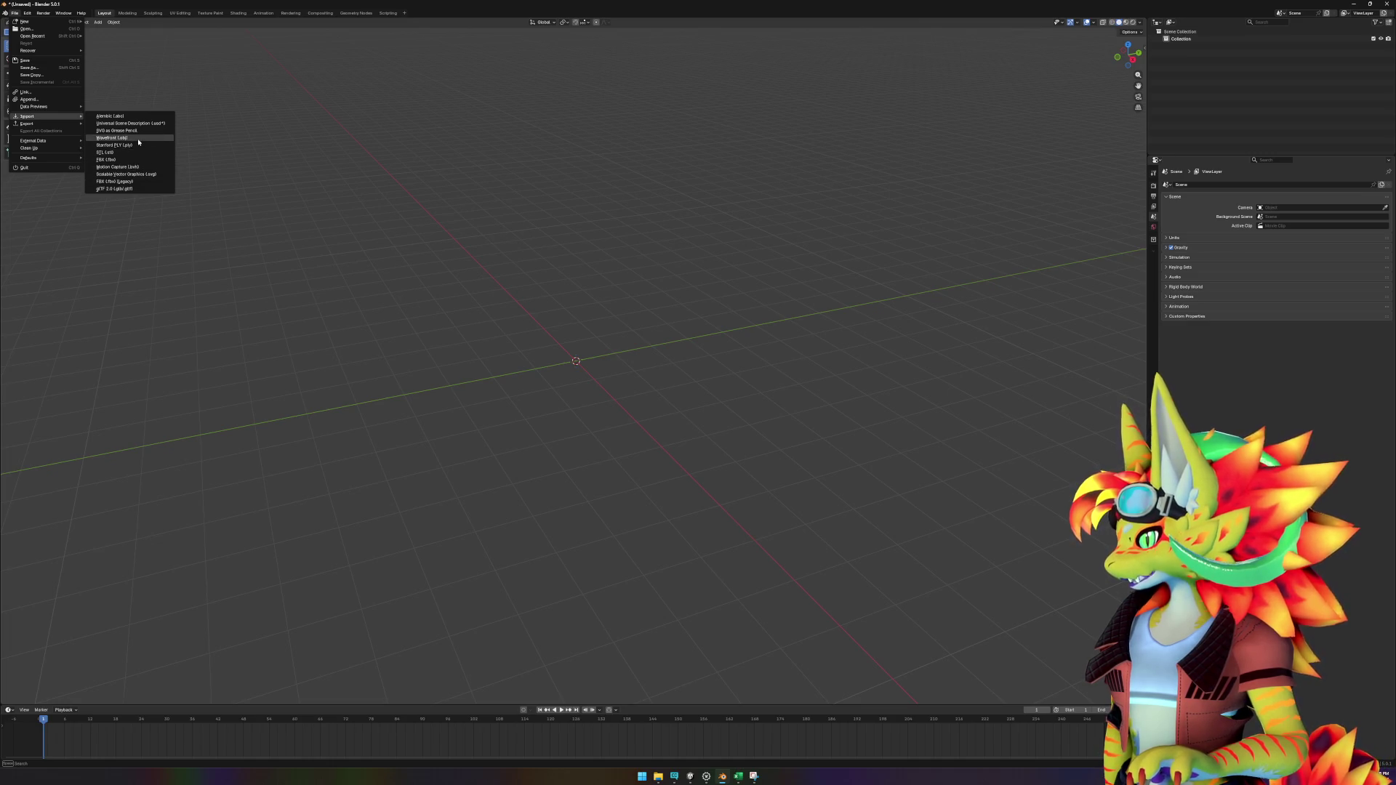
click(139, 139)
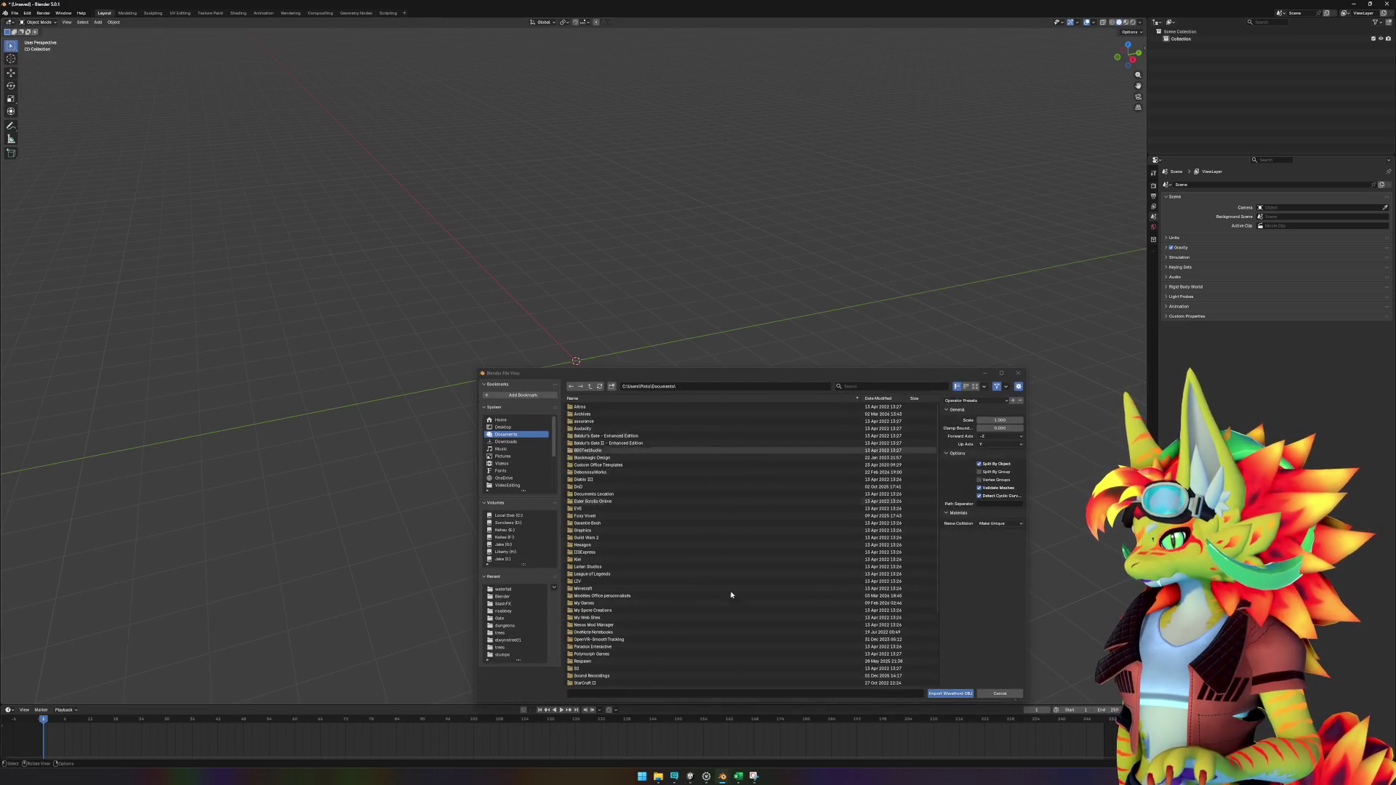
mouse_move(658, 777)
click(787, 731)
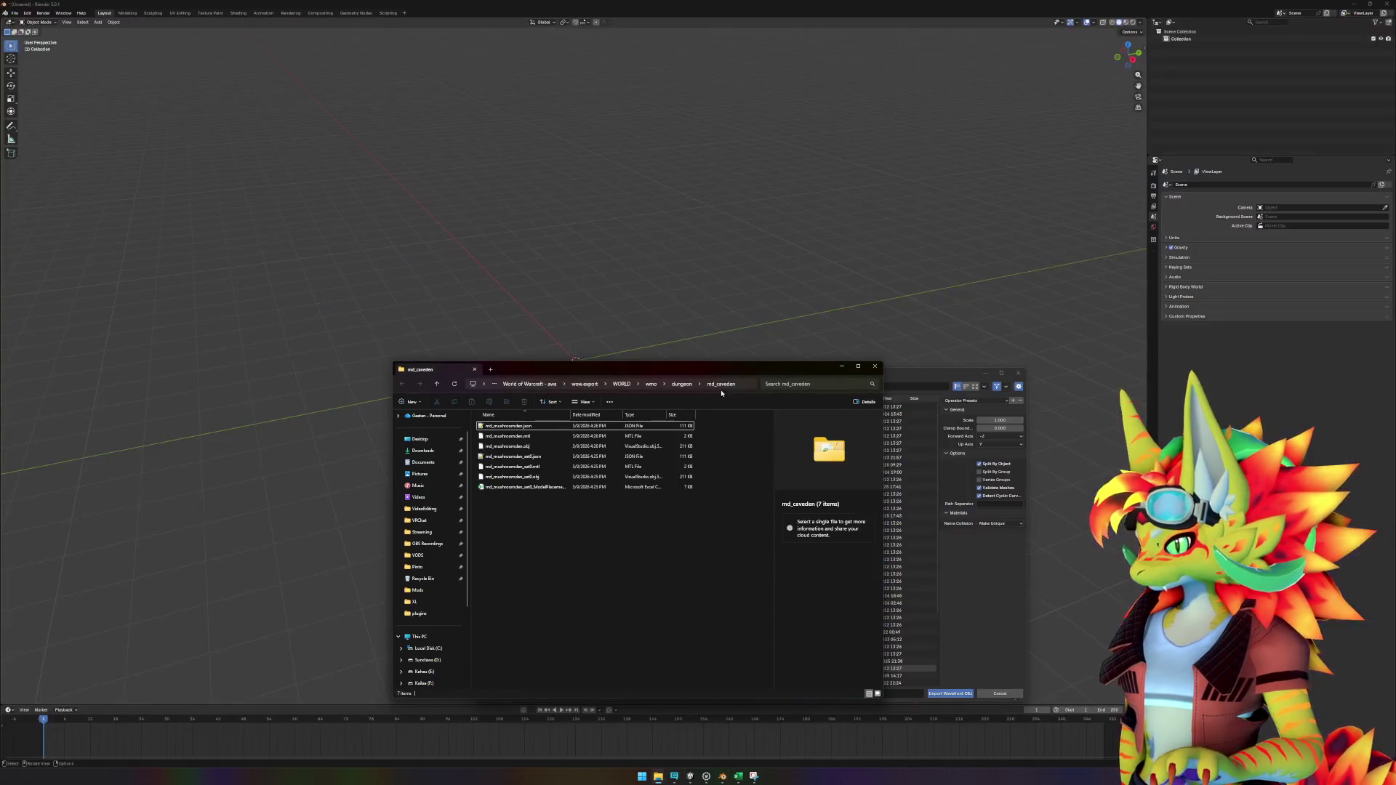
click(742, 384)
click(904, 374)
click(748, 386)
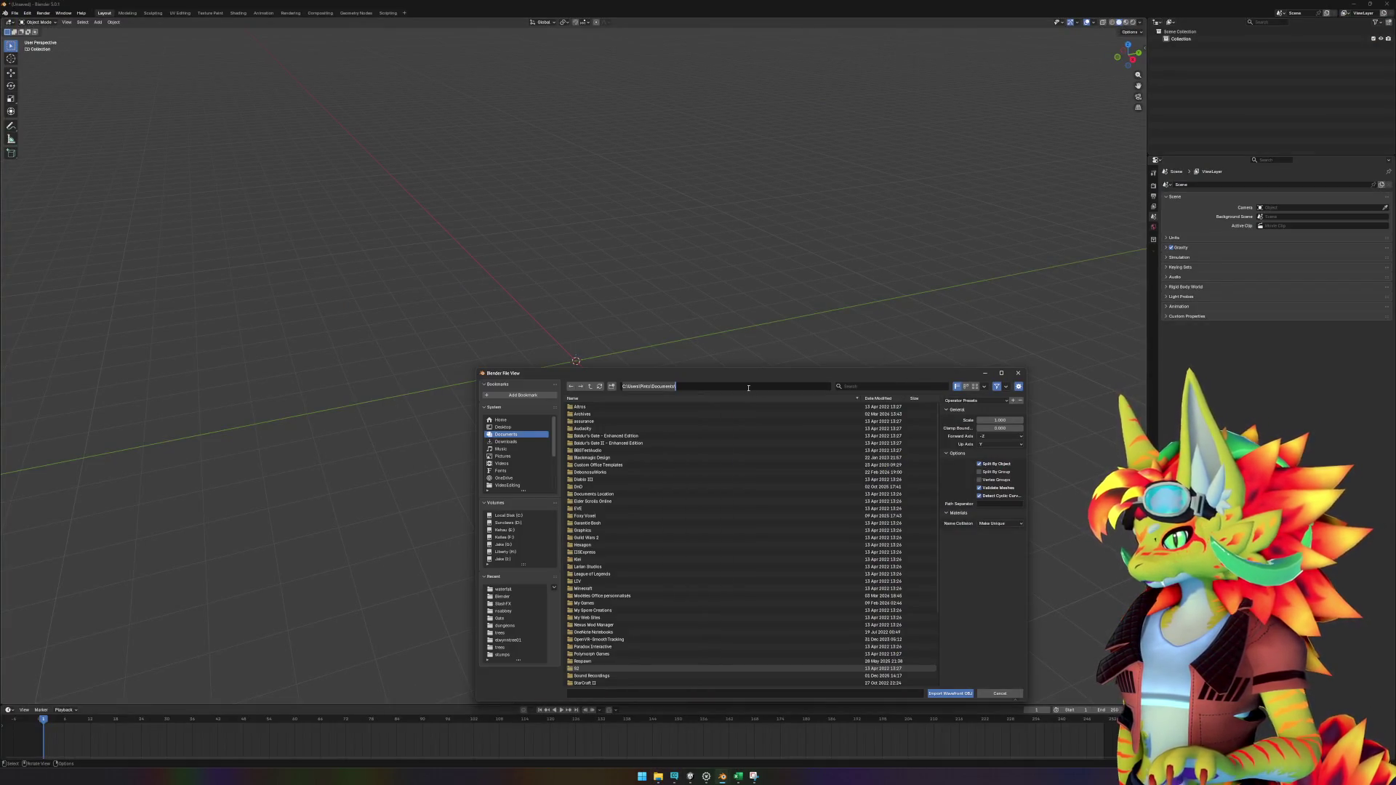
key(ctrl+v)
key(Return)
double_click(624, 414)
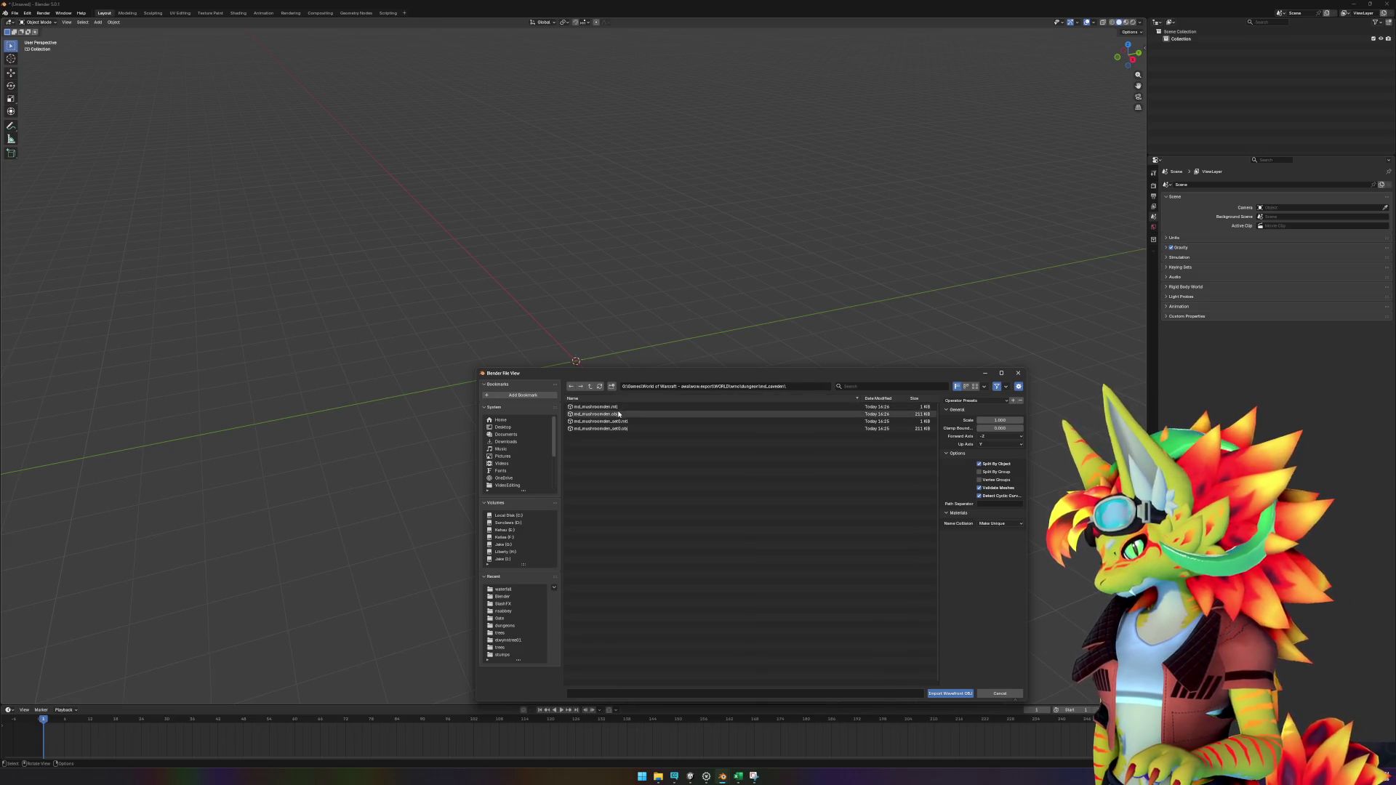
scroll(669, 444, down, 10)
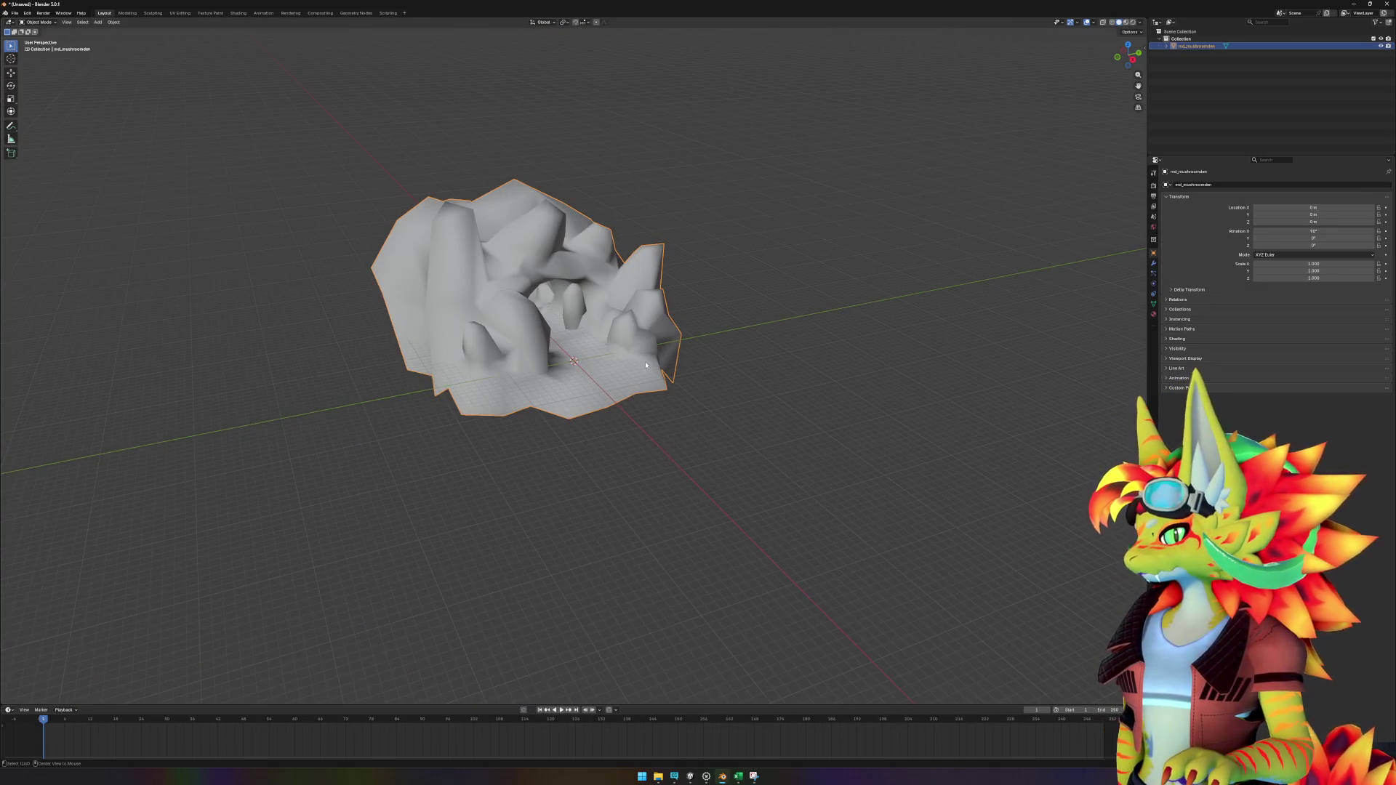
Step: Expand md_mushroomden and its mesh in Blender's Outliner to list its imported cave materials
click(1166, 46)
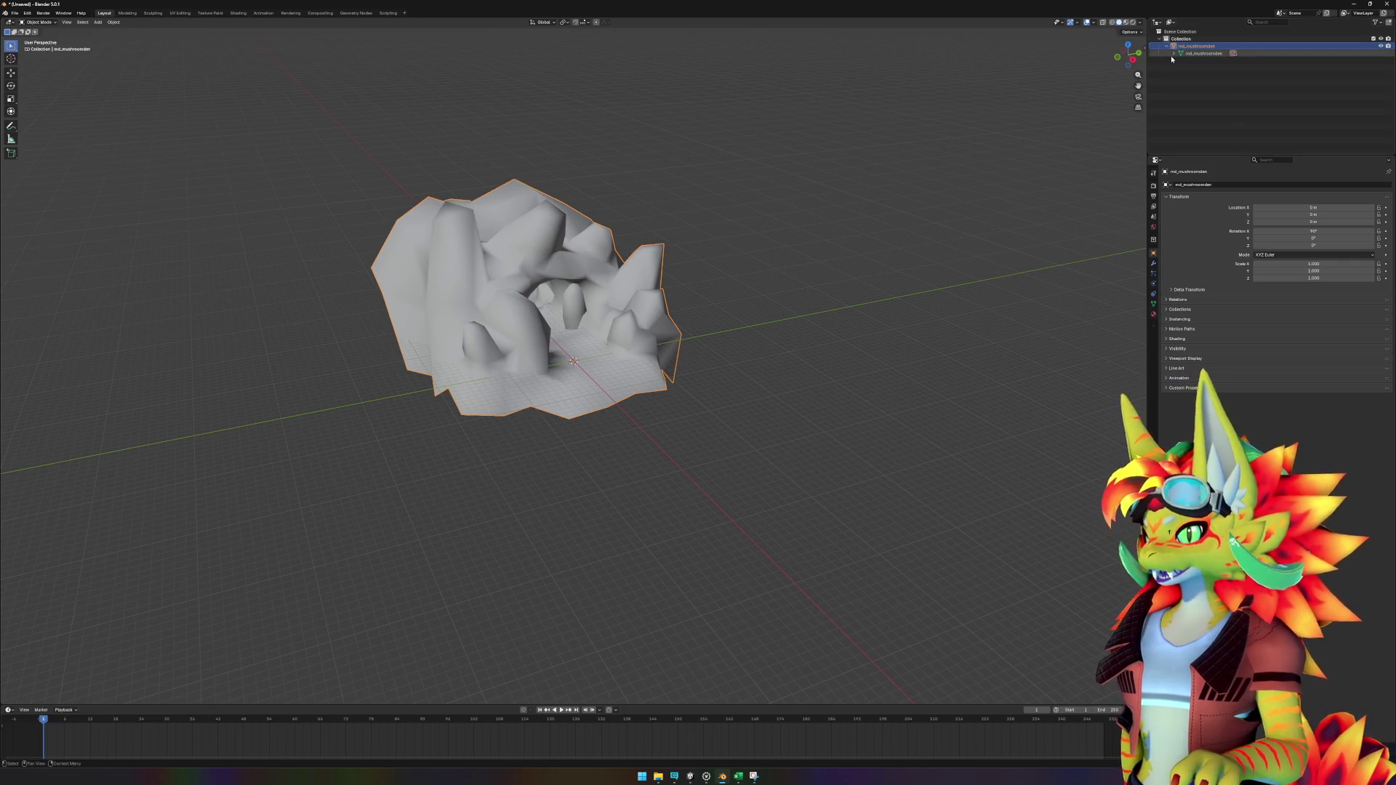
click(1174, 53)
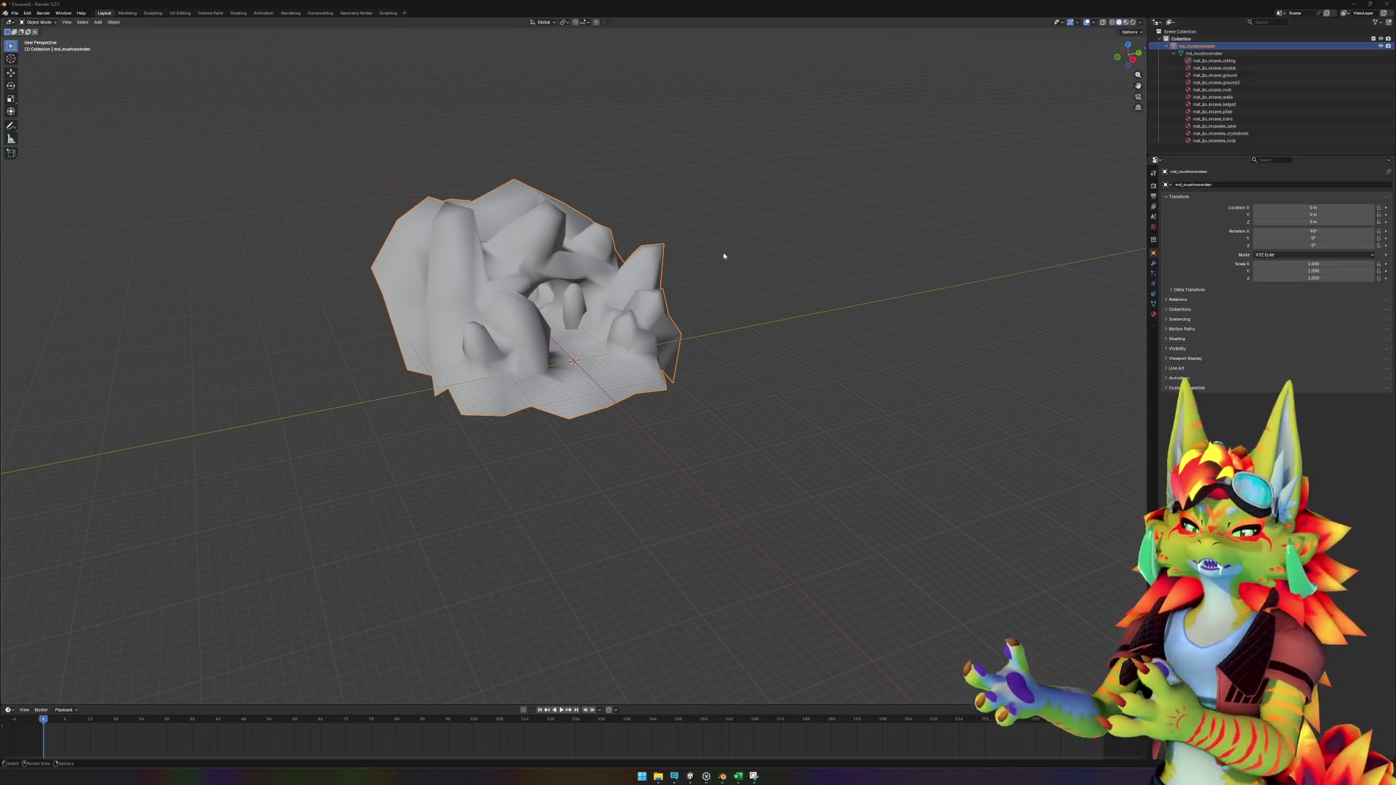
click(690, 776)
Step: Zoom and orbit Unity's Scene view to inspect the grey md_mushroomden cave below the waterfall
scroll(787, 408, down, 10)
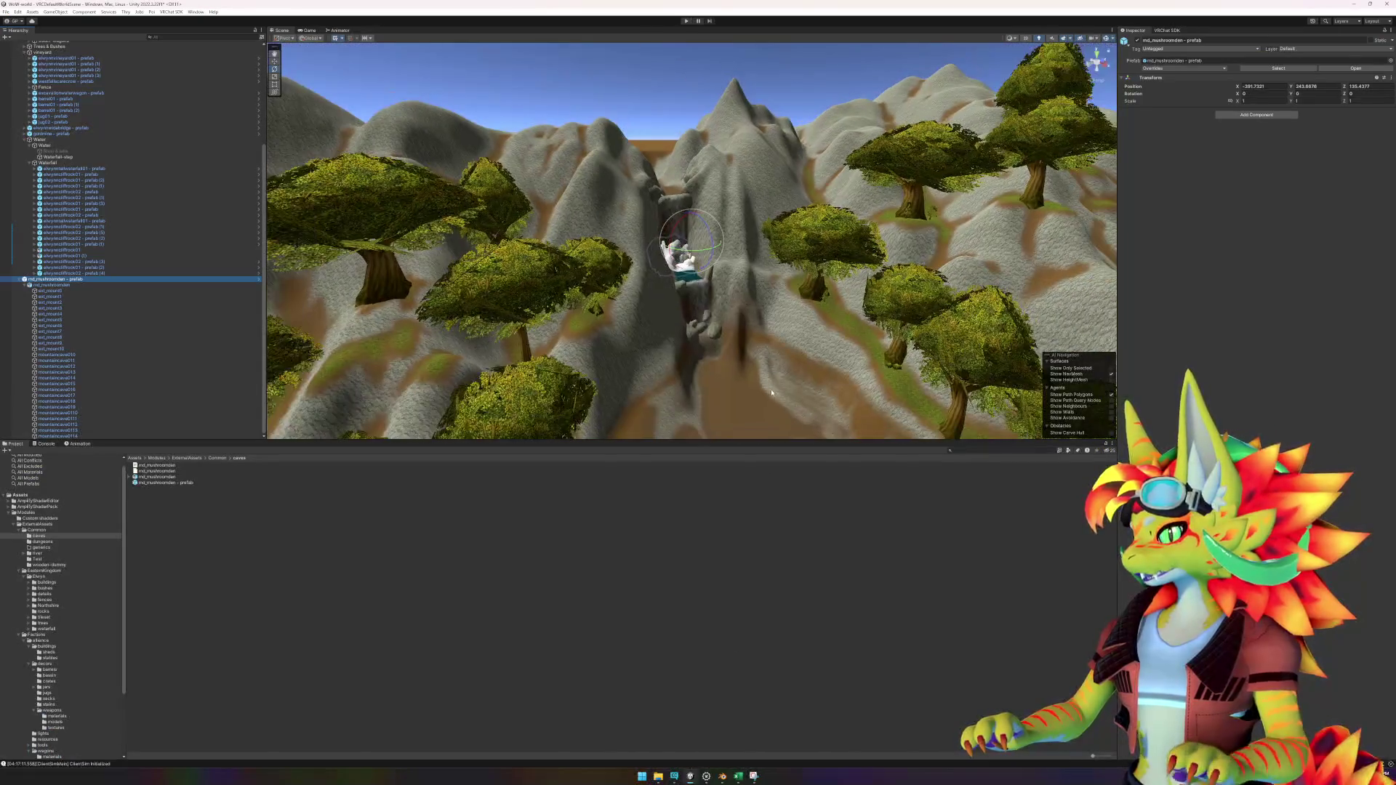
mouse_move(651, 419)
mouse_down()
mouse_move(501, 434)
mouse_move(479, 423)
mouse_move(765, 372)
mouse_up()
scroll(724, 378, up, 10)
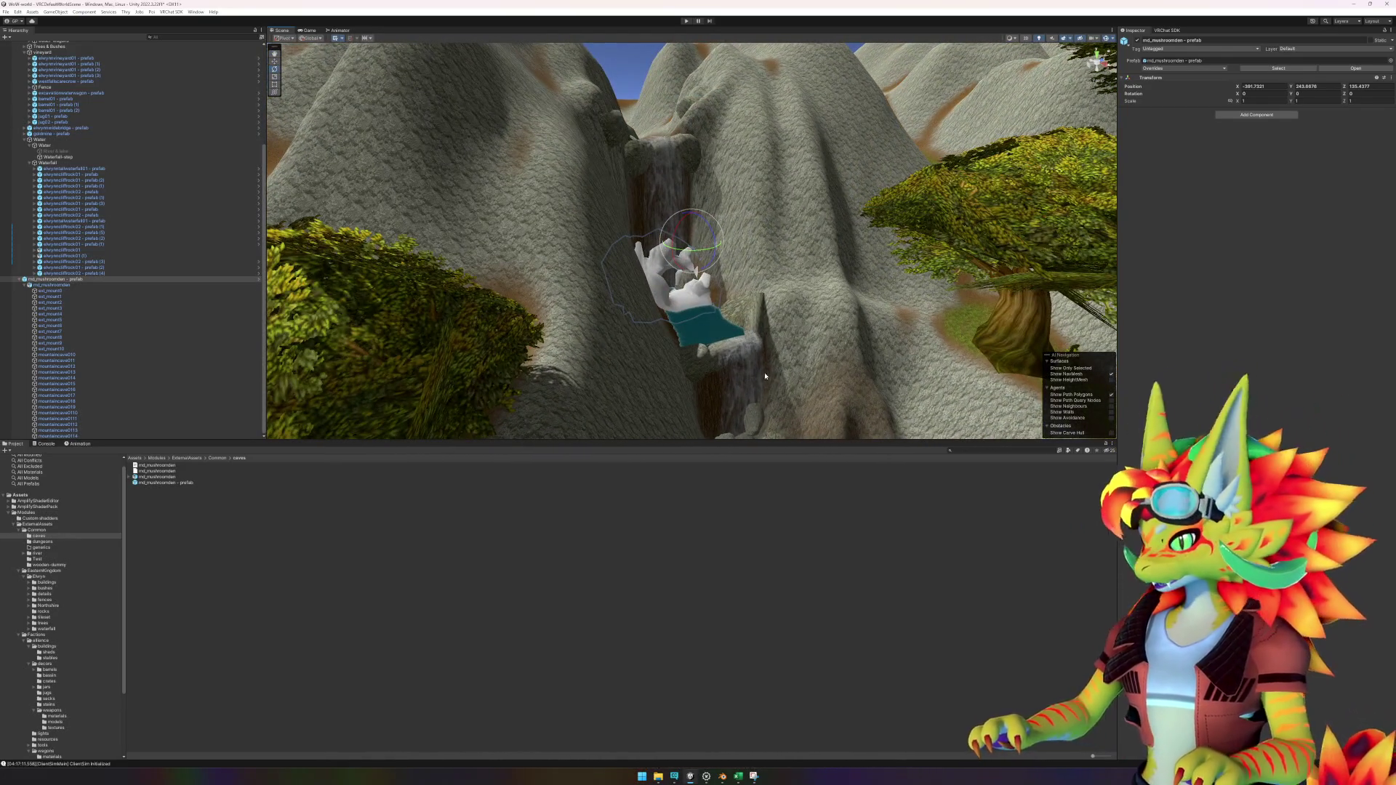
scroll(765, 372, up, 5)
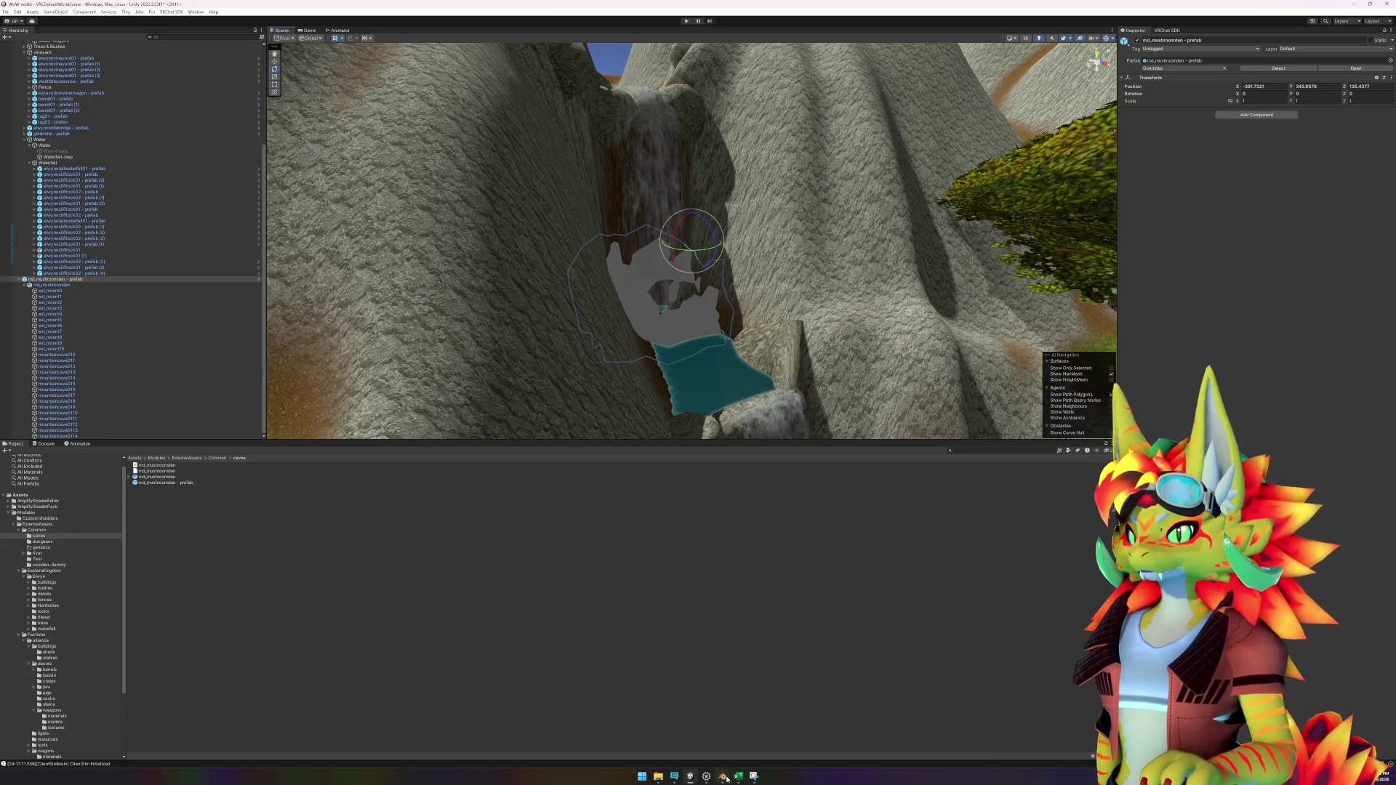
click(725, 777)
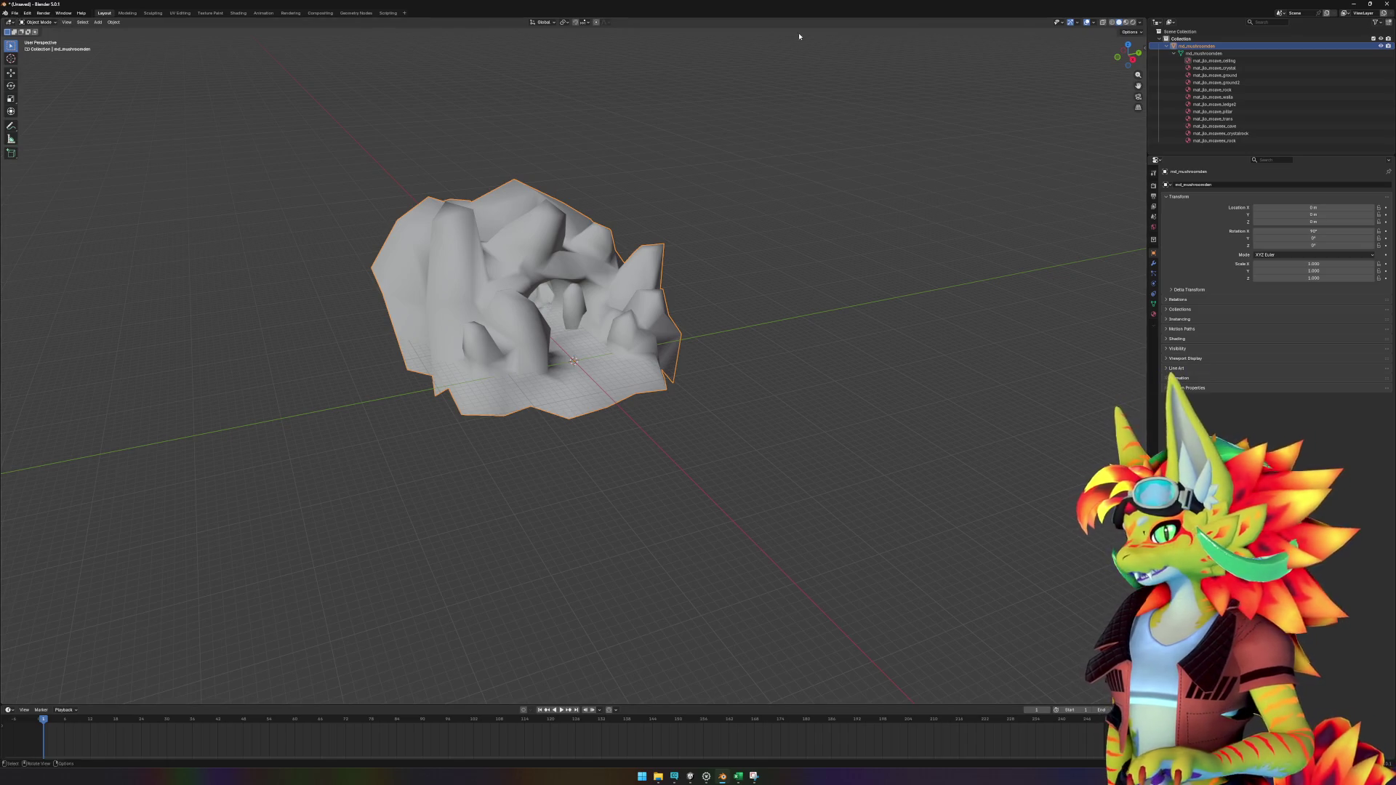
Step: Purge all unused data from the Blender file via Clean Up
click(15, 12)
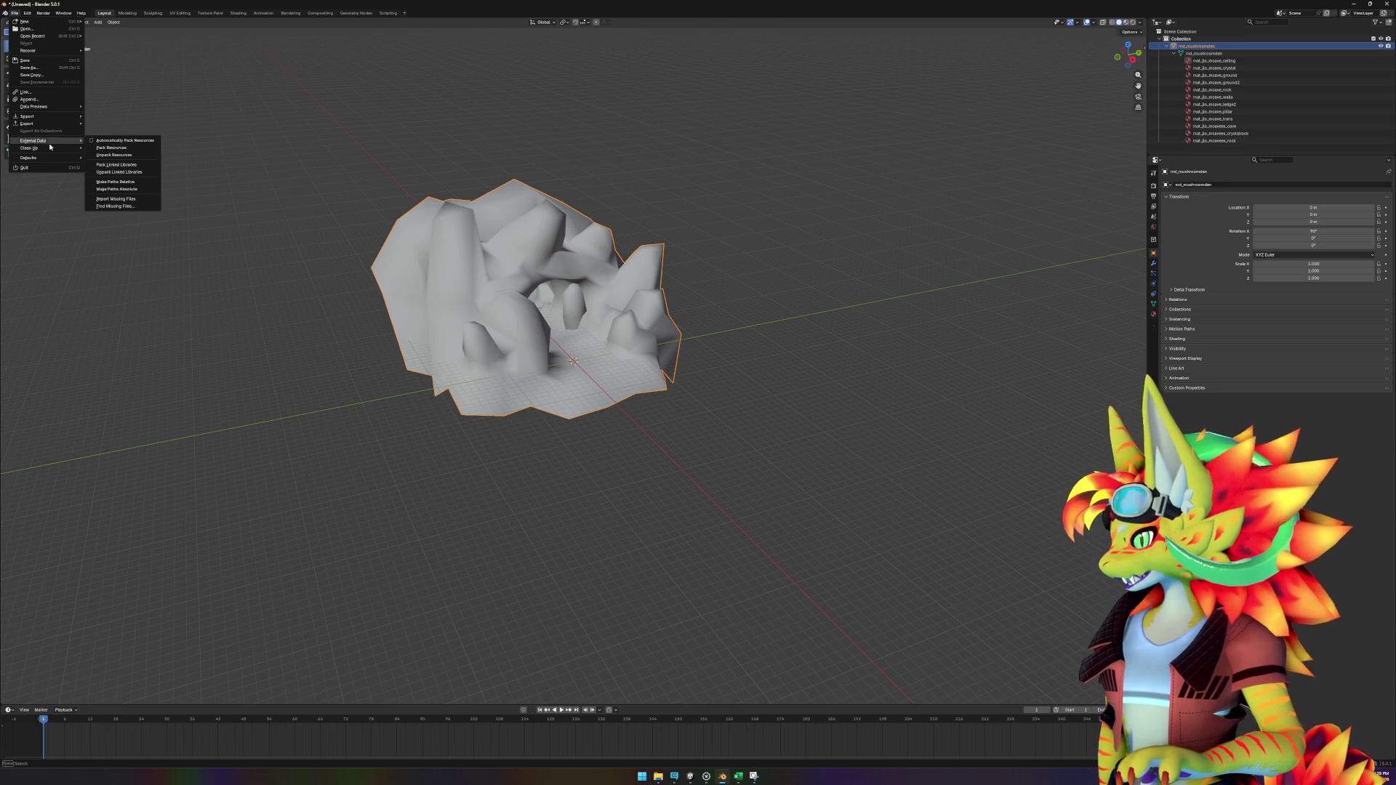
mouse_move(52, 151)
click(115, 147)
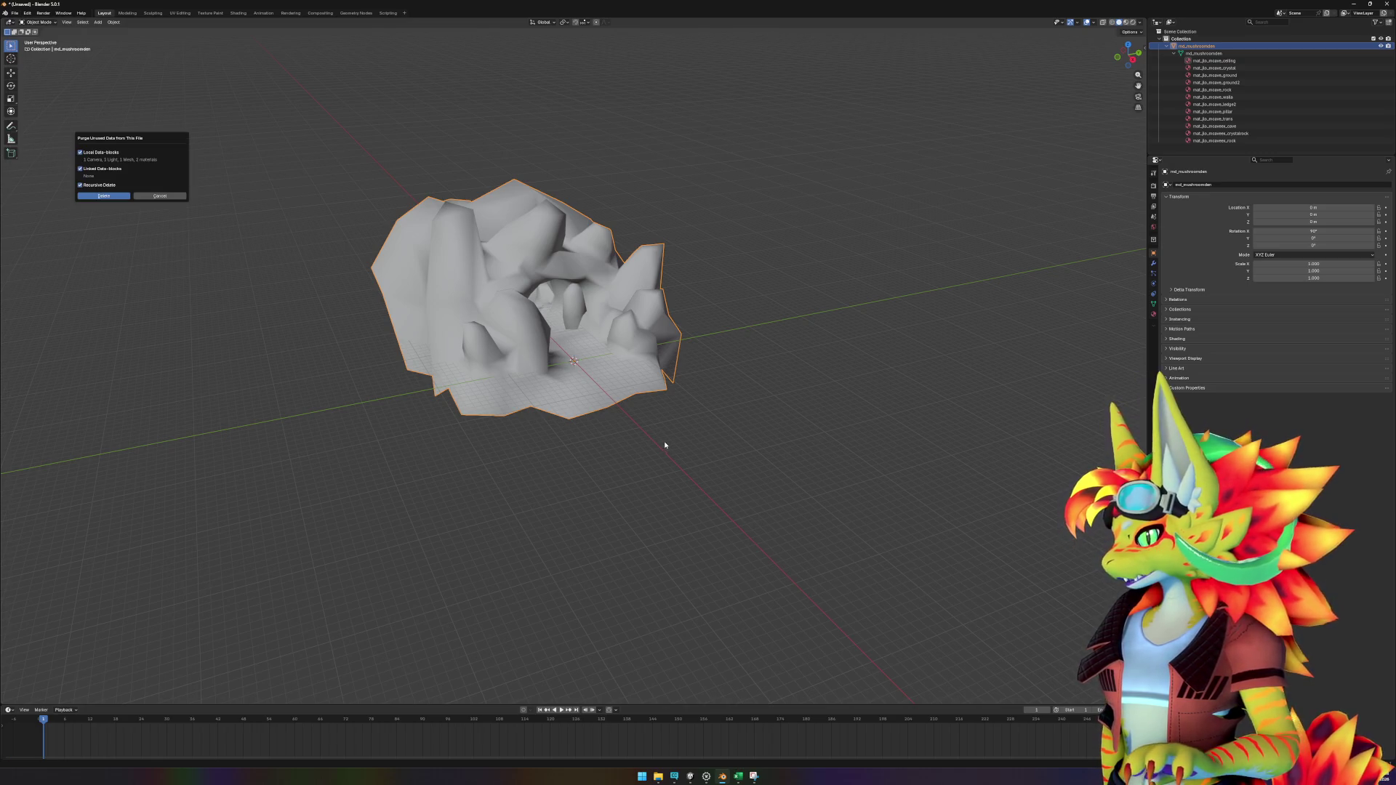
click(106, 198)
Step: Save the cave scene as md_mushroomden.blend, reusing the object's name
click(15, 14)
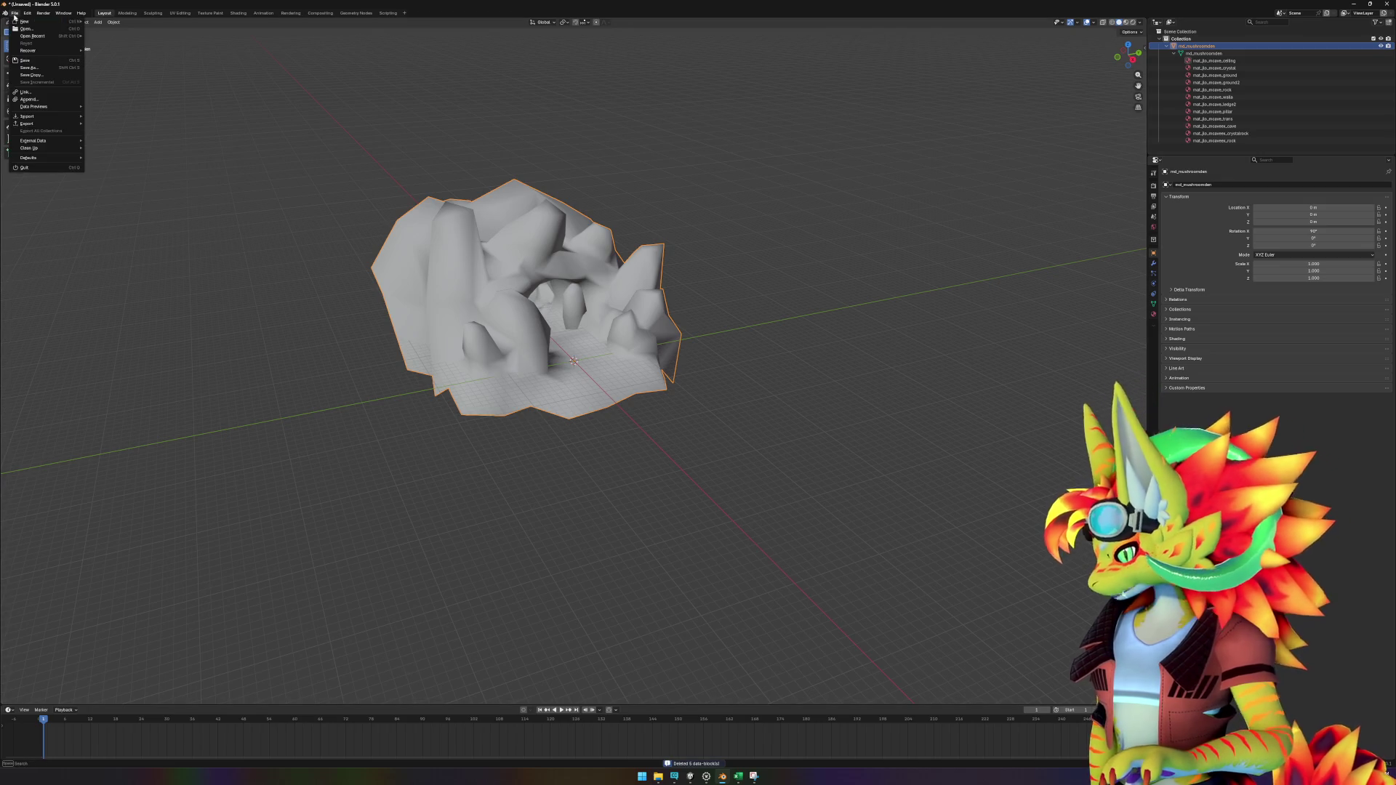
click(25, 60)
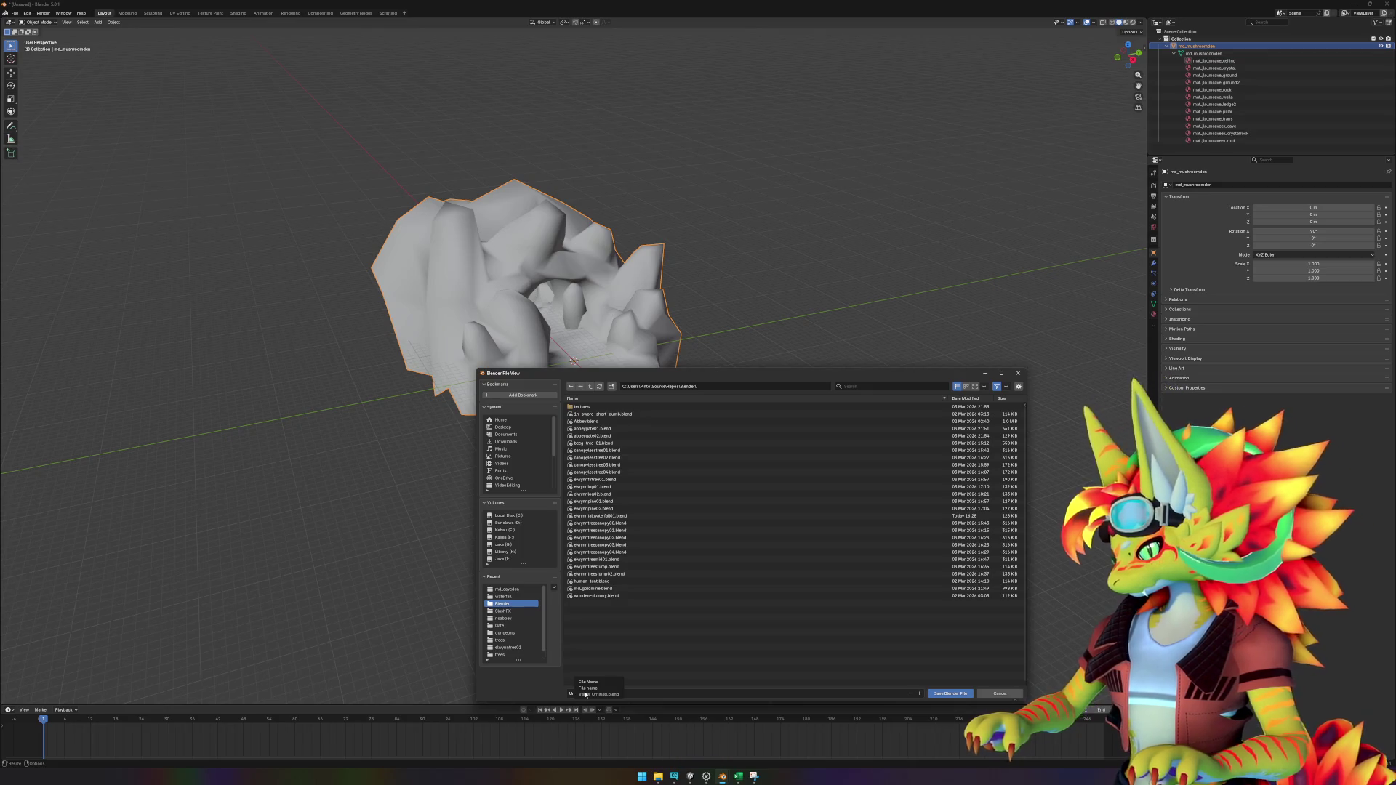
double_click(1199, 46)
key(ctrl+c)
click(589, 693)
key(ctrl+v)
text(.blend)
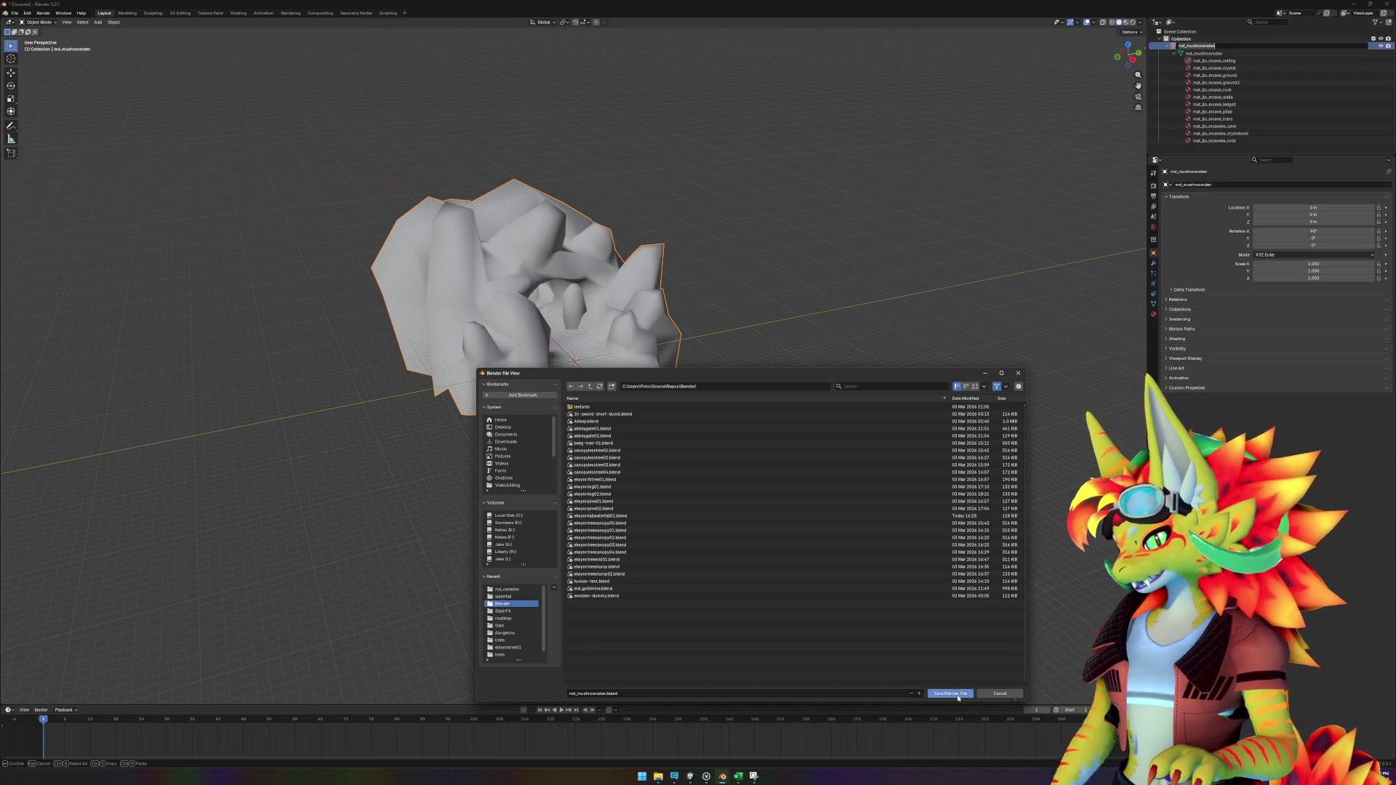
click(950, 693)
key(Escape)
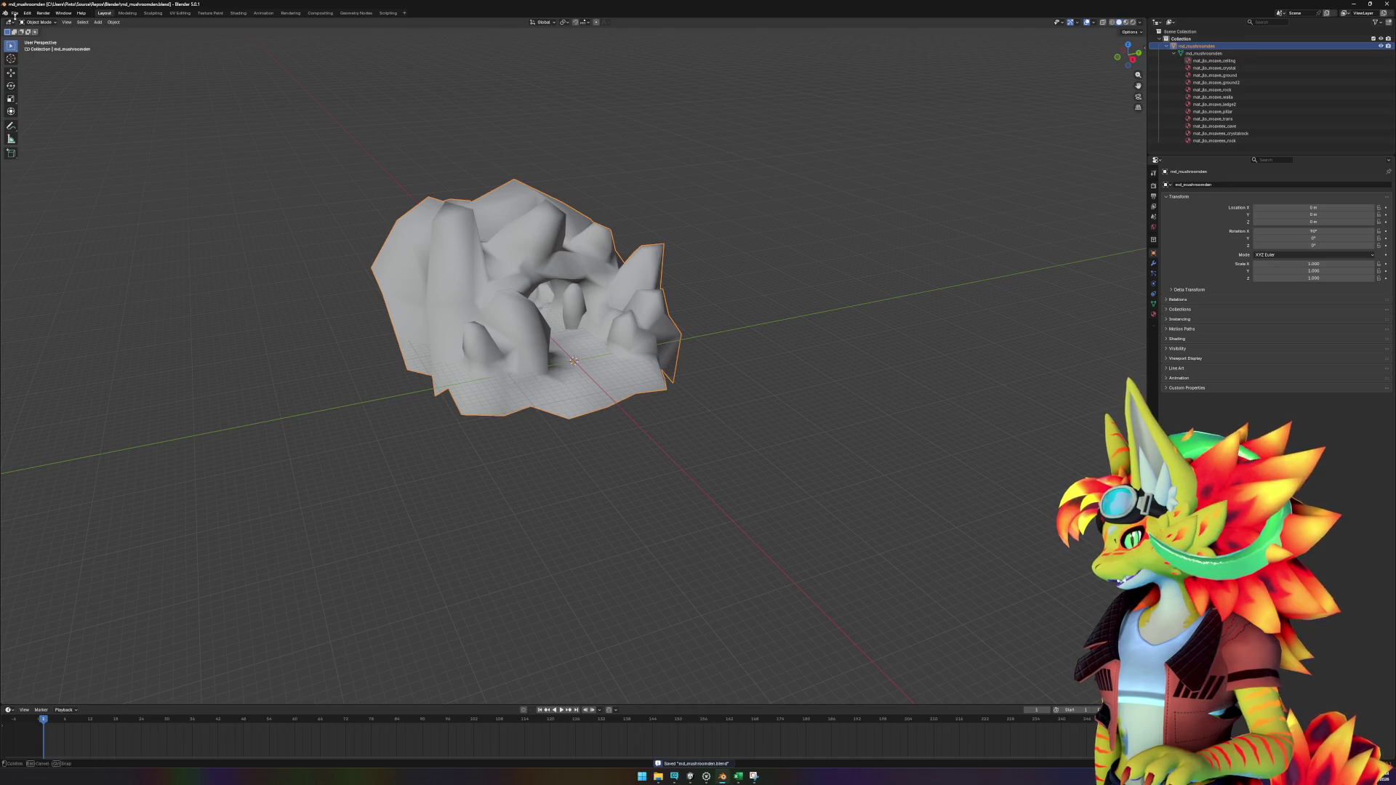
Step: Start a Wavefront (.obj) export of the md_mushroomden cave from Blender
click(15, 13)
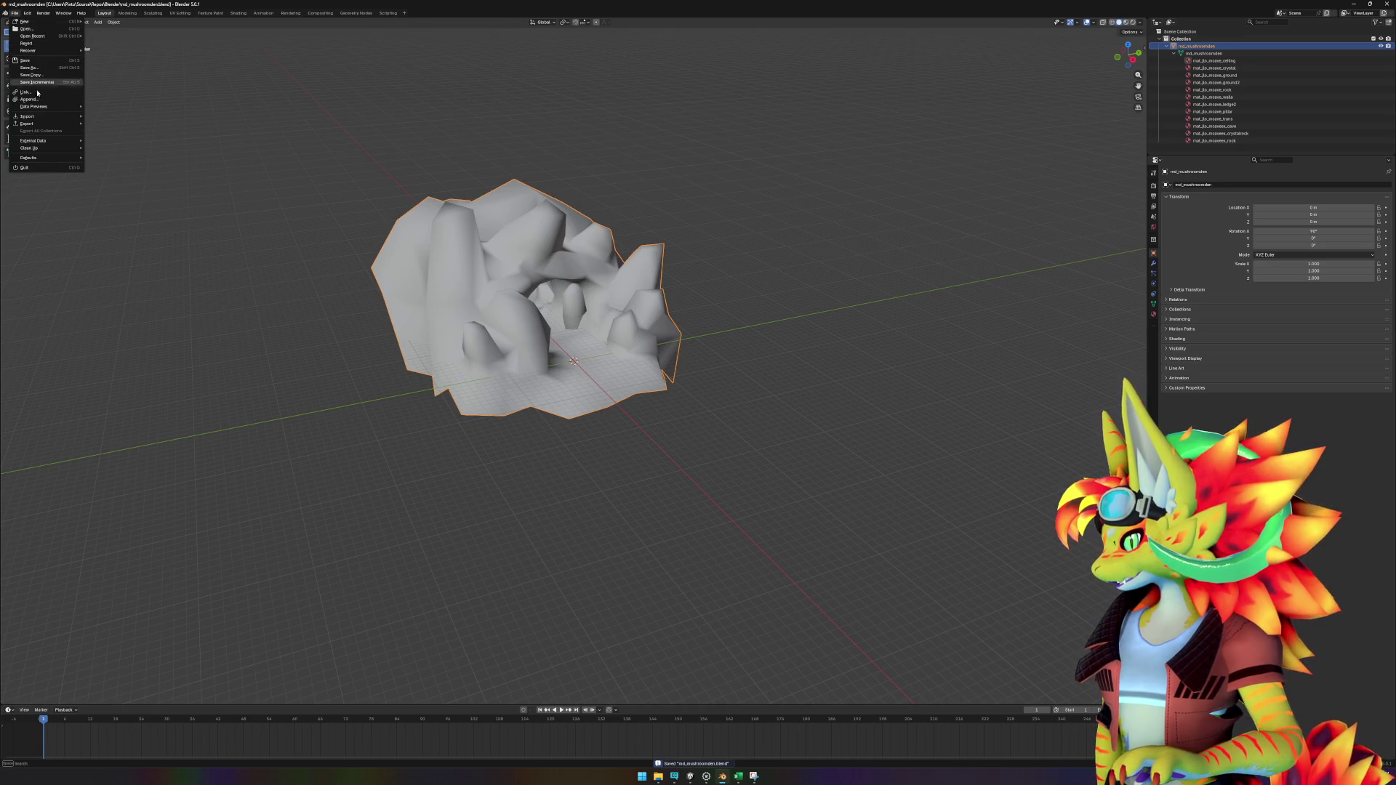
mouse_move(41, 125)
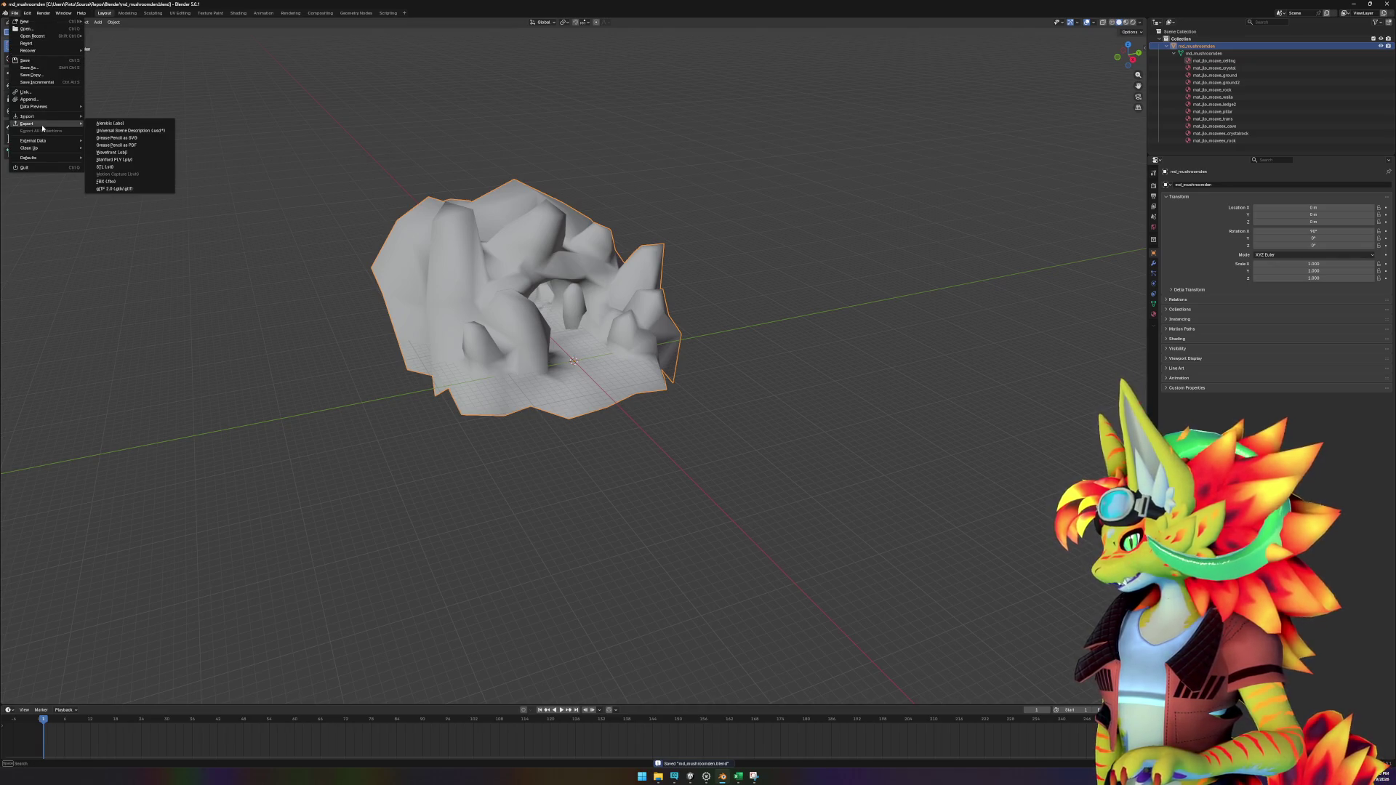
click(139, 154)
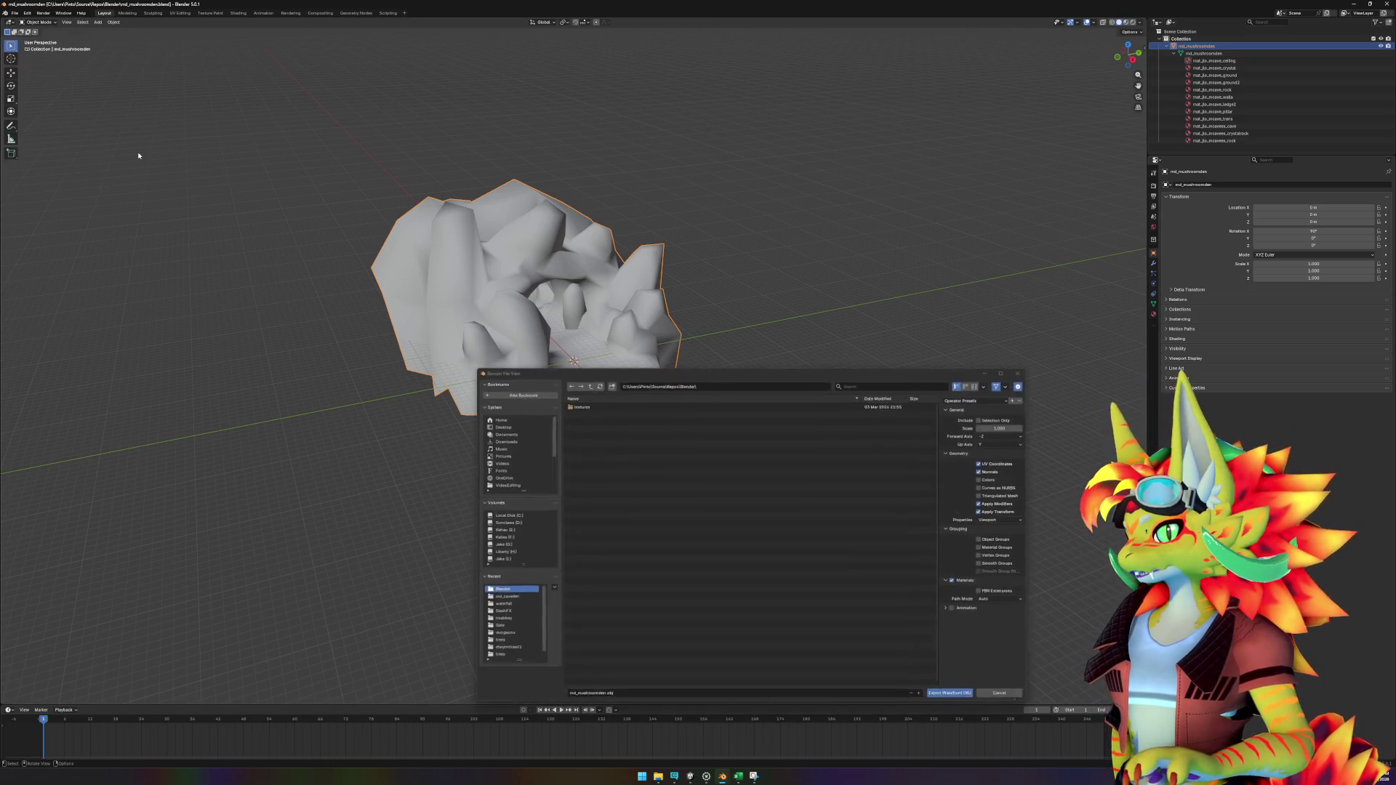
mouse_move(666, 776)
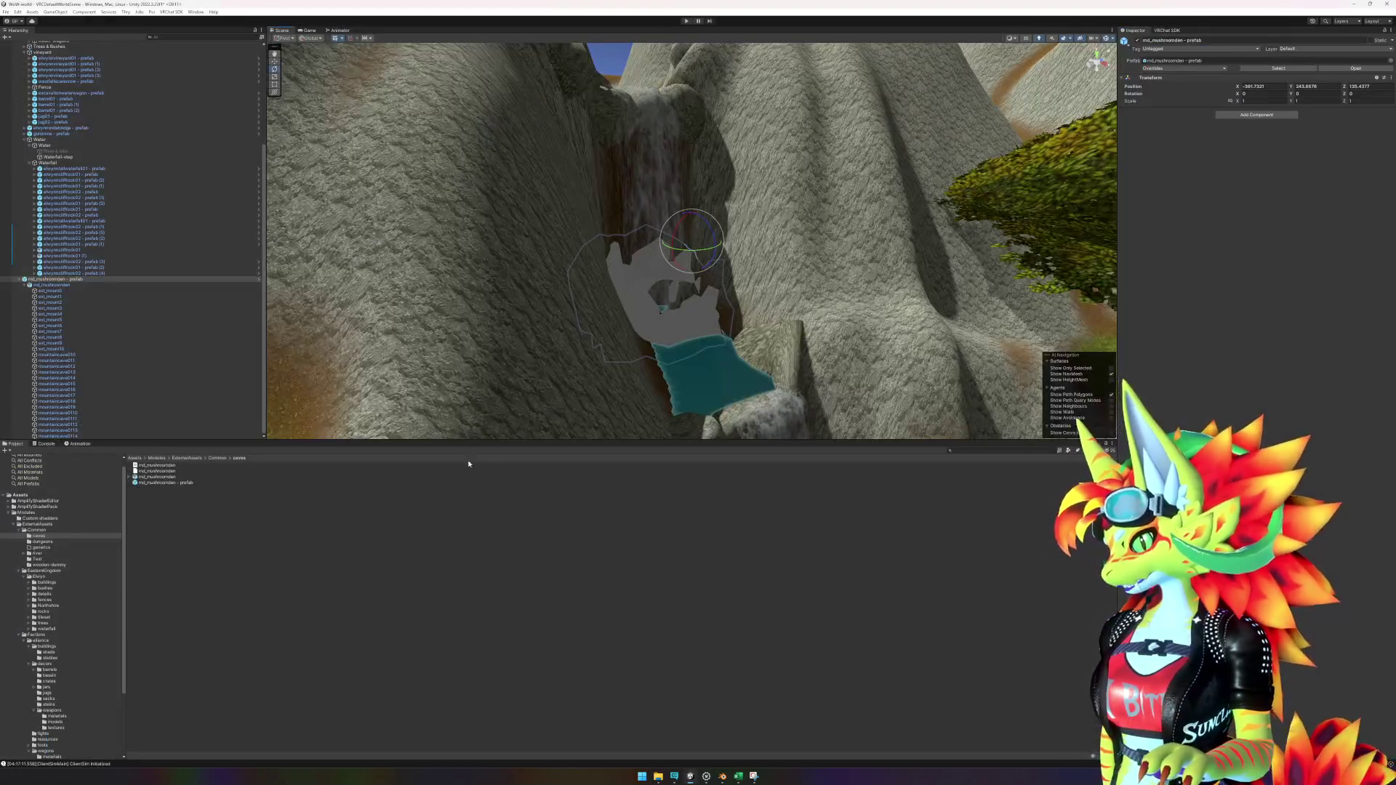
right_click(330, 553)
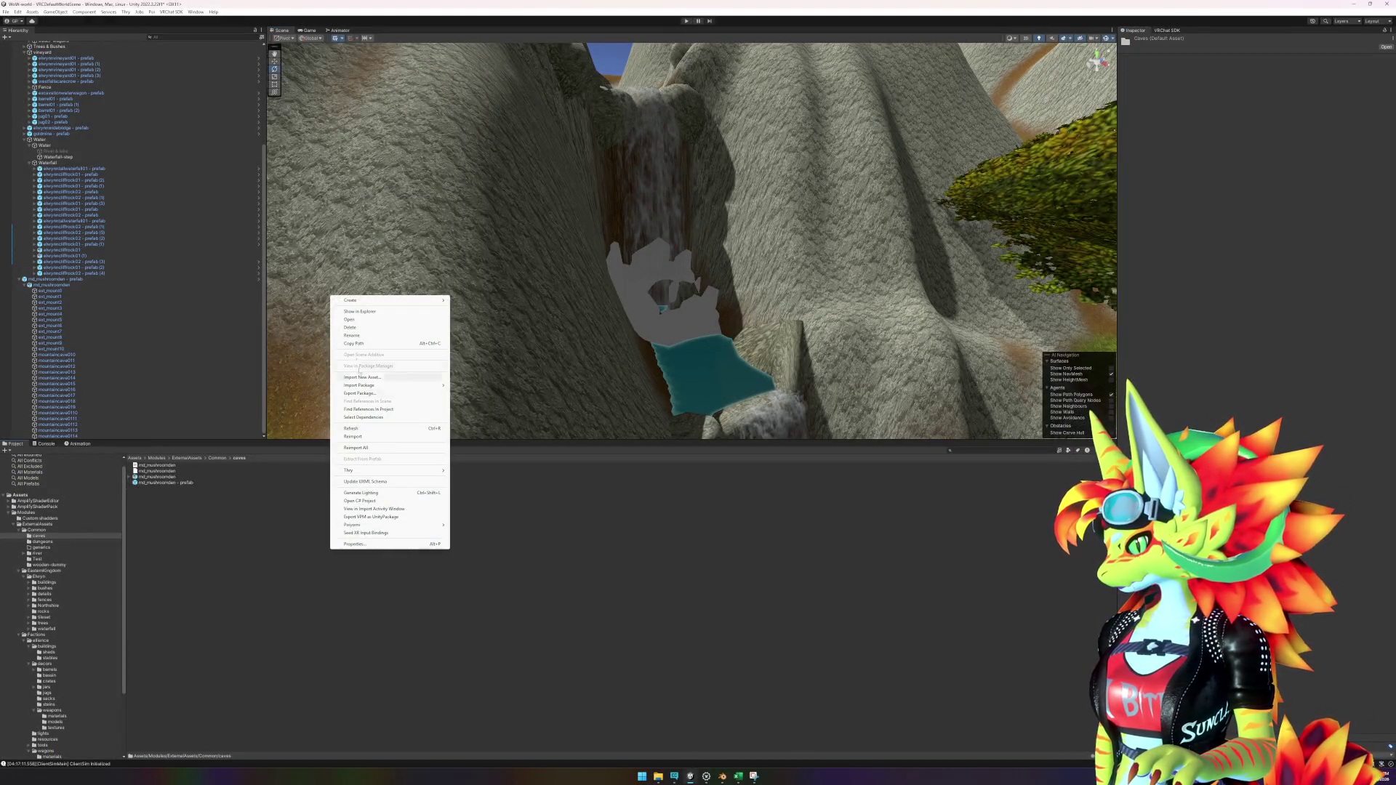
Step: Delete the old md_mushroomden model assets and prefab from Unity's caves folder
key(Escape)
click(157, 477)
shift+click(145, 470)
shift+click(154, 465)
key(Delete)
key(Return)
Step: Export md_mushroomden.obj from Blender directly into Unity's caves folder path
right_click(208, 518)
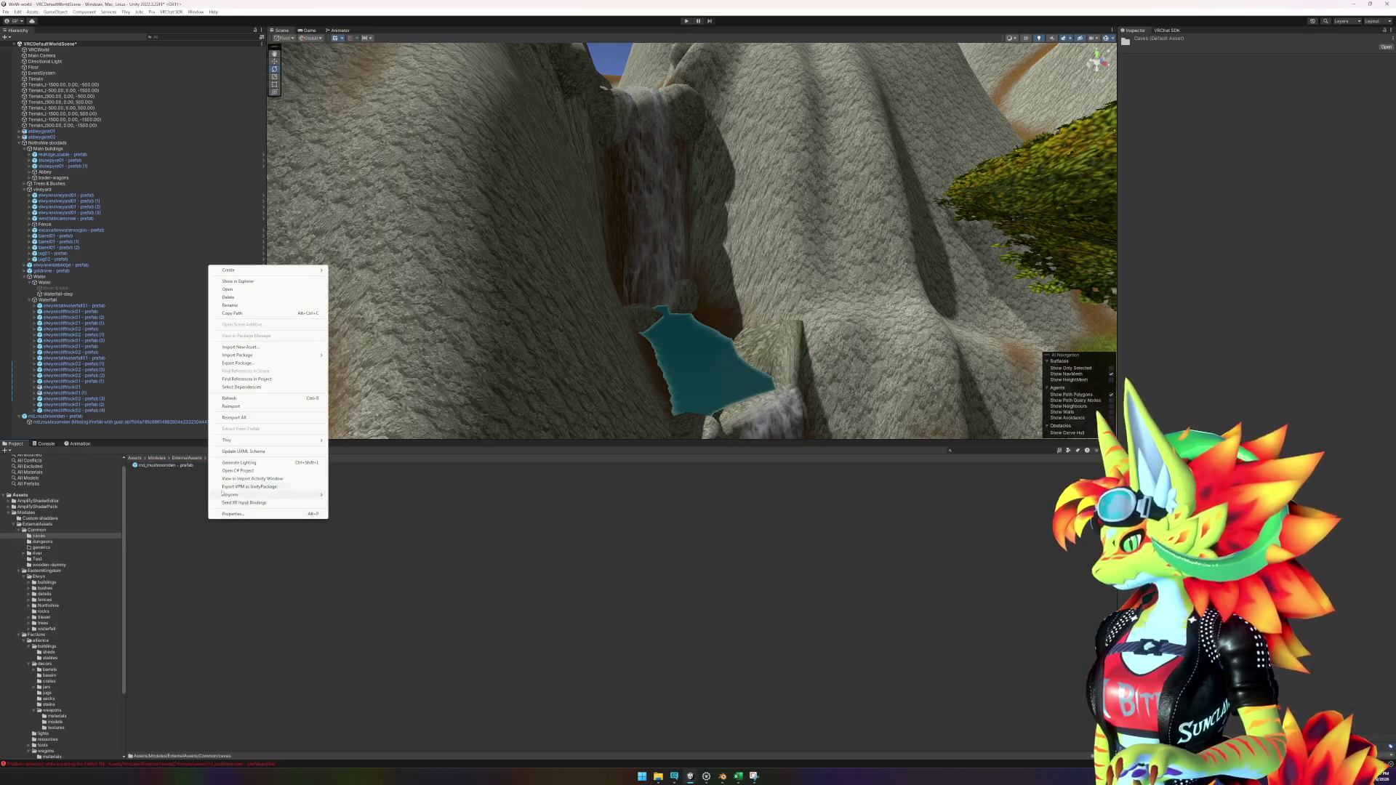
click(258, 283)
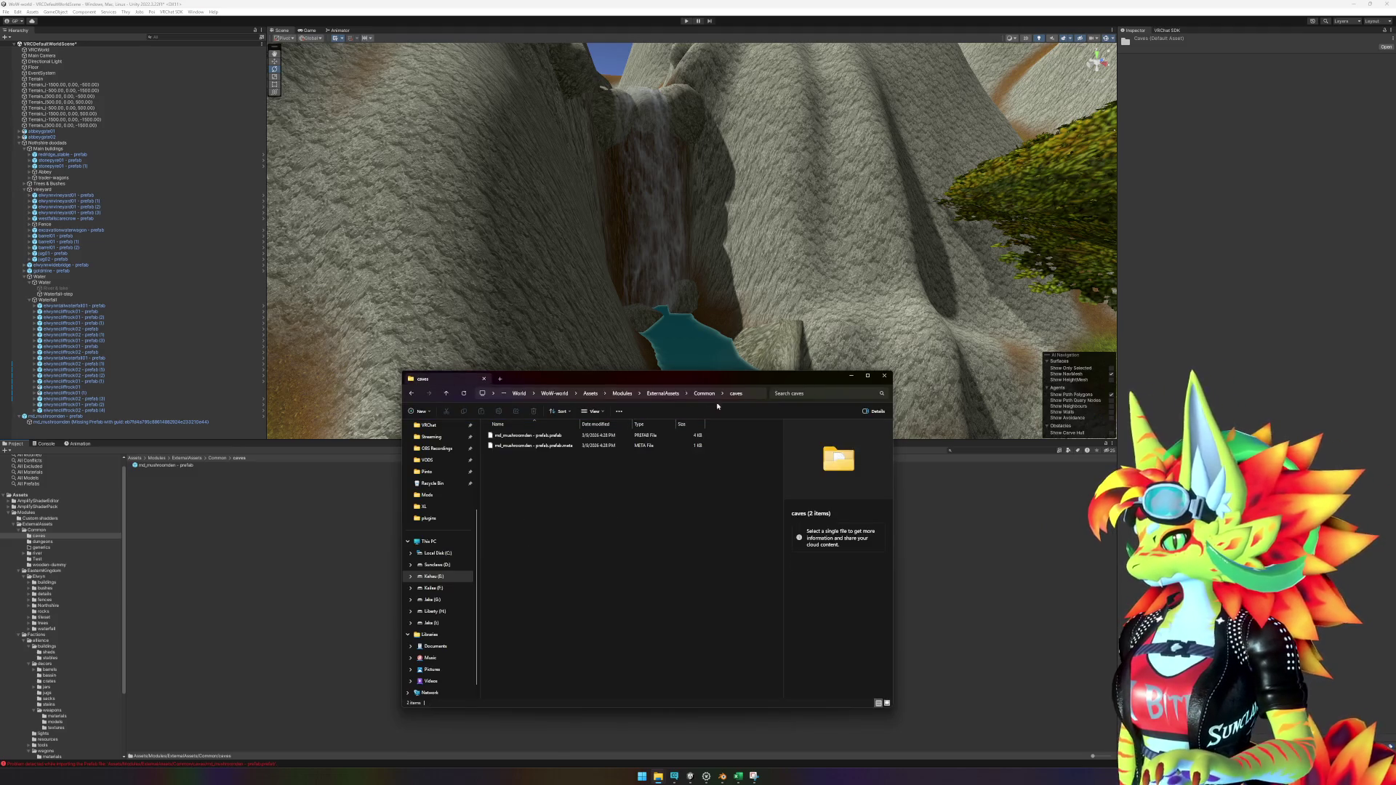
click(709, 393)
click(724, 778)
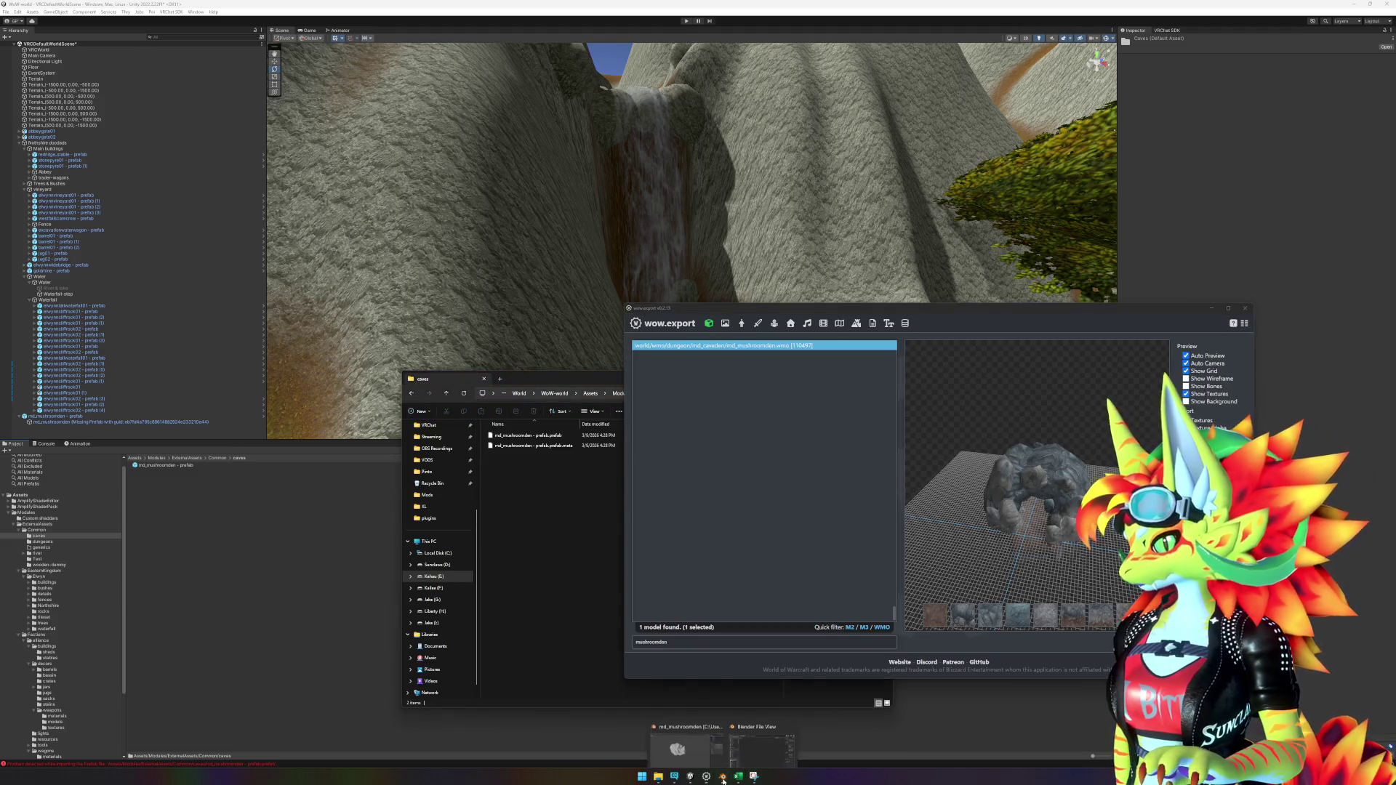
click(761, 749)
click(732, 388)
key(ctrl+v)
key(Return)
click(959, 694)
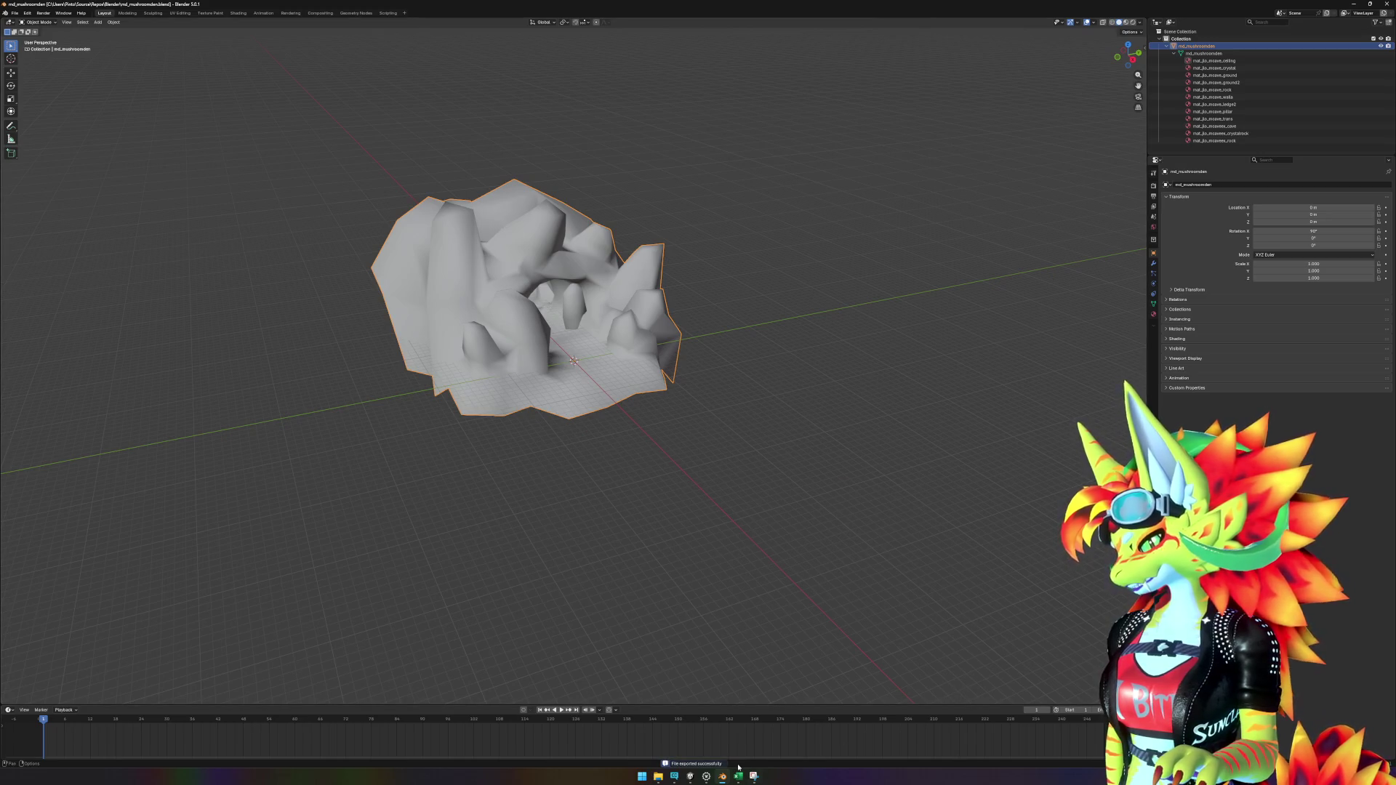
Step: Refresh Unity's assets to import the new OBJ and frame the waterfall prefab
click(690, 777)
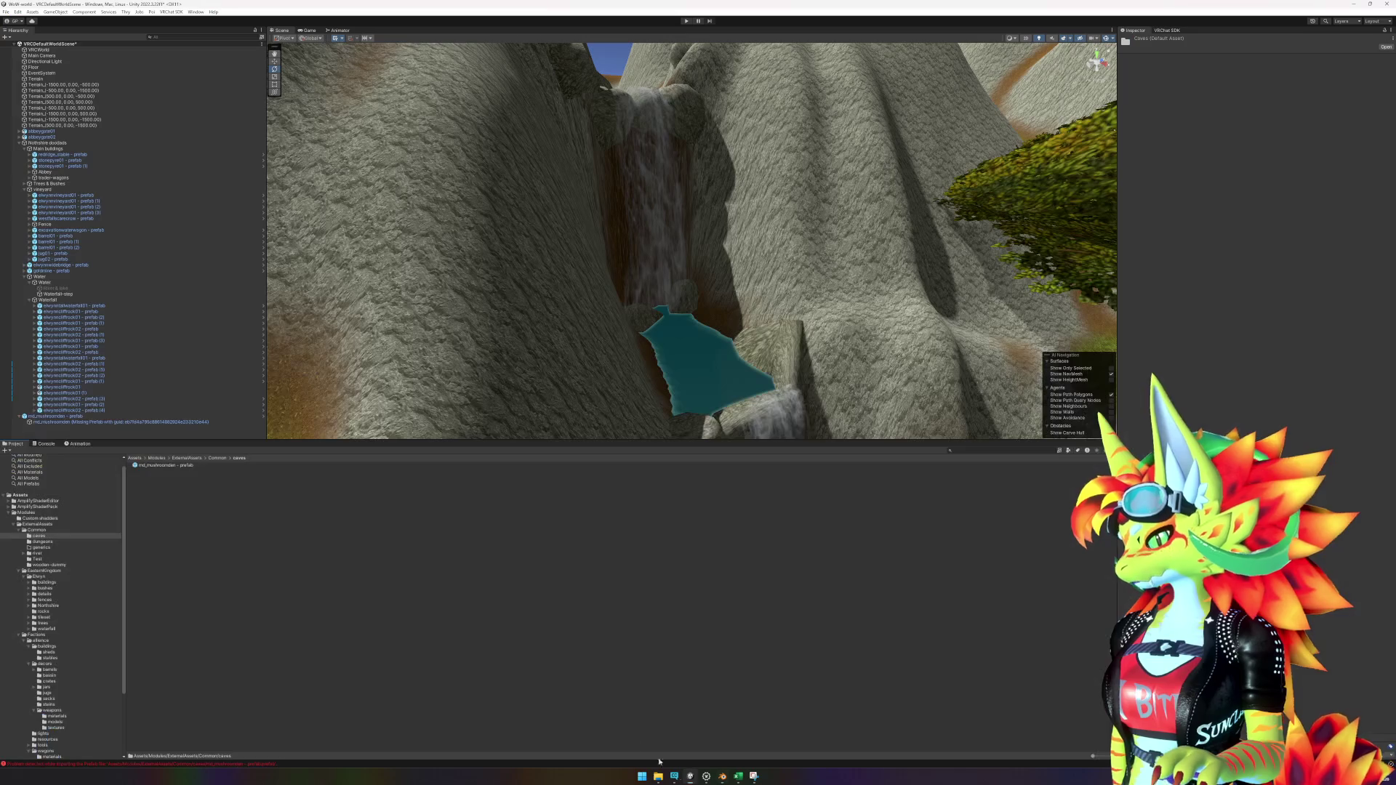
right_click(364, 365)
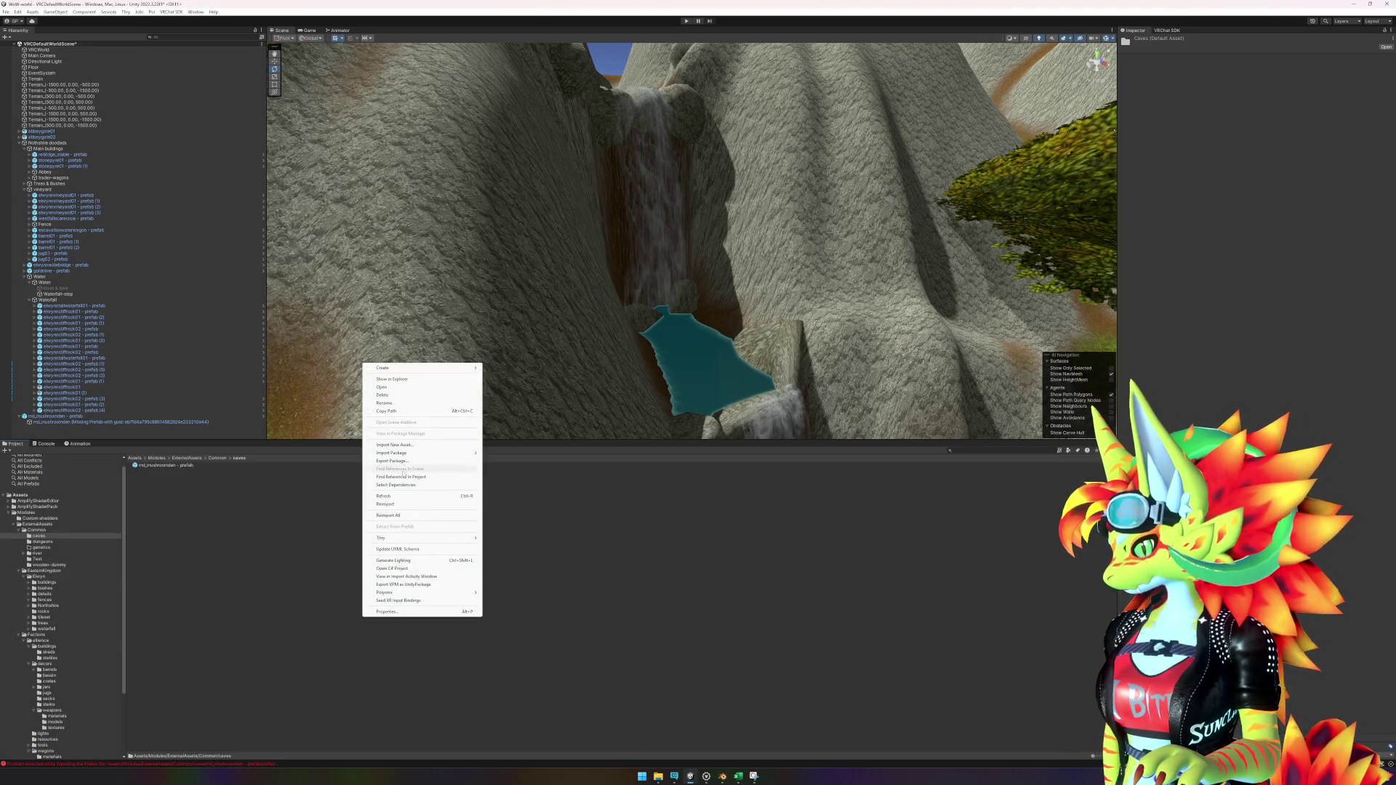
click(383, 496)
click(699, 306)
key(f)
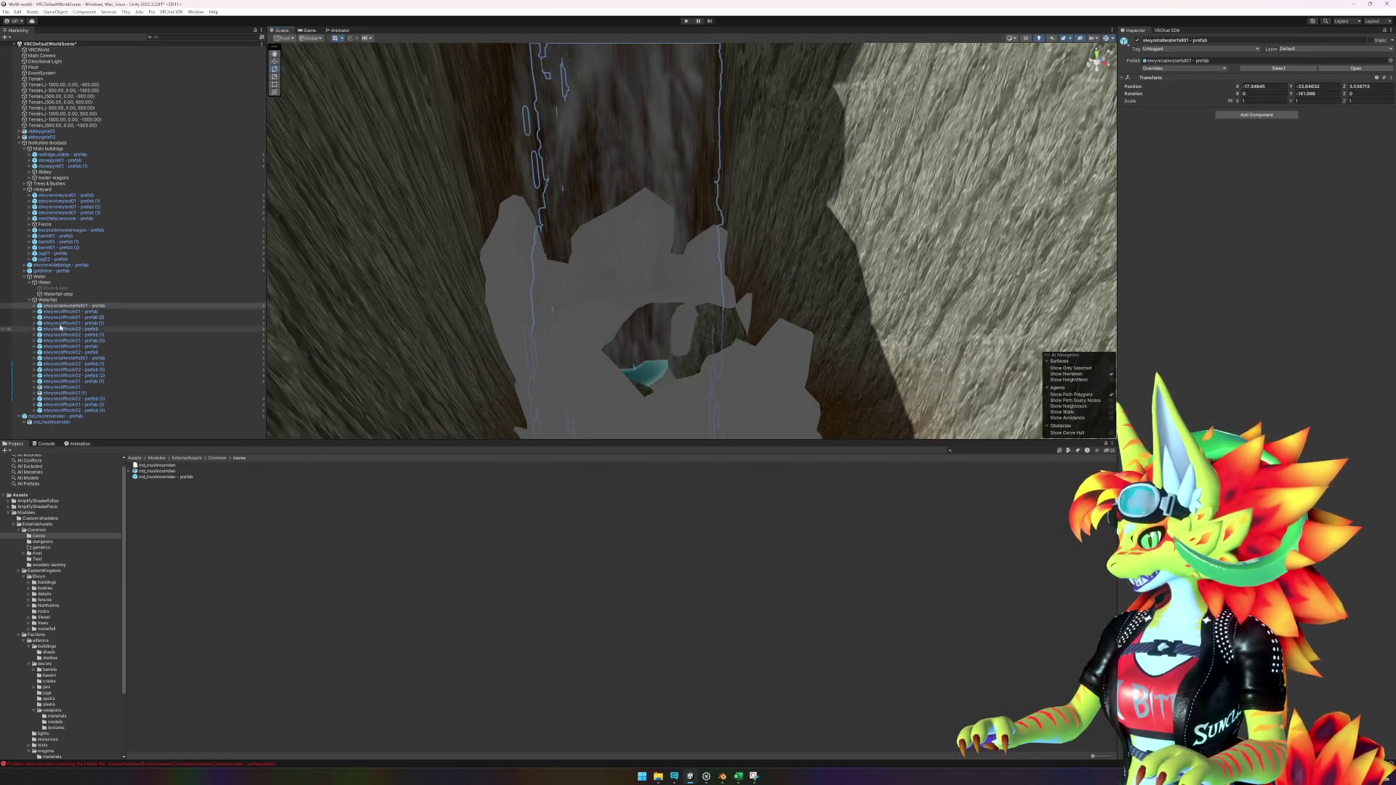
Step: Expand md_mushroomden in the Project panel to show its import settings, default mesh and materials
click(129, 471)
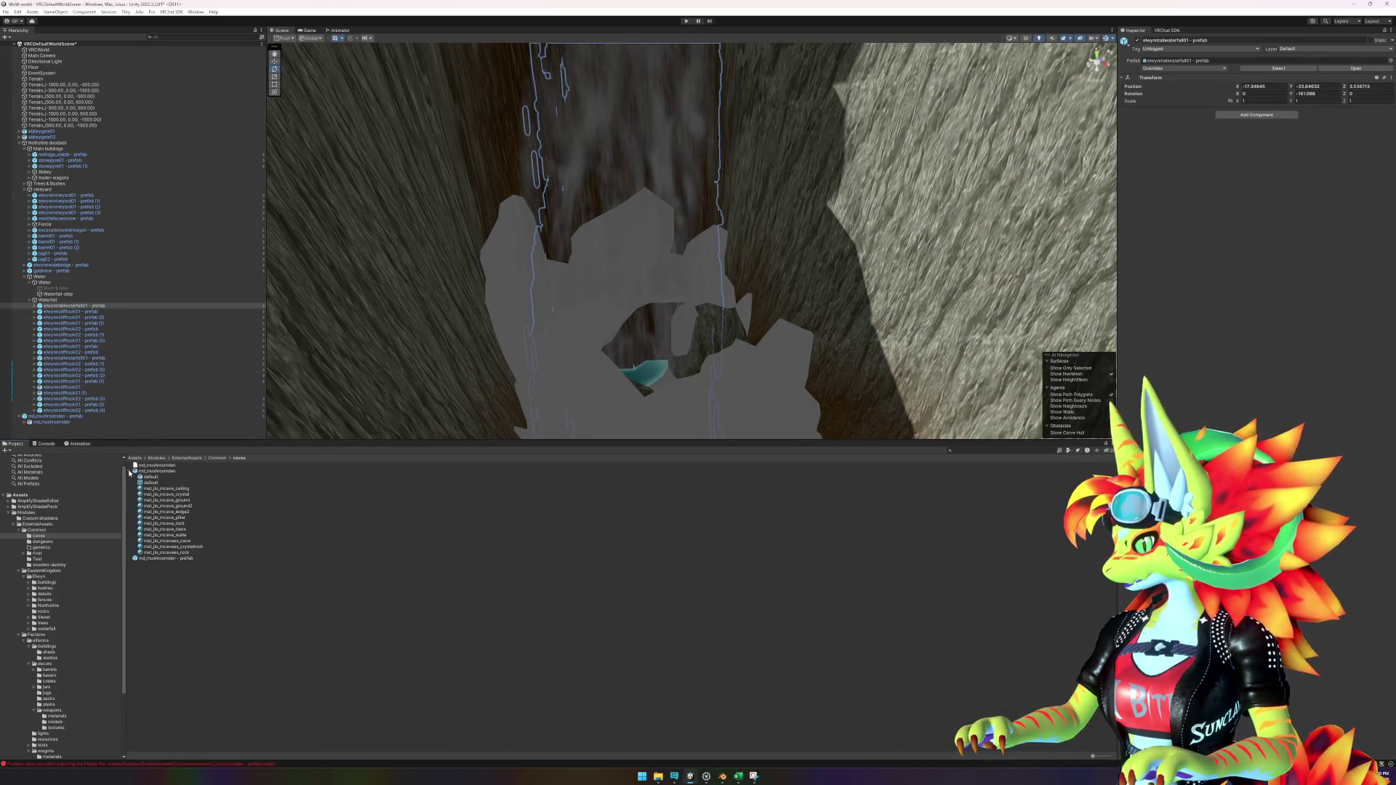
click(156, 472)
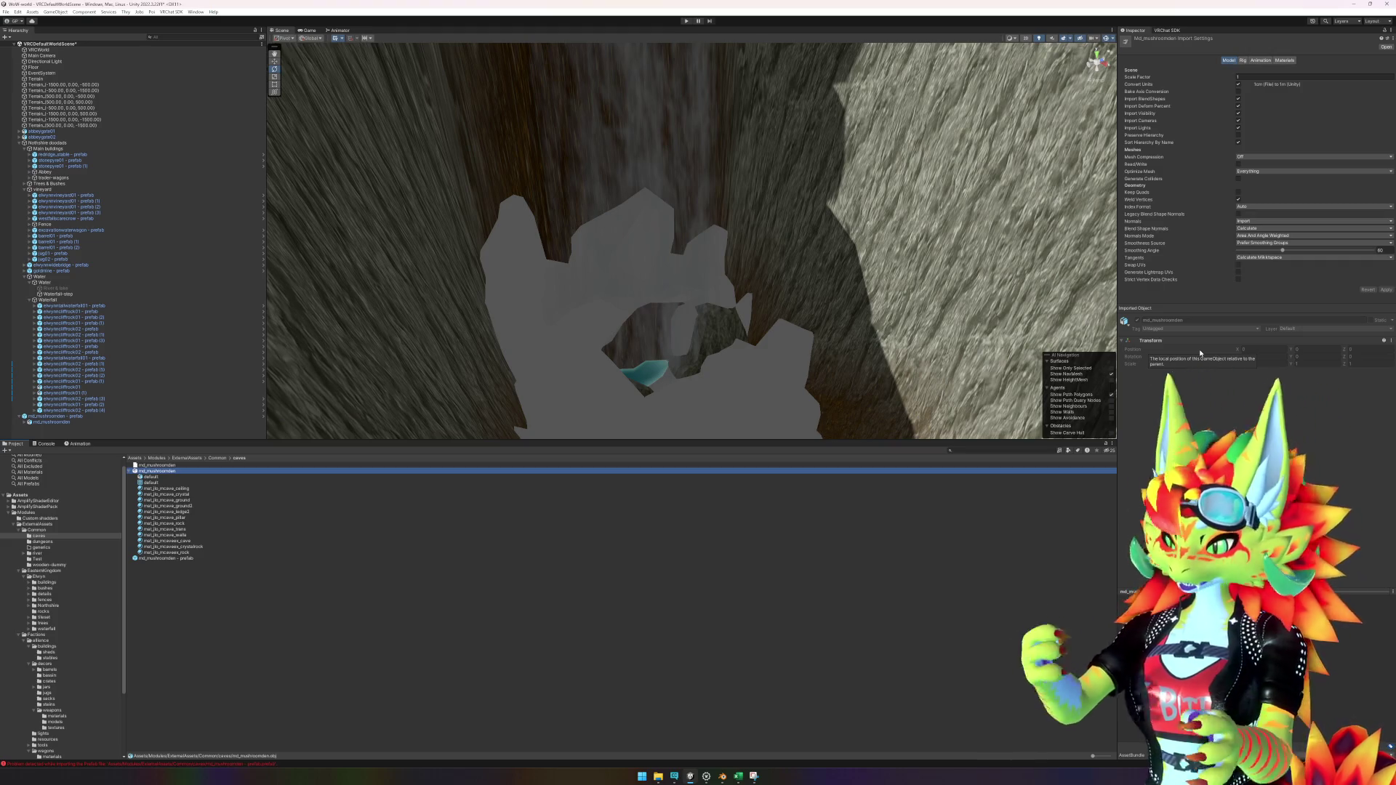
double_click(79, 416)
Step: Open the md_mushroomden prefab in isolation and check the default mesh's material slots
right_click(80, 421)
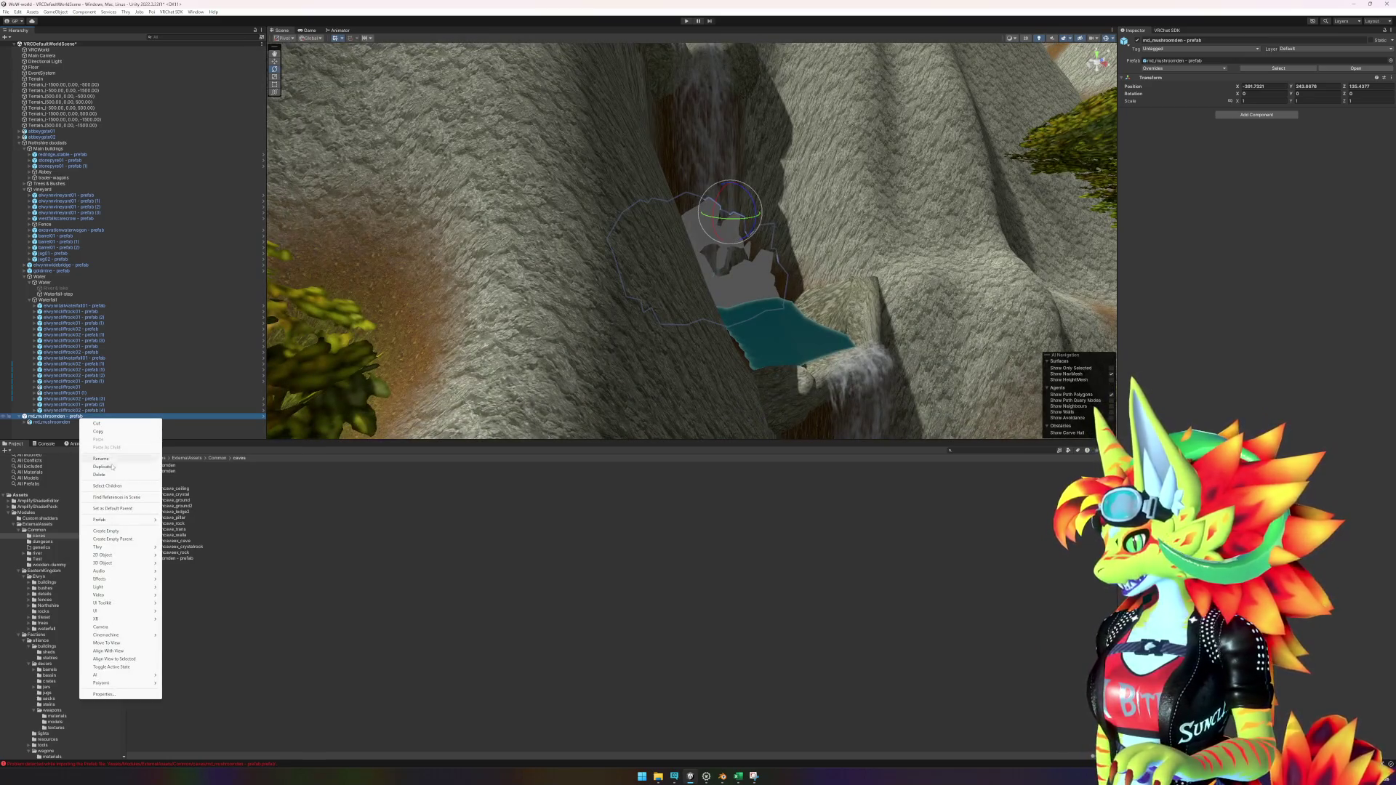
mouse_move(155, 520)
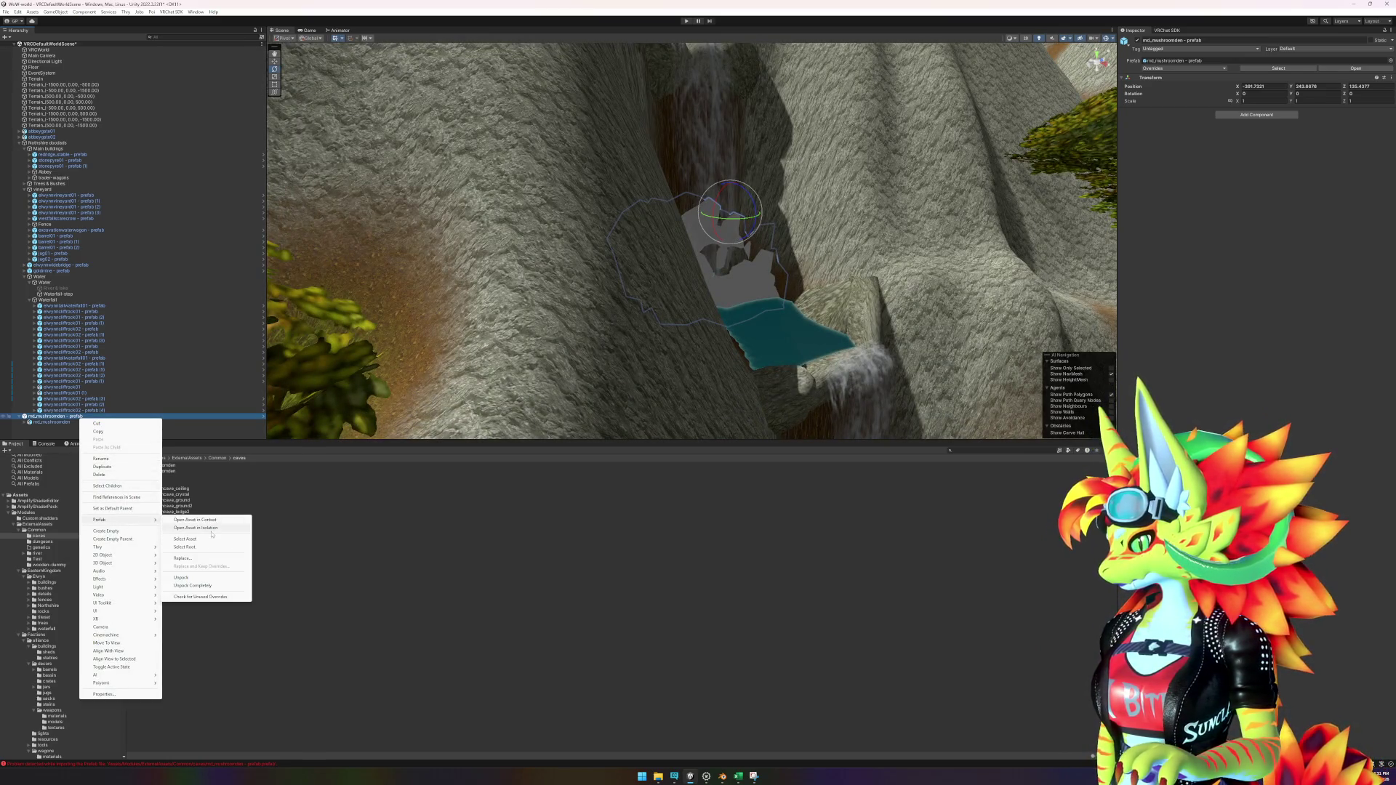
click(211, 531)
click(24, 62)
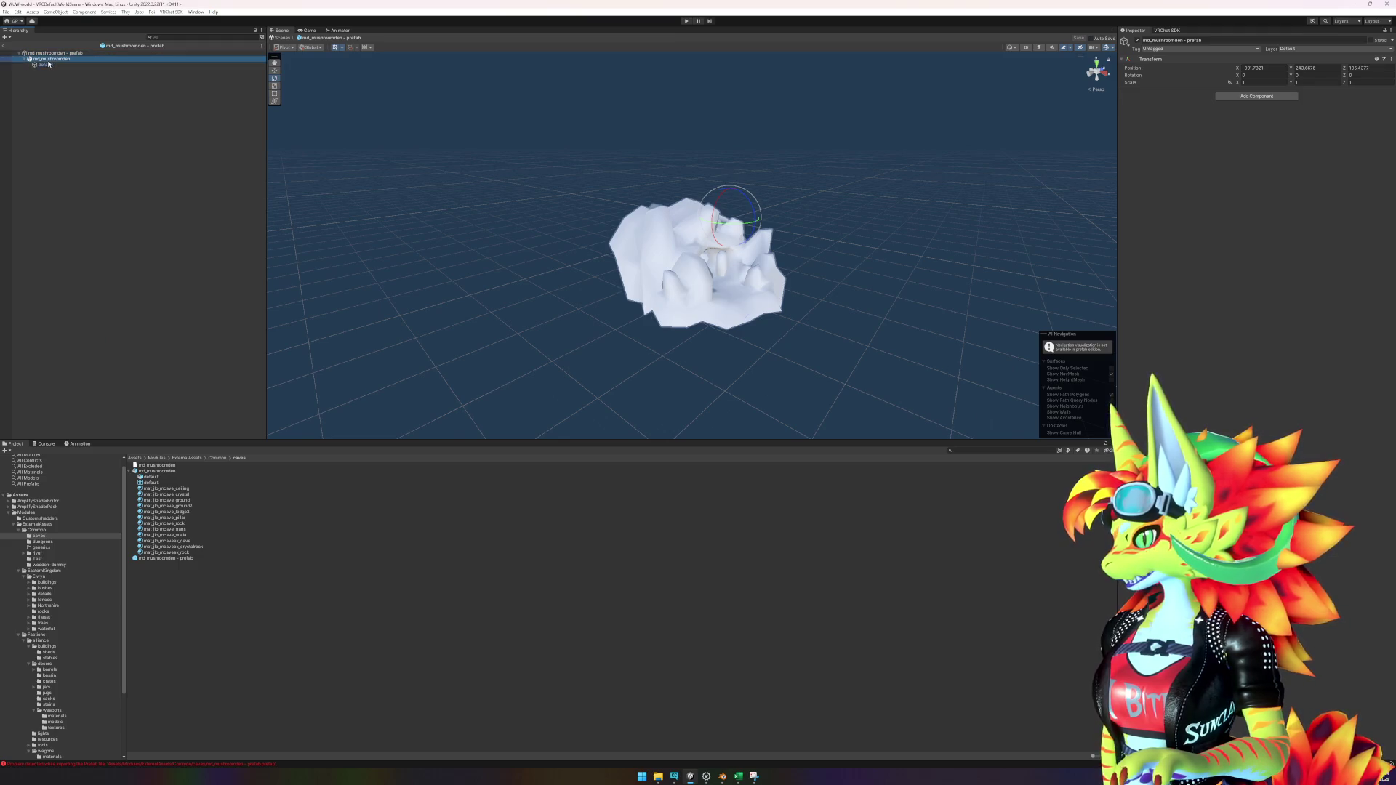
click(69, 64)
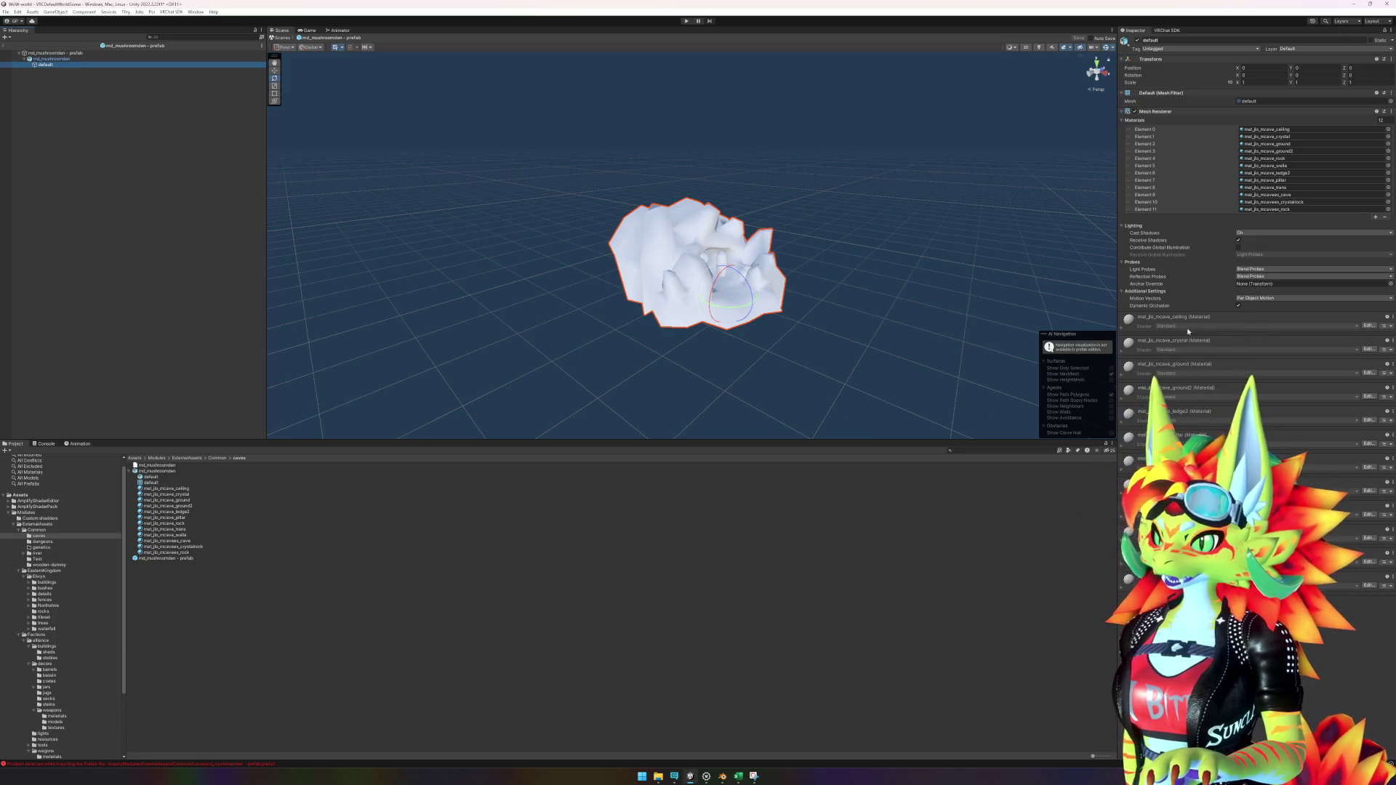
click(1390, 130)
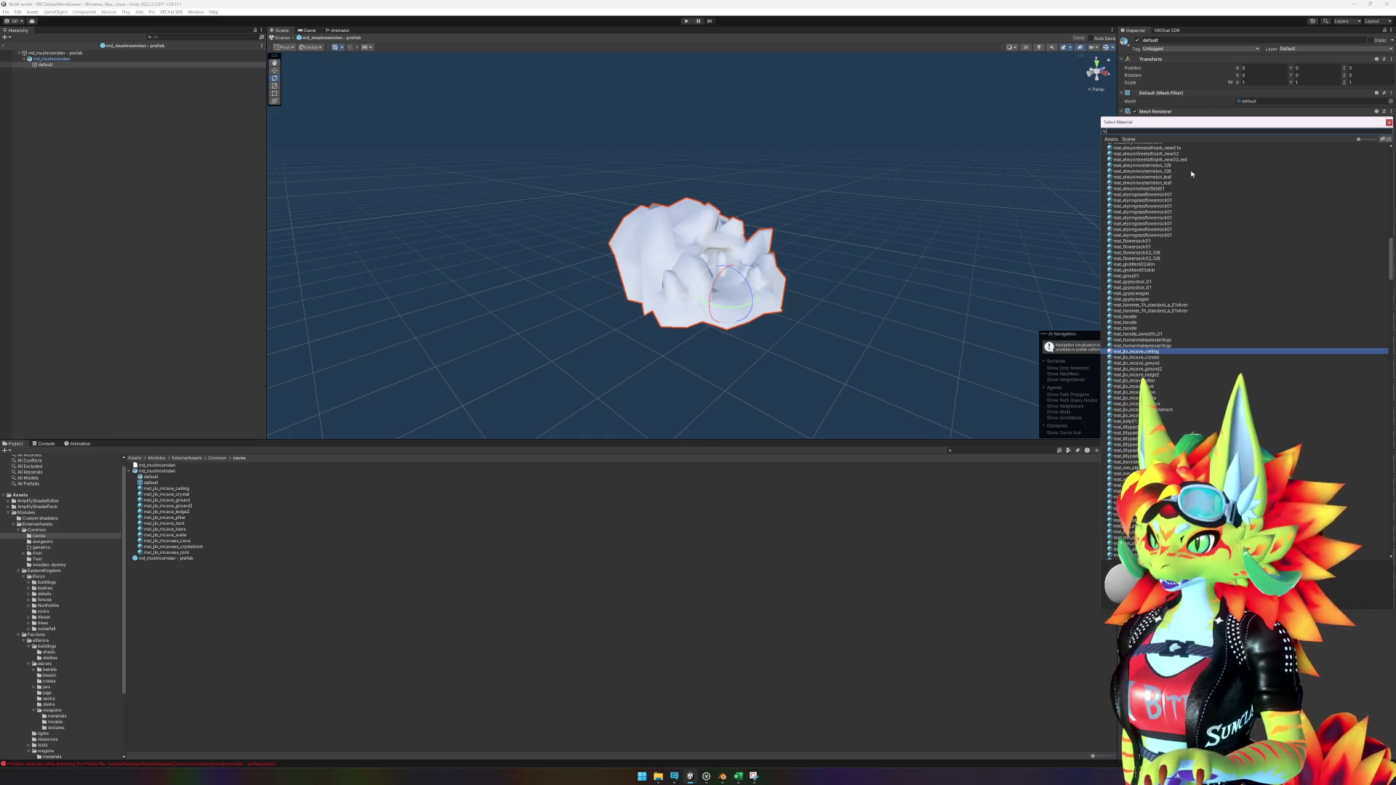
key(Escape)
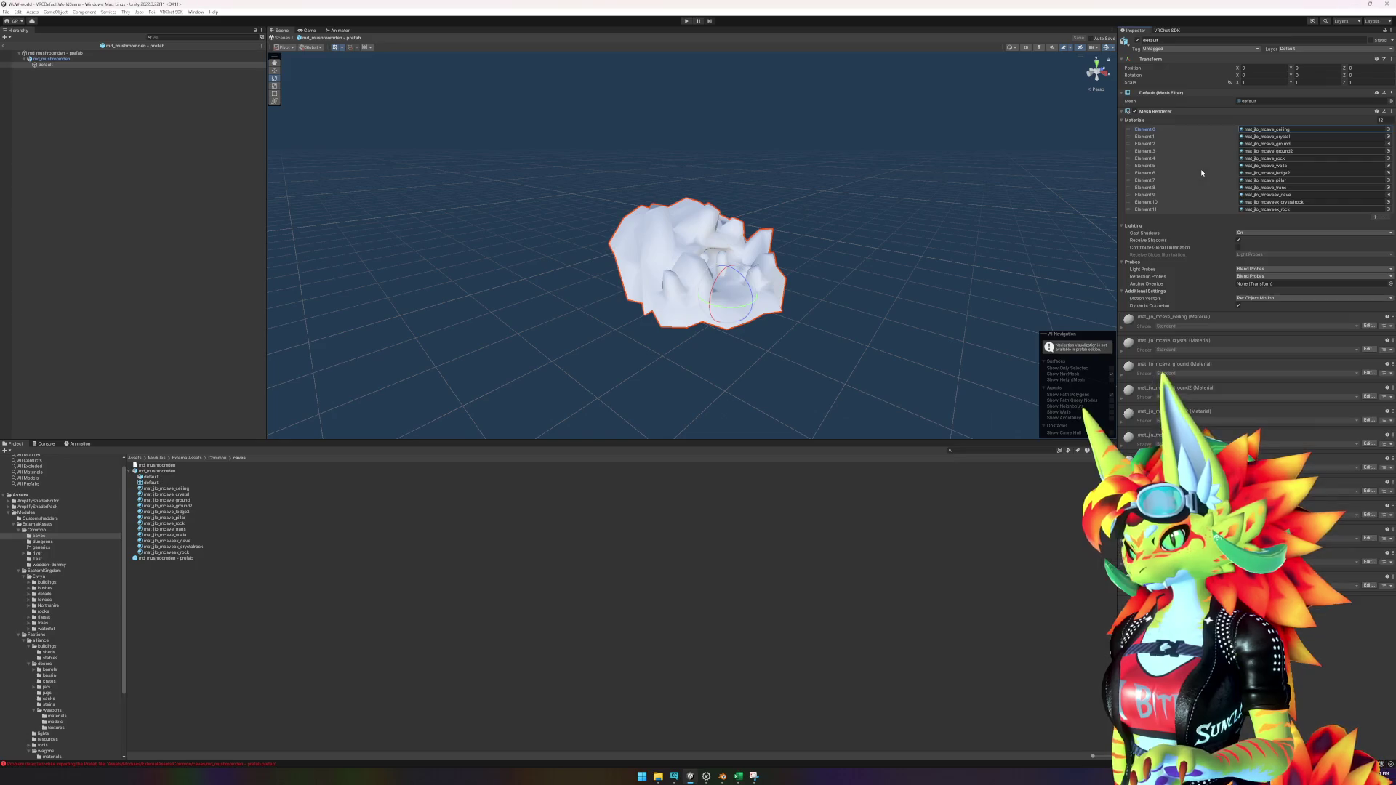
Step: Delete the twelve cave material assets from the caves folder
click(162, 490)
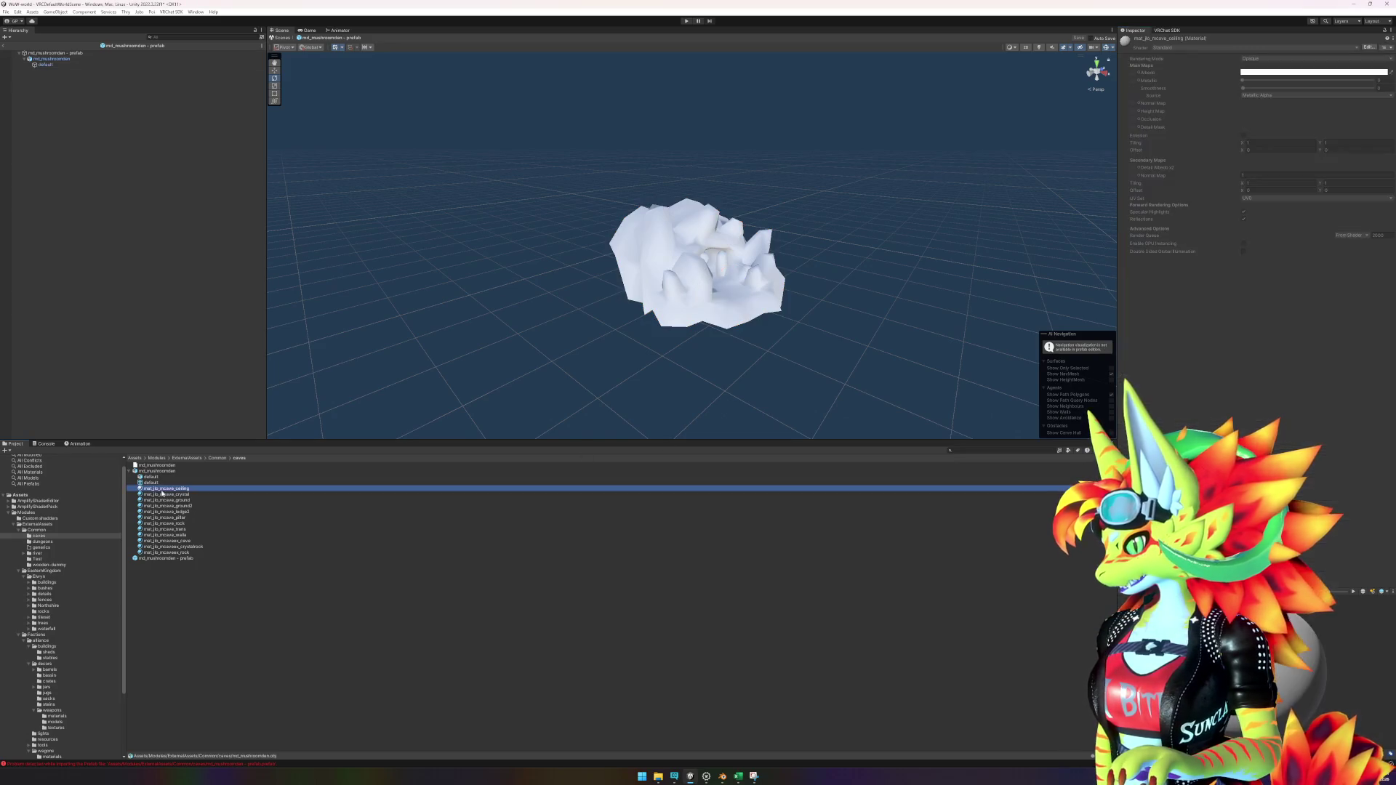
shift+click(163, 552)
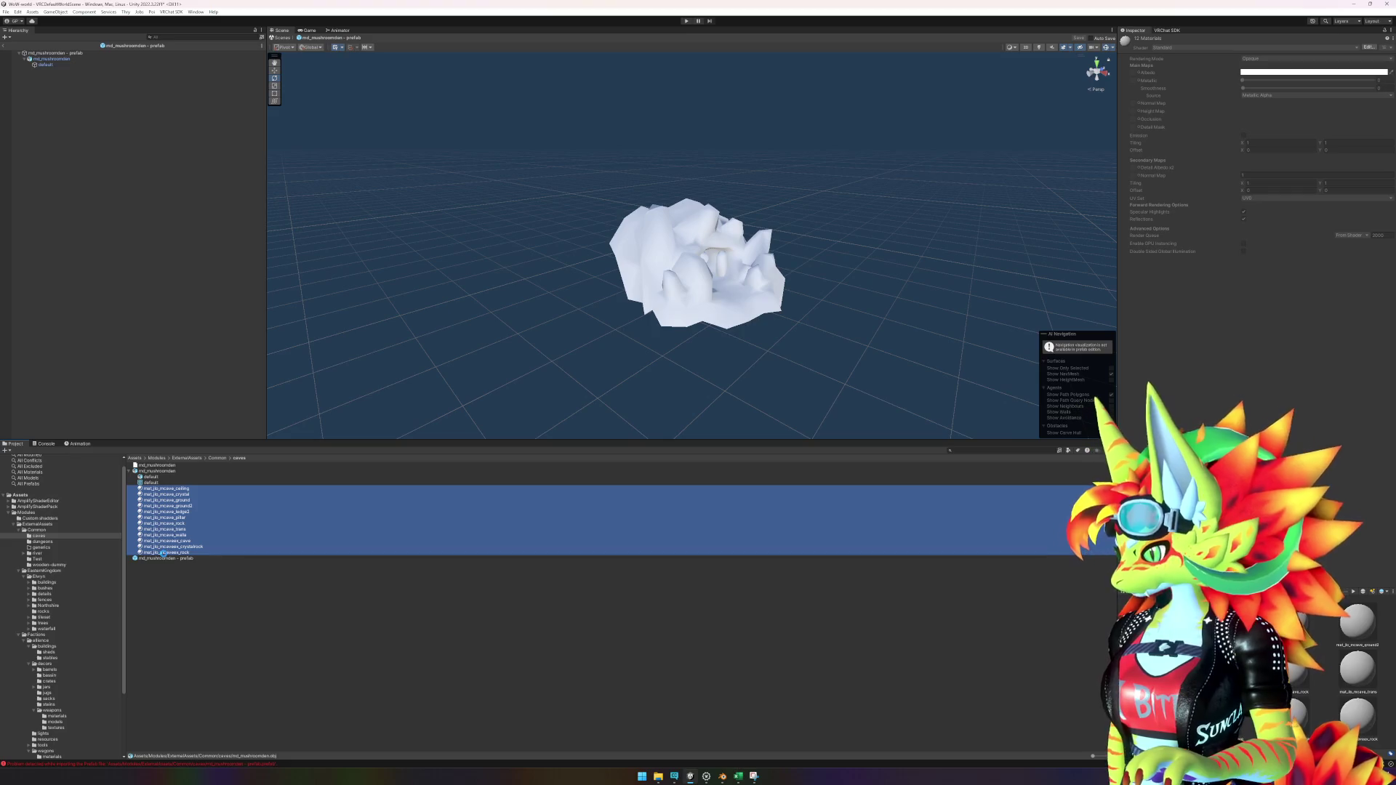
key(Delete)
key(Return)
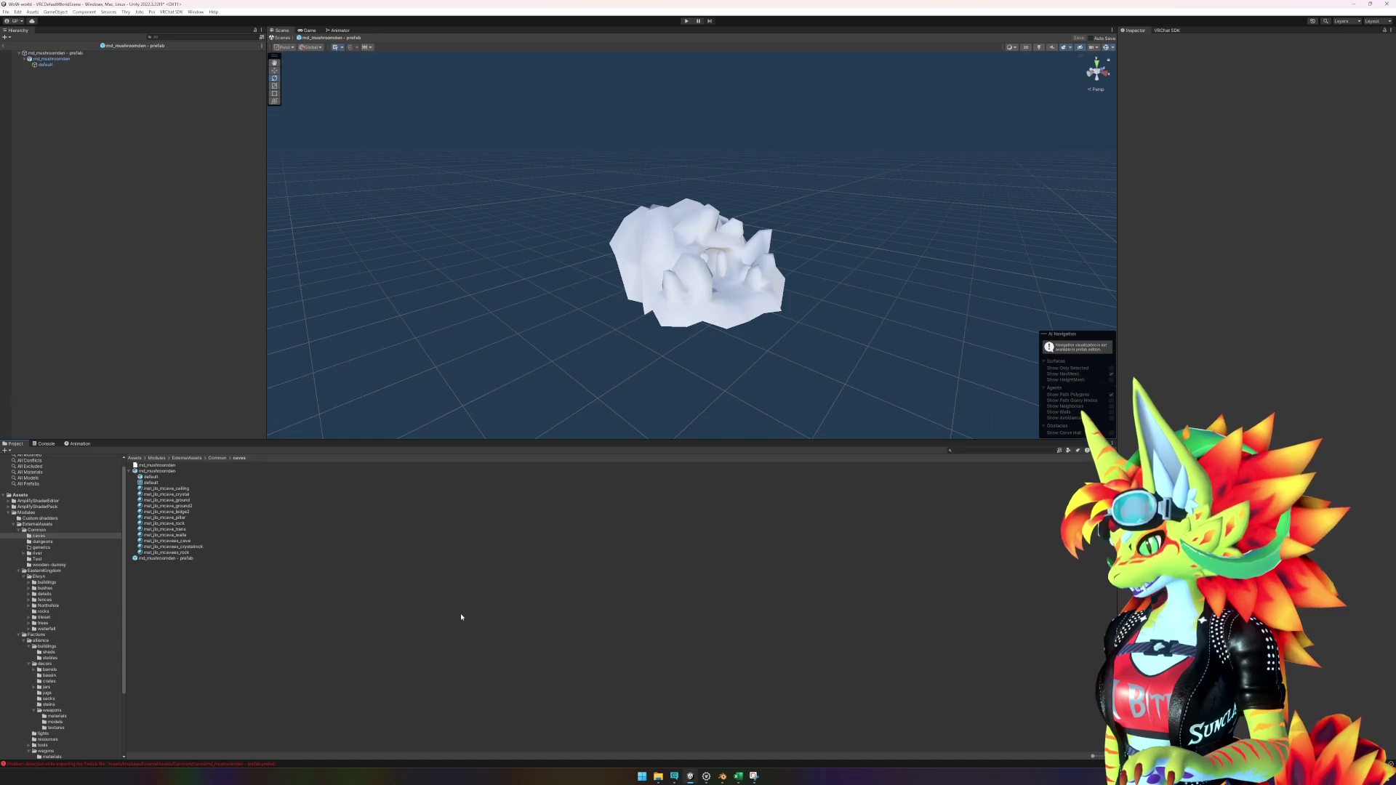
Step: Export the jlo_mcave_ground texture in wow.export and open its rock folder in File Explorer
mouse_move(743, 782)
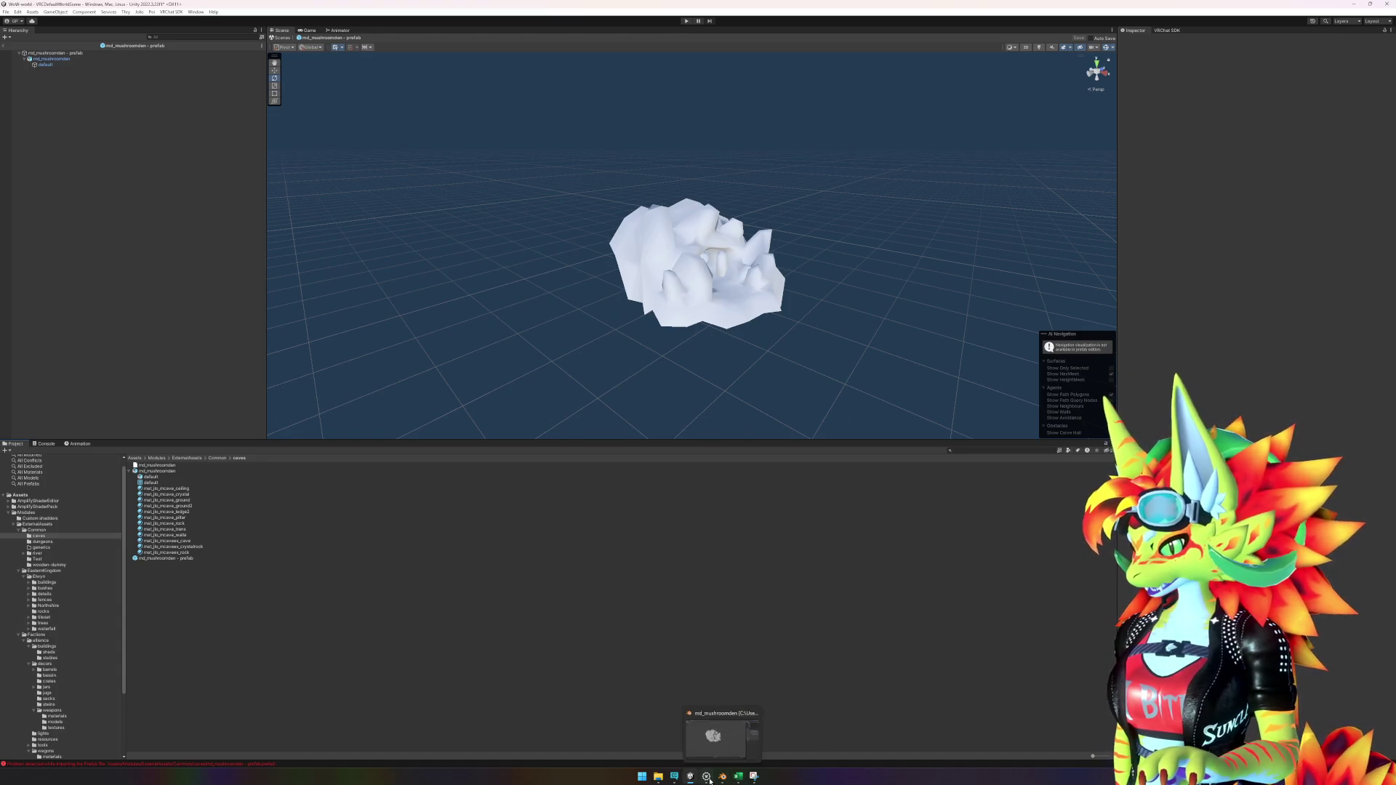
click(733, 752)
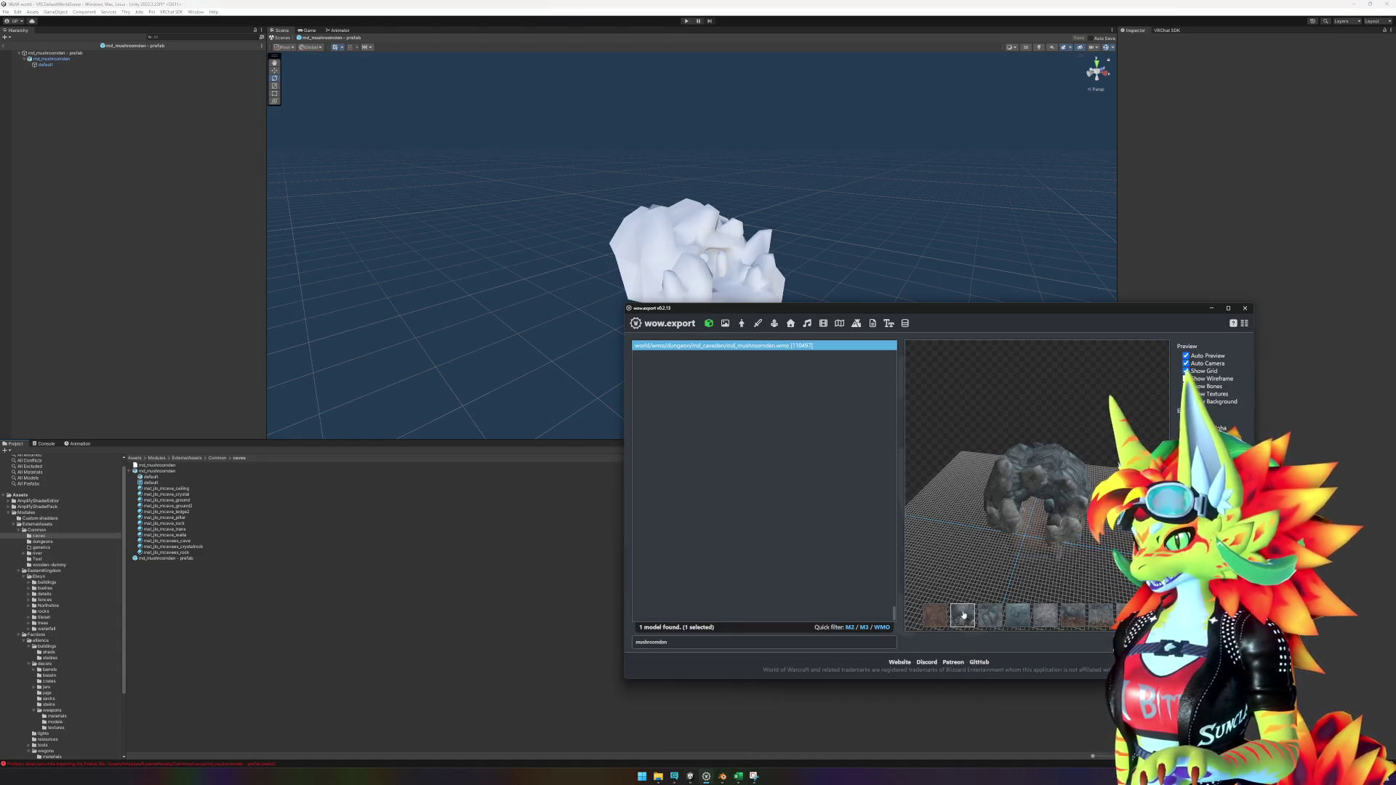
right_click(937, 619)
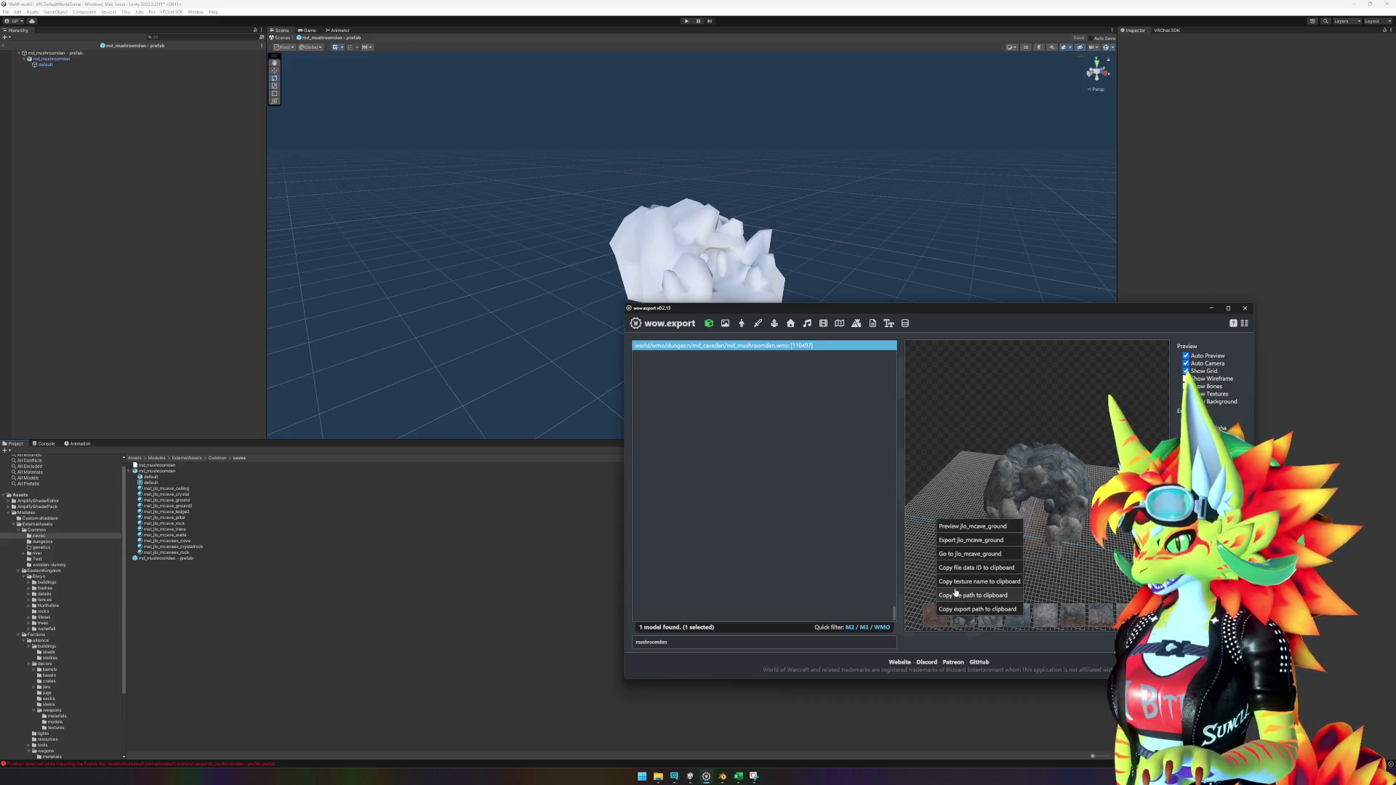
click(981, 541)
click(836, 340)
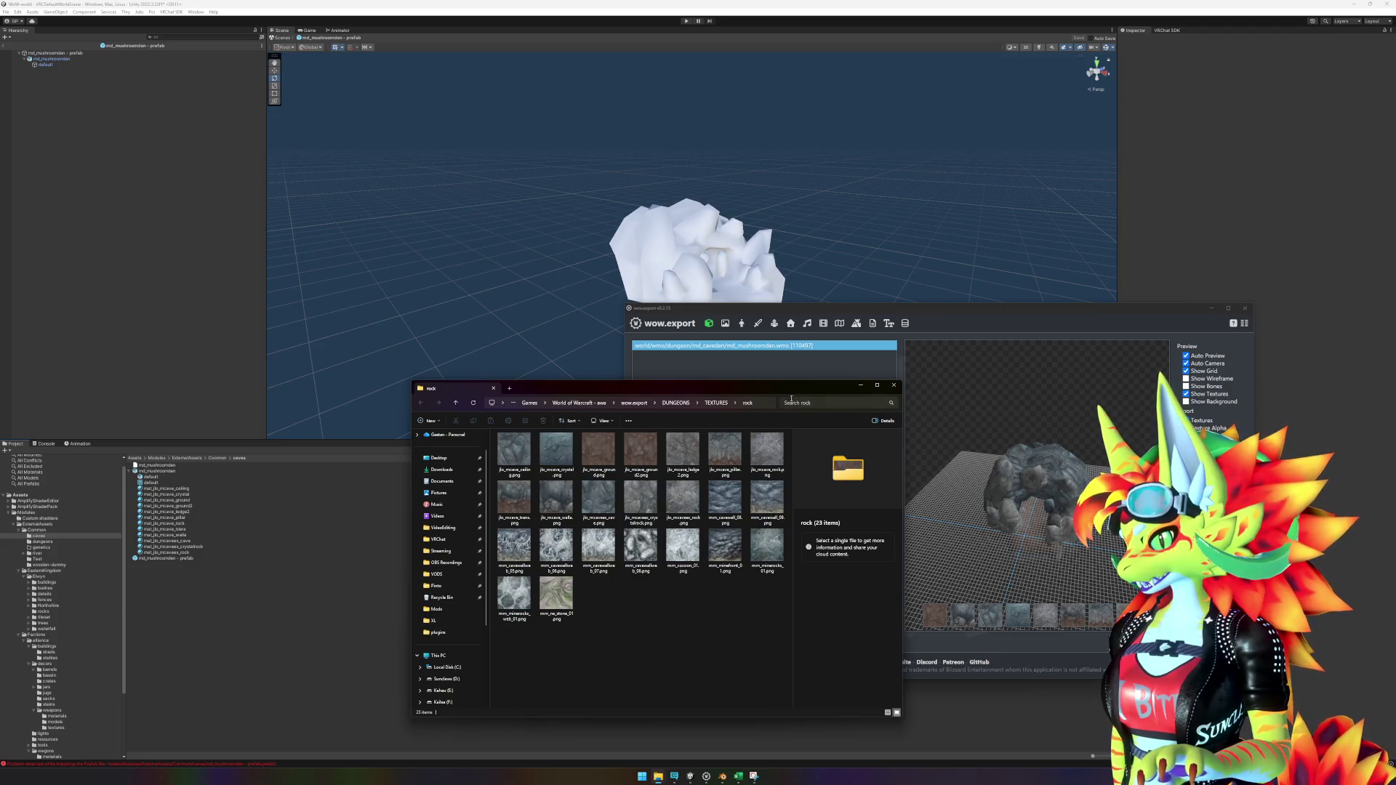
mouse_move(772, 393)
mouse_down()
mouse_move(687, 377)
mouse_move(719, 379)
mouse_up()
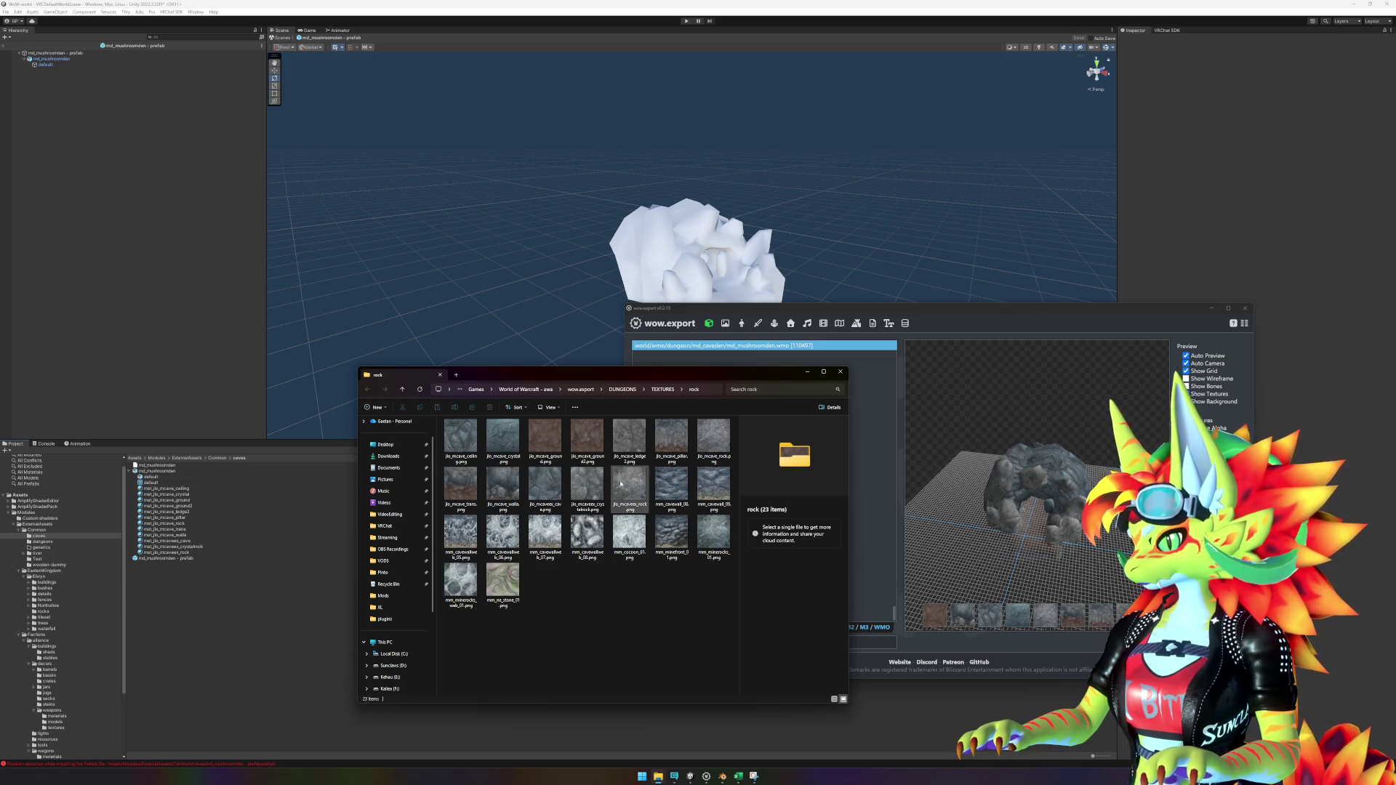
Step: Copy the jlo_mcave ground, walla, ceiling, crystal, rock, trans and pillar PNGs into Unity's project
click(542, 440)
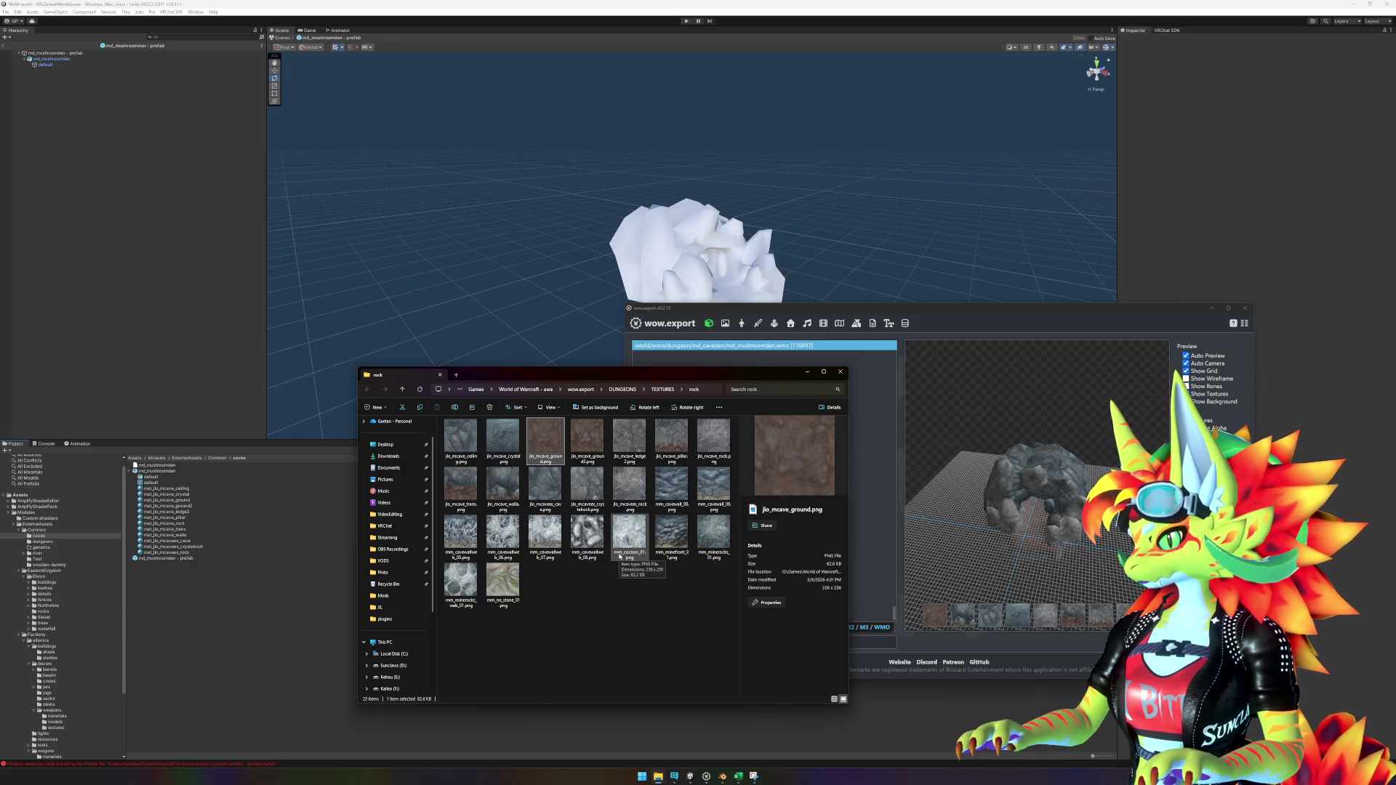
drag(550, 432, 209, 648)
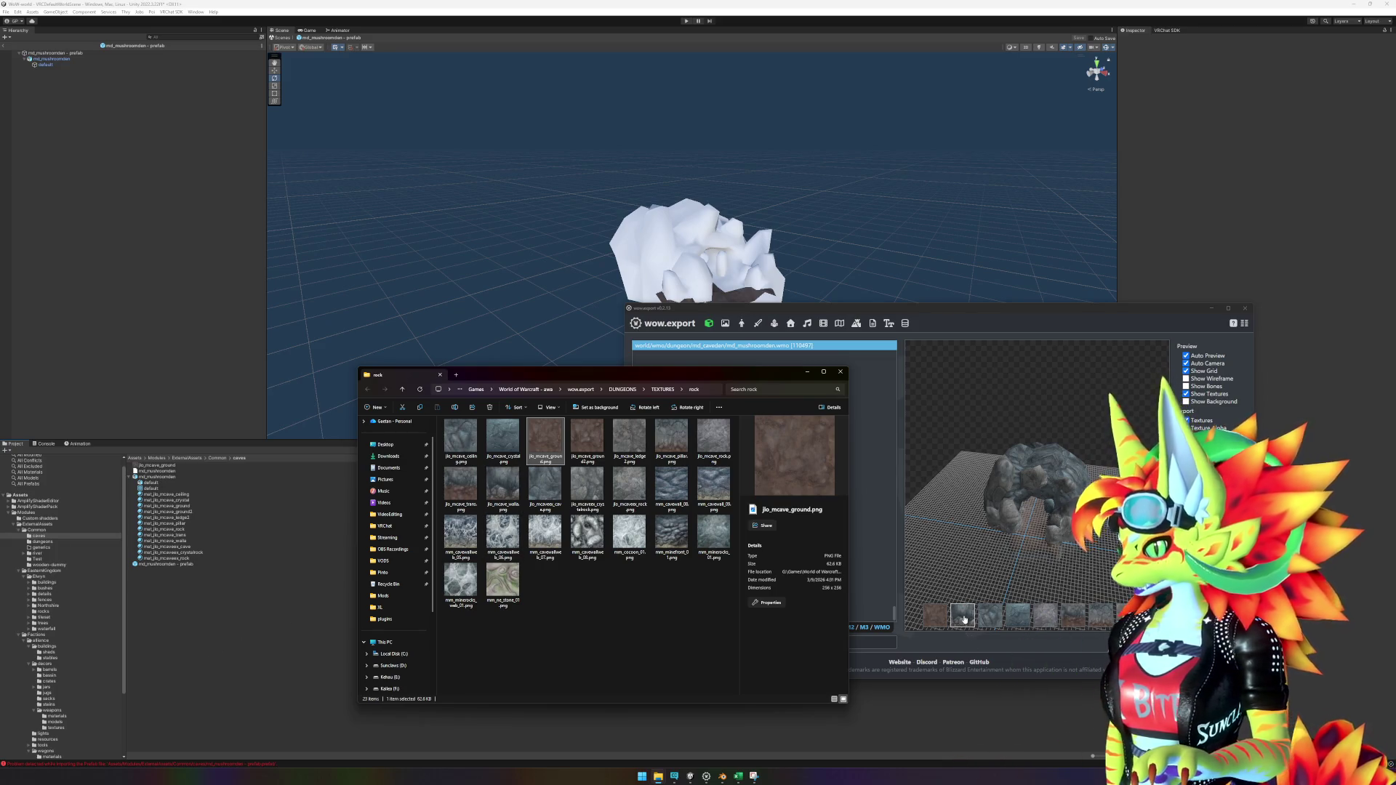
drag(502, 489, 273, 646)
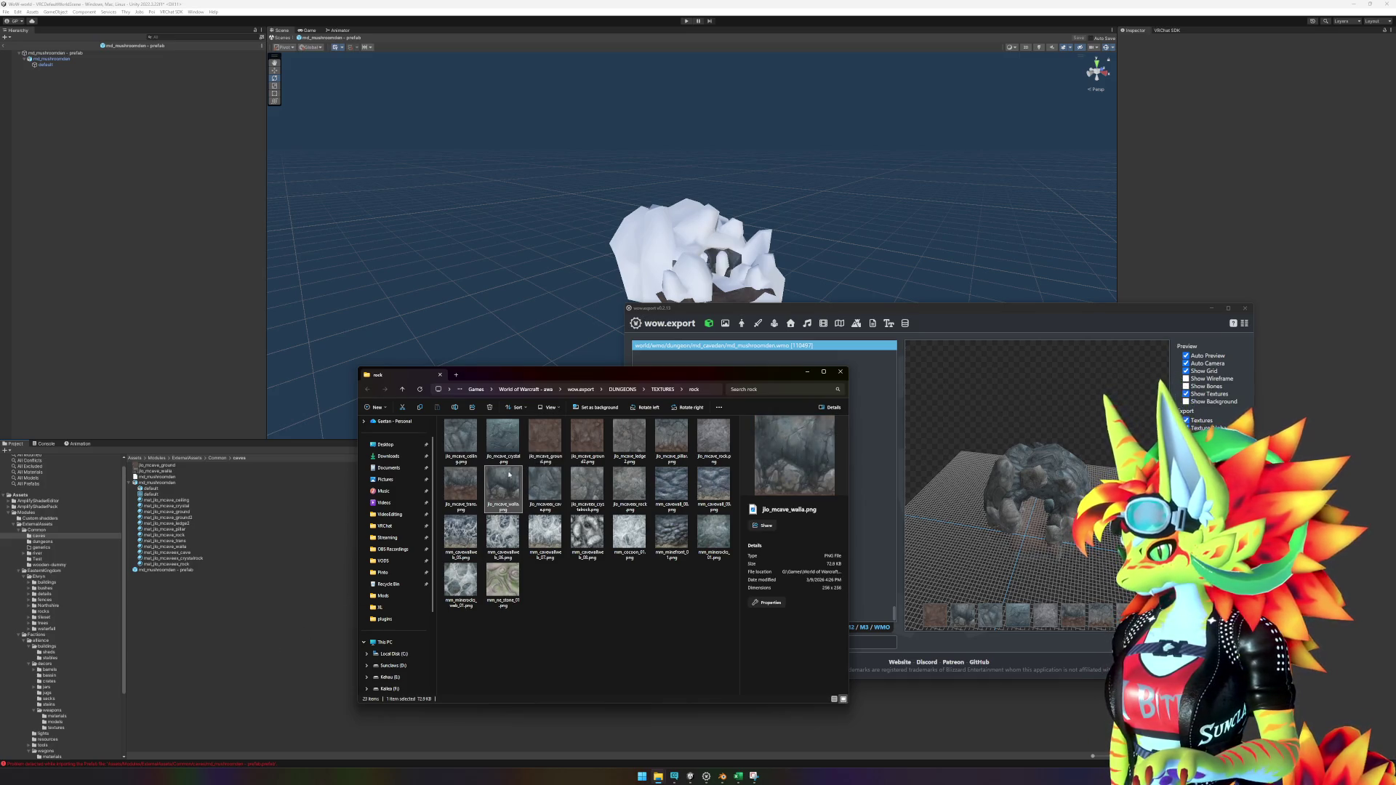
drag(465, 441, 256, 657)
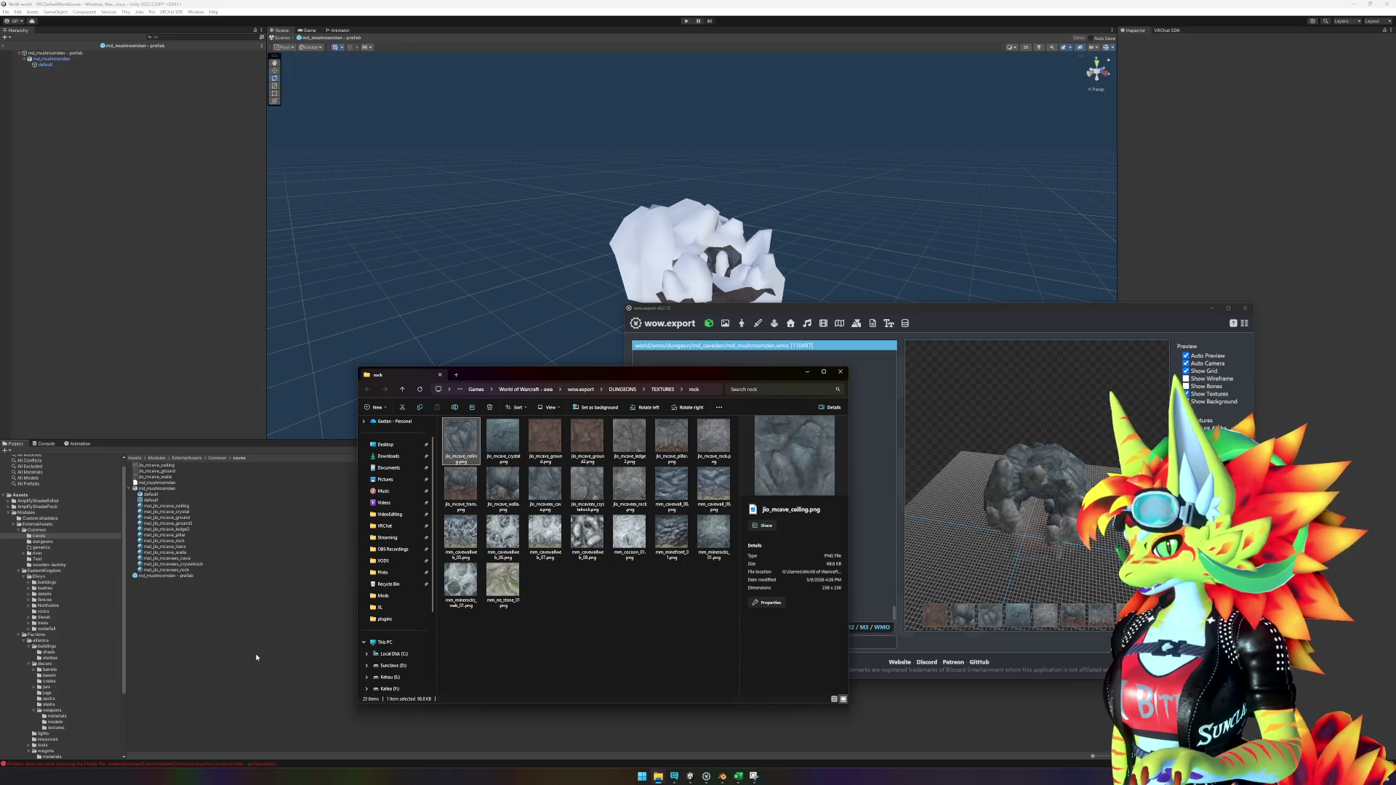
click(503, 441)
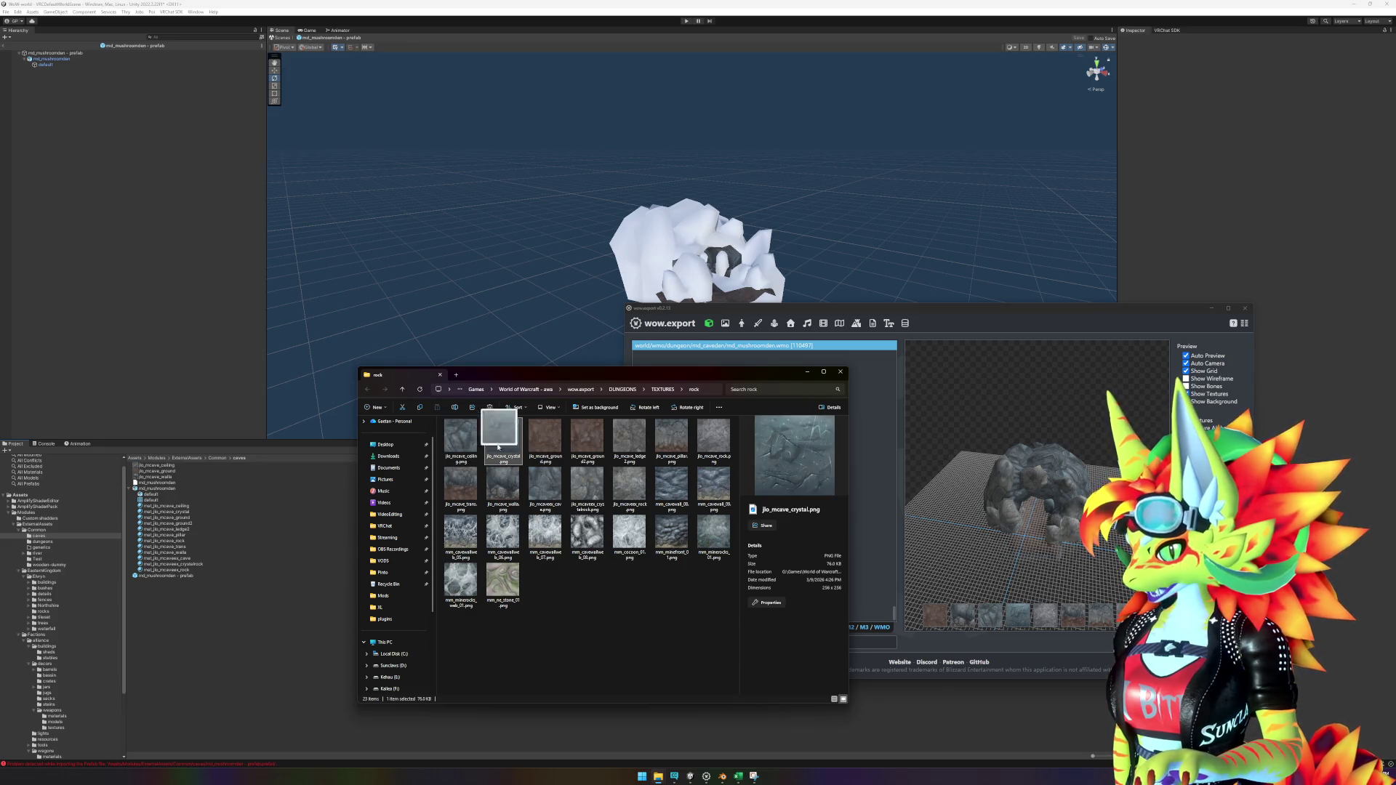
drag(269, 637, 268, 635)
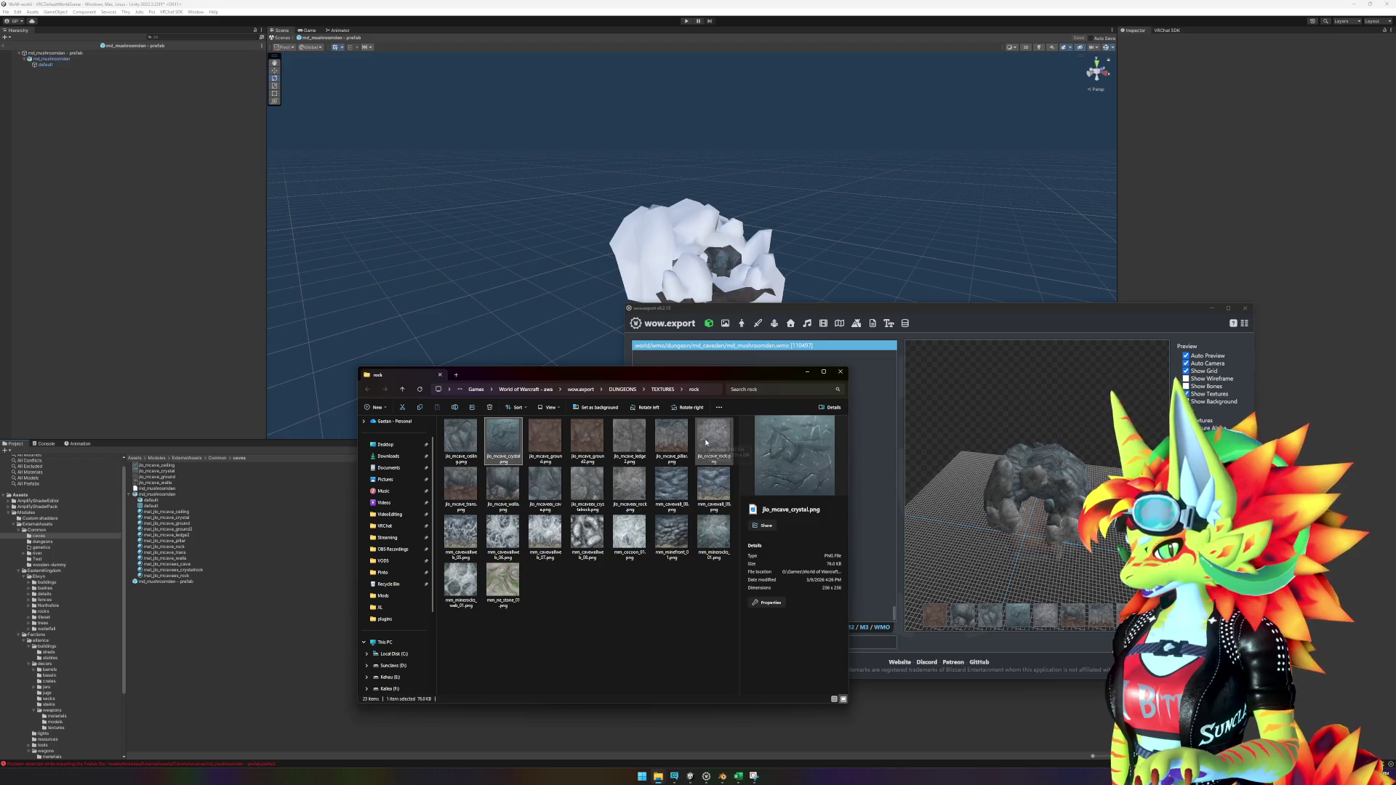
drag(724, 440, 276, 656)
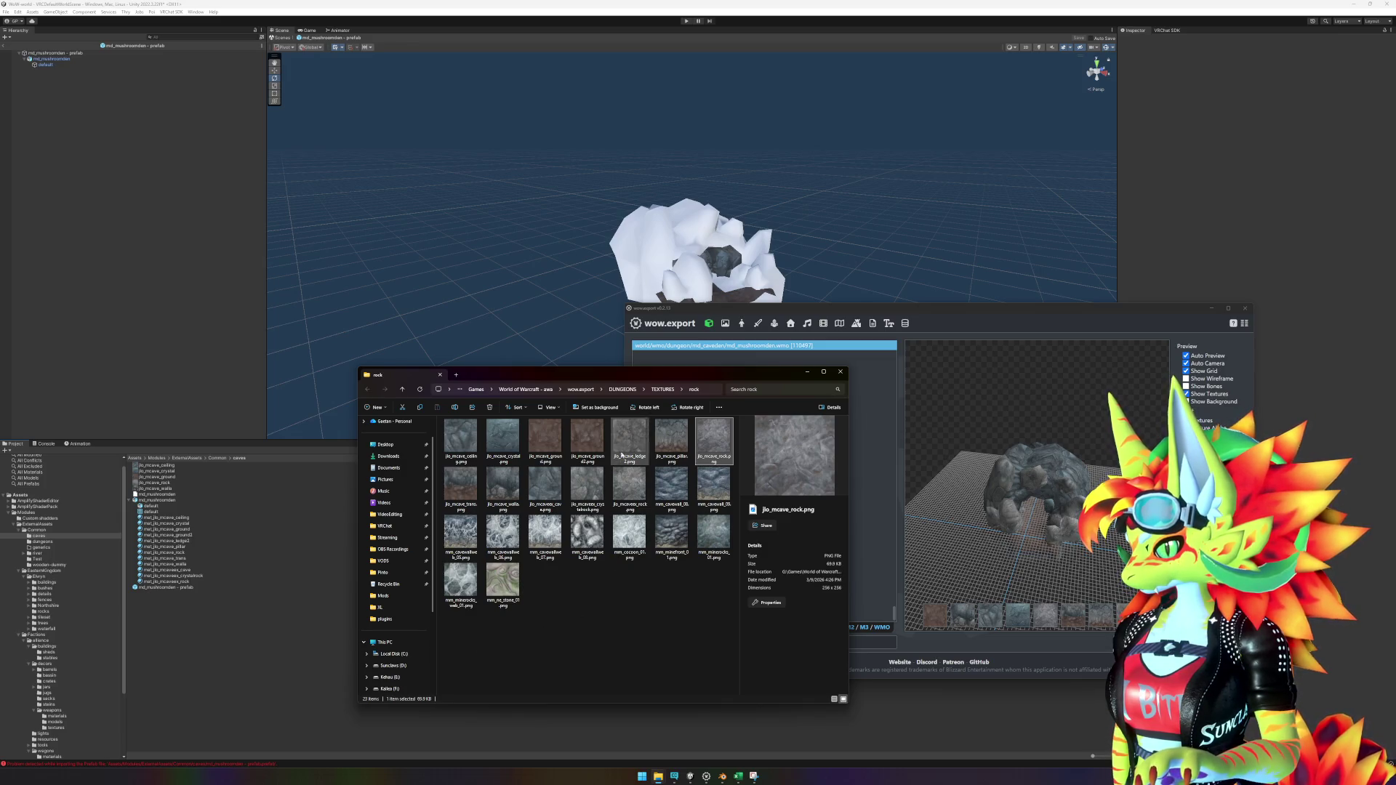
drag(459, 489, 265, 643)
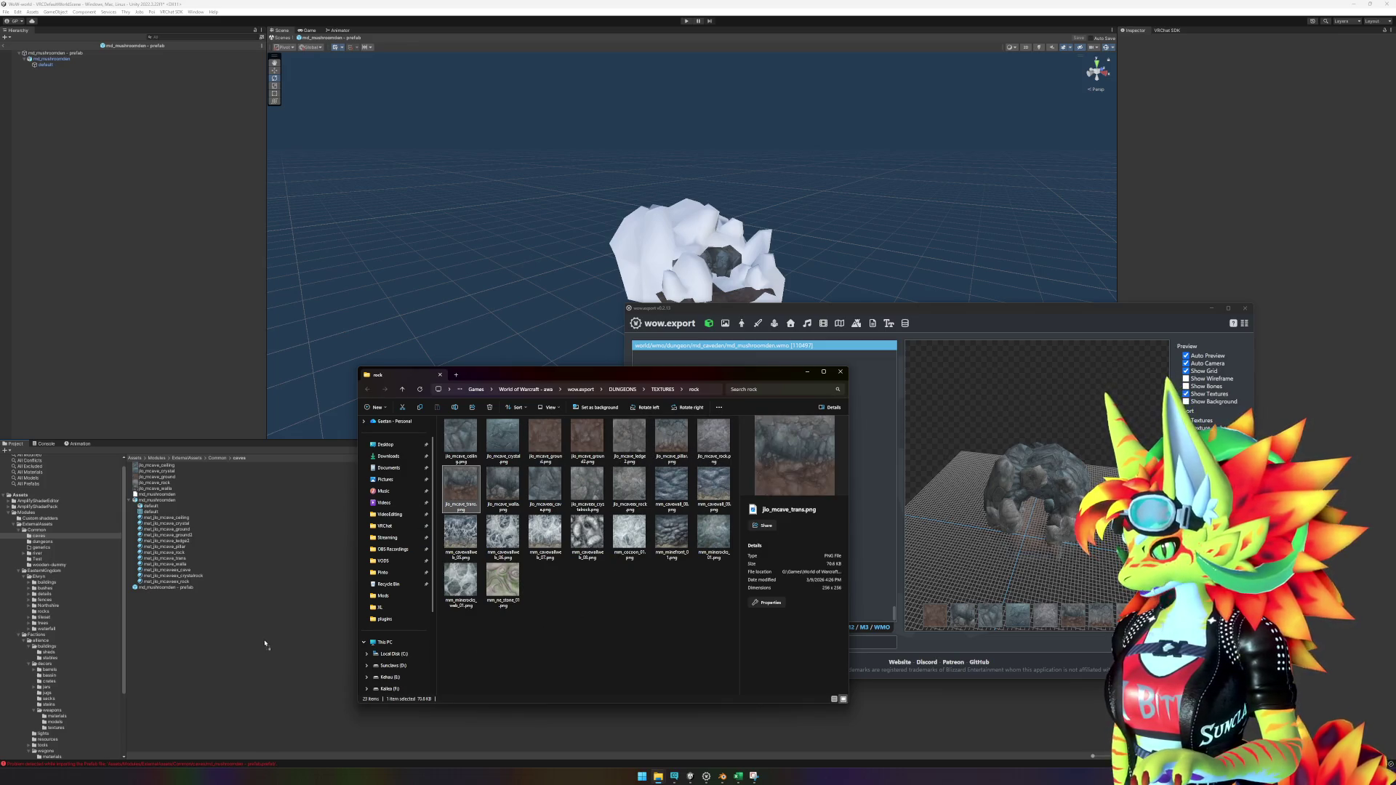
mouse_move(671, 440)
mouse_down()
mouse_move(654, 465)
mouse_move(258, 662)
mouse_up()
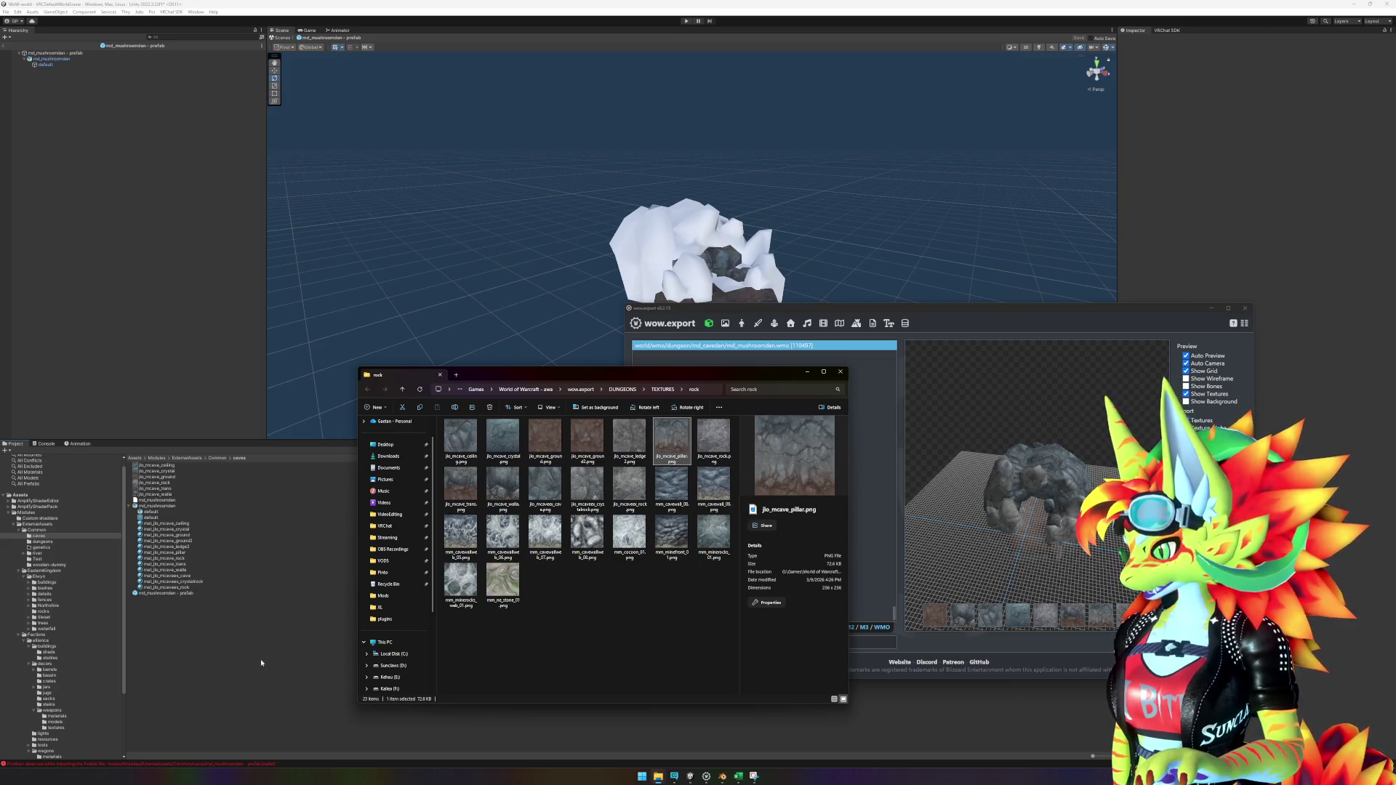
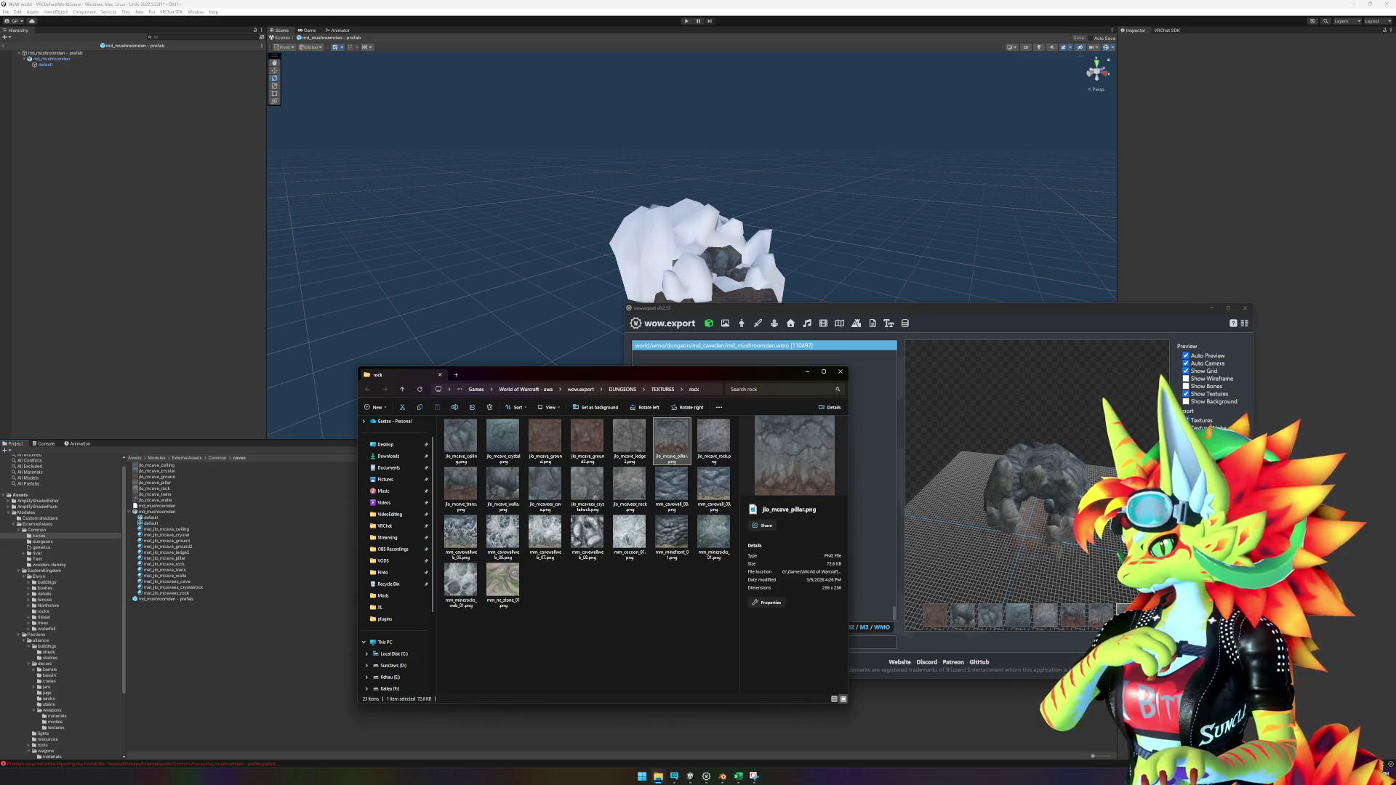
Step: Preview the jlo_mcave_ledge2, jlo_mcaveex_cave and jlo_mcave_rock textures in the rock folder
click(631, 442)
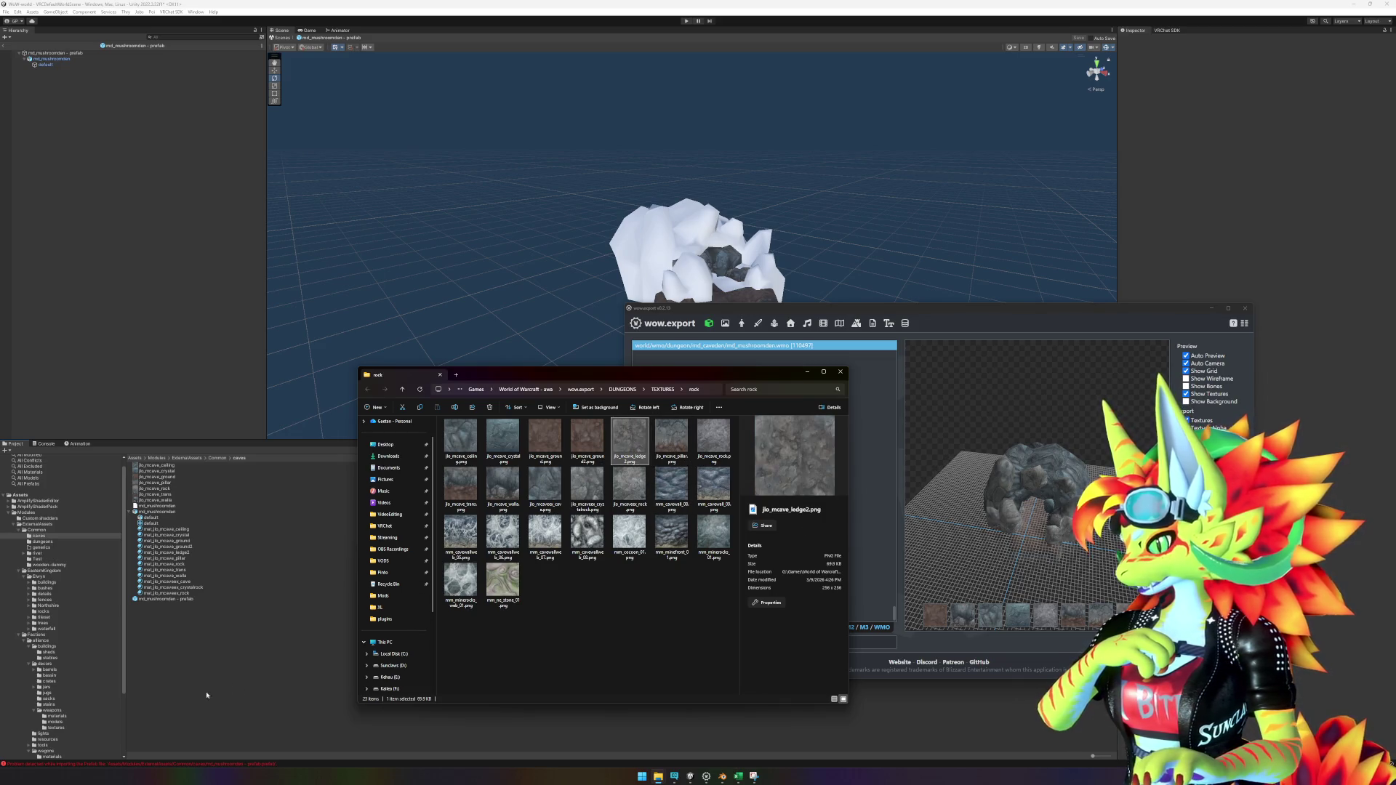
key(alt+Tab)
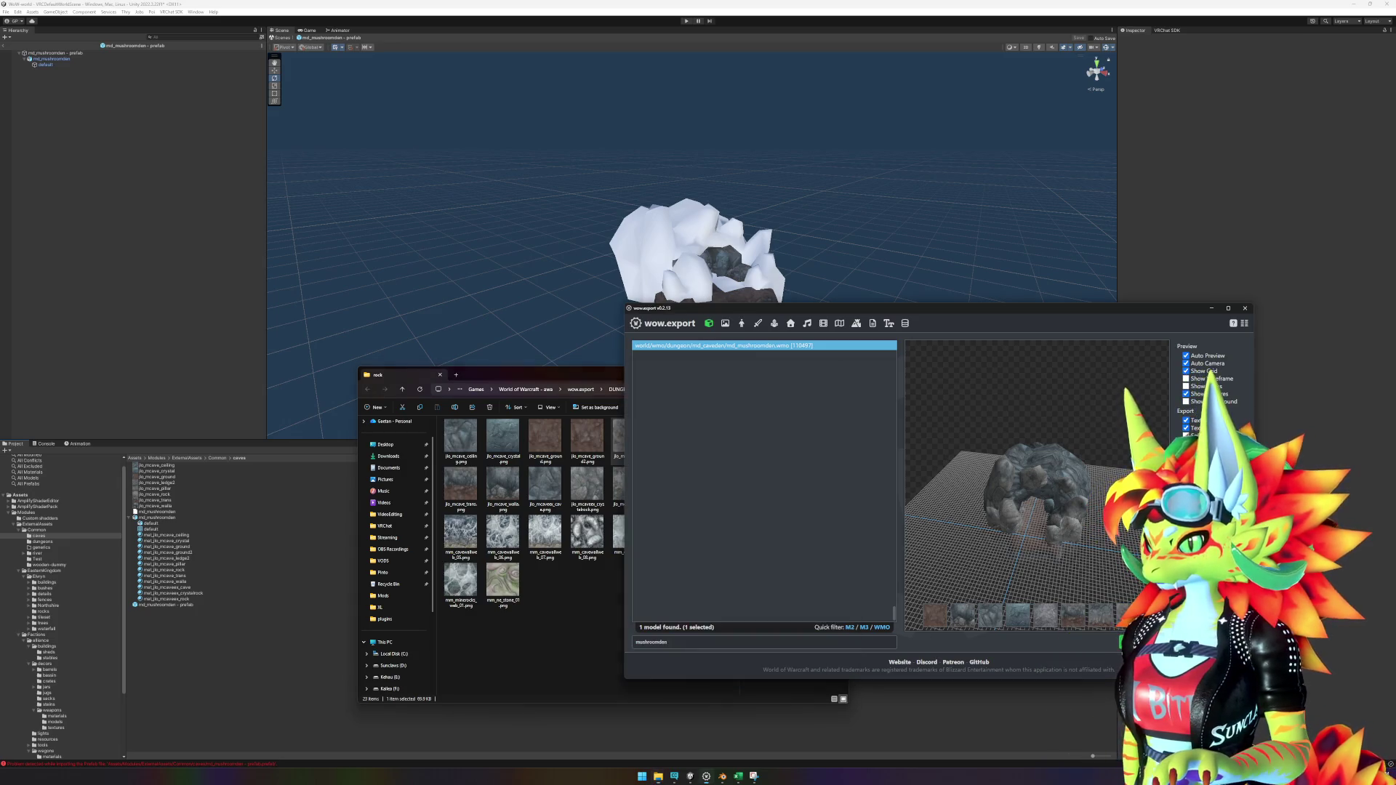
click(619, 662)
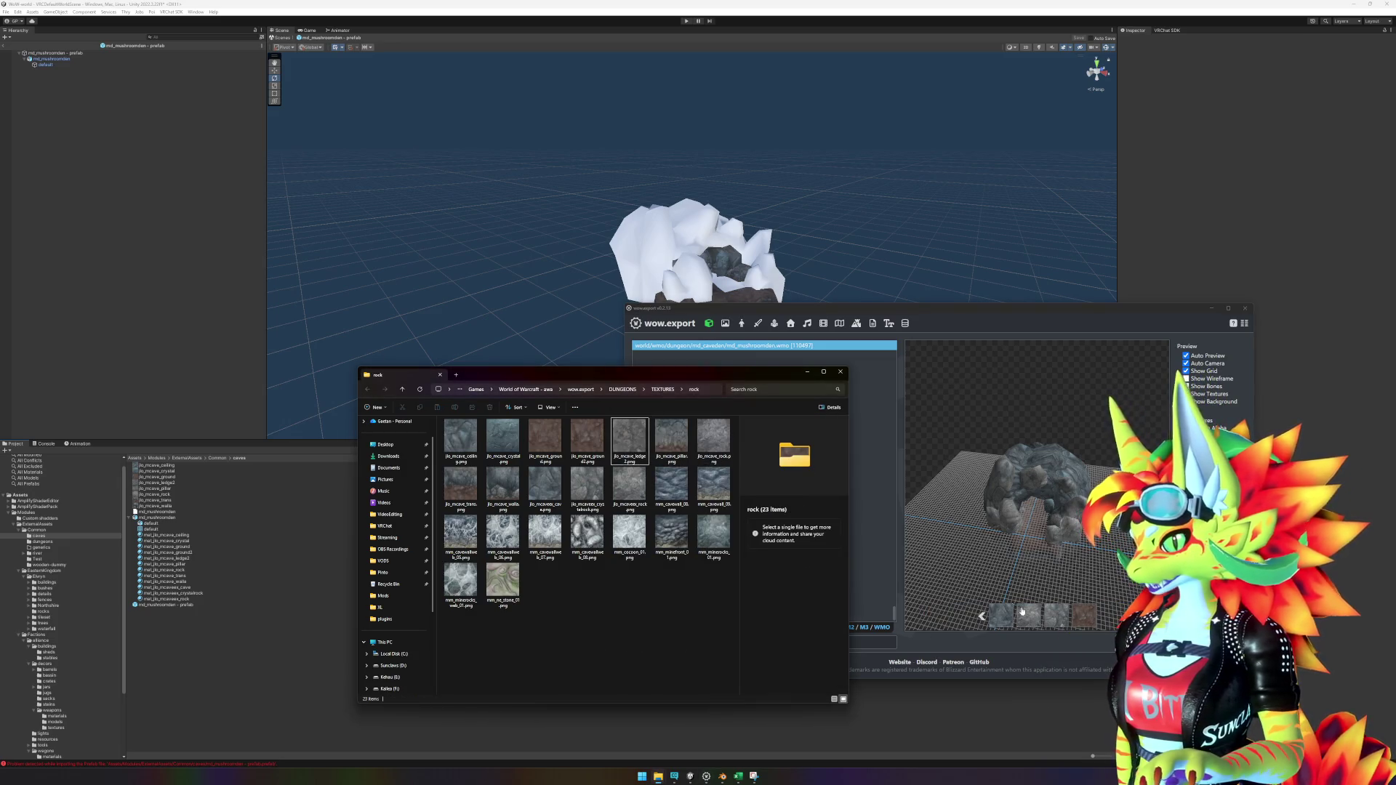
click(545, 487)
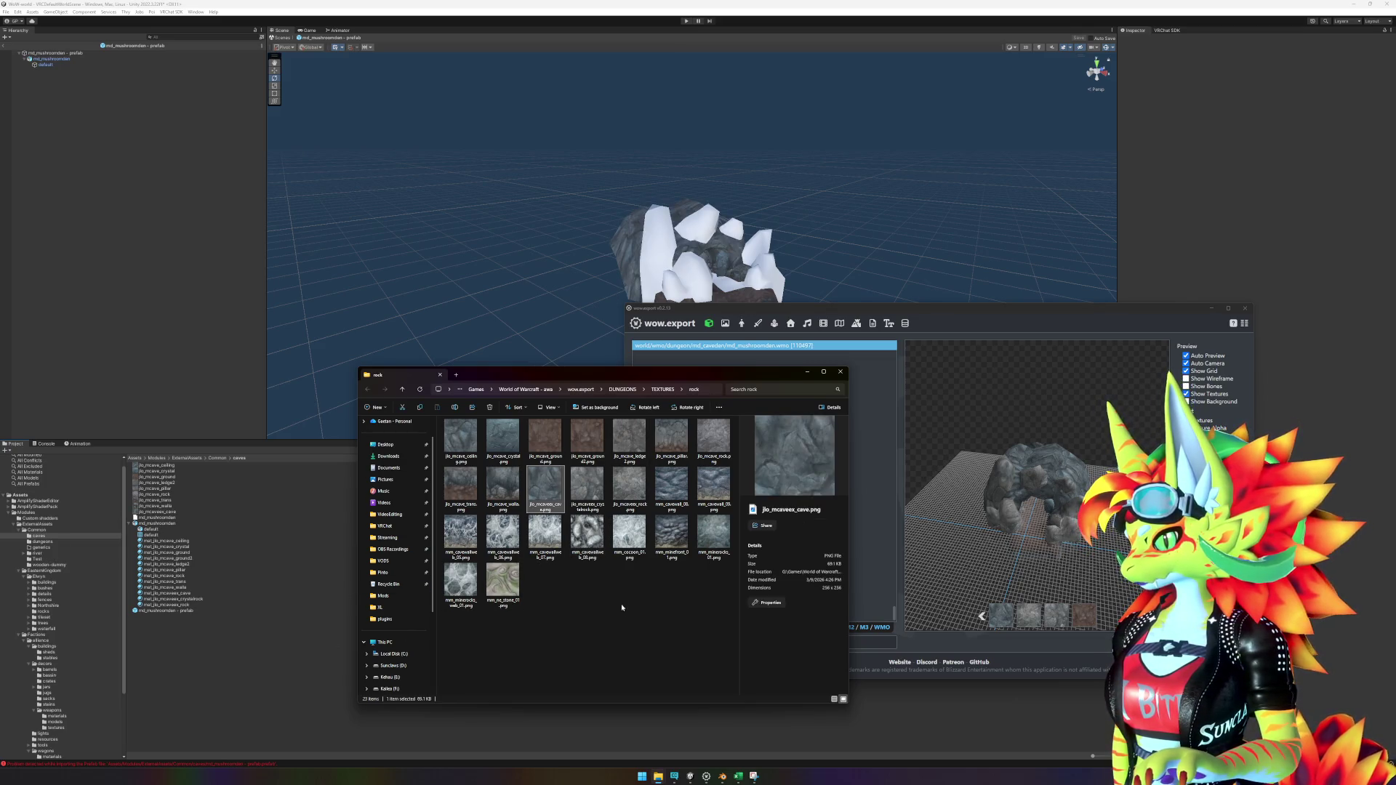
click(713, 438)
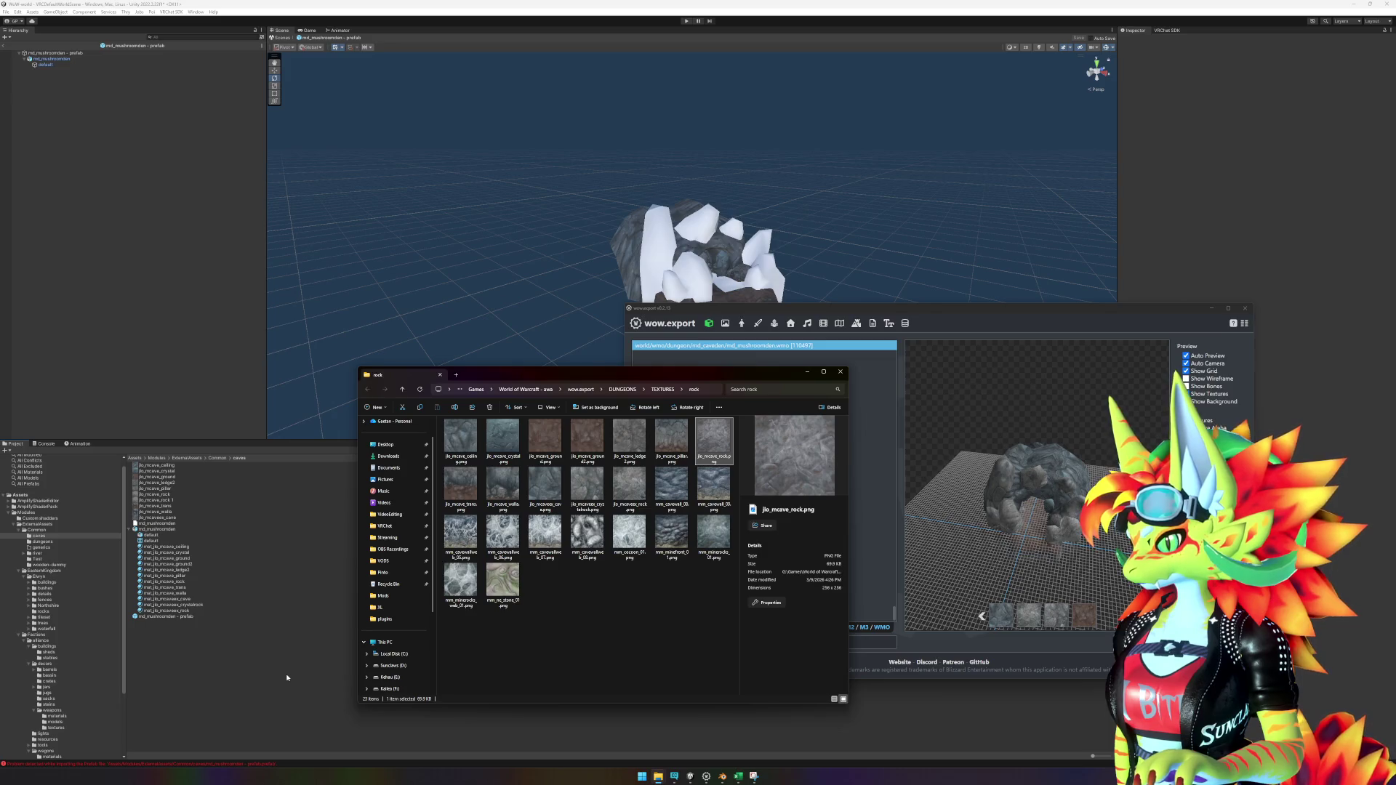
Step: Import the crystalrock texture, then select all 14 cave textures from ceiling through mm_cavewall_09
drag(588, 488, 307, 668)
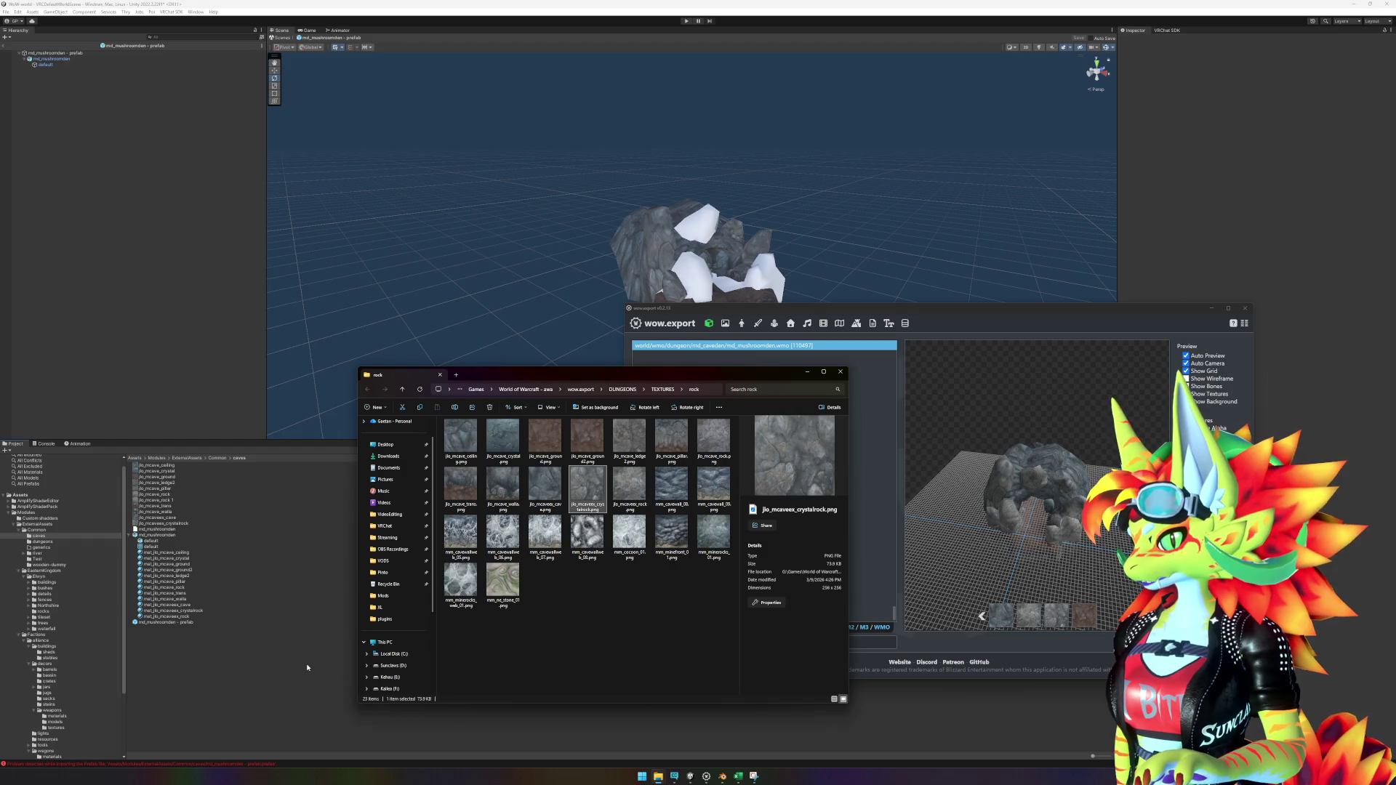
click(586, 447)
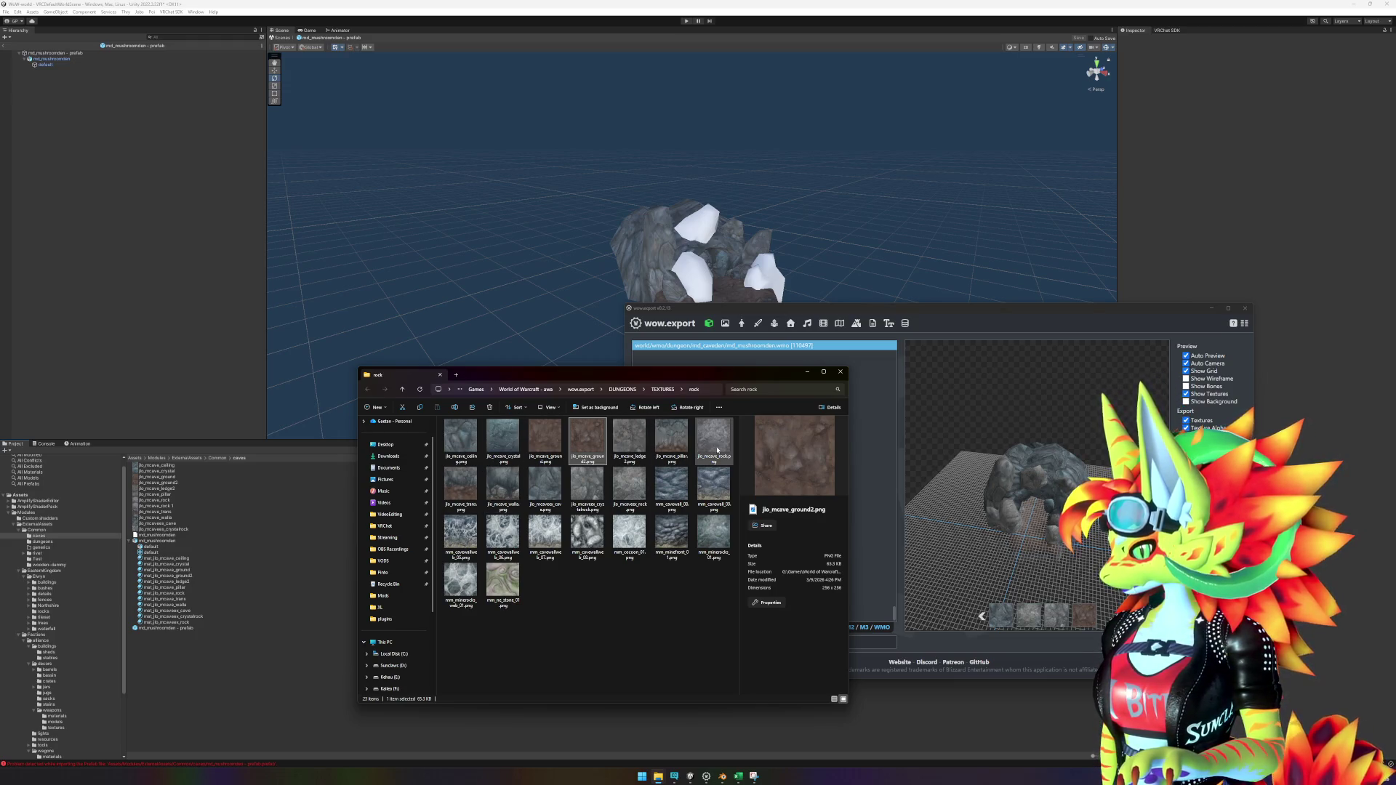
click(461, 440)
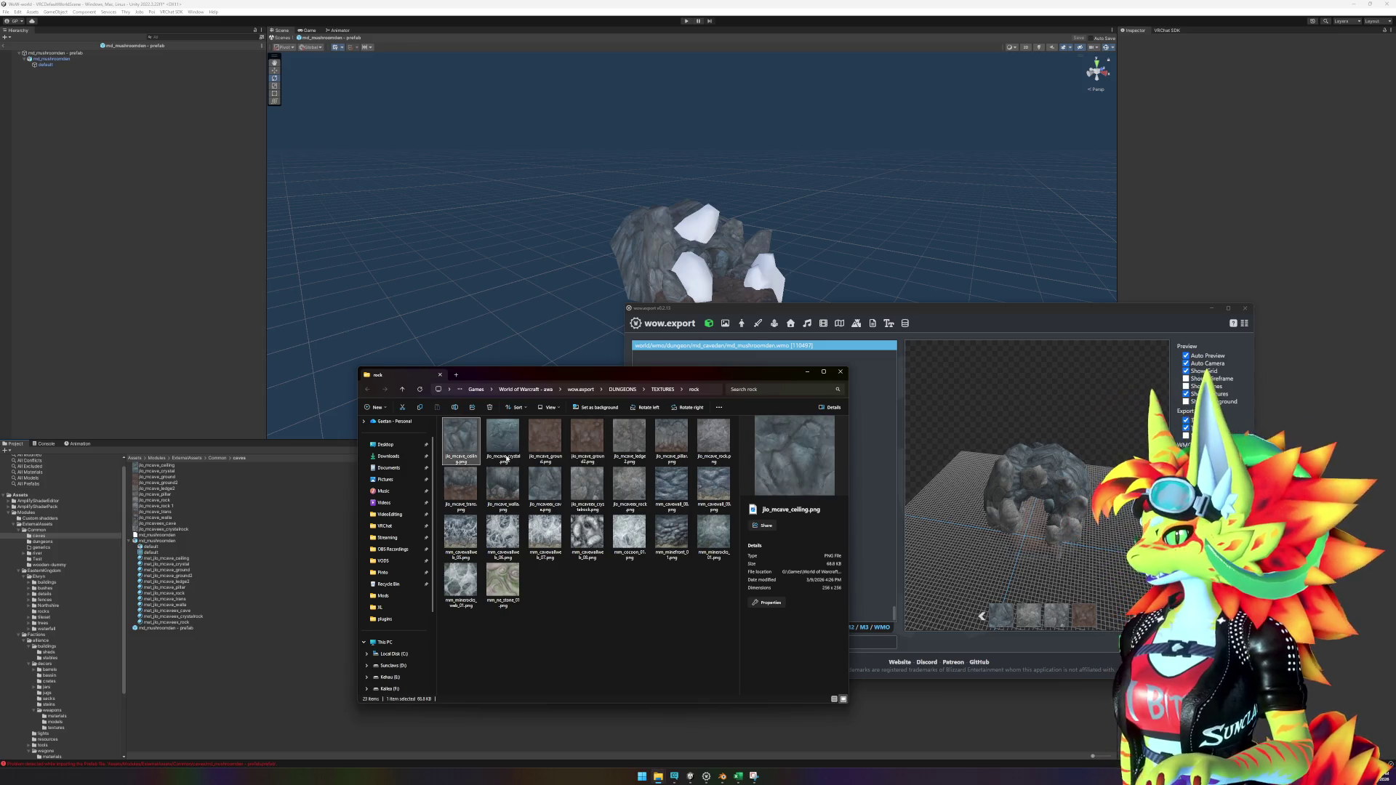
shift+click(709, 488)
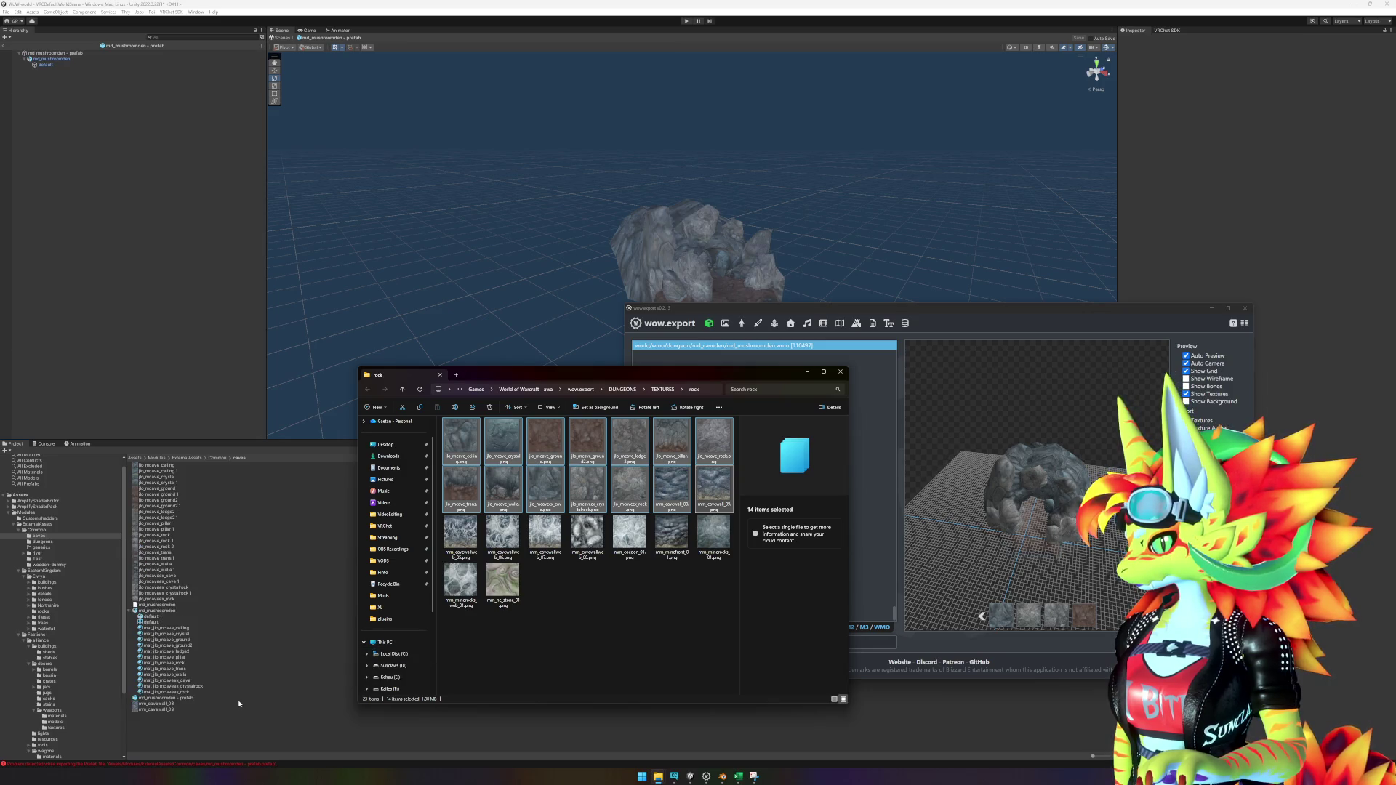
Step: Delete the 12 duplicate '… 1' texture copies from the Project window
click(239, 723)
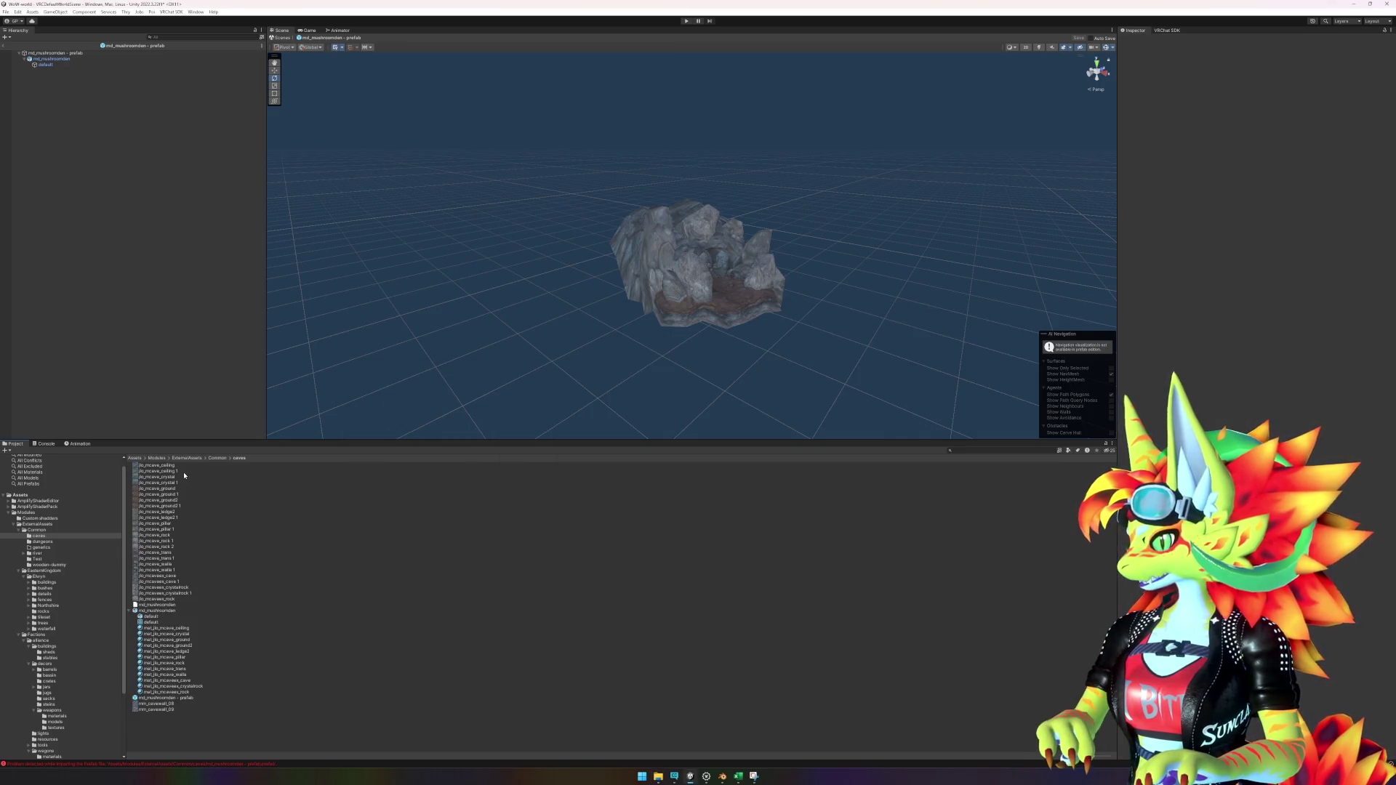
click(160, 471)
ctrl+click(160, 483)
ctrl+click(181, 495)
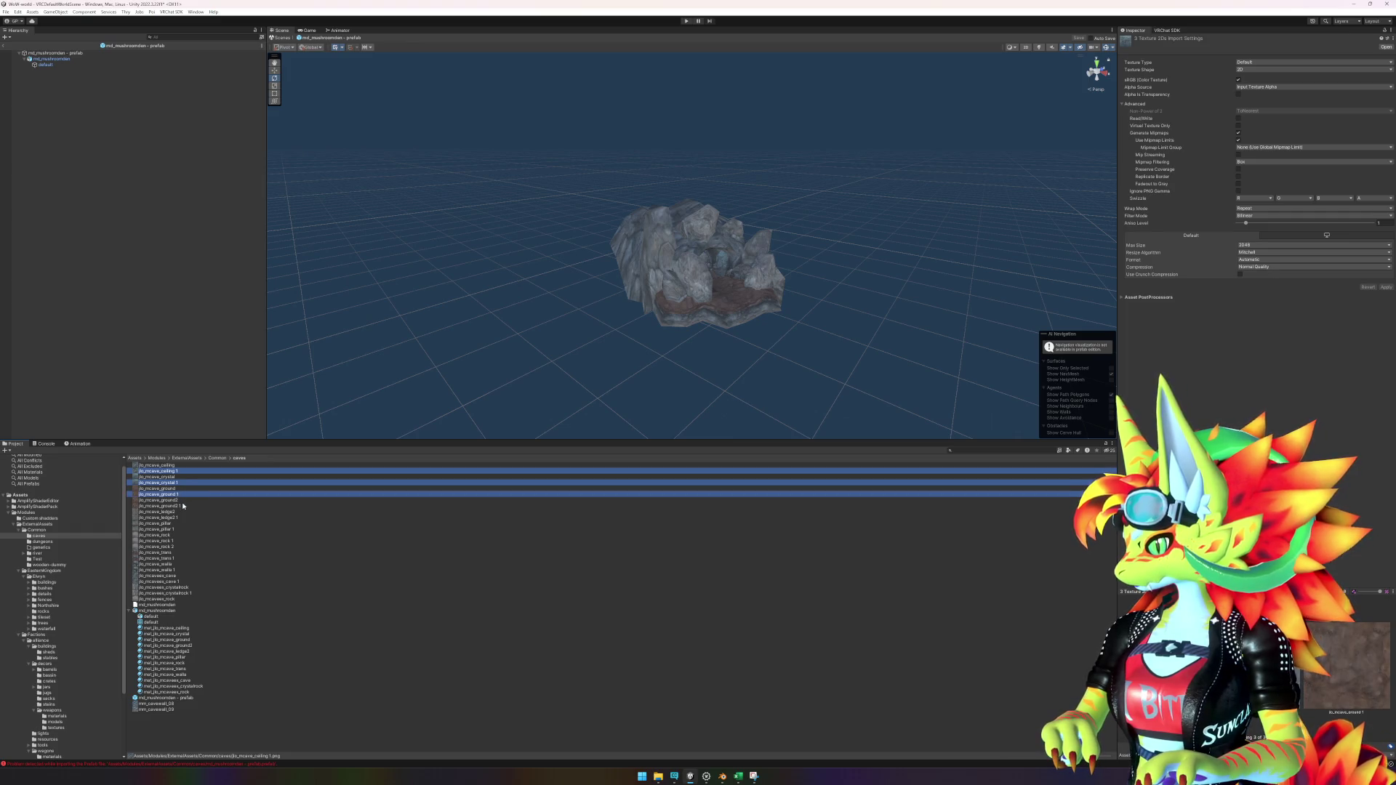
ctrl+click(180, 506)
ctrl+click(181, 518)
ctrl+click(181, 529)
ctrl+click(177, 541)
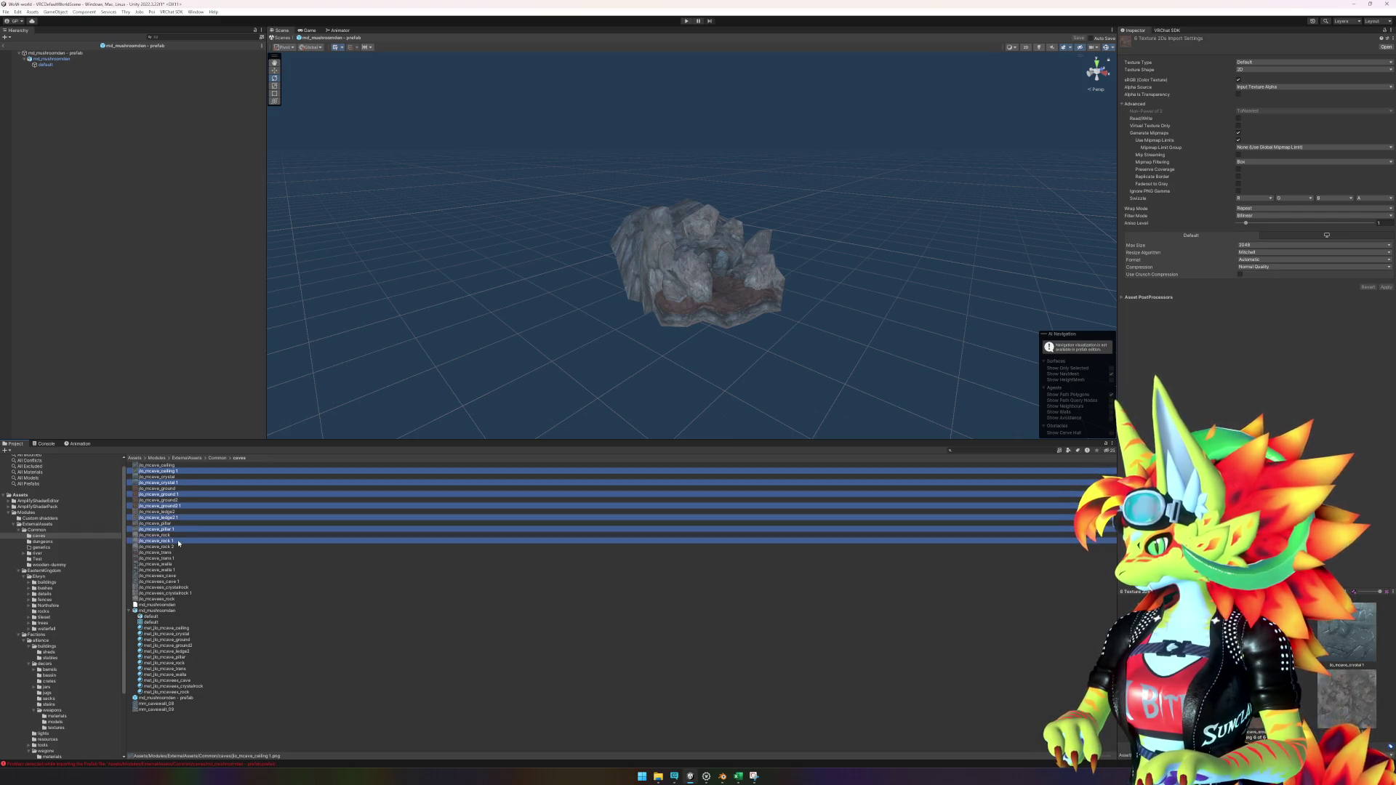
ctrl+click(177, 547)
ctrl+click(178, 559)
ctrl+click(174, 570)
ctrl+click(179, 582)
ctrl+click(187, 594)
key(Delete)
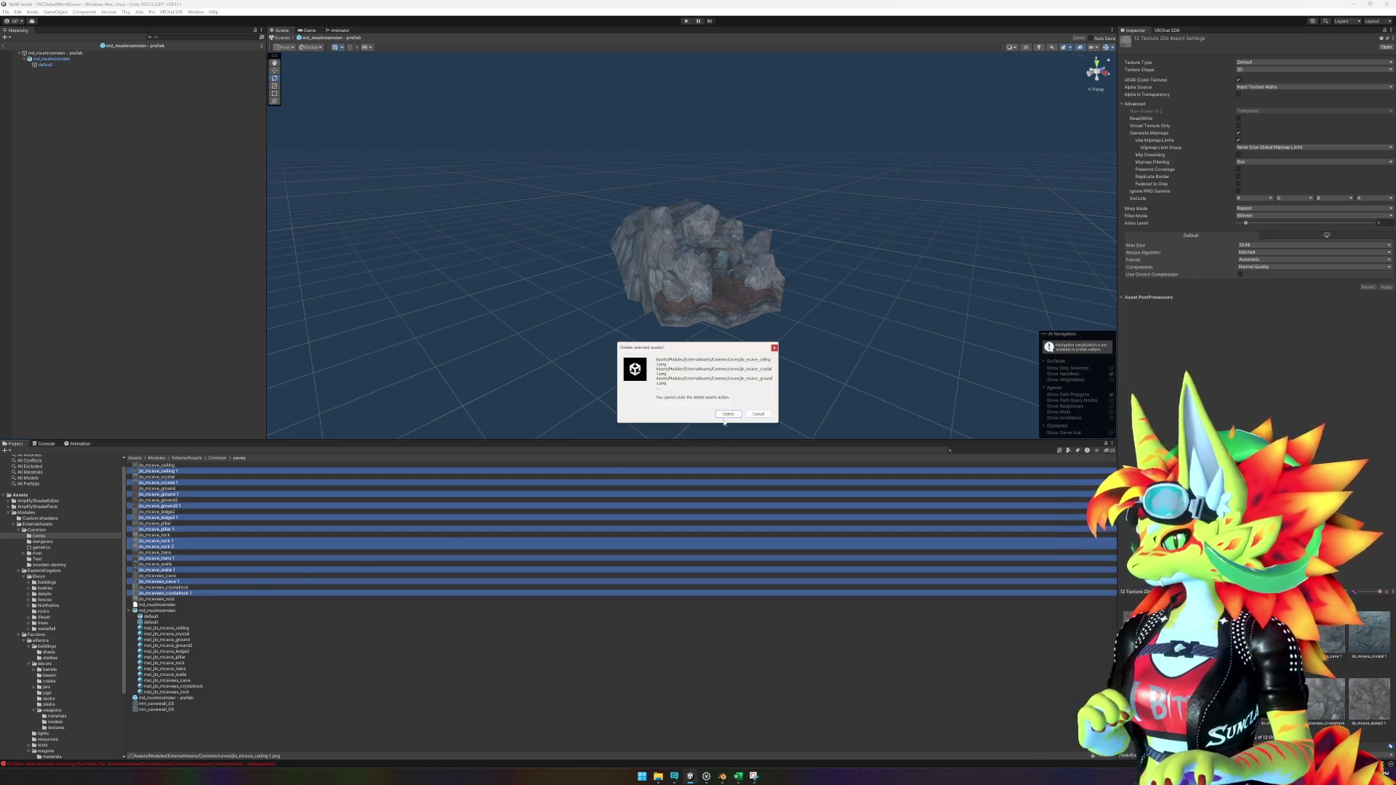
click(727, 414)
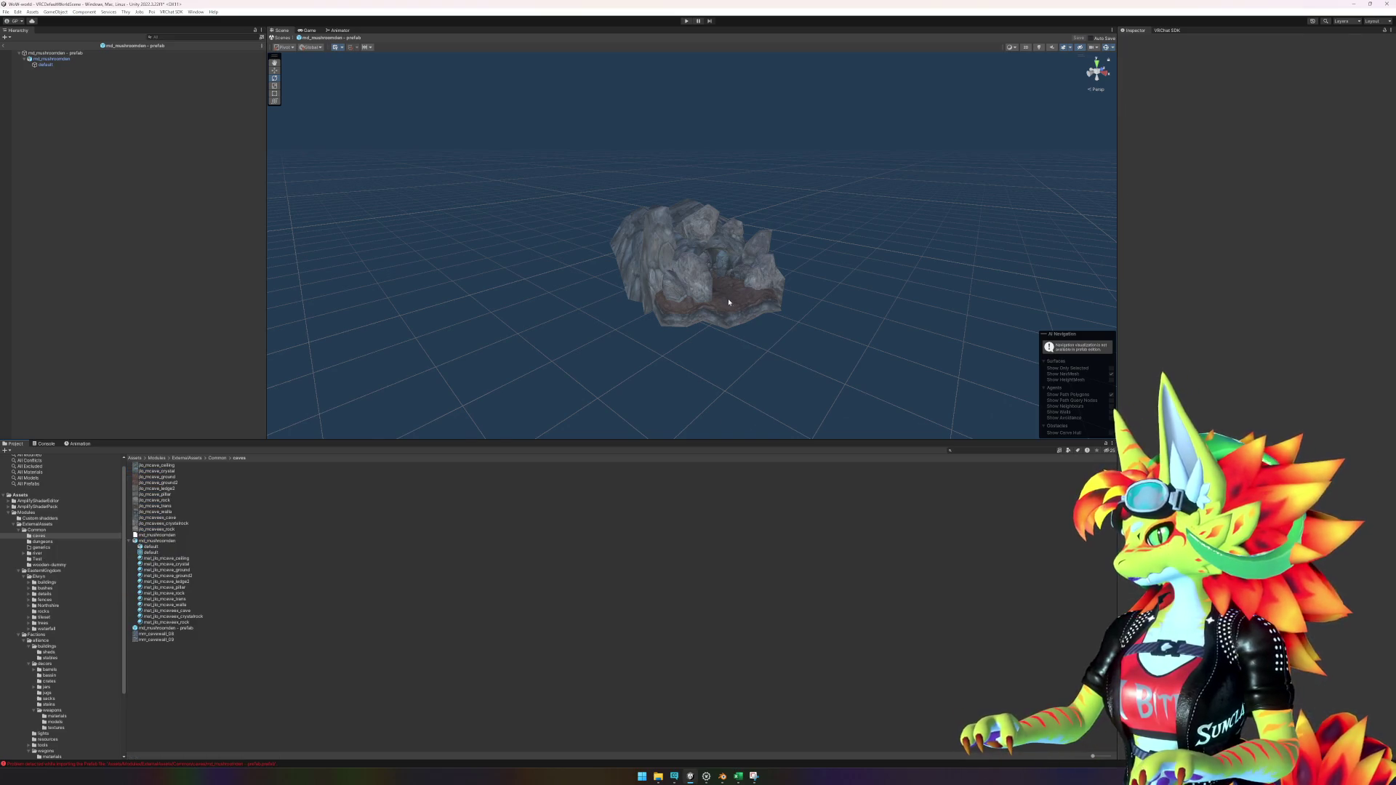
Step: Inspect the 12 cave materials on the textured model, then return to the full scene
scroll(731, 304, up, 5)
mouse_move(727, 313)
mouse_down()
mouse_move(673, 292)
mouse_move(672, 272)
mouse_move(368, 281)
mouse_move(290, 260)
mouse_move(303, 296)
mouse_move(560, 328)
mouse_up()
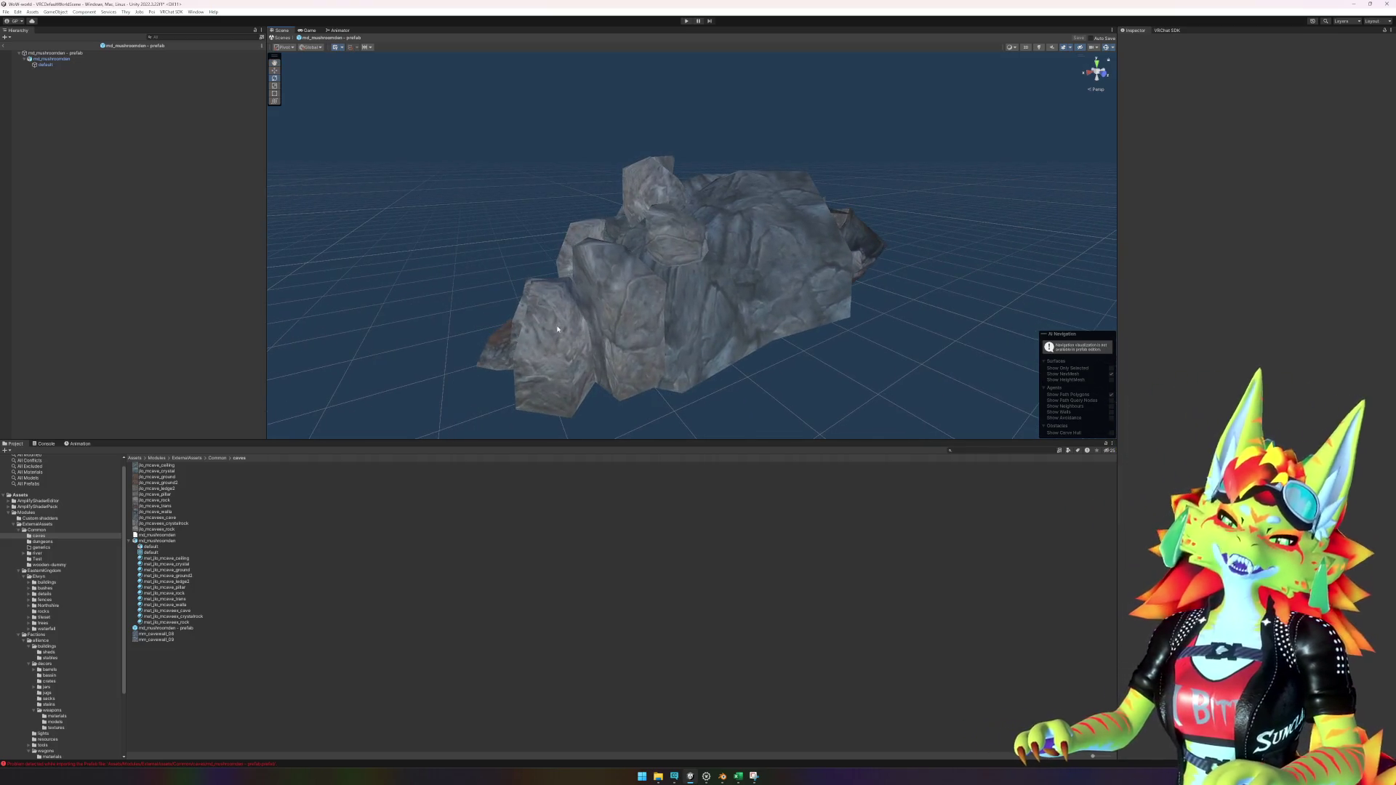
click(168, 558)
shift+click(144, 623)
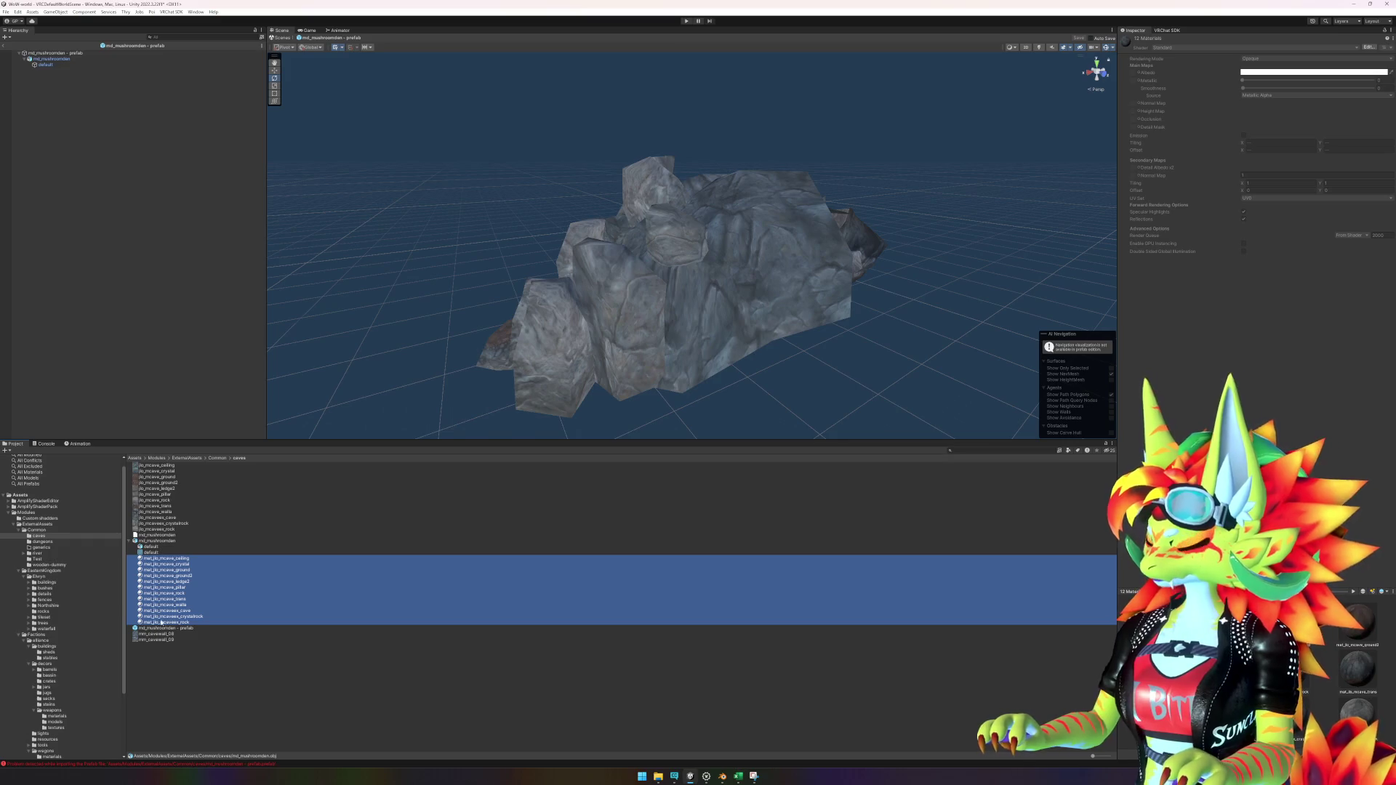
drag(655, 364, 784, 376)
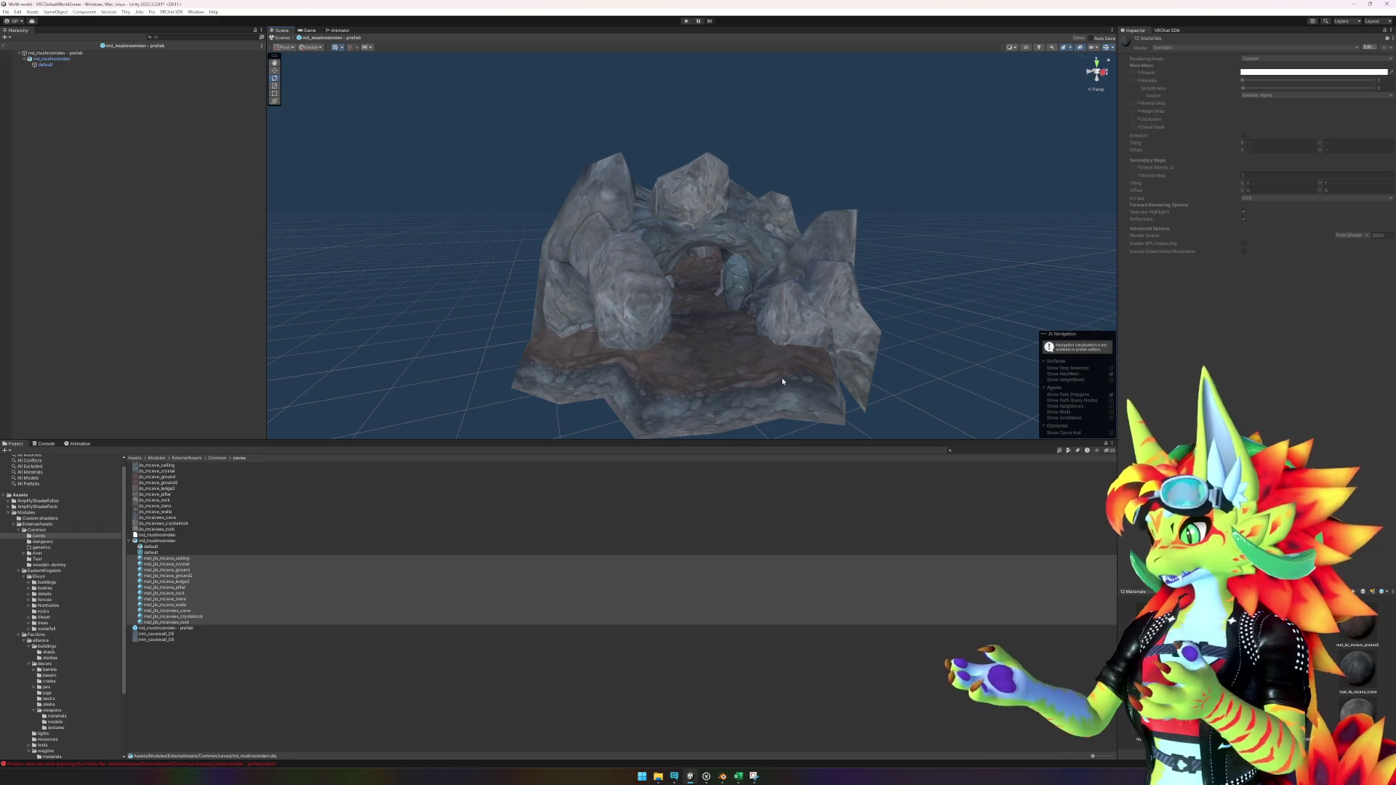
click(134, 541)
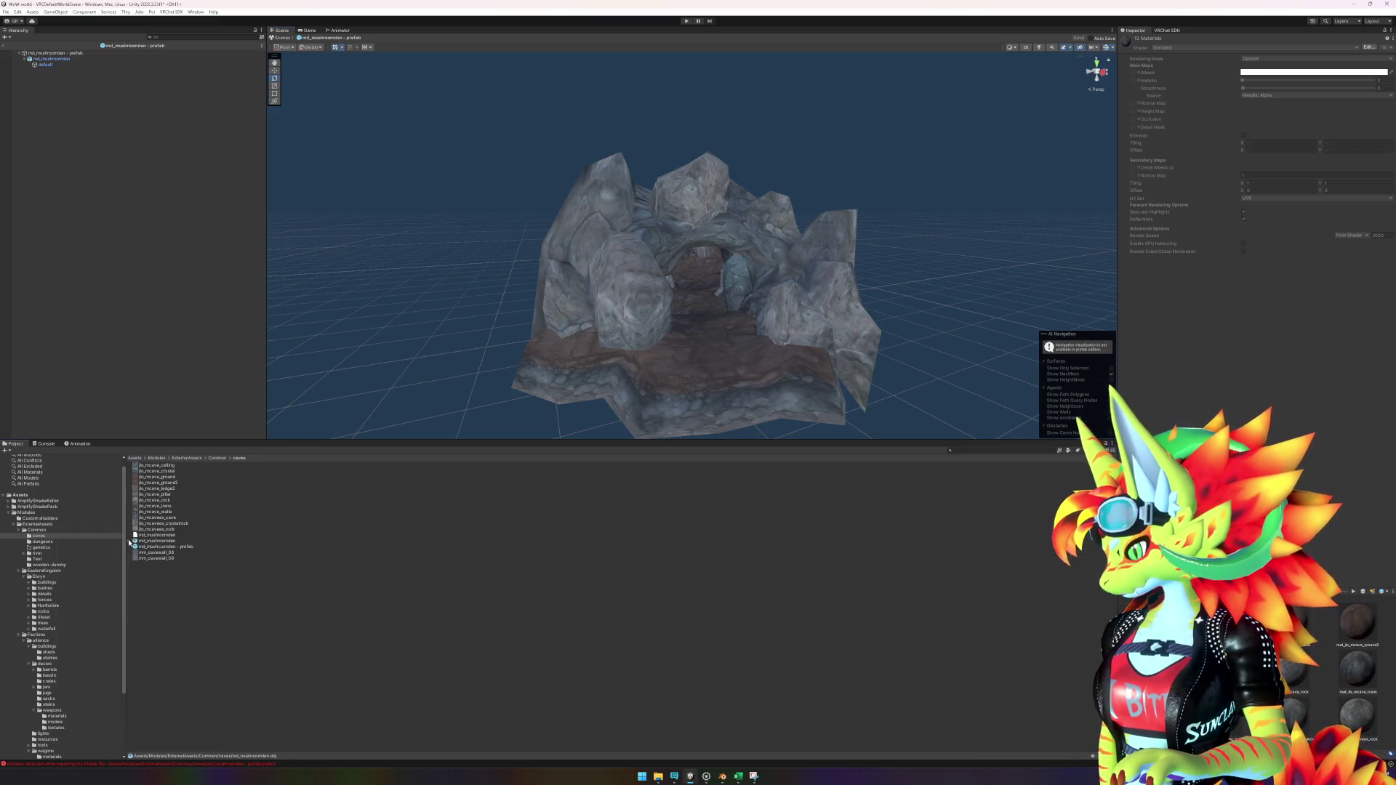
click(8, 45)
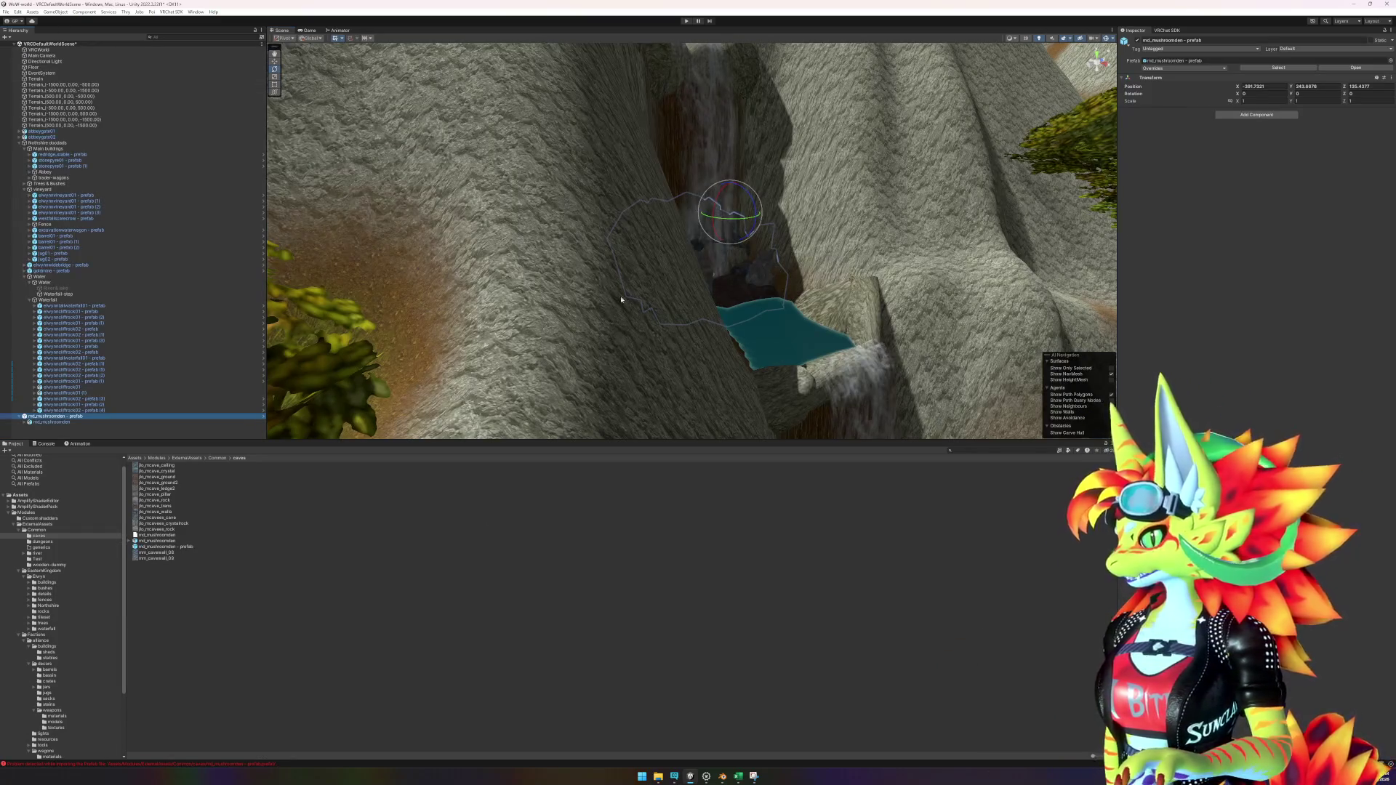
Step: Open the mushroom den prefab on its own and zero its root position
key(f)
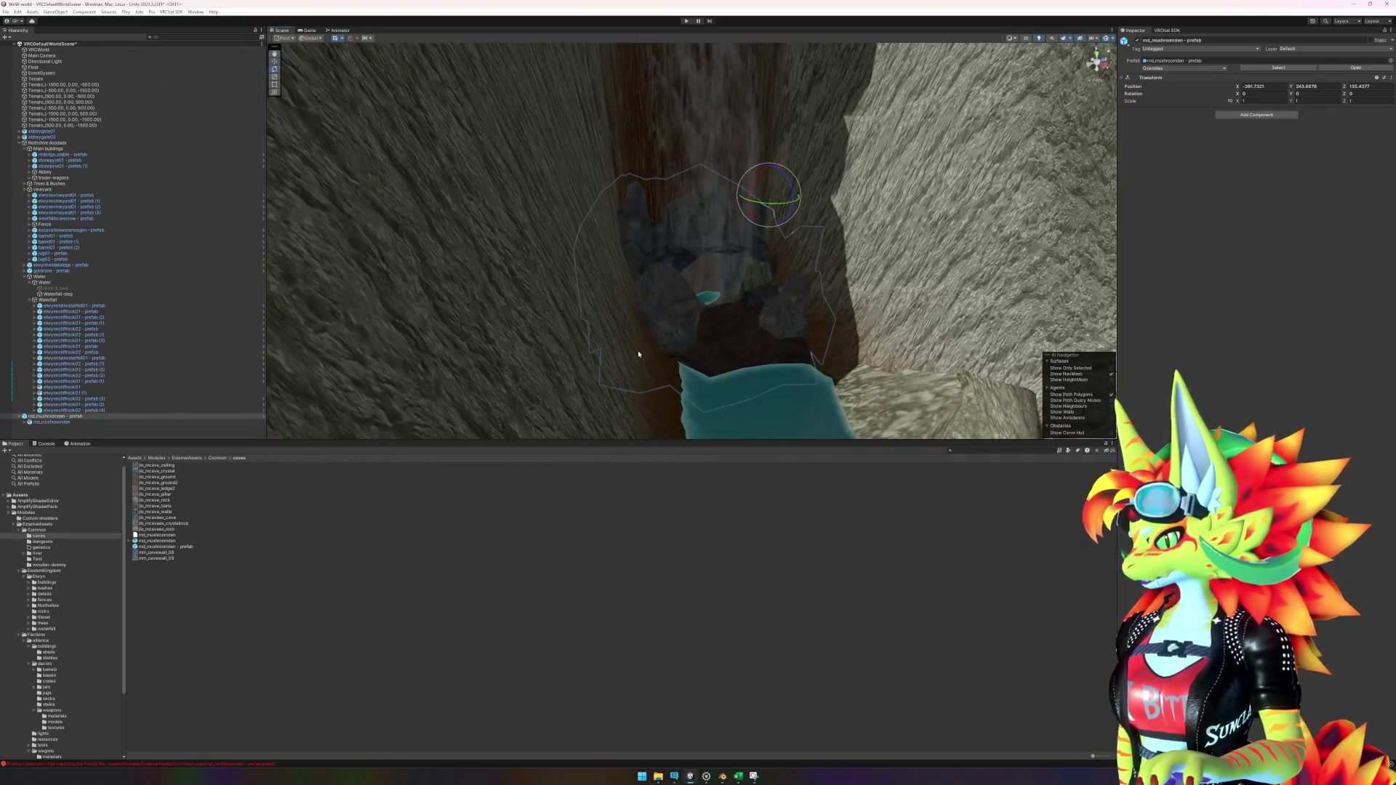
right_click(64, 418)
mouse_move(109, 517)
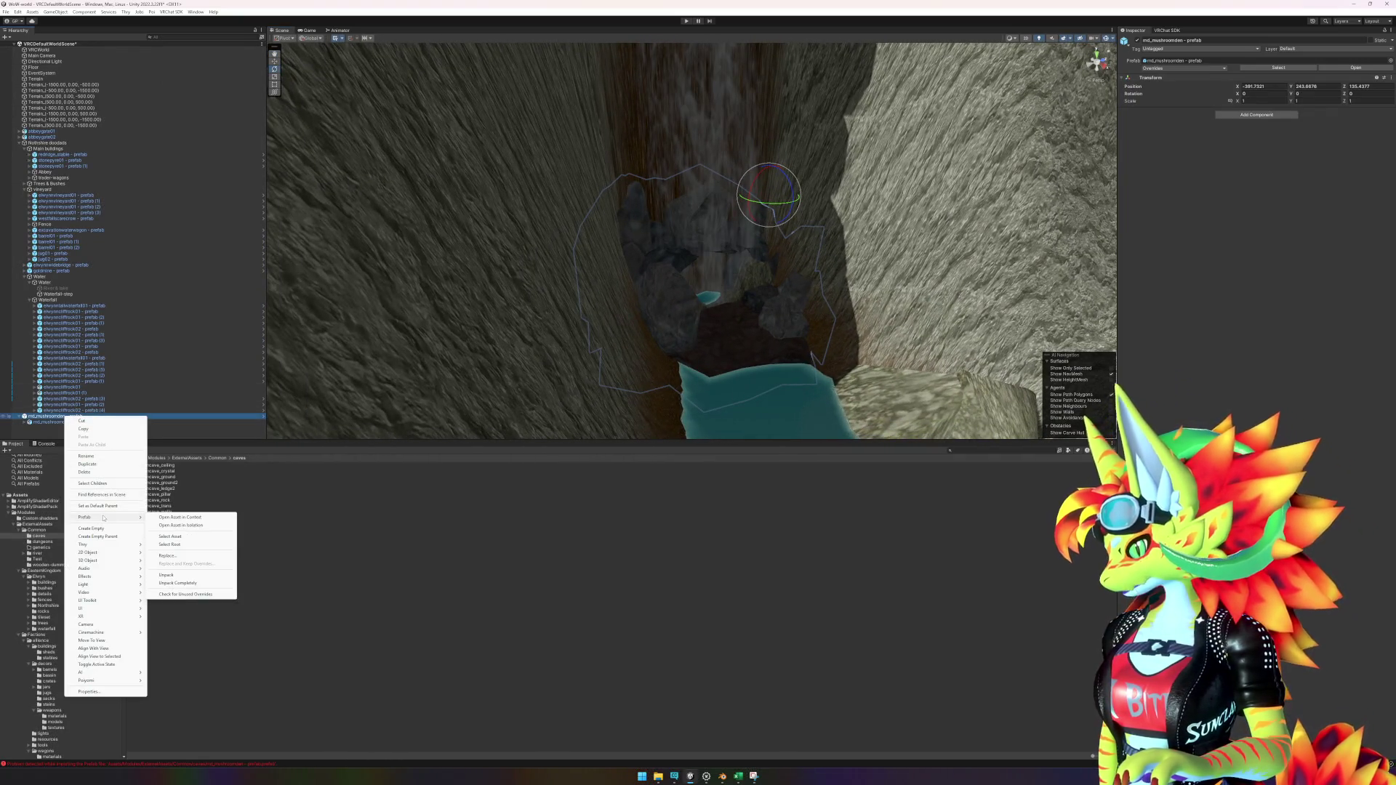
click(180, 525)
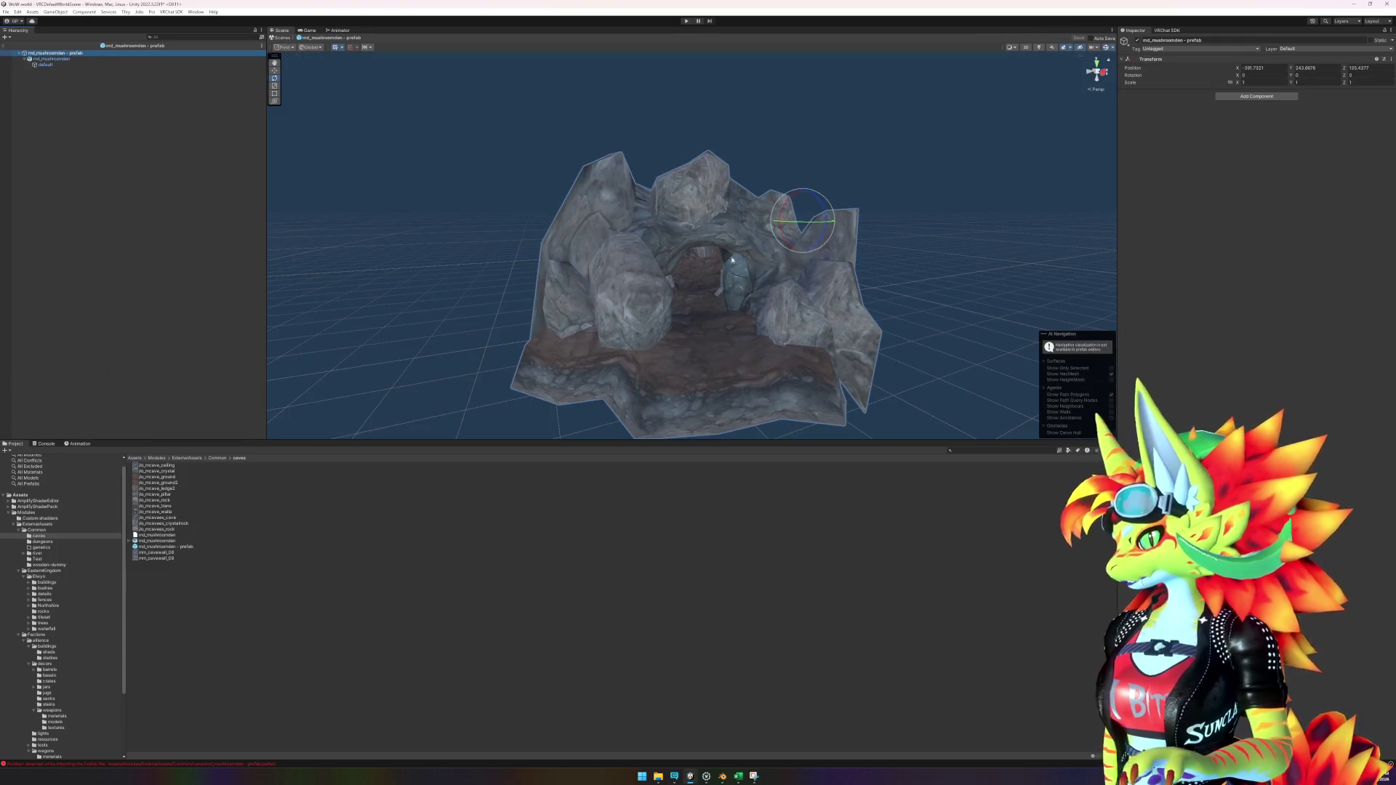
click(1263, 67)
text(0)
key(Tab)
text(0)
key(Tab)
Step: Zero the inner md_mushroomden object's position and set its Y rotation to 0
text(0)
click(65, 59)
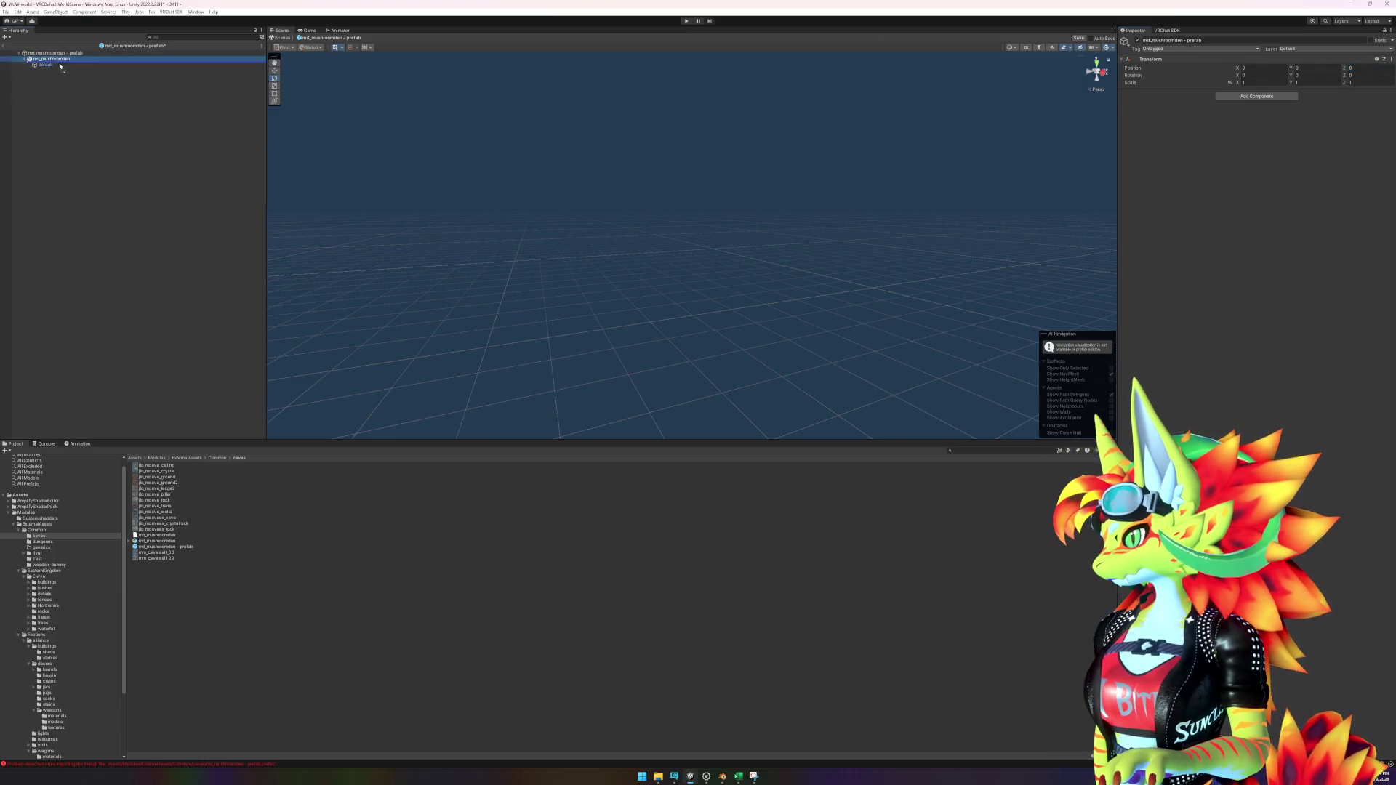
click(1261, 86)
text(0)
key(Tab)
text(0)
key(Tab)
text(0)
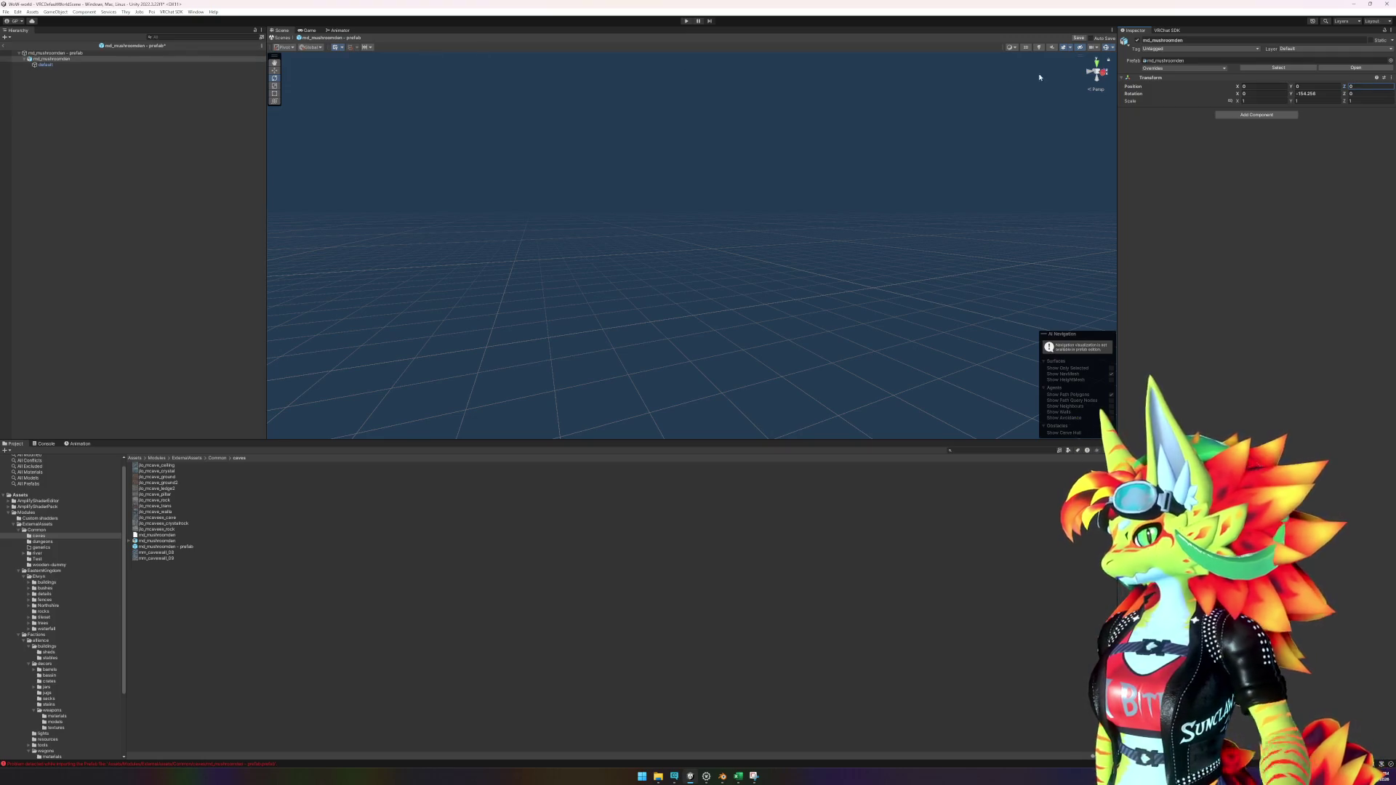
click(1328, 95)
text(0)
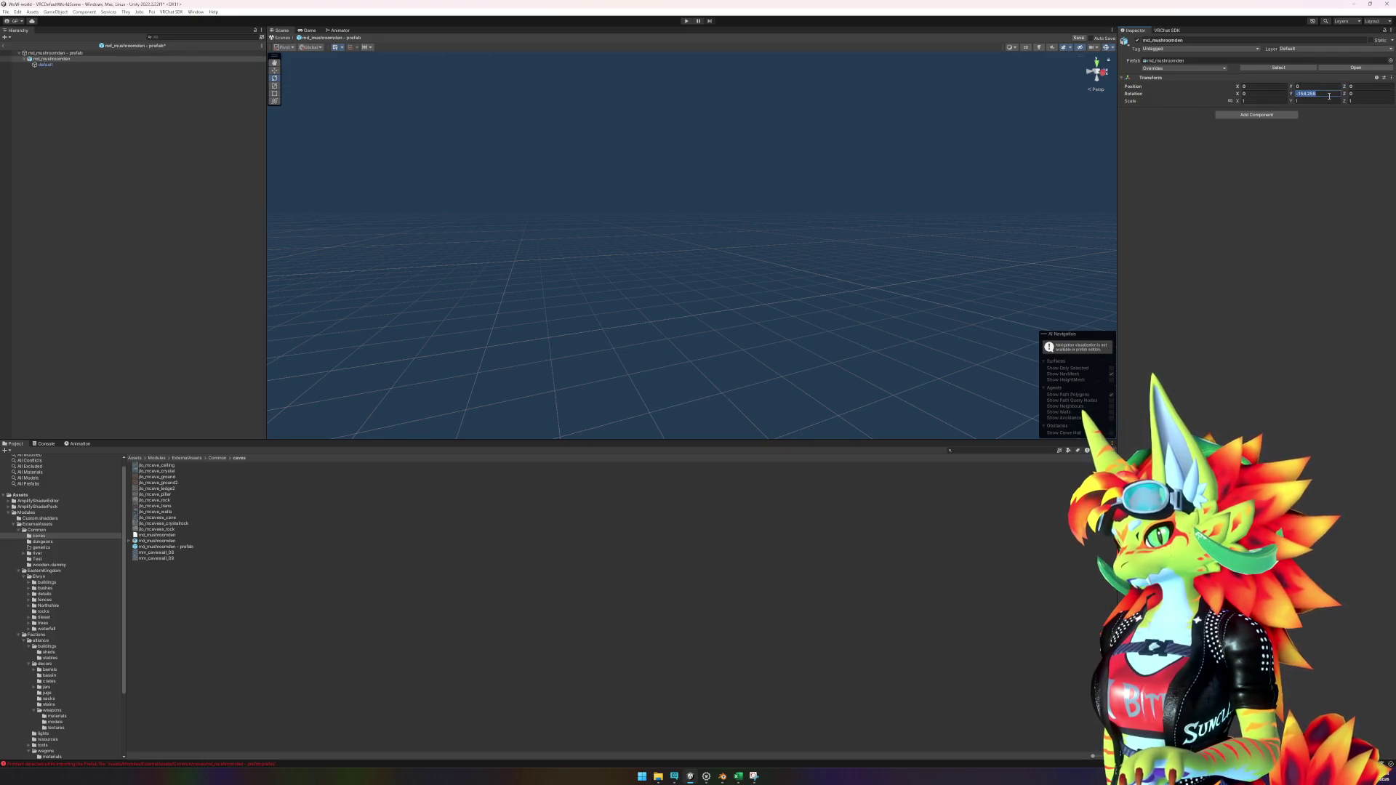
click(45, 65)
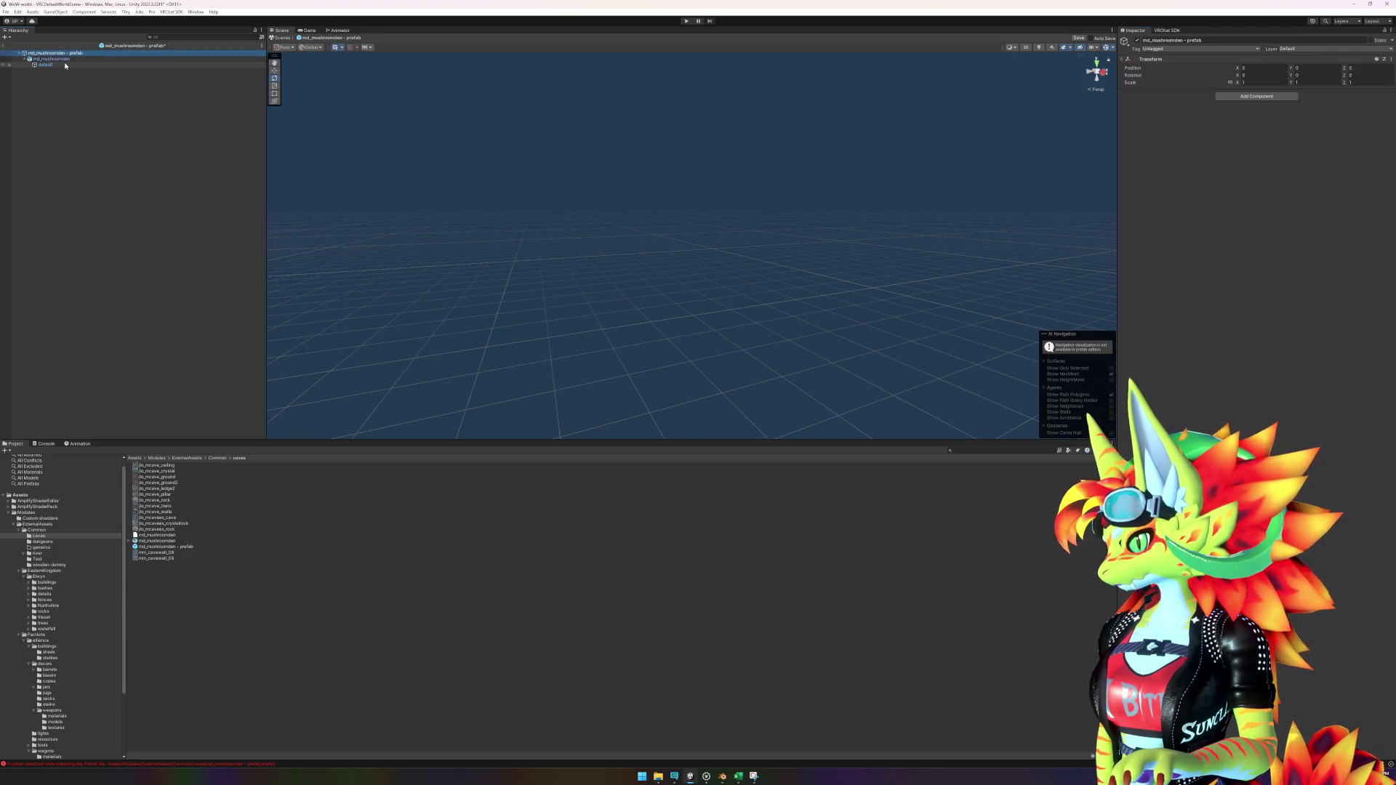
click(69, 59)
click(69, 65)
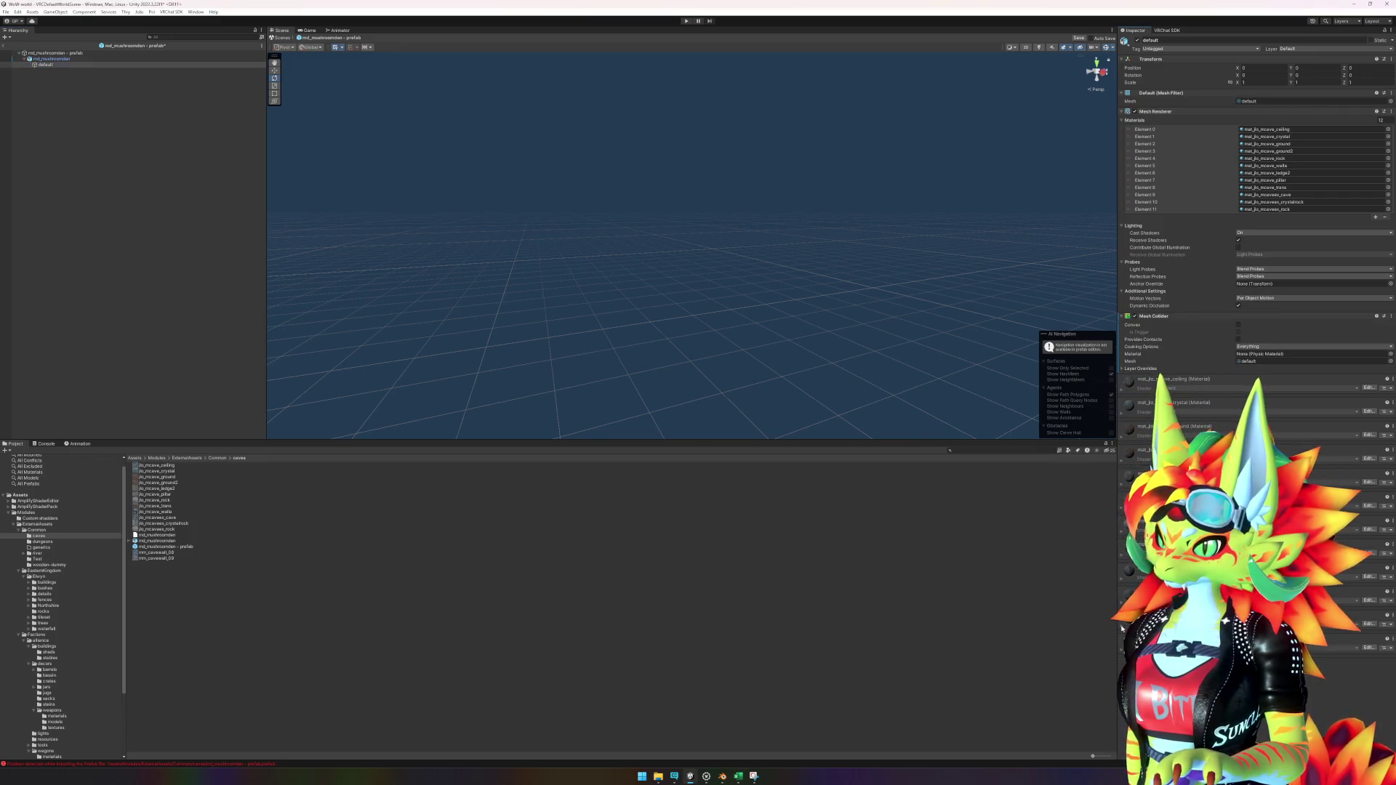
click(51, 58)
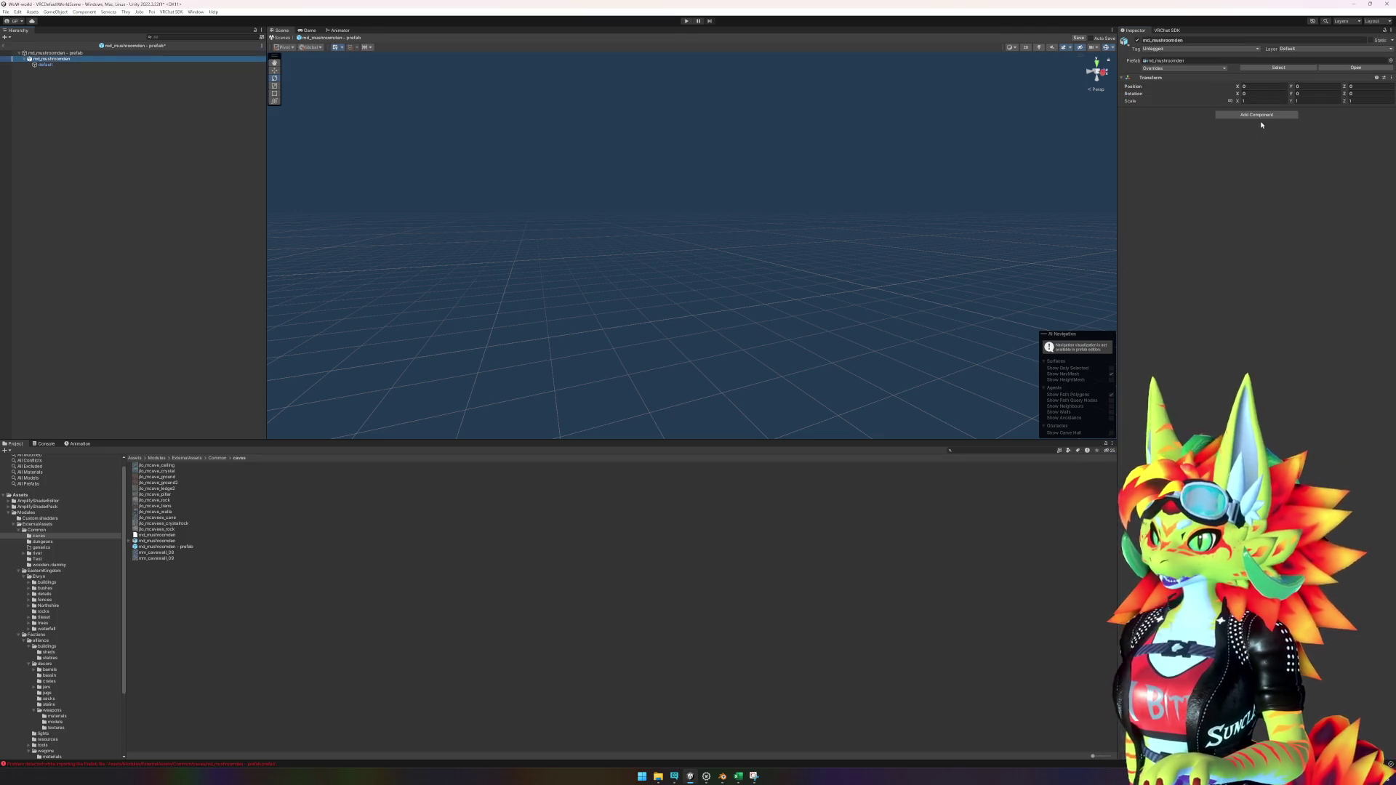
Step: Add an LOD Group with only LOD 0, using the default mesh and a 2% transition
click(1258, 115)
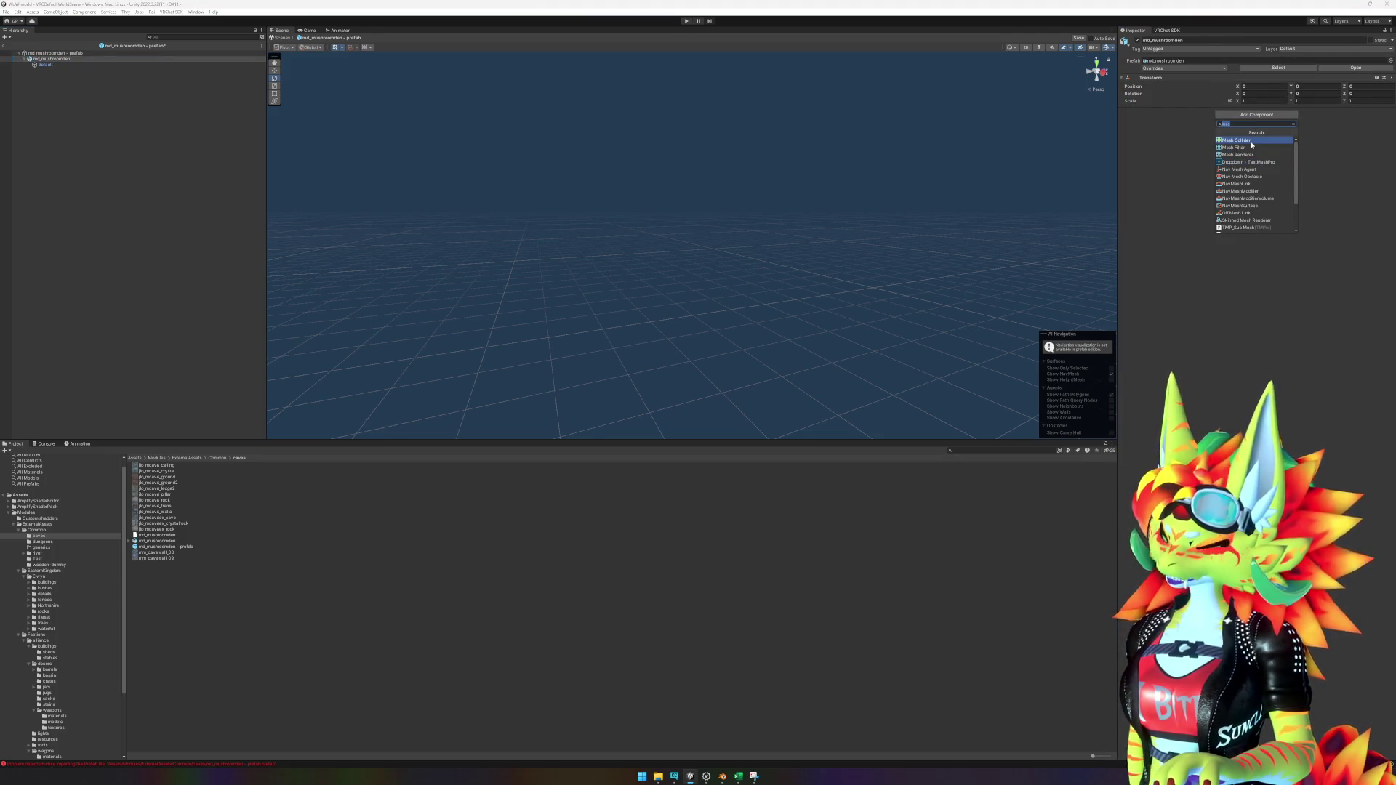
text(lod)
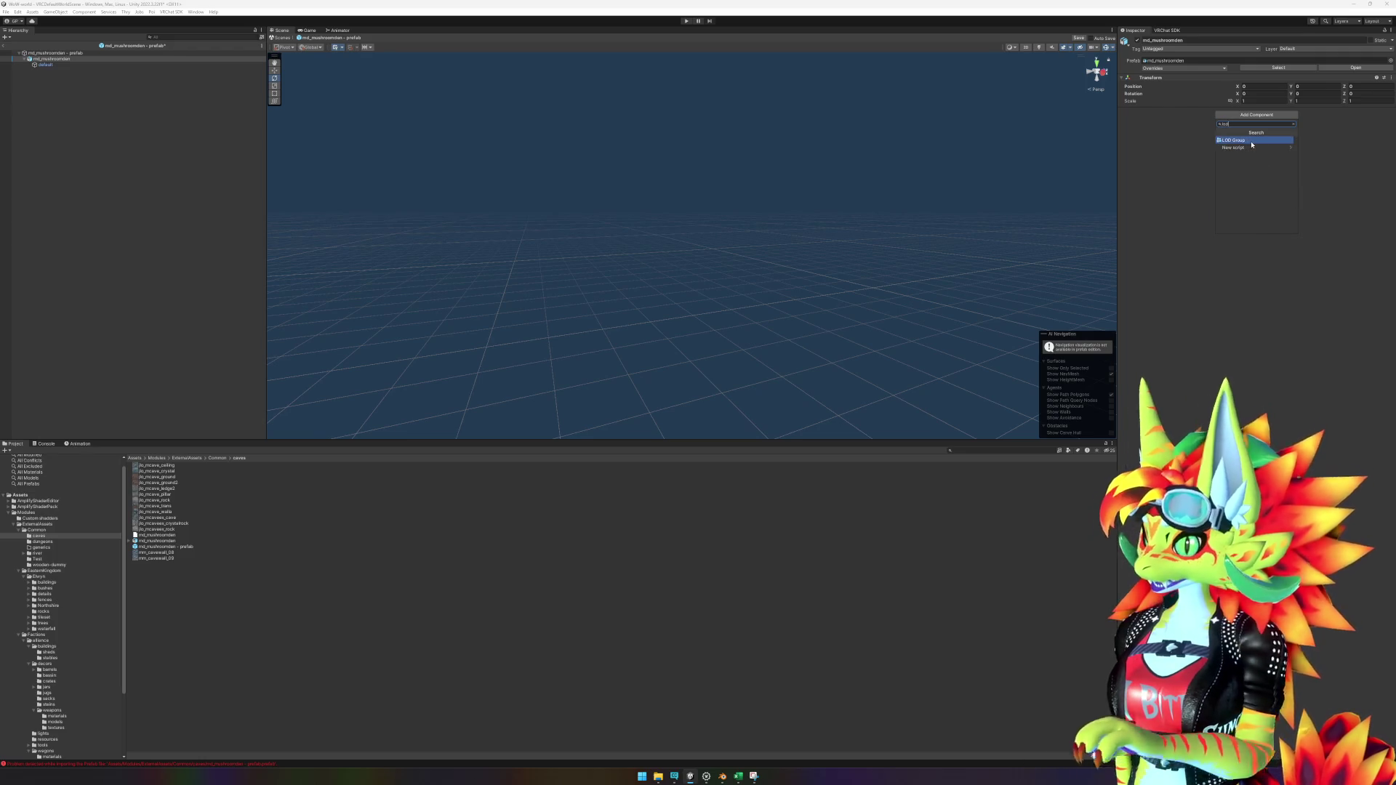
click(1252, 142)
mouse_move(53, 64)
mouse_down()
mouse_move(966, 78)
mouse_move(1153, 136)
mouse_up()
right_click(1211, 143)
click(1229, 154)
right_click(1219, 138)
click(1236, 153)
click(1279, 222)
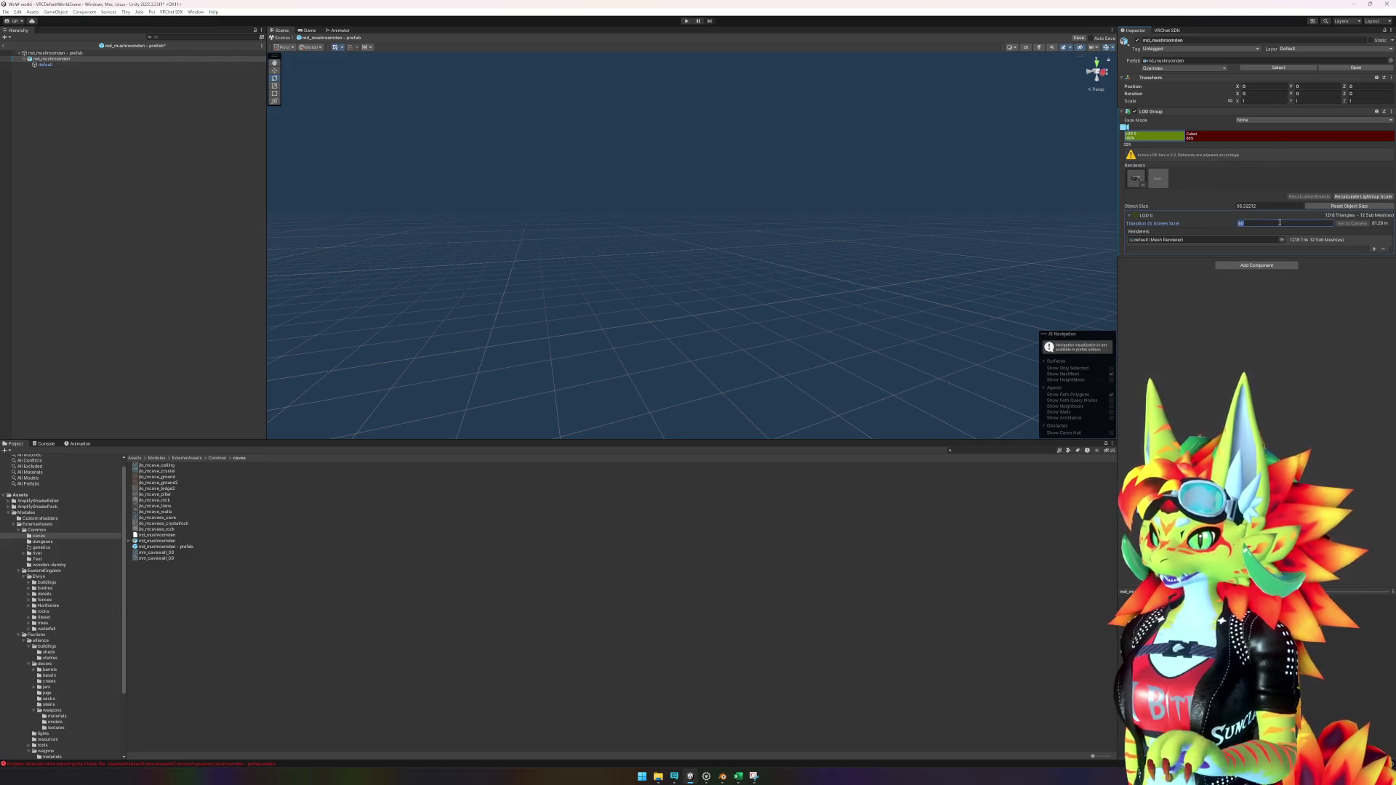
text(2)
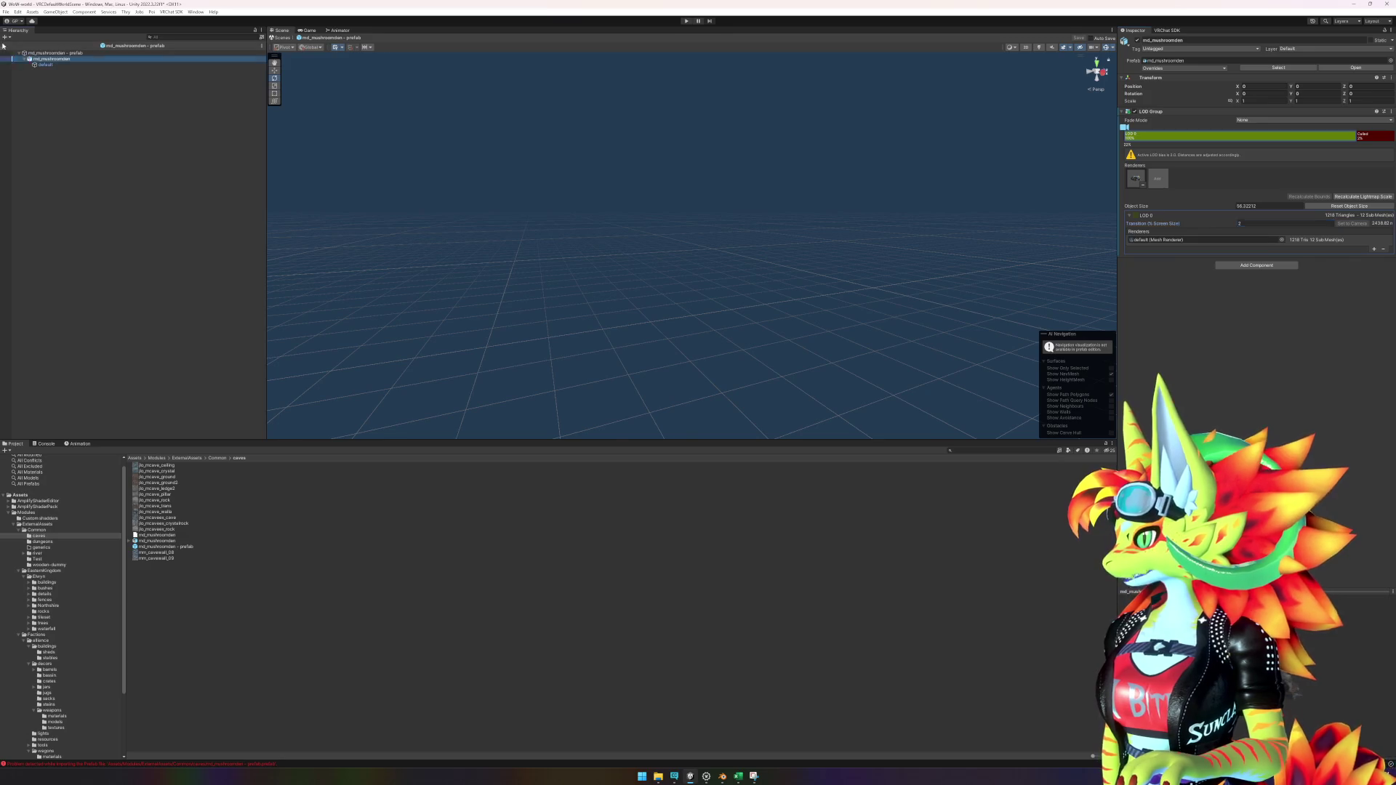
Step: Rotate the rock den and move it into the cave behind the waterfall
click(6, 45)
mouse_move(783, 204)
mouse_down()
mouse_move(680, 193)
mouse_move(630, 134)
mouse_move(631, 95)
mouse_move(562, 134)
mouse_up()
key(w)
mouse_move(769, 197)
mouse_down()
mouse_move(760, 174)
mouse_move(693, 282)
mouse_move(716, 302)
mouse_move(700, 295)
mouse_move(716, 282)
mouse_move(709, 324)
mouse_up()
key(e)
key(w)
scroll(710, 325, up, 5)
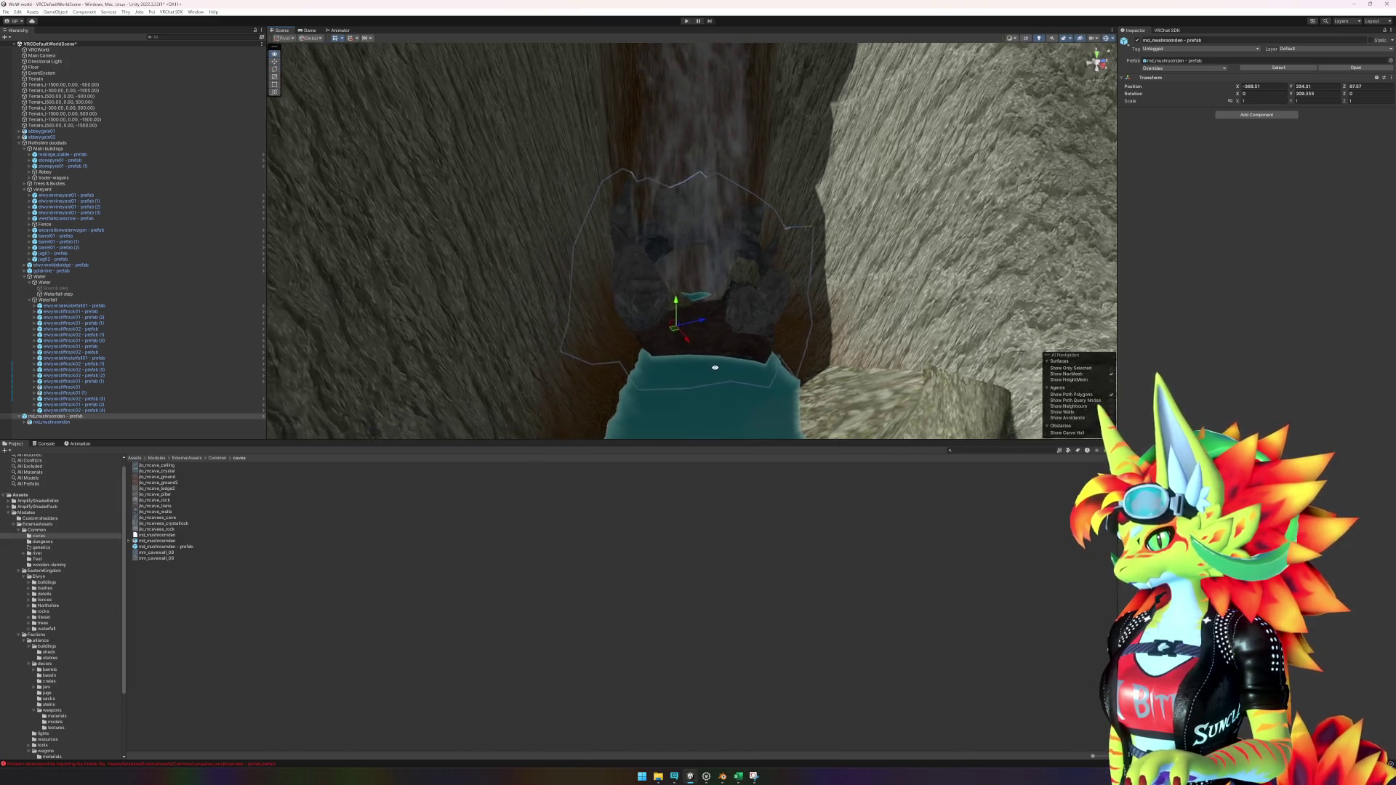
mouse_move(742, 376)
mouse_down()
mouse_move(785, 365)
mouse_move(713, 321)
mouse_move(763, 302)
mouse_move(763, 284)
mouse_move(743, 289)
mouse_move(851, 316)
mouse_up()
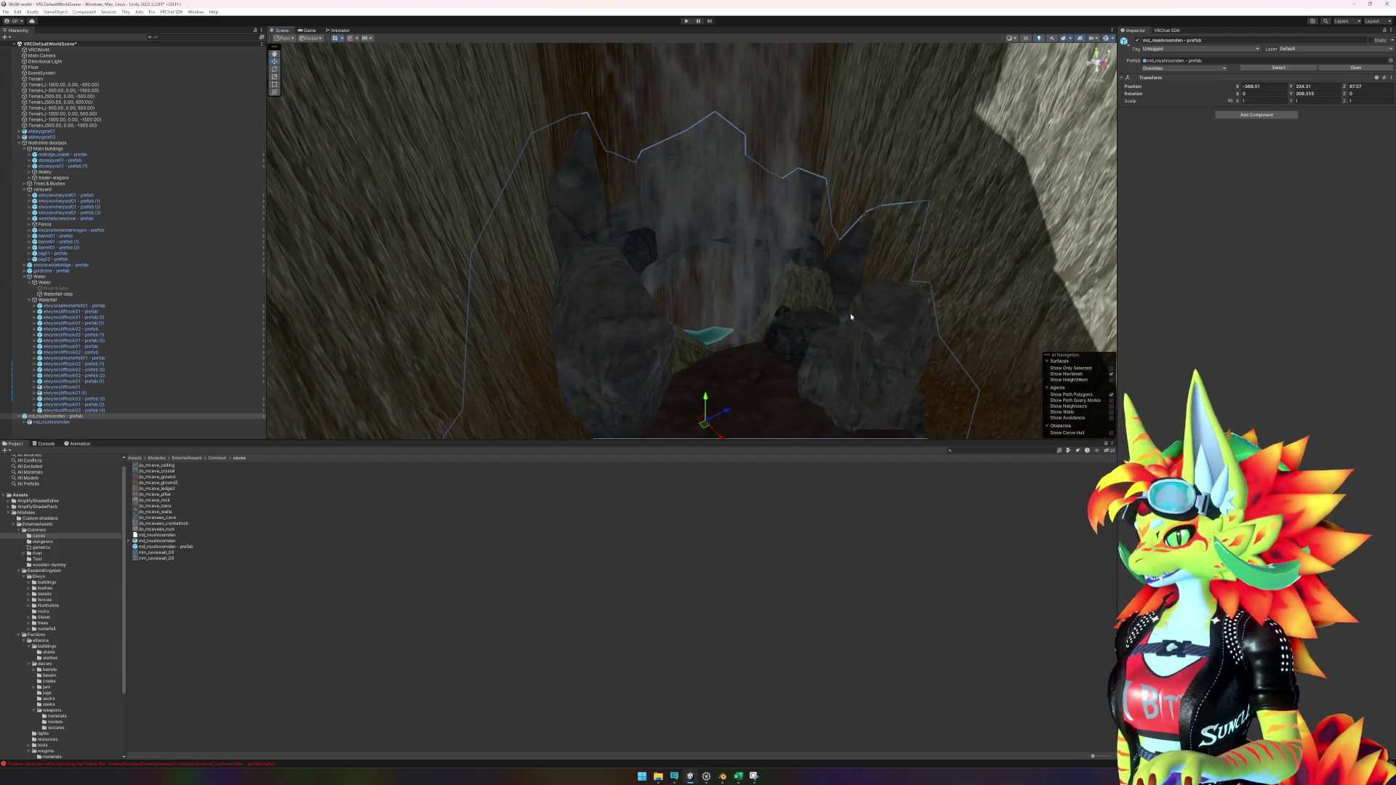
click(102, 415)
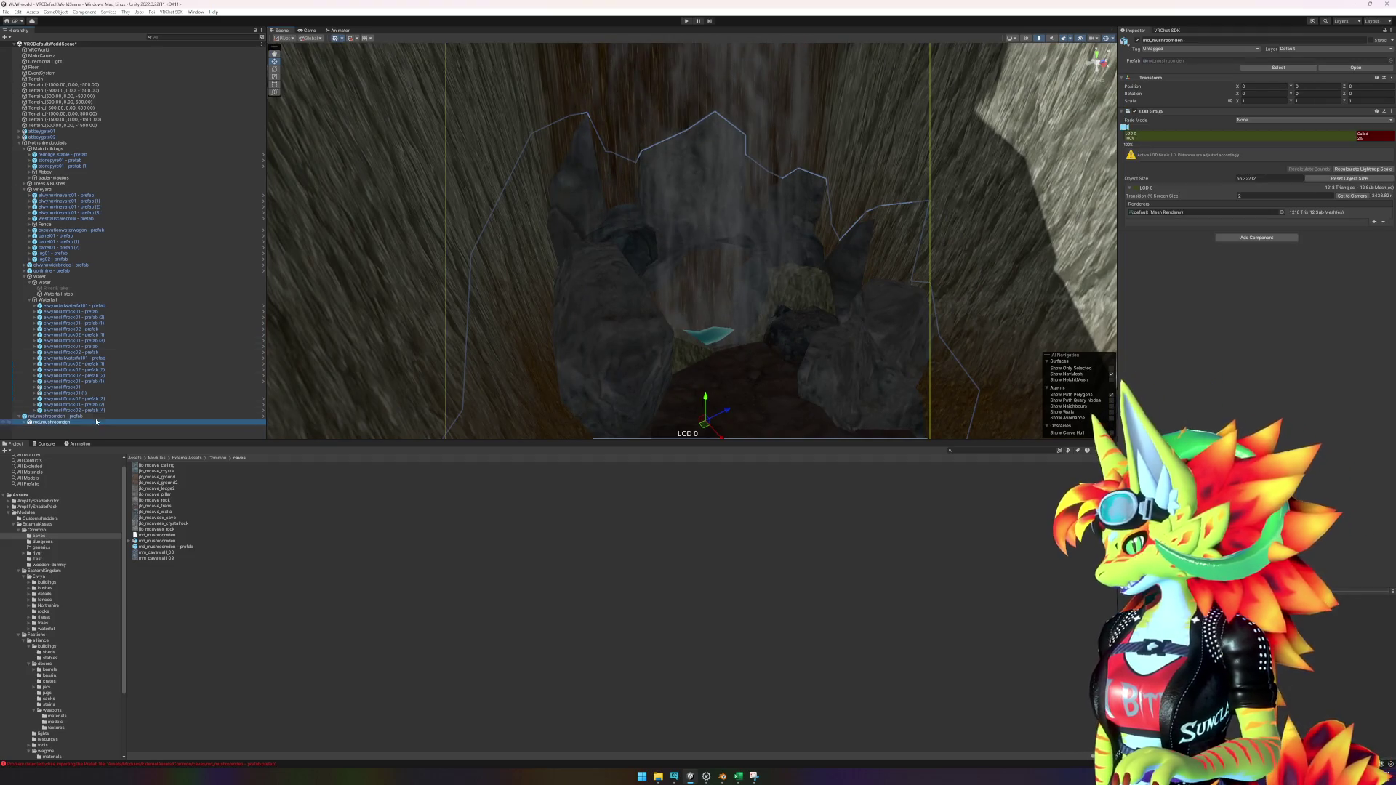
click(1137, 40)
click(764, 324)
key(Delete)
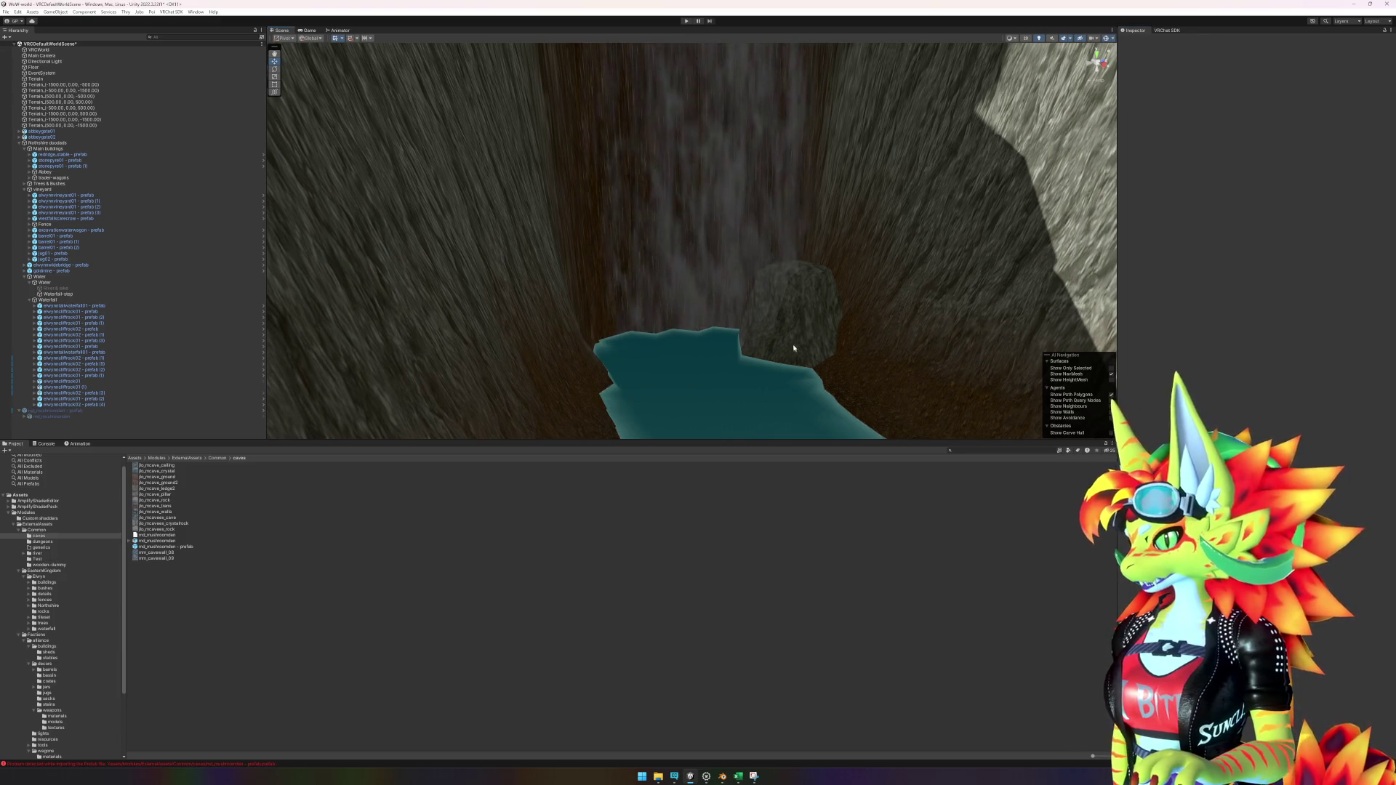
click(88, 406)
click(1138, 41)
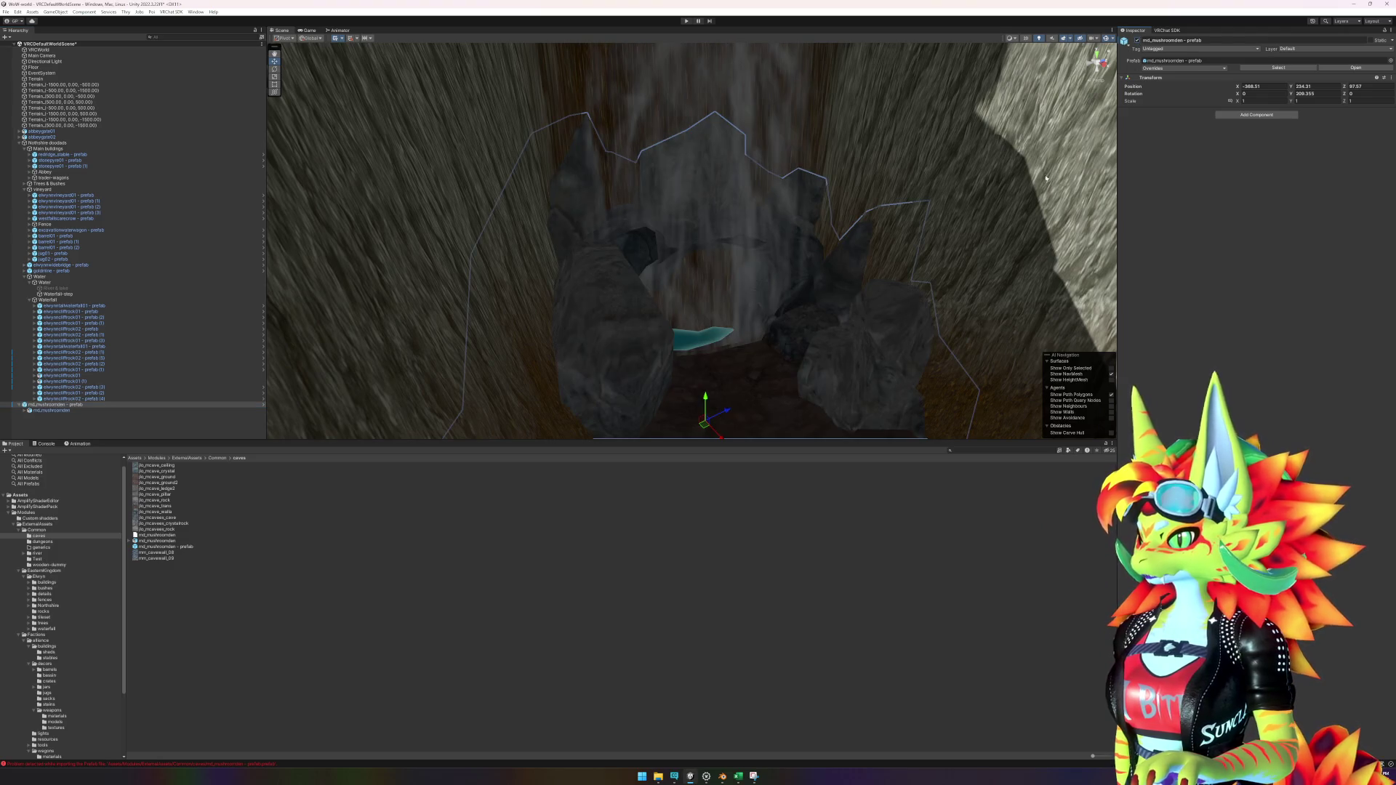
scroll(872, 248, up, 5)
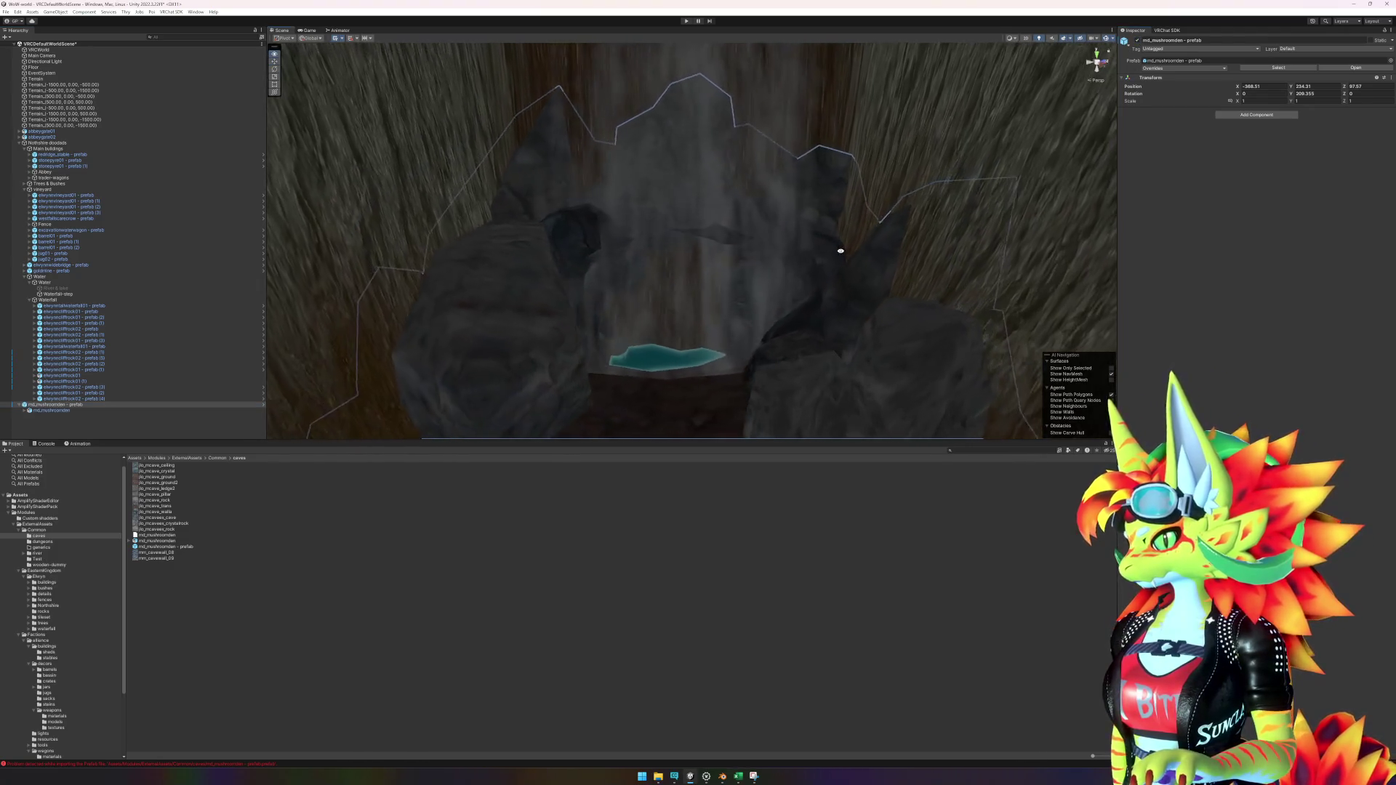
mouse_move(828, 249)
mouse_down()
mouse_move(966, 135)
mouse_move(1020, 189)
mouse_up()
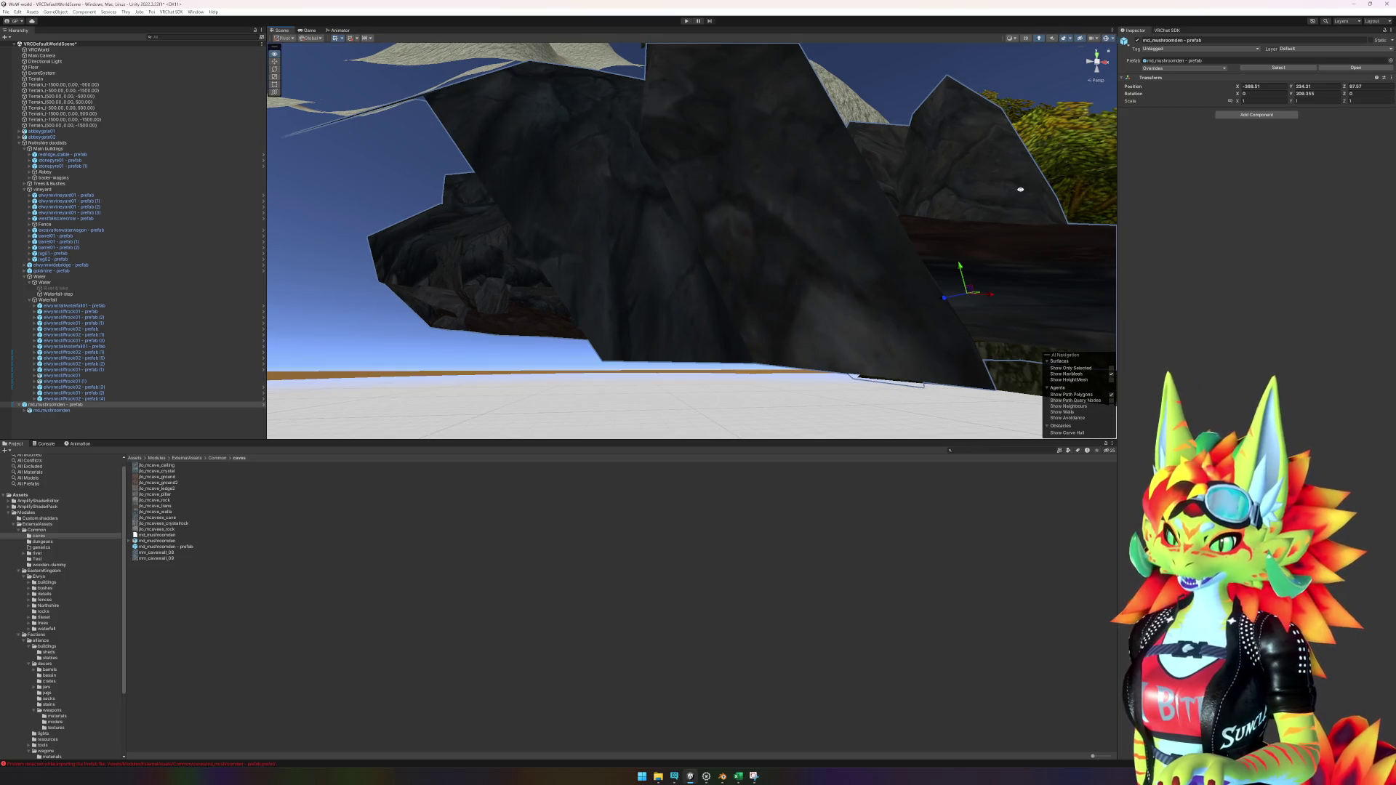
drag(1020, 190, 880, 243)
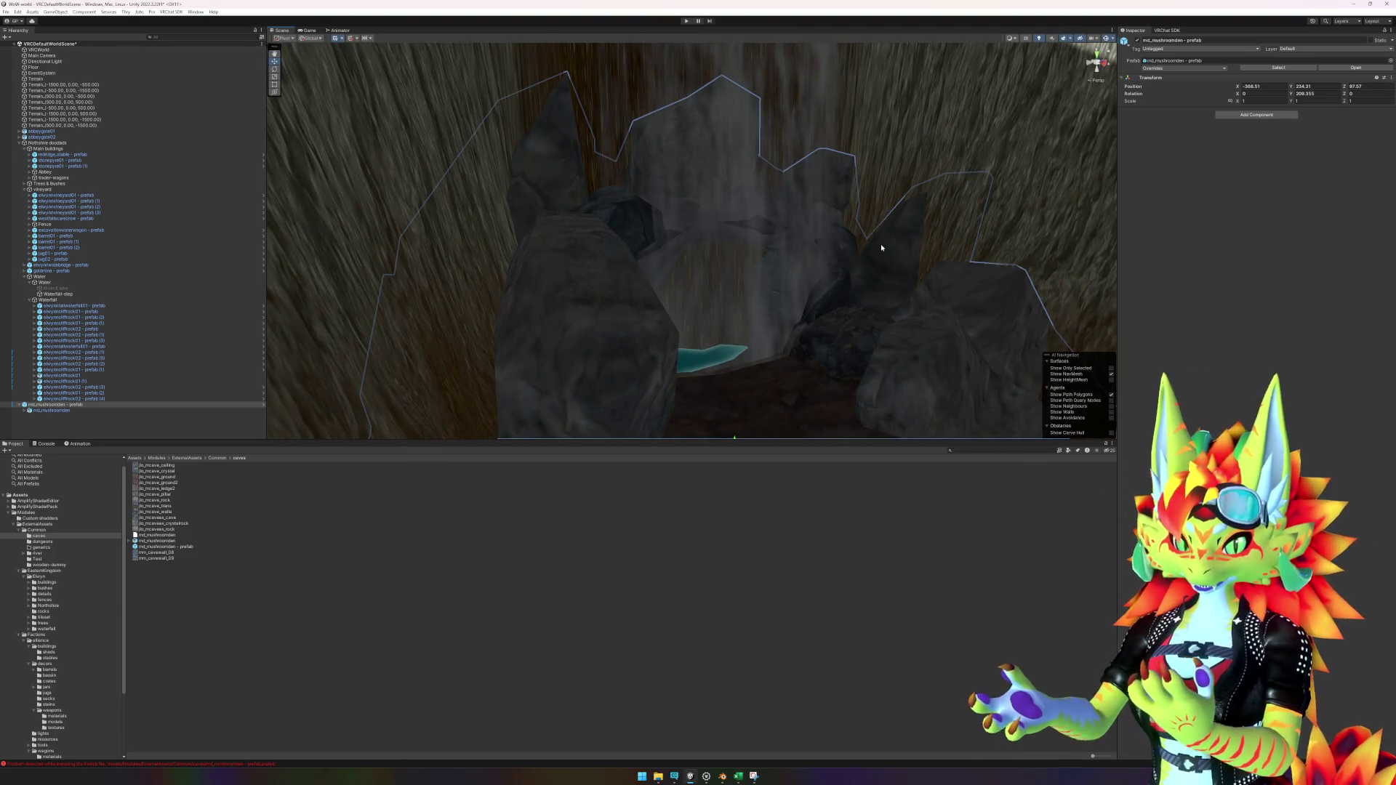
right_click(89, 404)
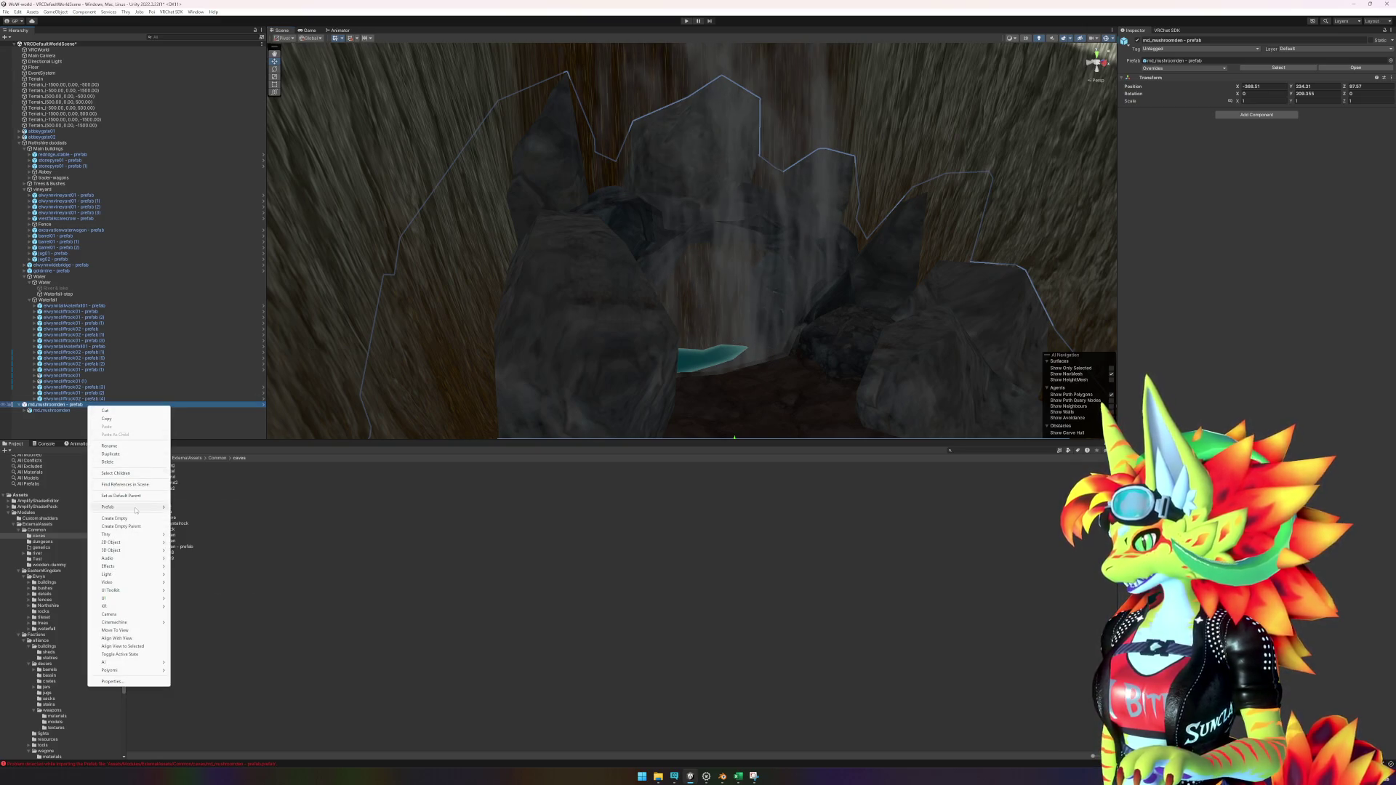
mouse_move(136, 509)
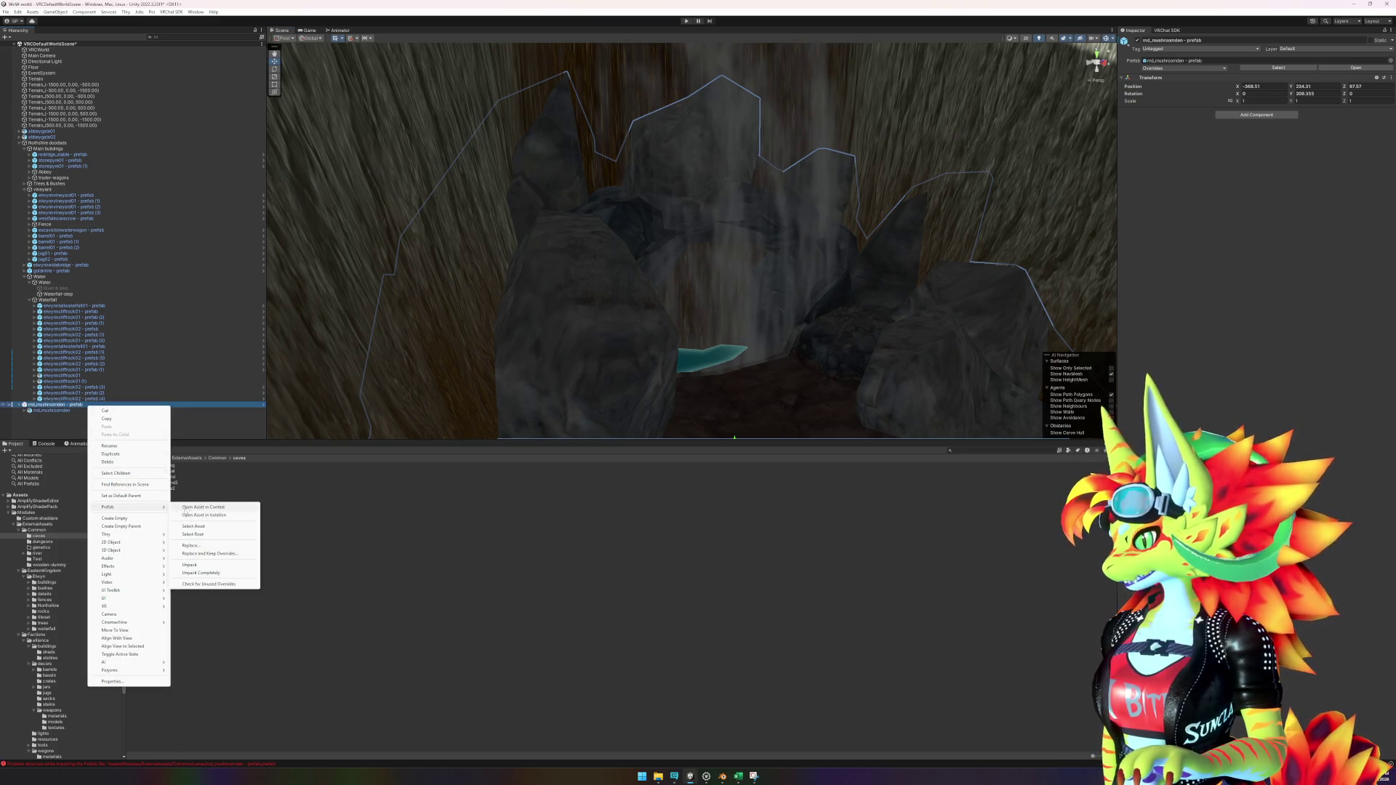
click(205, 515)
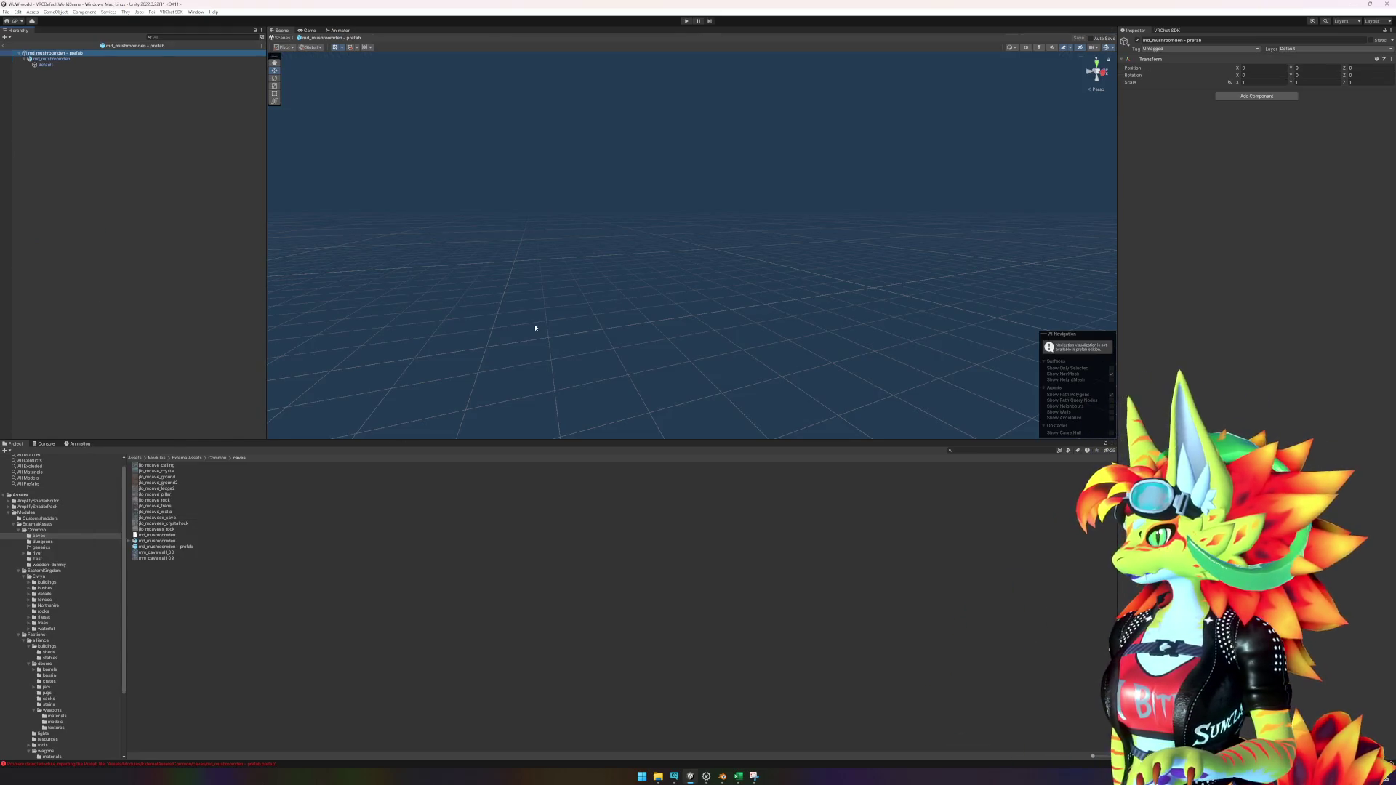
drag(581, 330, 840, 363)
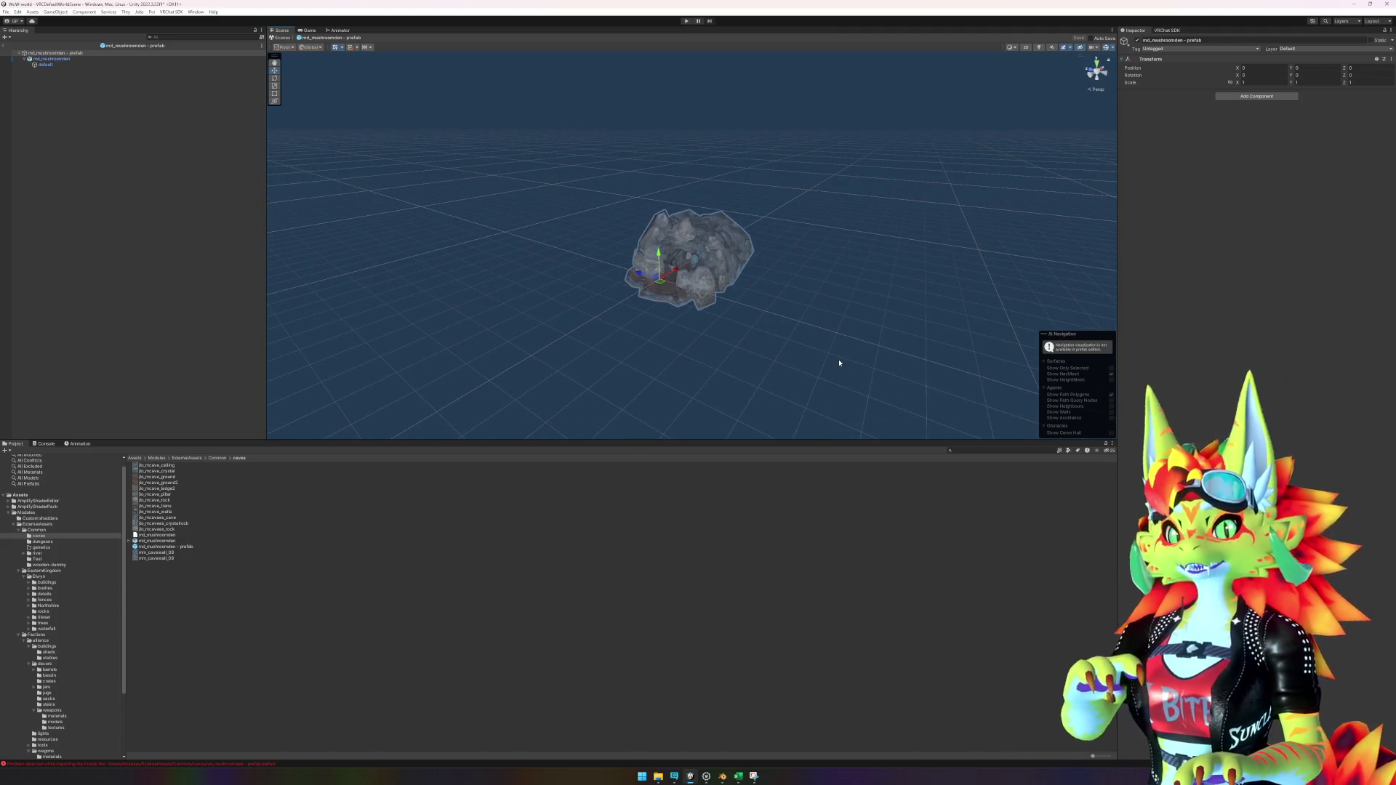
click(6, 48)
right_click(79, 405)
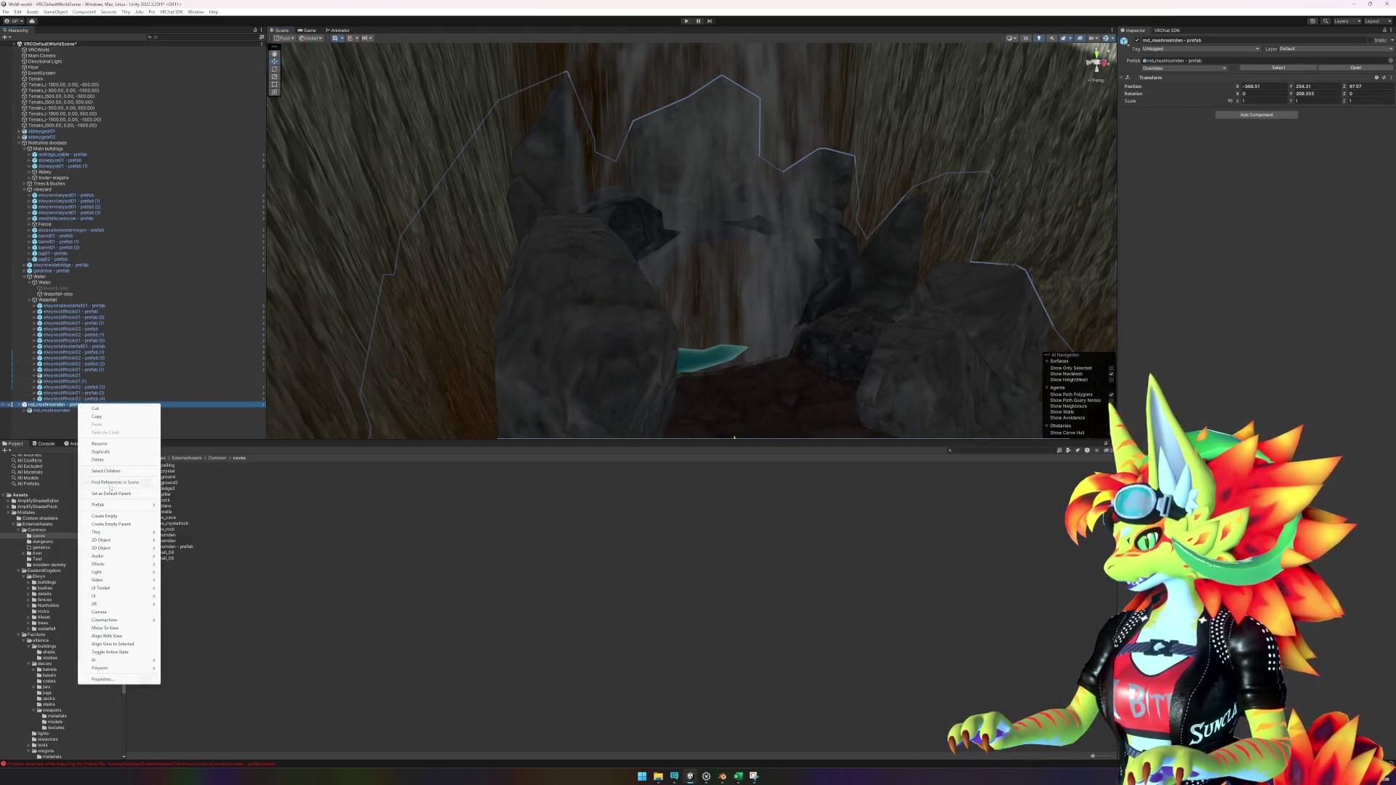
mouse_move(115, 510)
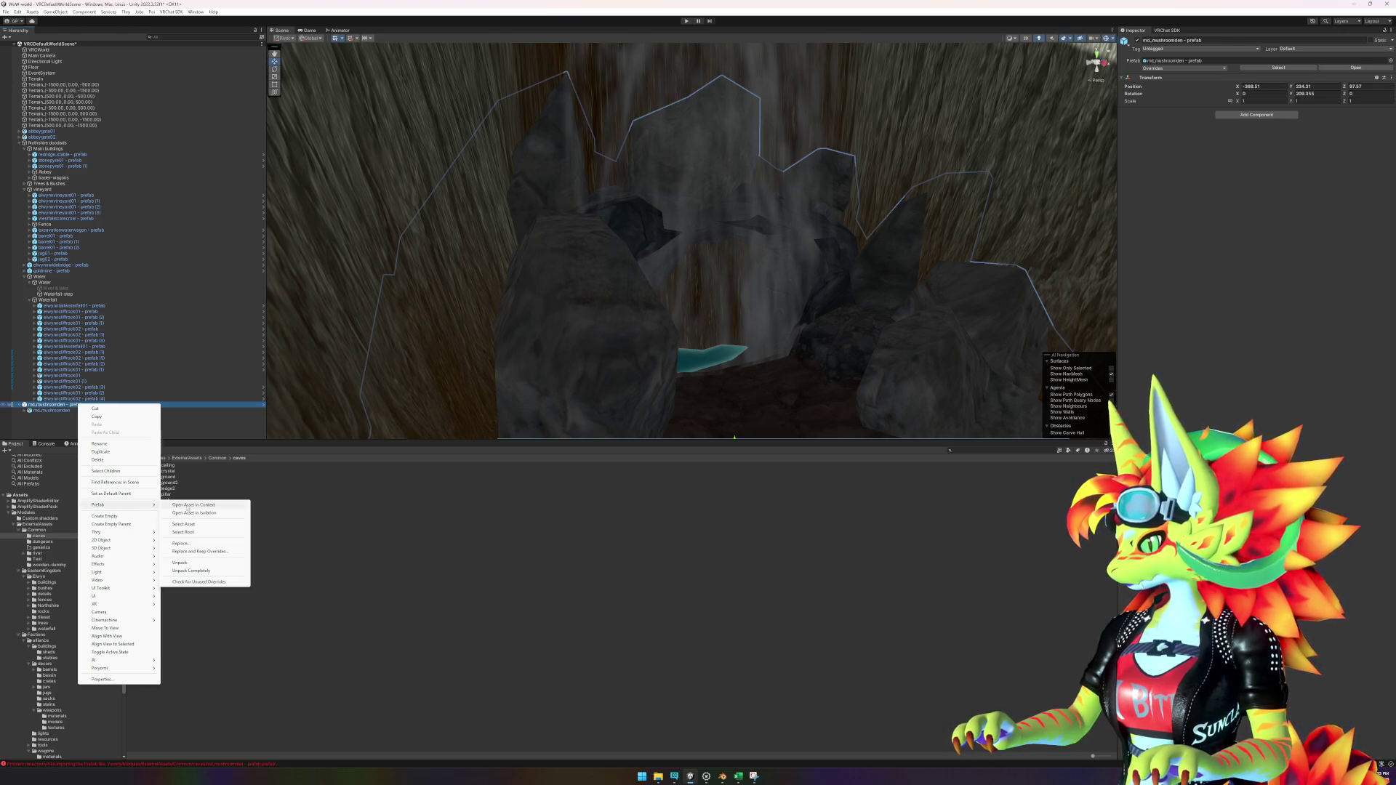
click(210, 506)
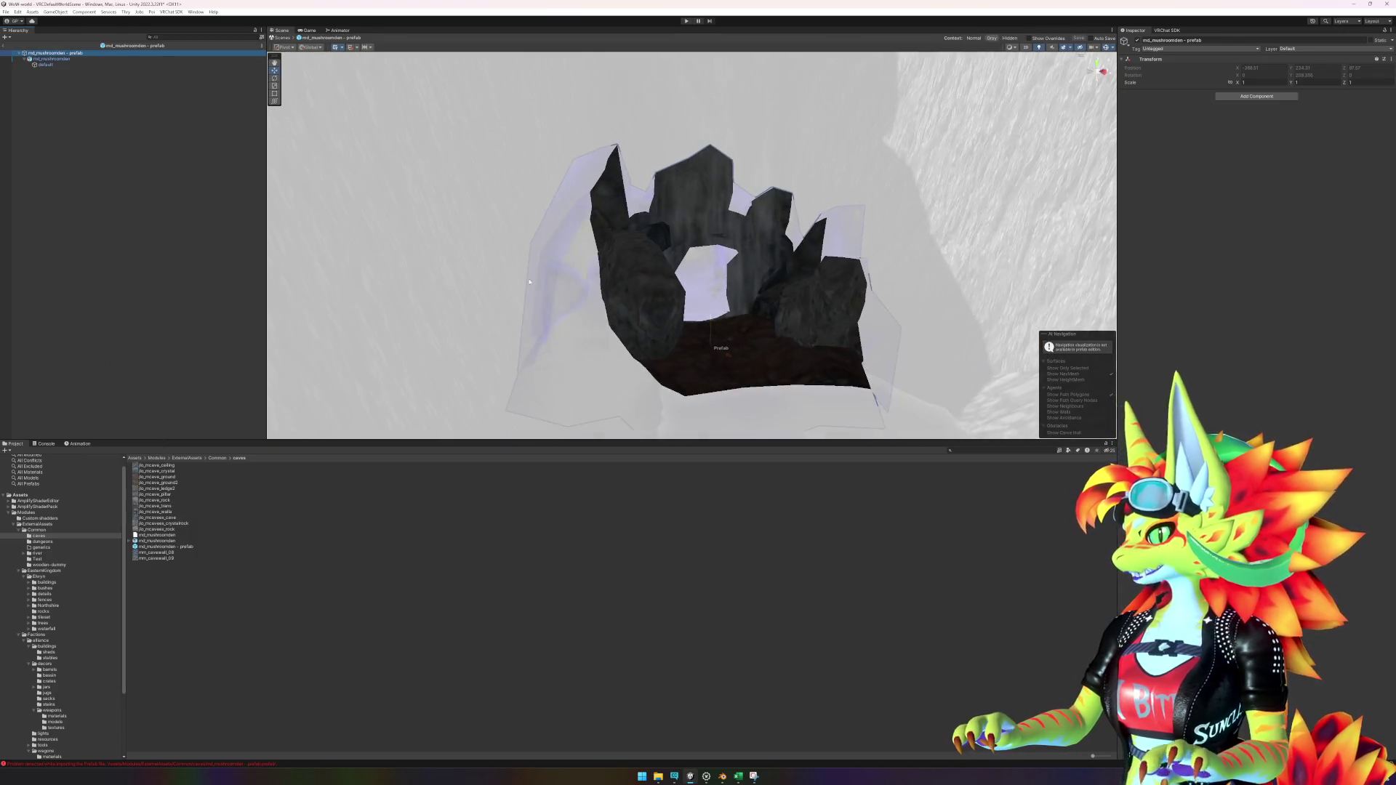
mouse_move(644, 315)
mouse_down()
mouse_move(917, 289)
mouse_move(991, 313)
mouse_up()
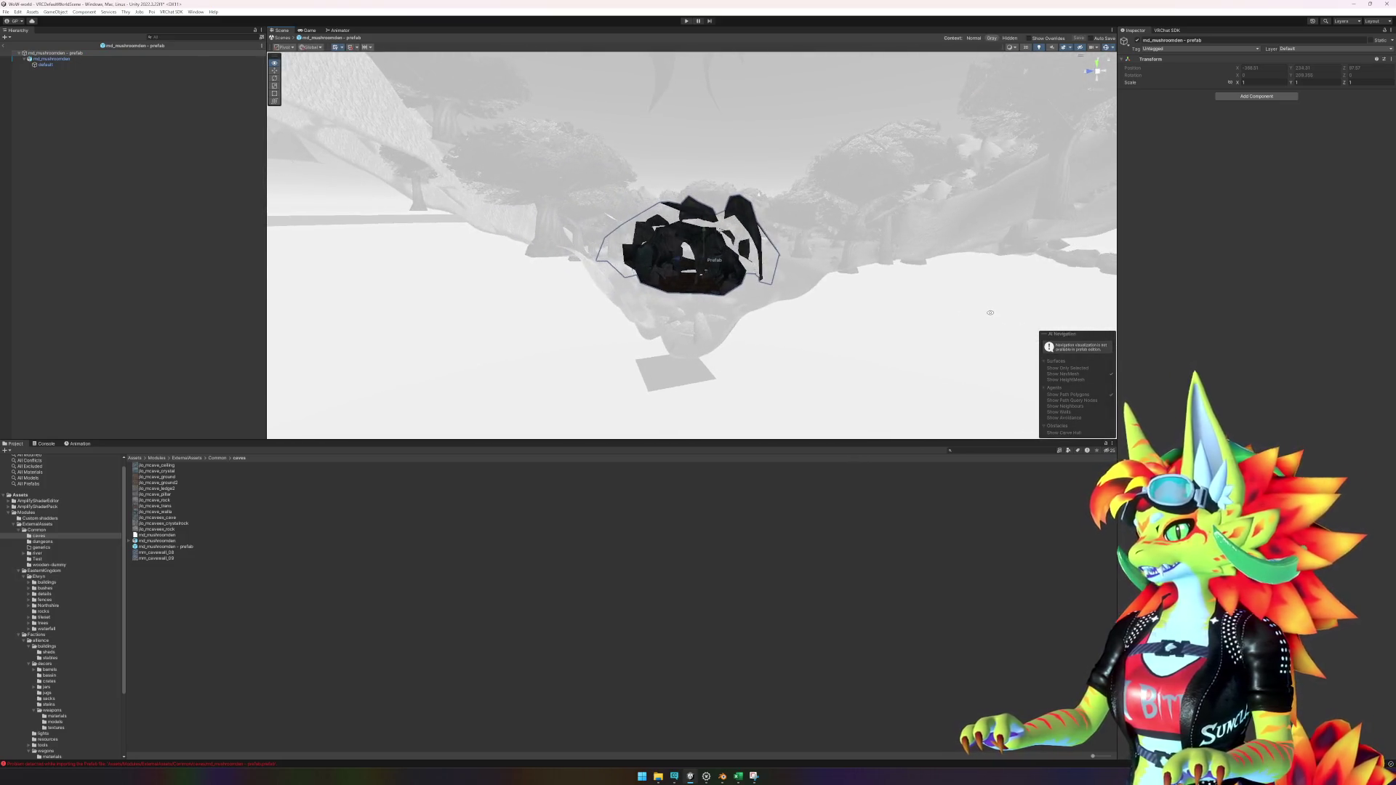
scroll(684, 361, up, 10)
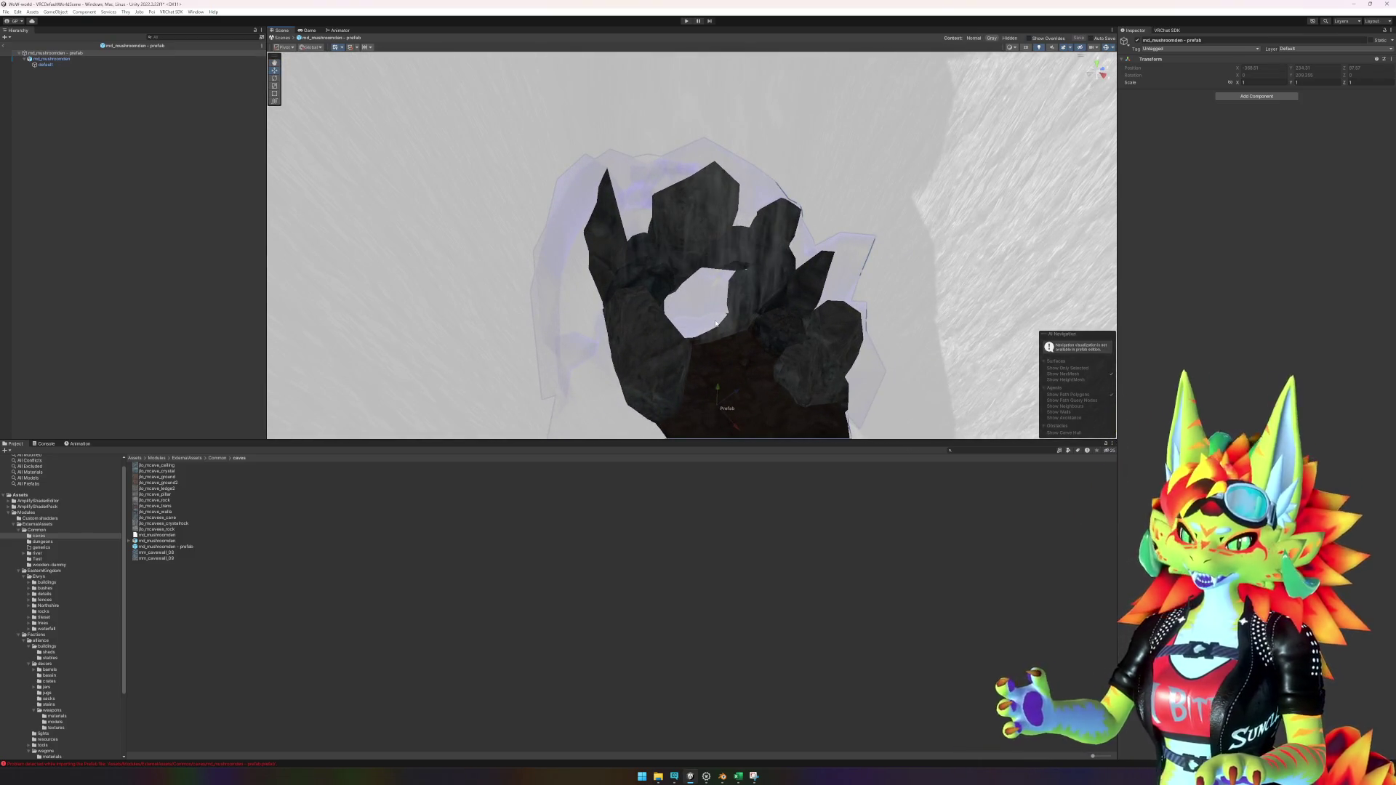
click(7, 47)
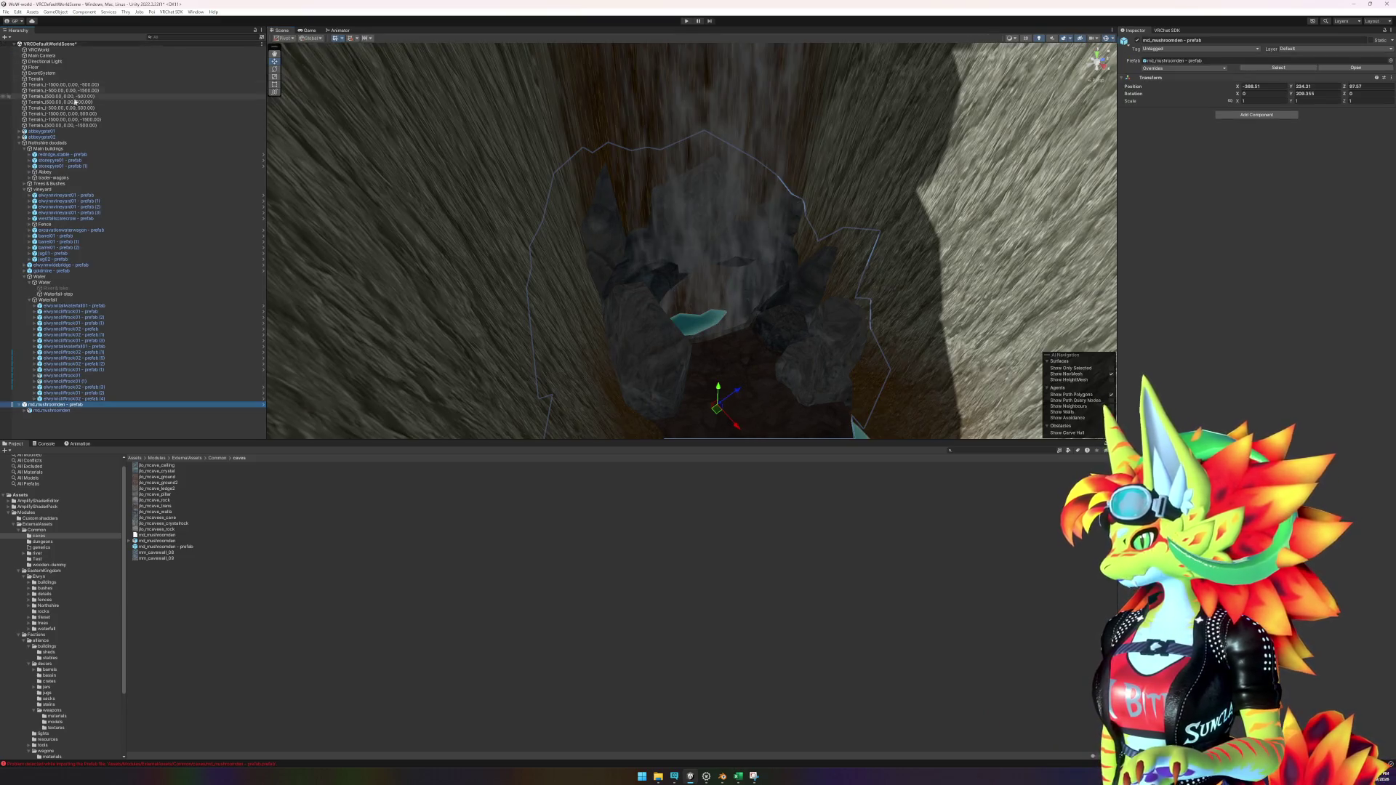
double_click(67, 406)
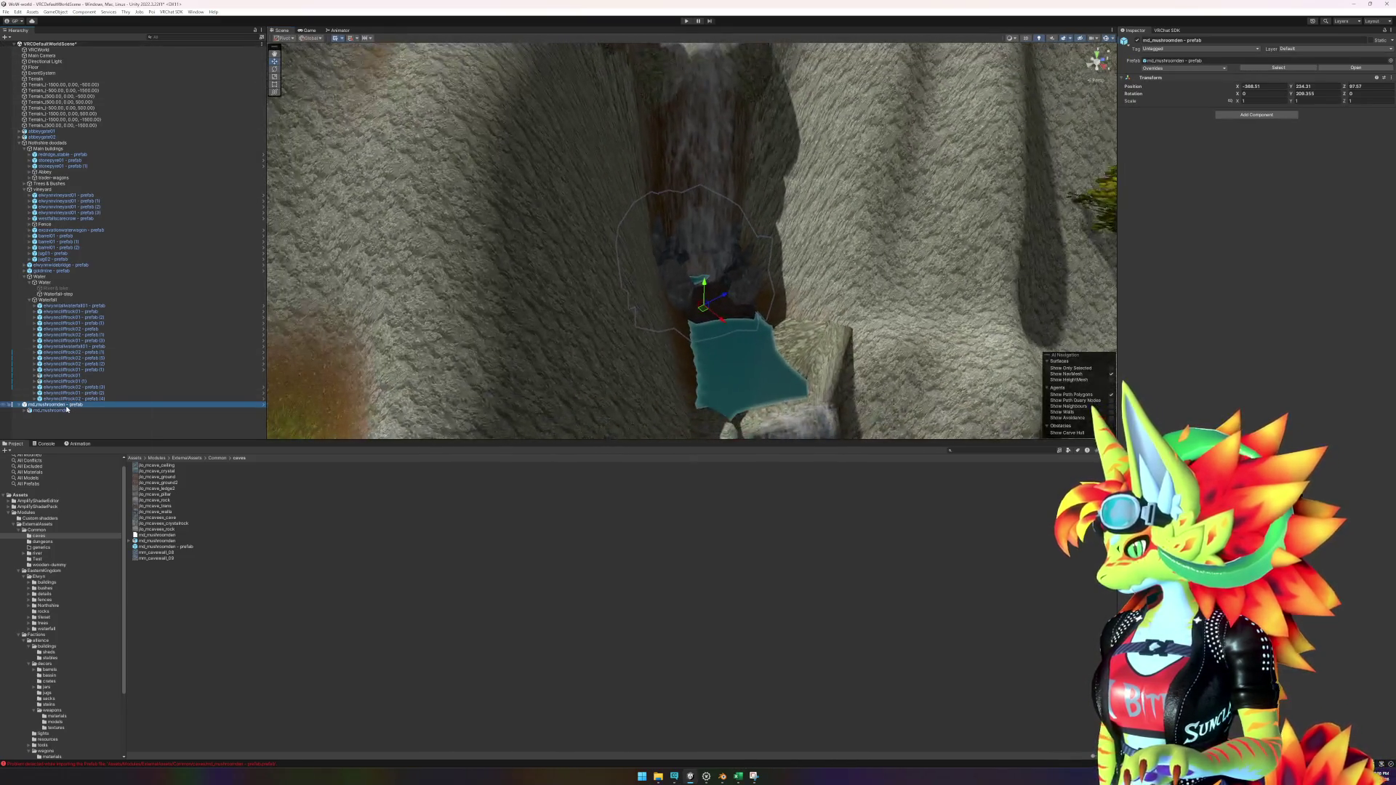
right_click(67, 407)
mouse_move(112, 509)
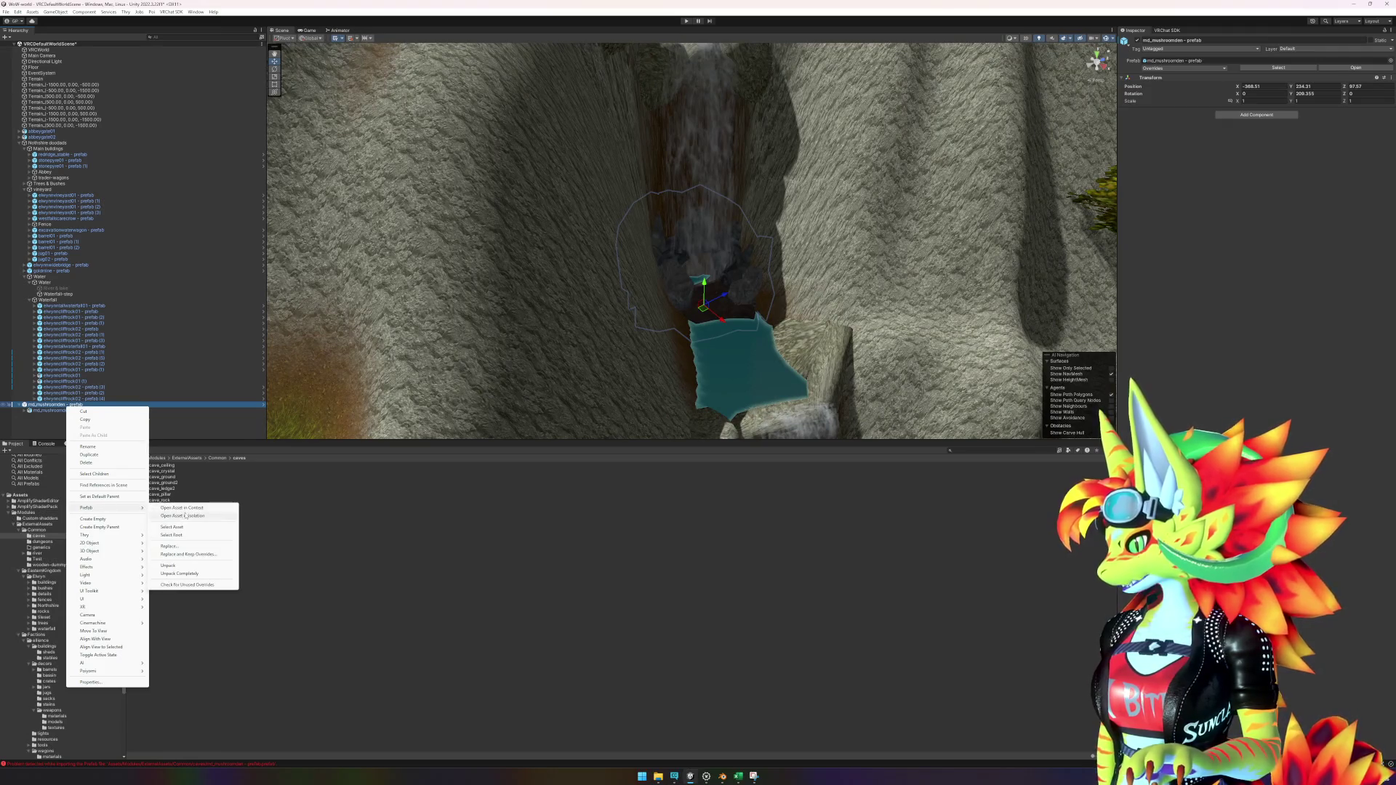
click(186, 516)
click(69, 59)
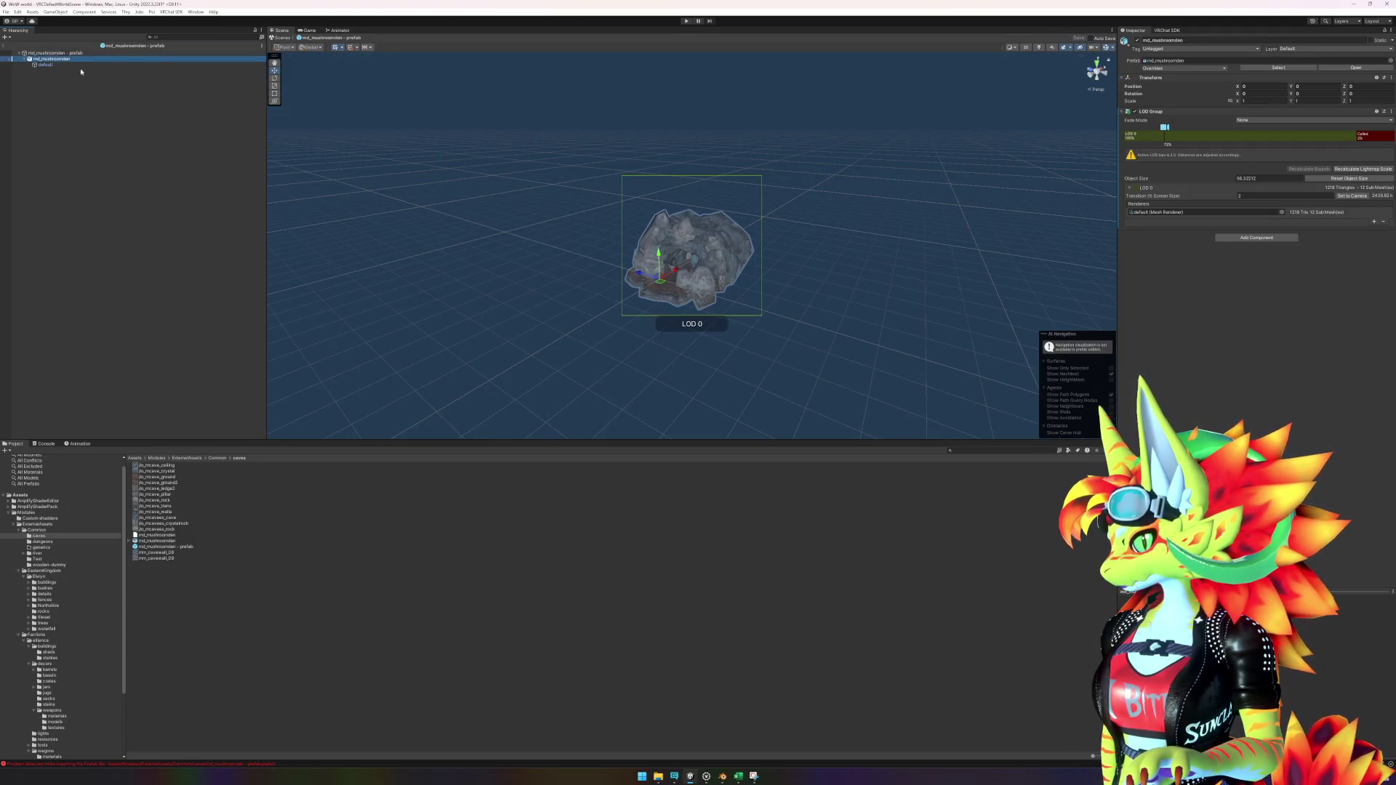
mouse_move(327, 232)
mouse_down()
mouse_move(461, 265)
mouse_move(274, 138)
mouse_up()
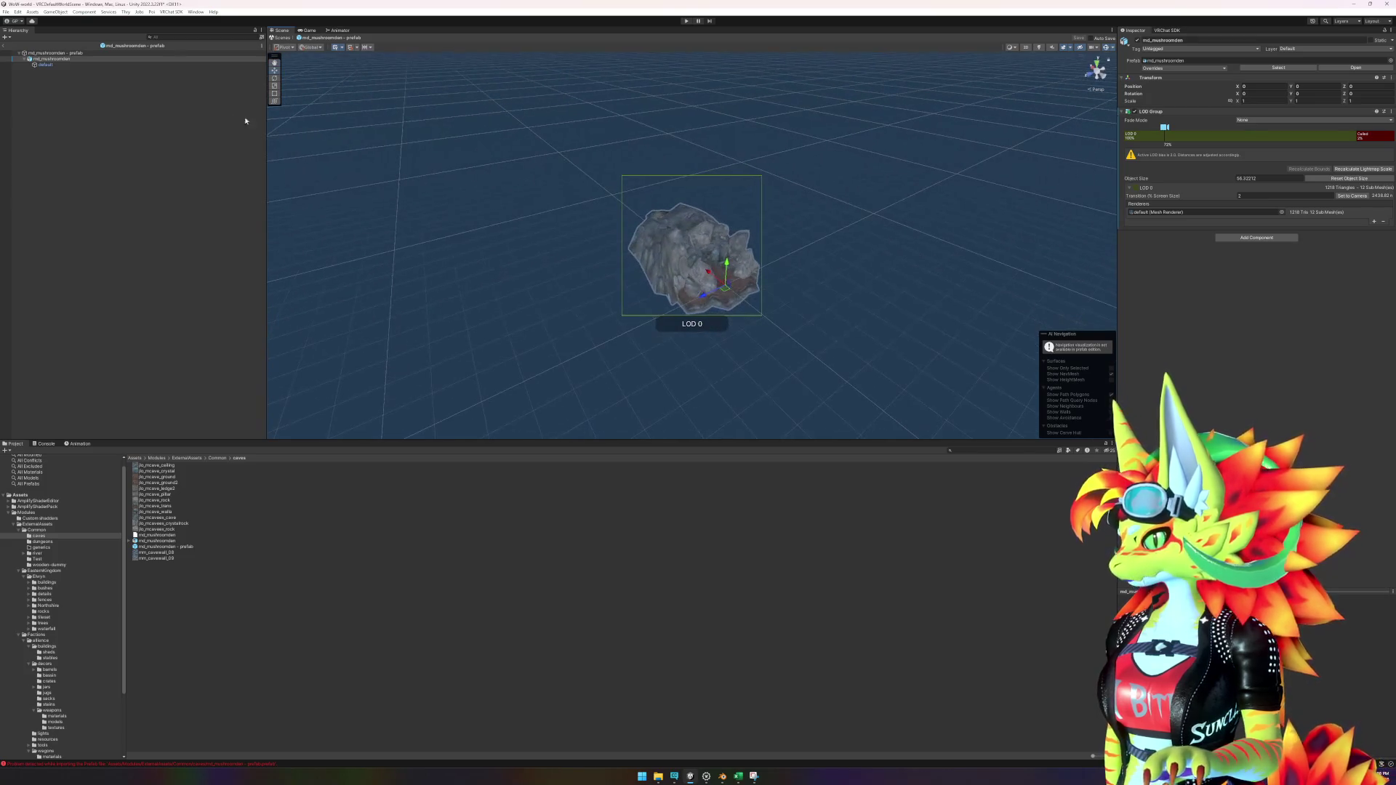
click(88, 54)
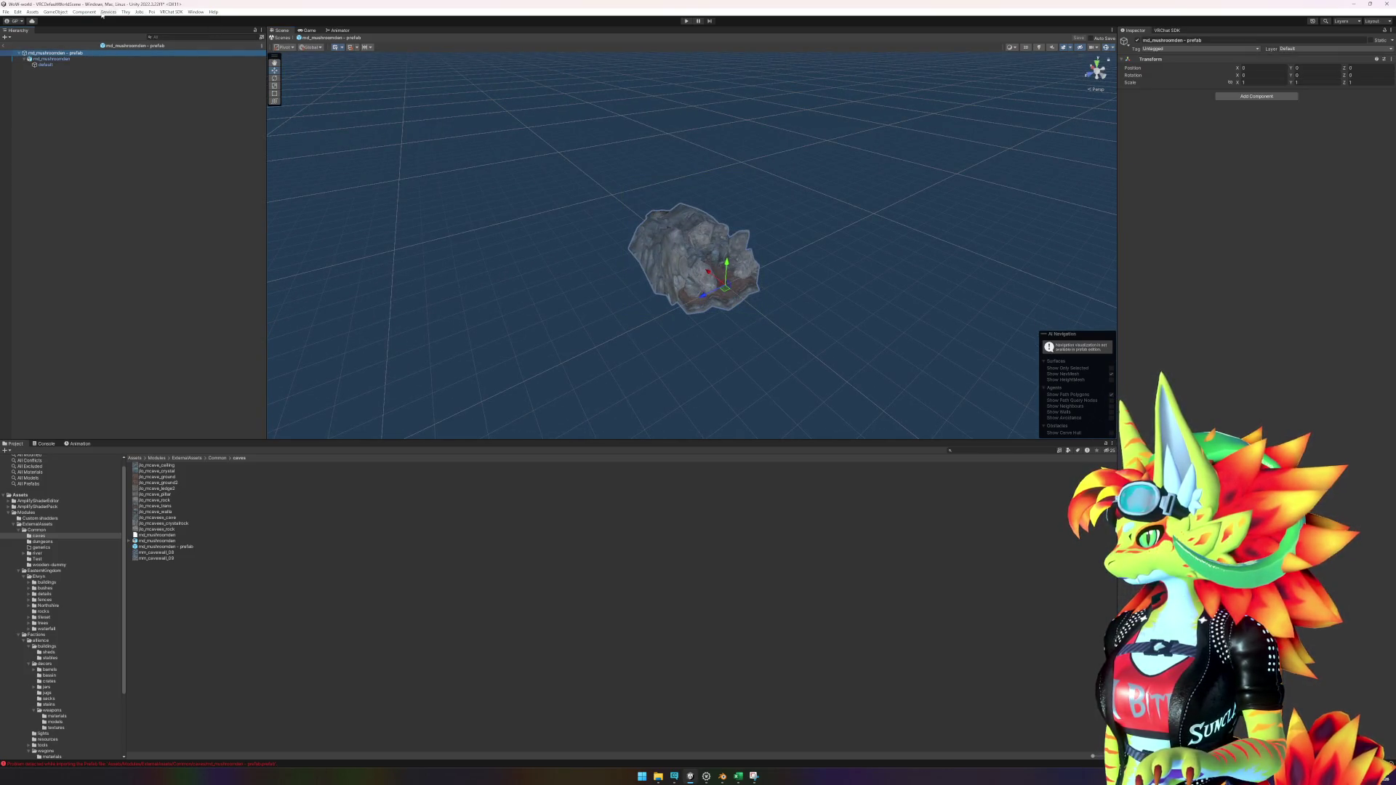
click(3, 48)
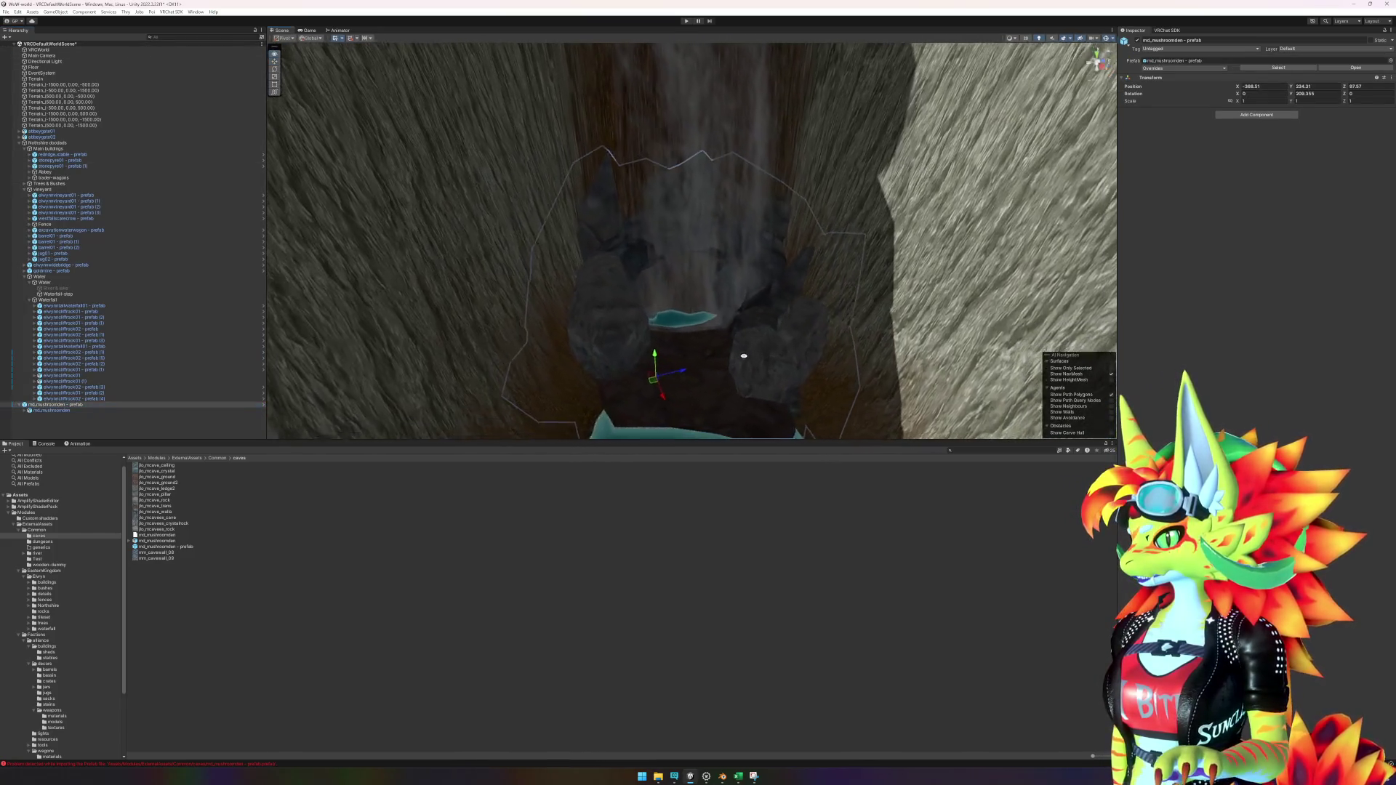
Step: Navigate toward the waterfall rocks, glance at the VRChat SDK panel, and select the Terrain
scroll(745, 357, up, 8)
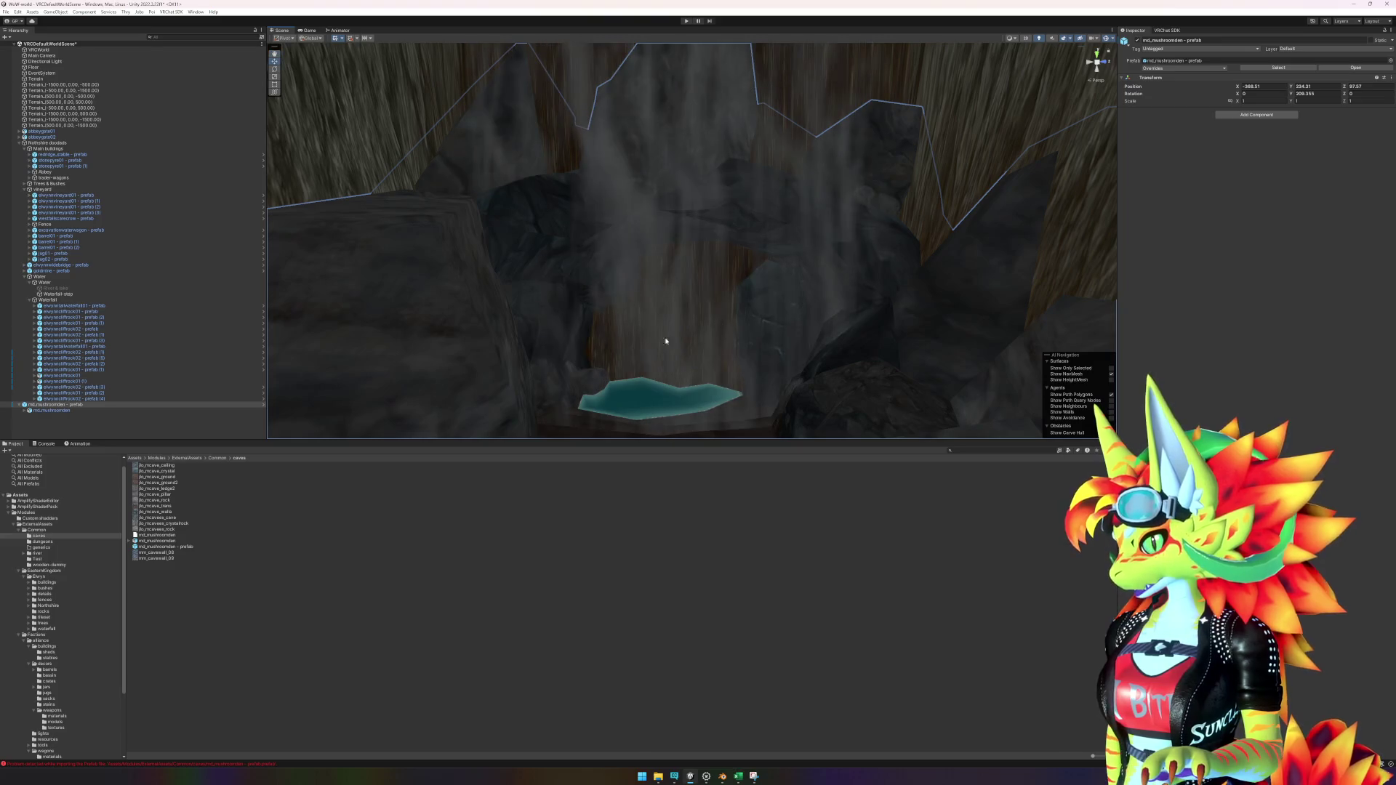
mouse_move(666, 341)
mouse_down()
mouse_move(723, 315)
mouse_move(865, 339)
mouse_move(698, 314)
mouse_up()
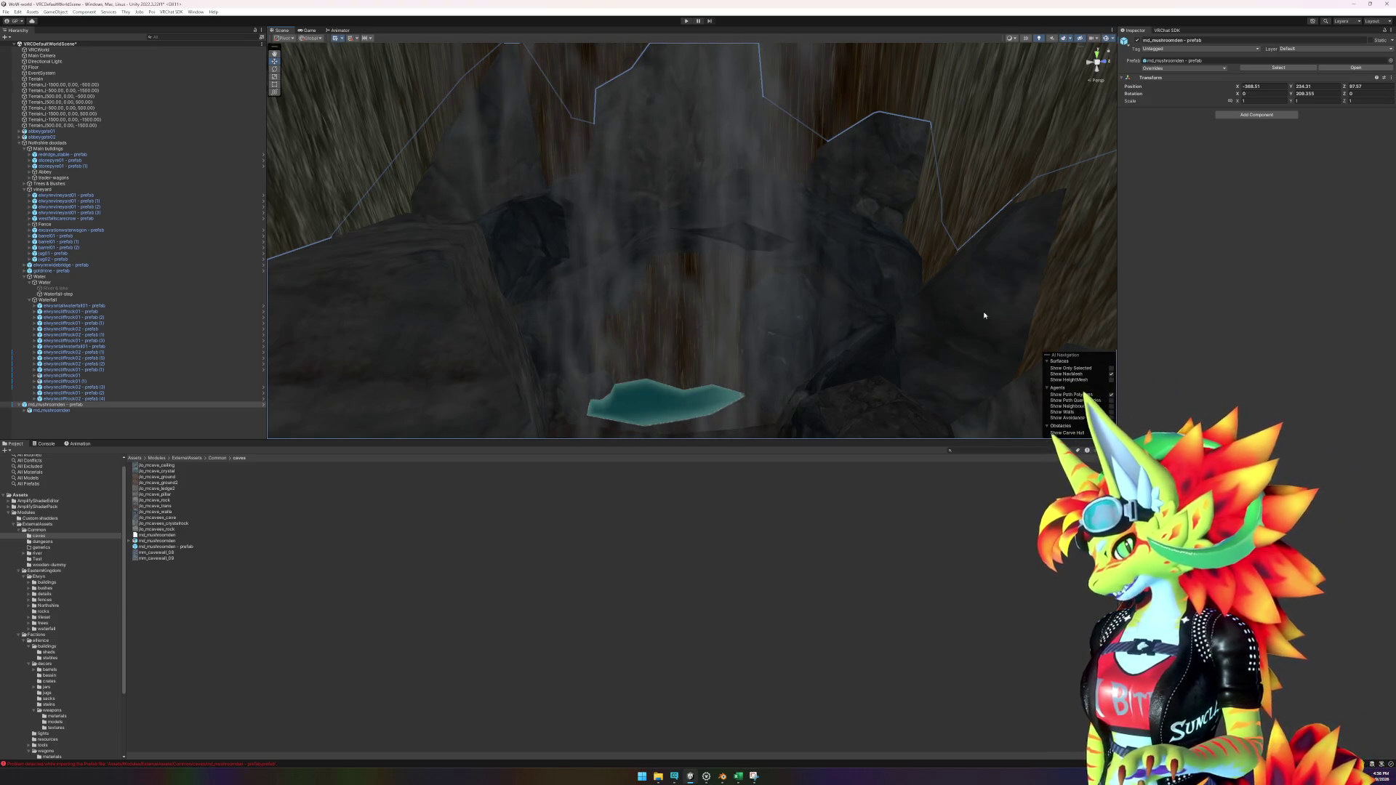
click(1163, 32)
click(1135, 30)
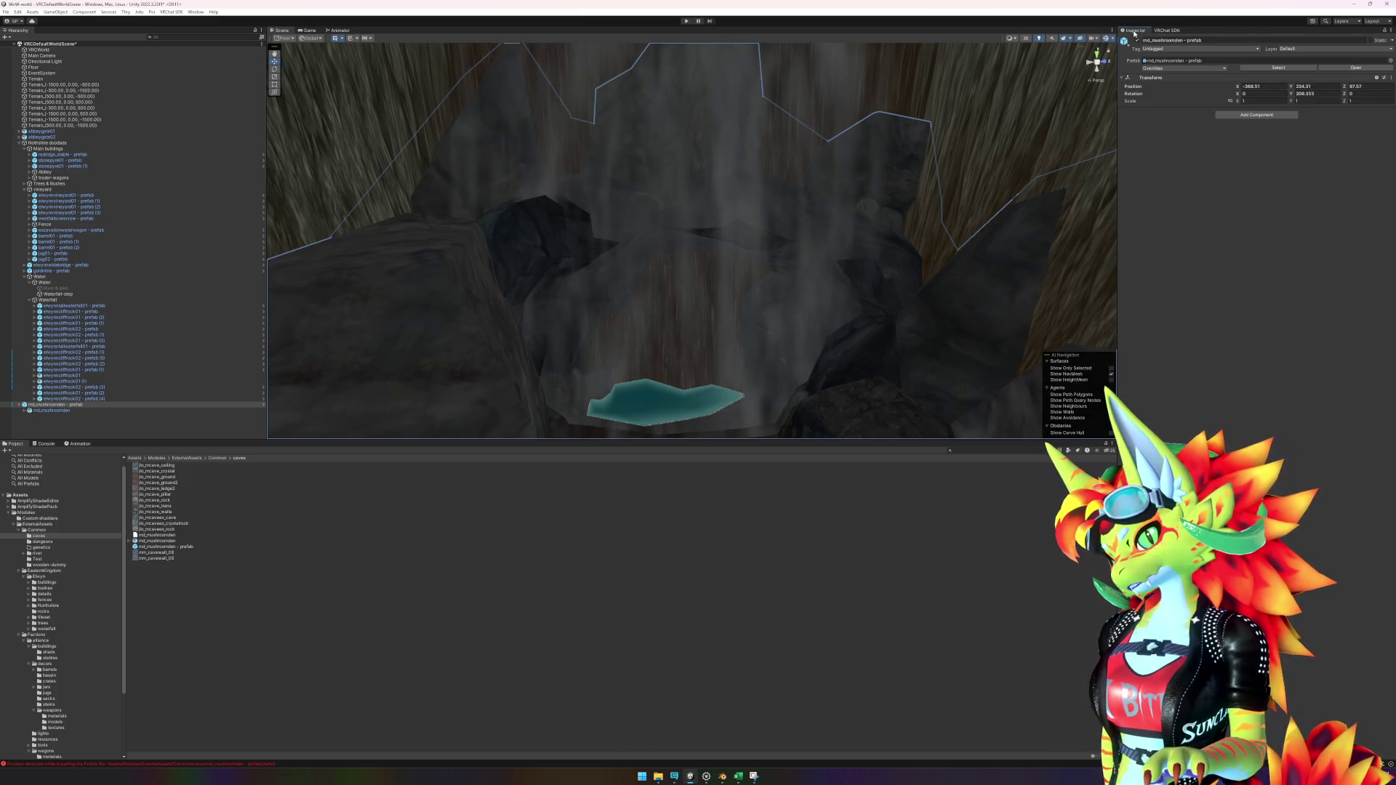
click(693, 320)
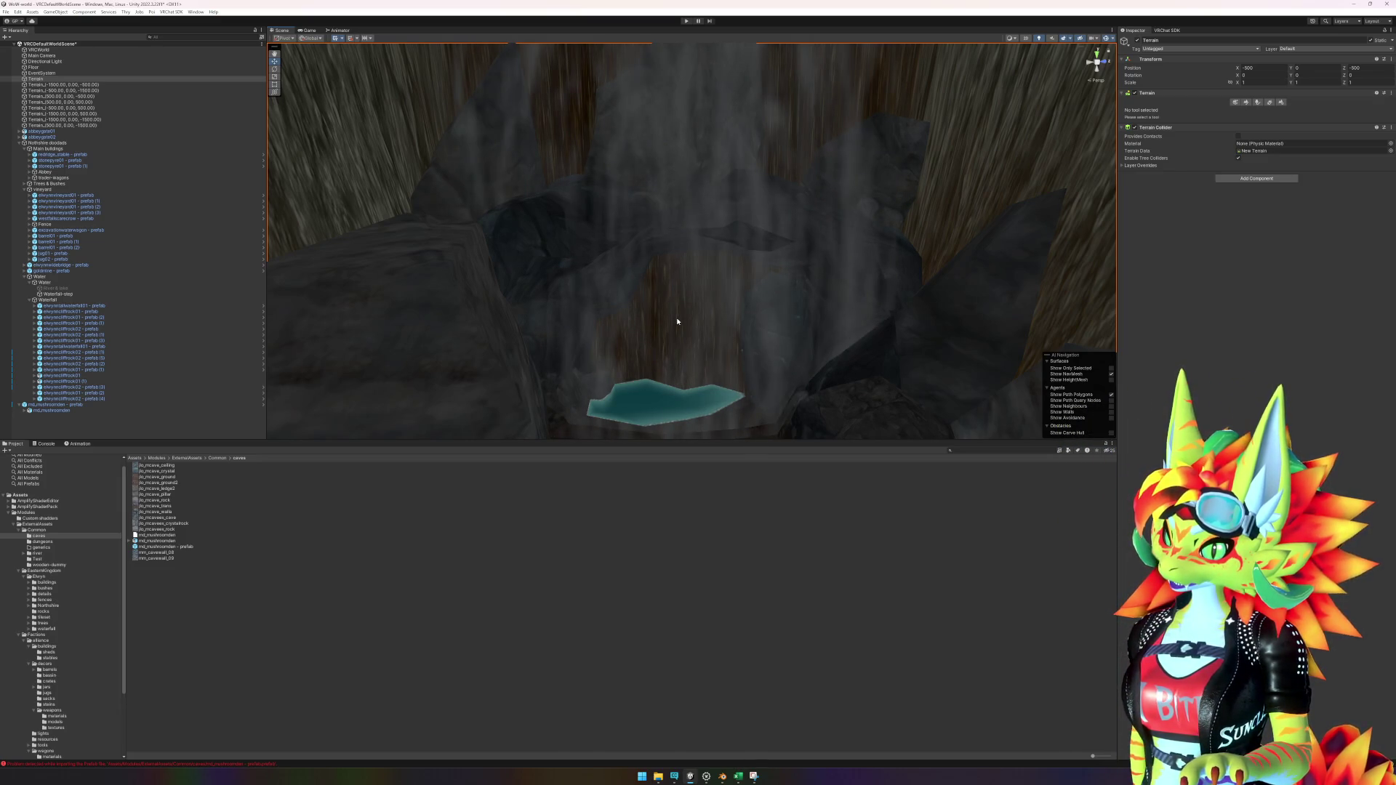
Step: Switch the terrain brush to Set Height, sample the ground height, and raise the cave floor
scroll(678, 321, down, 5)
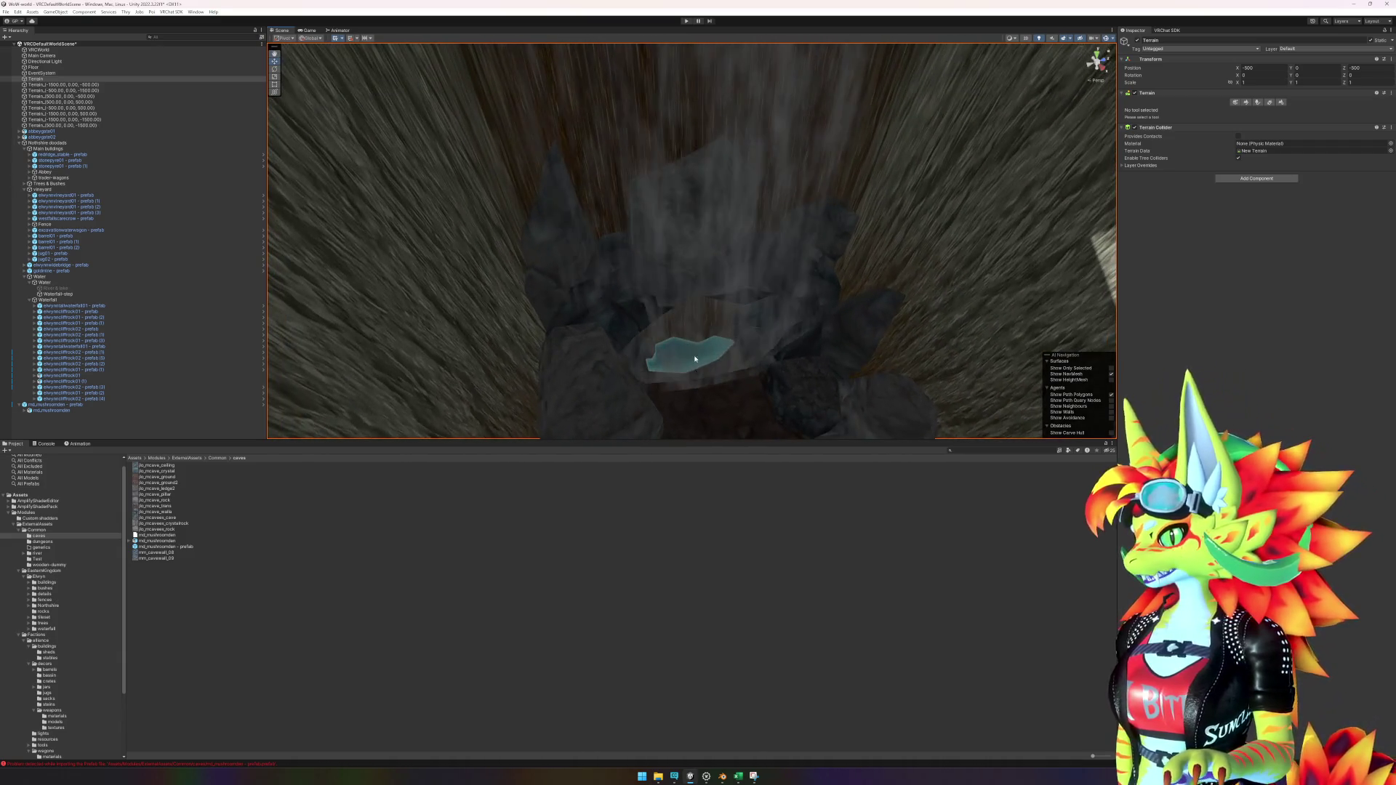
mouse_move(696, 360)
mouse_down()
mouse_move(705, 276)
mouse_move(805, 334)
mouse_move(666, 238)
mouse_up()
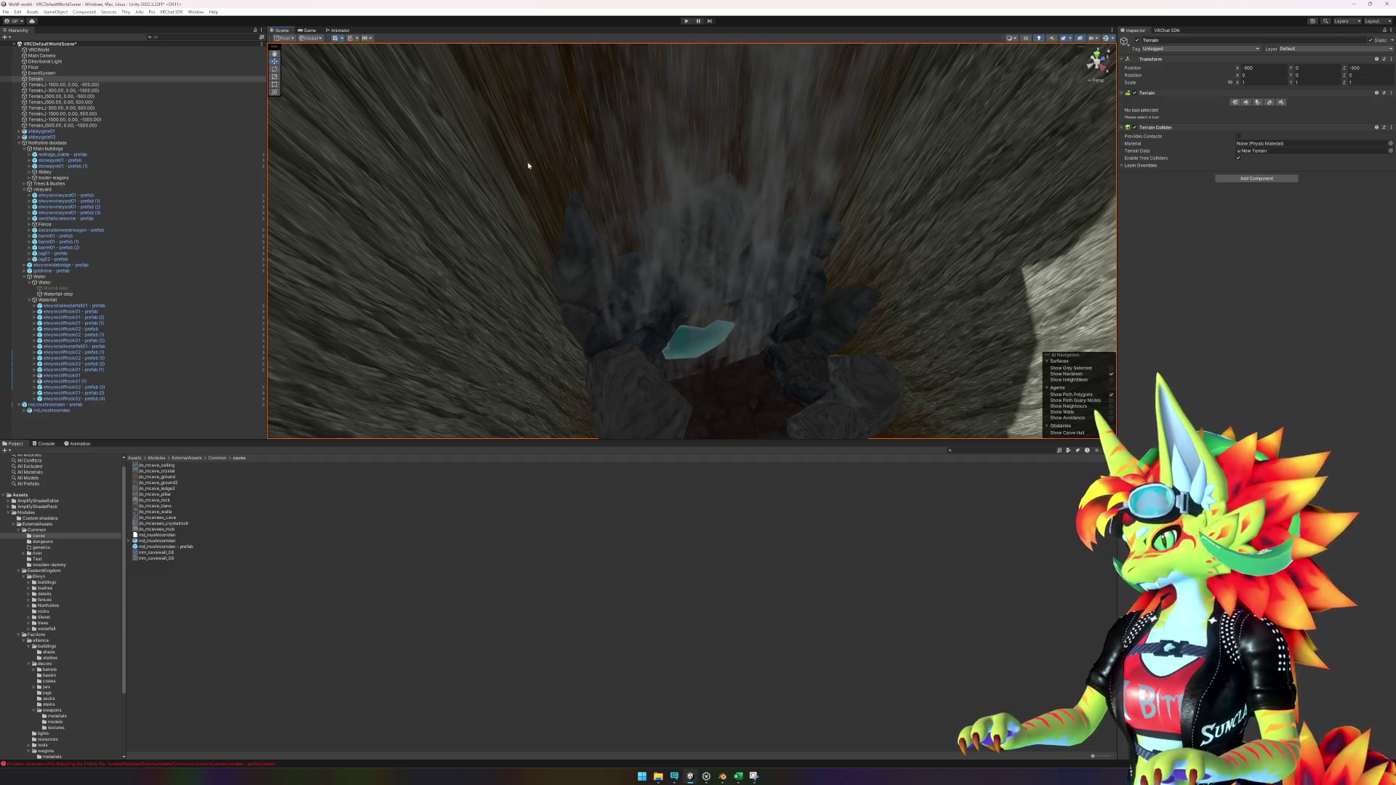
click(1246, 103)
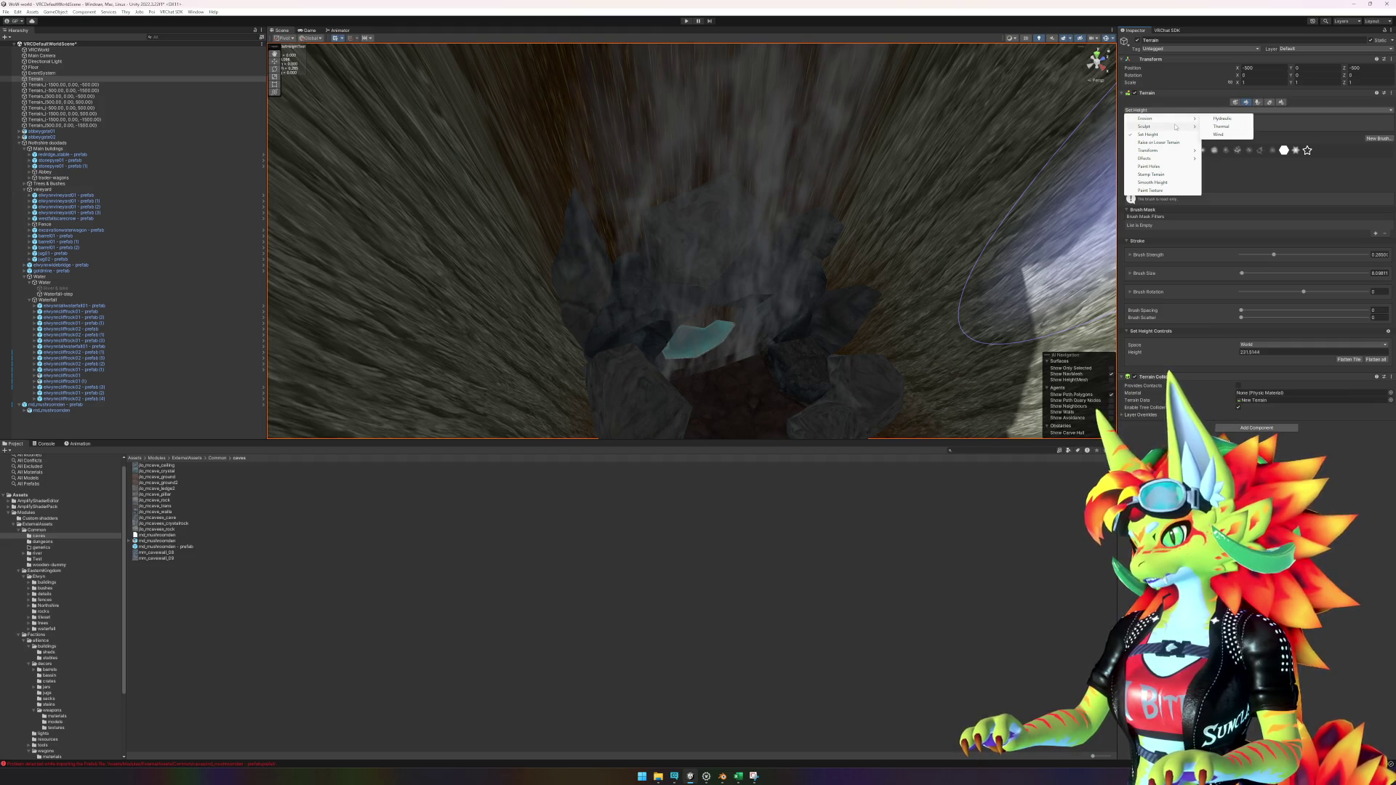
click(1164, 135)
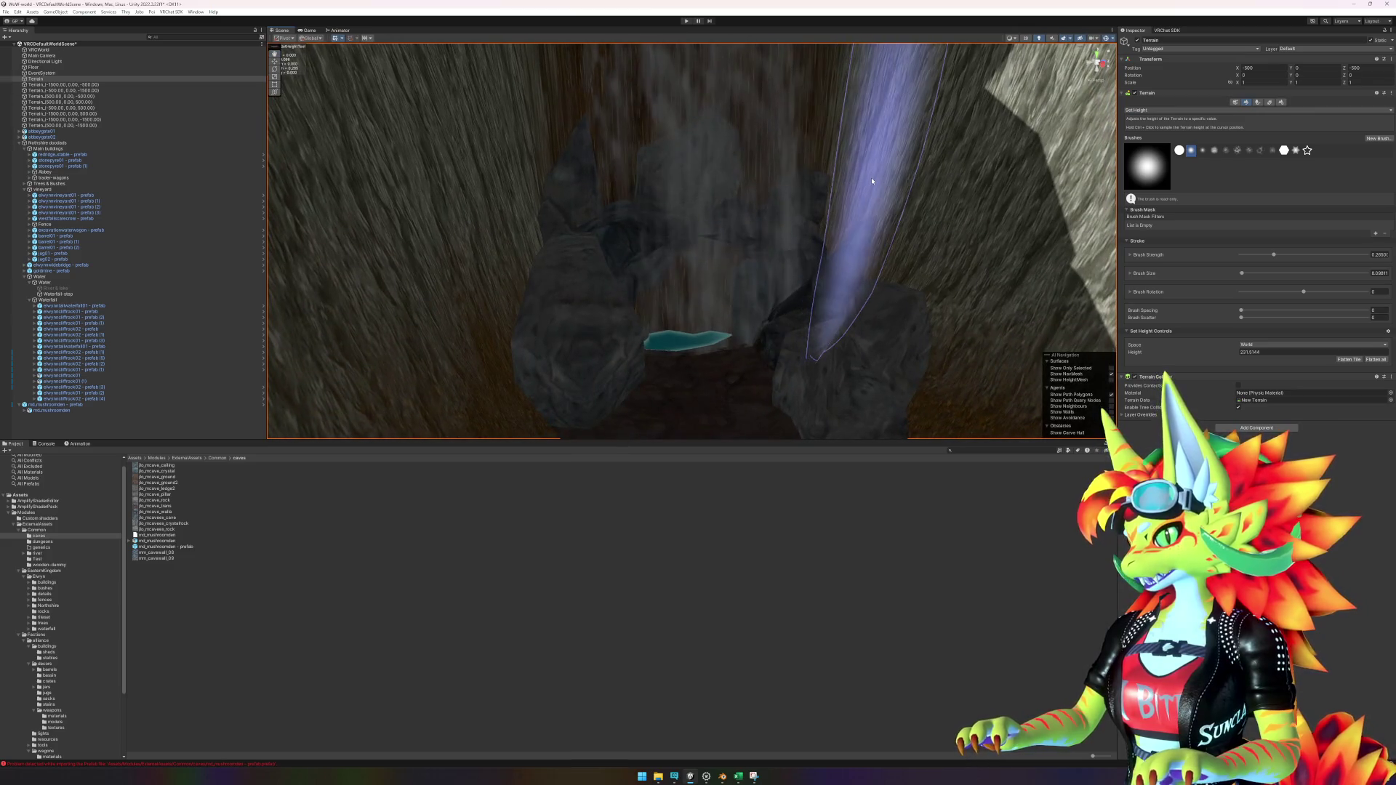
ctrl+click(873, 181)
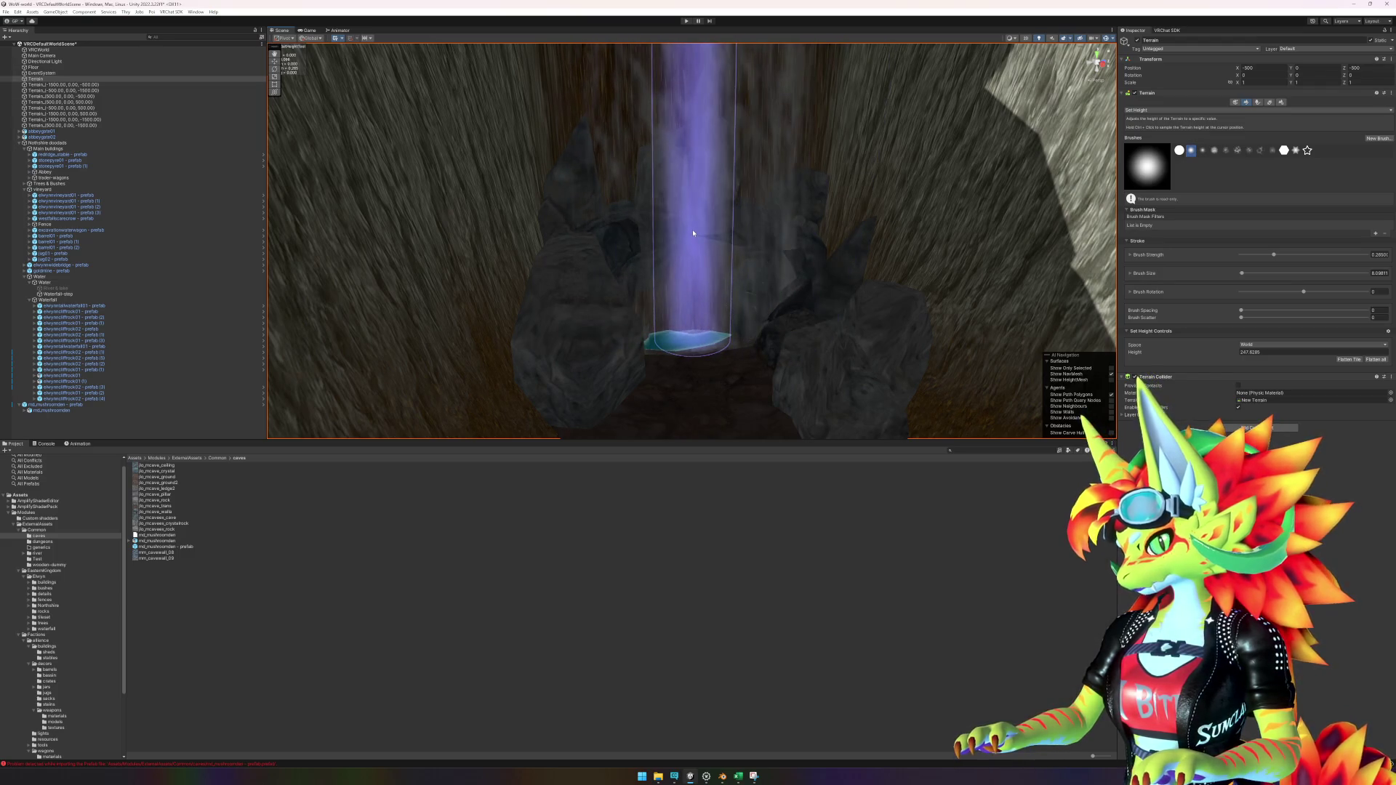
ctrl+click(690, 235)
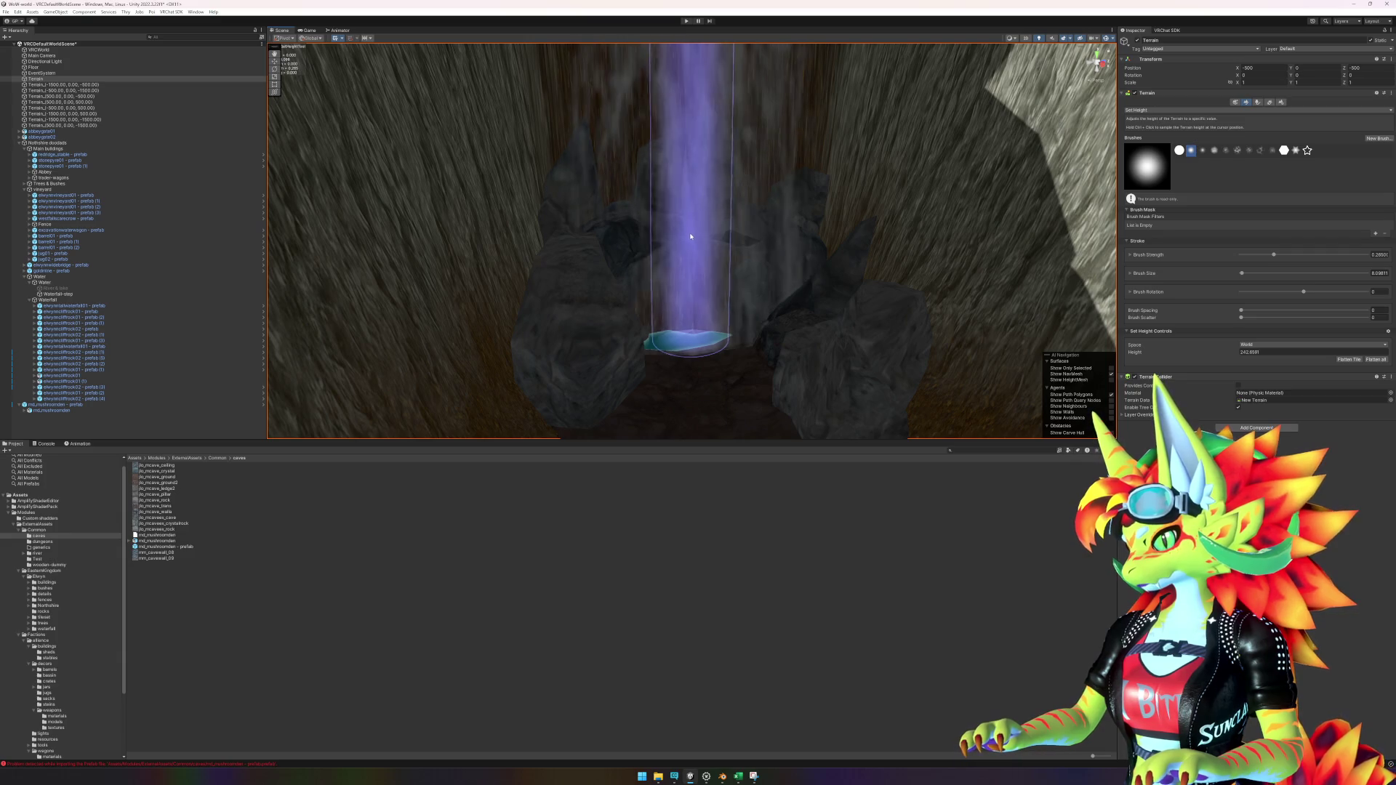
scroll(728, 393, up, 3)
drag(727, 392, 720, 336)
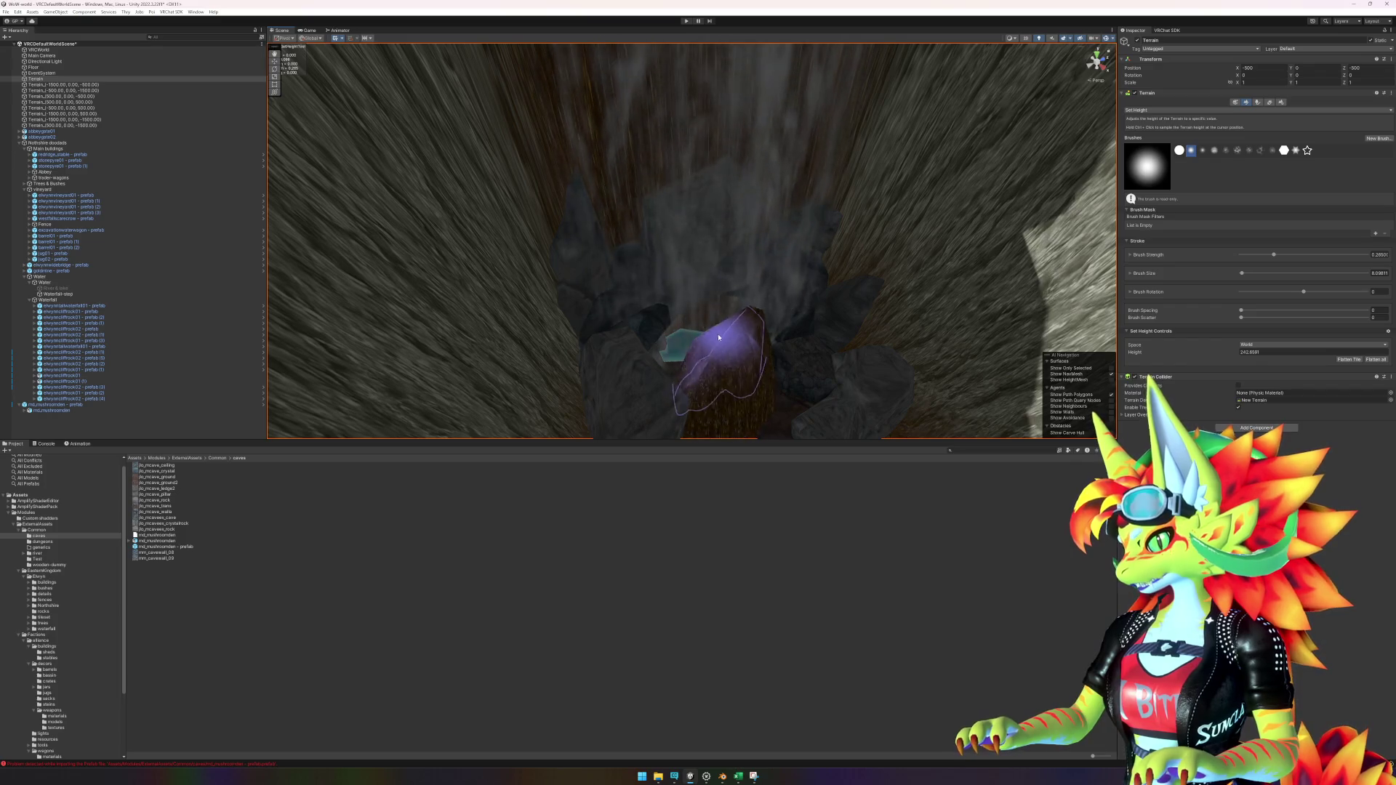
Step: Enlarge the brush to about 18 with the hard round tip and paint the floor
drag(1242, 273, 1246, 273)
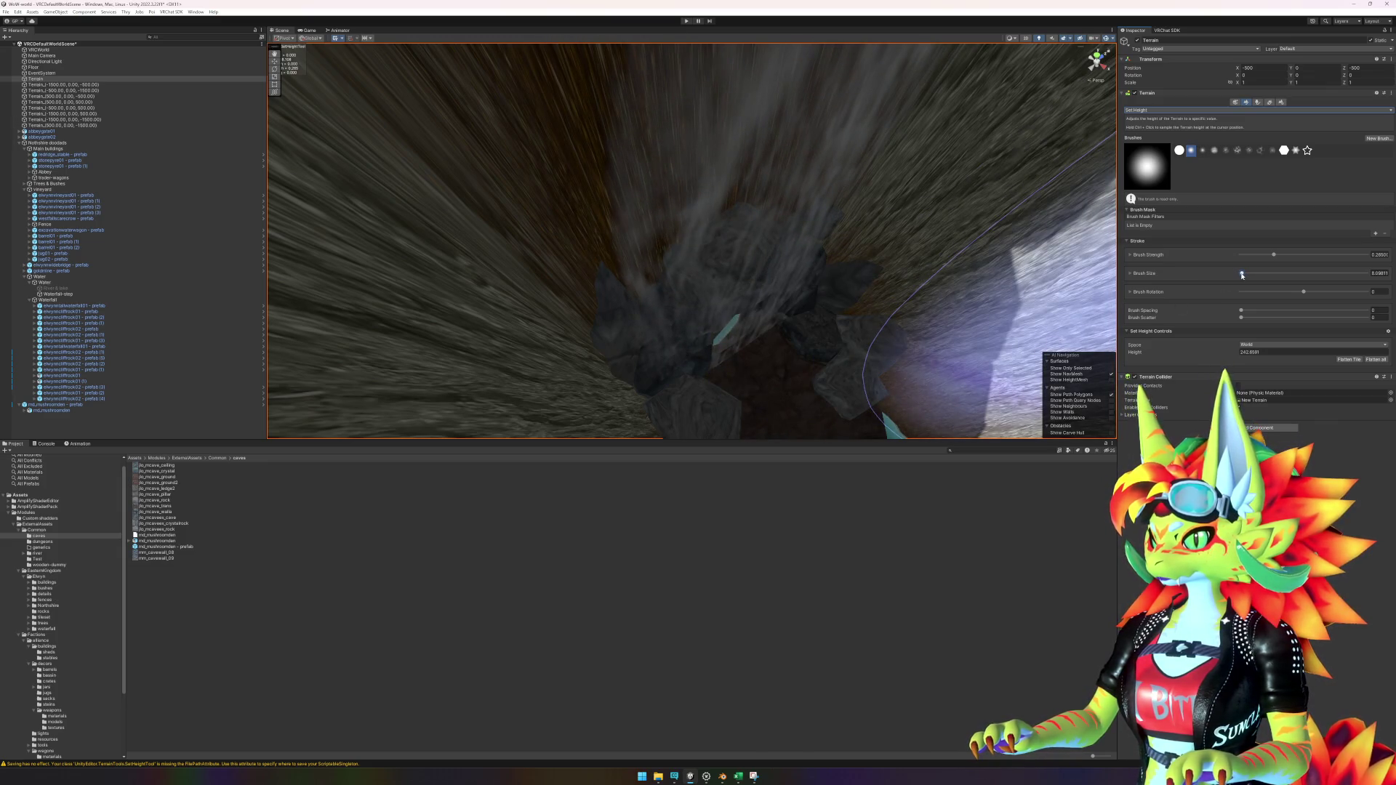
click(1179, 150)
mouse_move(755, 336)
mouse_down()
mouse_move(763, 303)
mouse_move(786, 302)
mouse_move(717, 308)
mouse_move(640, 348)
mouse_move(809, 249)
mouse_move(667, 302)
mouse_move(642, 360)
mouse_move(696, 262)
mouse_move(748, 334)
mouse_up()
scroll(914, 290, down, 5)
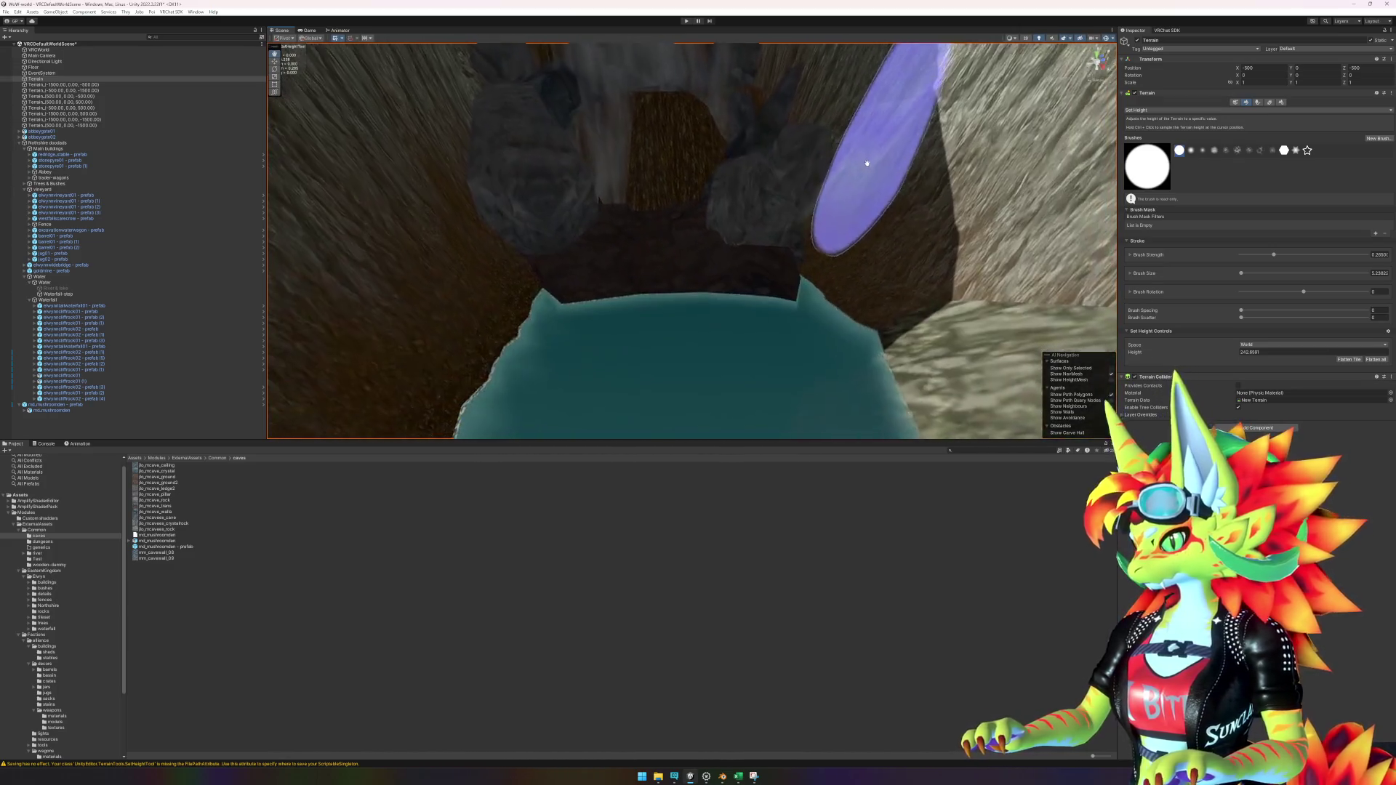
scroll(765, 391, up, 5)
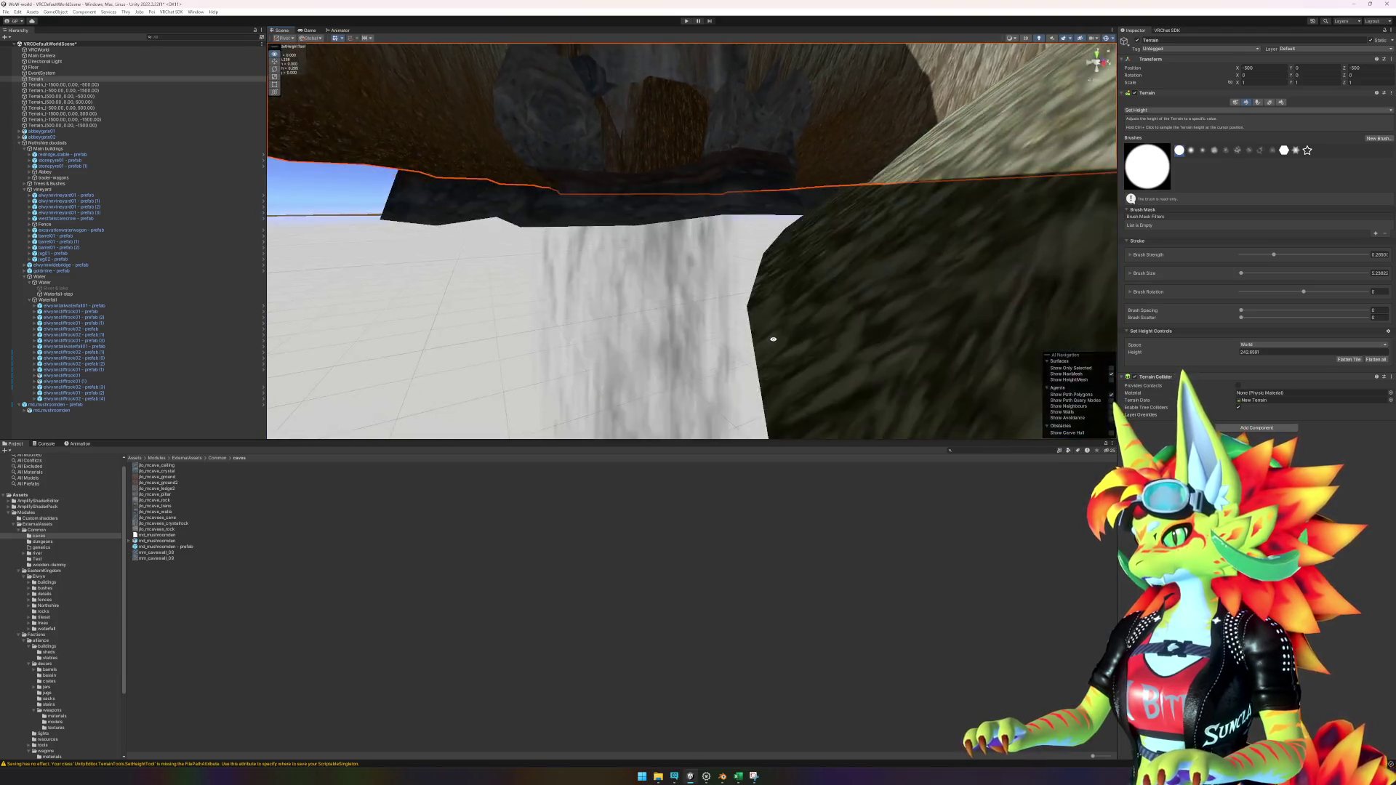
scroll(756, 332, up, 3)
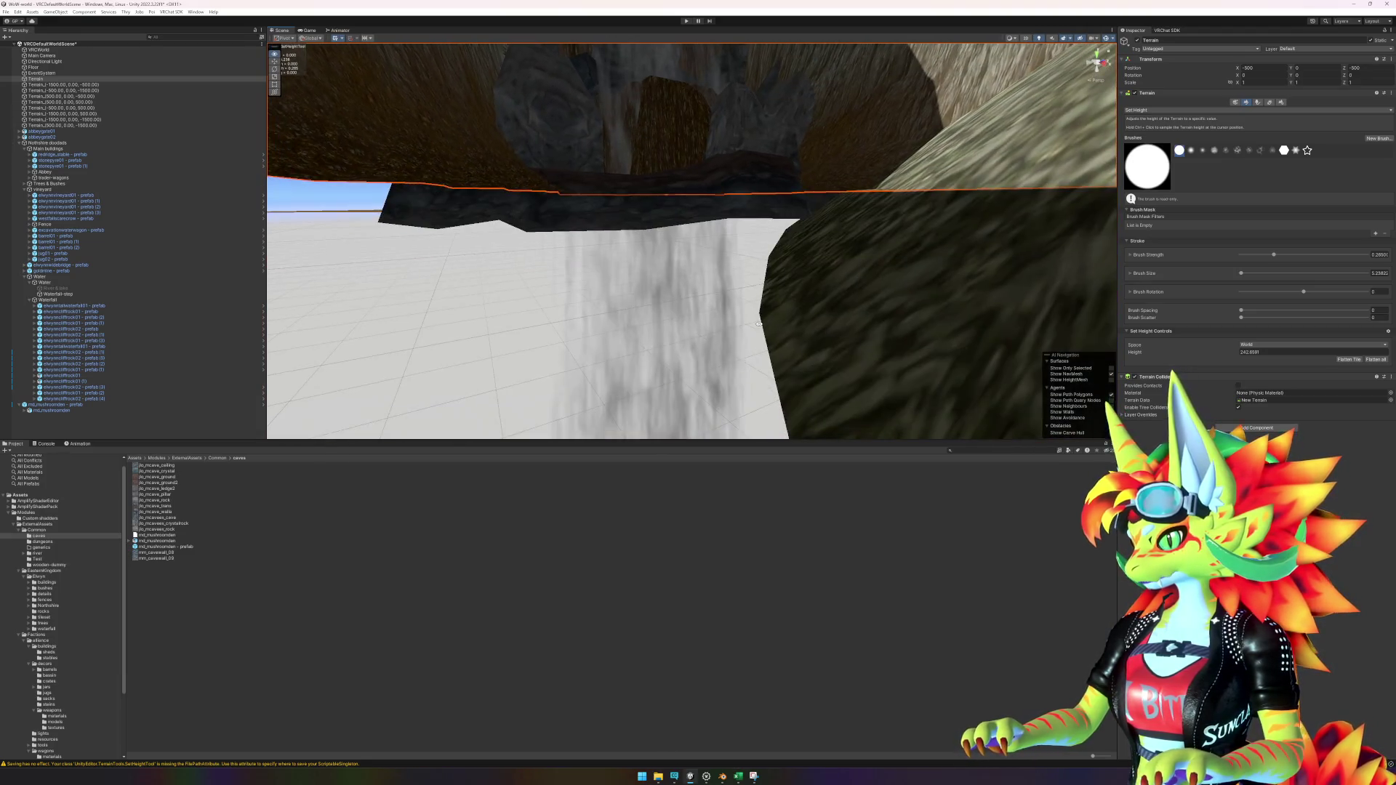
click(590, 264)
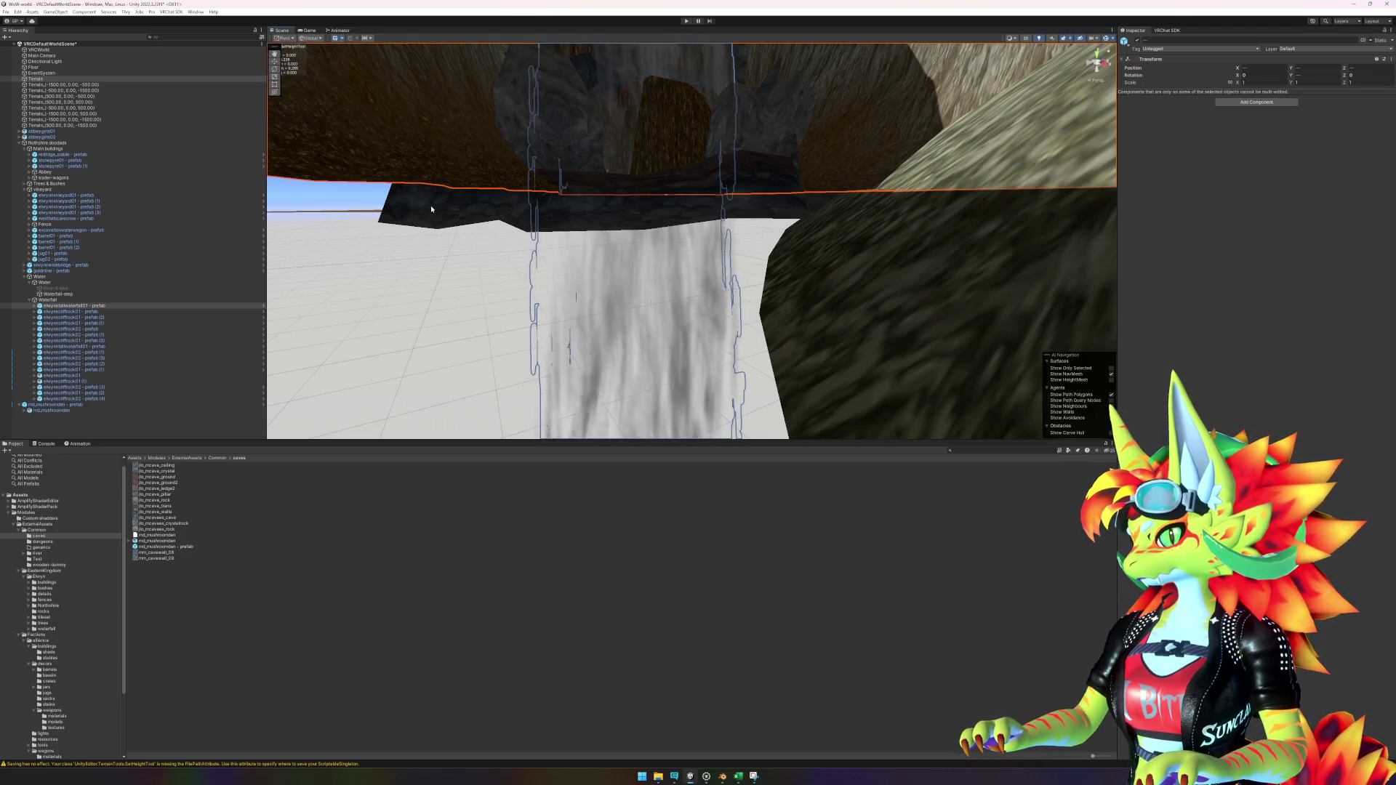
click(380, 152)
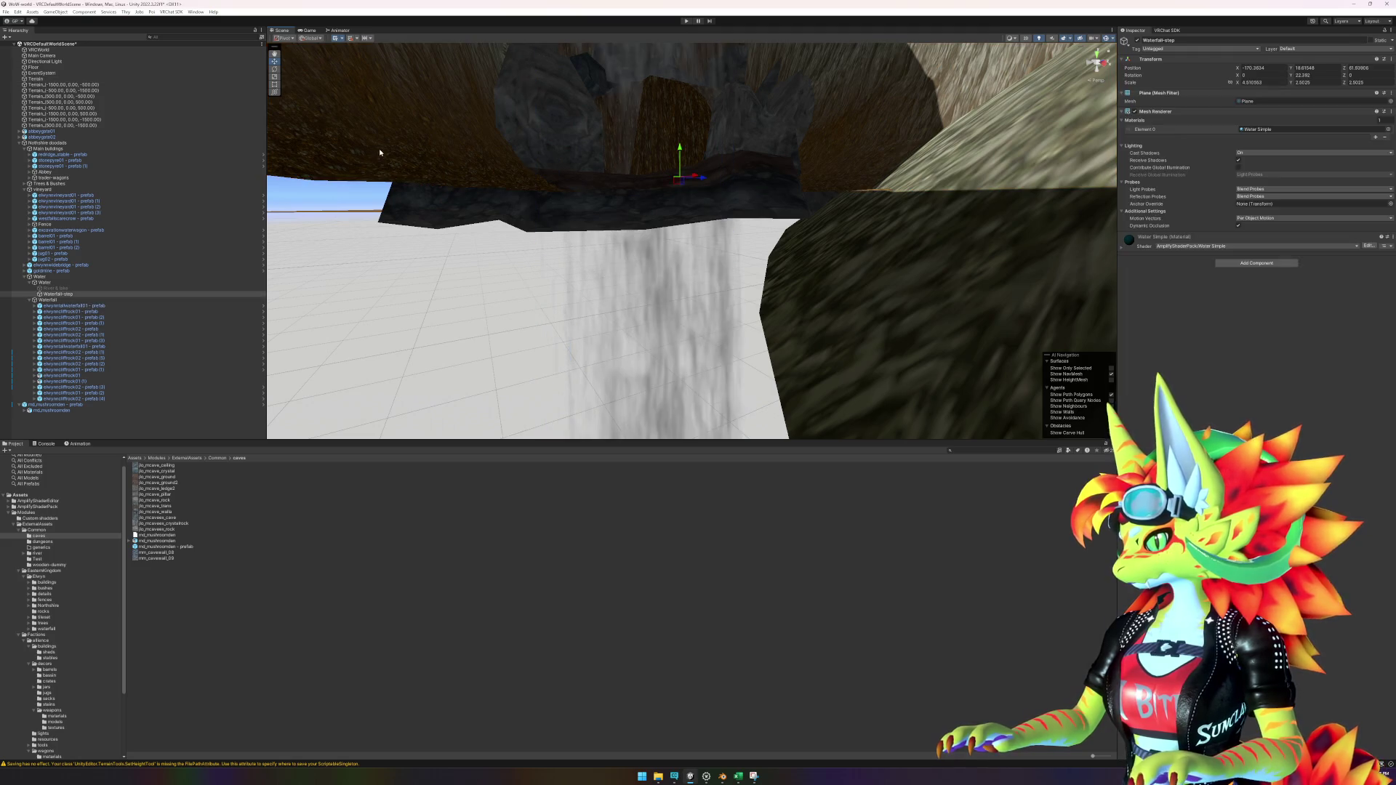
click(451, 192)
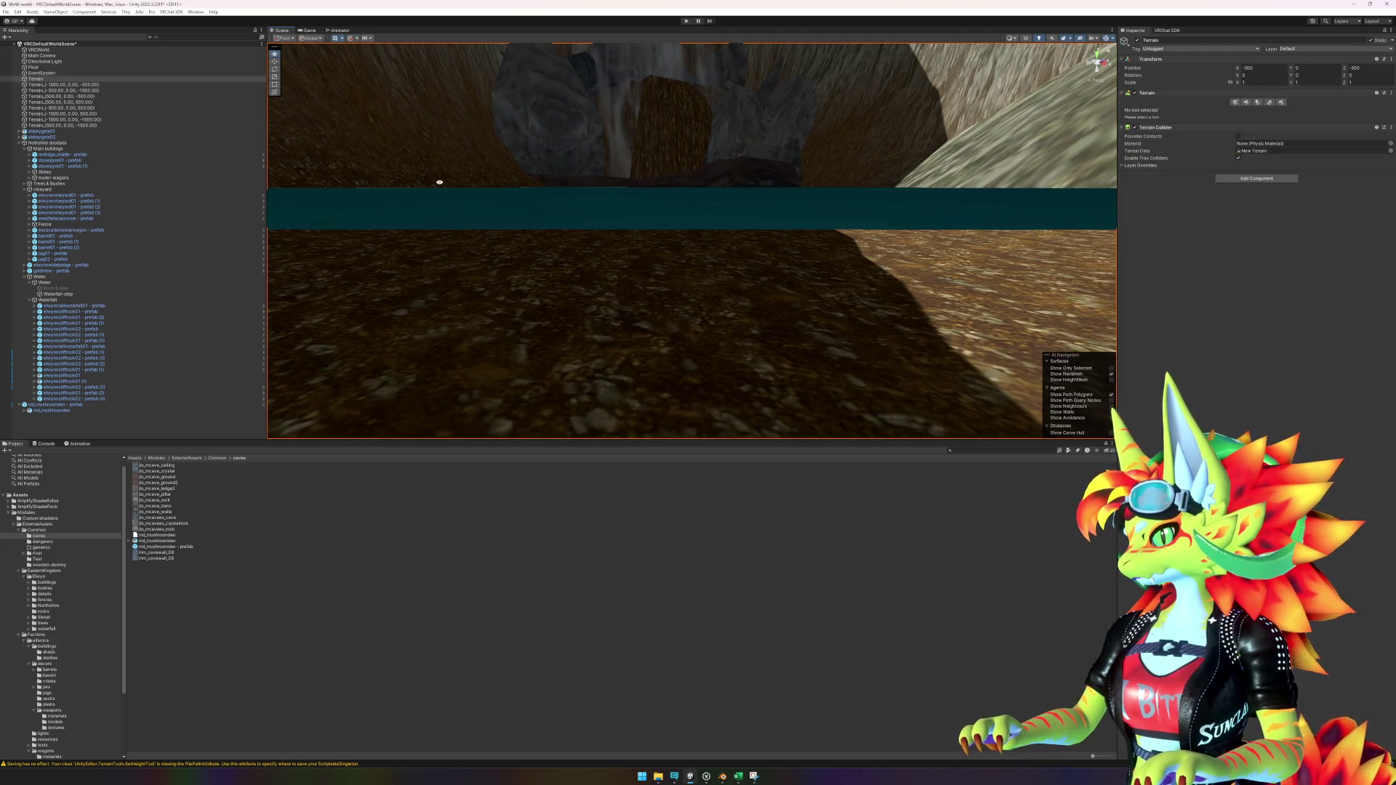
scroll(440, 182, up, 2)
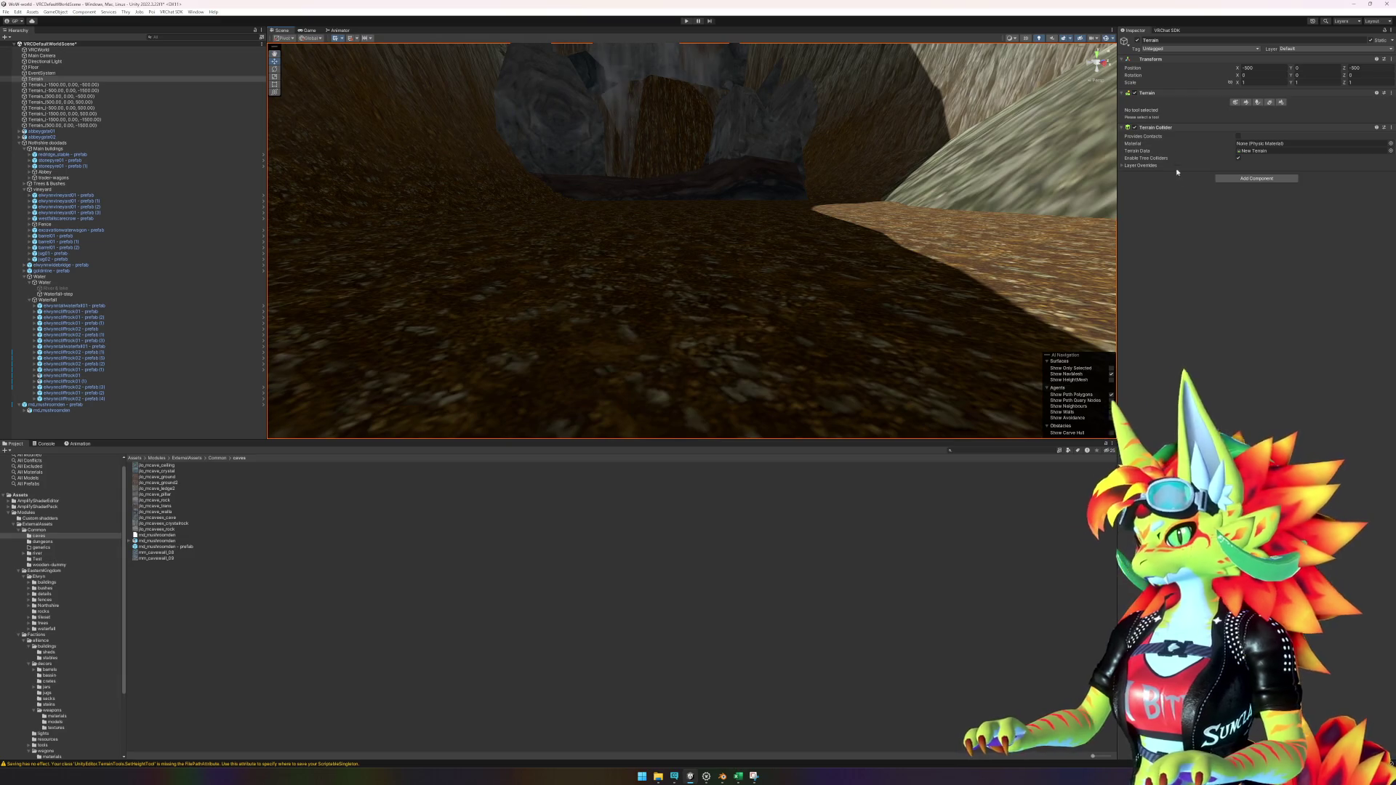
click(1246, 103)
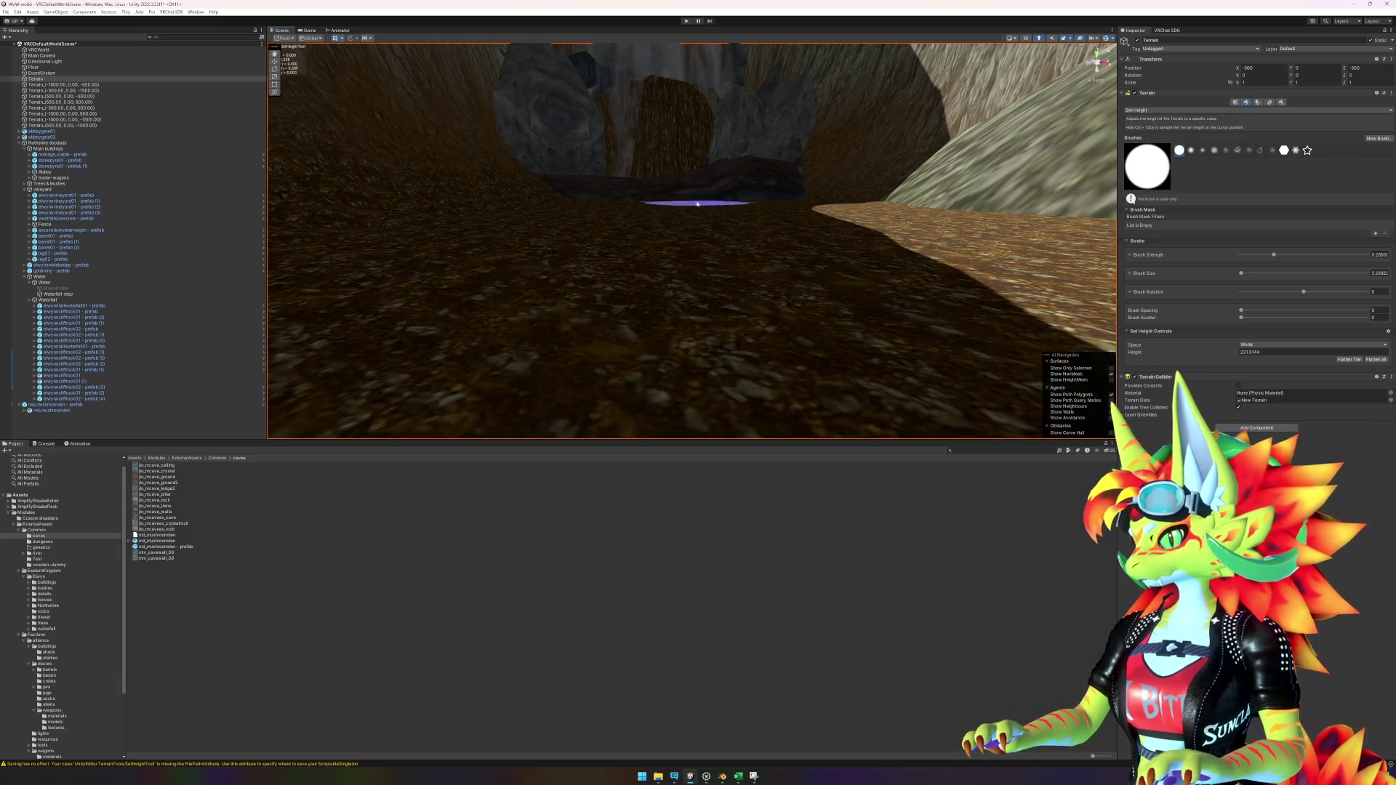
scroll(696, 237, down, 2)
scroll(696, 237, up, 3)
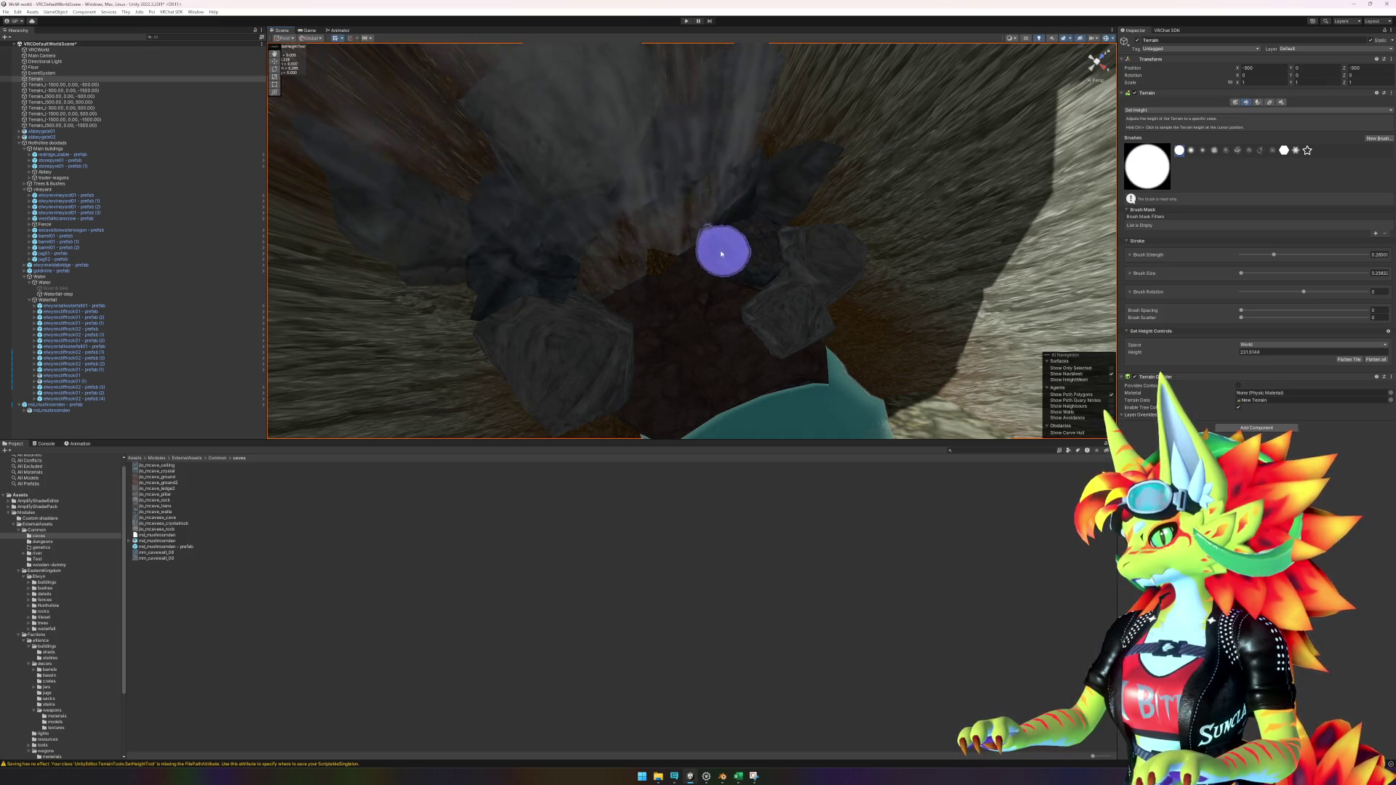
scroll(649, 275, up, 5)
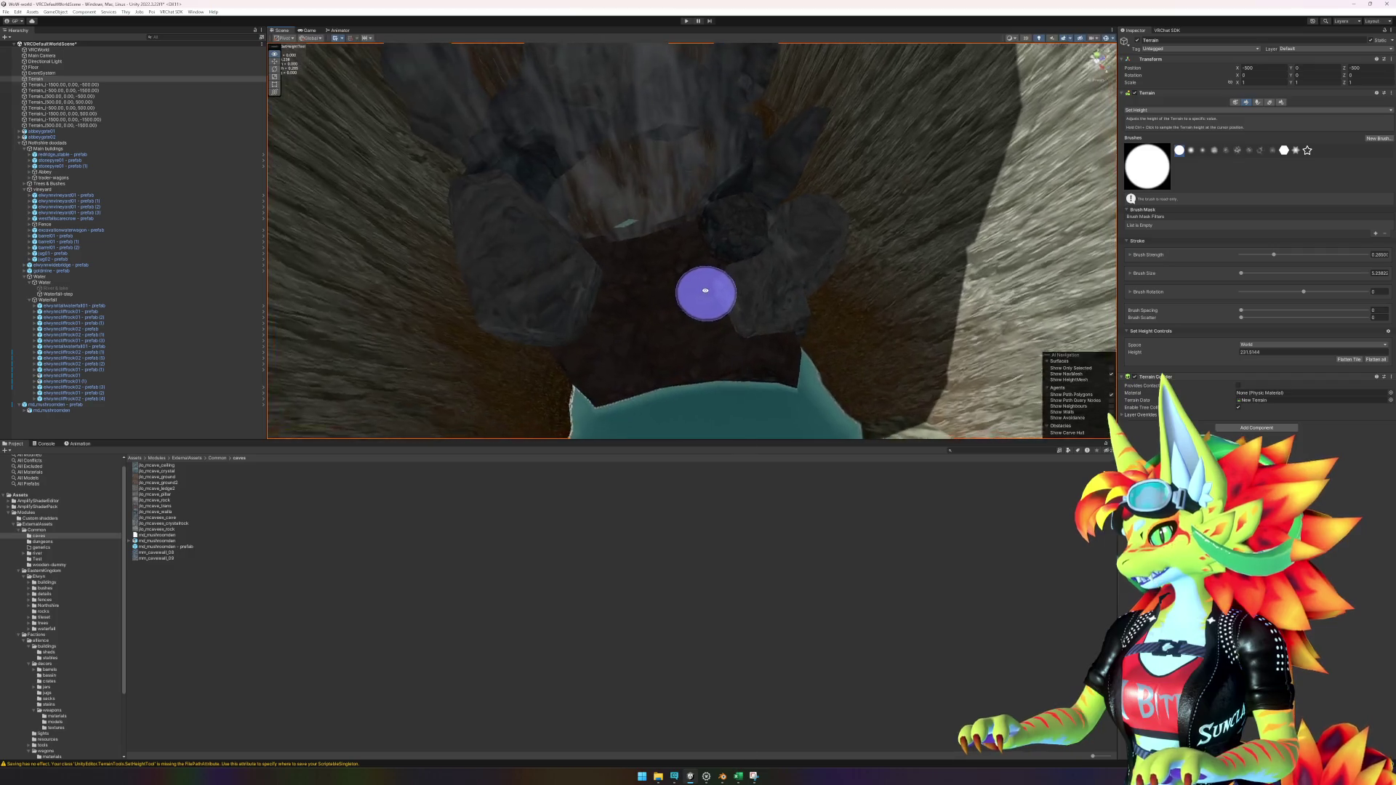
scroll(910, 306, up, 2)
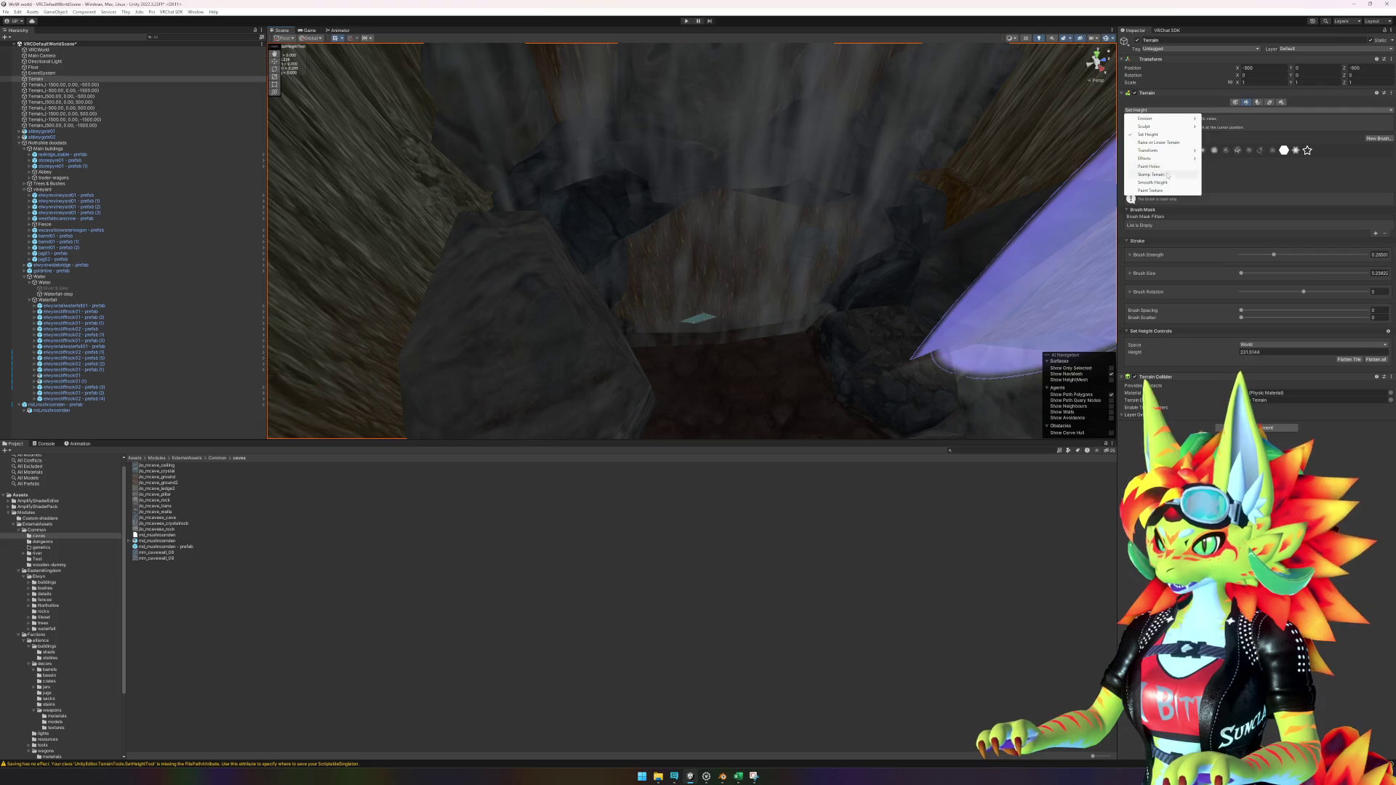
click(1167, 167)
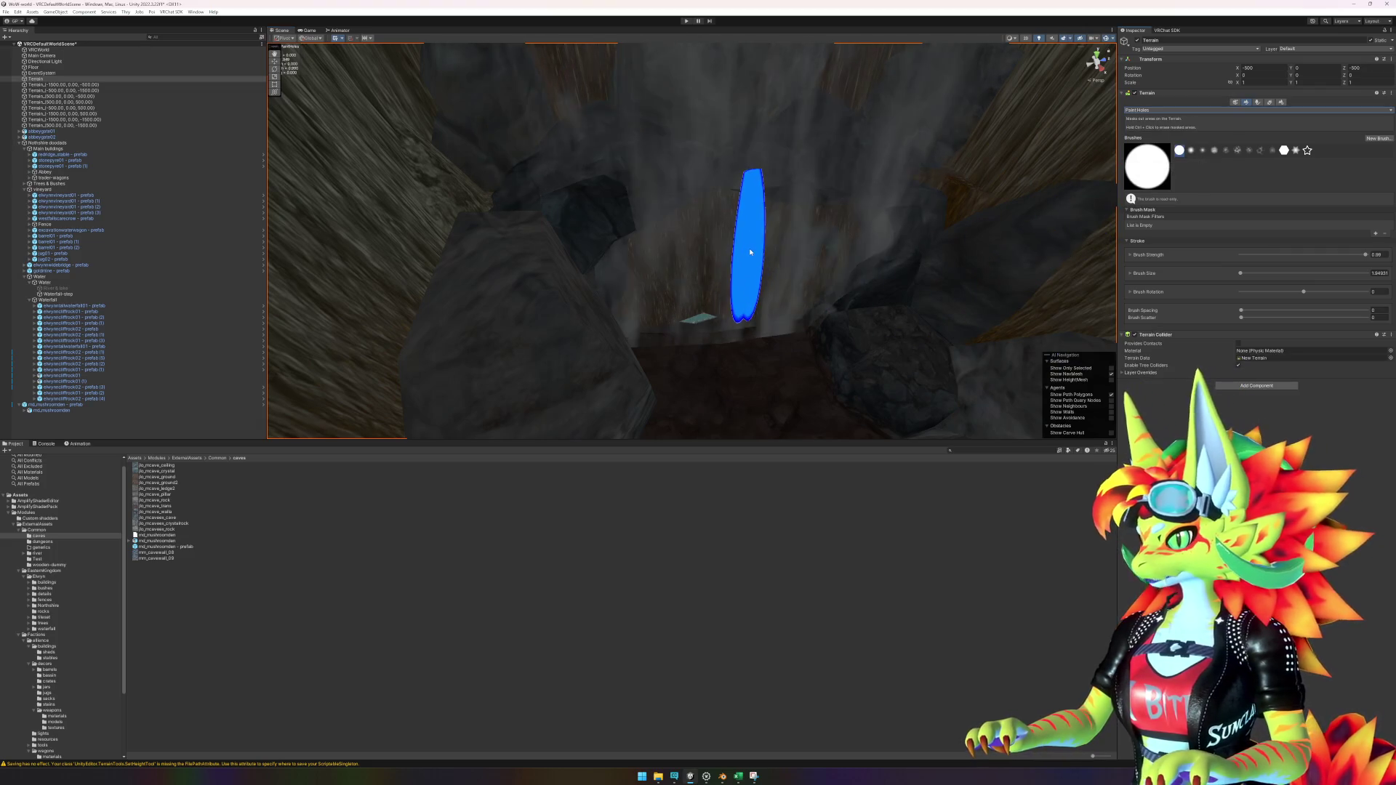
scroll(833, 331, down, 5)
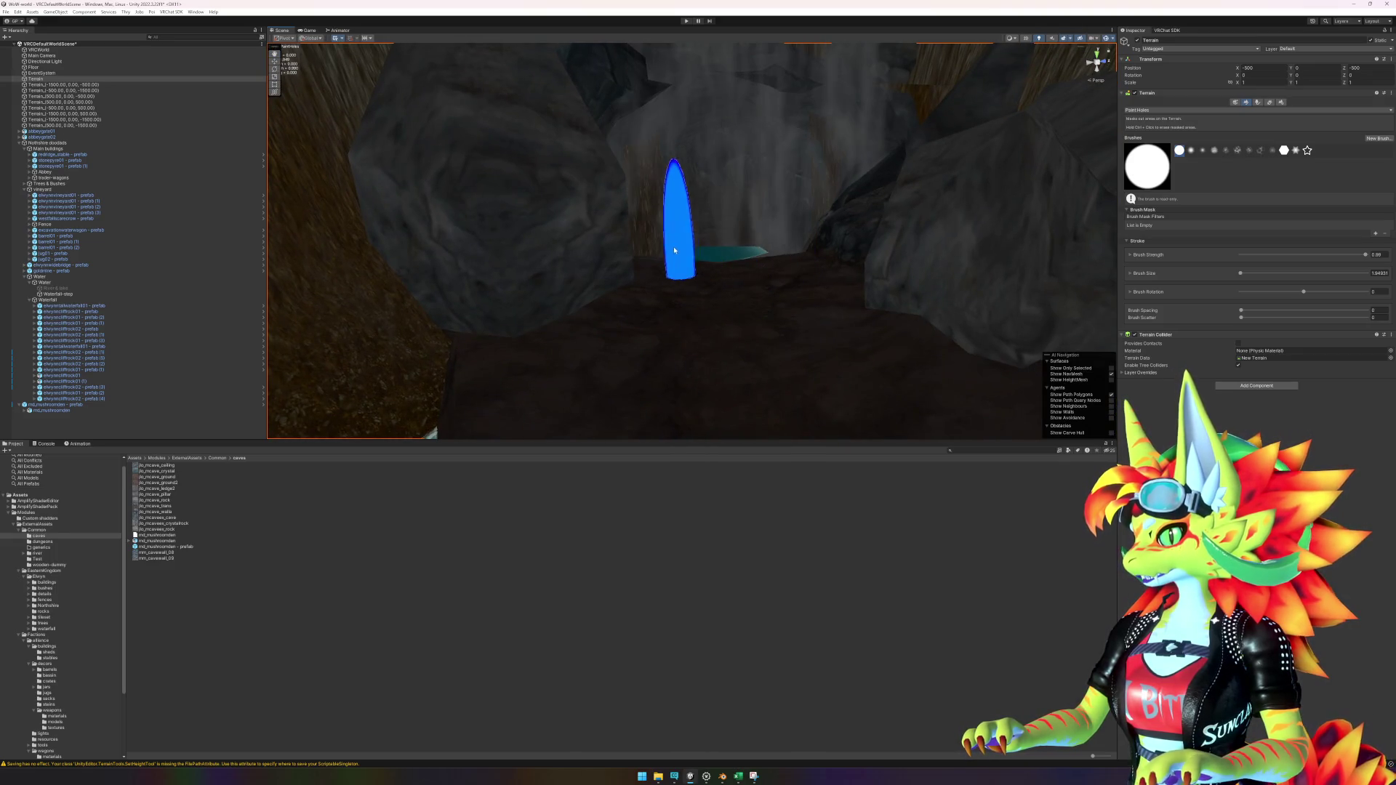
scroll(739, 309, up, 5)
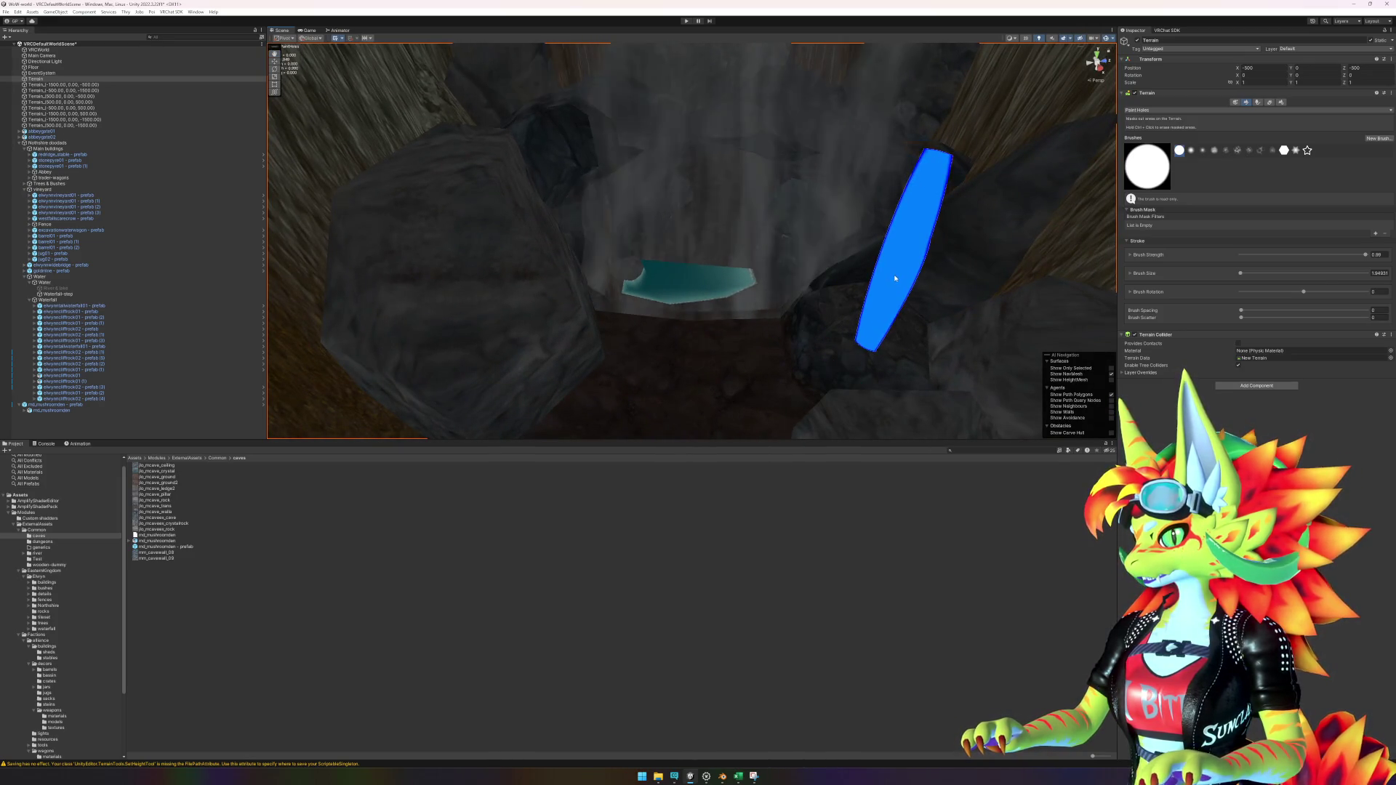
scroll(780, 376, up, 1)
mouse_move(744, 383)
mouse_down()
mouse_move(792, 306)
mouse_move(754, 310)
mouse_move(804, 280)
mouse_move(651, 342)
mouse_move(698, 337)
mouse_move(598, 327)
mouse_up()
mouse_move(667, 387)
mouse_down()
mouse_move(652, 364)
mouse_move(661, 324)
mouse_move(683, 321)
mouse_move(725, 378)
mouse_move(885, 368)
mouse_move(677, 343)
mouse_up()
key(w)
click(676, 343)
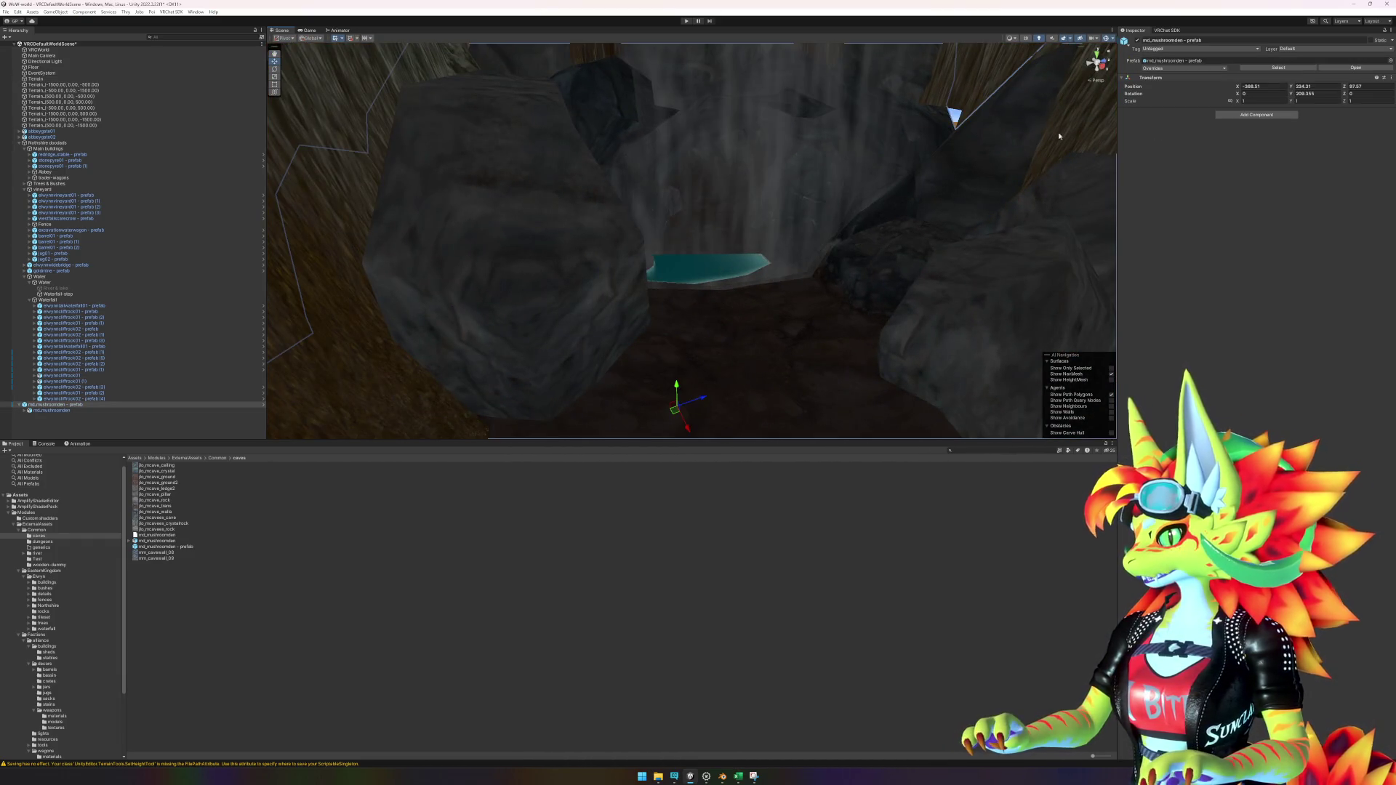
click(1138, 41)
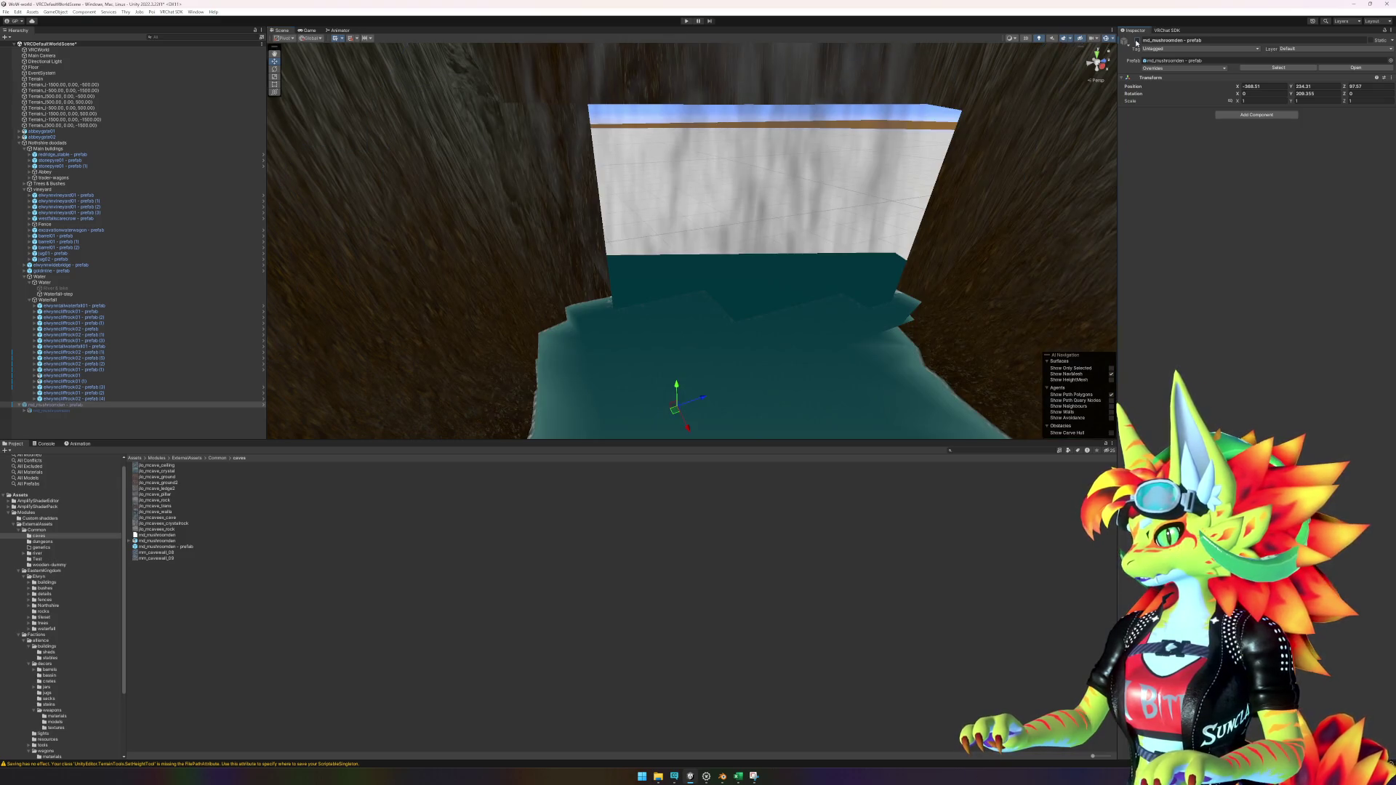
mouse_move(949, 149)
mouse_down()
mouse_move(975, 172)
mouse_move(938, 156)
mouse_move(1120, 64)
mouse_up()
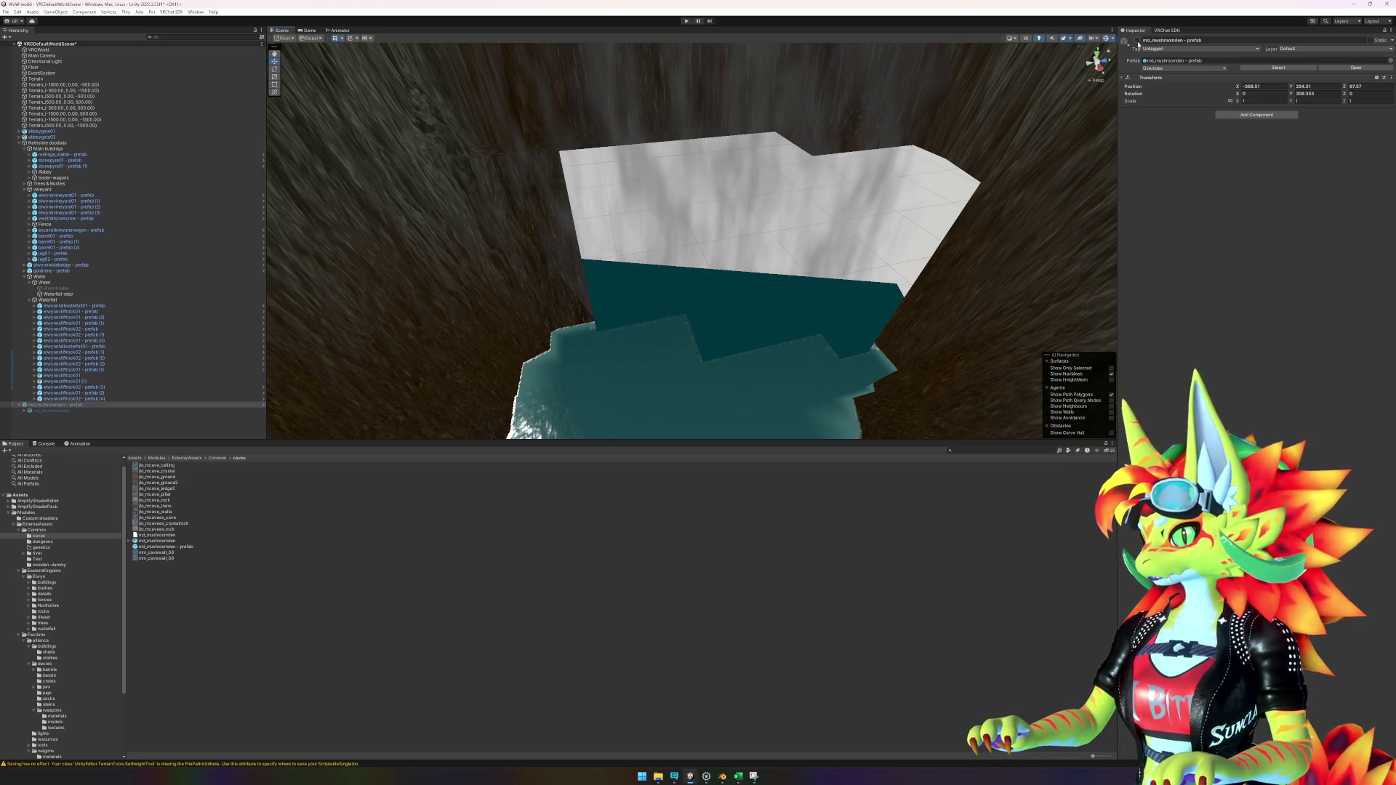
click(1137, 41)
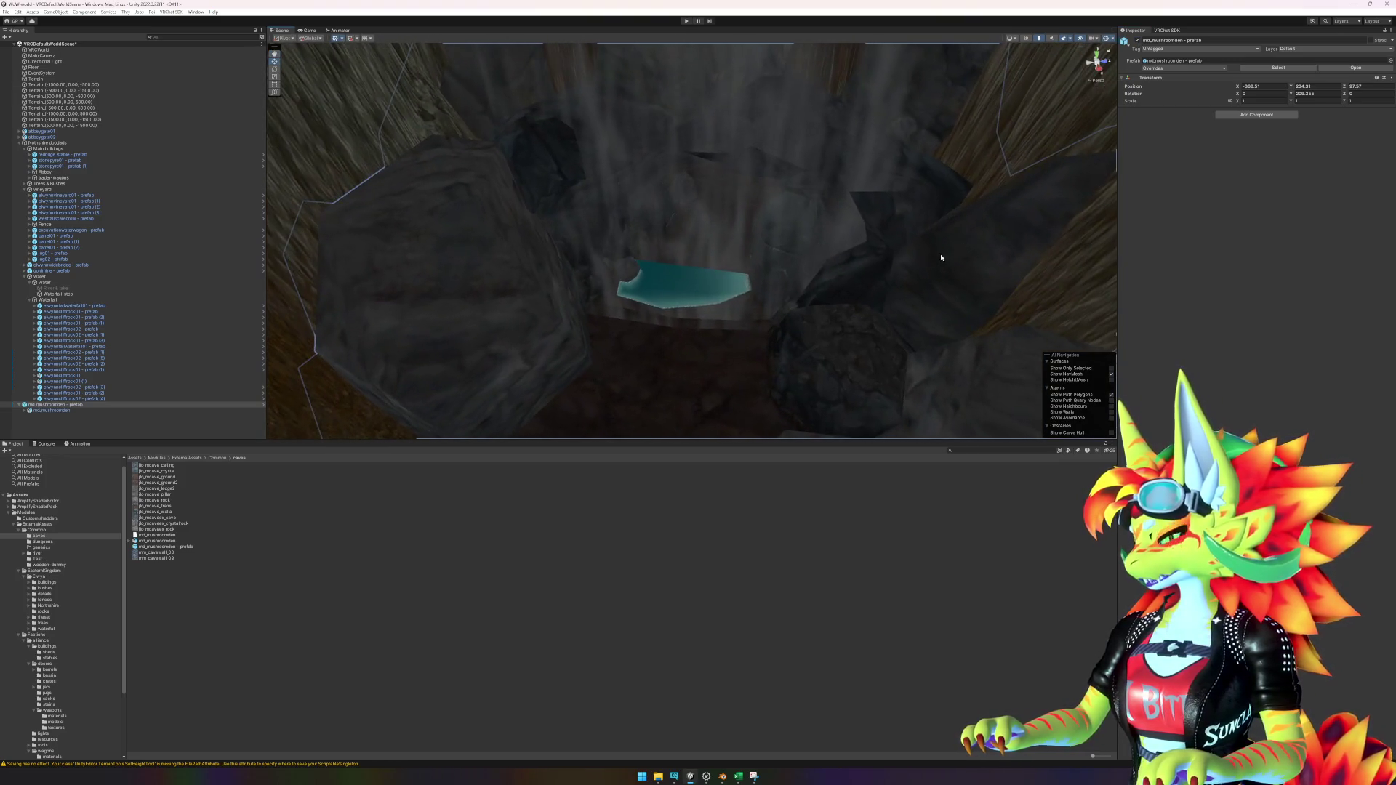
scroll(800, 291, down, 5)
click(670, 371)
Step: Scale the Waterfall-step water plane along X to about 7 so it covers the pool
drag(670, 371, 750, 416)
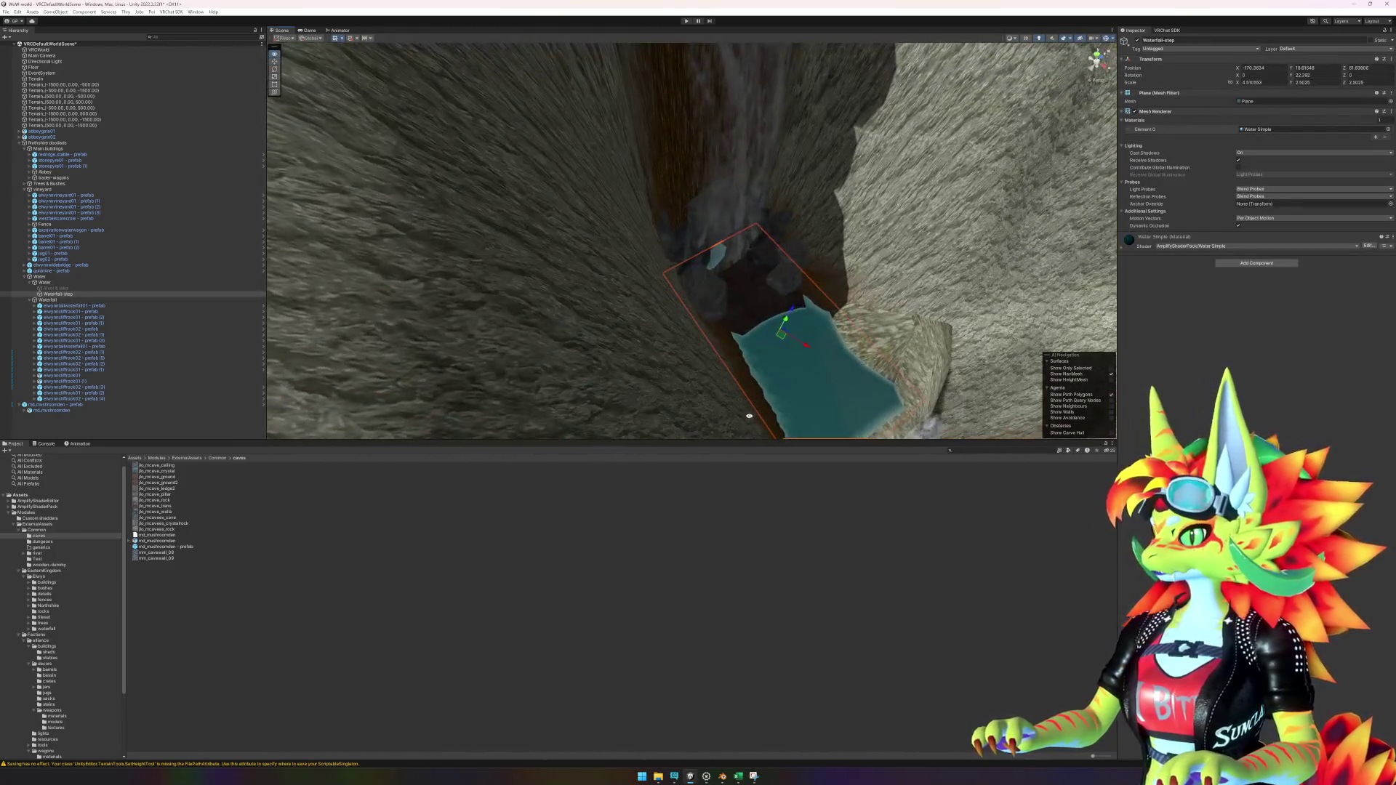
key(e)
key(r)
mouse_move(798, 355)
mouse_down()
mouse_move(729, 280)
mouse_move(716, 195)
mouse_move(757, 280)
mouse_move(897, 306)
mouse_move(922, 291)
mouse_move(713, 281)
mouse_move(890, 260)
mouse_move(868, 268)
mouse_up()
key(w)
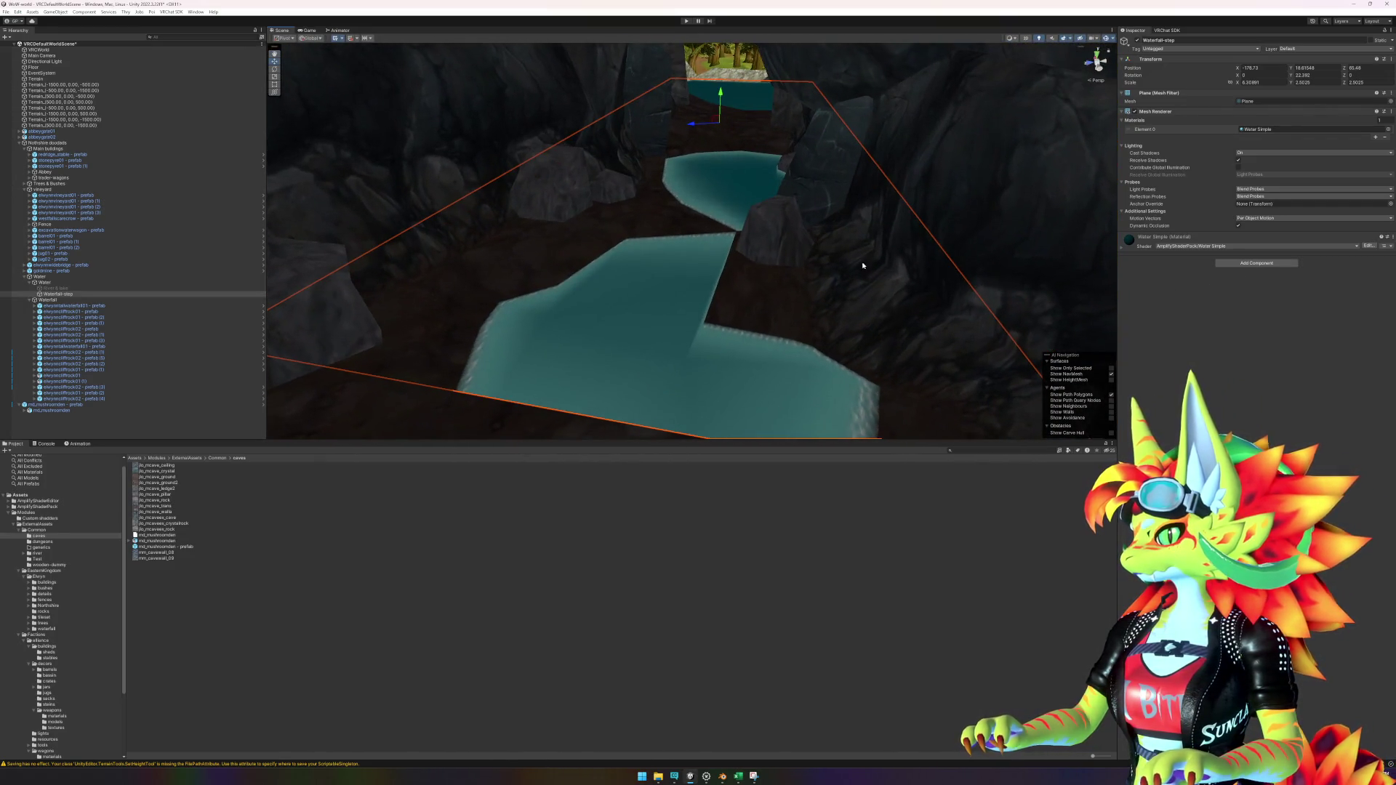
drag(723, 125, 682, 163)
drag(815, 95, 813, 90)
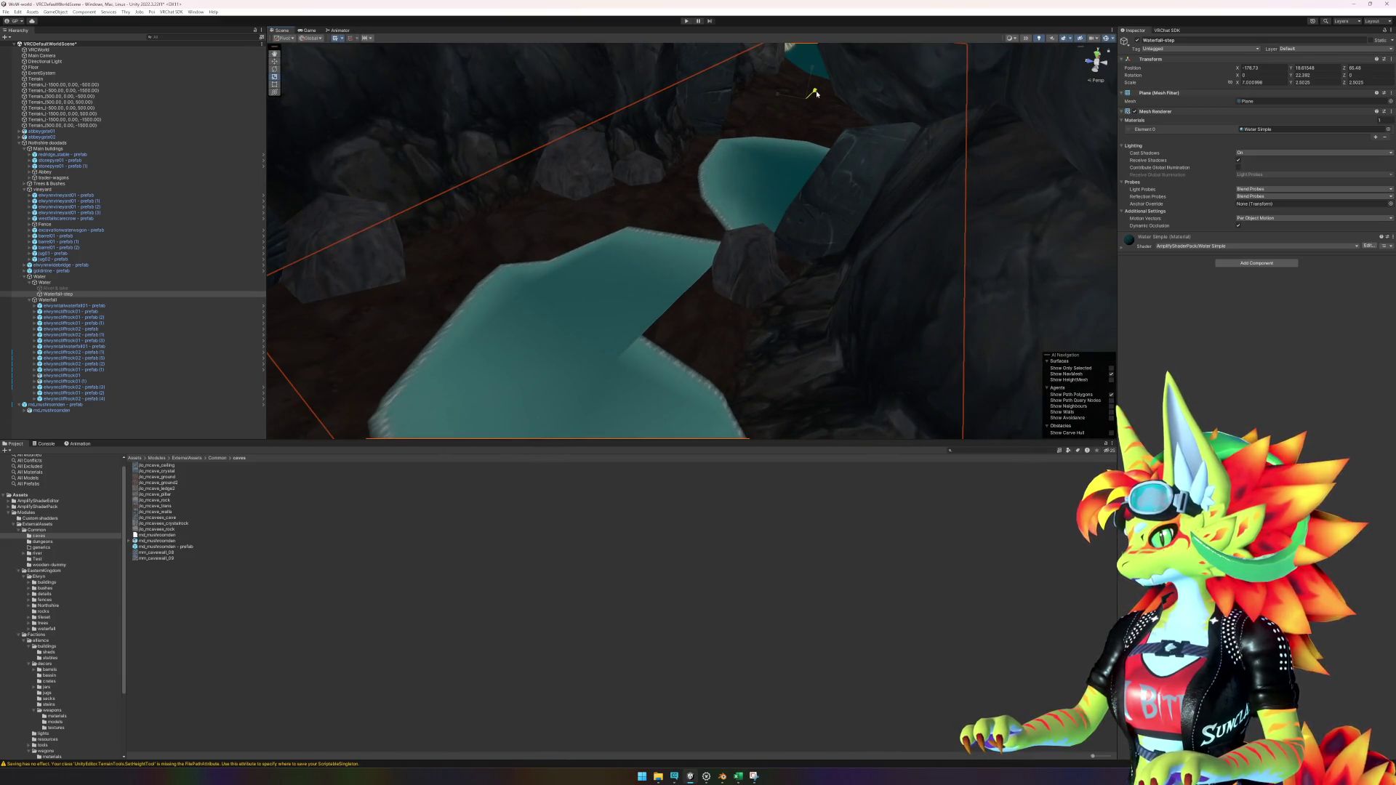
mouse_move(782, 195)
mouse_down()
mouse_move(793, 181)
mouse_move(771, 207)
mouse_move(707, 232)
mouse_move(863, 252)
mouse_move(788, 284)
mouse_move(819, 284)
mouse_move(650, 203)
mouse_up()
key(w)
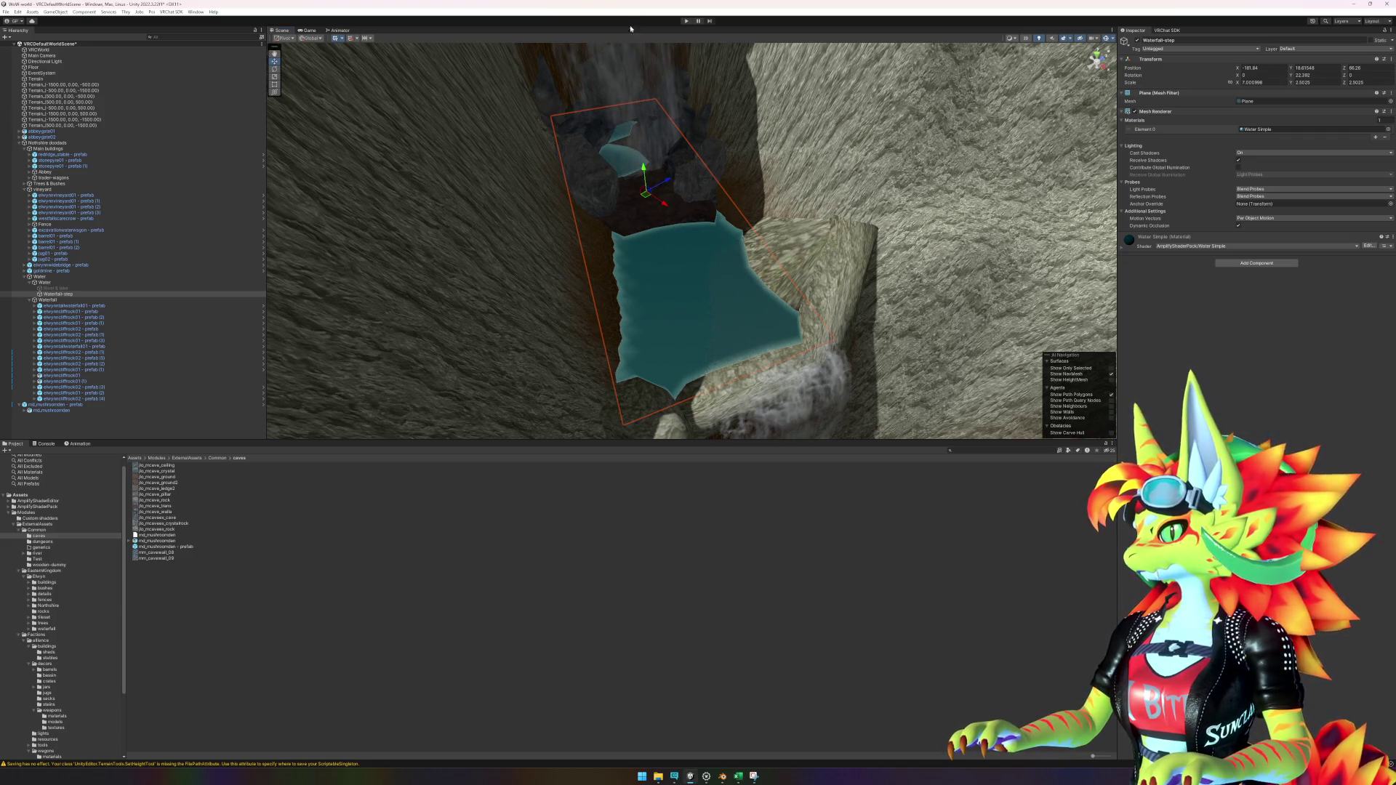
Step: Select the md_mushroomden prefab and open the Waterfall object's context menu
click(451, 514)
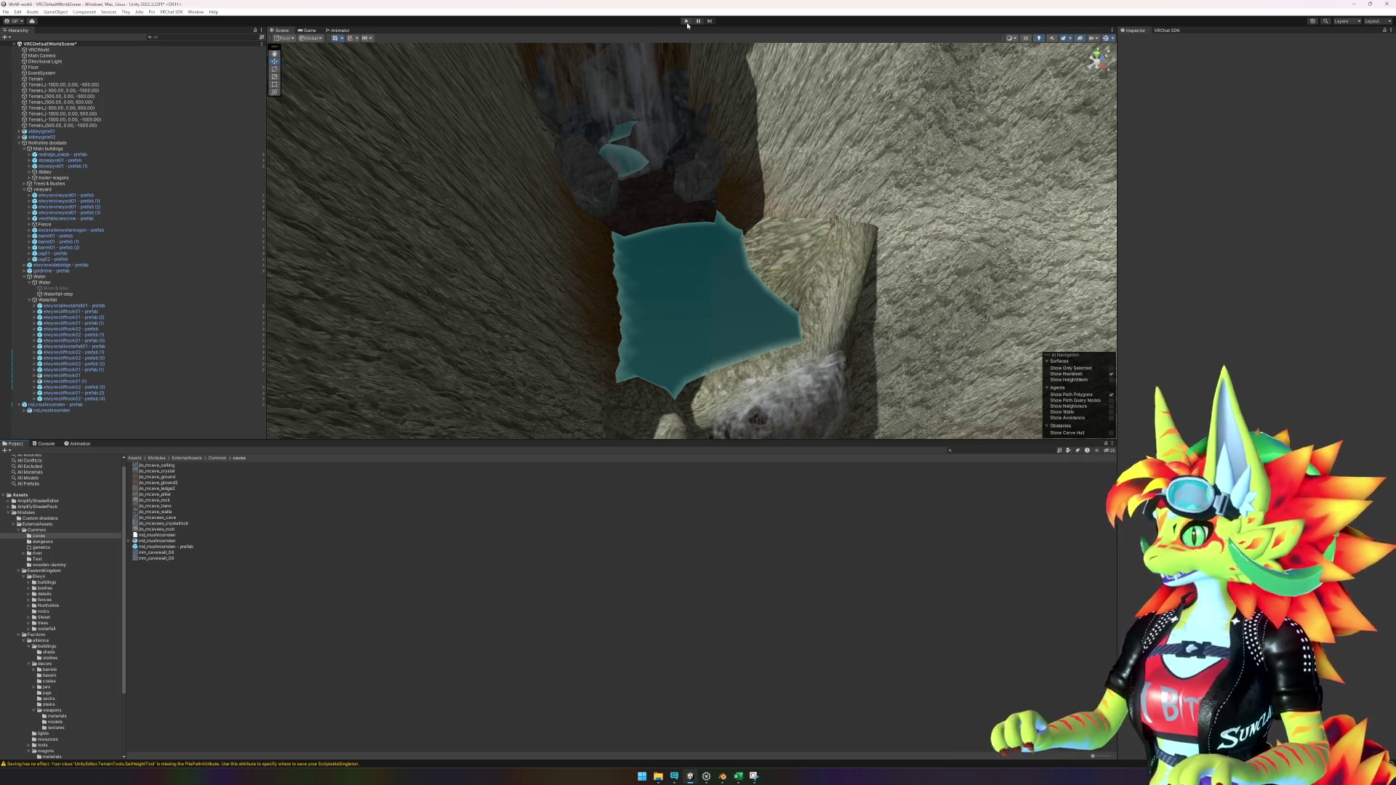
click(62, 406)
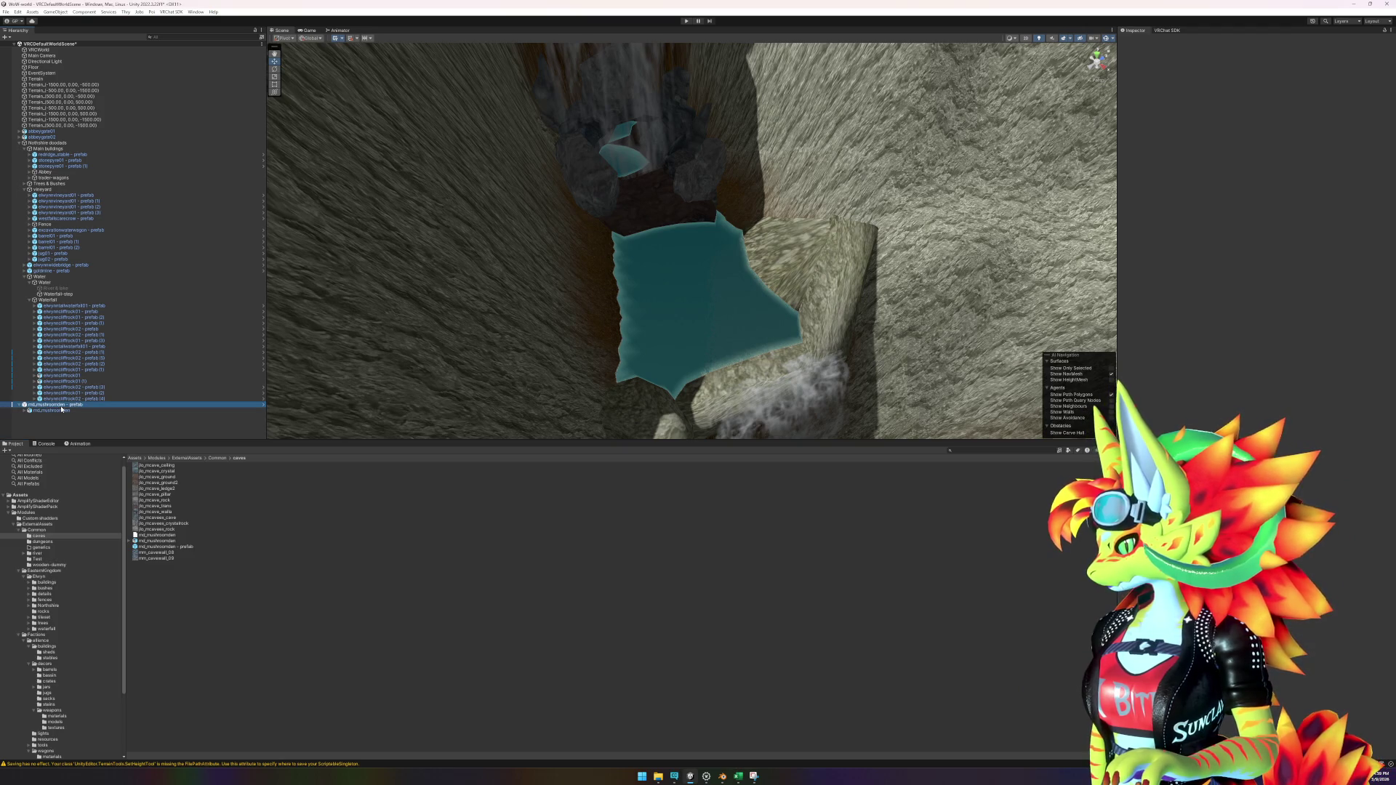
right_click(64, 301)
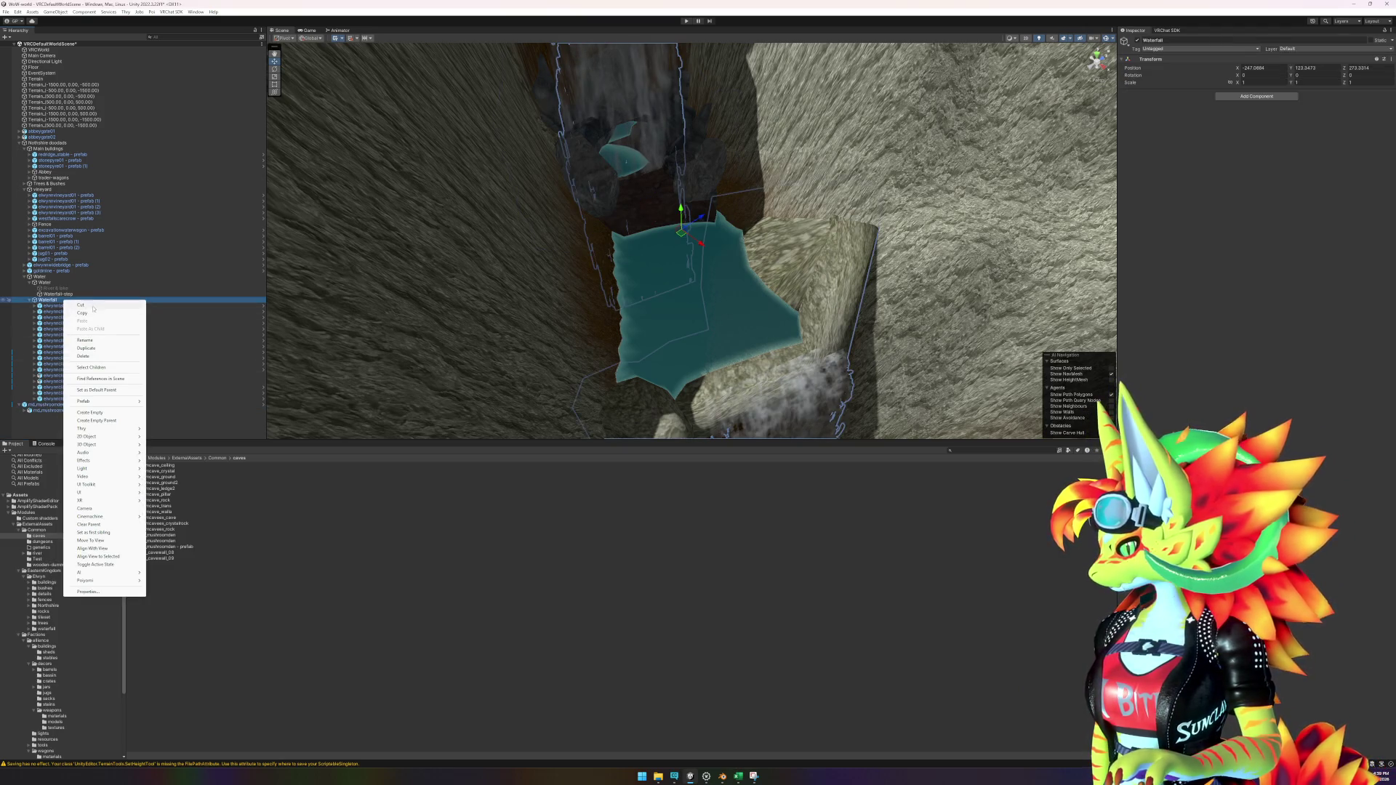
Step: Create an empty object under Waterfall and name it waterfall-cave
click(96, 413)
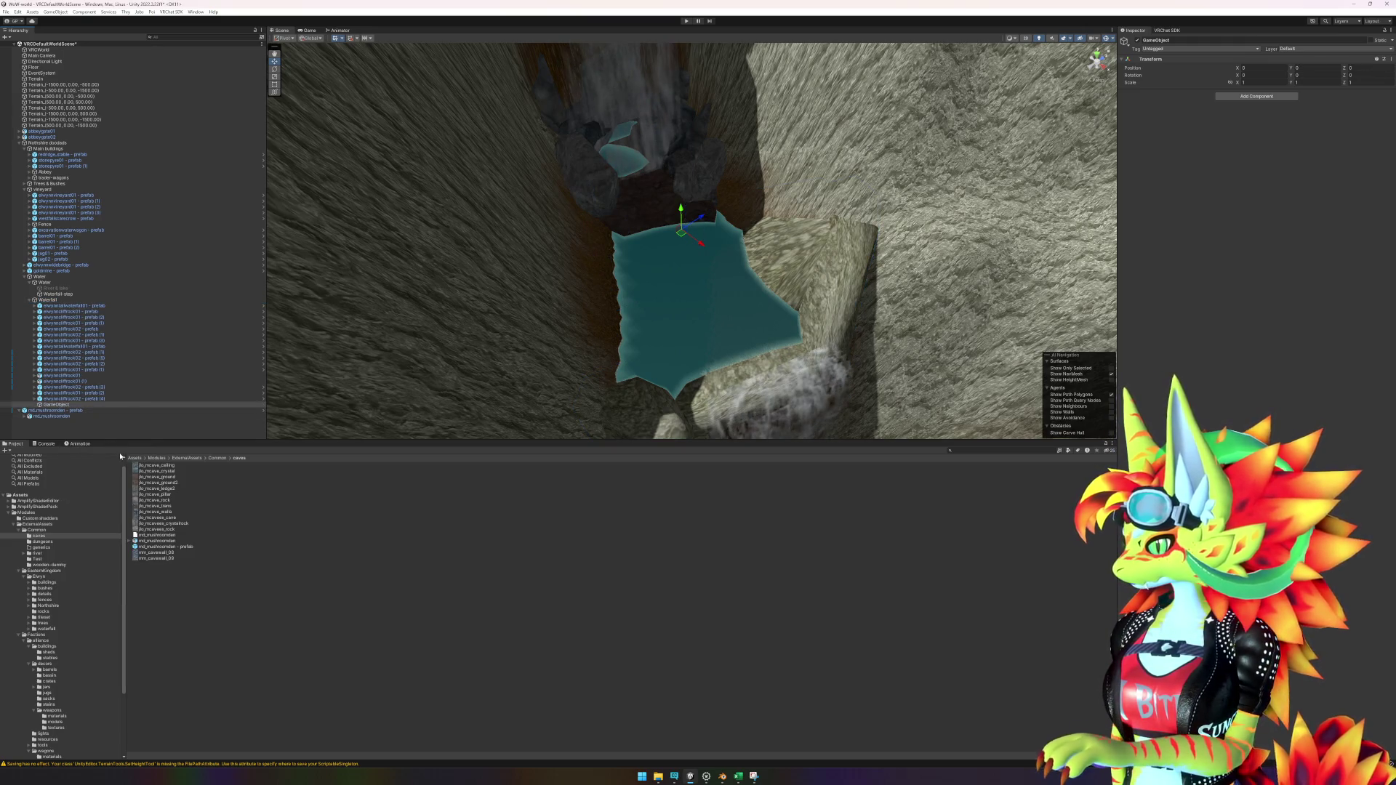
click(52, 406)
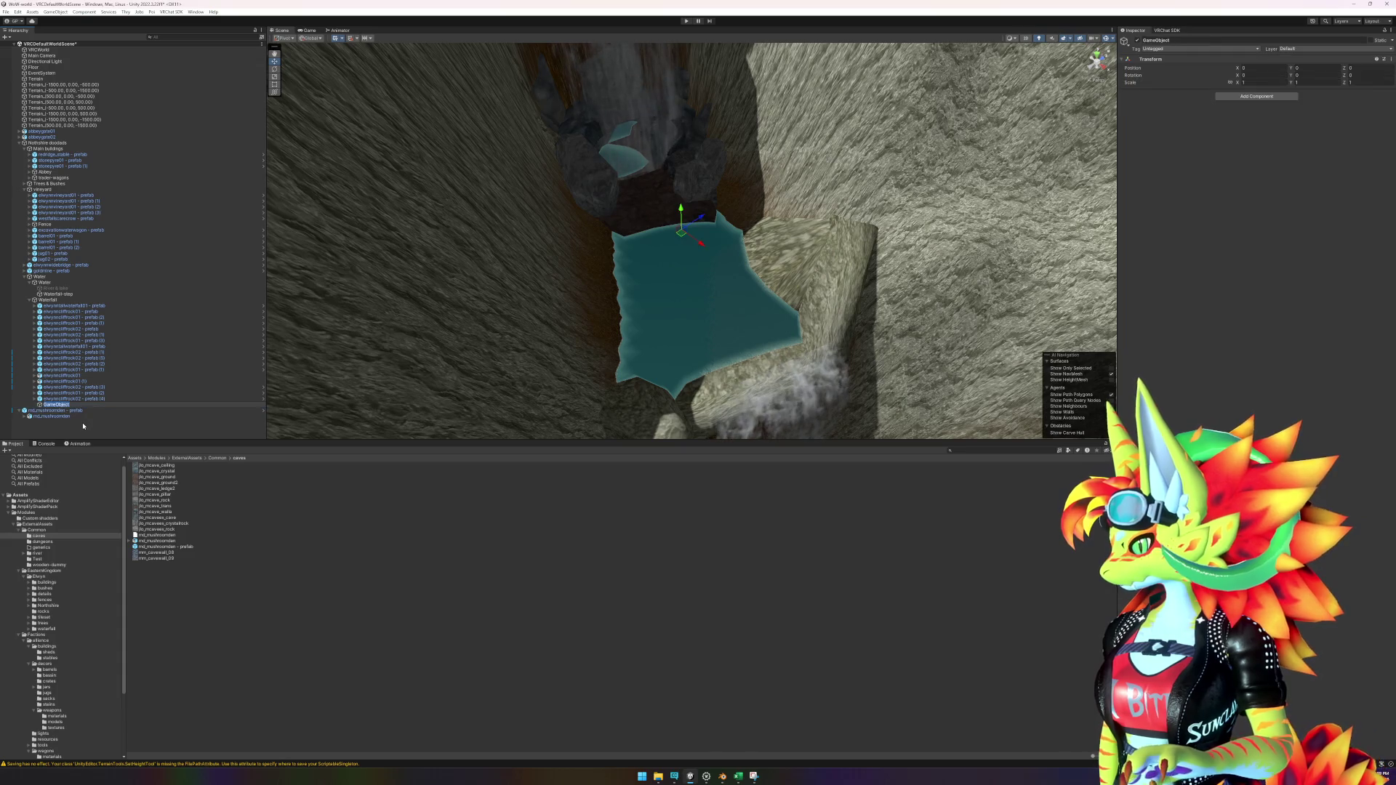
text(Waterfall)
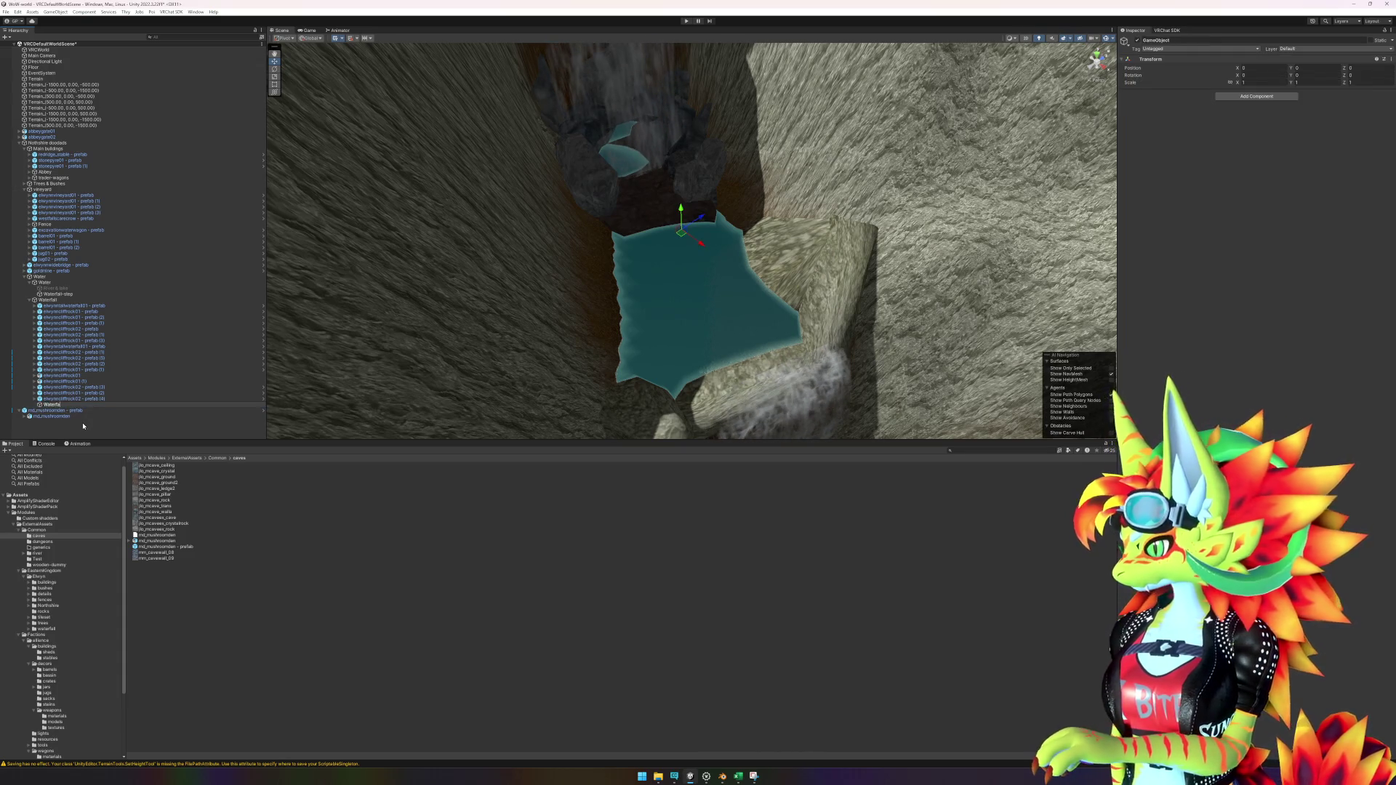
key(Return)
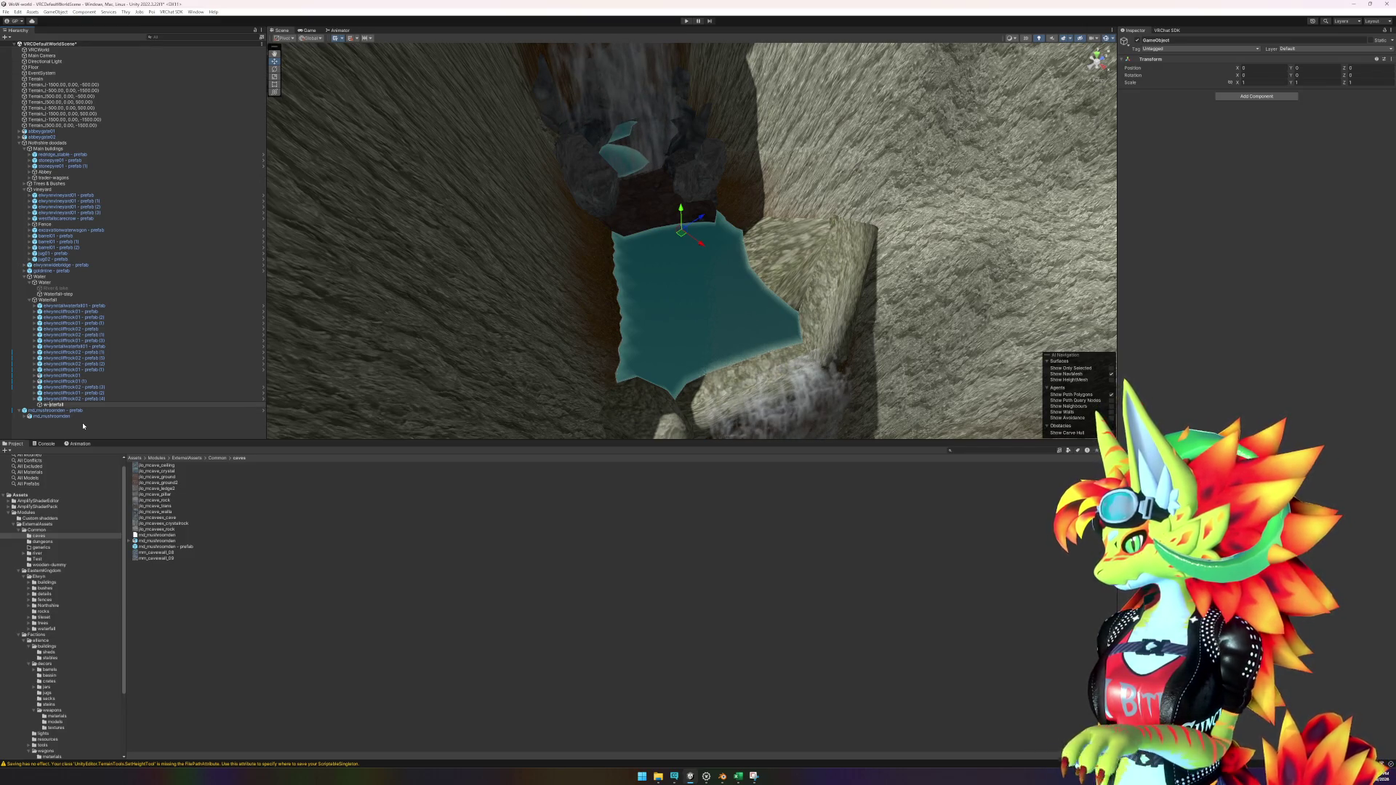
text(-cave)
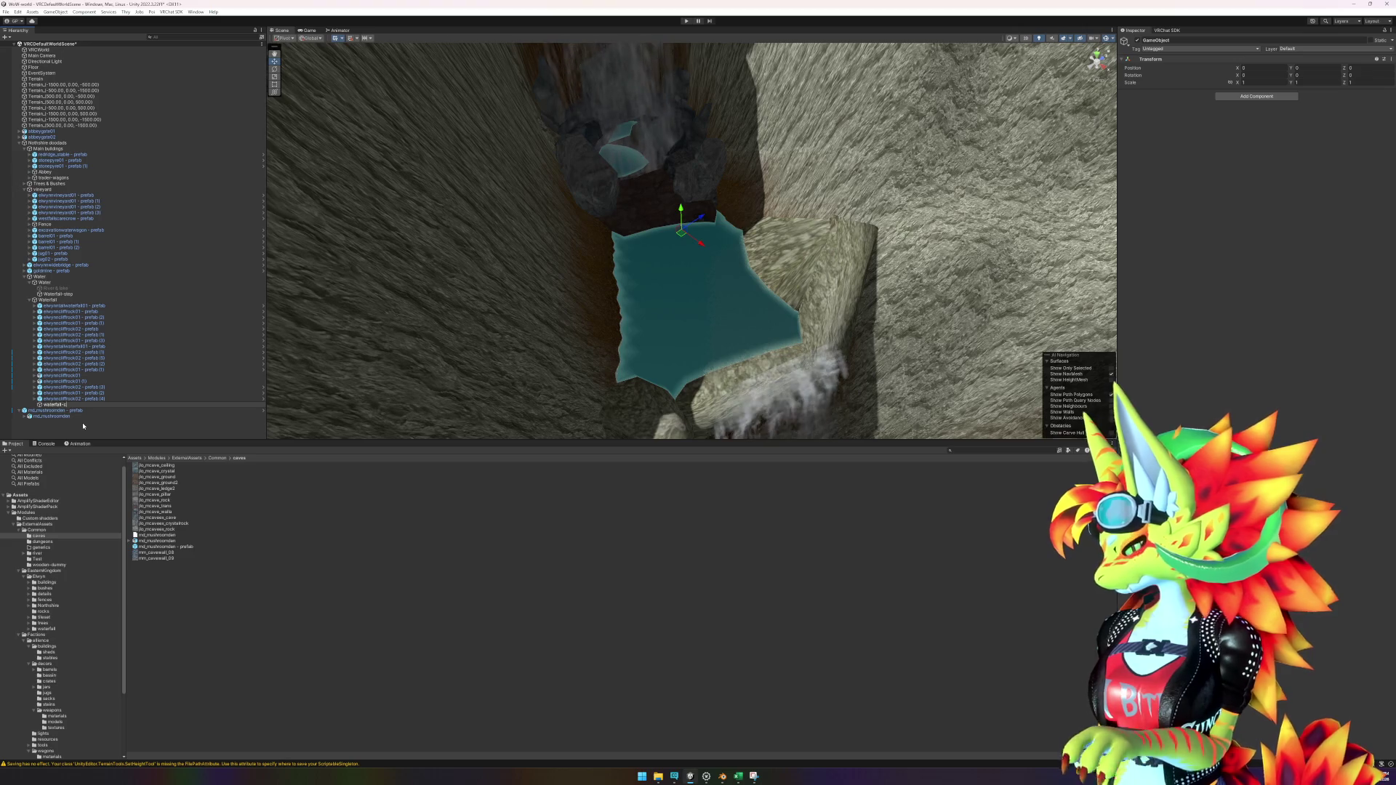
key(Return)
Step: Parent md_mushroomden under waterfall-cave, then select the Waterfall group
click(56, 412)
mouse_move(56, 411)
mouse_down()
mouse_move(69, 333)
mouse_move(47, 284)
mouse_move(63, 408)
mouse_up()
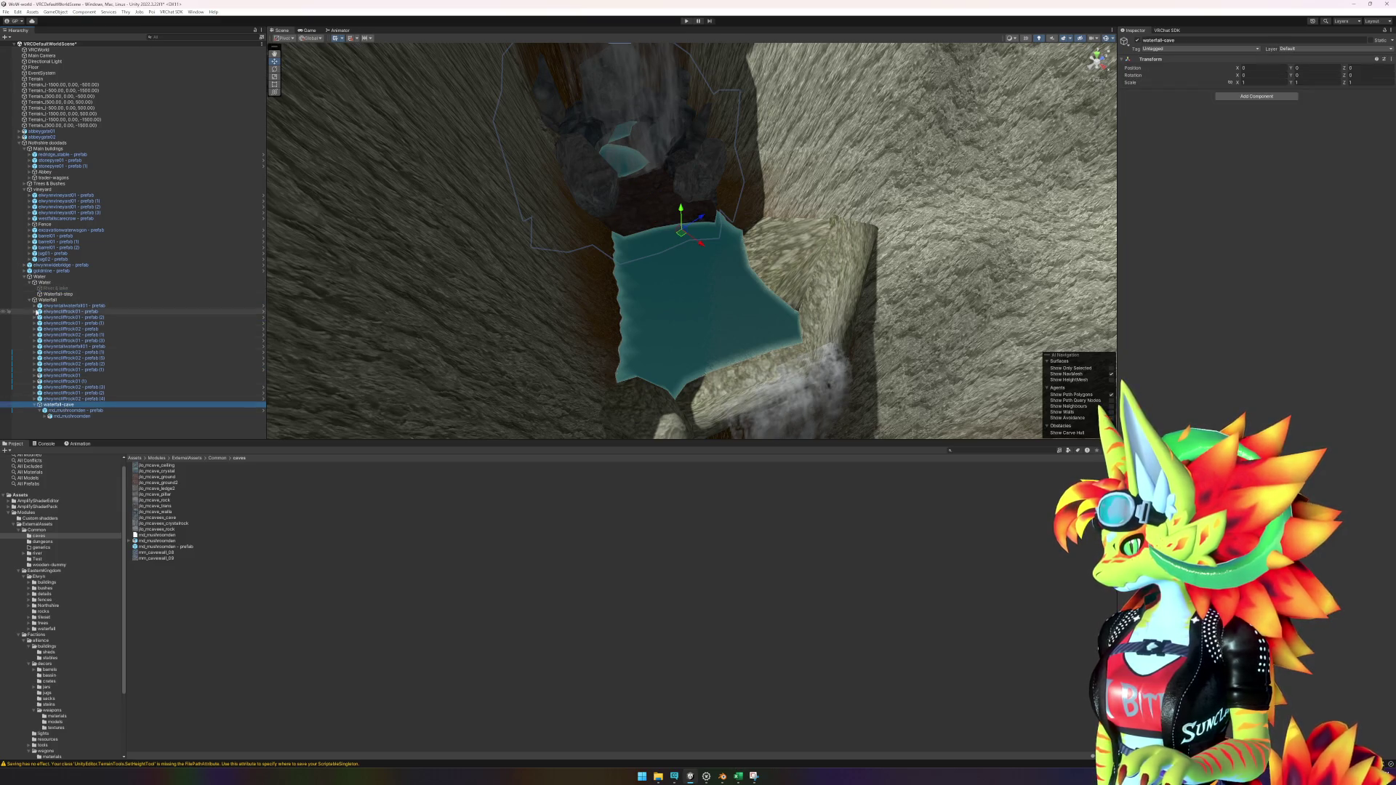
click(32, 301)
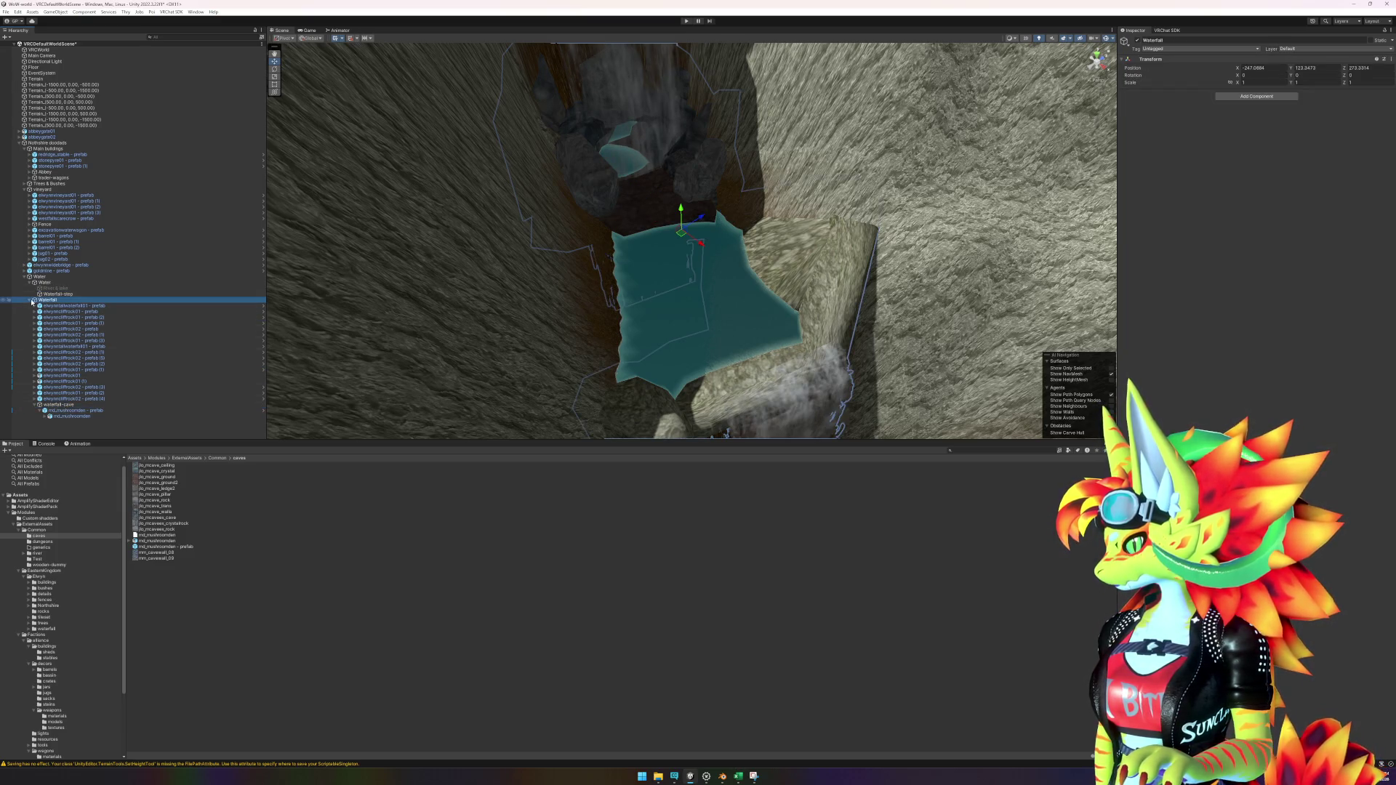
click(30, 301)
click(30, 301)
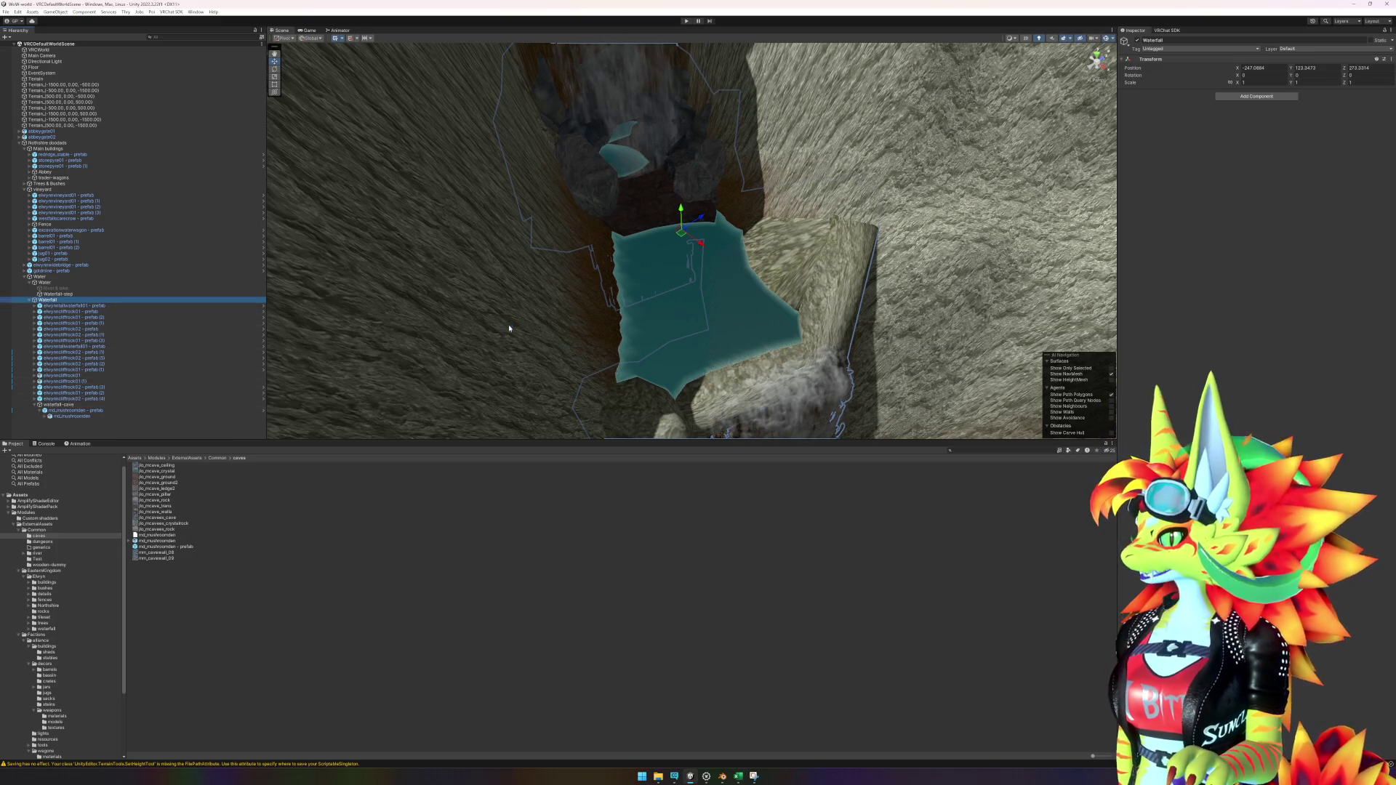
Step: Enter Play mode, respawn the player, and walk past the church through the forest toward the cliffs
click(686, 21)
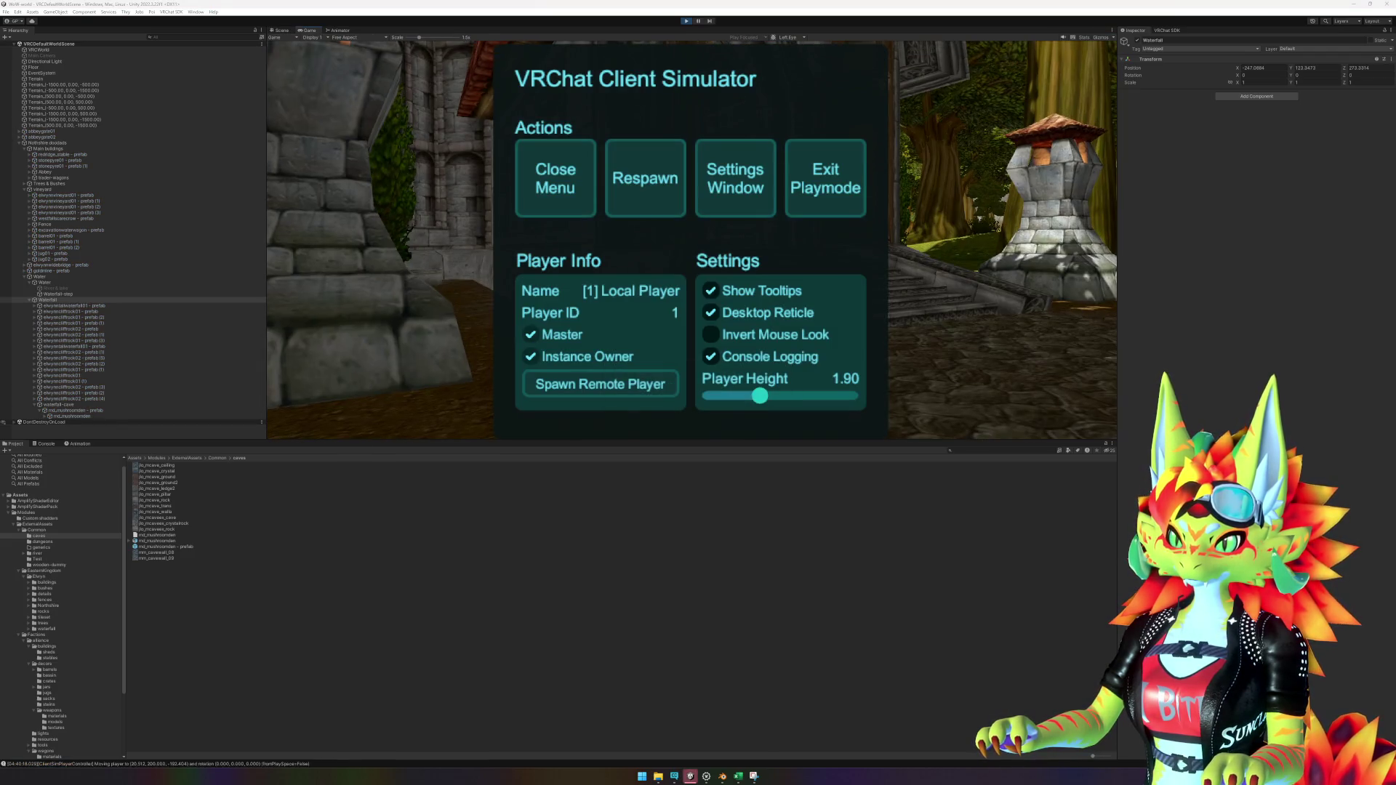
click(617, 175)
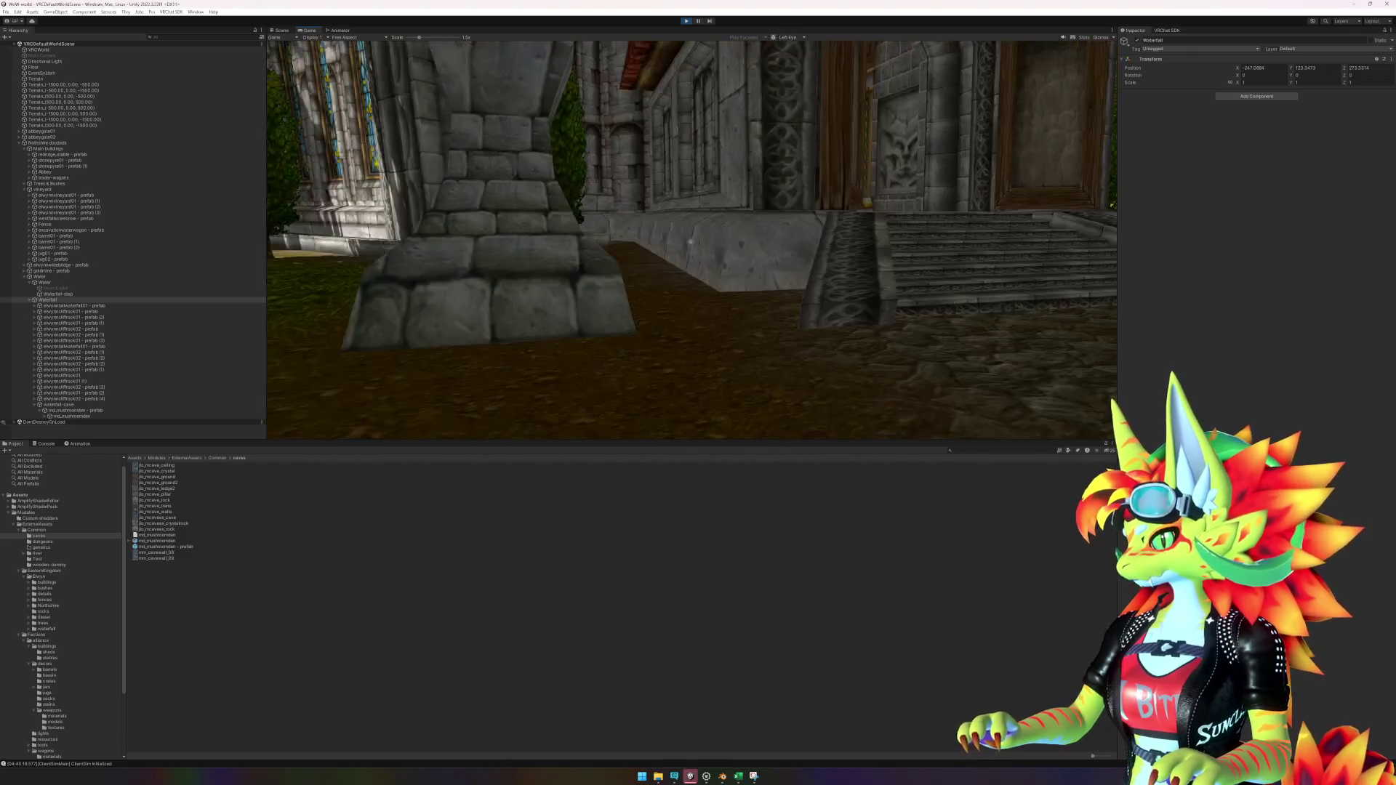
key(w)
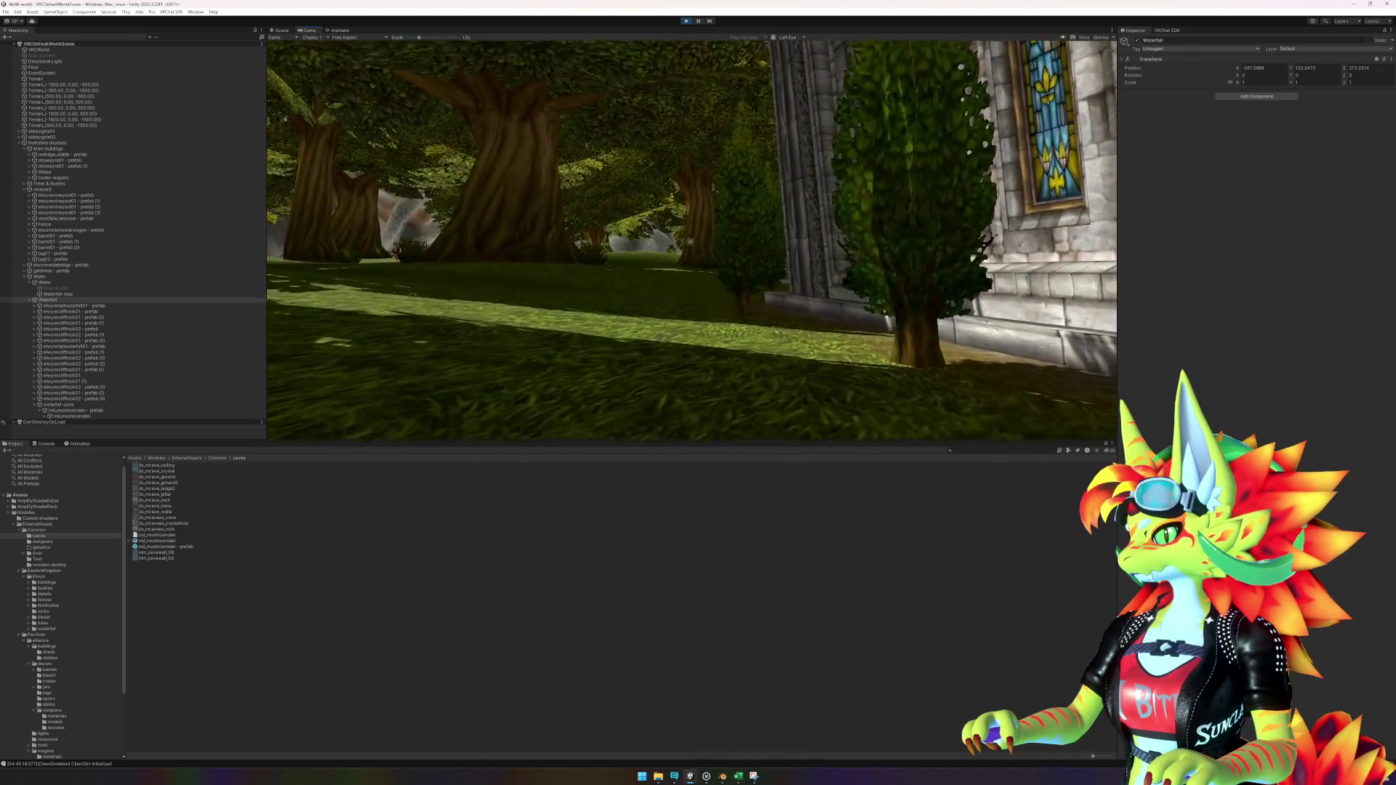
key(w)
key(w)
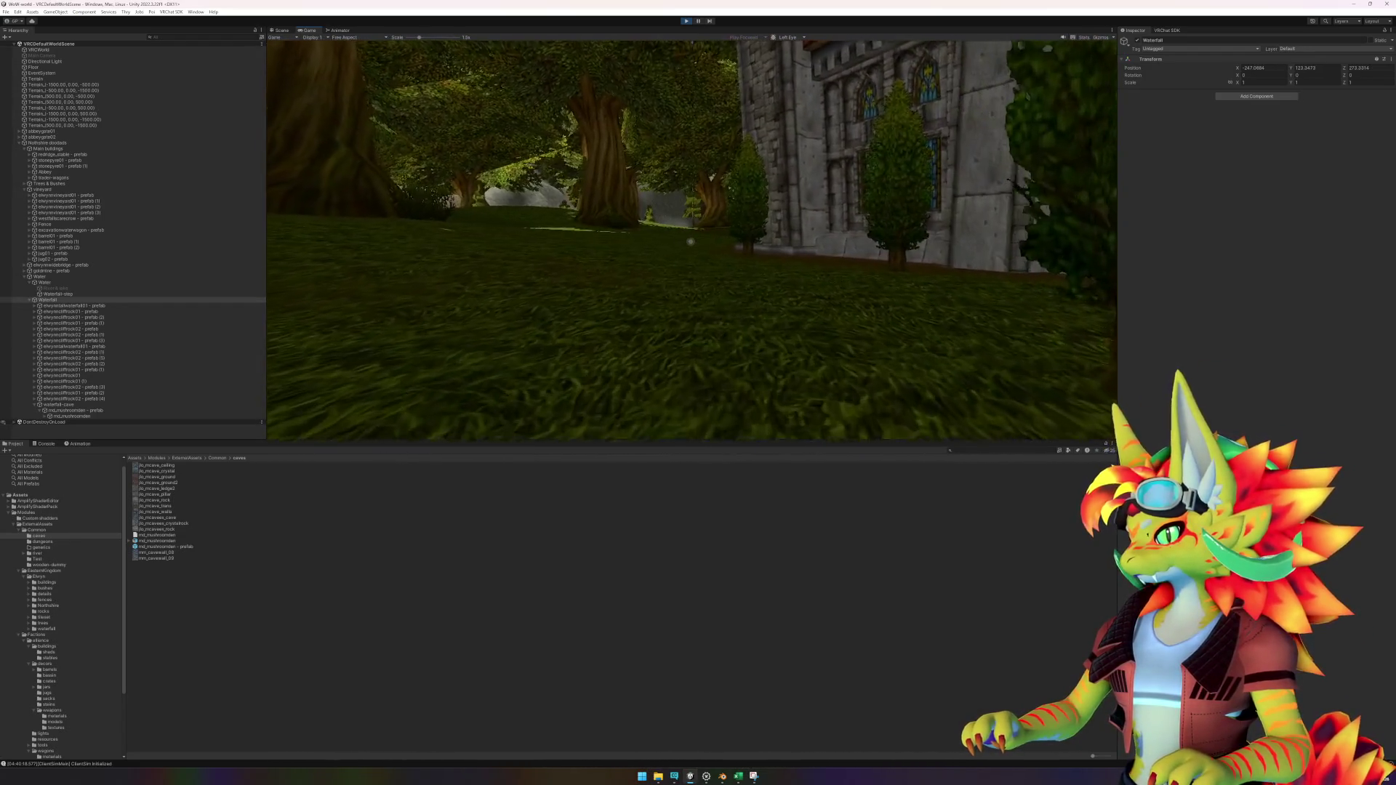
key(w)
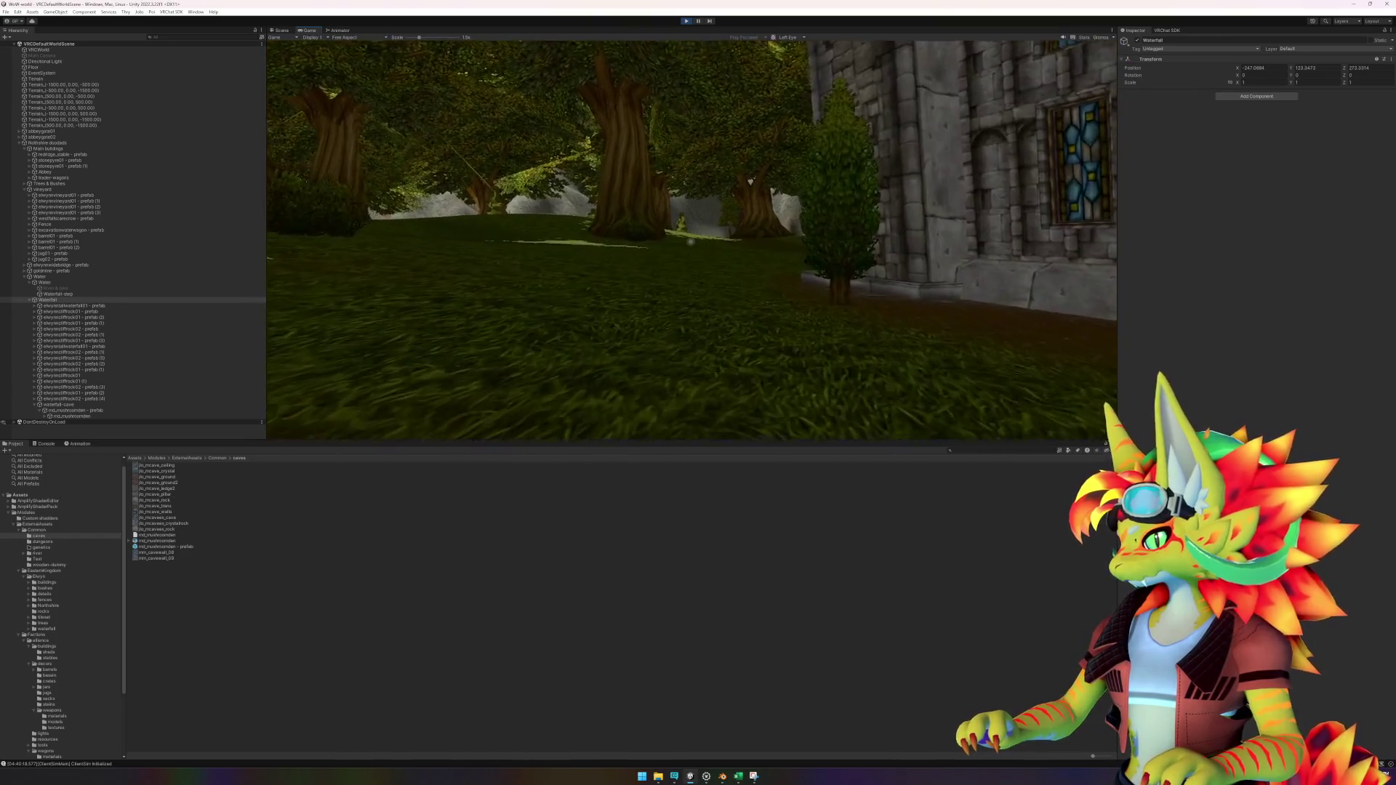
key(w)
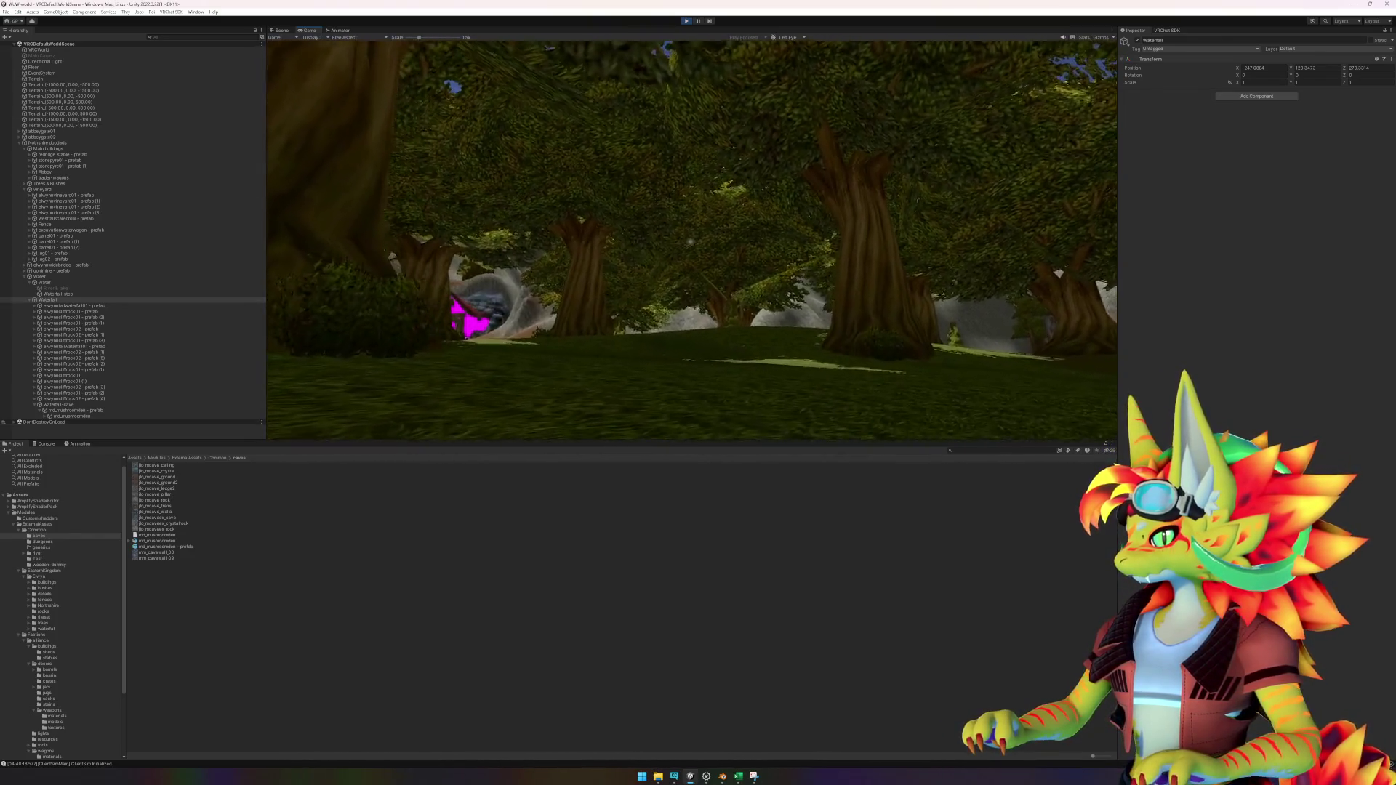
key(w)
key(w)
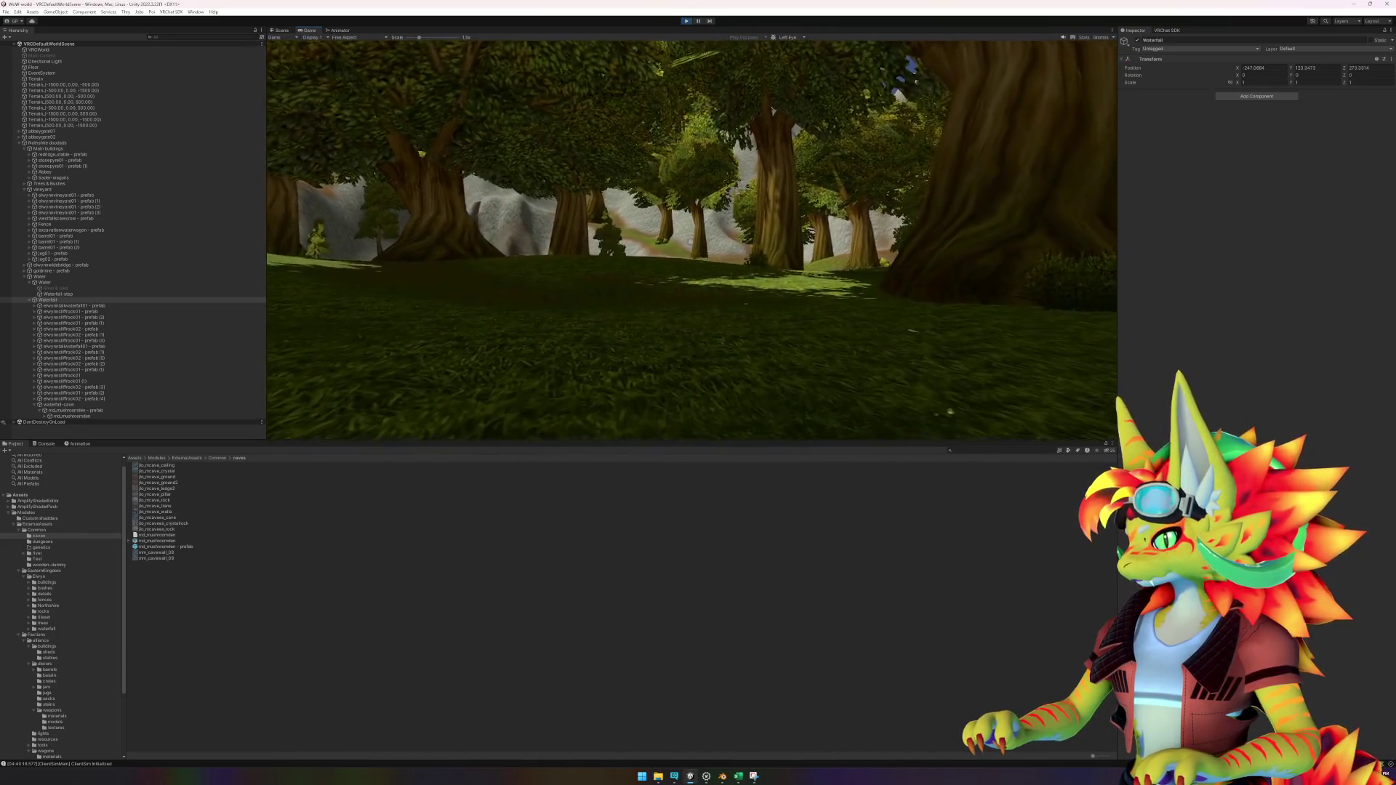
key(w)
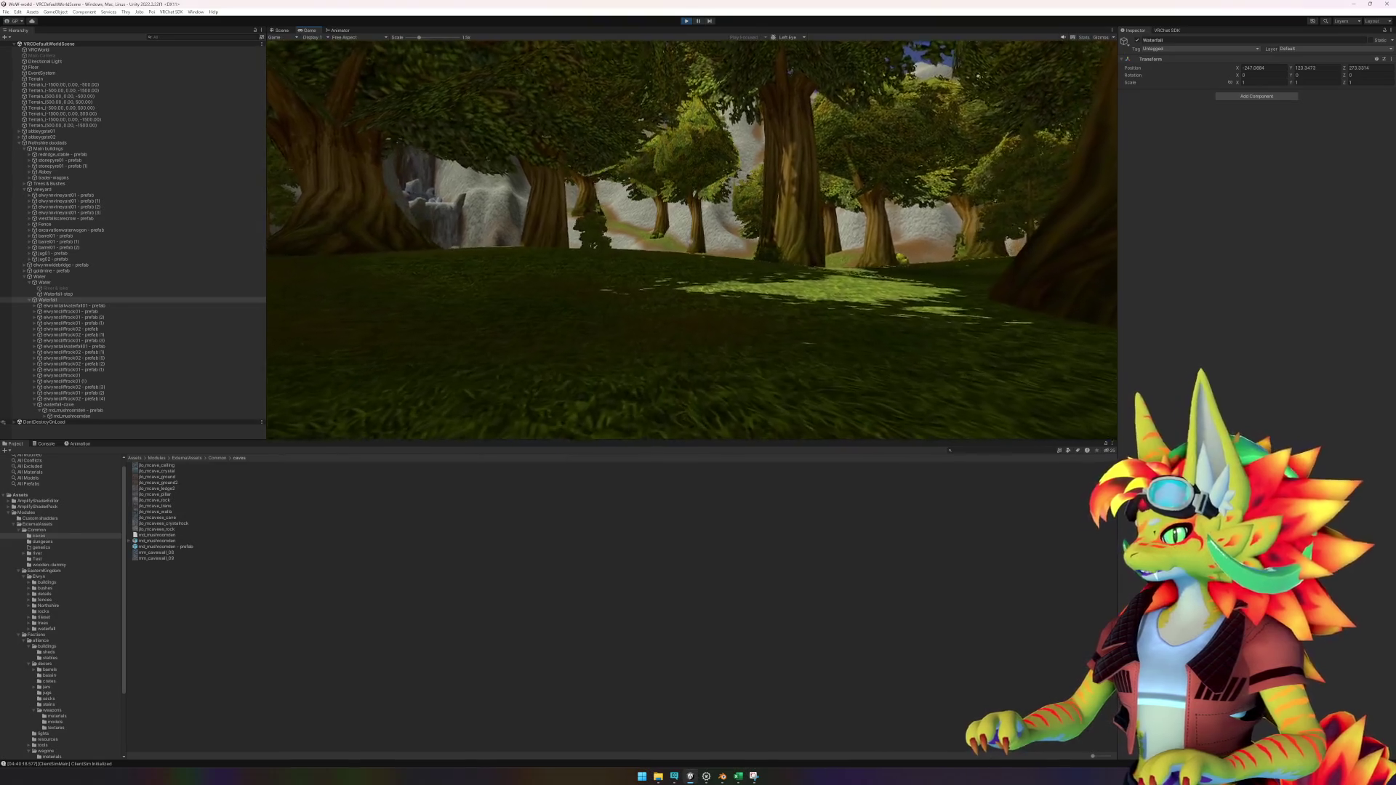
key(w)
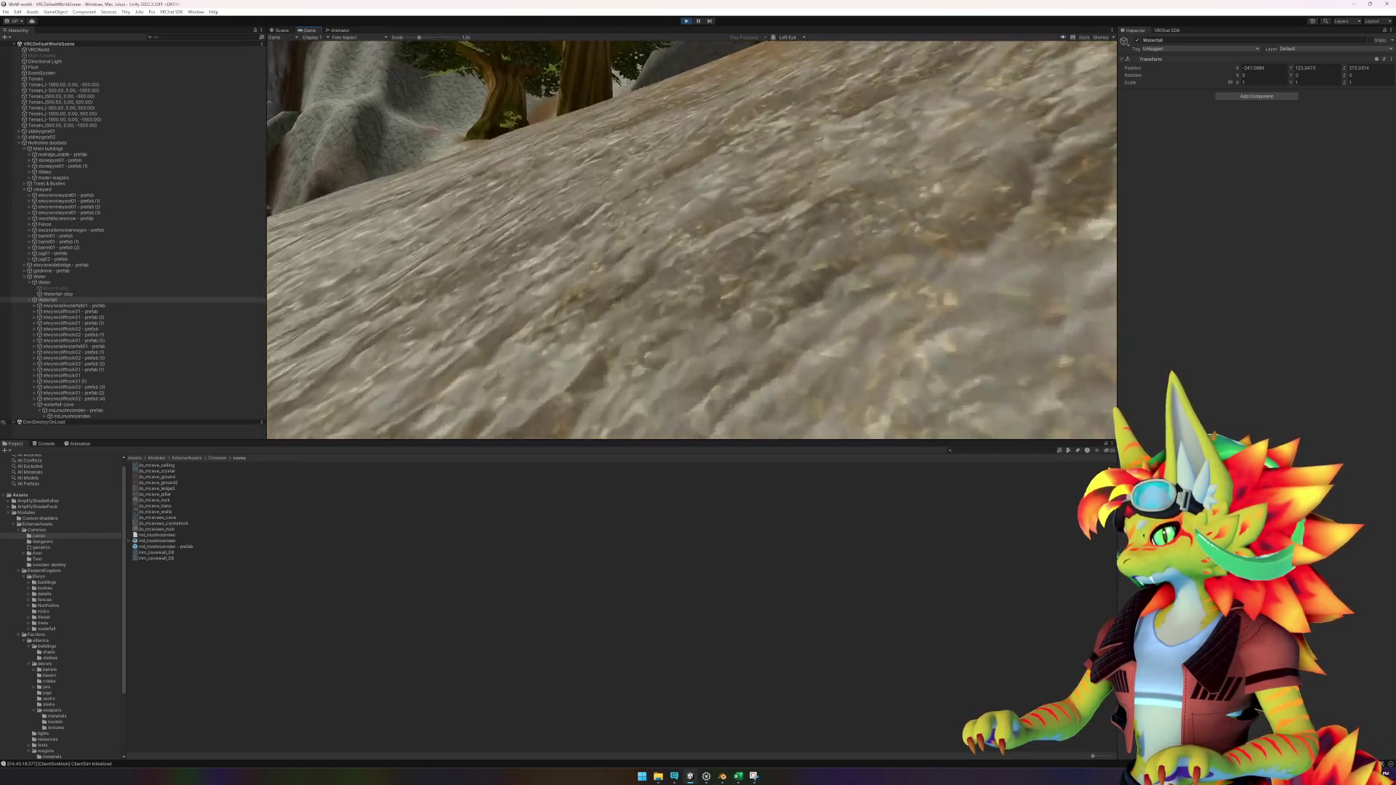
key(super)
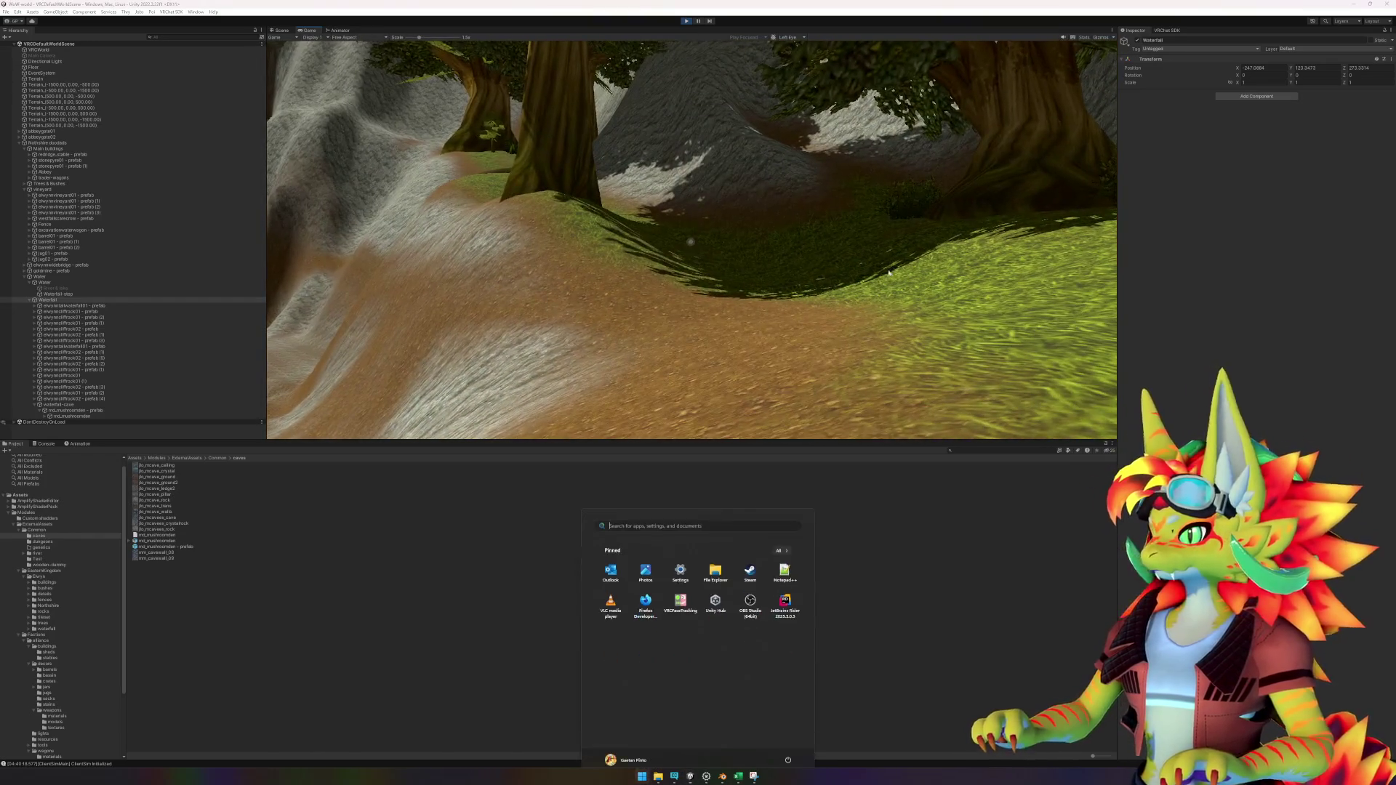
Step: Walk along the dirt path through the cave out to the lake, then stop Play mode
key(Escape)
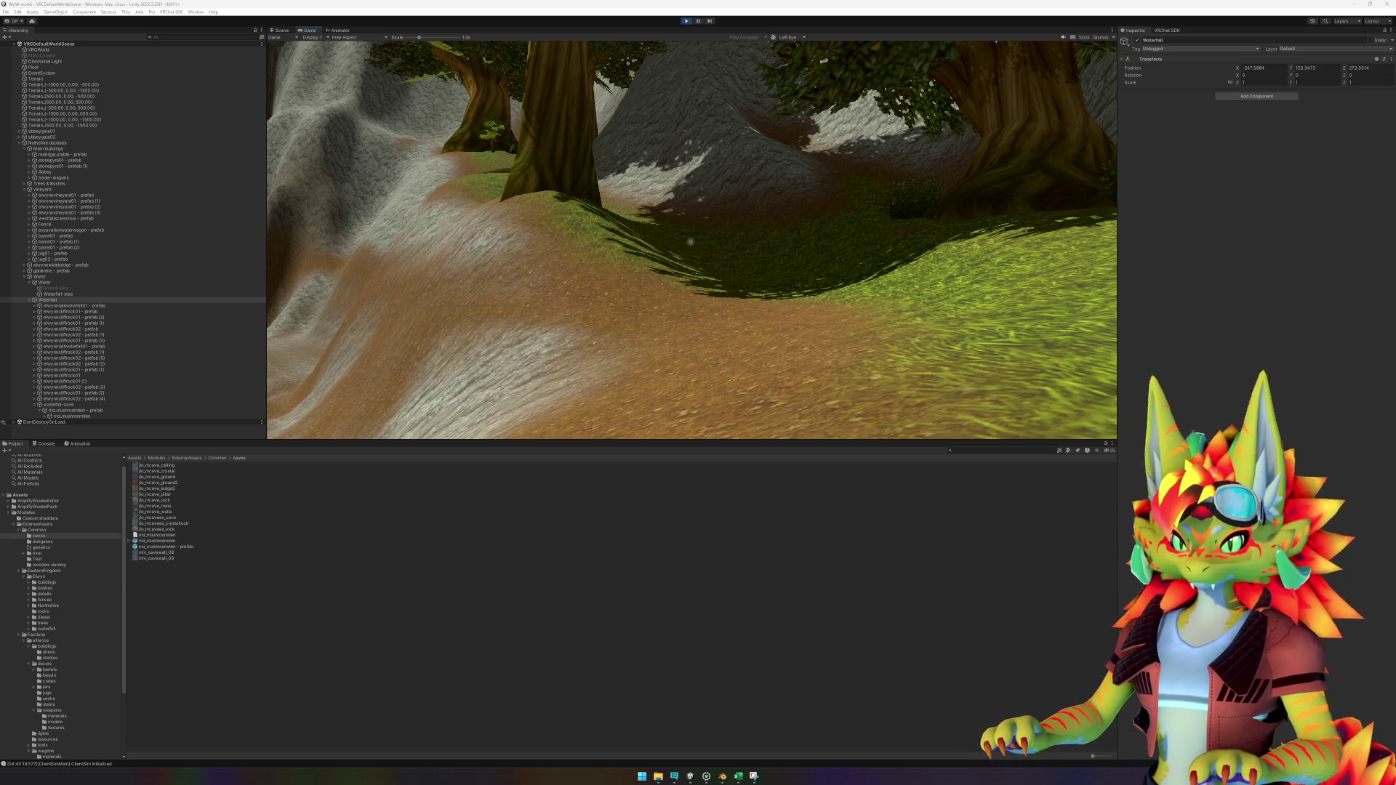
key(w)
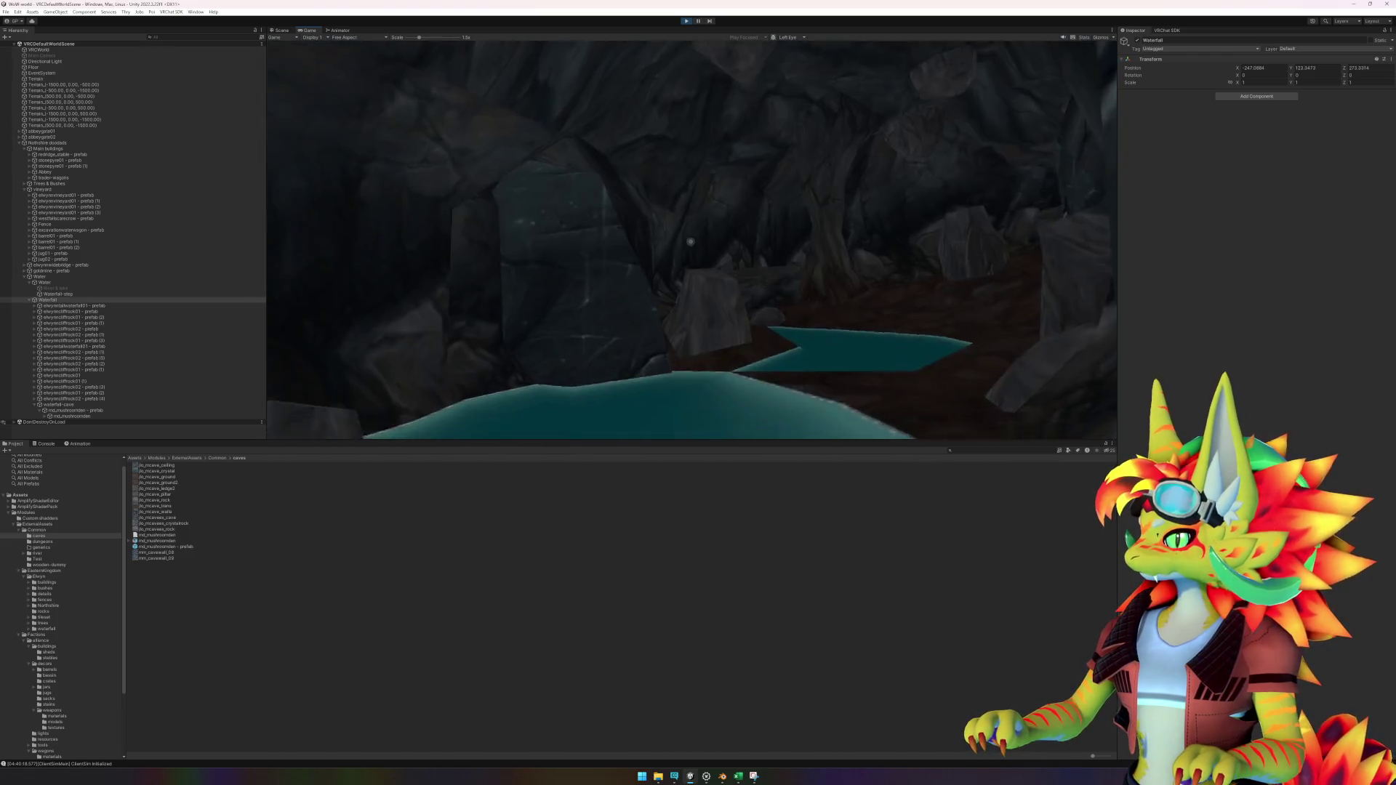
key(w)
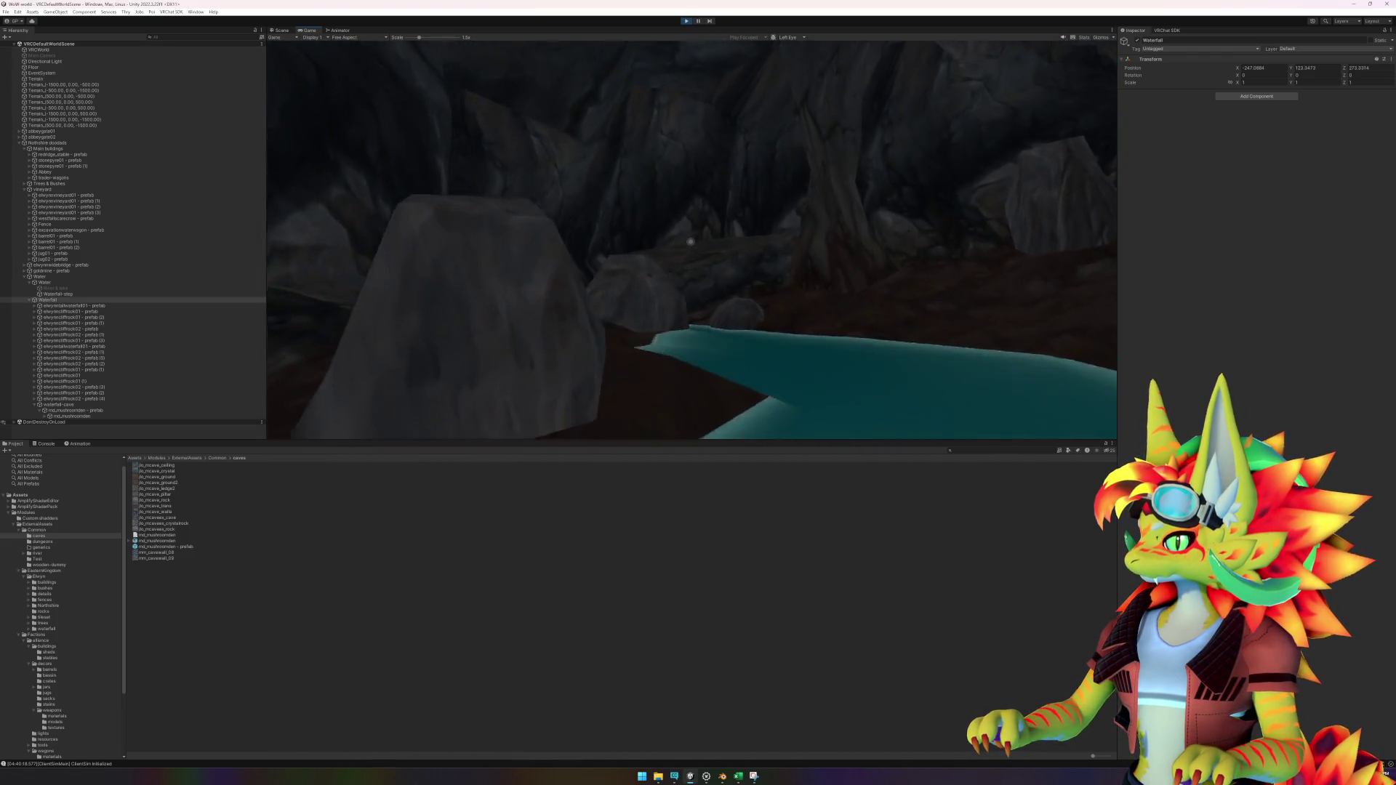
key(w)
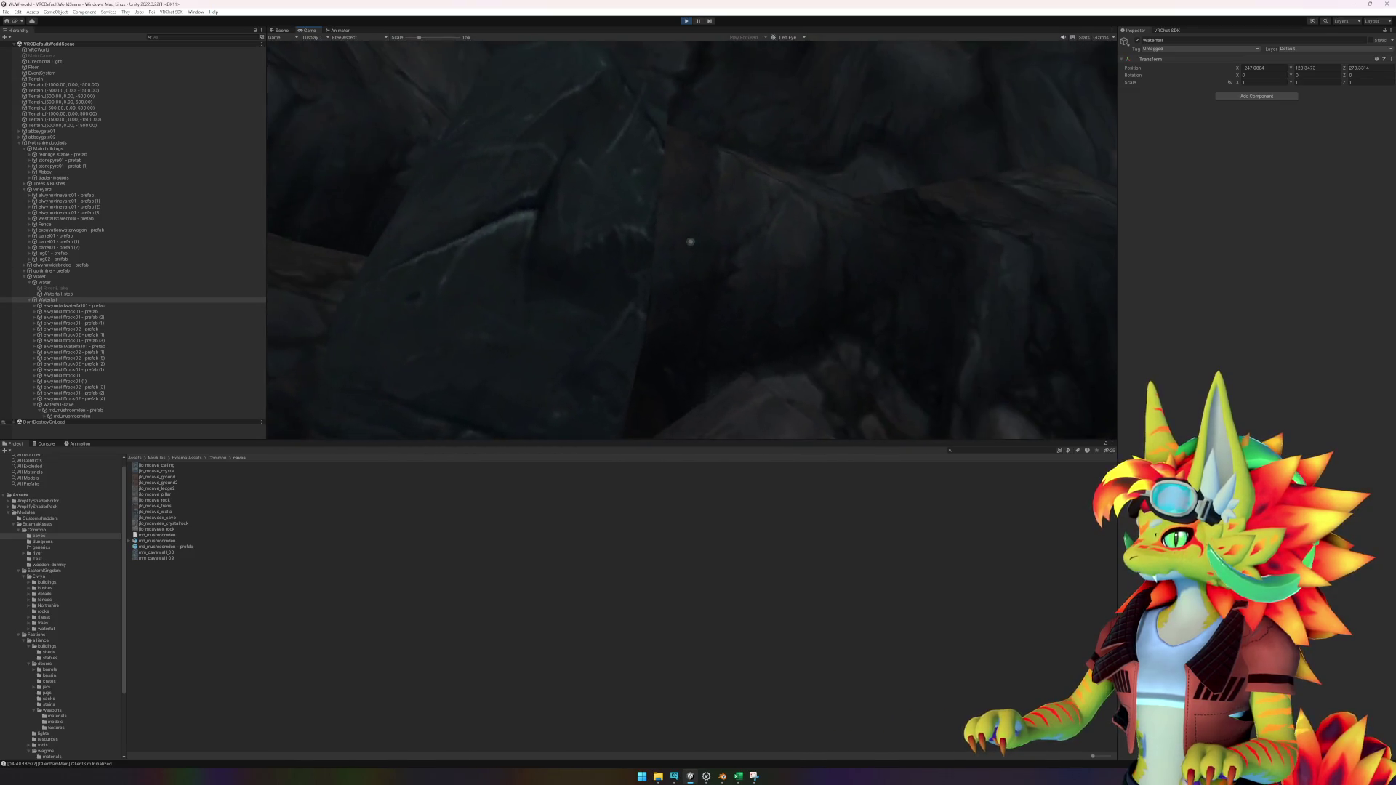
key(w)
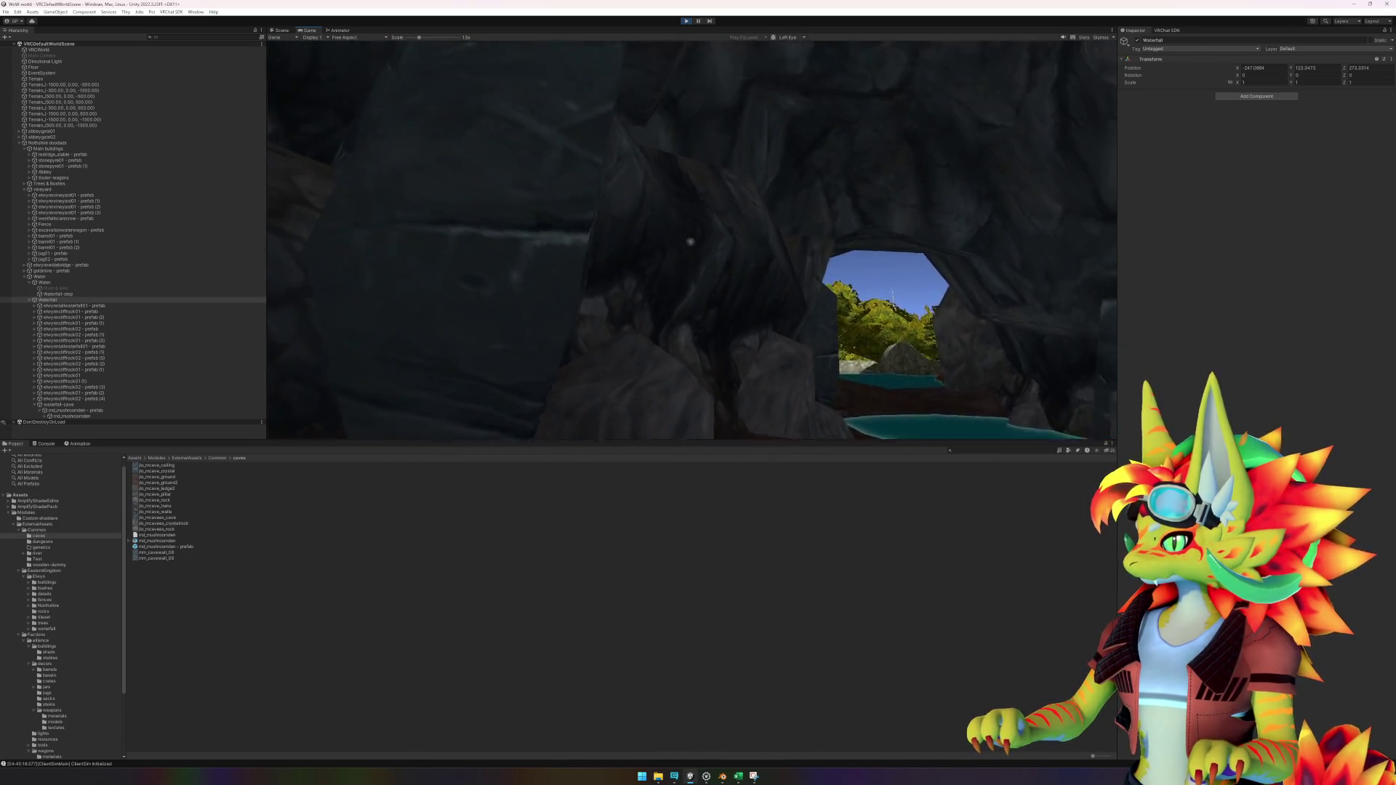
key(w)
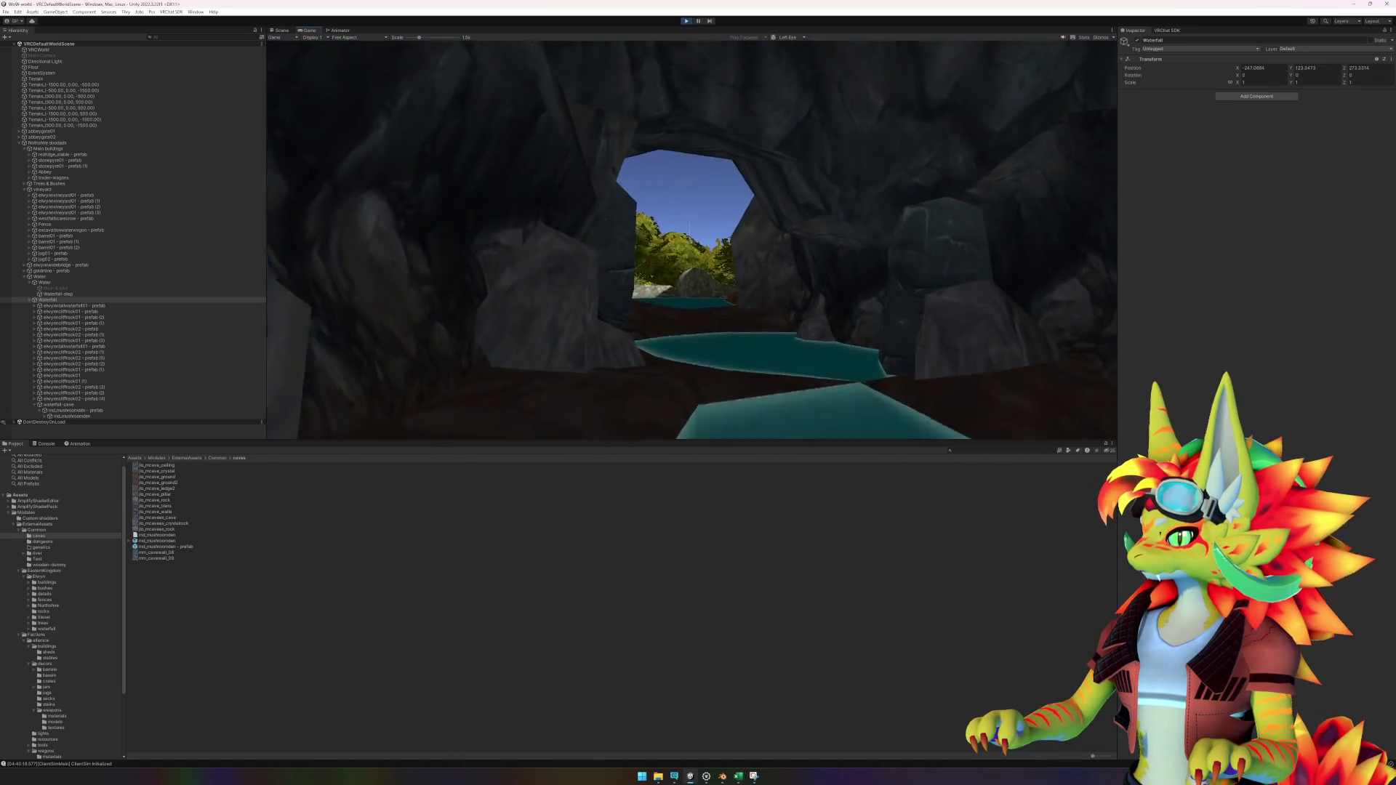
key(w)
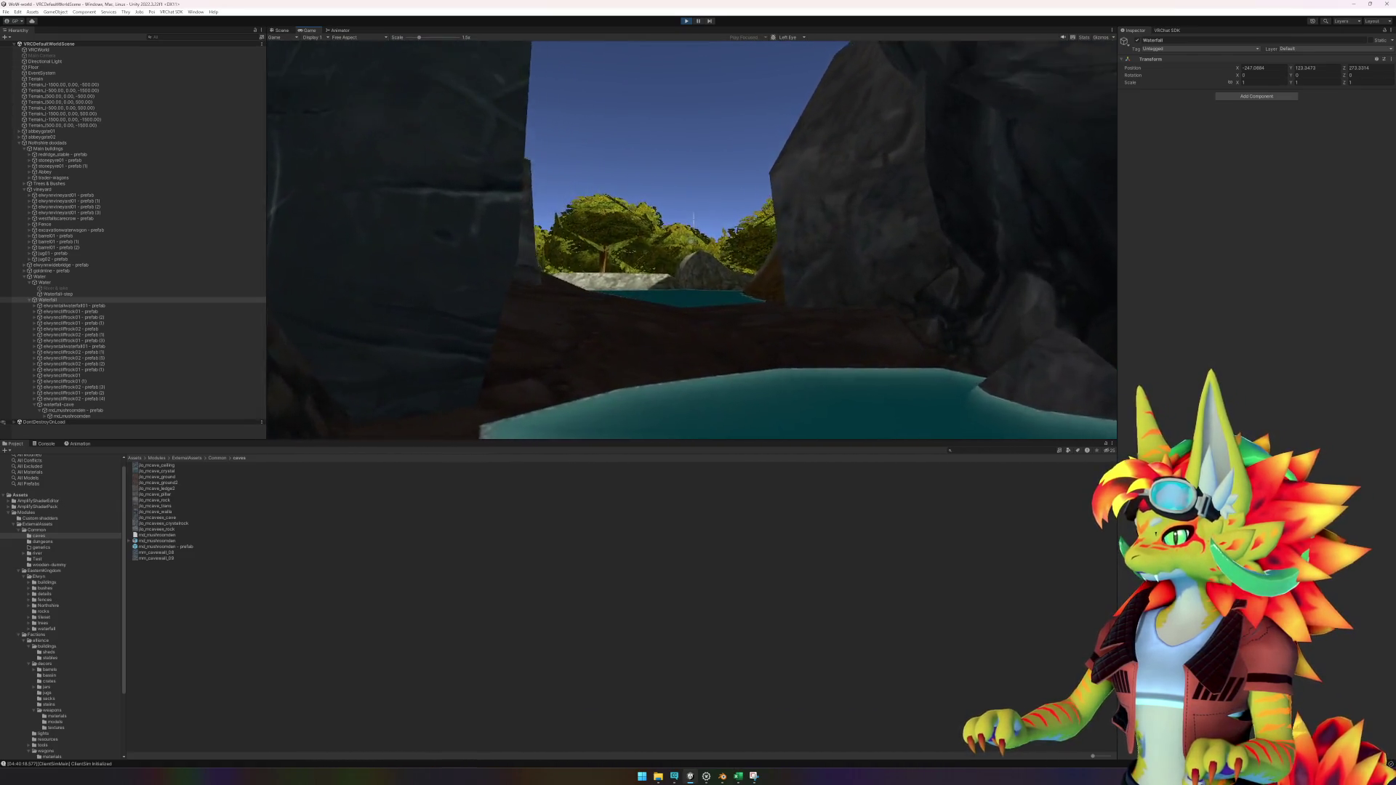
key(w)
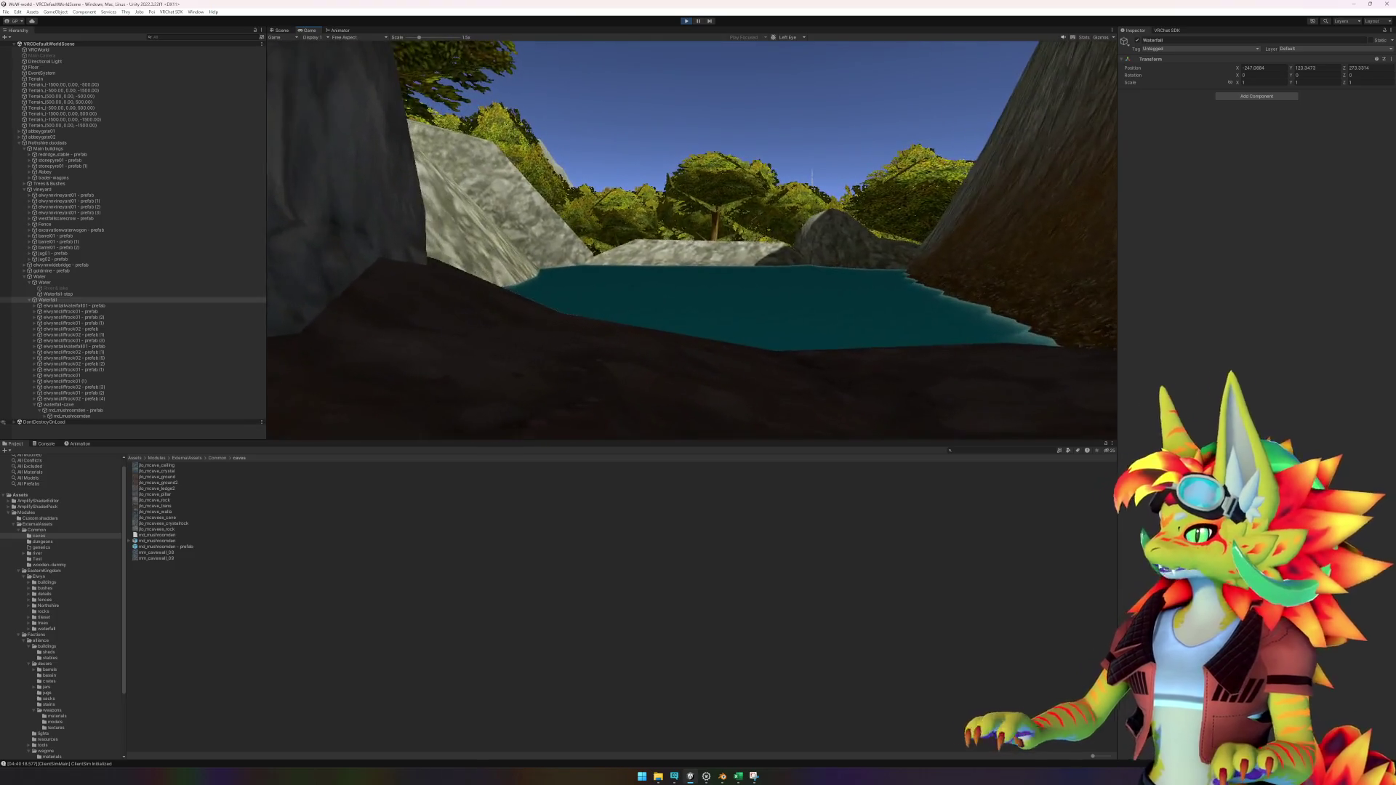
key(Escape)
click(685, 21)
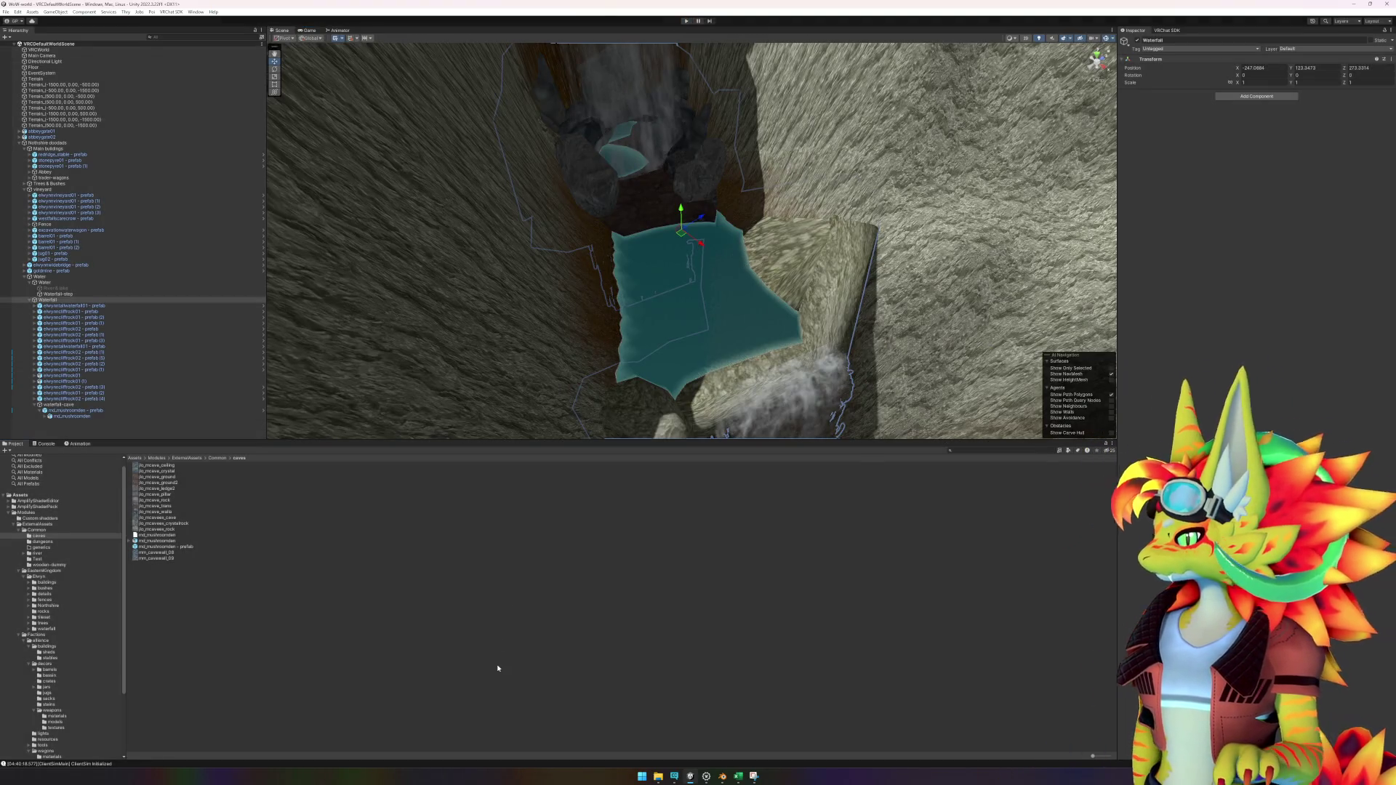
click(495, 664)
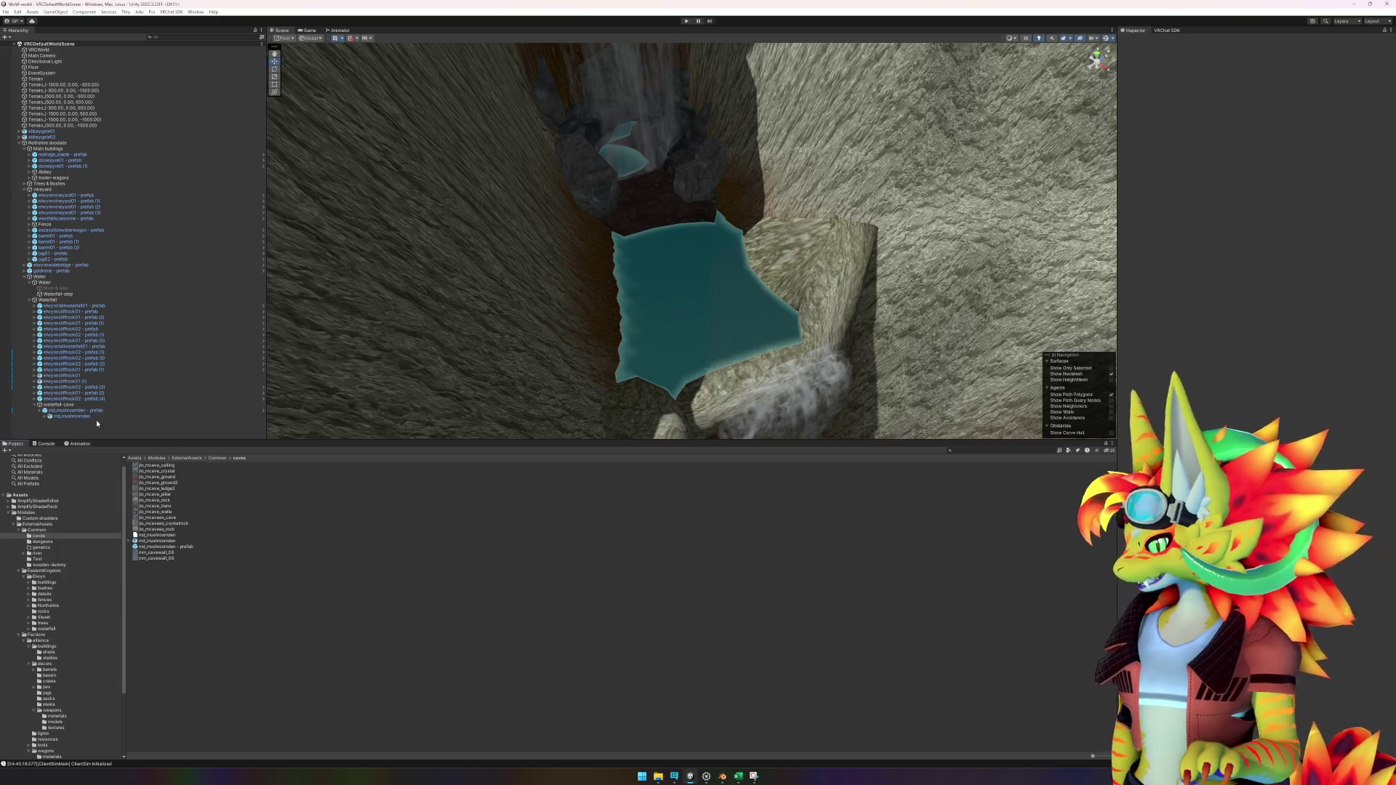
scroll(539, 301, up, 3)
scroll(539, 302, up, 10)
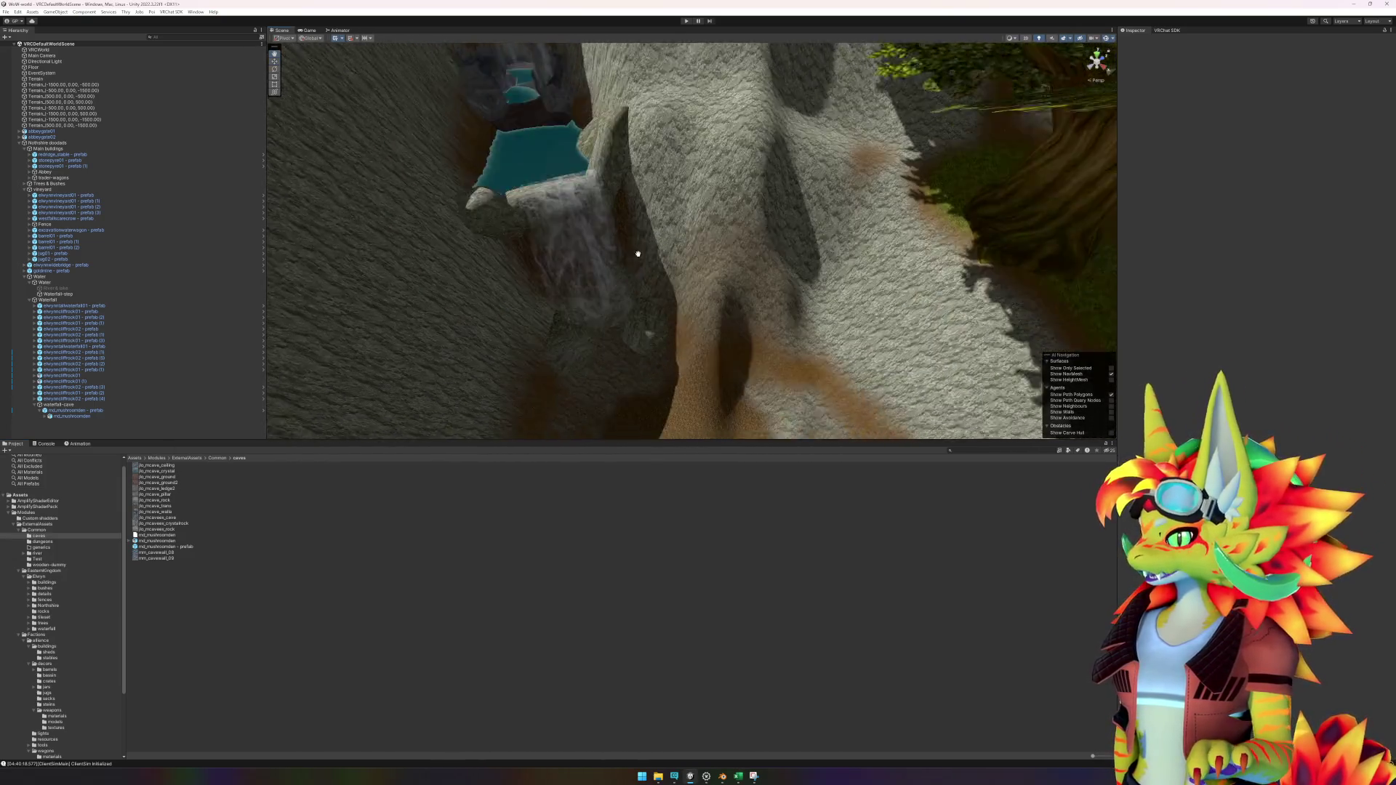
scroll(664, 242, up, 10)
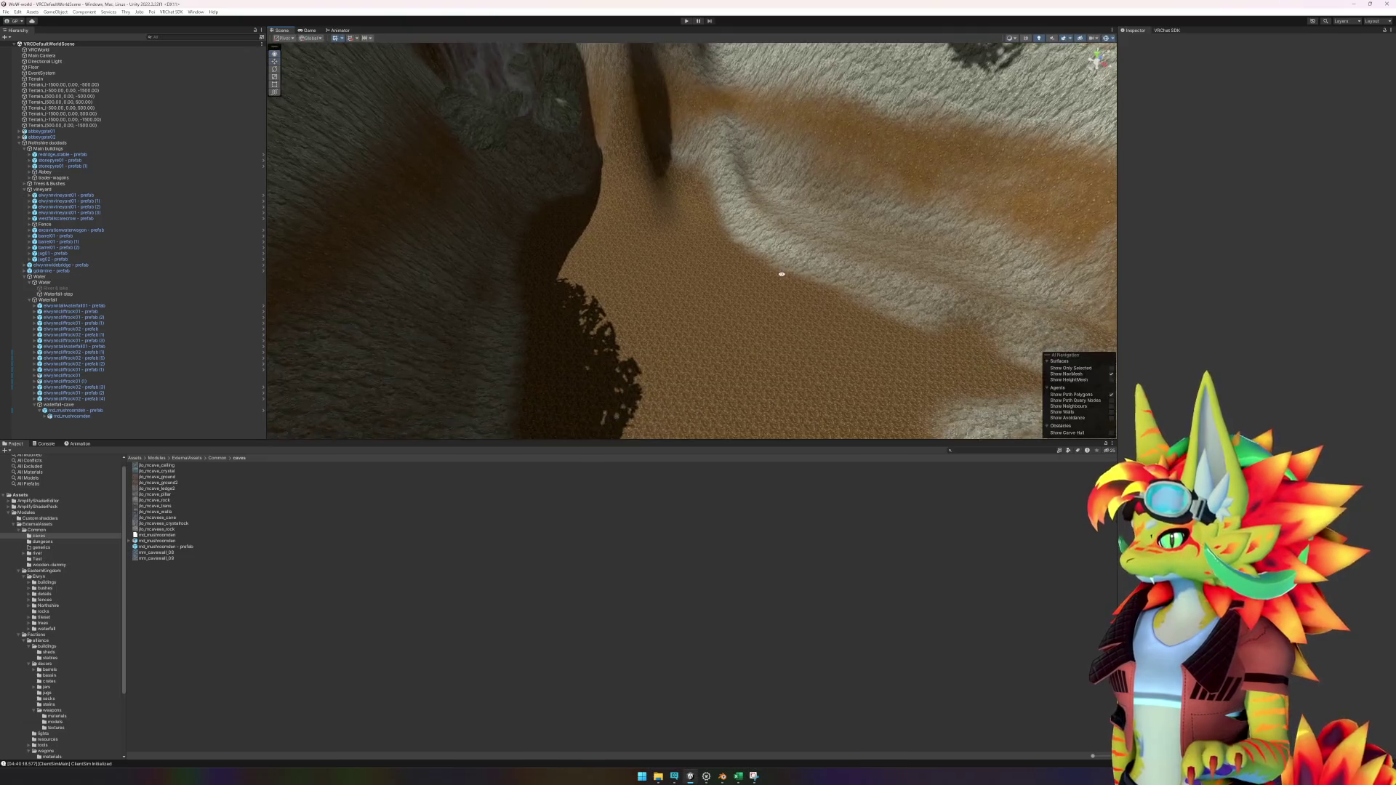
scroll(572, 300, up, 10)
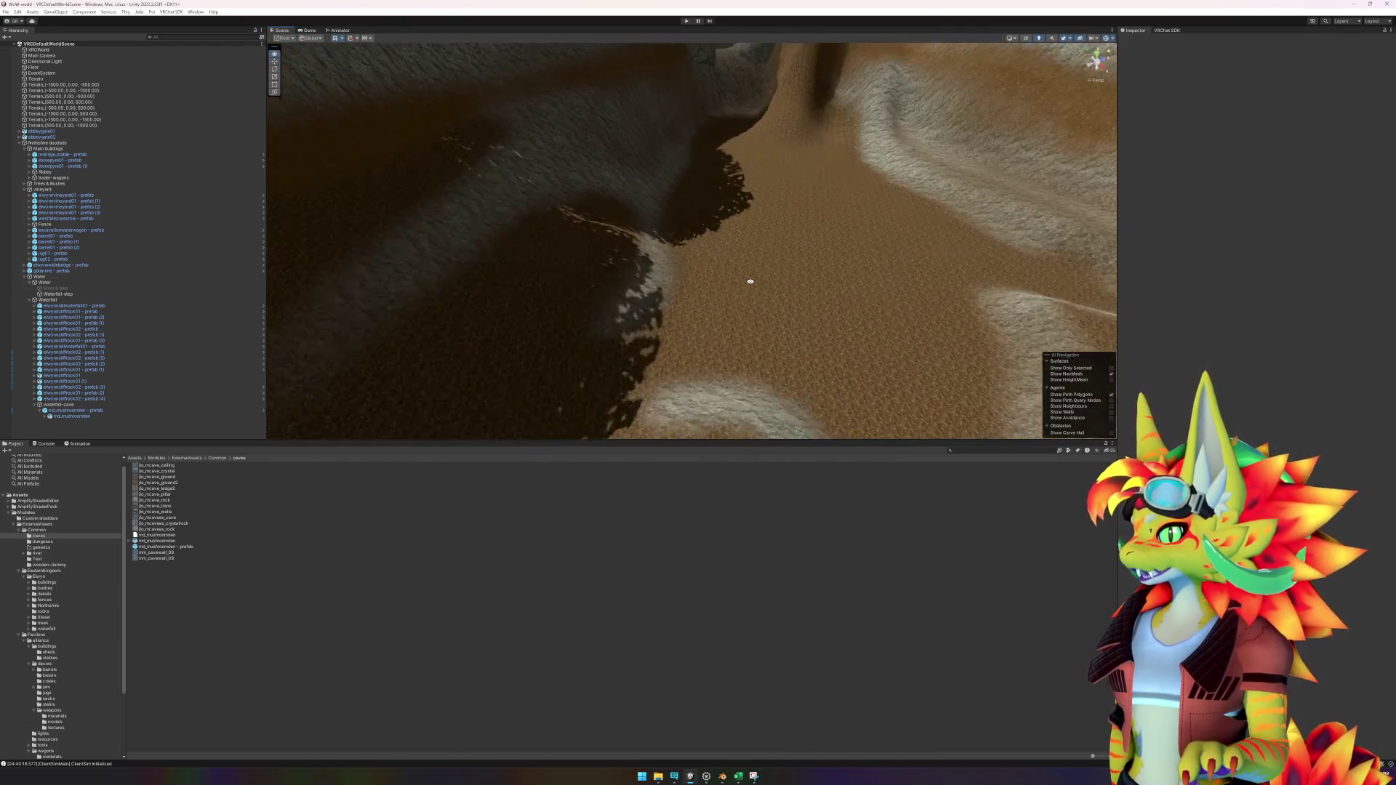
scroll(681, 285, up, 10)
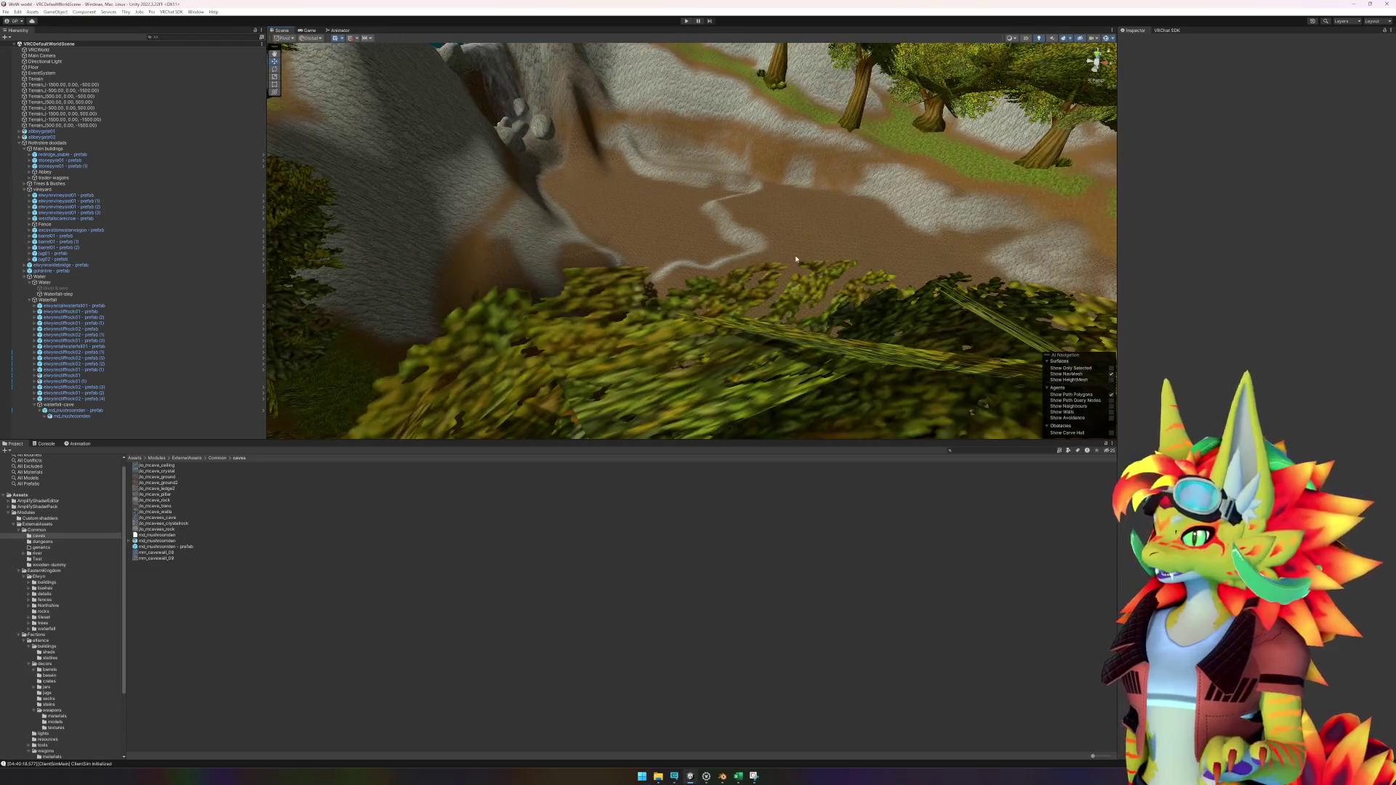
scroll(684, 283, up, 8)
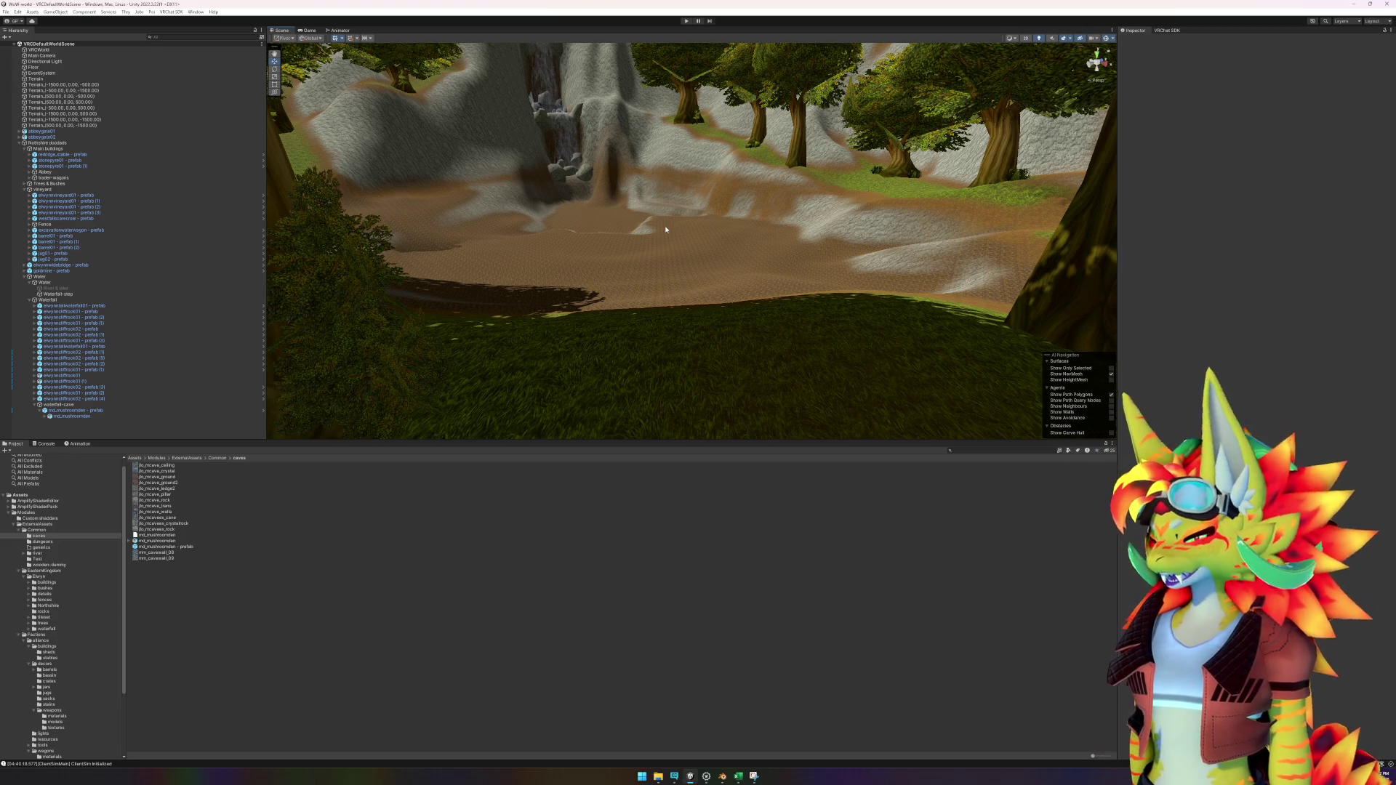
mouse_move(645, 238)
mouse_down()
mouse_move(684, 283)
mouse_move(713, 286)
mouse_move(657, 269)
mouse_move(844, 259)
mouse_up()
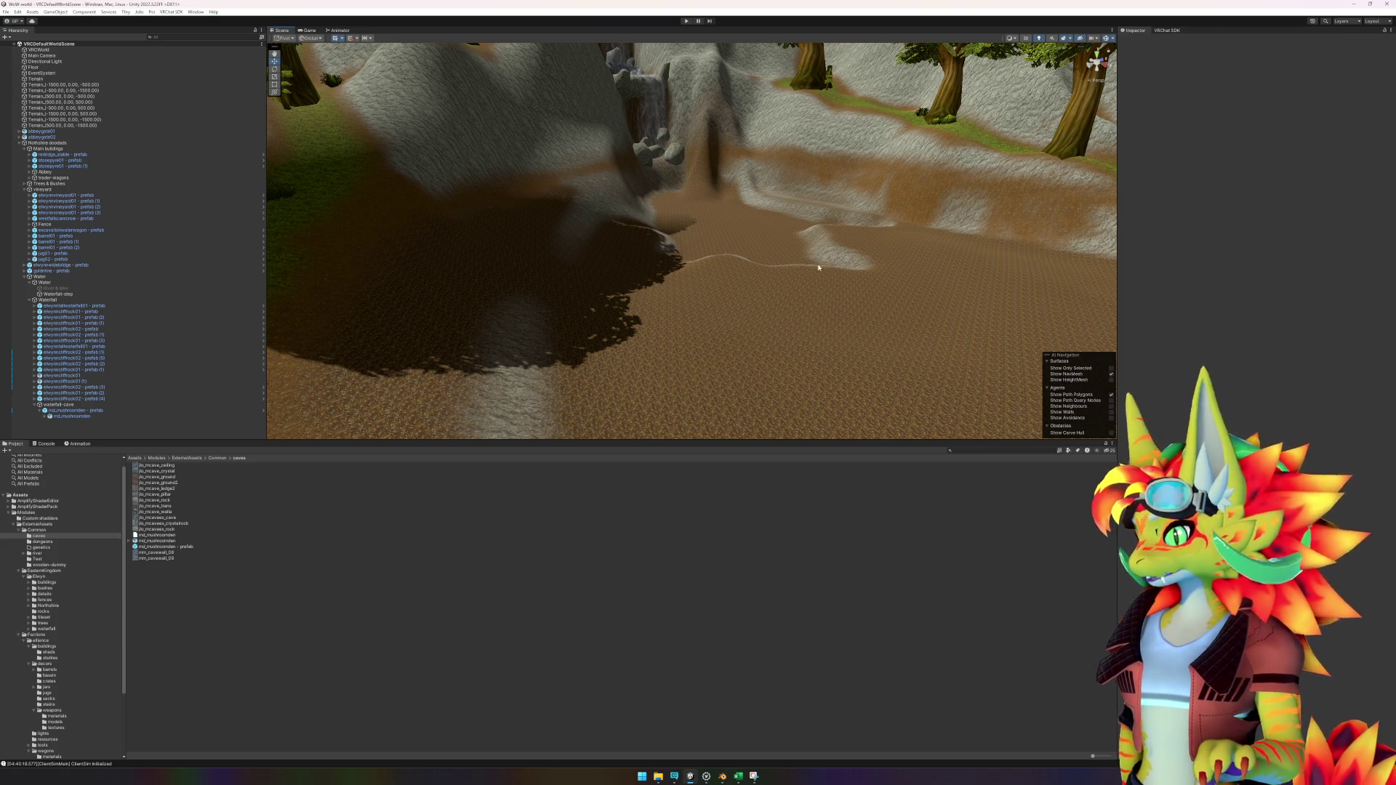
drag(829, 276, 786, 271)
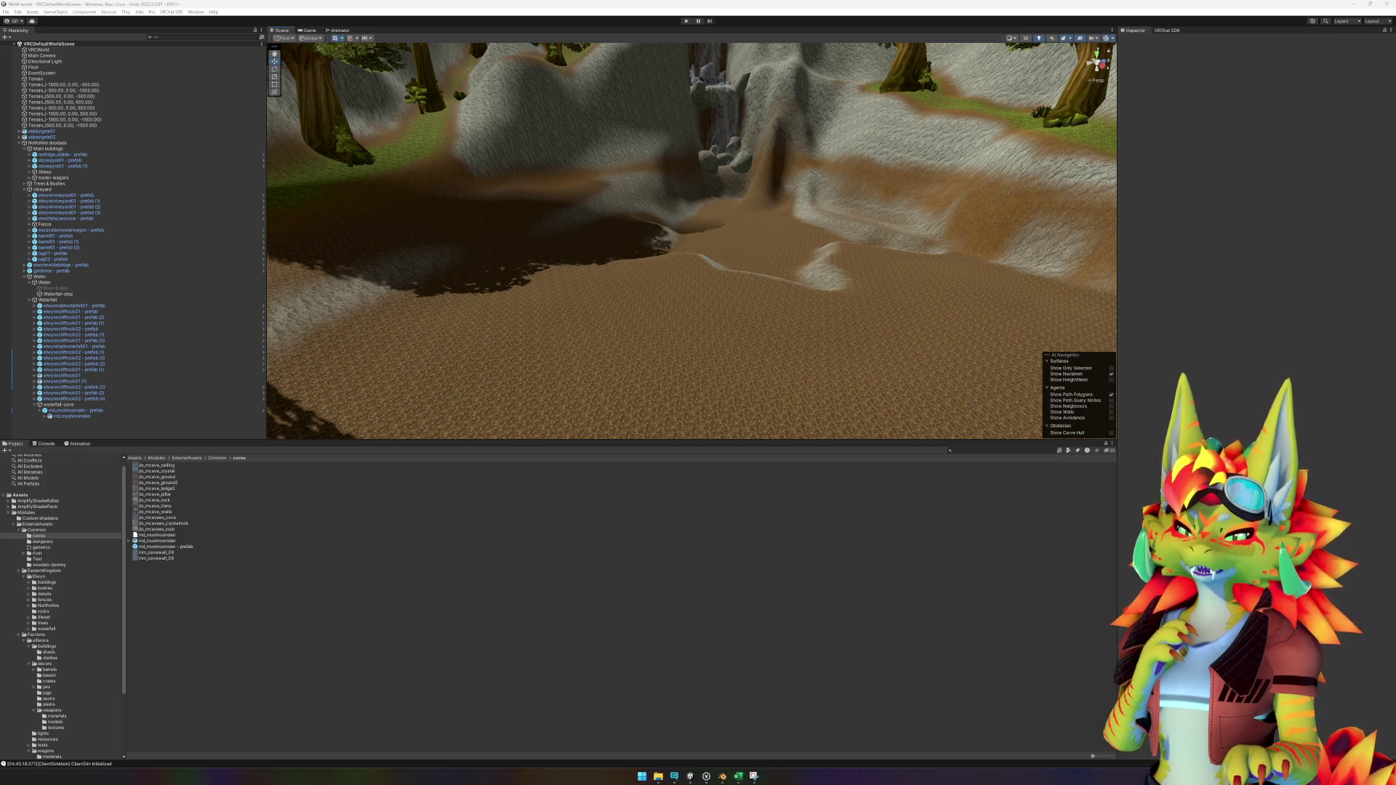
drag(879, 280, 787, 302)
click(533, 284)
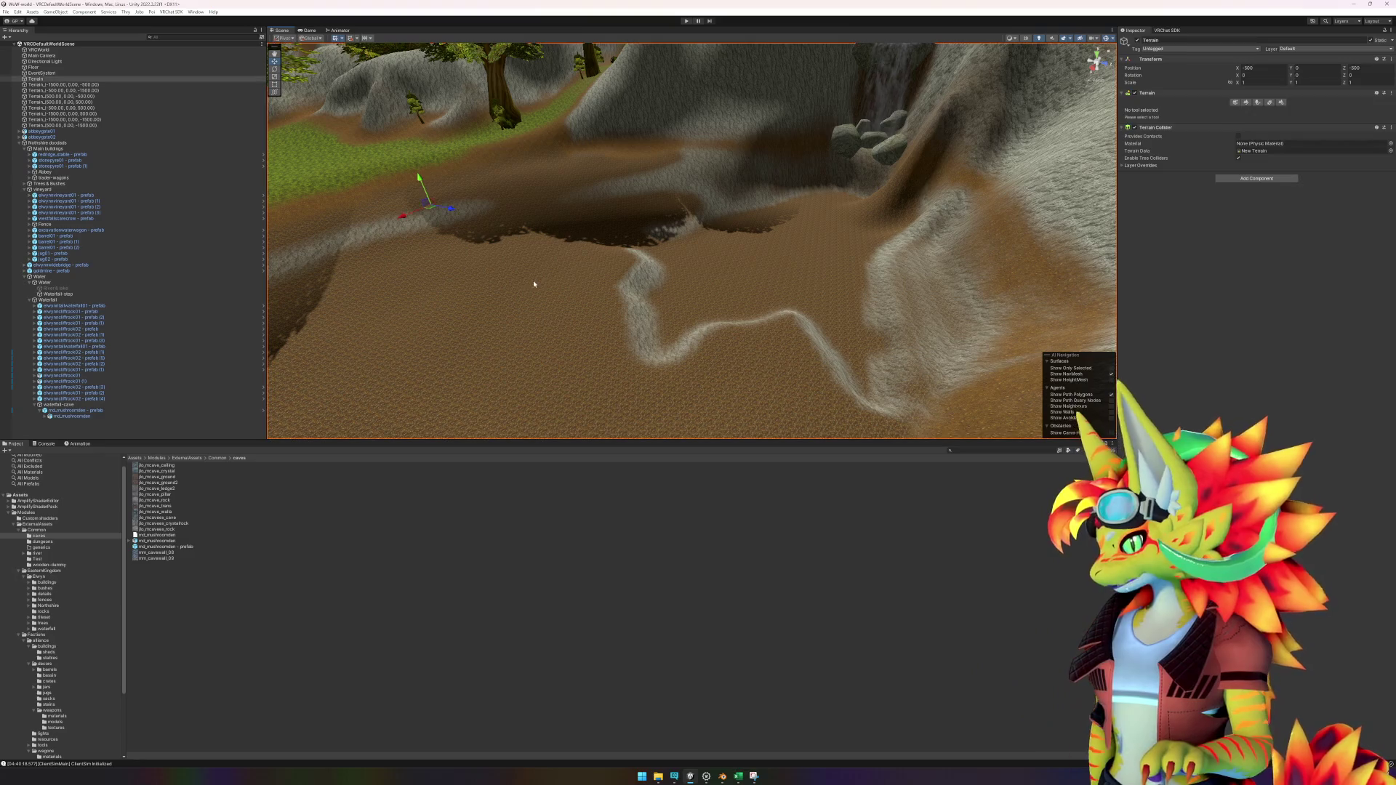
Step: With an enlarged Set Height brush at 180.1086, flatten the dirt path near the waterfall
click(1247, 103)
click(1171, 110)
click(1159, 134)
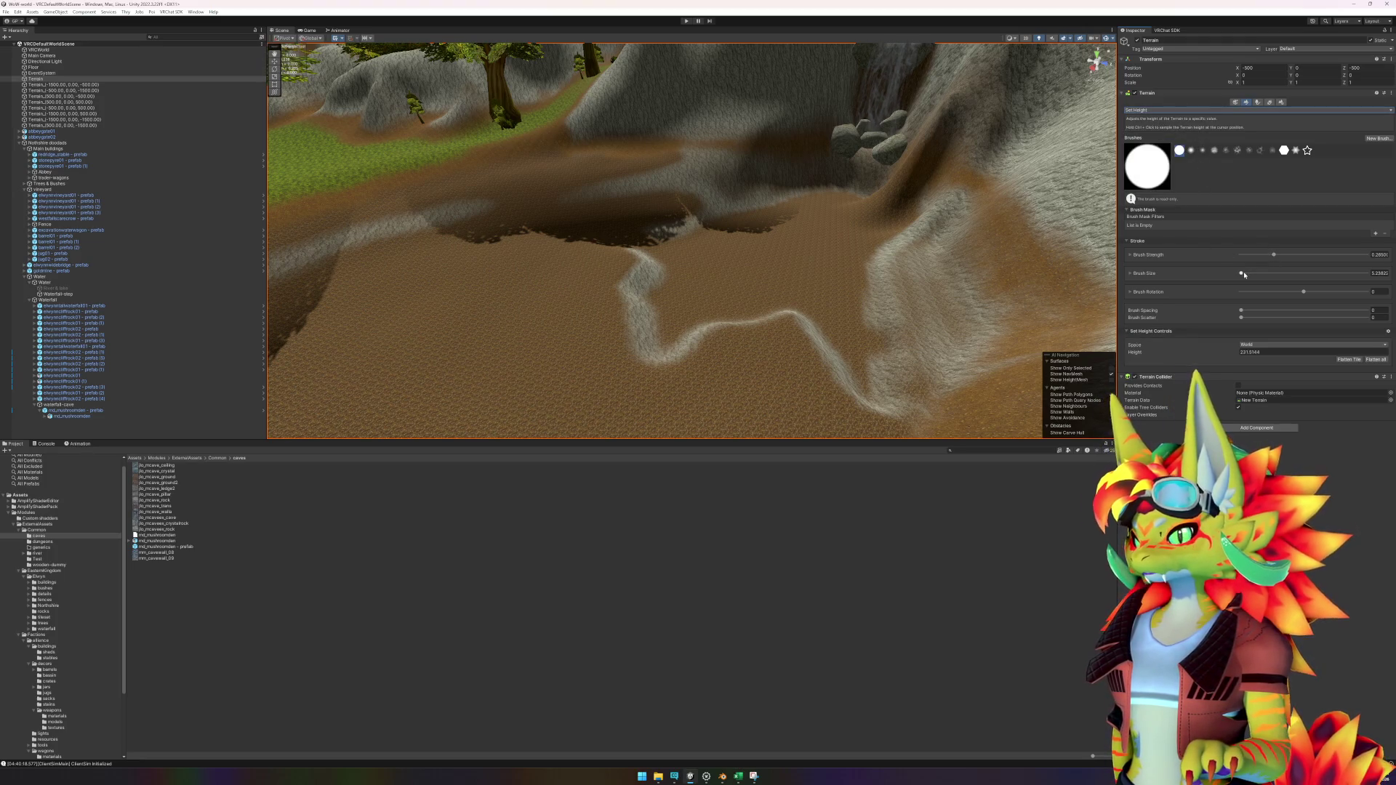
mouse_move(593, 302)
mouse_down()
mouse_move(506, 244)
mouse_move(553, 274)
mouse_up()
ctrl+click(454, 322)
drag(536, 277, 611, 340)
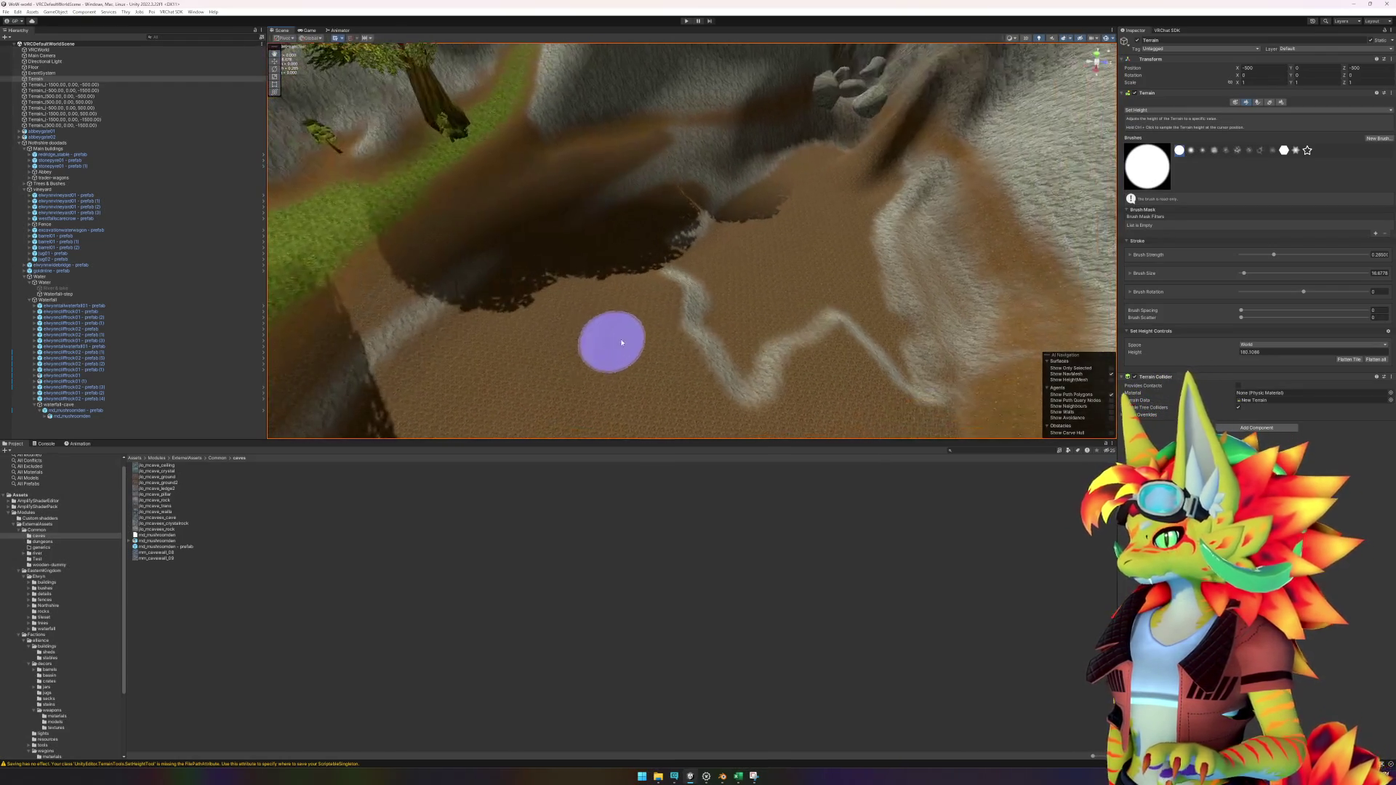
mouse_move(662, 292)
mouse_down()
mouse_move(679, 243)
mouse_move(736, 203)
mouse_move(717, 243)
mouse_move(723, 320)
mouse_move(711, 315)
mouse_move(758, 380)
mouse_move(770, 221)
mouse_move(812, 295)
mouse_up()
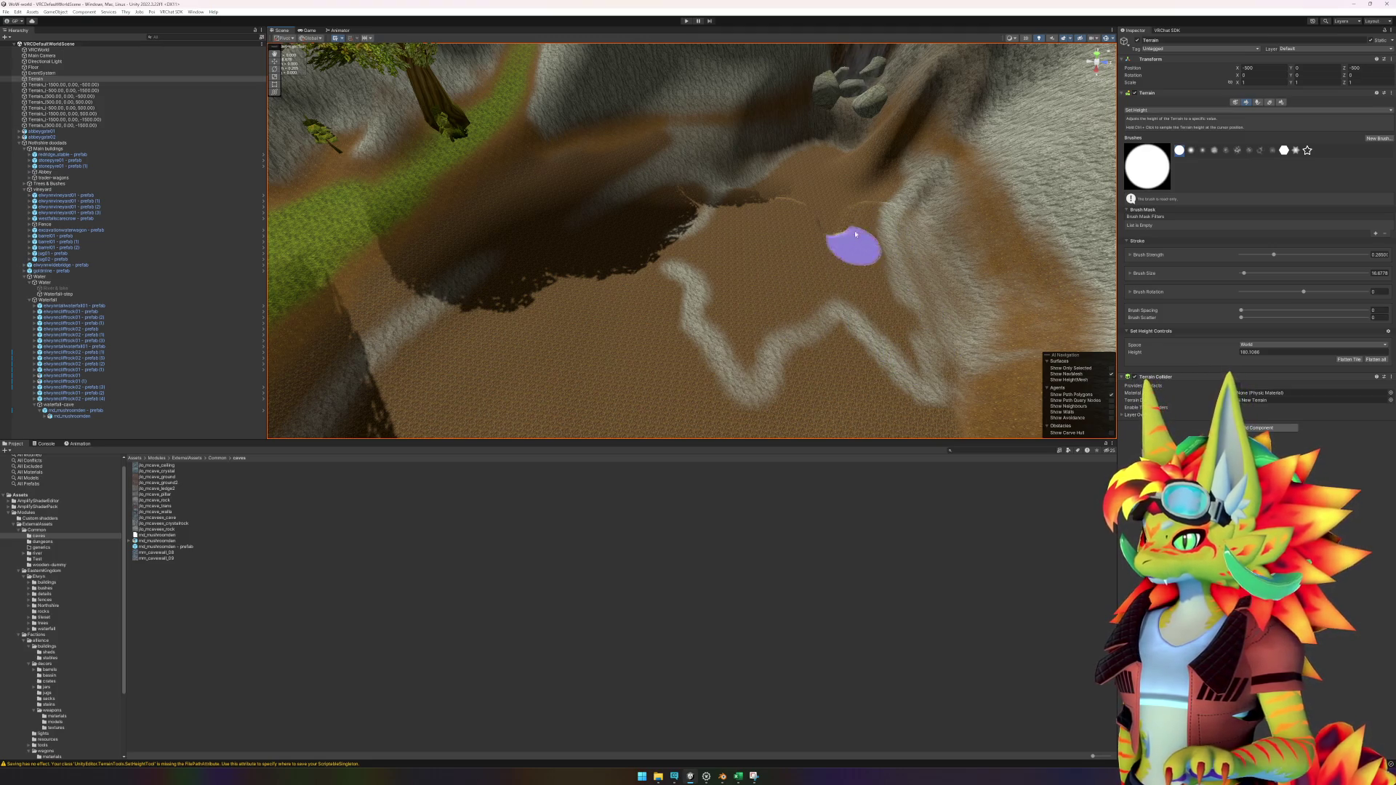
Step: Look over the flattened sandy valley toward the waterfall, then select the River & lake object
mouse_move(863, 259)
mouse_down()
mouse_move(886, 228)
mouse_move(708, 374)
mouse_move(717, 385)
mouse_move(749, 365)
mouse_move(742, 328)
mouse_move(726, 381)
mouse_move(720, 315)
mouse_move(630, 242)
mouse_move(679, 380)
mouse_up()
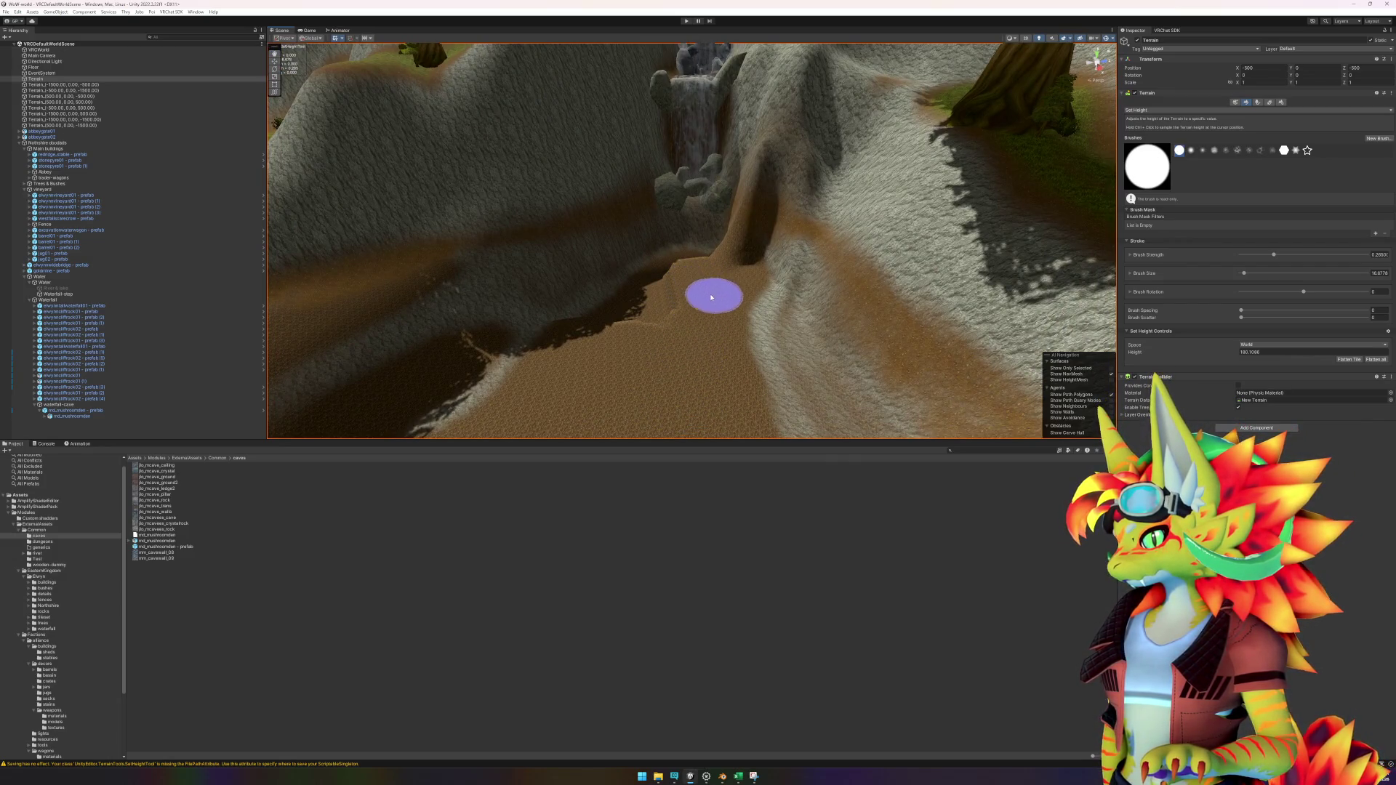
mouse_move(580, 371)
mouse_down()
mouse_move(692, 386)
mouse_move(759, 347)
mouse_move(654, 383)
mouse_move(630, 291)
mouse_up()
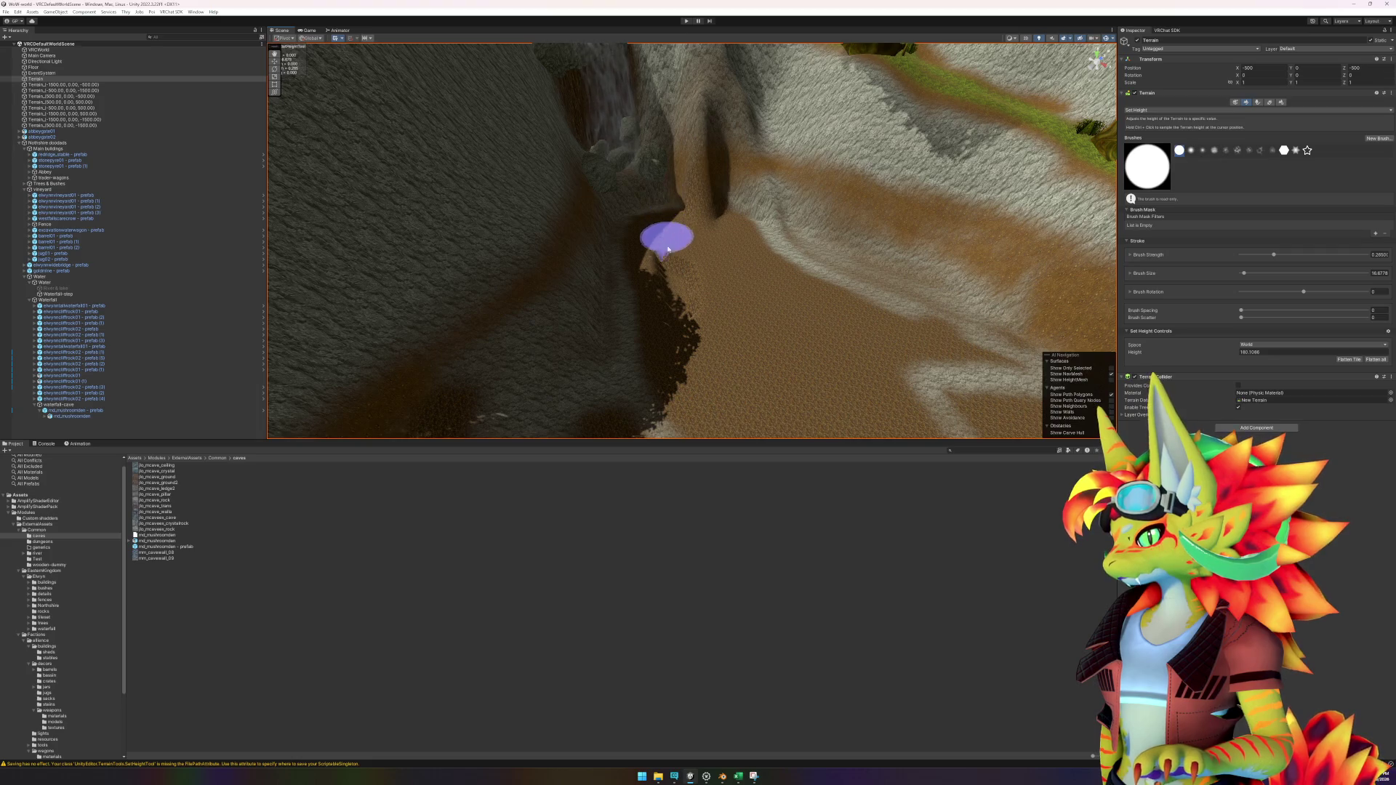
mouse_move(756, 348)
mouse_down()
mouse_move(817, 368)
mouse_move(713, 341)
mouse_move(595, 342)
mouse_move(757, 321)
mouse_move(742, 315)
mouse_move(741, 326)
mouse_move(667, 321)
mouse_move(645, 337)
mouse_move(785, 359)
mouse_move(770, 368)
mouse_up()
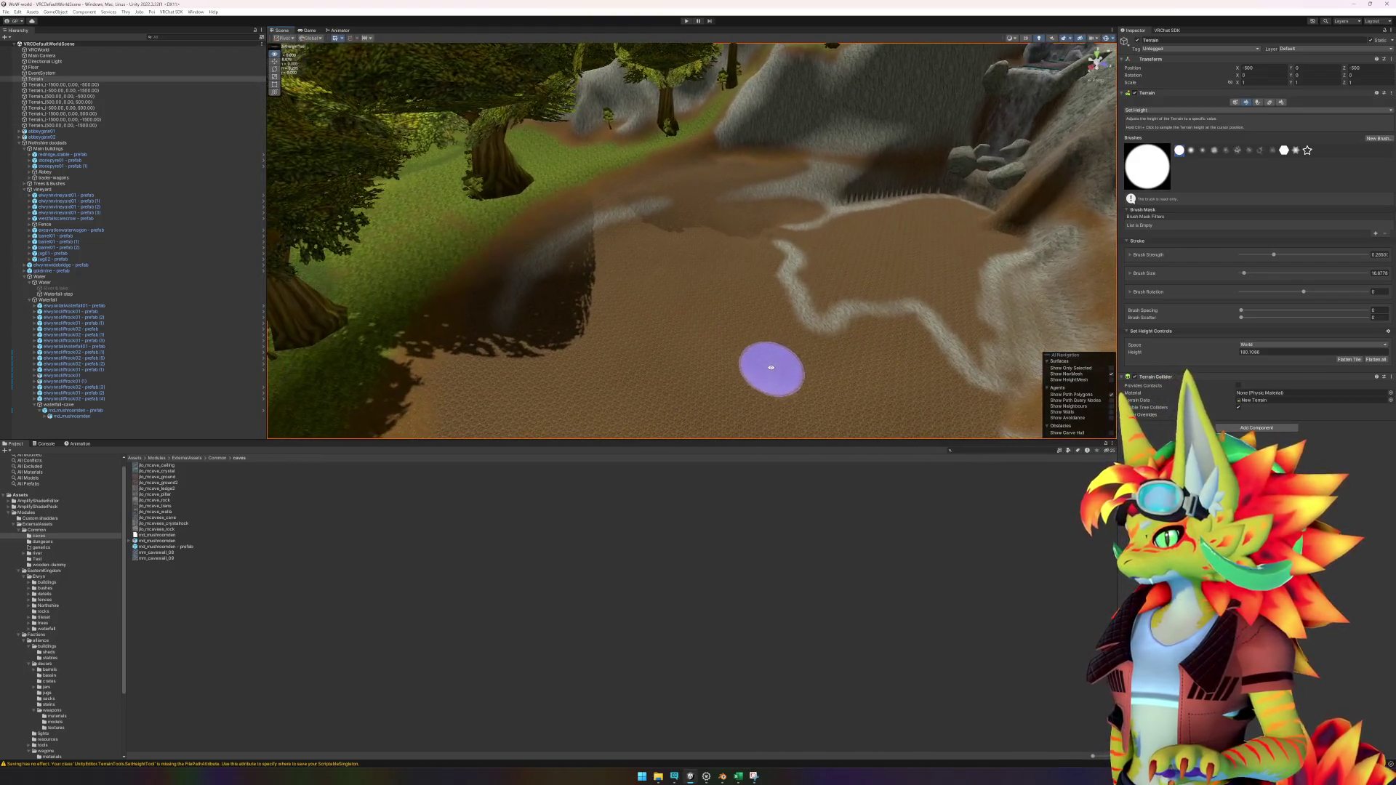
mouse_move(810, 302)
mouse_down()
mouse_move(805, 249)
mouse_move(882, 246)
mouse_up()
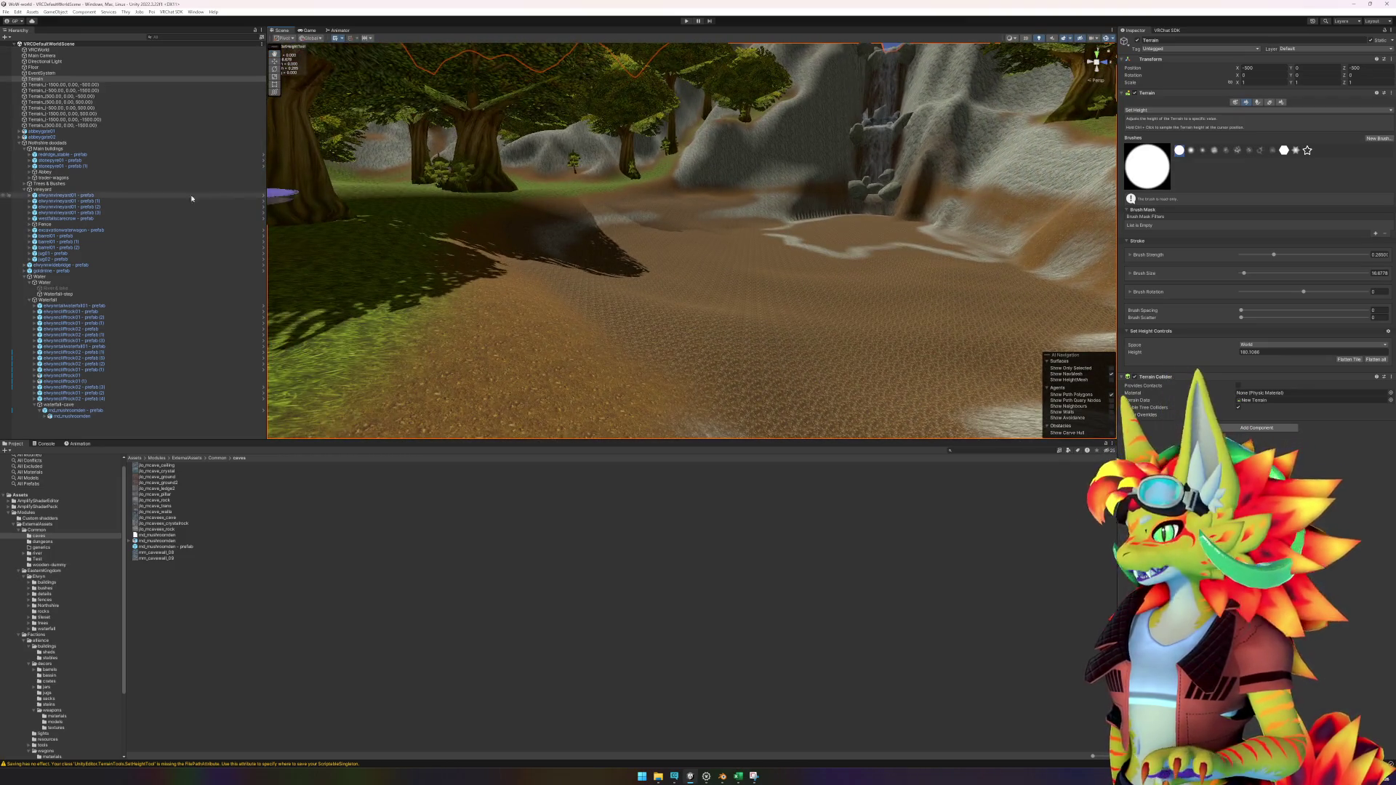
click(57, 288)
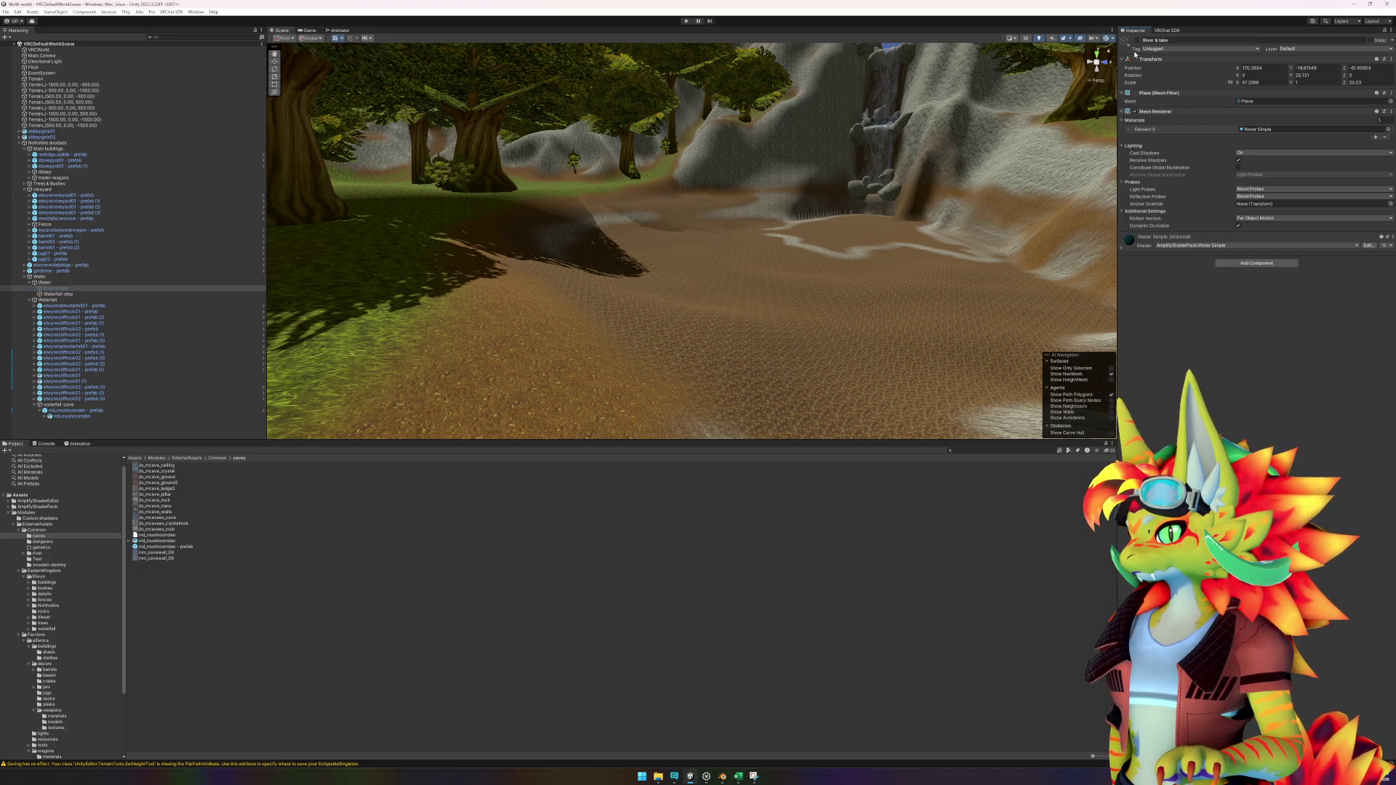
click(1139, 41)
click(1139, 41)
click(1139, 41)
click(1139, 40)
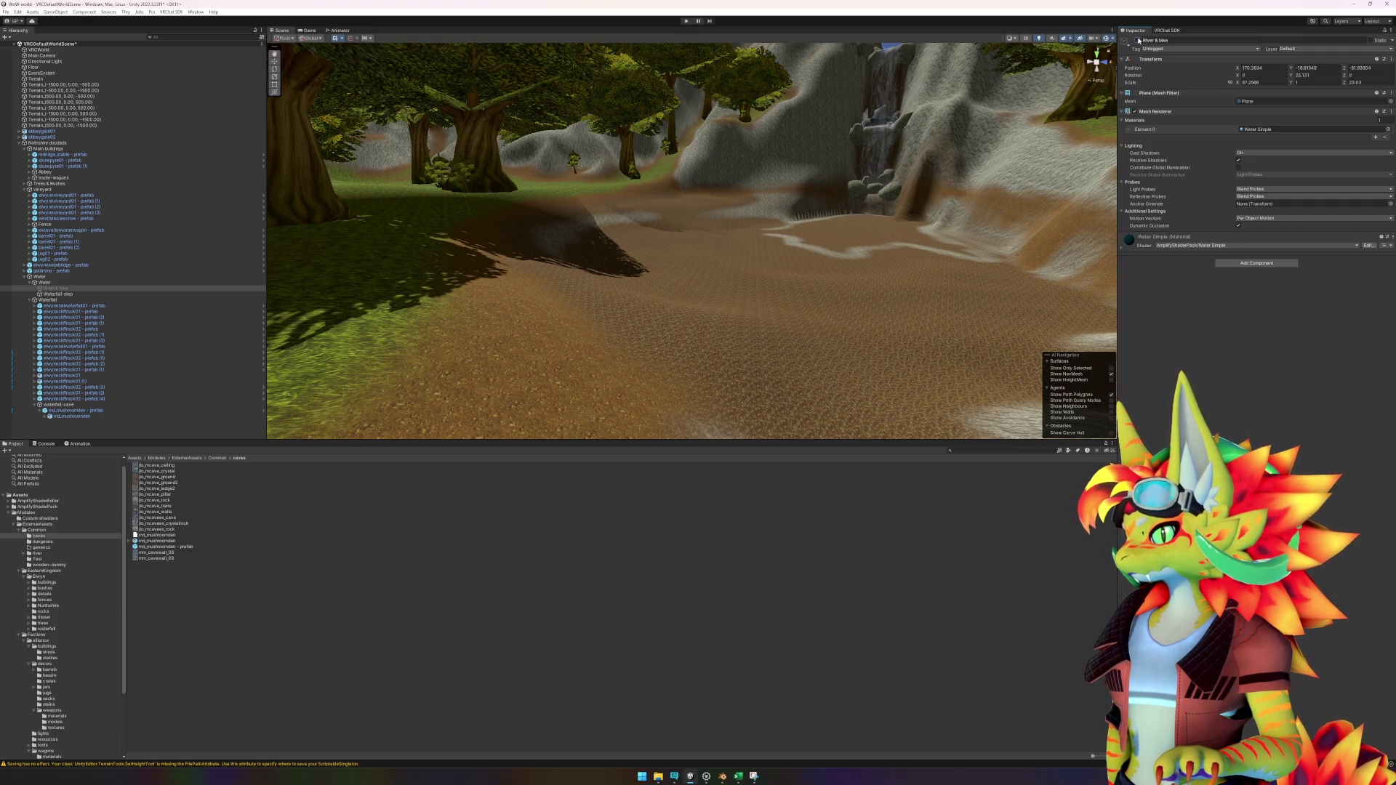
drag(755, 225, 730, 248)
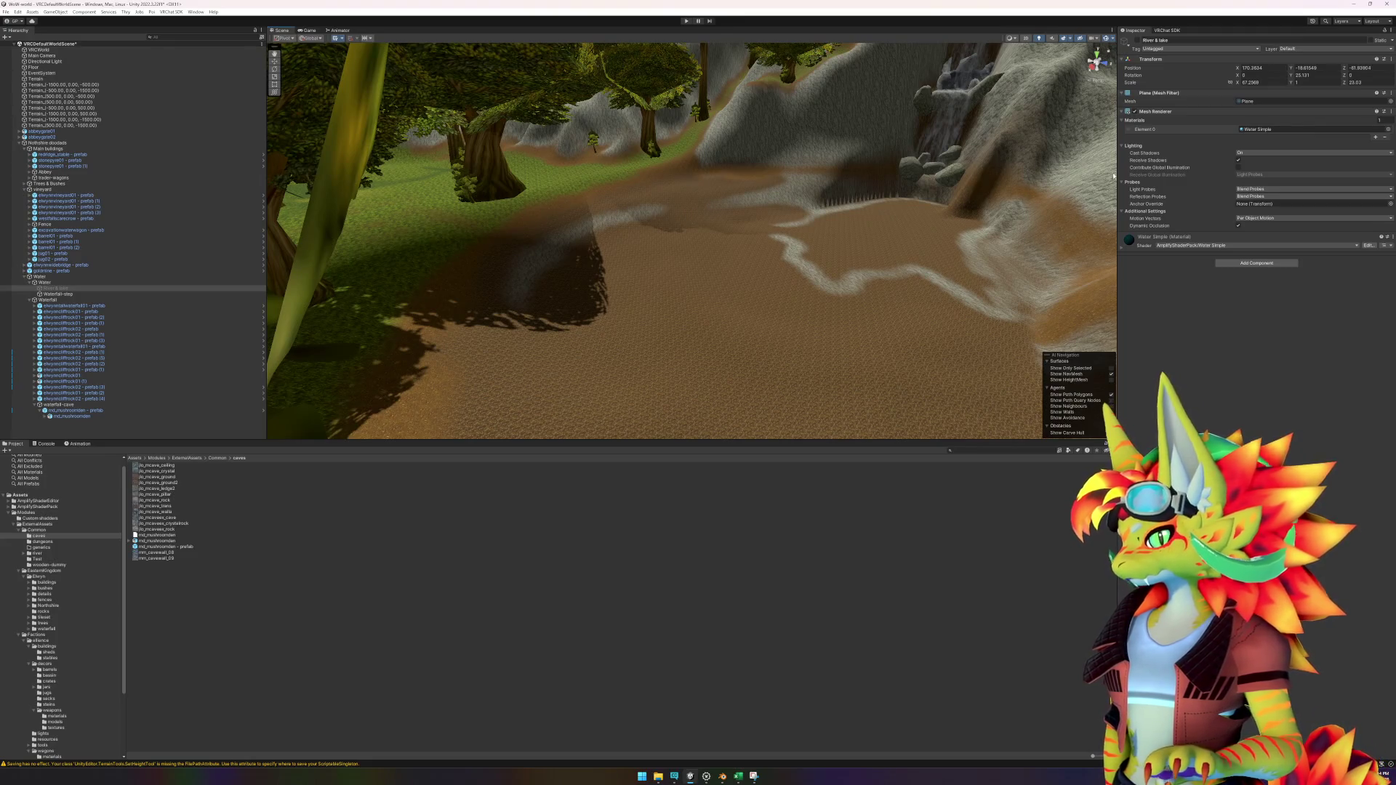
click(998, 141)
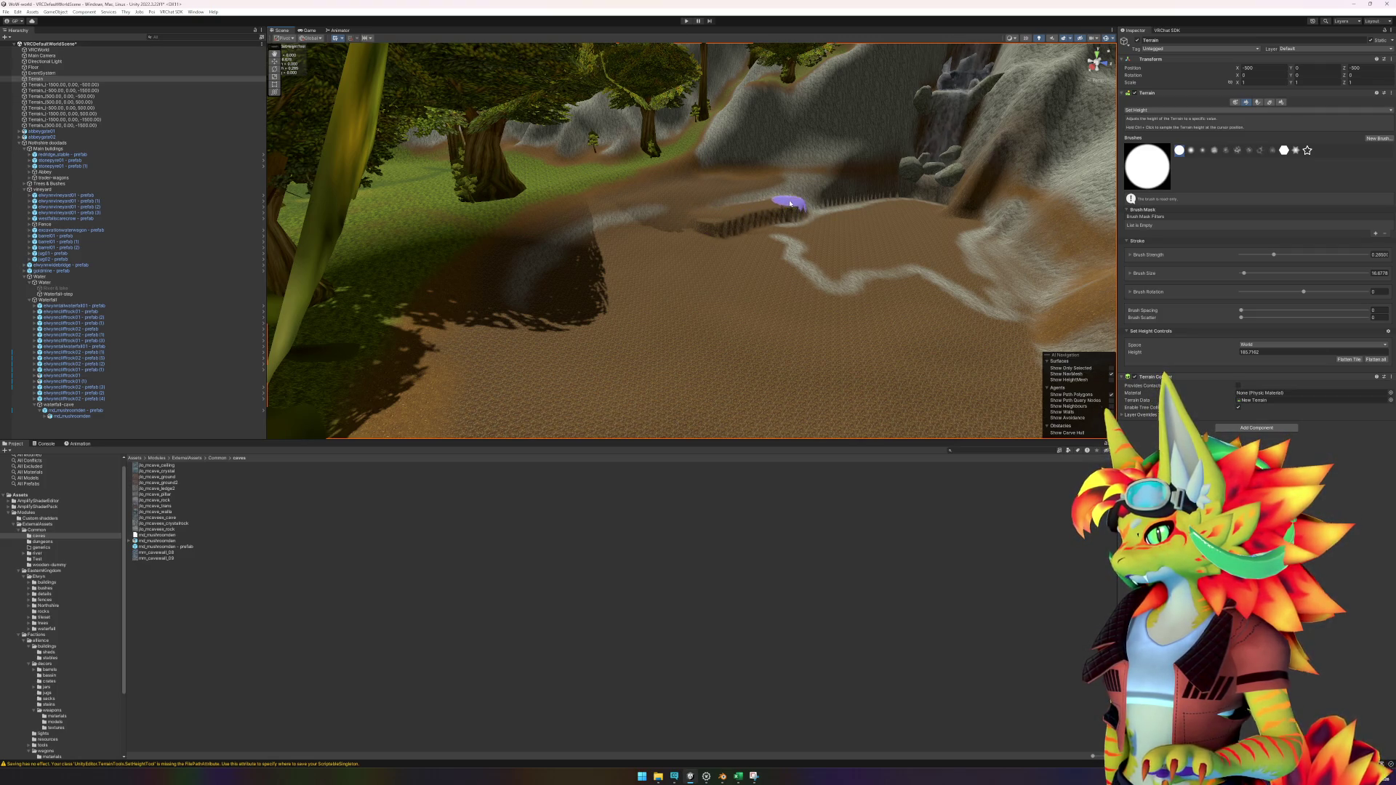
Step: Flatten the dirt path and the cliff edge into a level plateau with Set Height
mouse_move(769, 232)
mouse_down()
mouse_move(748, 305)
mouse_move(757, 286)
mouse_move(661, 224)
mouse_move(664, 296)
mouse_move(787, 345)
mouse_move(827, 328)
mouse_move(686, 321)
mouse_up()
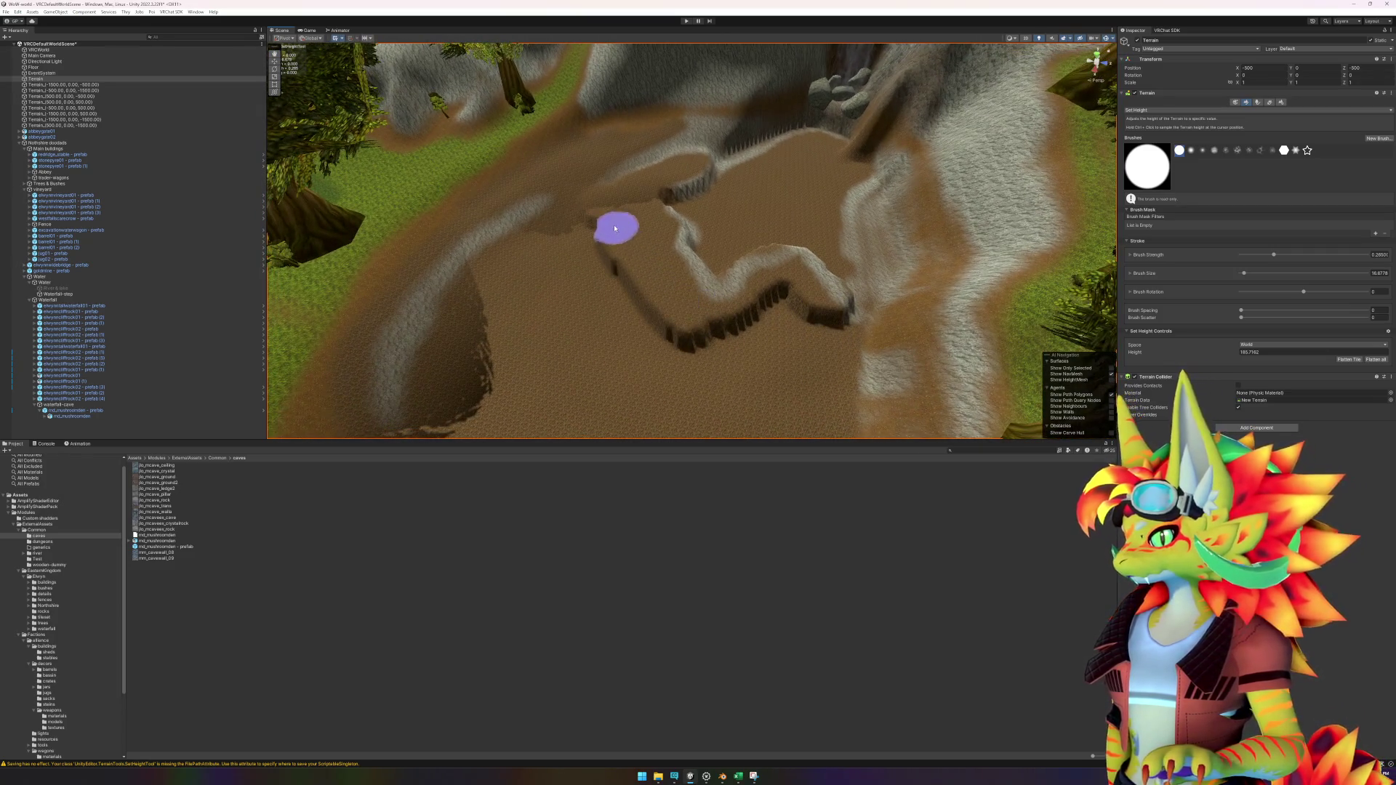
mouse_move(528, 246)
mouse_down()
mouse_move(521, 271)
mouse_move(599, 234)
mouse_move(524, 284)
mouse_move(615, 272)
mouse_move(602, 303)
mouse_move(727, 321)
mouse_move(783, 296)
mouse_move(825, 323)
mouse_move(820, 374)
mouse_move(723, 349)
mouse_move(788, 225)
mouse_up()
mouse_move(599, 159)
mouse_down()
mouse_move(595, 197)
mouse_move(736, 281)
mouse_move(819, 209)
mouse_move(882, 234)
mouse_move(736, 290)
mouse_move(644, 263)
mouse_move(625, 275)
mouse_move(805, 337)
mouse_move(901, 303)
mouse_move(804, 249)
mouse_move(849, 240)
mouse_move(890, 256)
mouse_move(723, 193)
mouse_up()
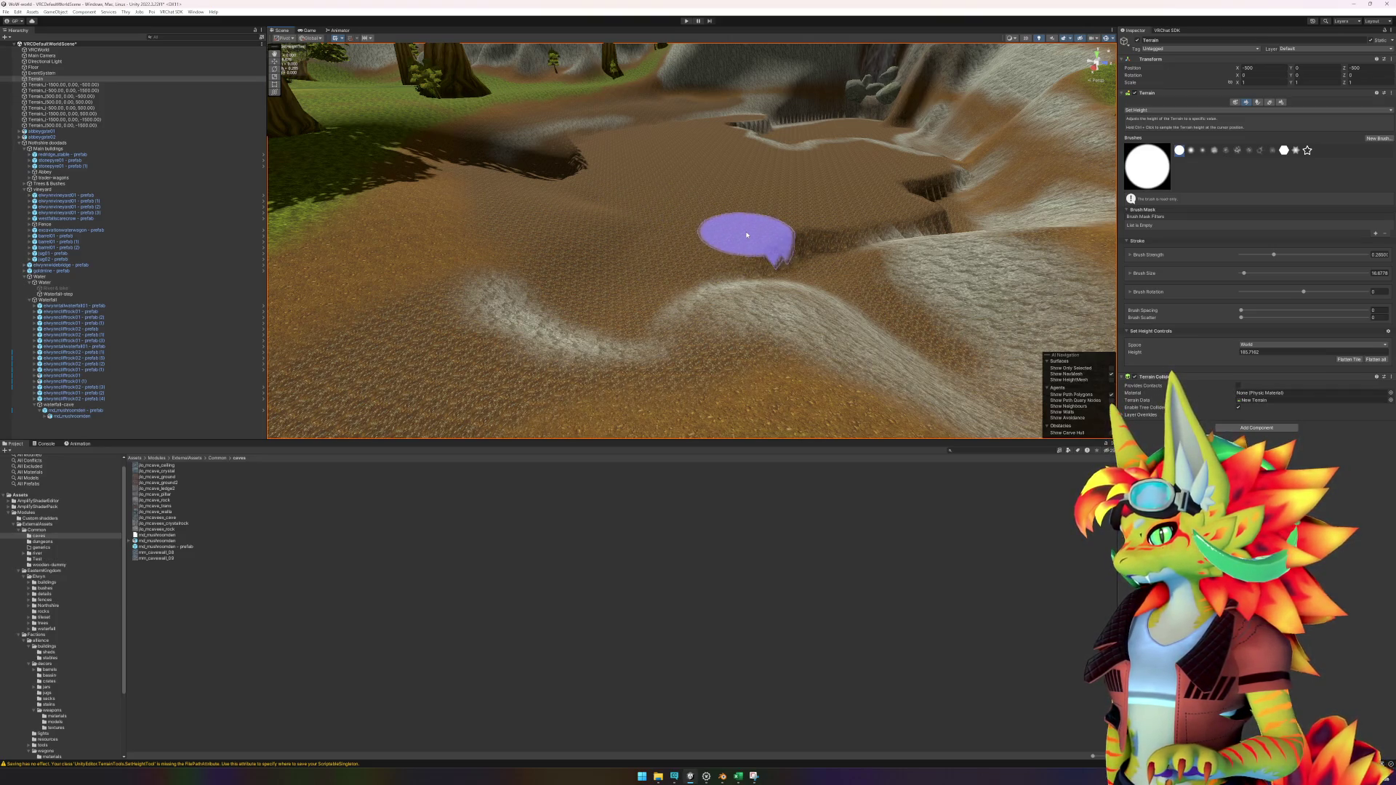
Step: Zoom in over the path and shrink the Set Height brush size to 10.9580
mouse_move(773, 250)
mouse_down()
mouse_move(749, 266)
mouse_move(657, 243)
mouse_up()
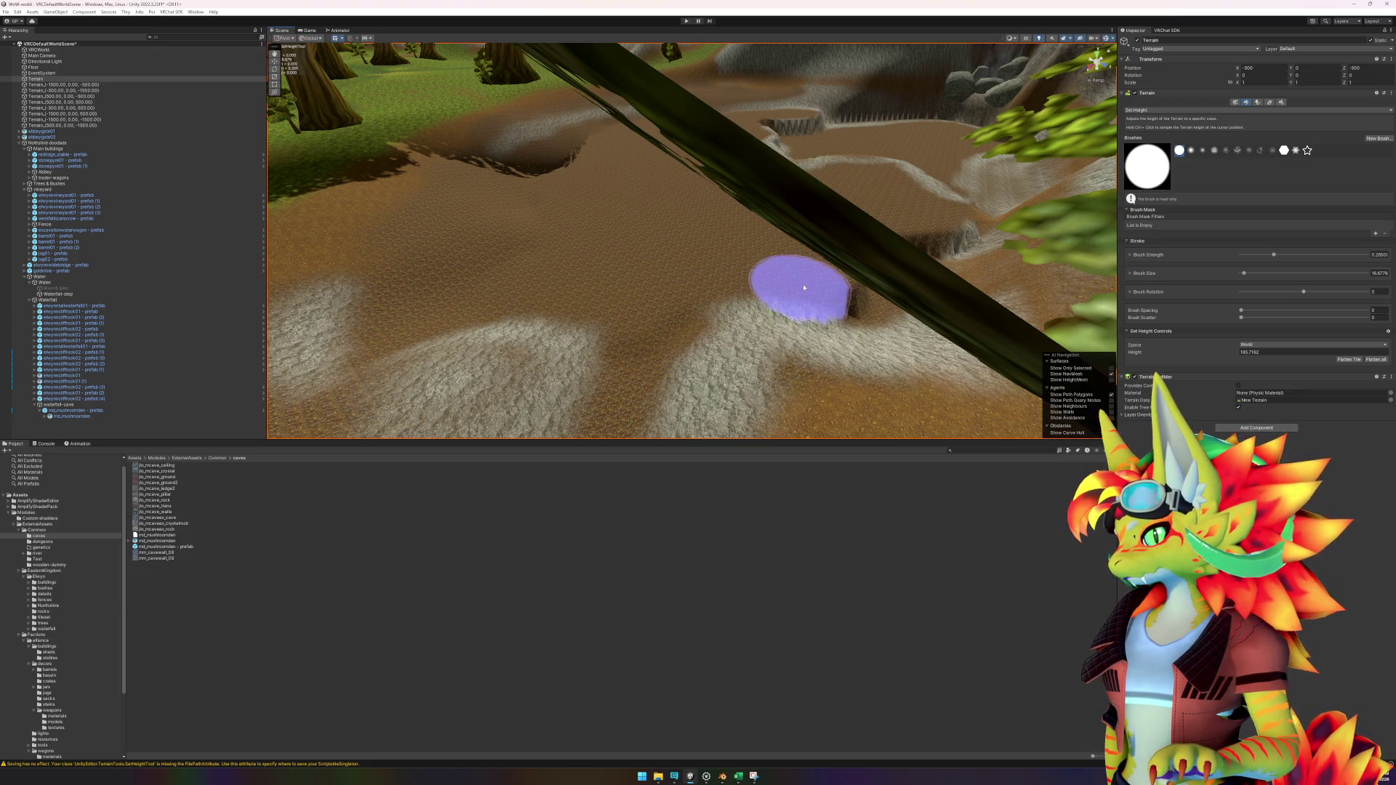
scroll(801, 283, up, 5)
scroll(814, 276, up, 5)
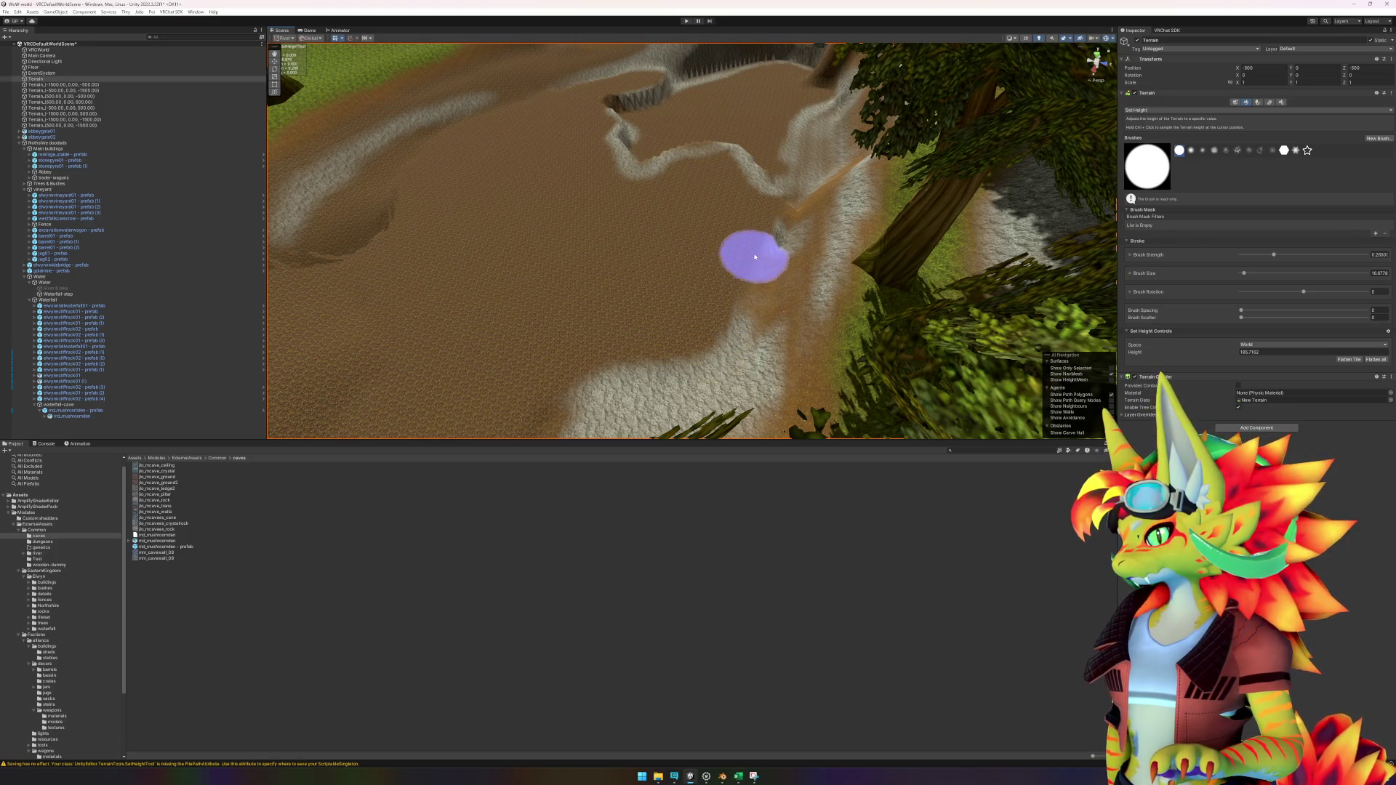
scroll(726, 233, up, 5)
scroll(748, 226, up, 5)
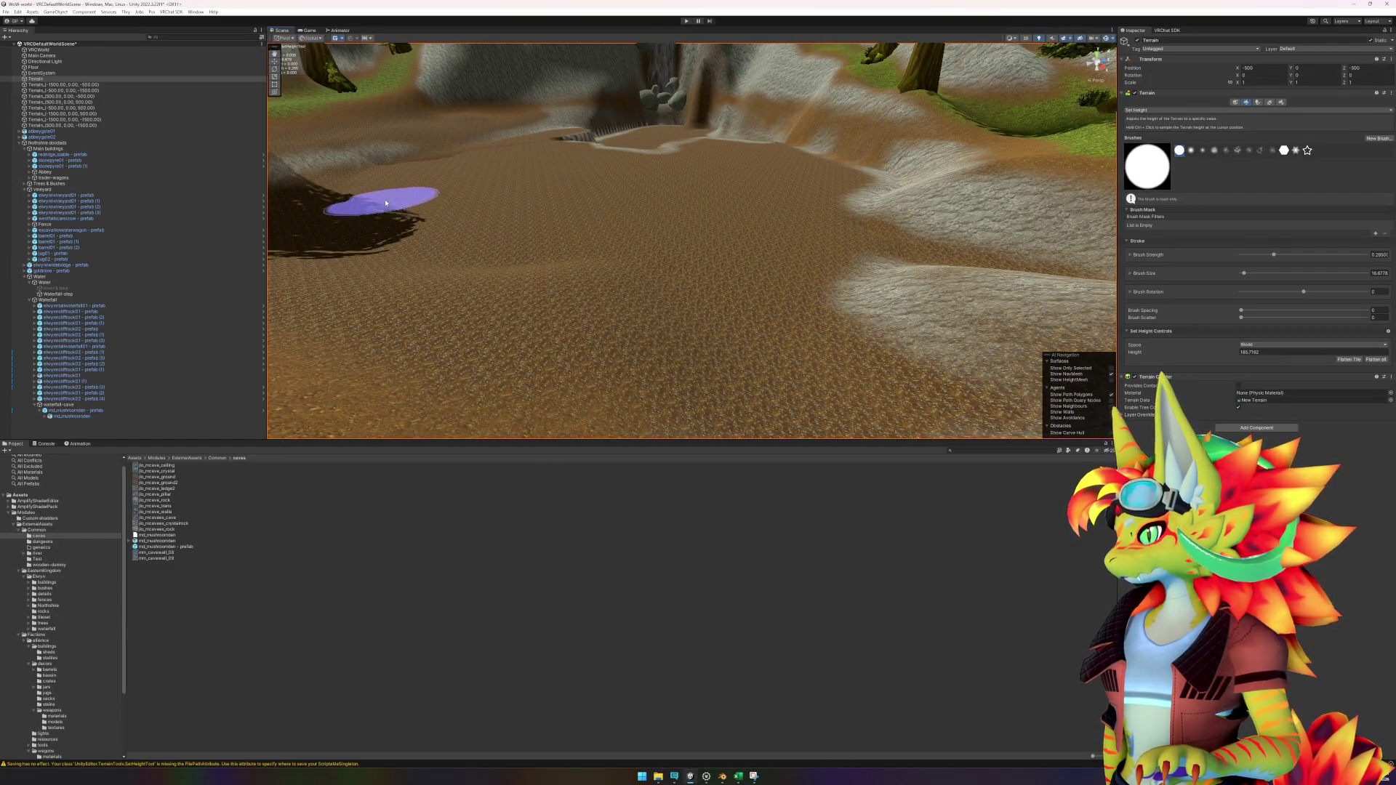
mouse_move(397, 234)
mouse_down()
mouse_move(539, 197)
mouse_move(608, 240)
mouse_move(621, 324)
mouse_move(662, 317)
mouse_up()
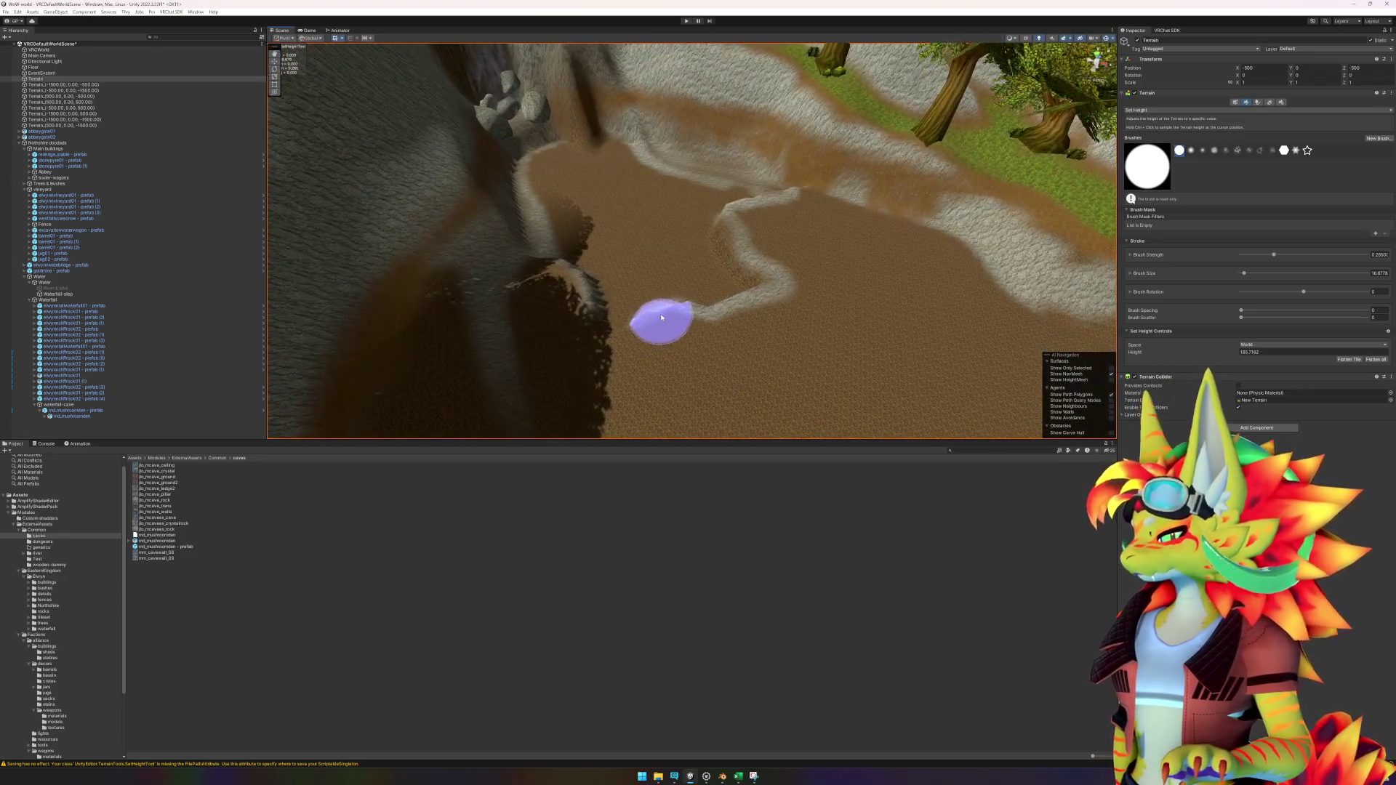
drag(827, 196, 782, 291)
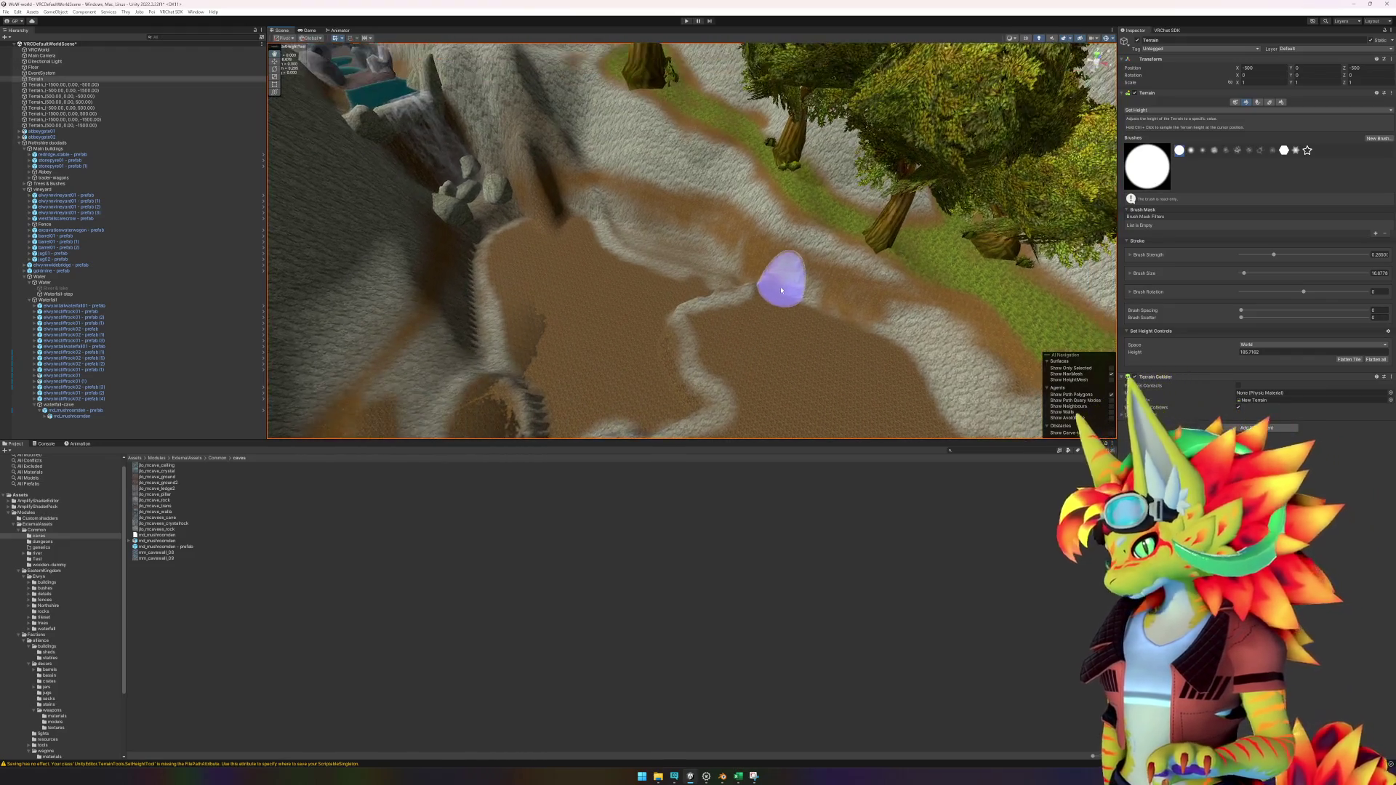
drag(1246, 273, 1243, 274)
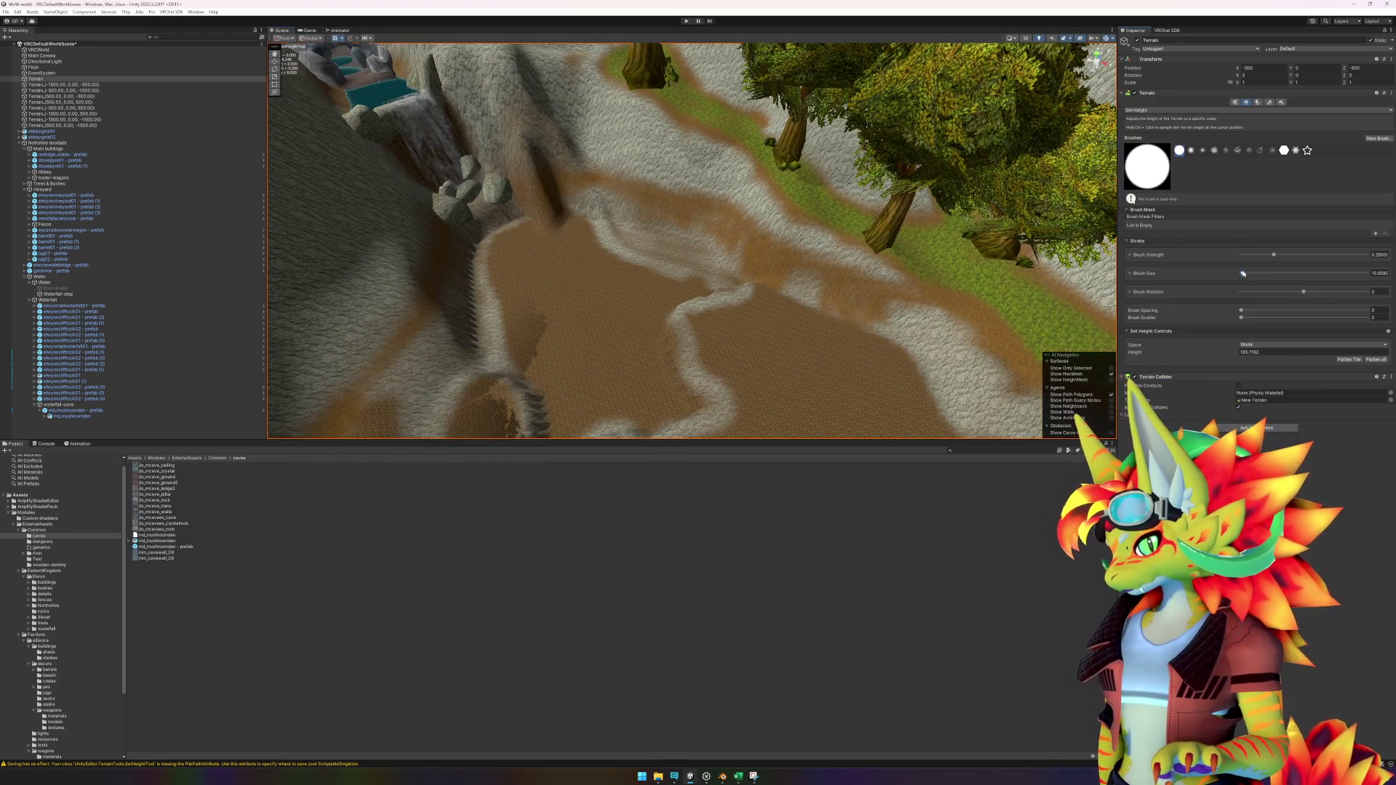
mouse_move(733, 293)
mouse_down()
mouse_move(745, 290)
mouse_move(670, 374)
mouse_move(882, 355)
mouse_up()
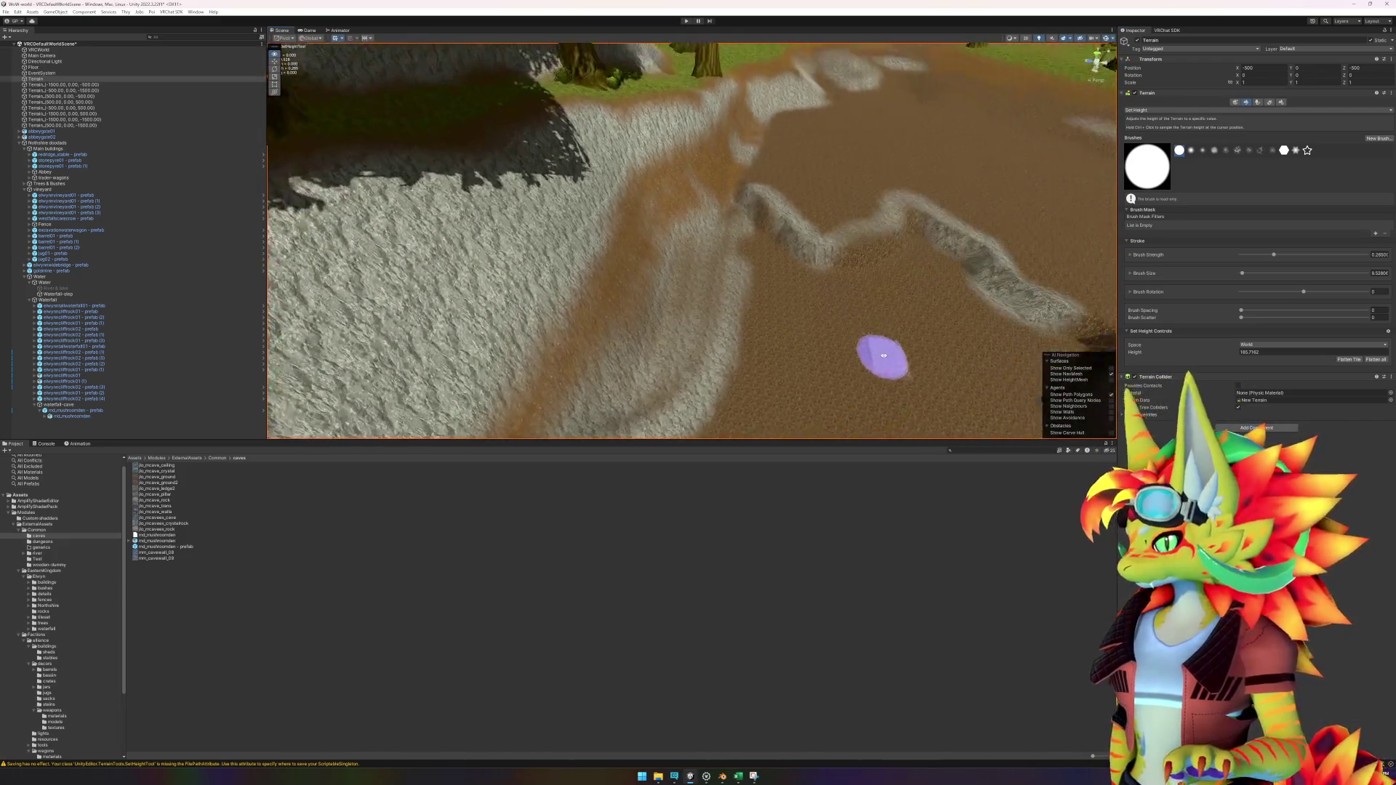
scroll(882, 355, down, 3)
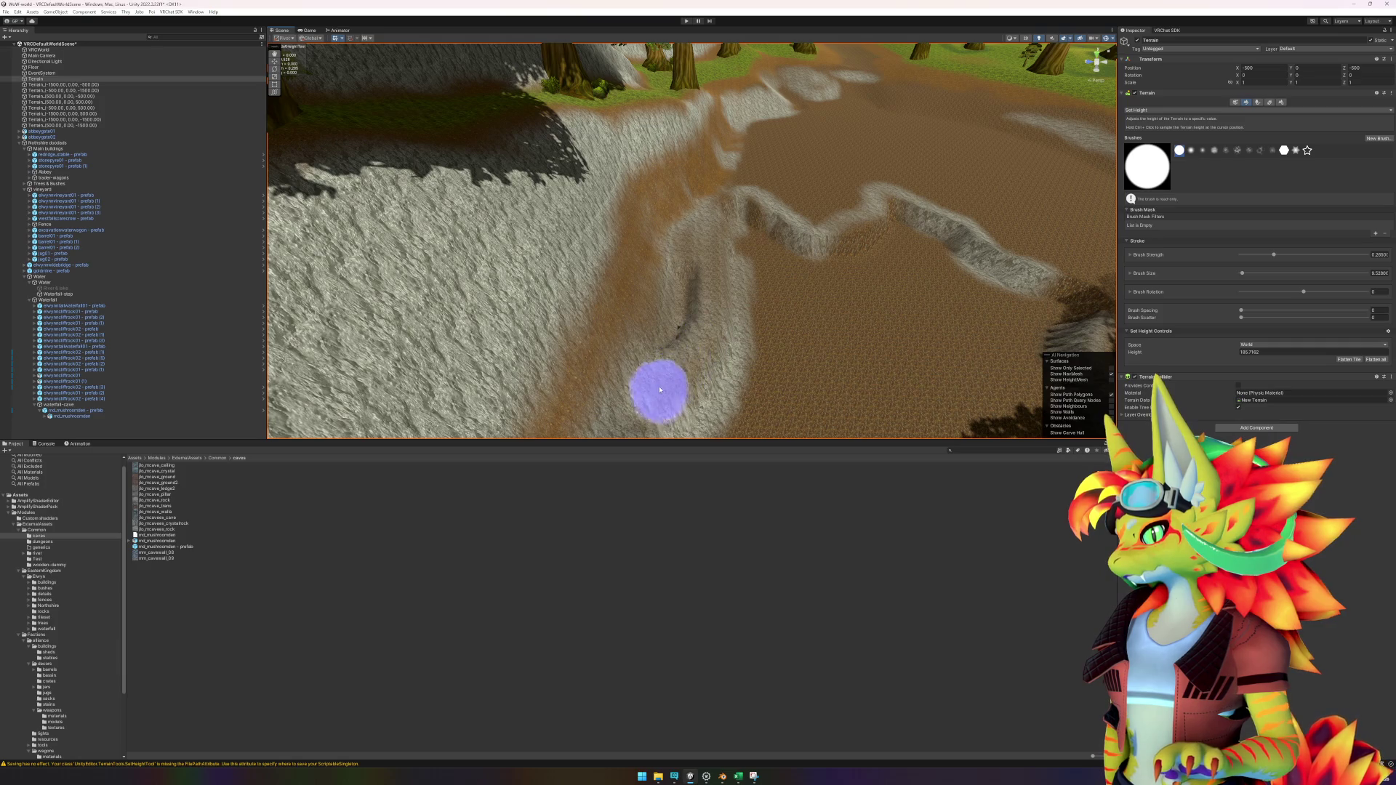
scroll(655, 378, up, 4)
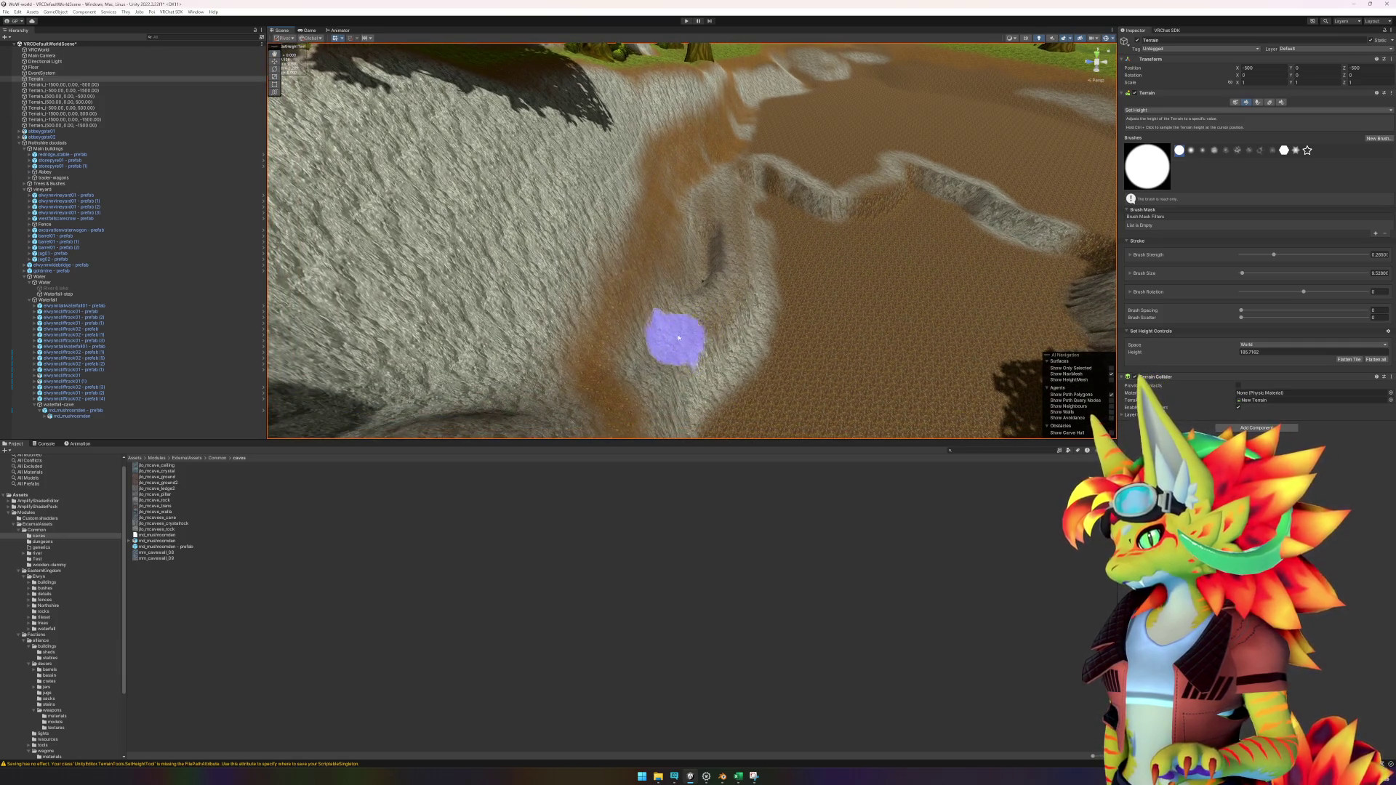
mouse_move(718, 227)
mouse_down()
mouse_move(530, 250)
mouse_move(421, 181)
mouse_move(492, 240)
mouse_move(704, 218)
mouse_up()
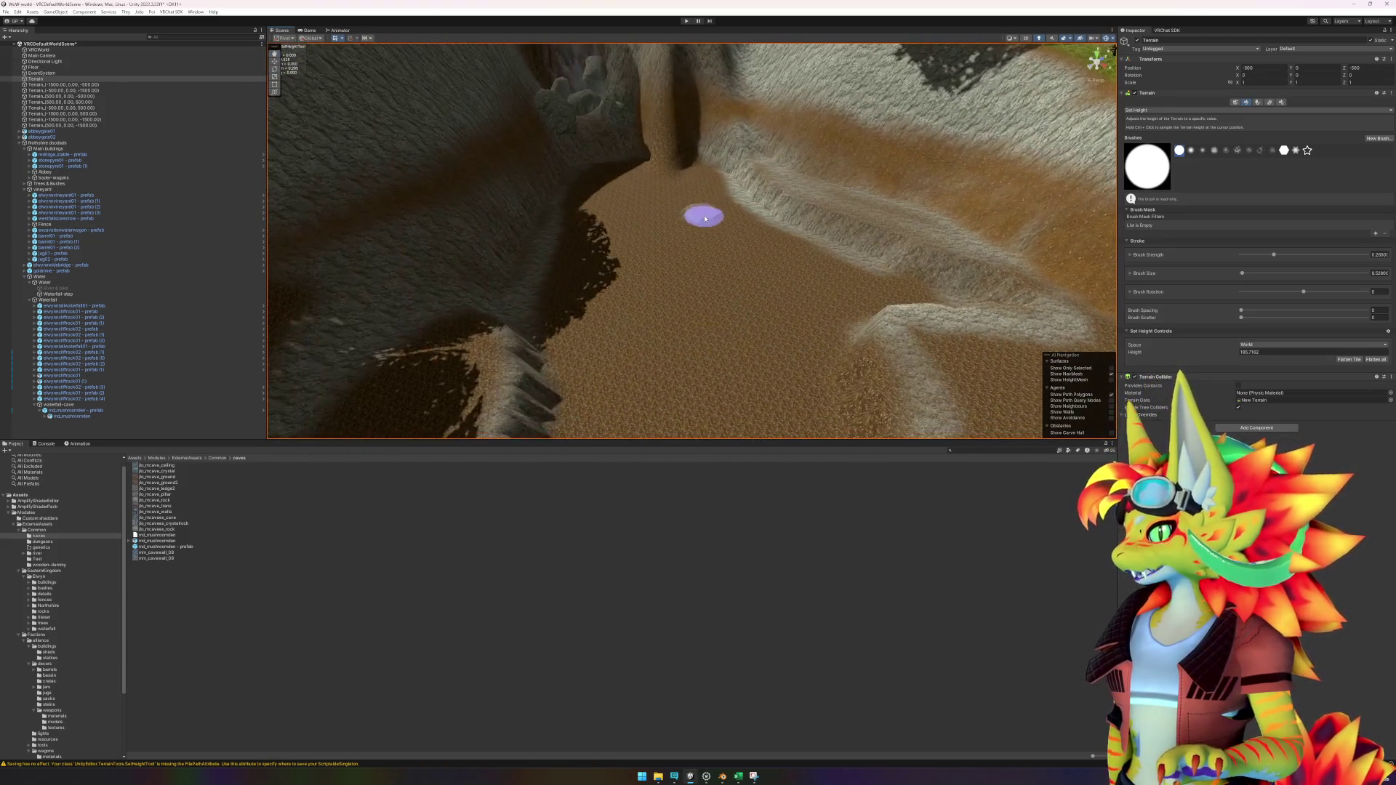
Step: Switch the terrain tool to Smooth Height and pick the second soft-edged brush
click(1181, 111)
click(1166, 183)
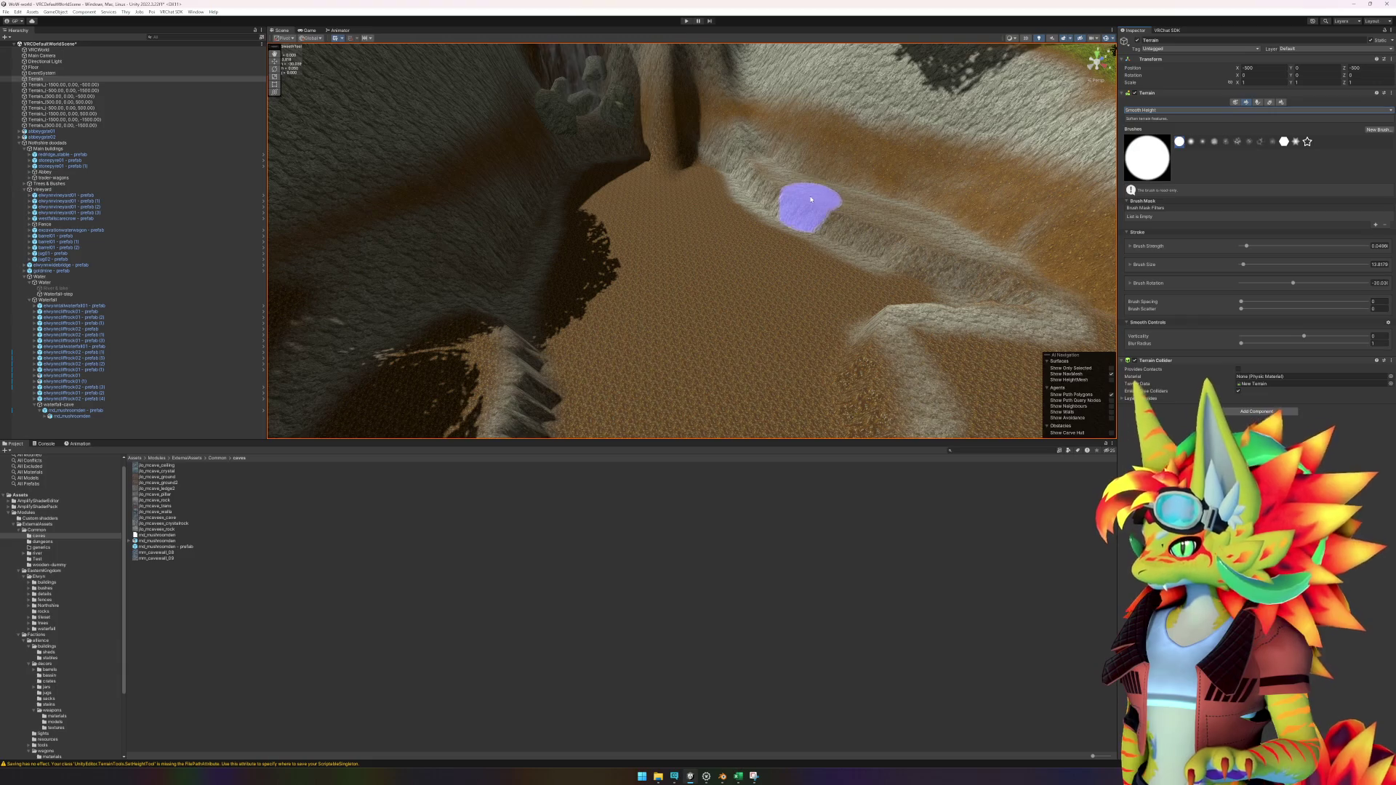
scroll(768, 249, up, 2)
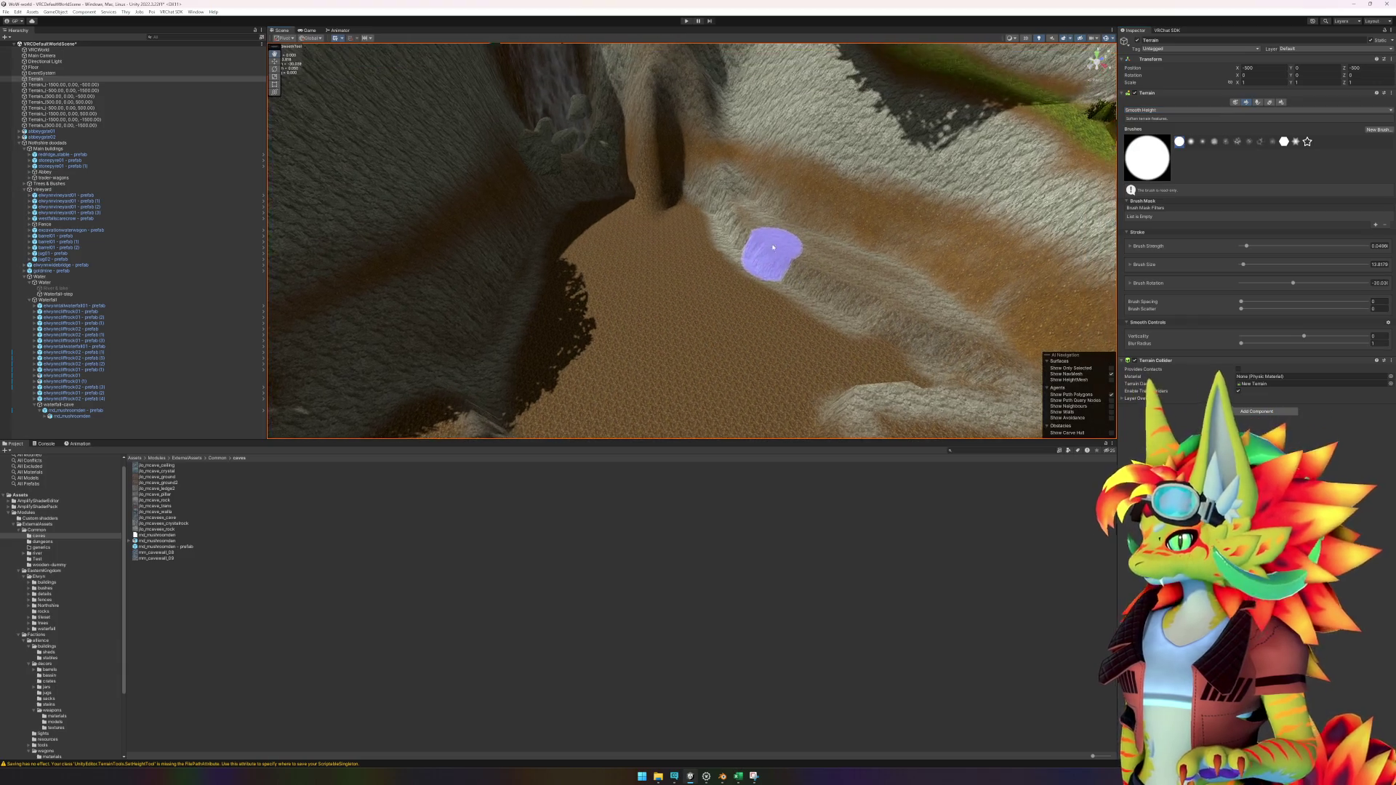
click(1191, 143)
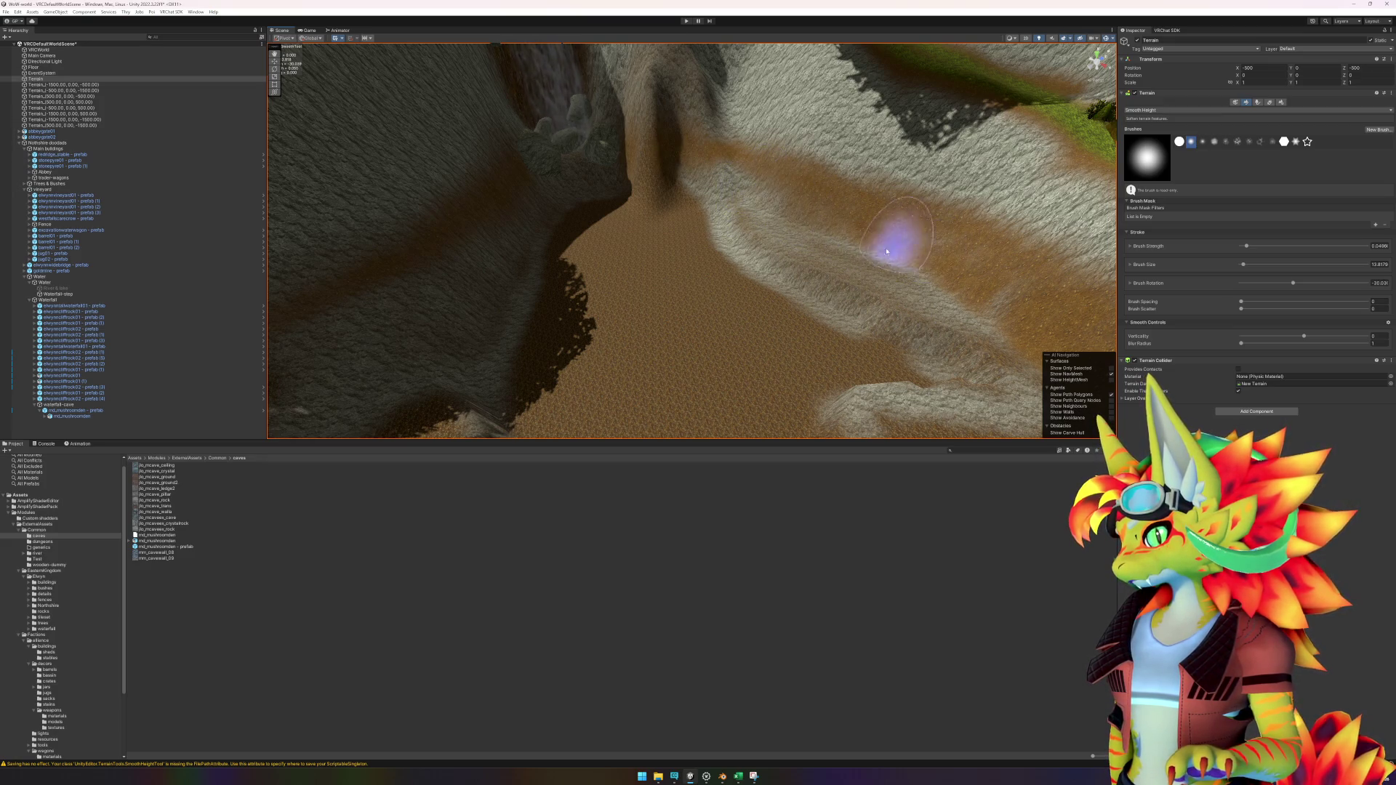
Step: Smooth the white ridge beside the dirt path, working back and forth along it
scroll(894, 240, down, 5)
scroll(780, 247, up, 2)
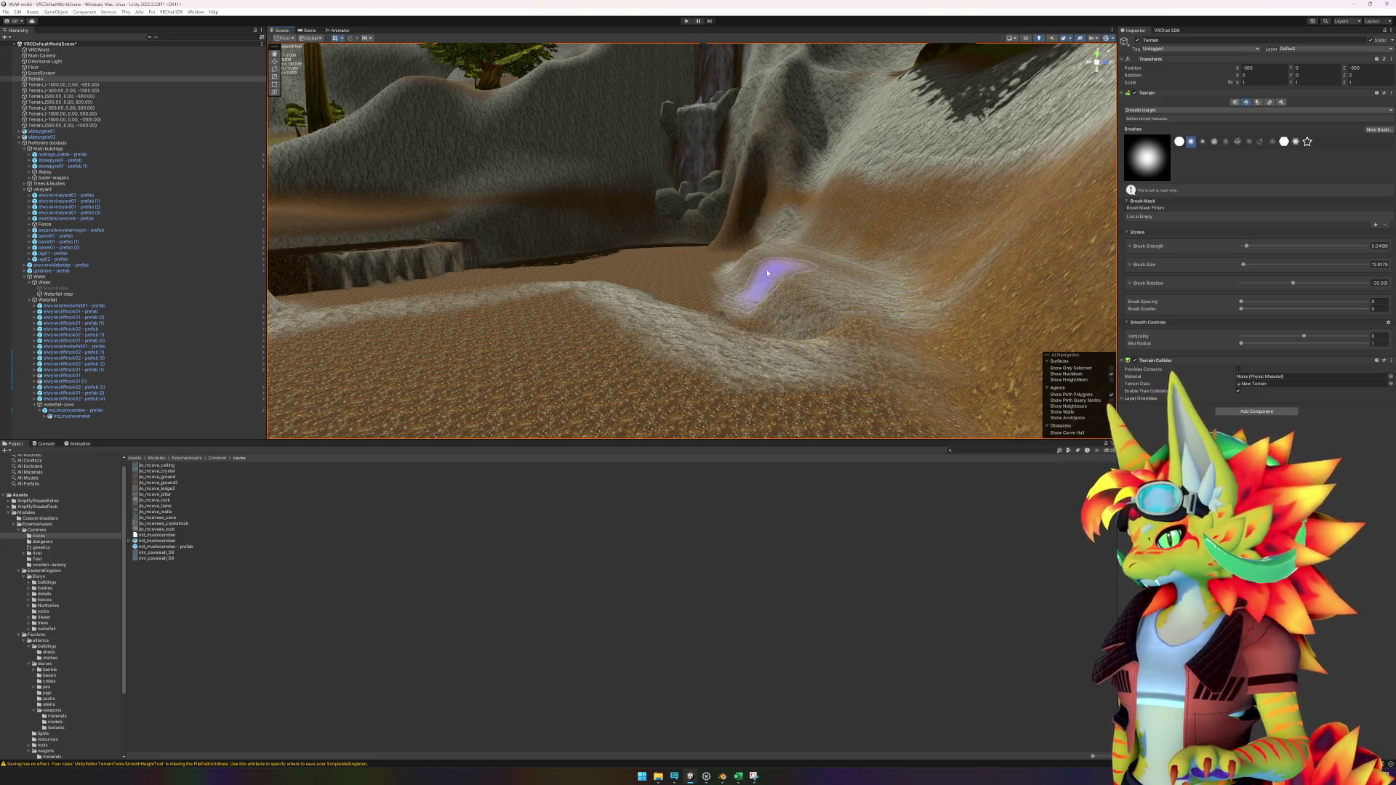
scroll(753, 258, up, 4)
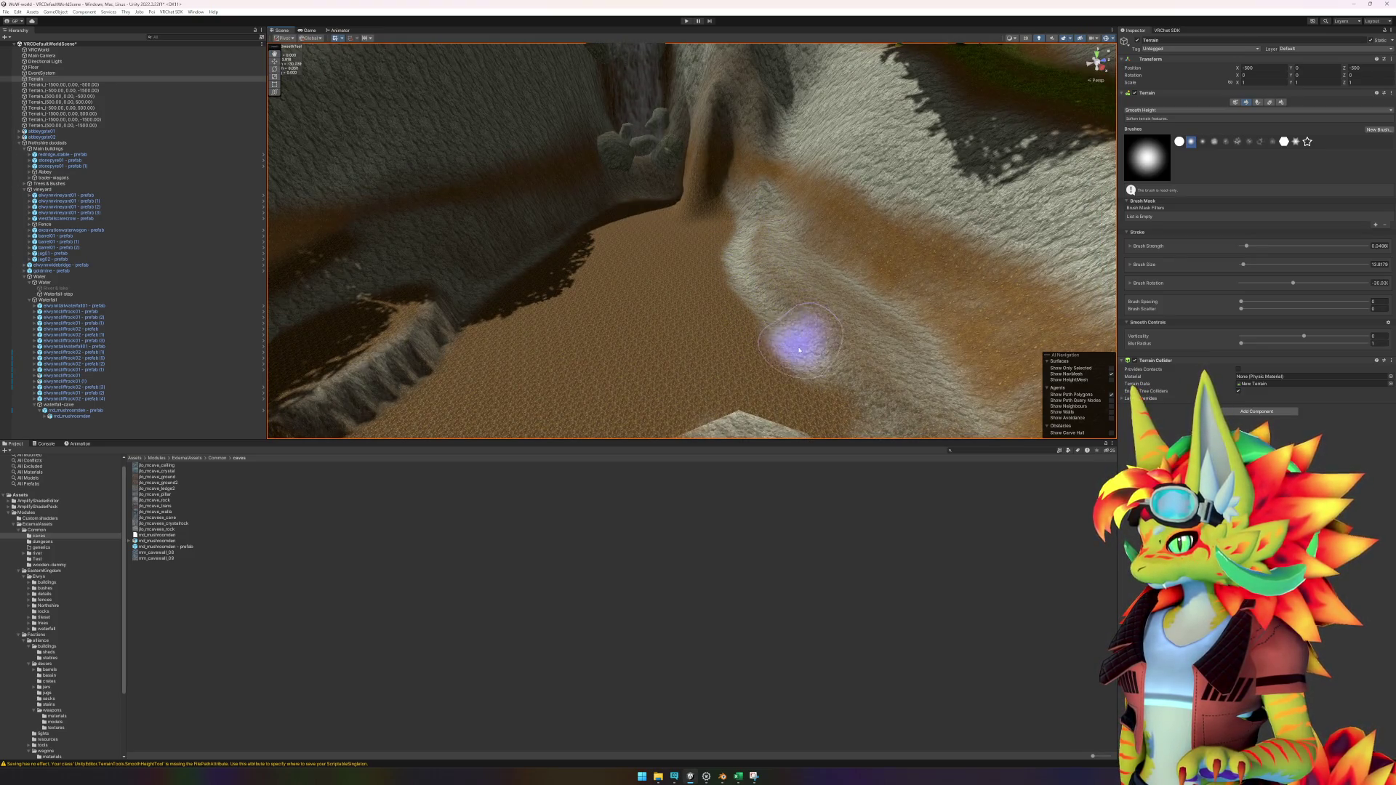
scroll(843, 382, down, 3)
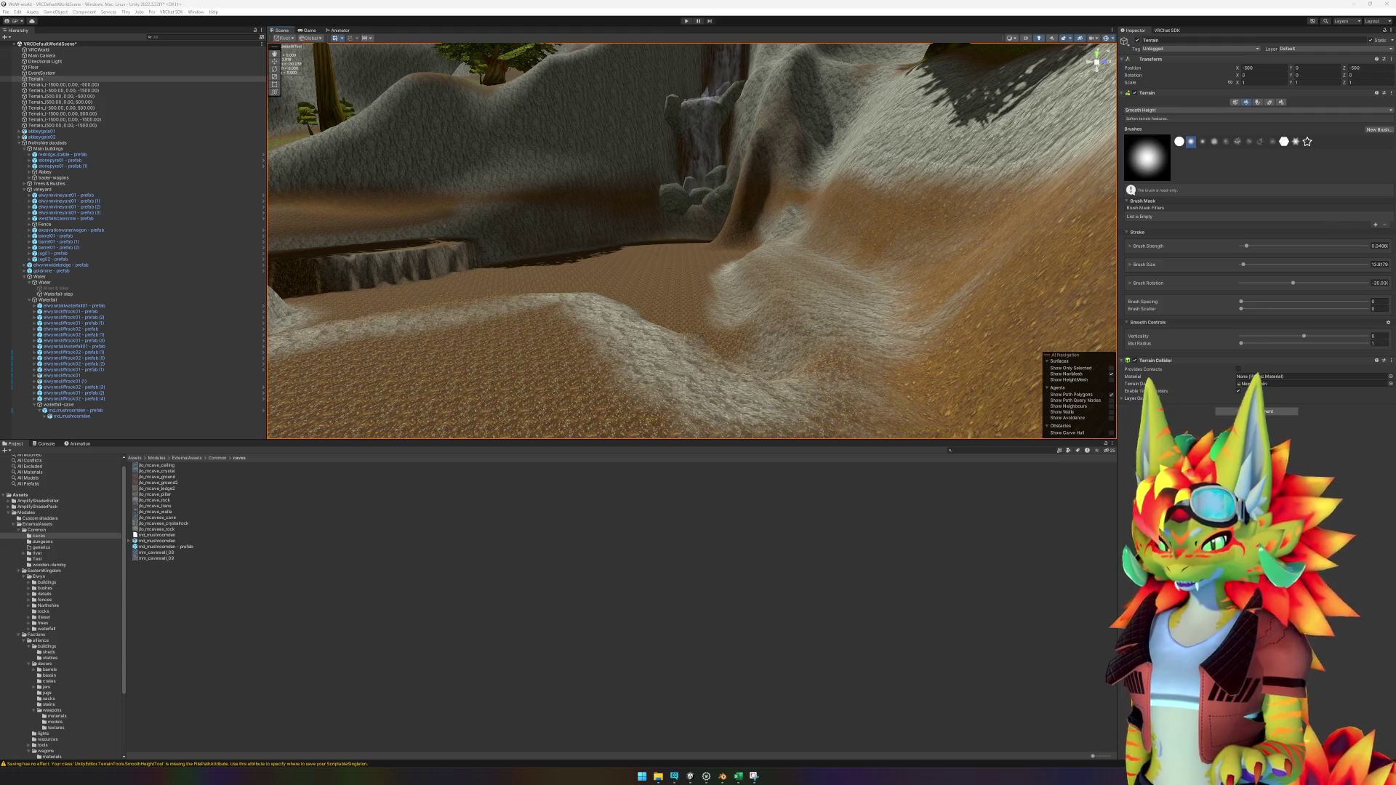
mouse_move(779, 329)
mouse_down()
mouse_move(854, 389)
mouse_move(836, 349)
mouse_move(649, 234)
mouse_up()
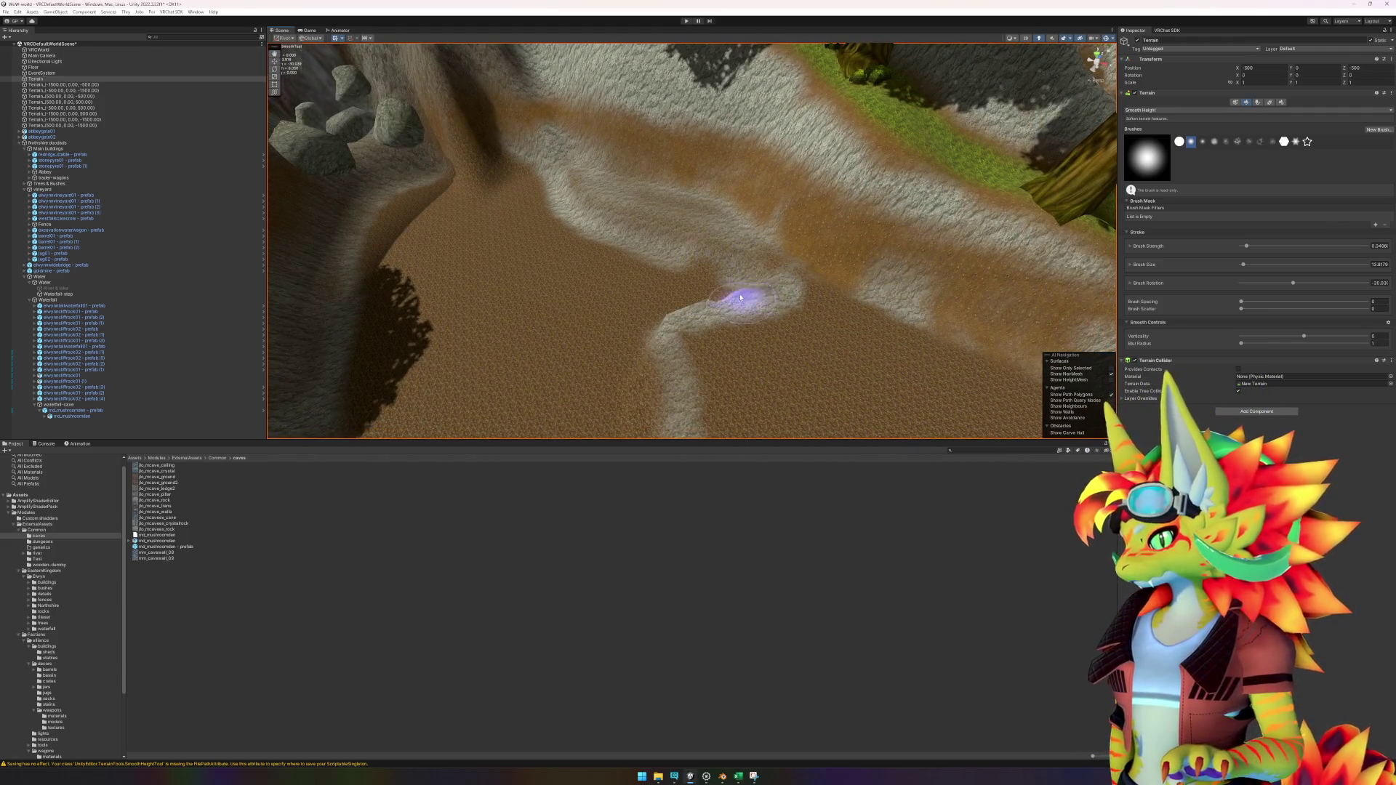
scroll(819, 272, up, 3)
mouse_move(818, 271)
mouse_down()
mouse_move(773, 274)
mouse_move(803, 225)
mouse_move(757, 312)
mouse_move(763, 280)
mouse_move(782, 342)
mouse_move(784, 291)
mouse_move(770, 286)
mouse_move(817, 349)
mouse_move(873, 380)
mouse_move(819, 376)
mouse_move(764, 333)
mouse_move(870, 386)
mouse_move(848, 352)
mouse_move(868, 372)
mouse_move(935, 334)
mouse_move(941, 296)
mouse_move(723, 302)
mouse_up()
mouse_move(729, 249)
mouse_down()
mouse_move(711, 265)
mouse_move(757, 289)
mouse_move(757, 337)
mouse_move(748, 281)
mouse_move(773, 384)
mouse_move(748, 320)
mouse_move(691, 268)
mouse_move(719, 250)
mouse_up()
Step: Smooth the ridge's edge down along the cliff toward the waterfall
scroll(717, 254, up, 5)
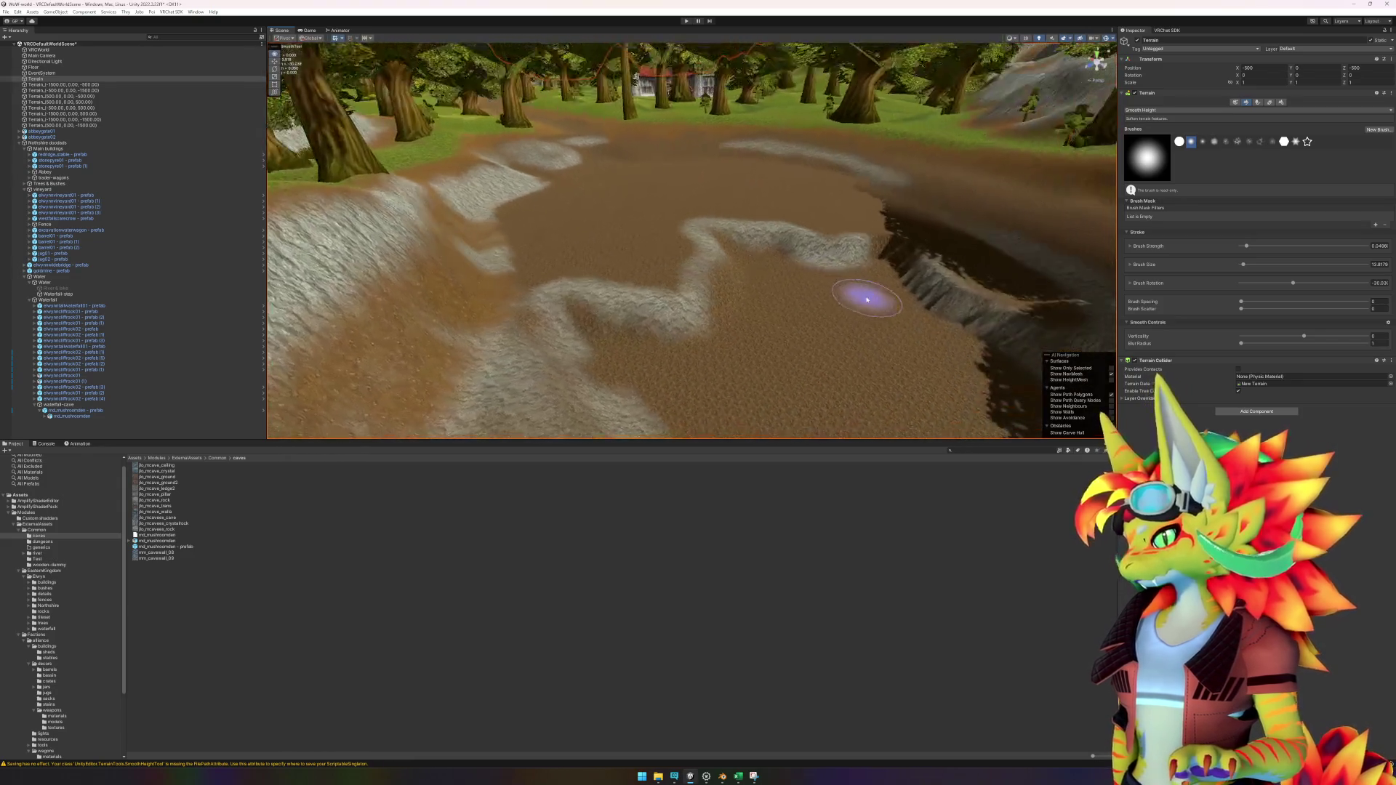
mouse_move(742, 292)
mouse_down()
mouse_move(757, 352)
mouse_move(747, 278)
mouse_up()
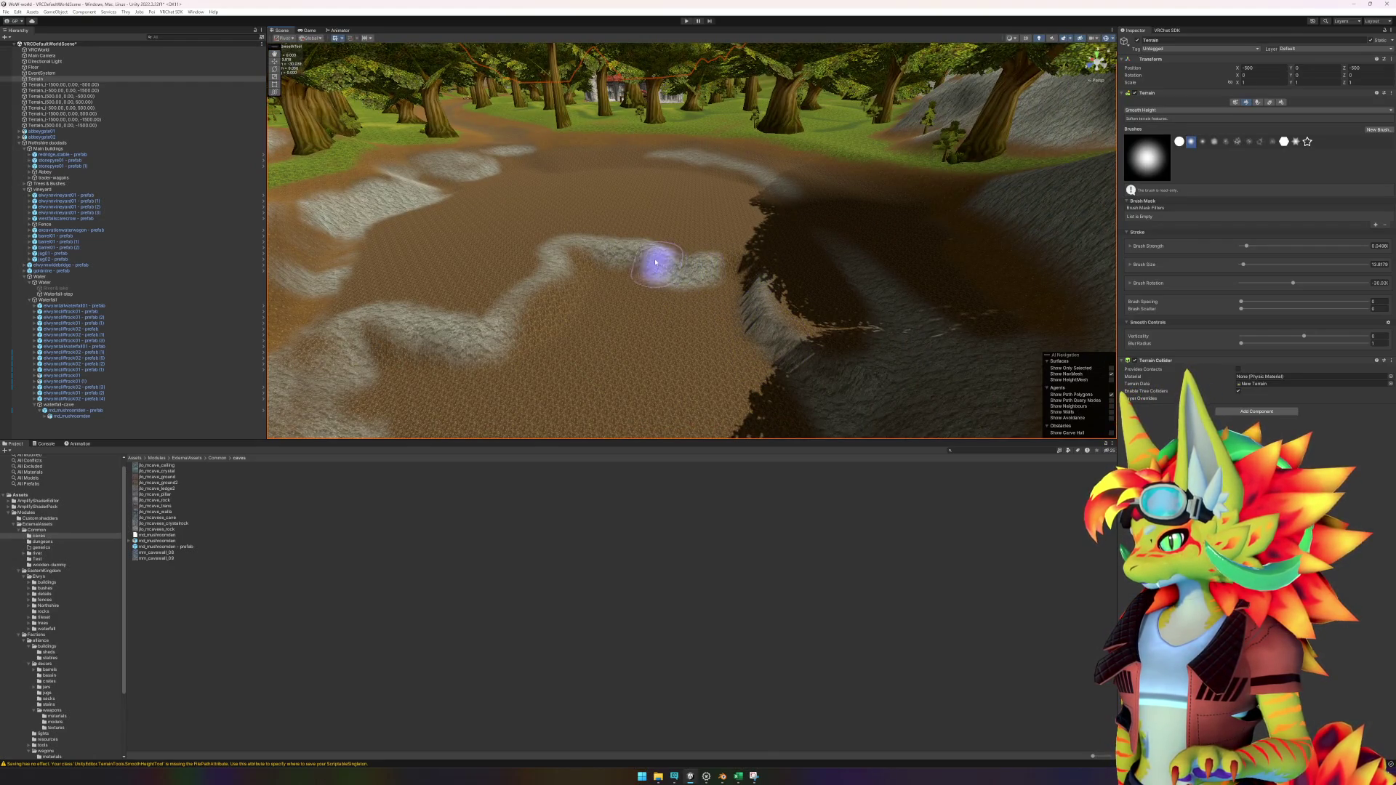
mouse_move(754, 308)
mouse_down()
mouse_move(817, 374)
mouse_move(863, 390)
mouse_up()
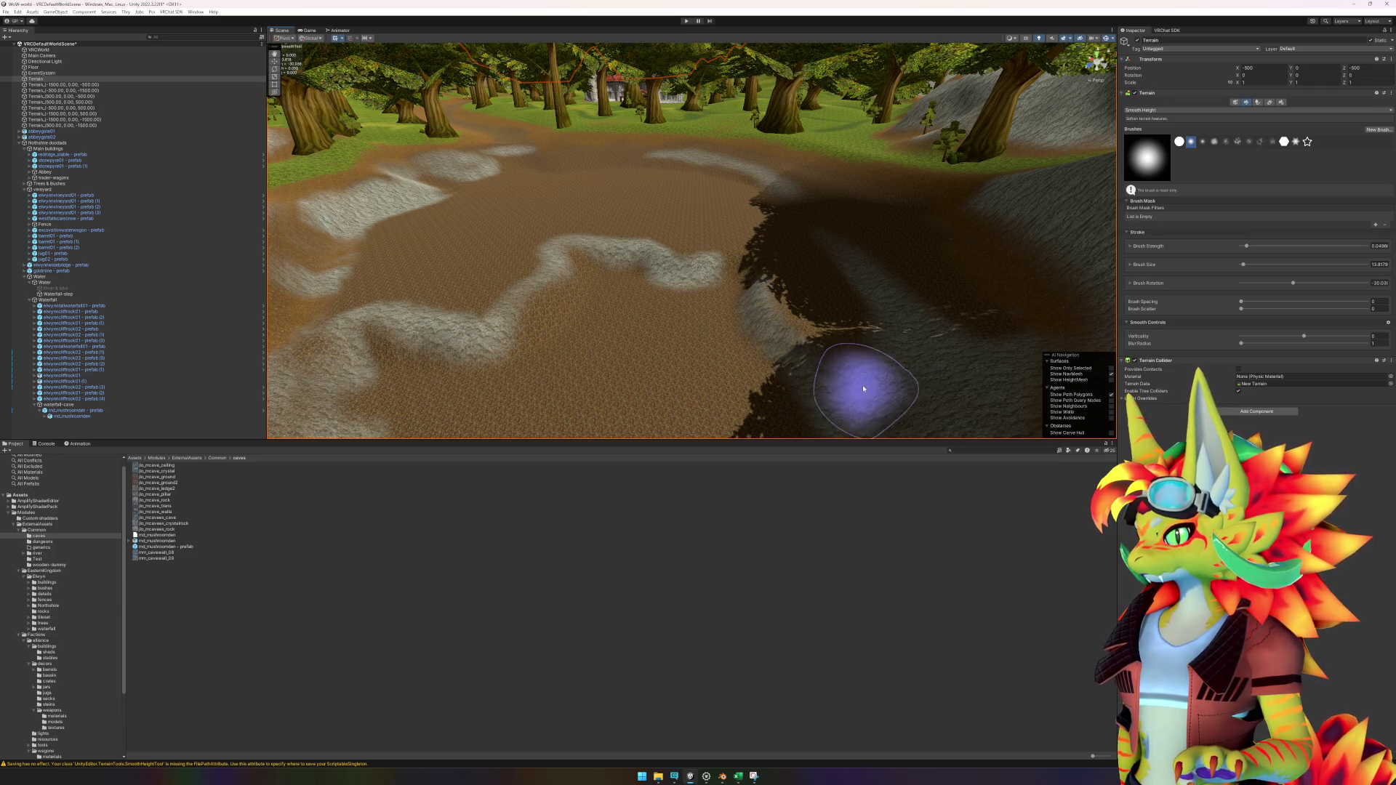
scroll(804, 374, up, 6)
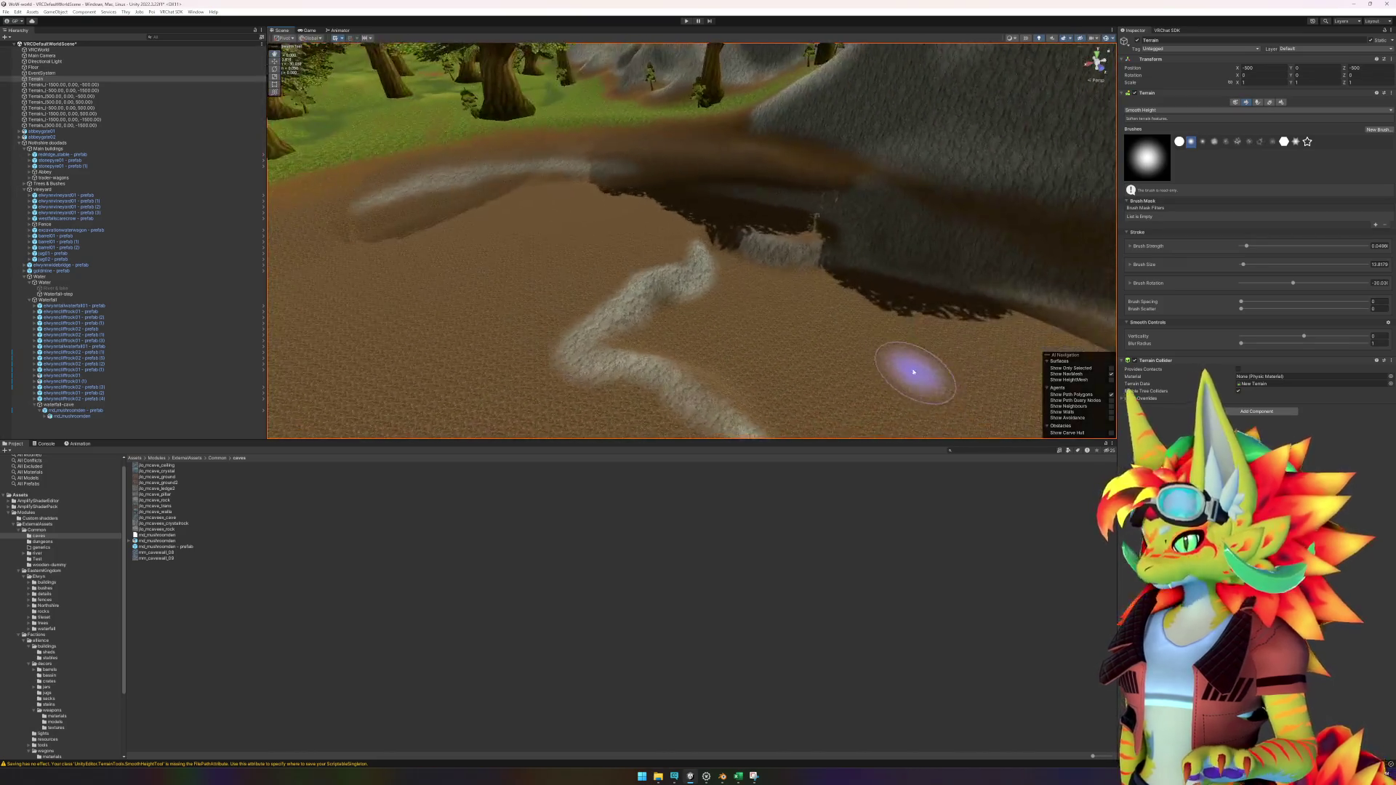
scroll(664, 379, down, 5)
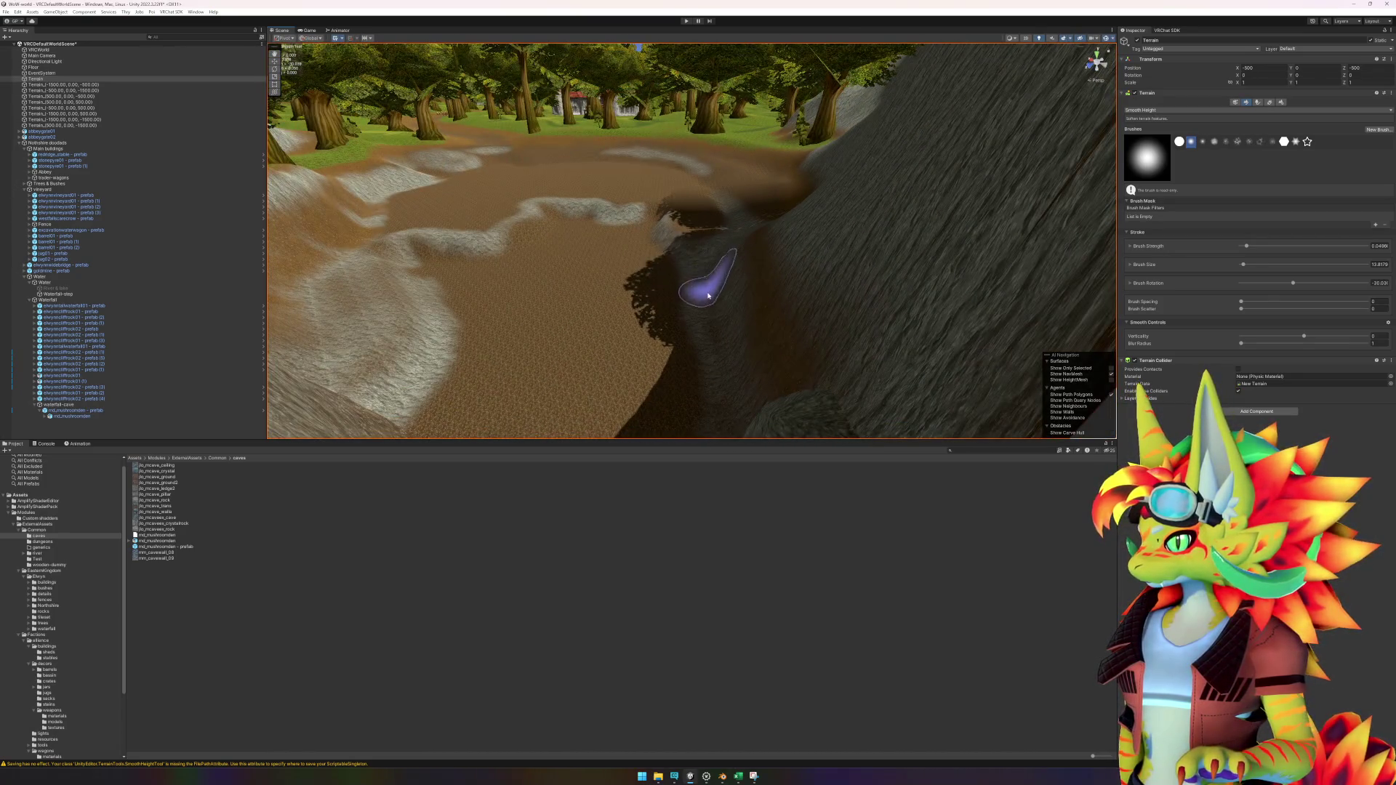
mouse_move(730, 395)
mouse_down()
mouse_move(699, 380)
mouse_move(894, 380)
mouse_move(985, 352)
mouse_move(969, 325)
mouse_move(888, 374)
mouse_move(664, 312)
mouse_move(794, 285)
mouse_up()
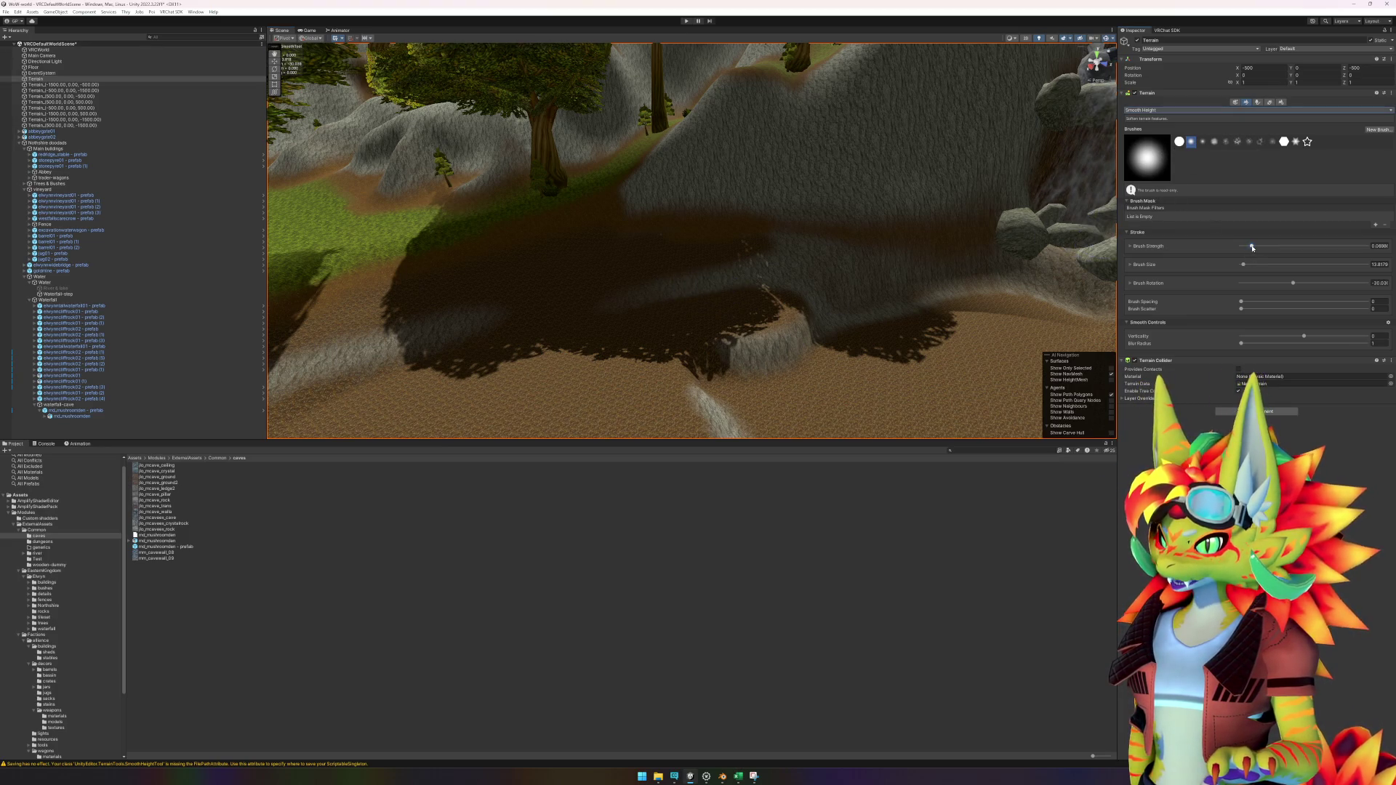
Step: Switch smoothing to the hard circle brush with a lower Brush Strength
scroll(767, 342, up, 3)
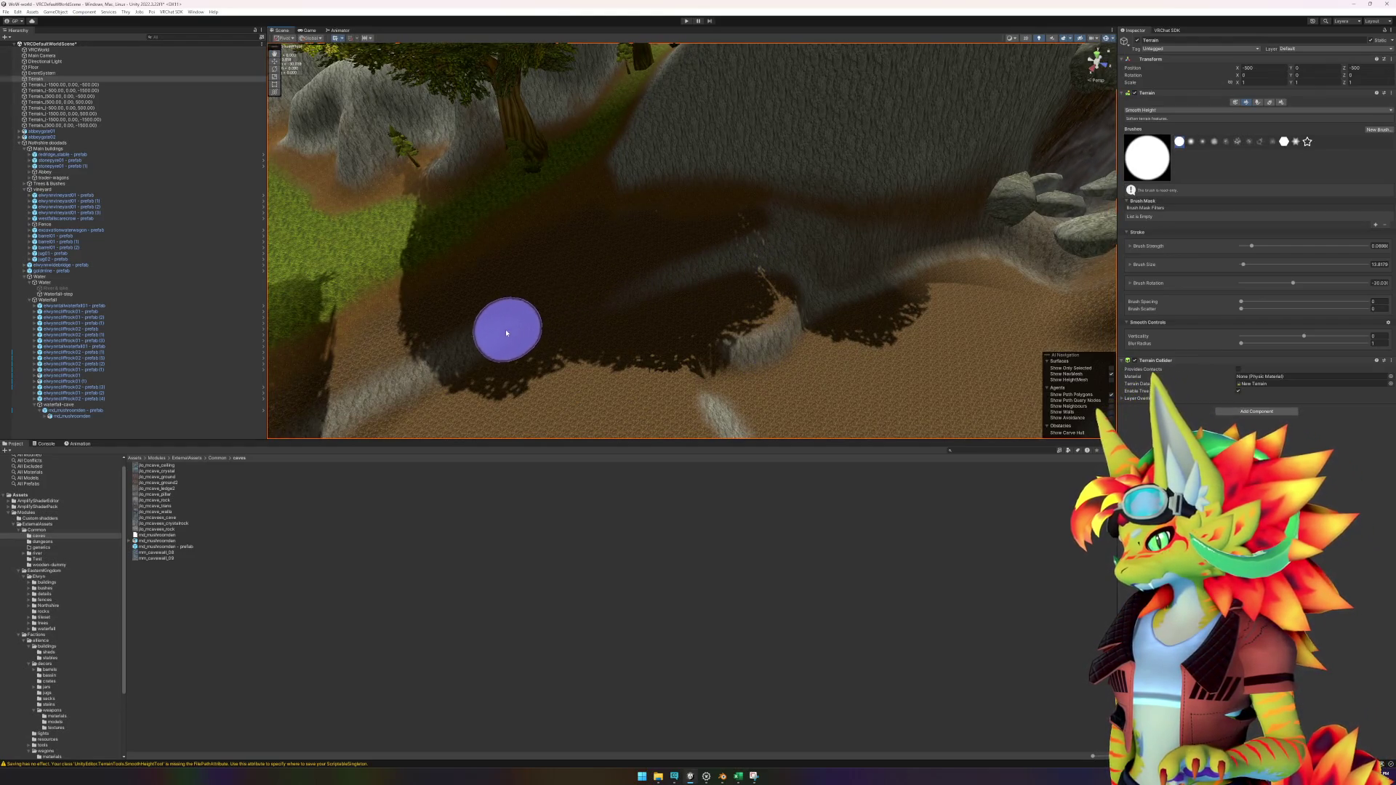
scroll(519, 387, down, 5)
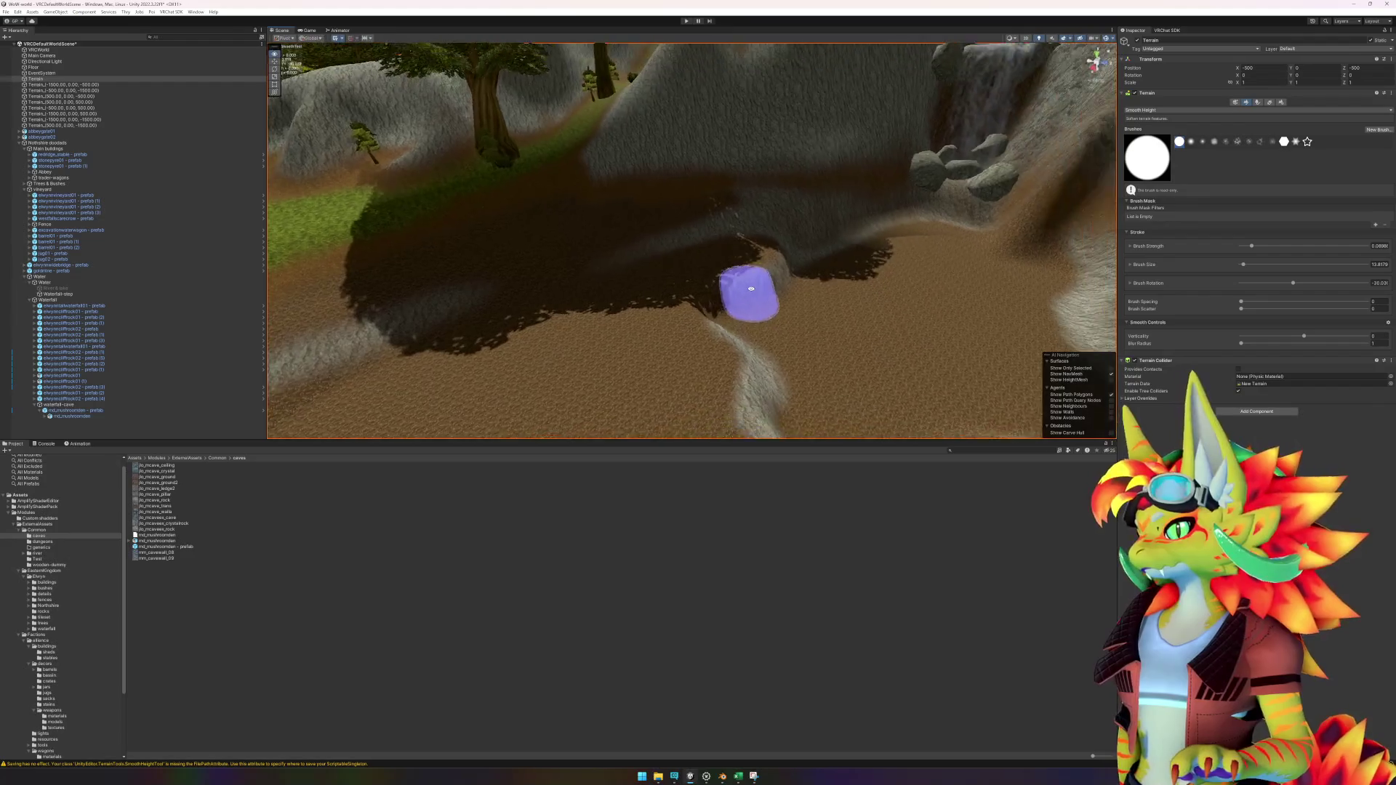
scroll(654, 298, down, 5)
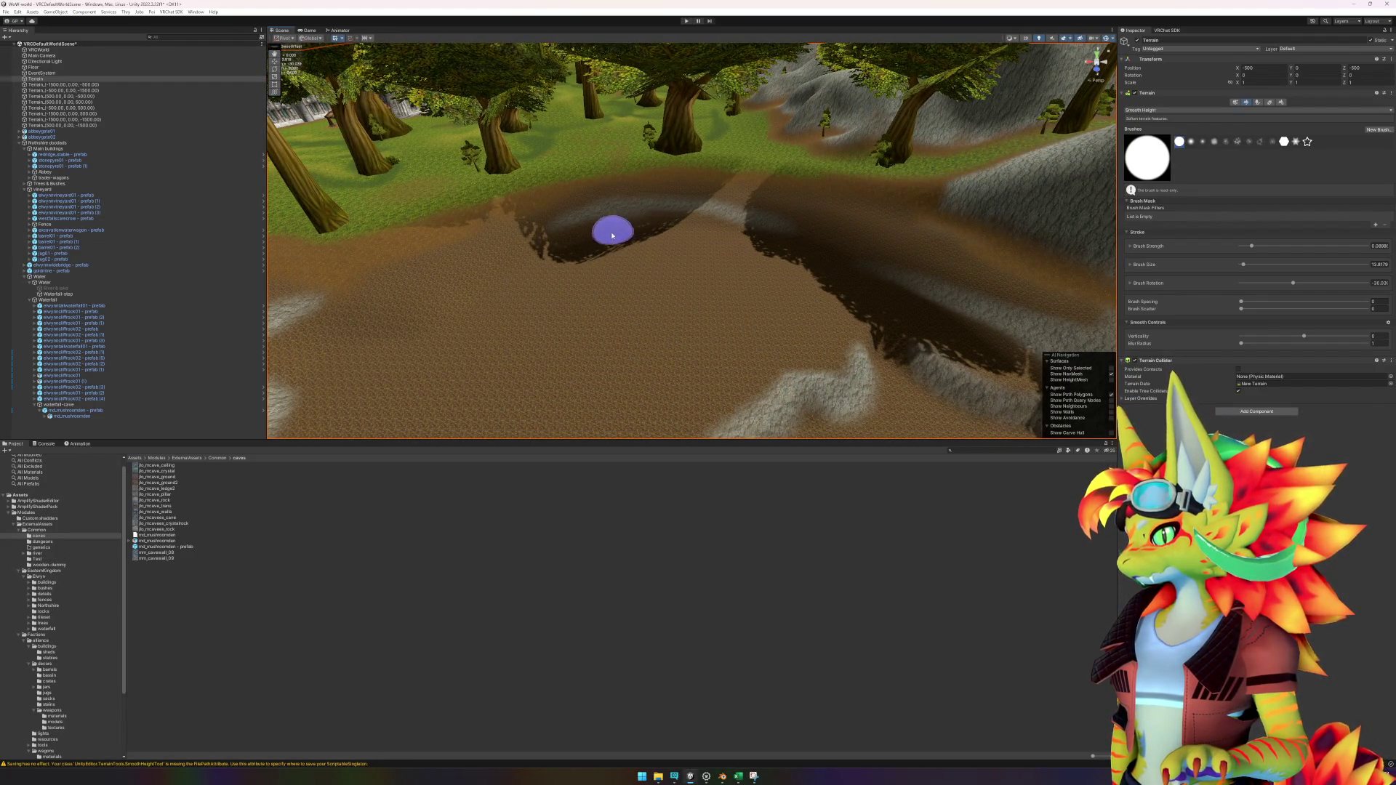
scroll(632, 345, down, 5)
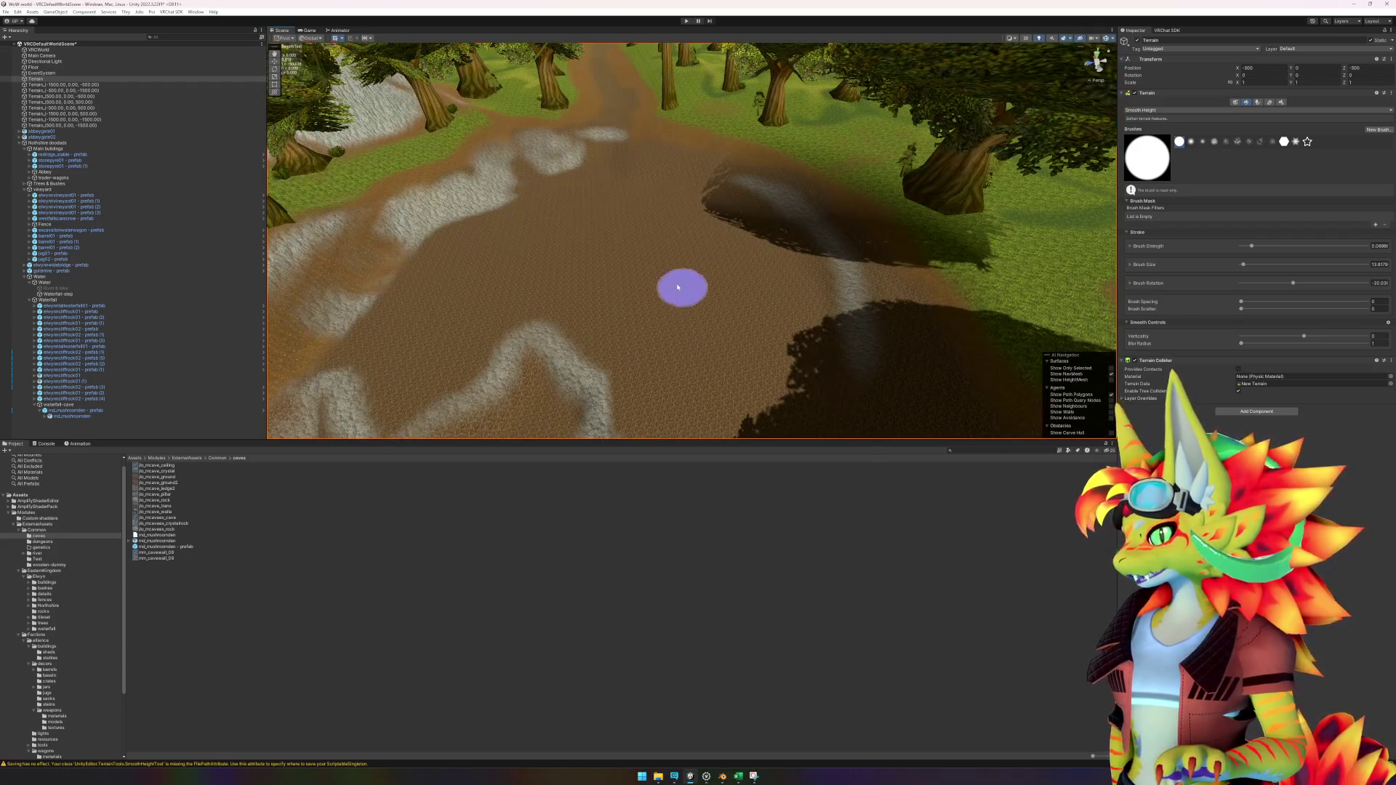
scroll(686, 296, up, 3)
scroll(642, 234, down, 5)
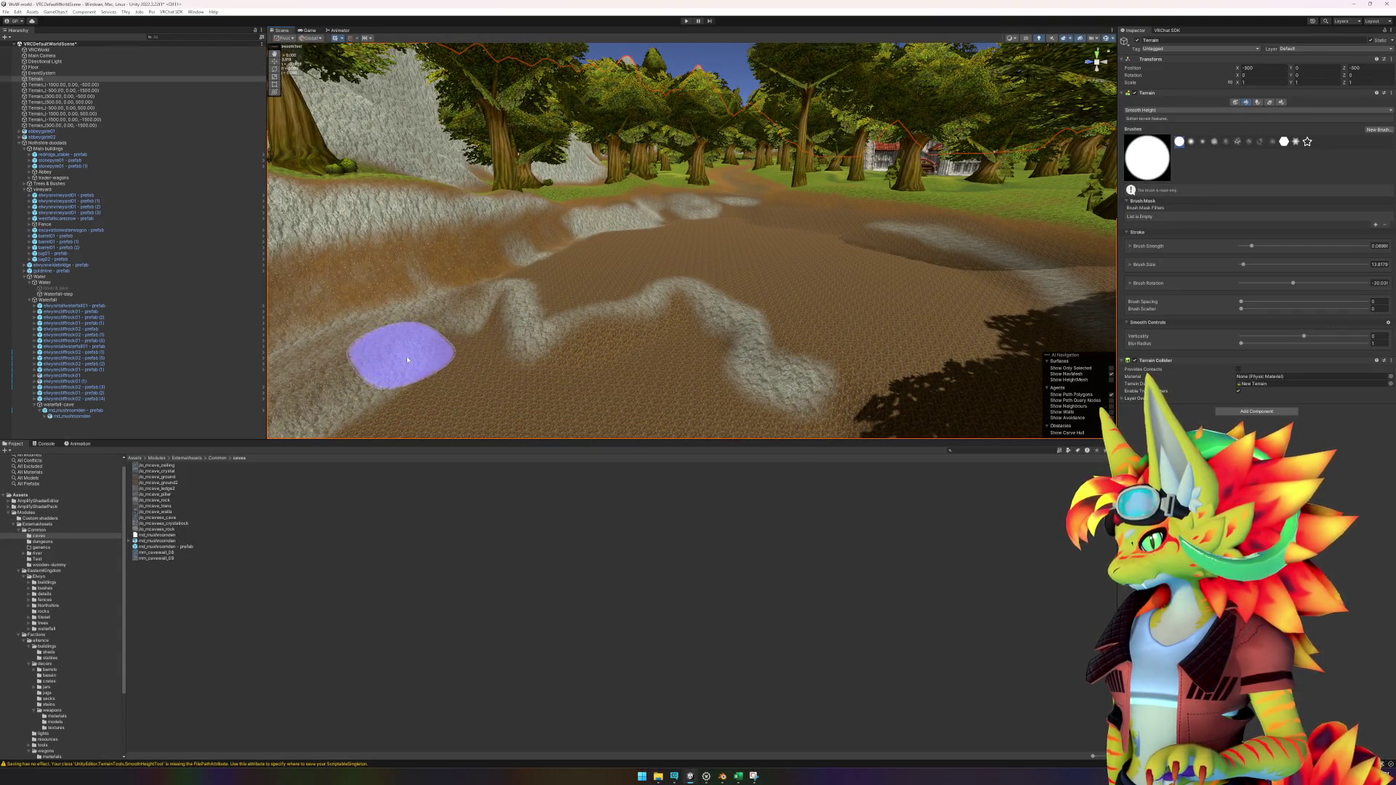
scroll(489, 367, up, 3)
scroll(490, 368, up, 5)
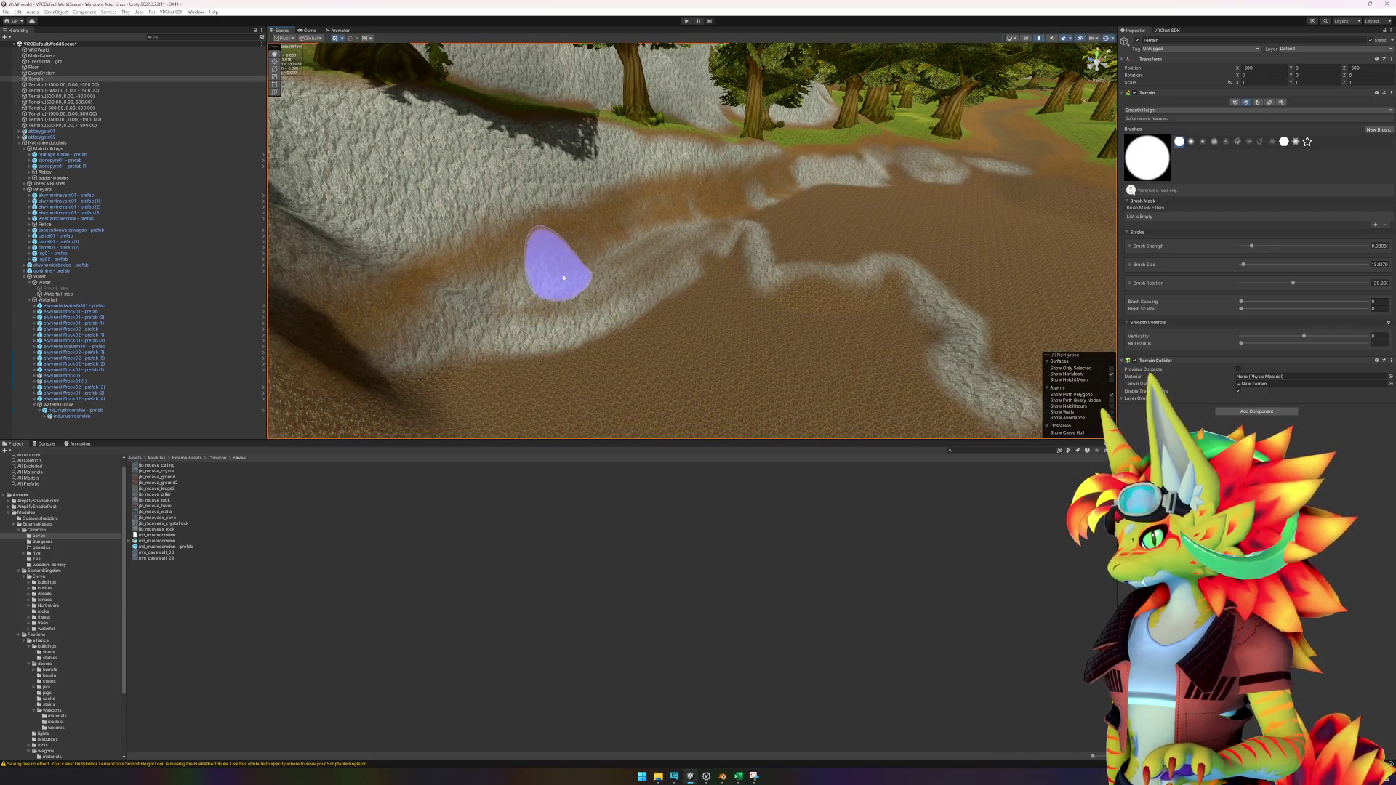
scroll(692, 226, up, 5)
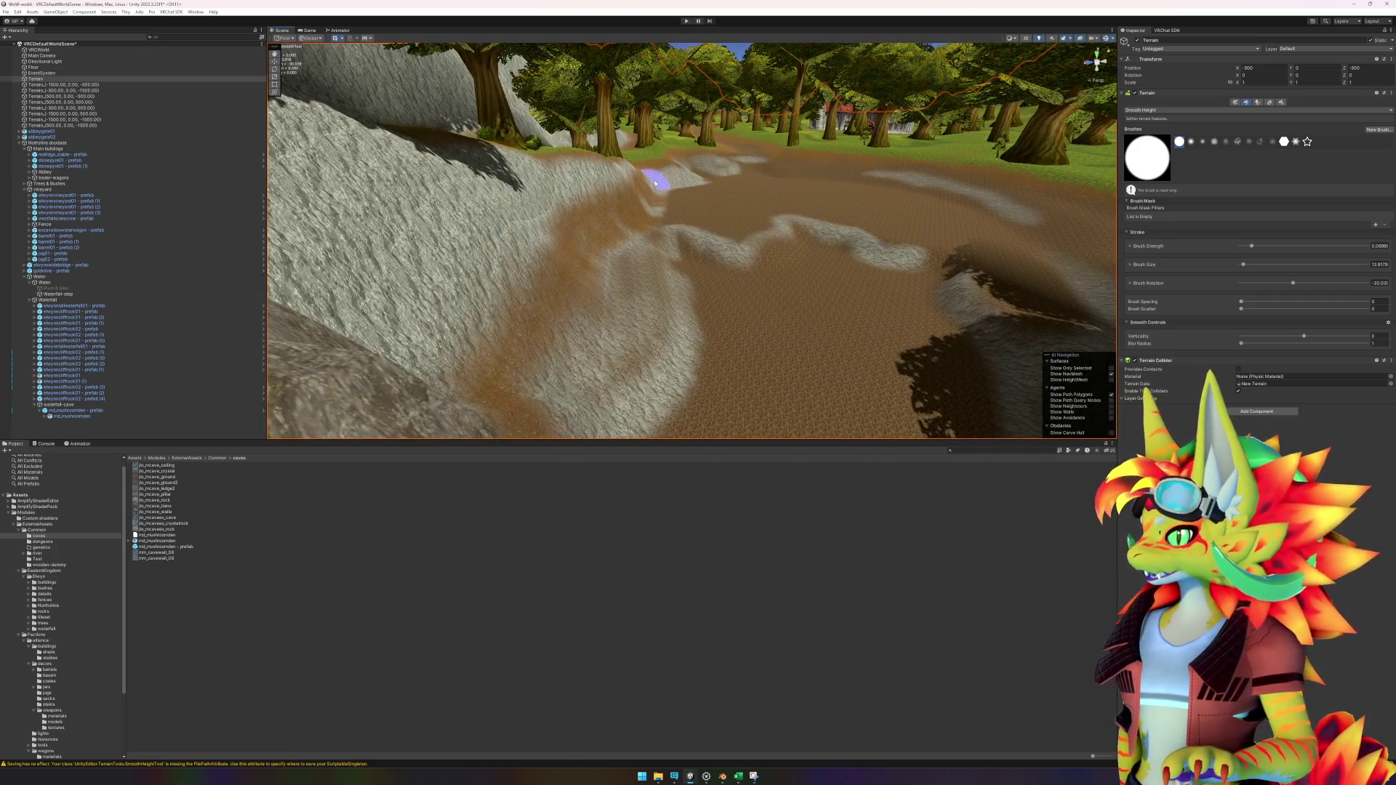
Step: Orbit the Scene view from the path around to the cliff face
mouse_move(570, 286)
mouse_down()
mouse_move(577, 273)
mouse_move(402, 278)
mouse_move(758, 375)
mouse_move(768, 306)
mouse_move(717, 243)
mouse_move(735, 328)
mouse_move(753, 340)
mouse_move(711, 315)
mouse_move(767, 316)
mouse_up()
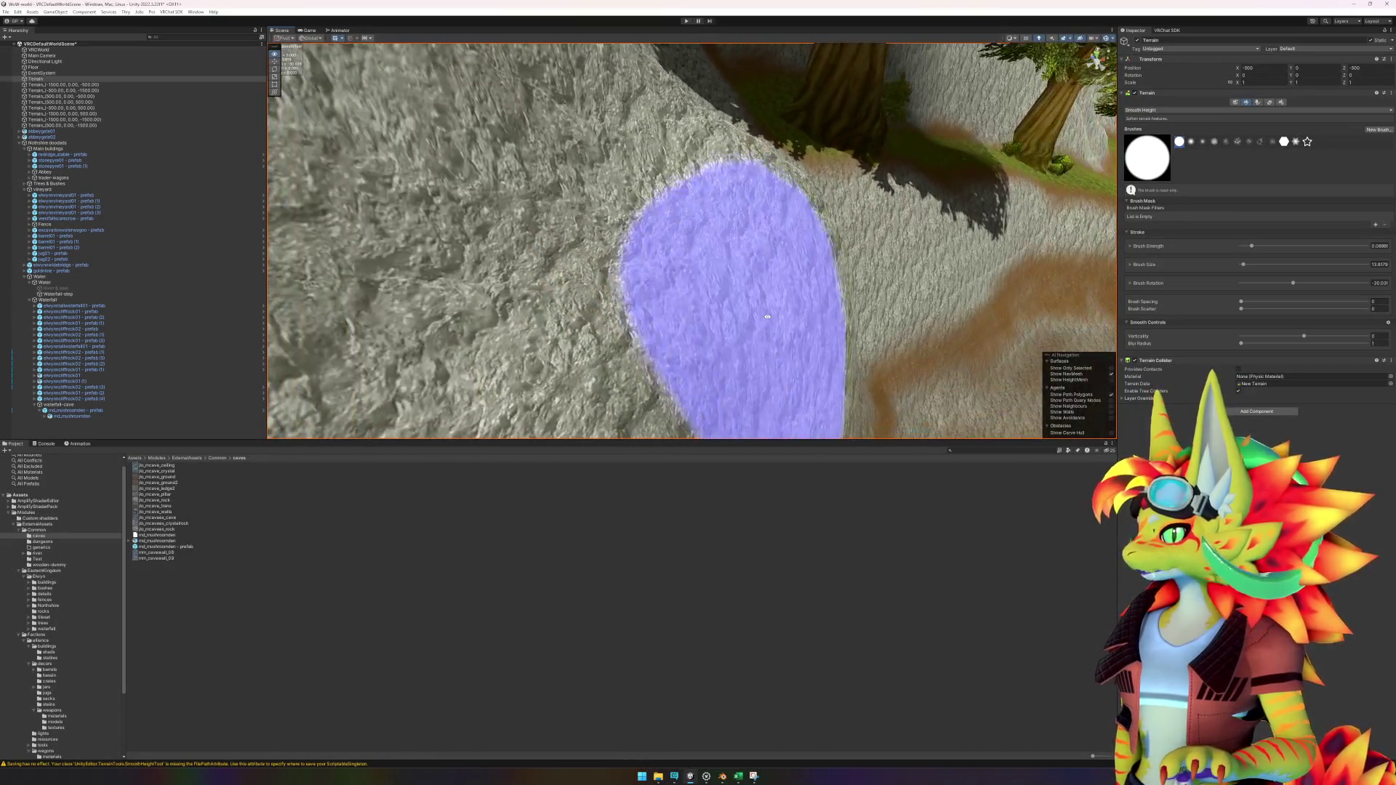
drag(740, 178, 715, 210)
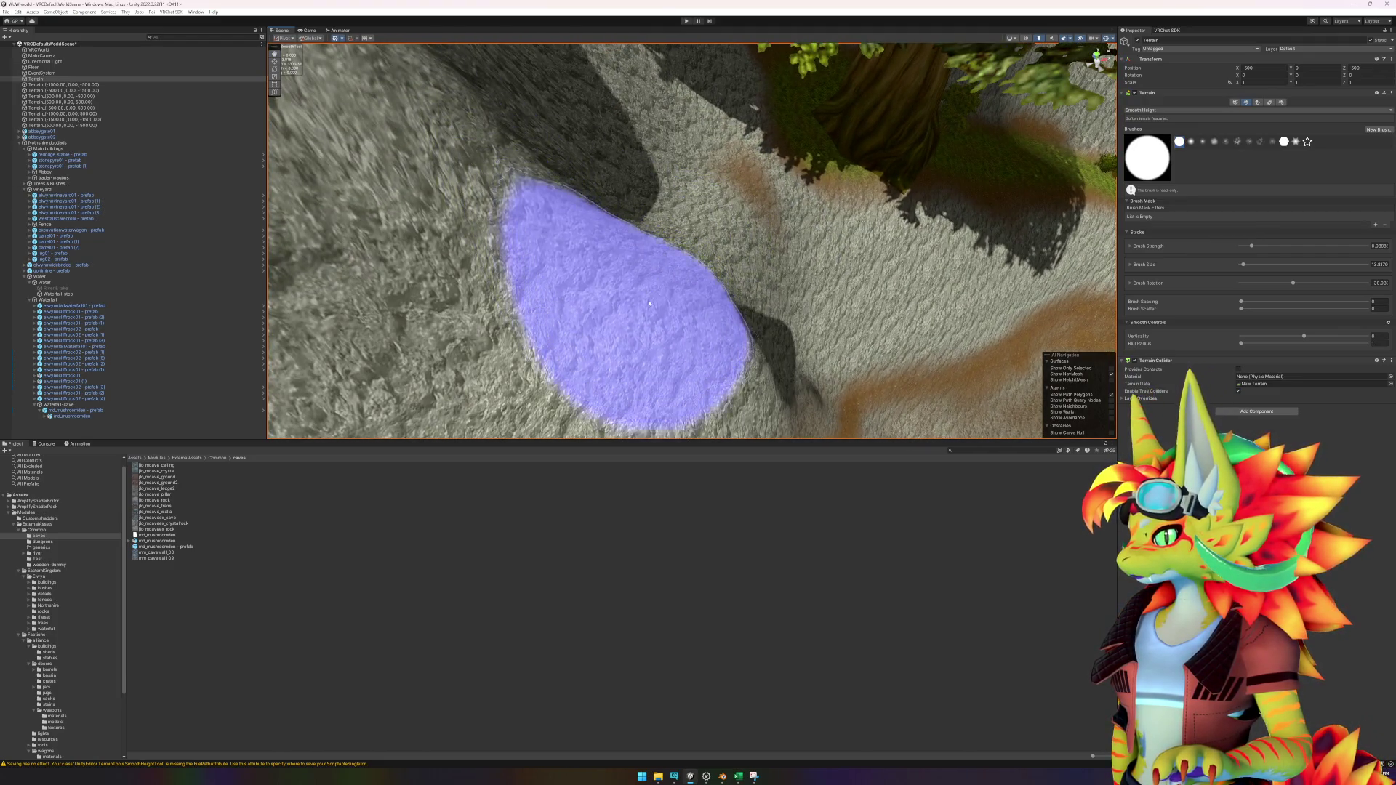
mouse_move(702, 245)
mouse_down()
mouse_move(640, 250)
mouse_move(548, 225)
mouse_move(518, 186)
mouse_move(529, 166)
mouse_move(655, 251)
mouse_move(647, 265)
mouse_move(693, 256)
mouse_move(727, 291)
mouse_move(655, 250)
mouse_move(829, 219)
mouse_move(837, 254)
mouse_move(664, 225)
mouse_move(661, 162)
mouse_move(1188, 167)
mouse_up()
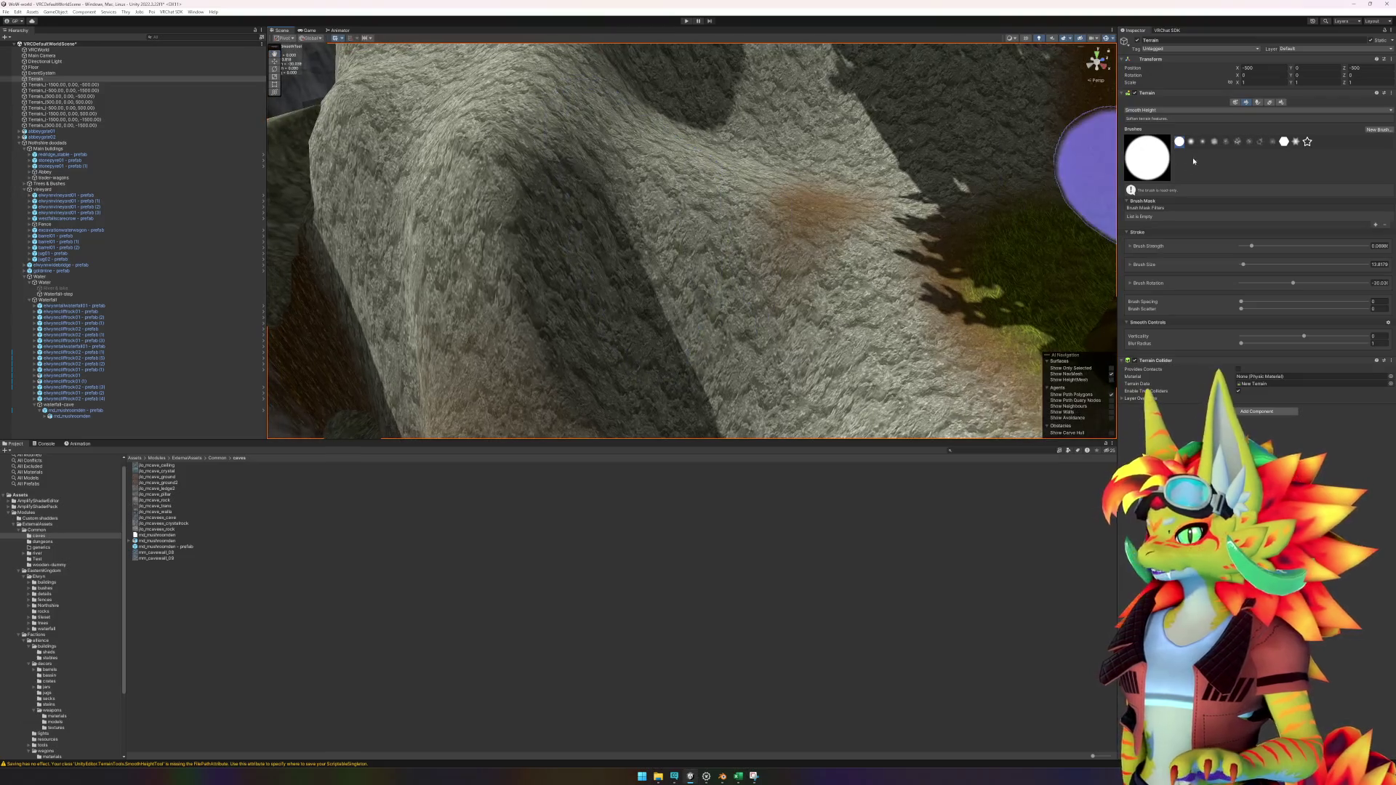
click(1150, 111)
Step: Switch to Raise or Lower Terrain with the soft round brush and raise the cliff face
click(1146, 122)
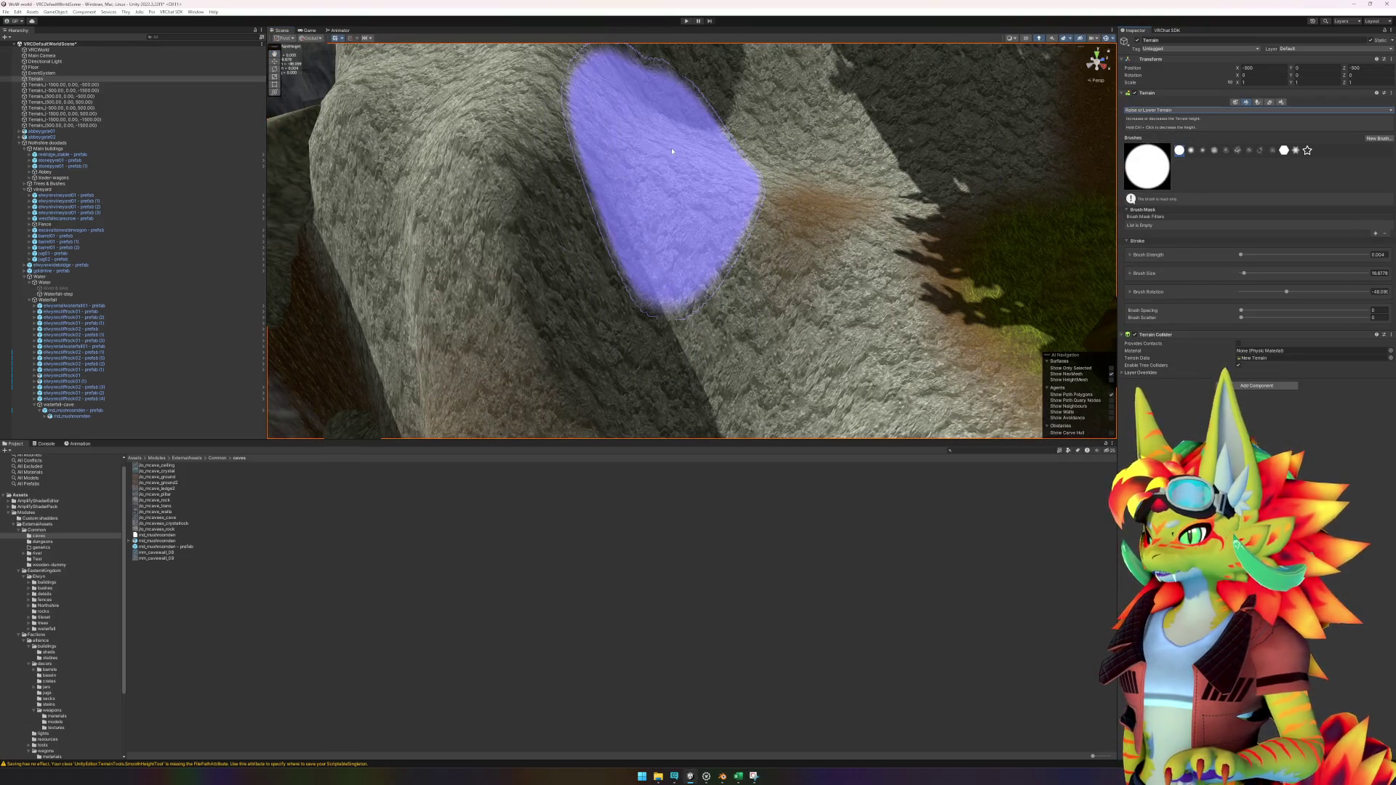
click(1191, 150)
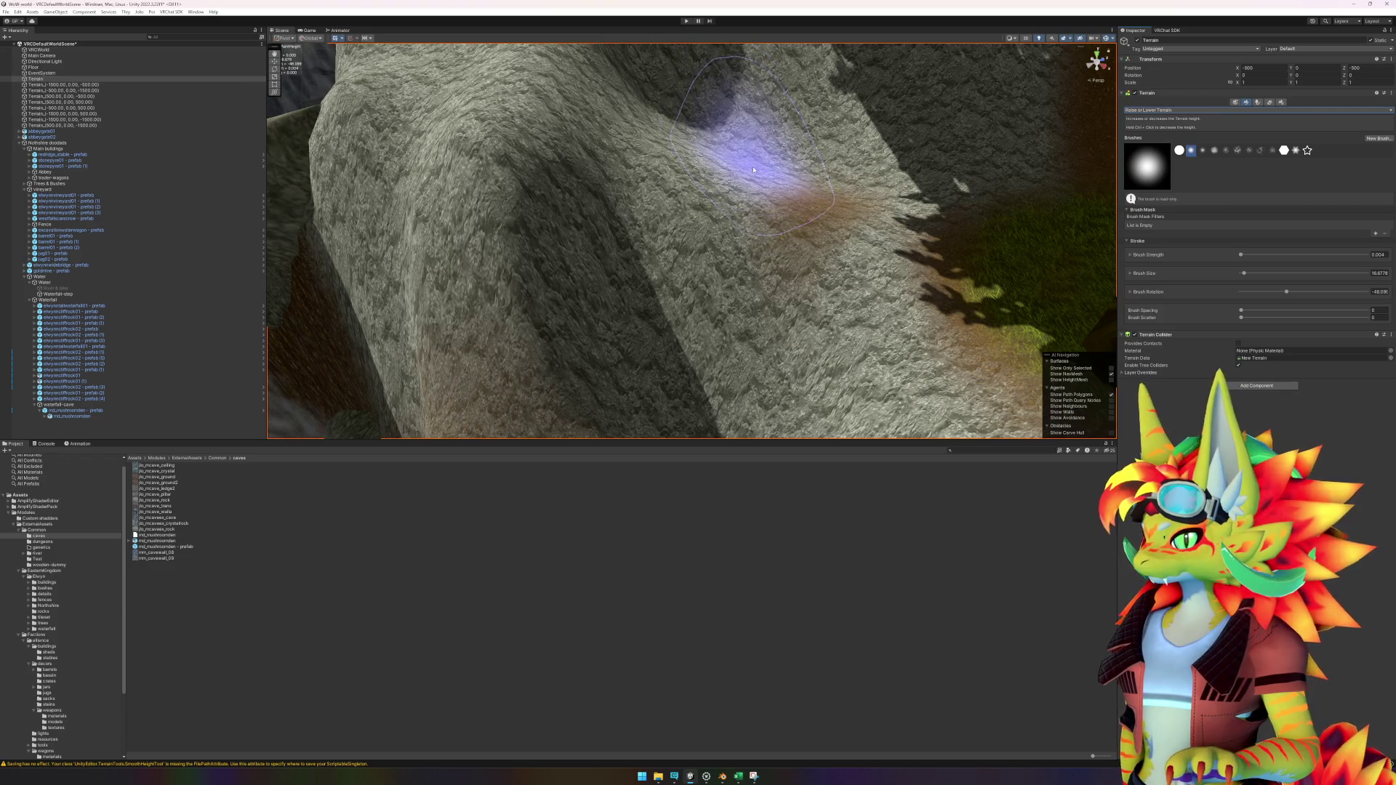
scroll(753, 170, up, 5)
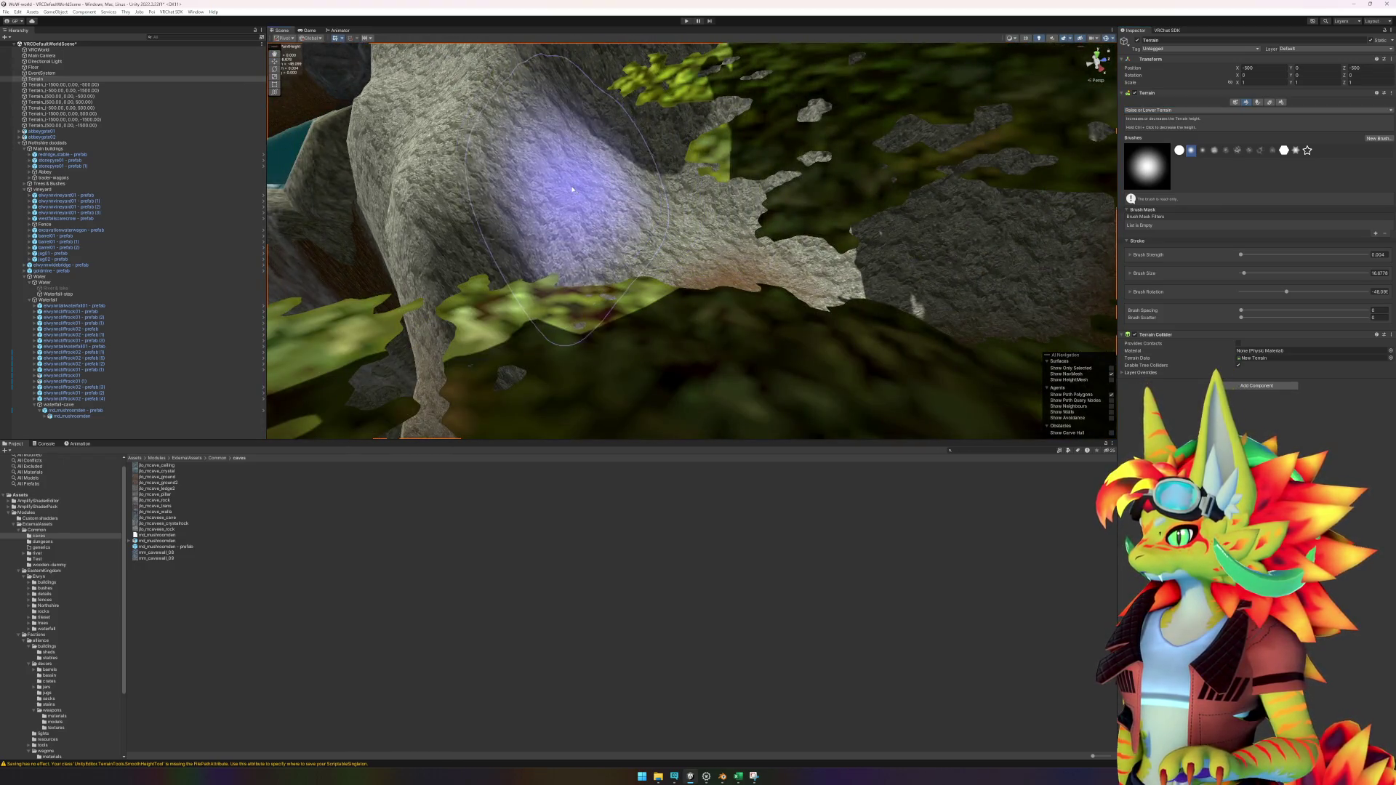
scroll(739, 263, up, 3)
scroll(740, 262, up, 3)
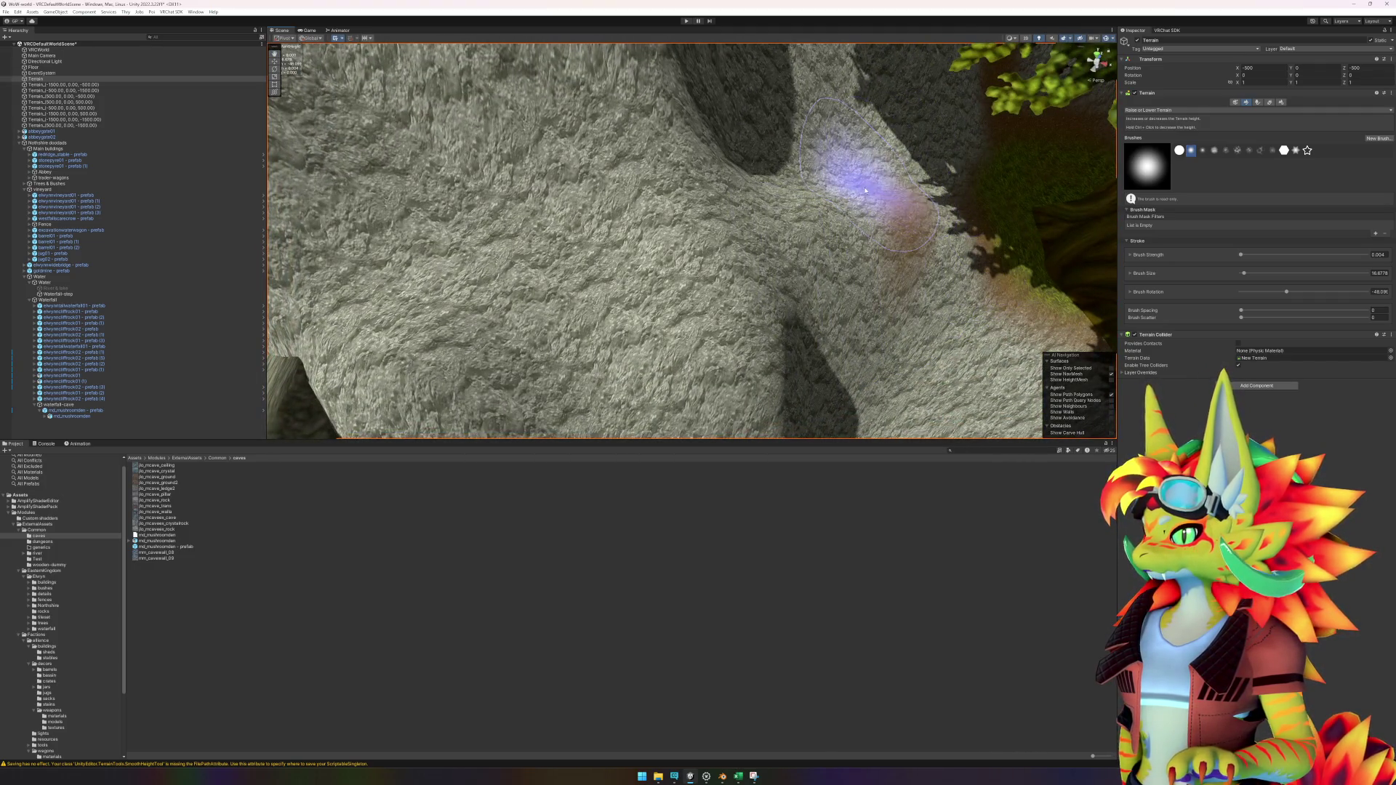
mouse_move(849, 227)
mouse_down()
mouse_move(763, 233)
mouse_move(717, 203)
mouse_move(826, 265)
mouse_move(872, 199)
mouse_move(938, 218)
mouse_move(927, 254)
mouse_move(864, 217)
mouse_move(789, 218)
mouse_move(890, 237)
mouse_up()
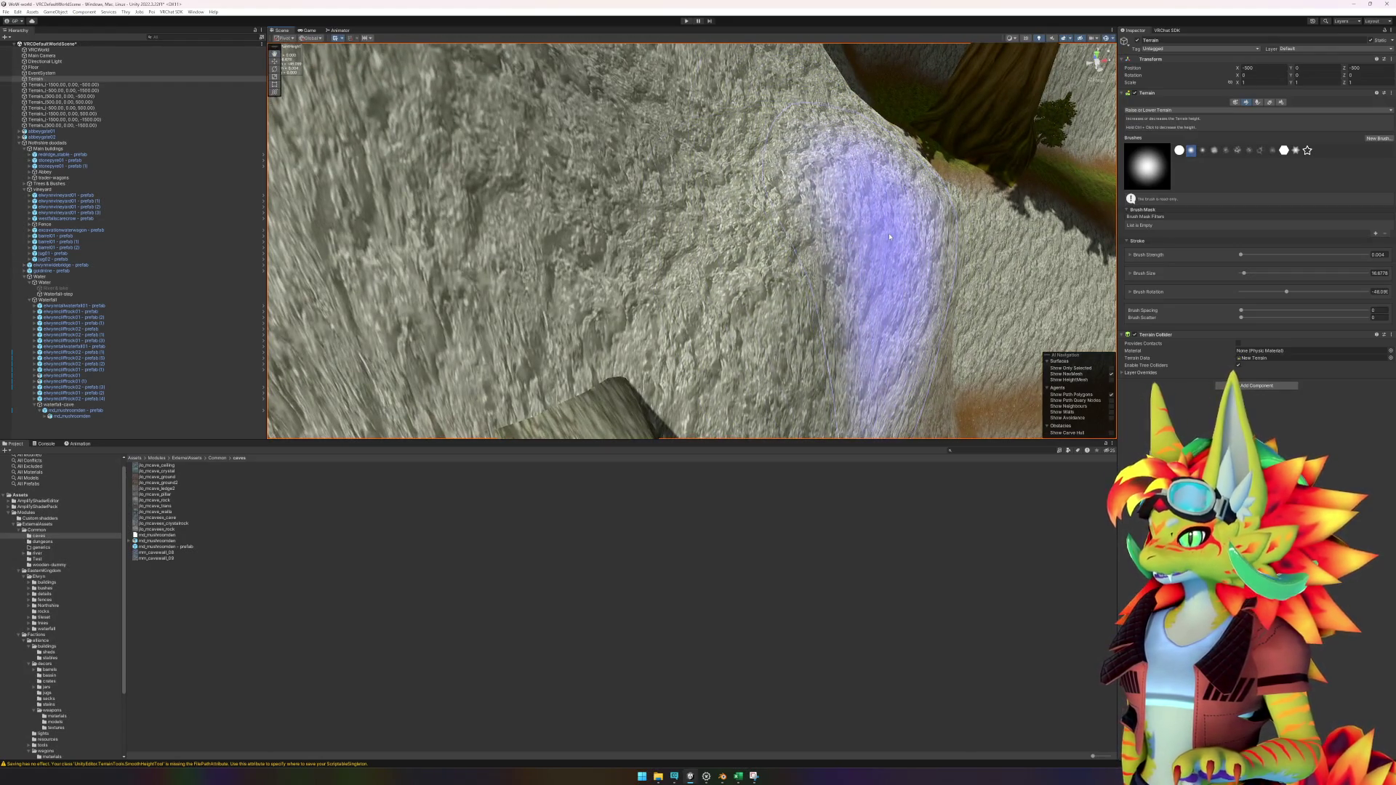
Step: Change to the third brush shape and check the raised bulge from another angle
click(1202, 151)
mouse_move(818, 236)
mouse_down()
mouse_move(936, 218)
mouse_move(842, 233)
mouse_move(802, 216)
mouse_up()
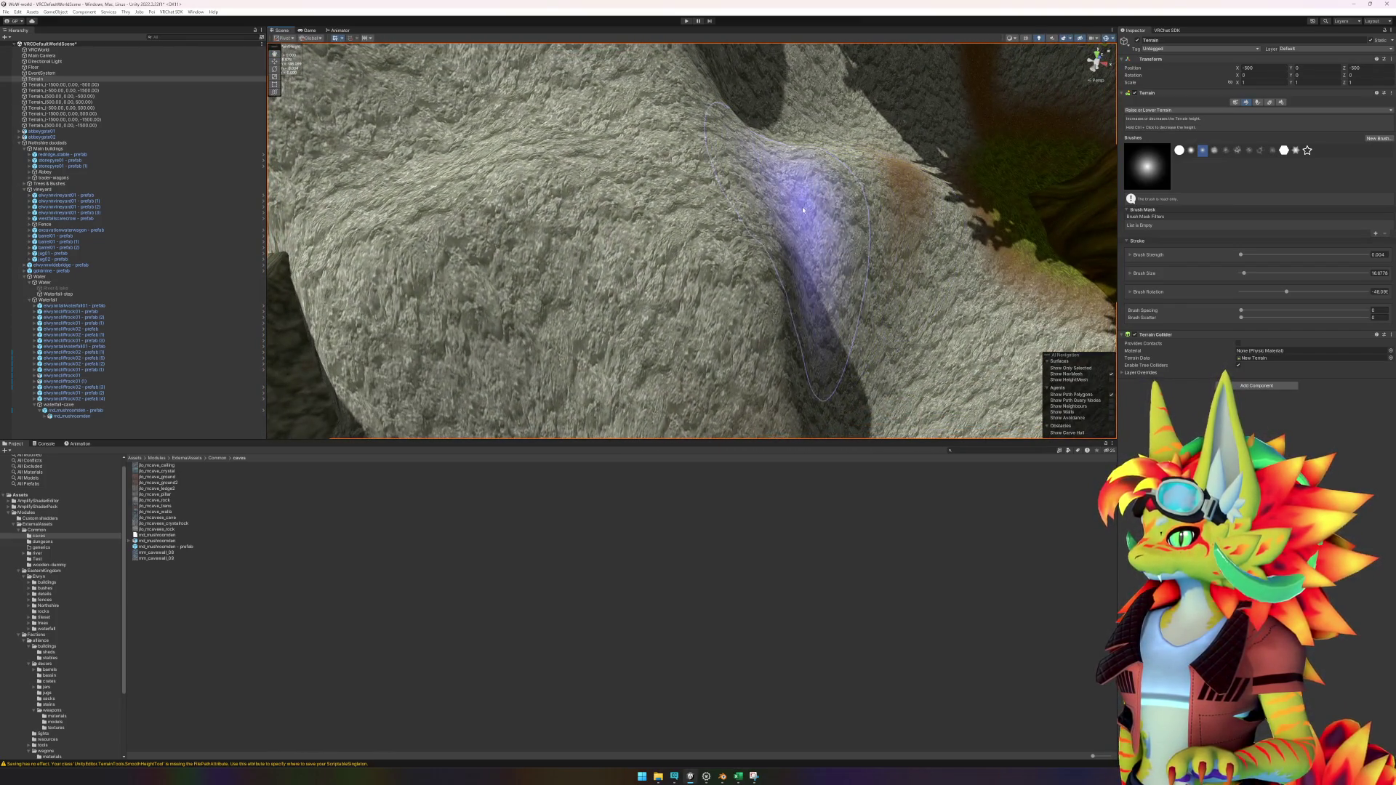
scroll(716, 223, up, 3)
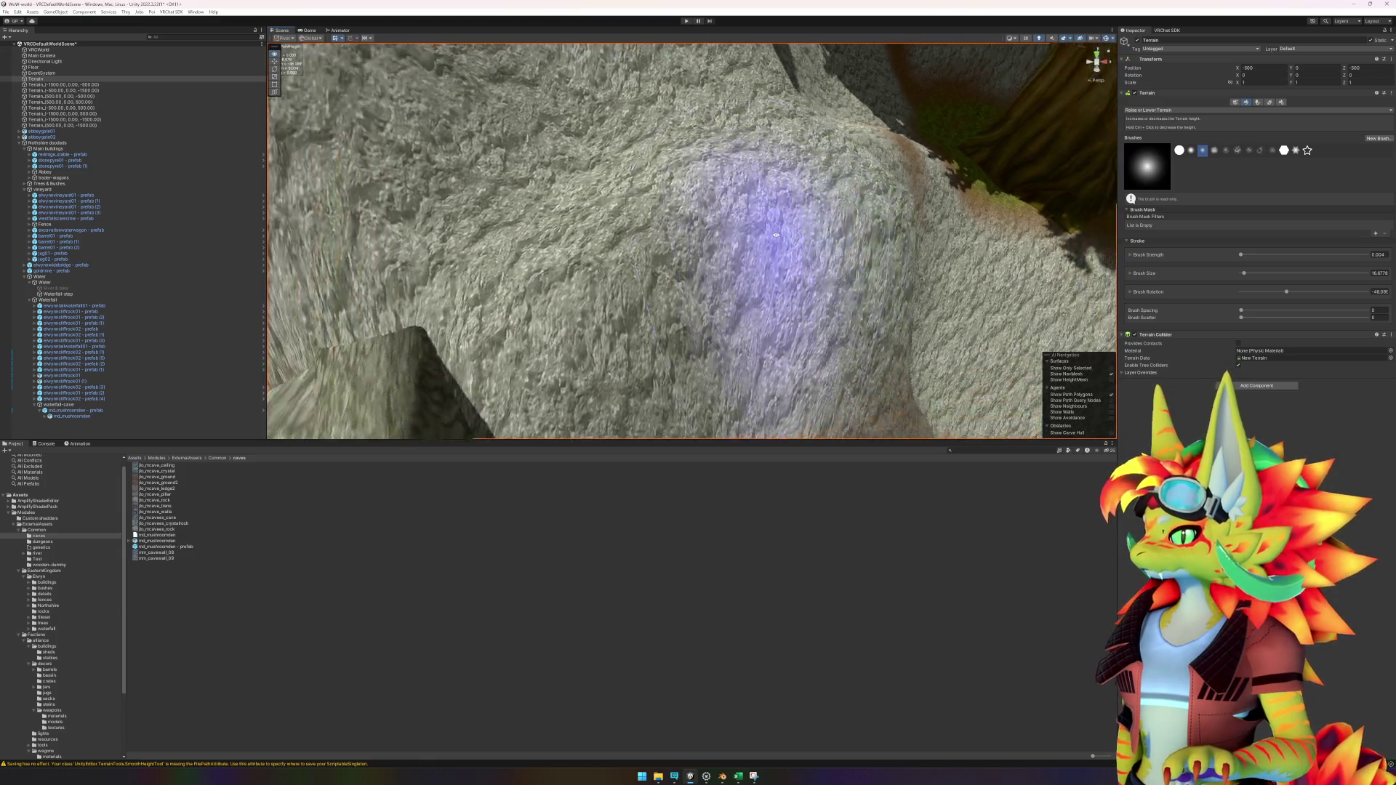
scroll(889, 221, up, 3)
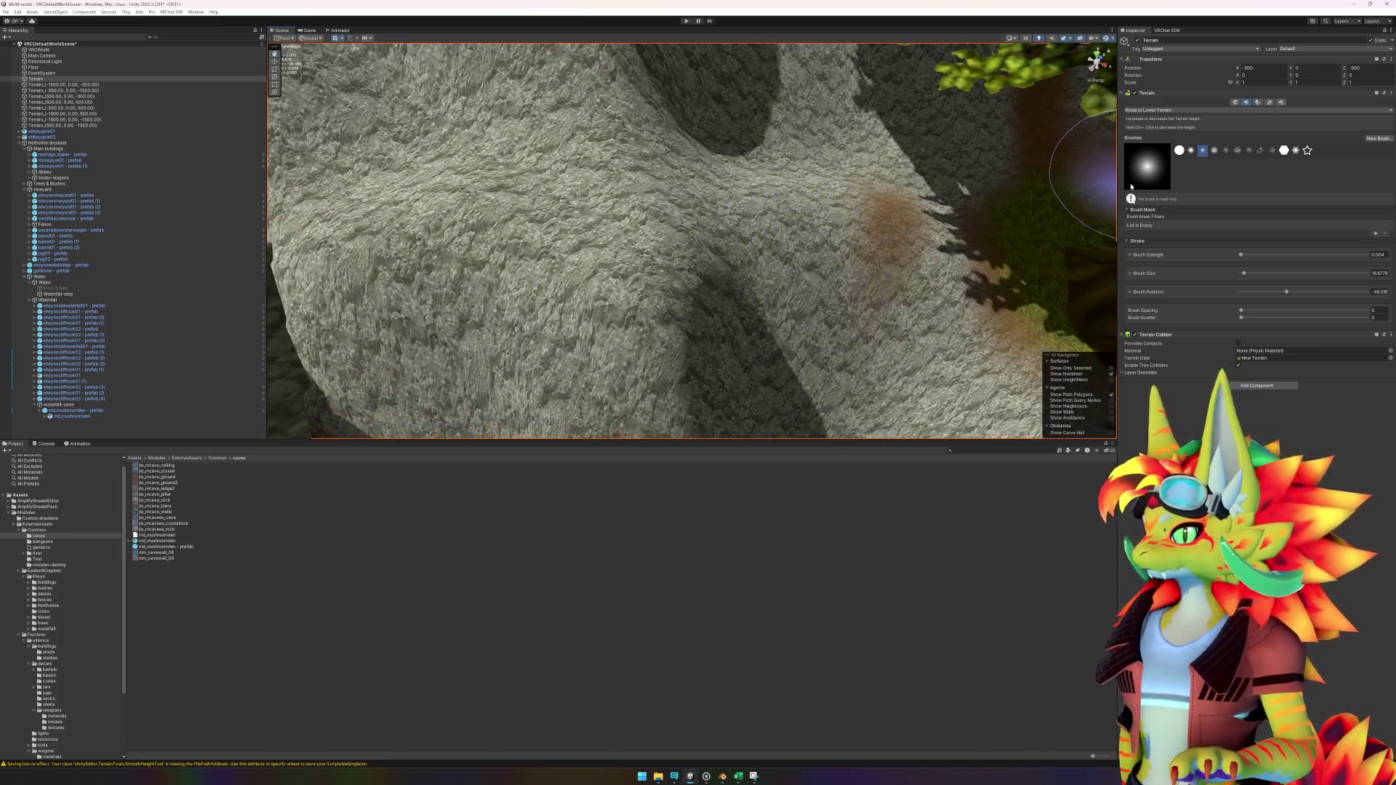
click(1183, 111)
Step: Switch back to Smooth Height and smooth the bulging rock slope beside the dirt patch
click(1156, 150)
scroll(938, 262, up, 3)
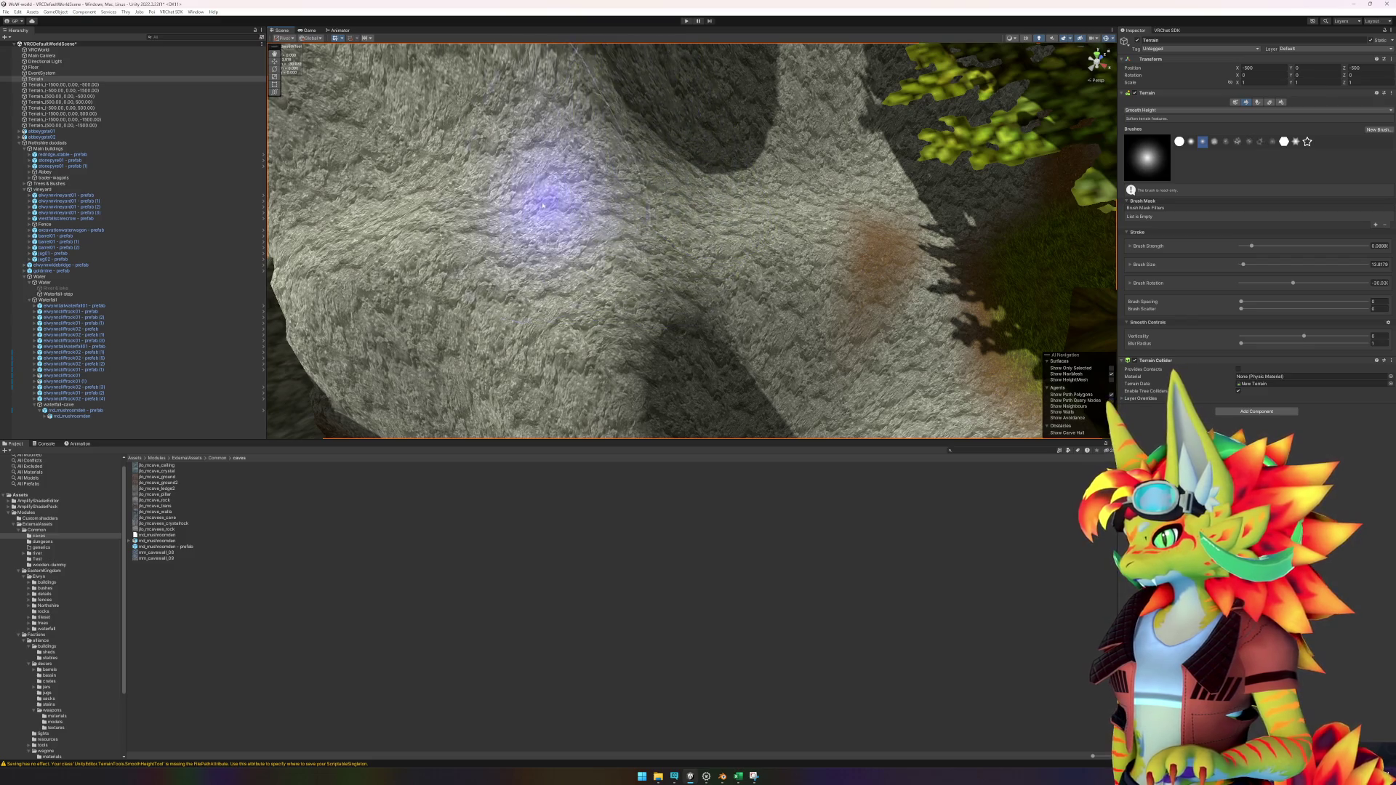
scroll(640, 226, up, 3)
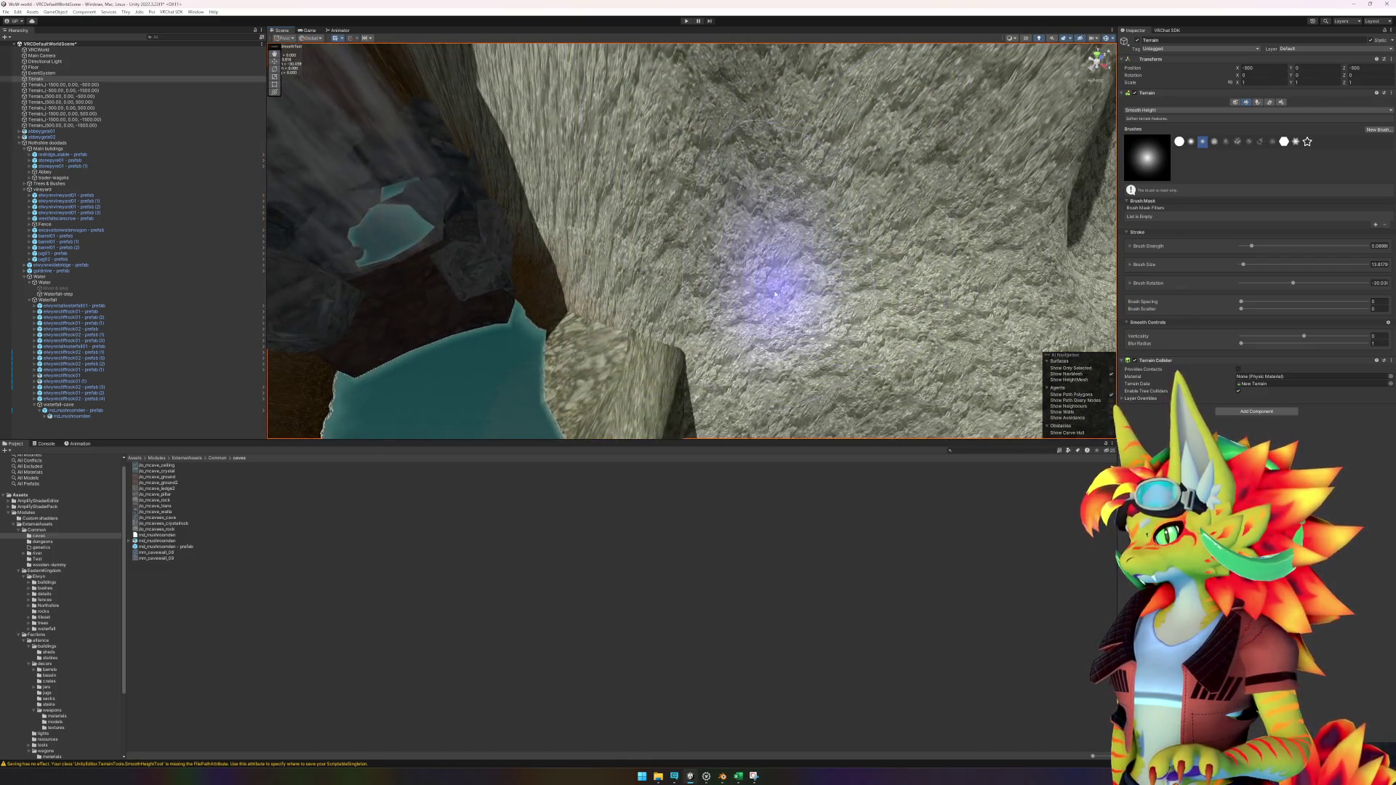
mouse_move(889, 273)
mouse_down()
mouse_move(842, 233)
mouse_move(749, 249)
mouse_move(826, 219)
mouse_move(831, 195)
mouse_move(749, 312)
mouse_move(774, 265)
mouse_move(802, 290)
mouse_move(779, 296)
mouse_move(826, 264)
mouse_move(842, 218)
mouse_up()
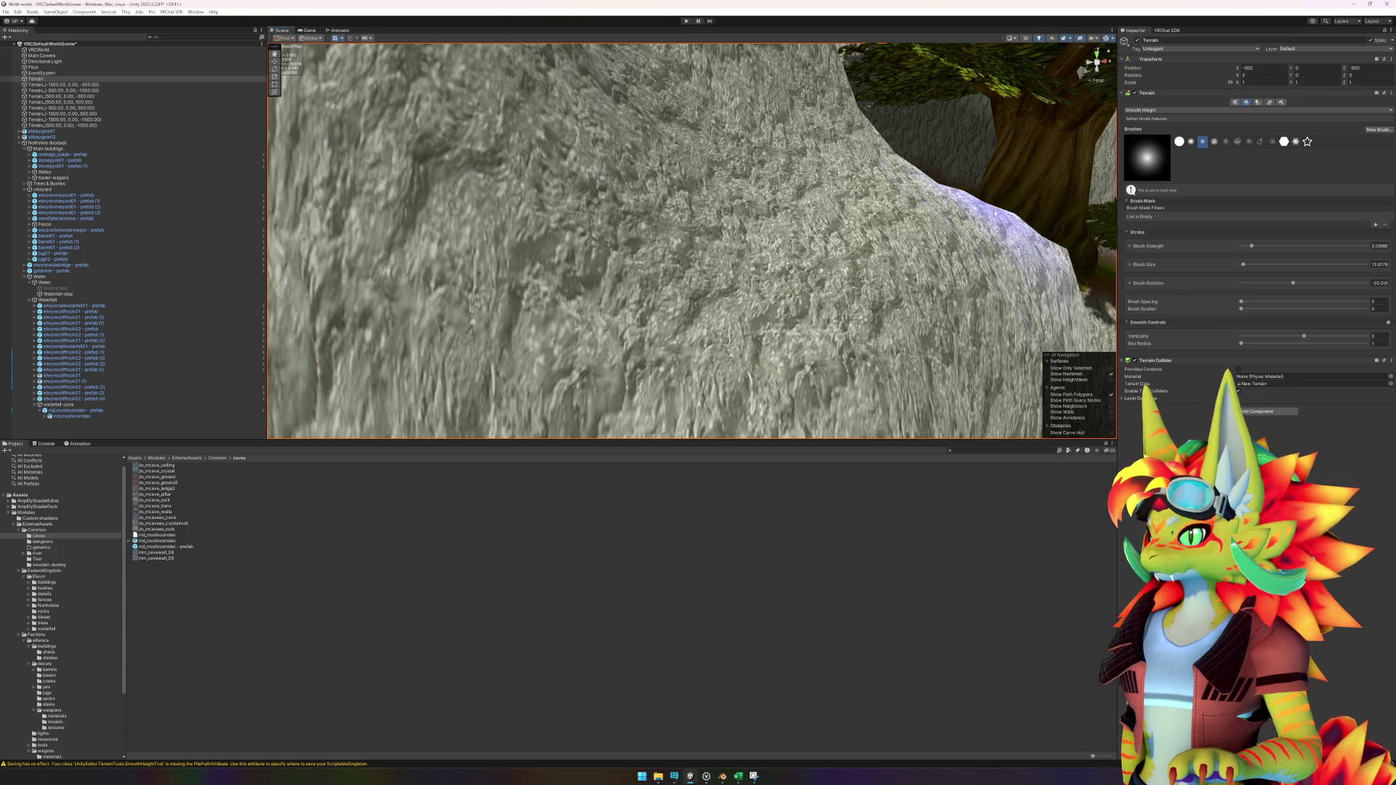
drag(931, 254, 873, 280)
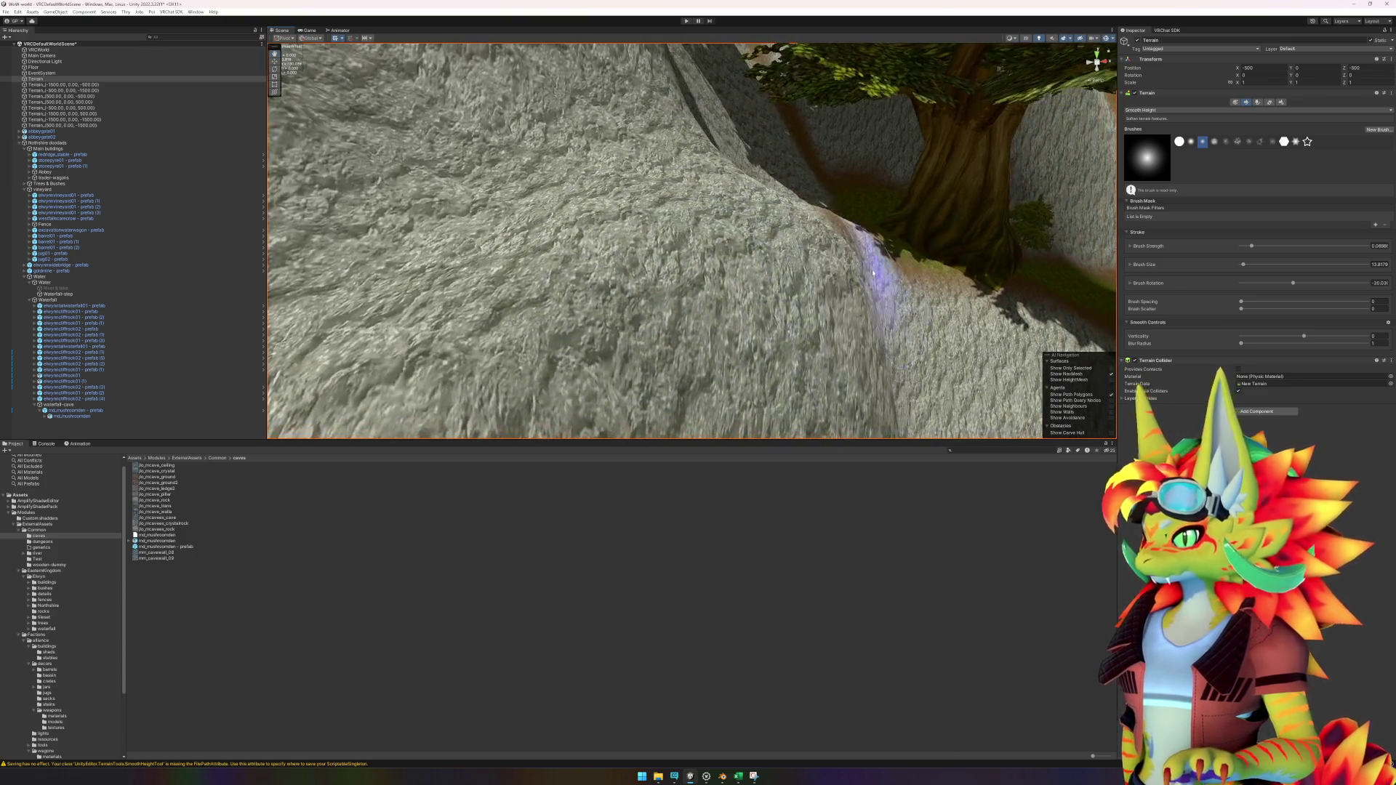
scroll(720, 291, up, 5)
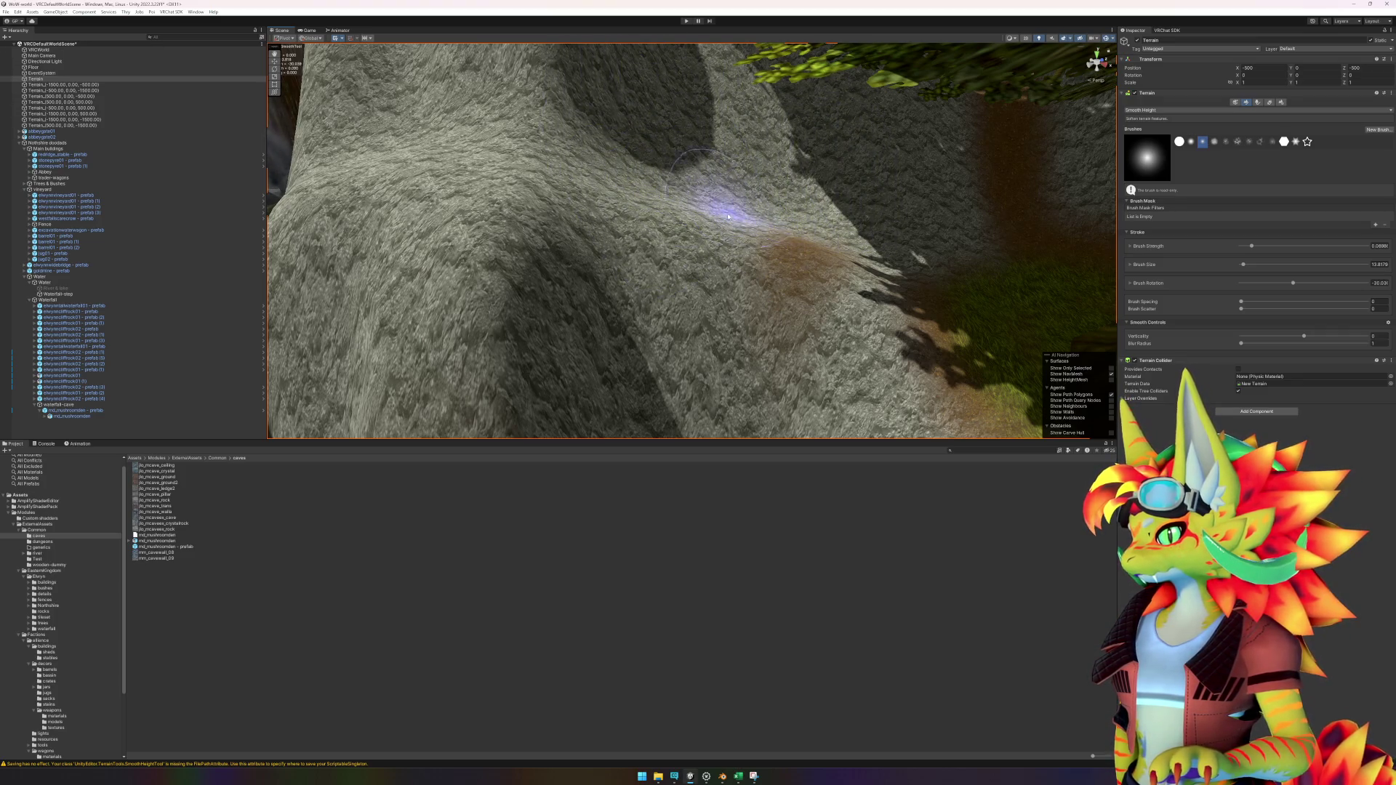
scroll(699, 232, up, 3)
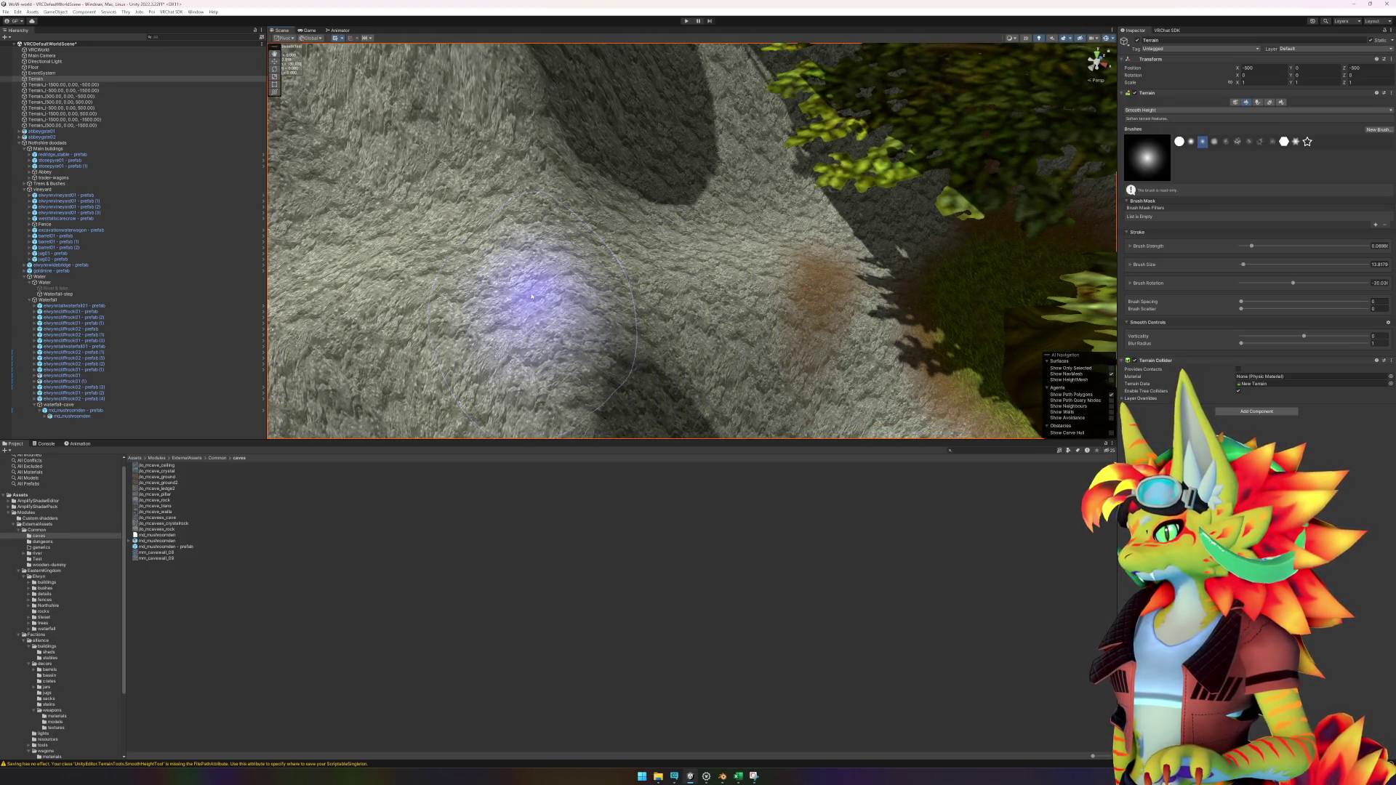
mouse_move(499, 291)
mouse_down()
mouse_move(795, 283)
mouse_move(826, 249)
mouse_move(561, 240)
mouse_move(530, 262)
mouse_move(465, 225)
mouse_move(723, 296)
mouse_move(819, 287)
mouse_move(844, 301)
mouse_move(778, 297)
mouse_move(779, 311)
mouse_move(945, 218)
mouse_up()
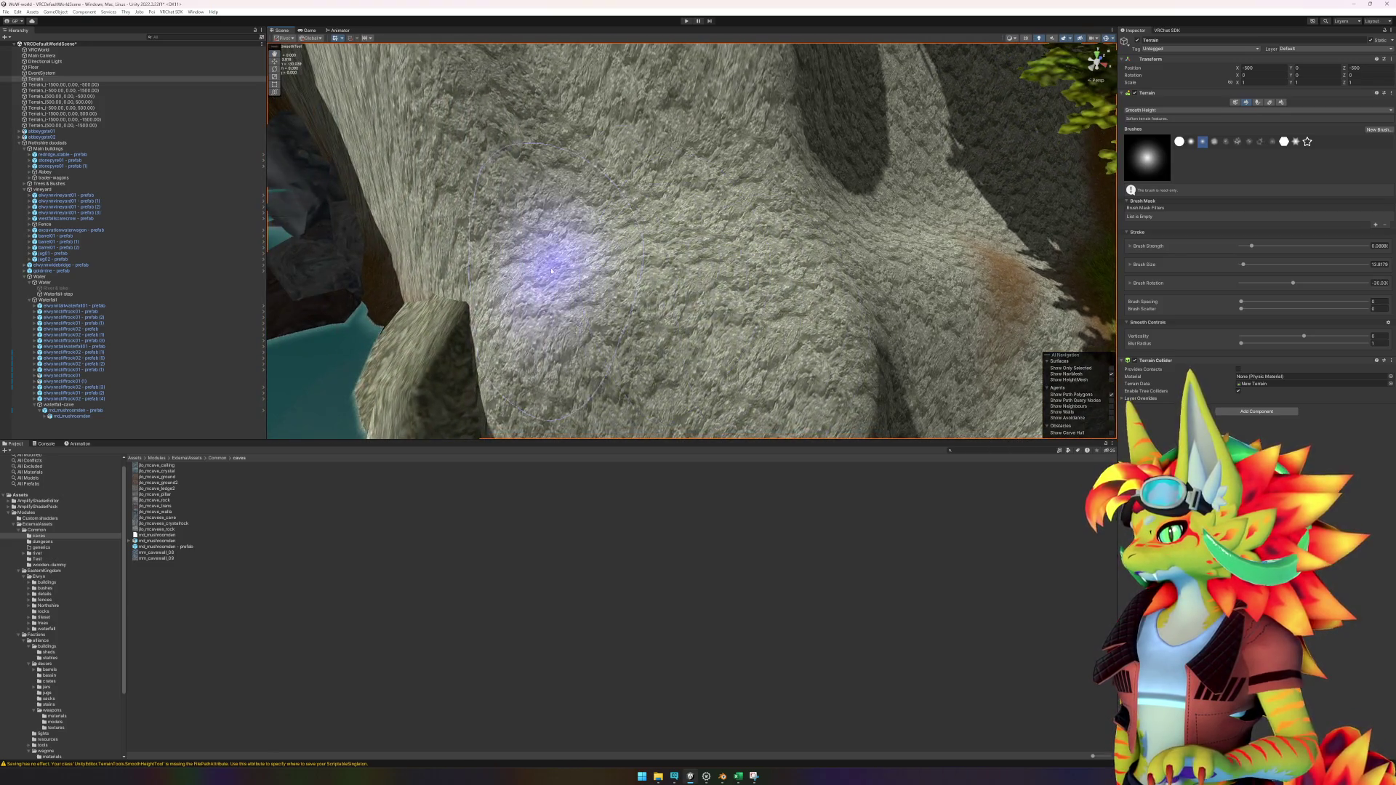
click(1207, 110)
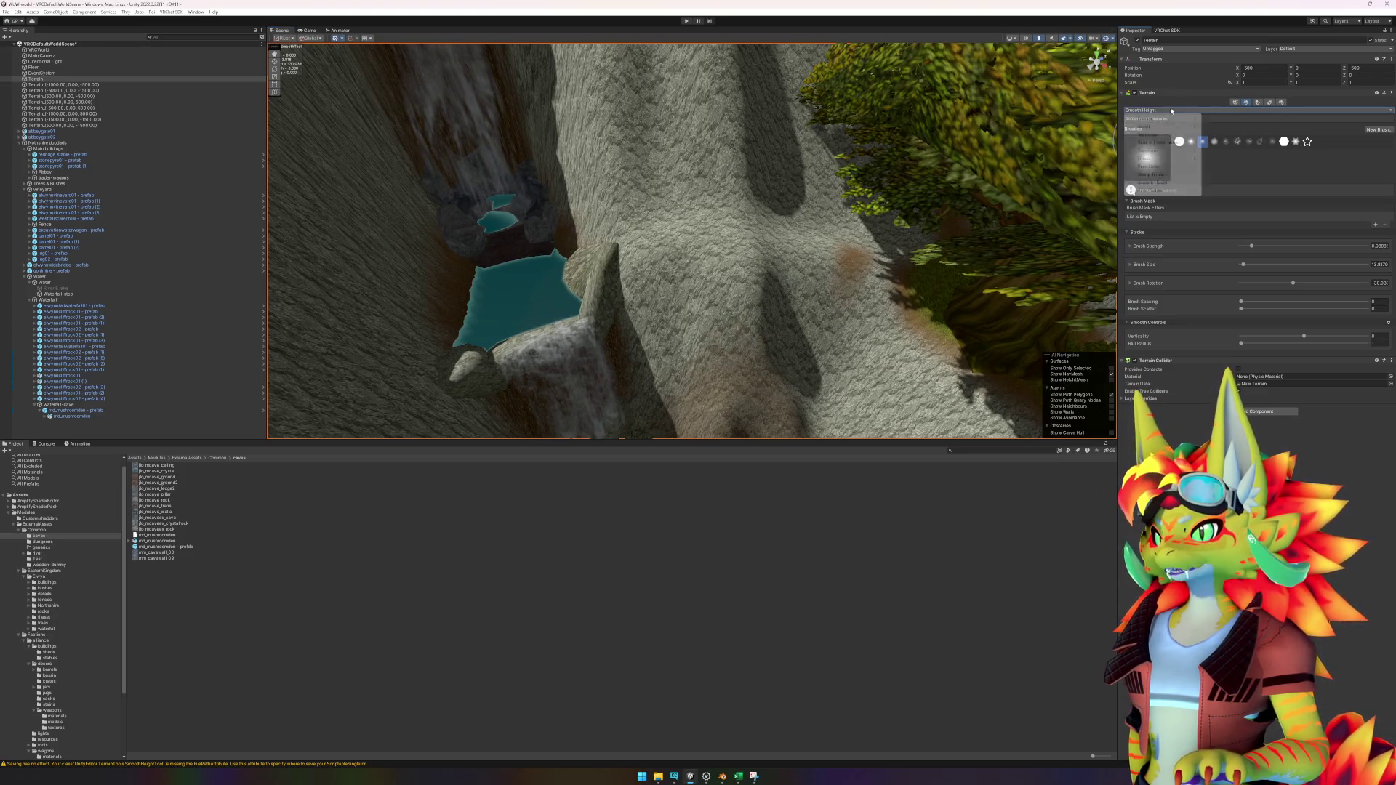
Step: Switch to Paint Texture and paint a thick brown dirt band across the grey rock face
click(1155, 190)
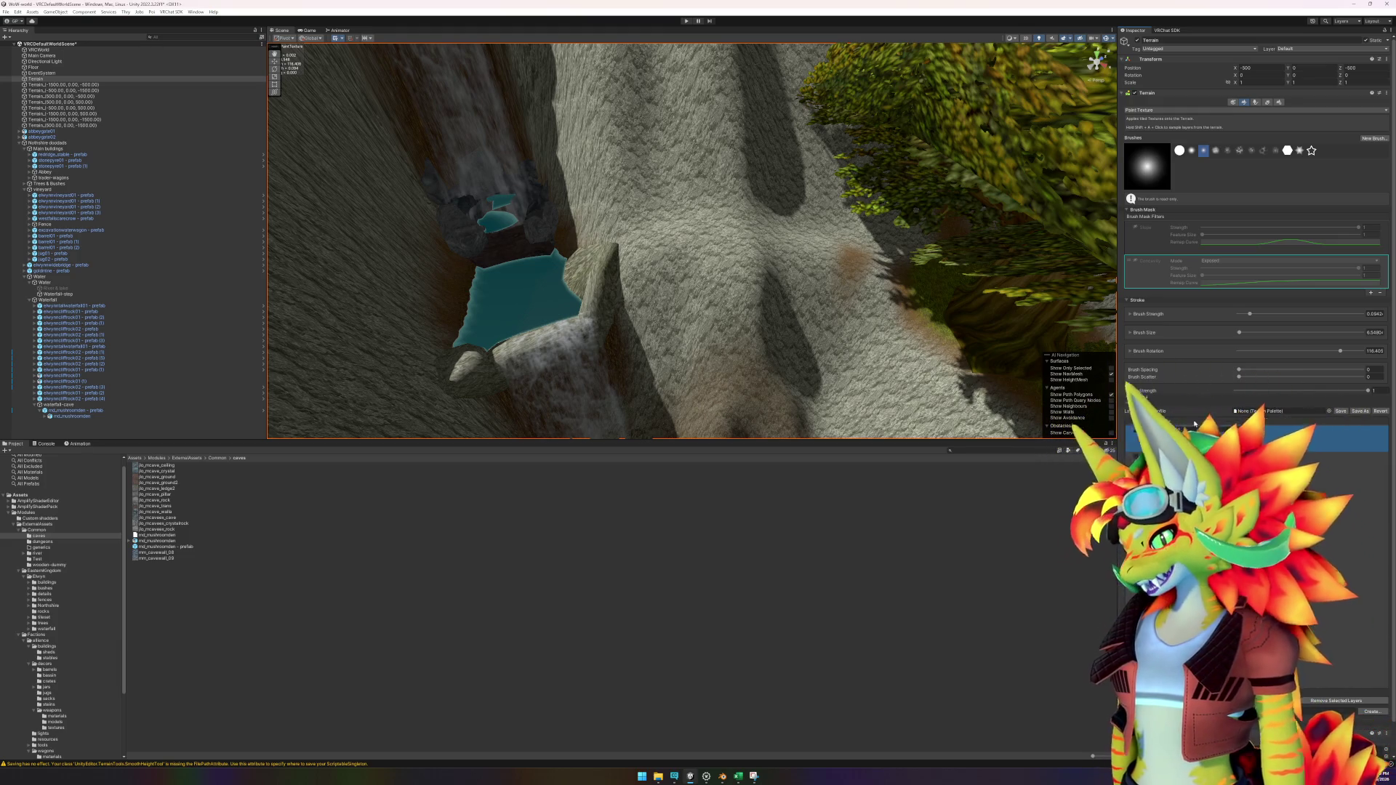
scroll(909, 316, up, 10)
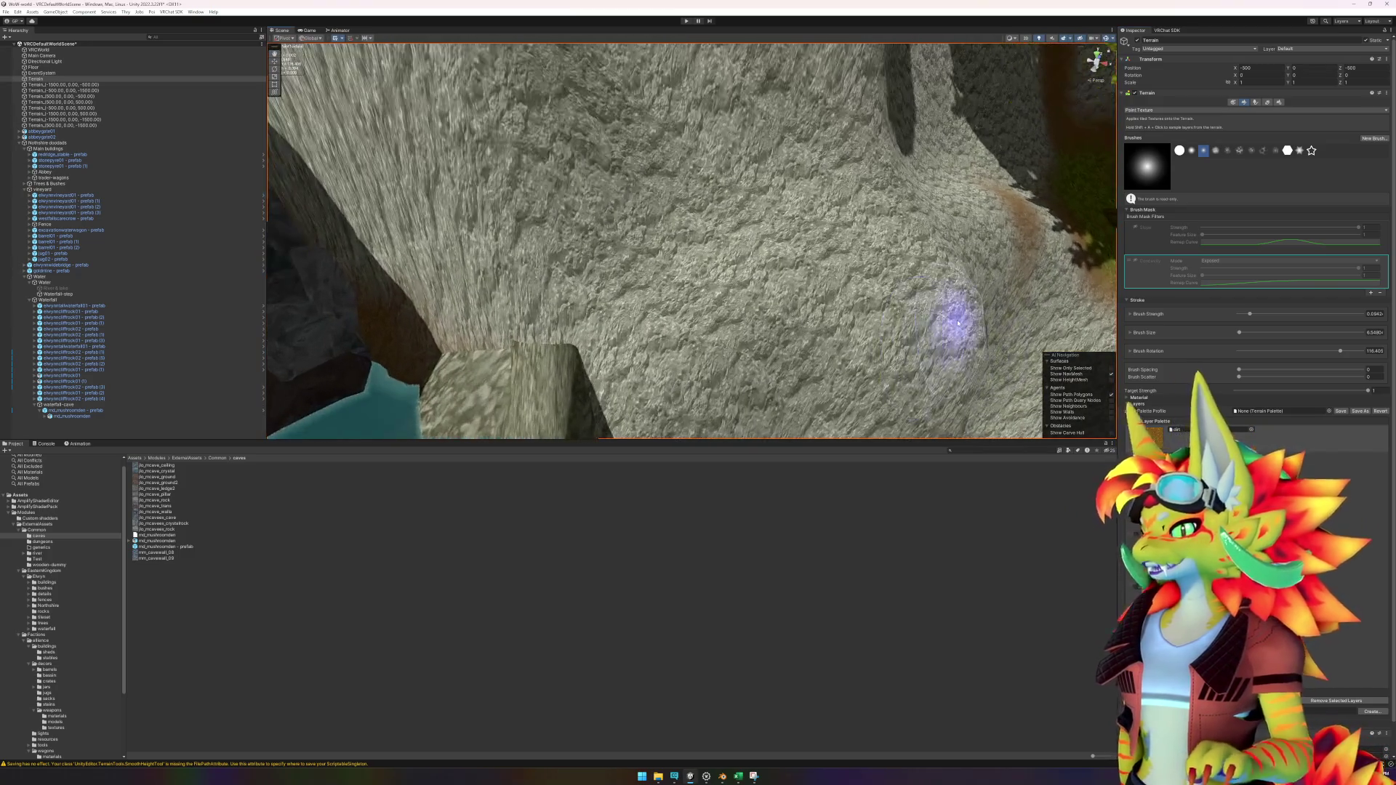
drag(959, 323, 870, 315)
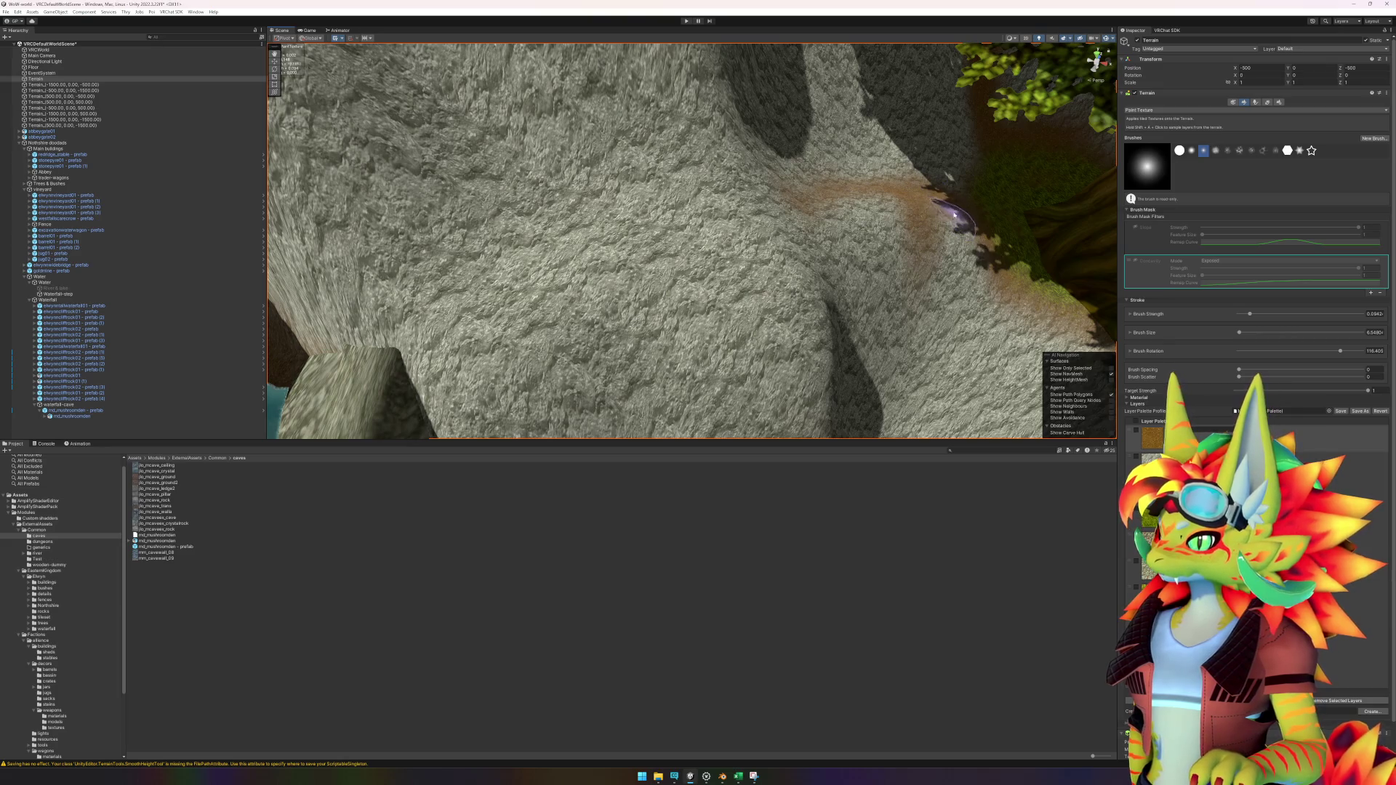
mouse_move(819, 220)
mouse_down()
mouse_move(842, 194)
mouse_move(805, 181)
mouse_up()
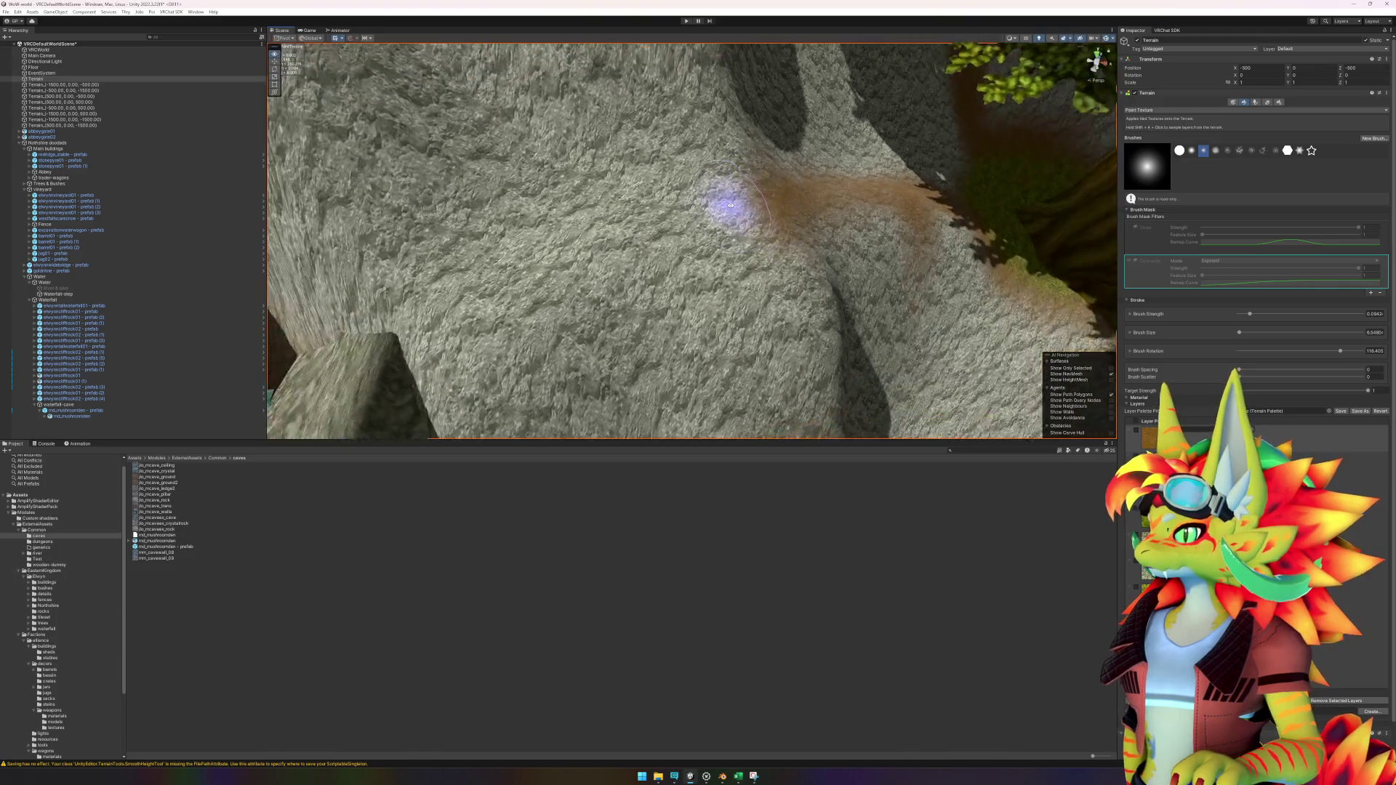
scroll(722, 208, up, 3)
mouse_move(717, 218)
mouse_down()
mouse_move(492, 296)
mouse_move(664, 203)
mouse_move(728, 207)
mouse_up()
scroll(757, 211, up, 3)
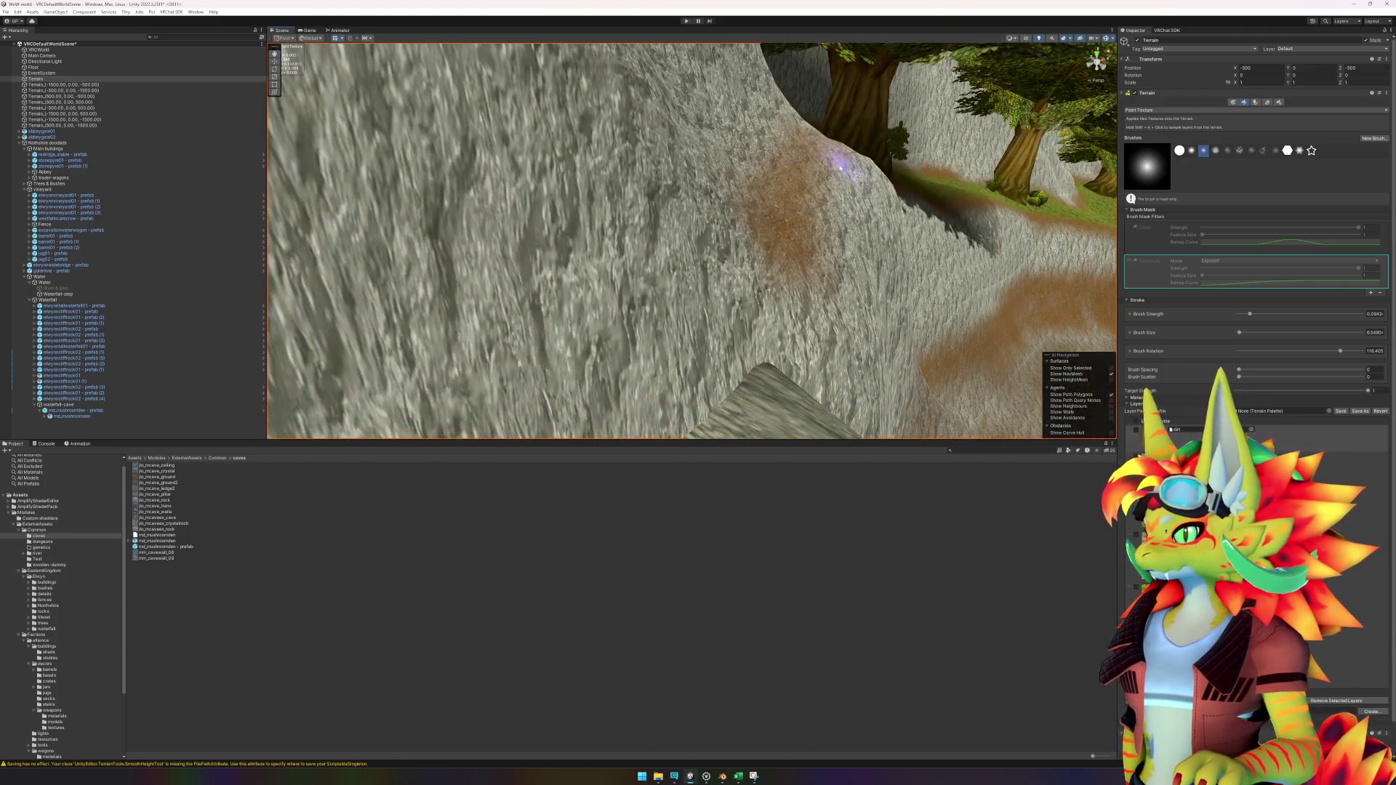
drag(840, 167, 828, 175)
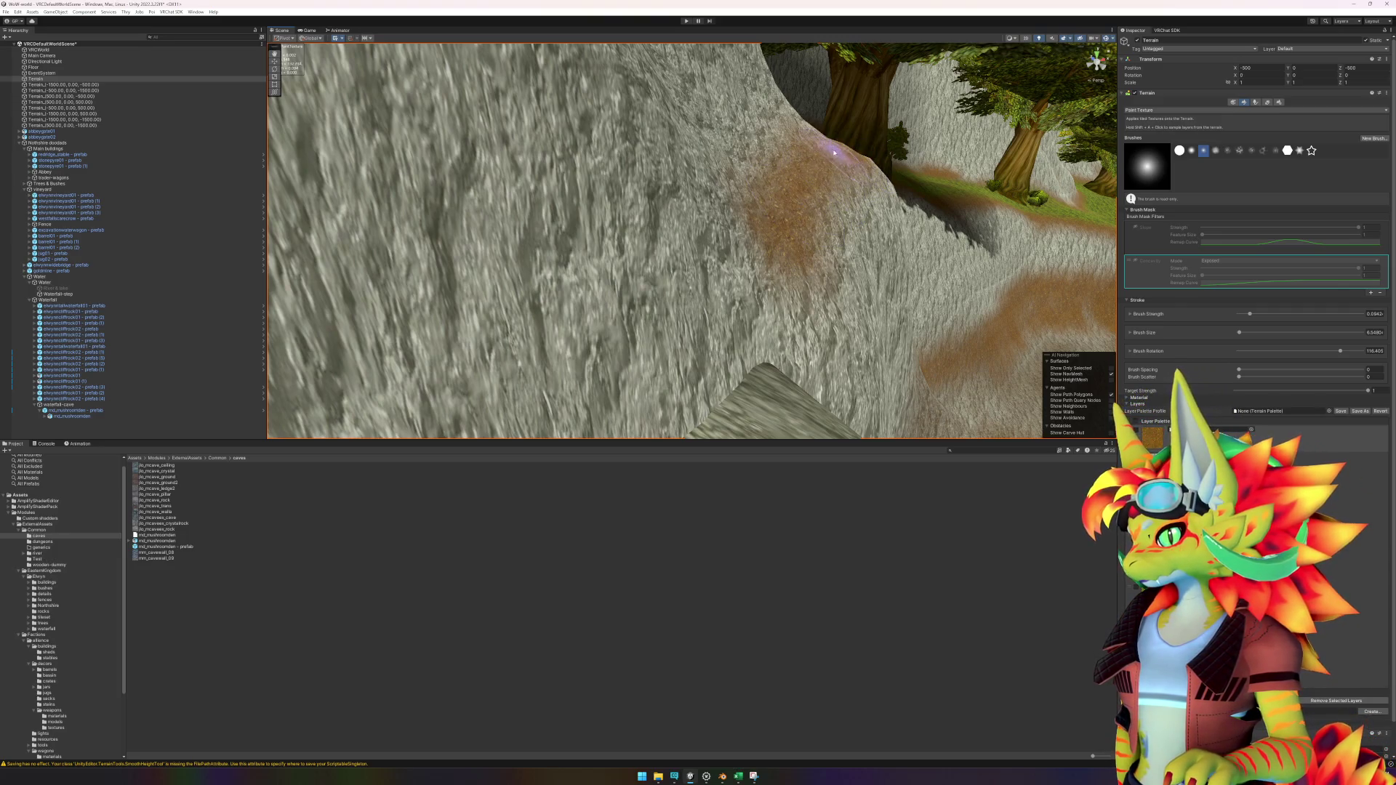
mouse_move(792, 234)
mouse_down()
mouse_move(805, 203)
mouse_move(686, 234)
mouse_move(707, 248)
mouse_up()
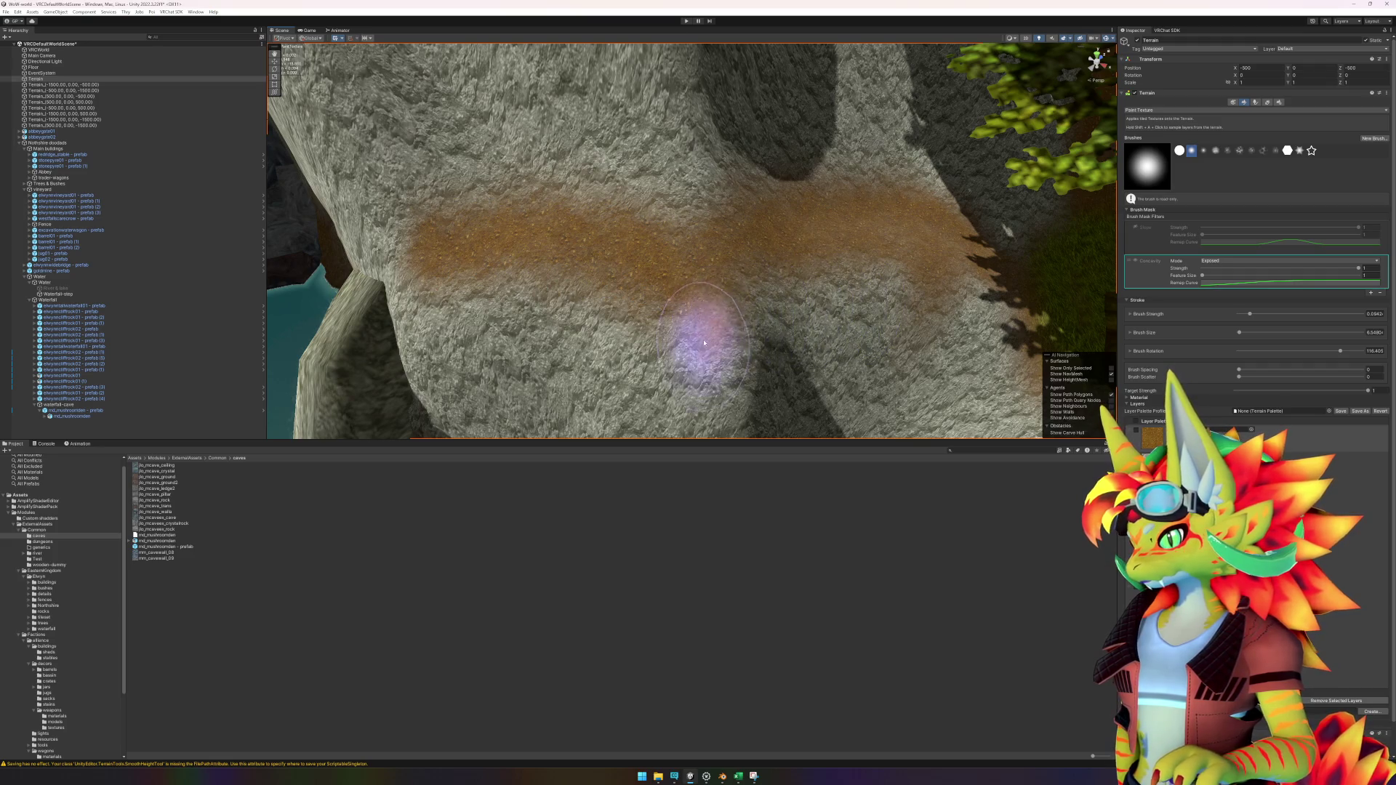
mouse_move(723, 380)
mouse_down()
mouse_move(741, 328)
mouse_move(810, 247)
mouse_up()
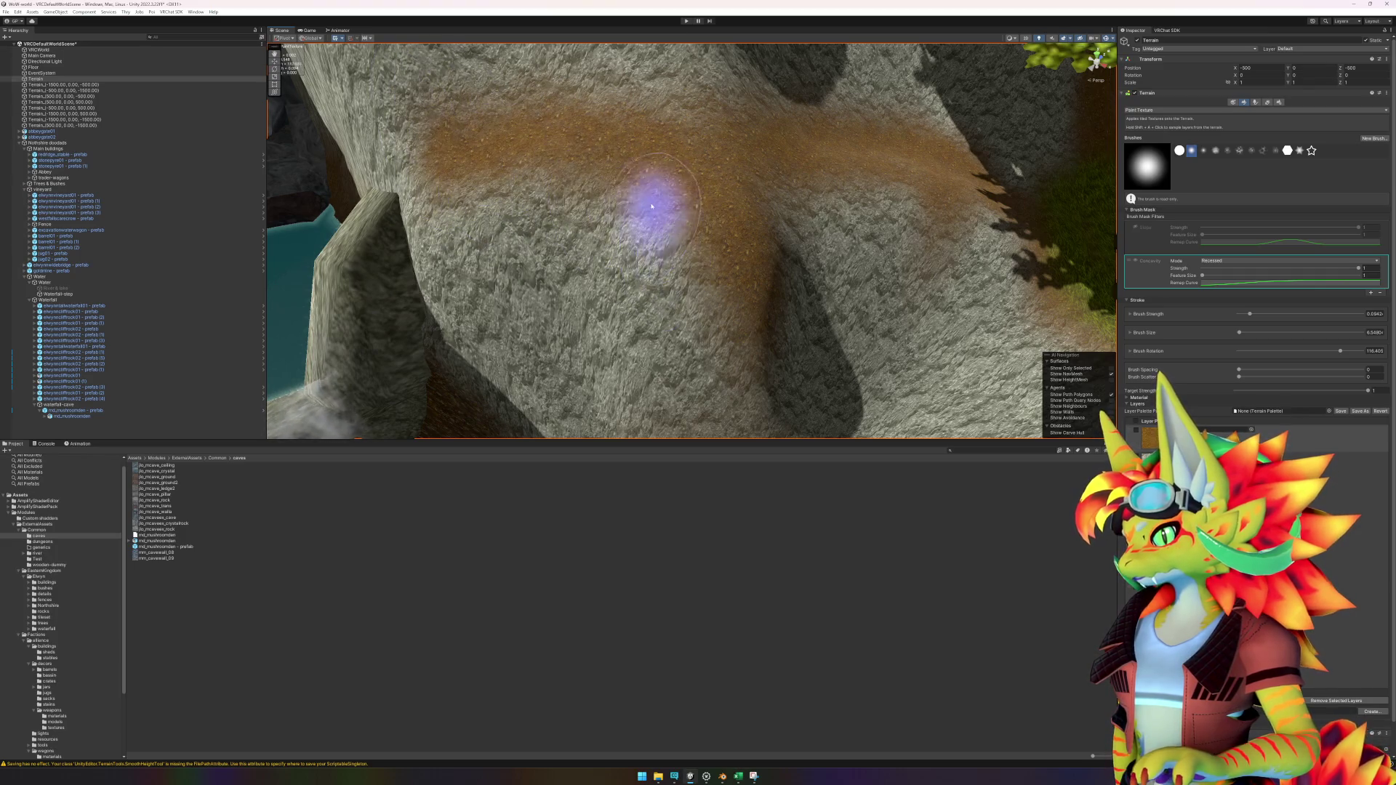
Step: Paint the brown dirt texture down along the rock ridge edge into the sandy ground
mouse_move(669, 231)
mouse_down()
mouse_move(680, 218)
mouse_move(692, 286)
mouse_move(739, 265)
mouse_move(648, 213)
mouse_move(593, 124)
mouse_move(638, 203)
mouse_up()
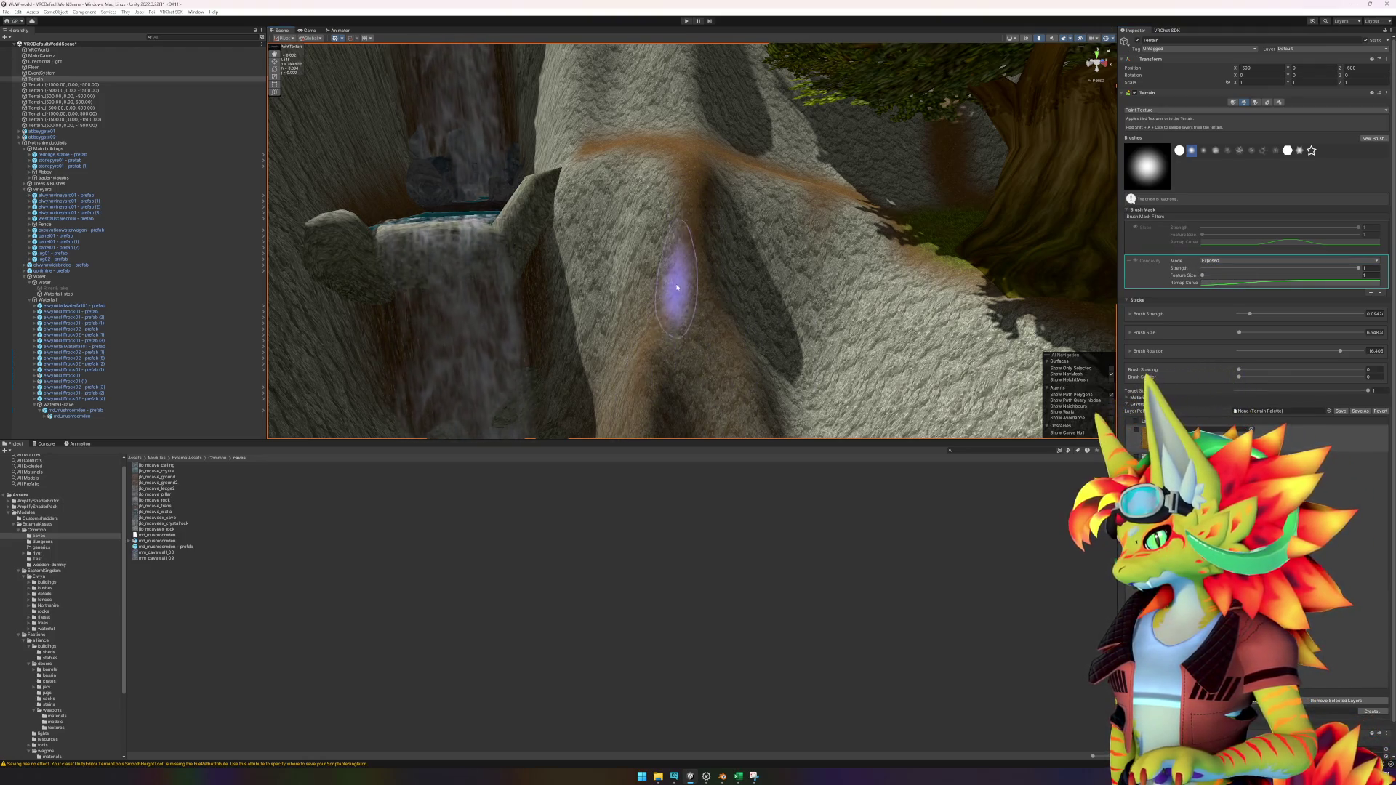
drag(655, 350, 696, 294)
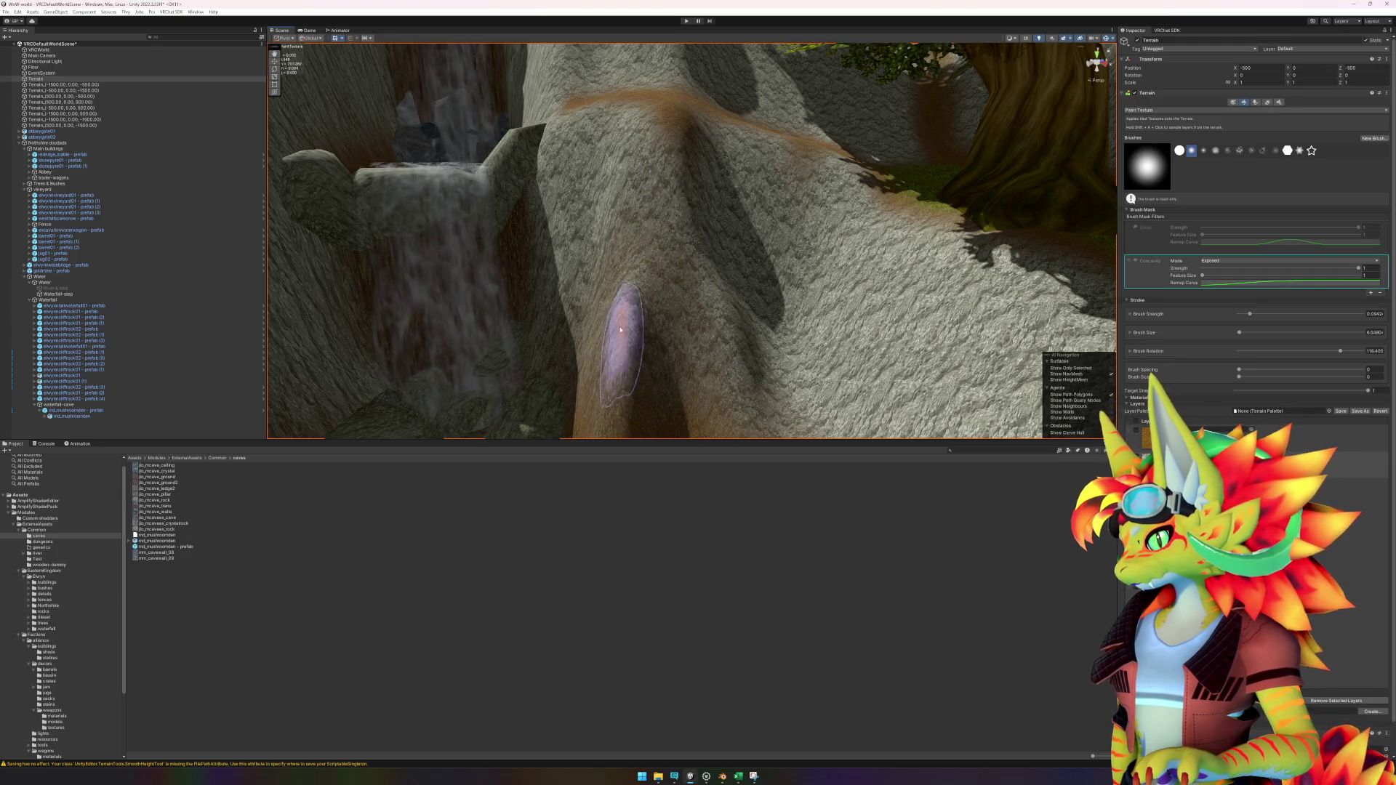
mouse_move(624, 390)
mouse_down()
mouse_move(669, 359)
mouse_move(689, 203)
mouse_up()
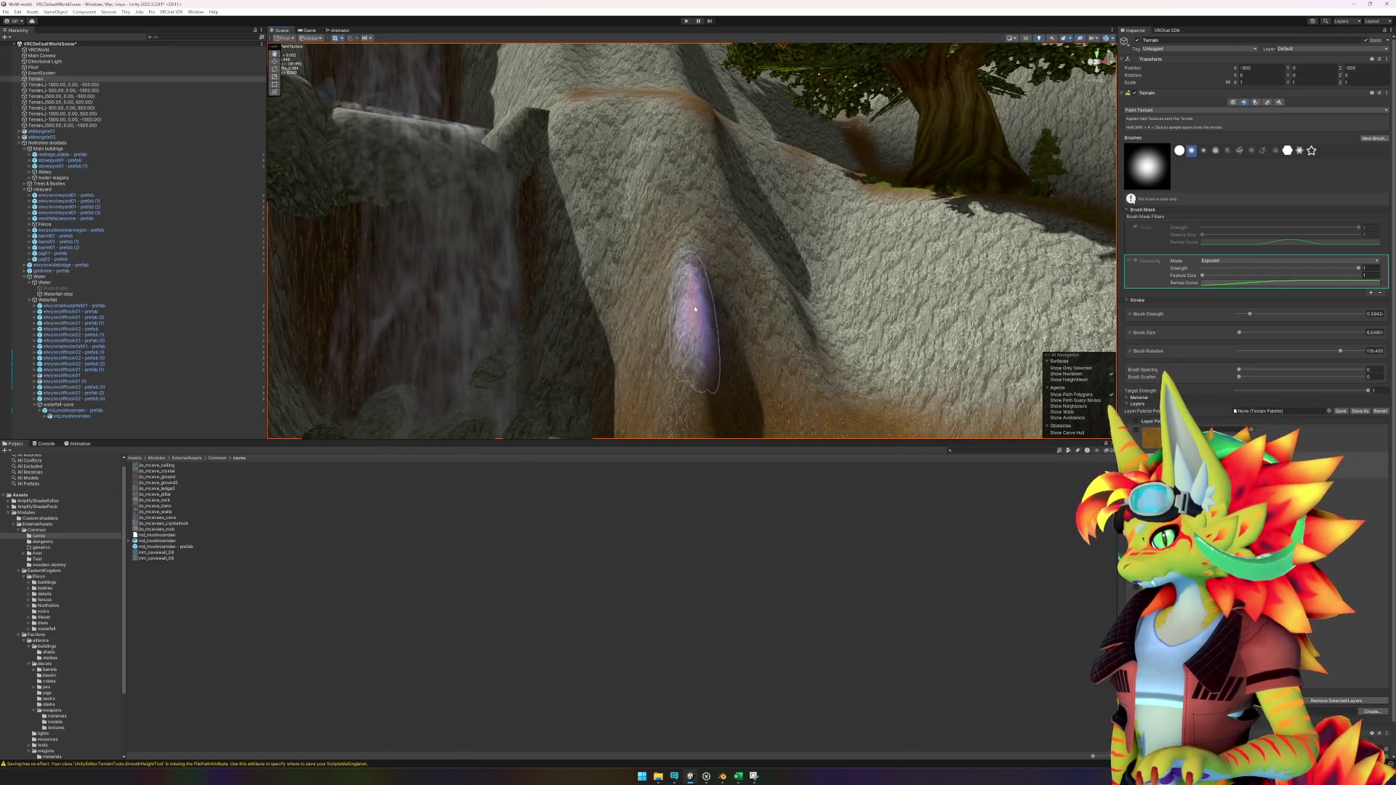
scroll(695, 320, up, 2)
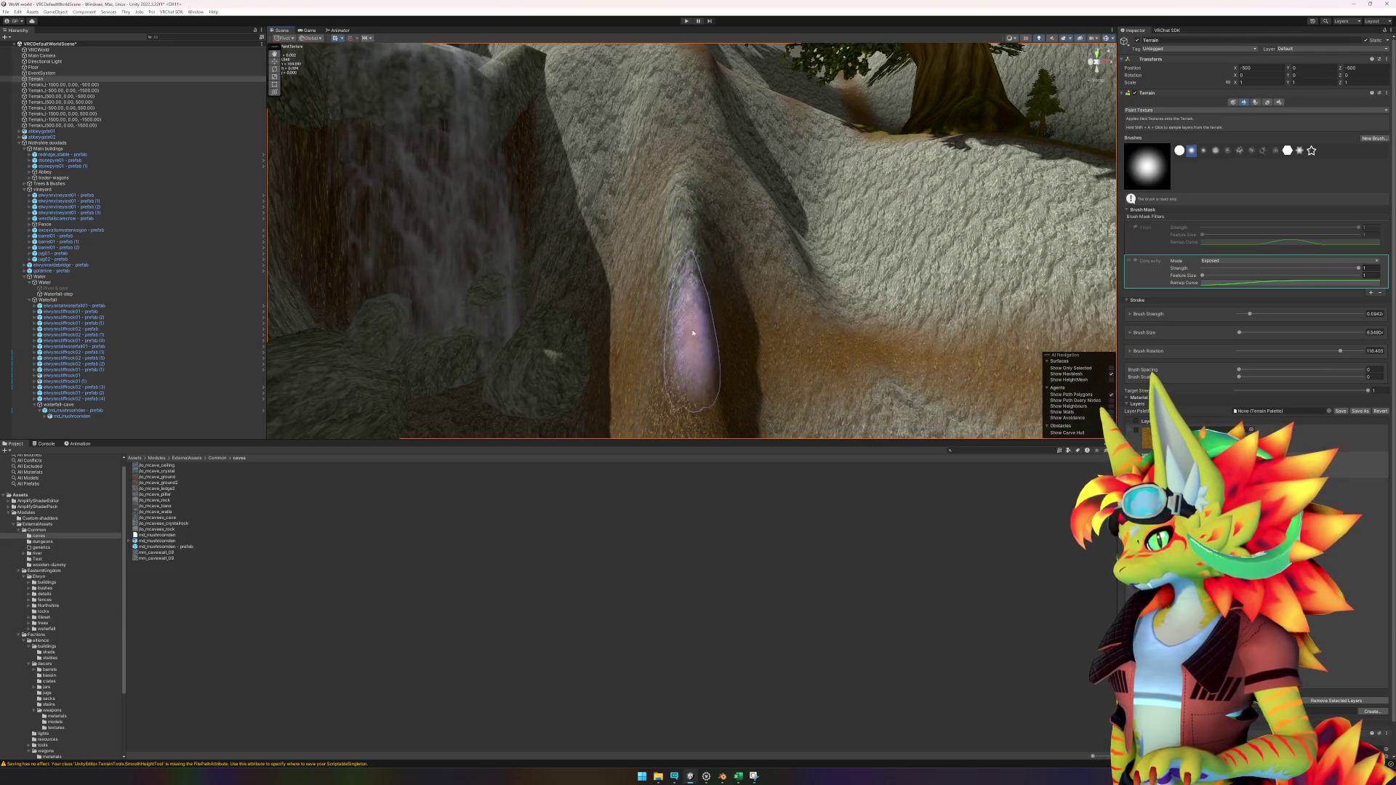
mouse_move(695, 320)
mouse_down()
mouse_move(664, 363)
mouse_move(710, 343)
mouse_move(669, 319)
mouse_up()
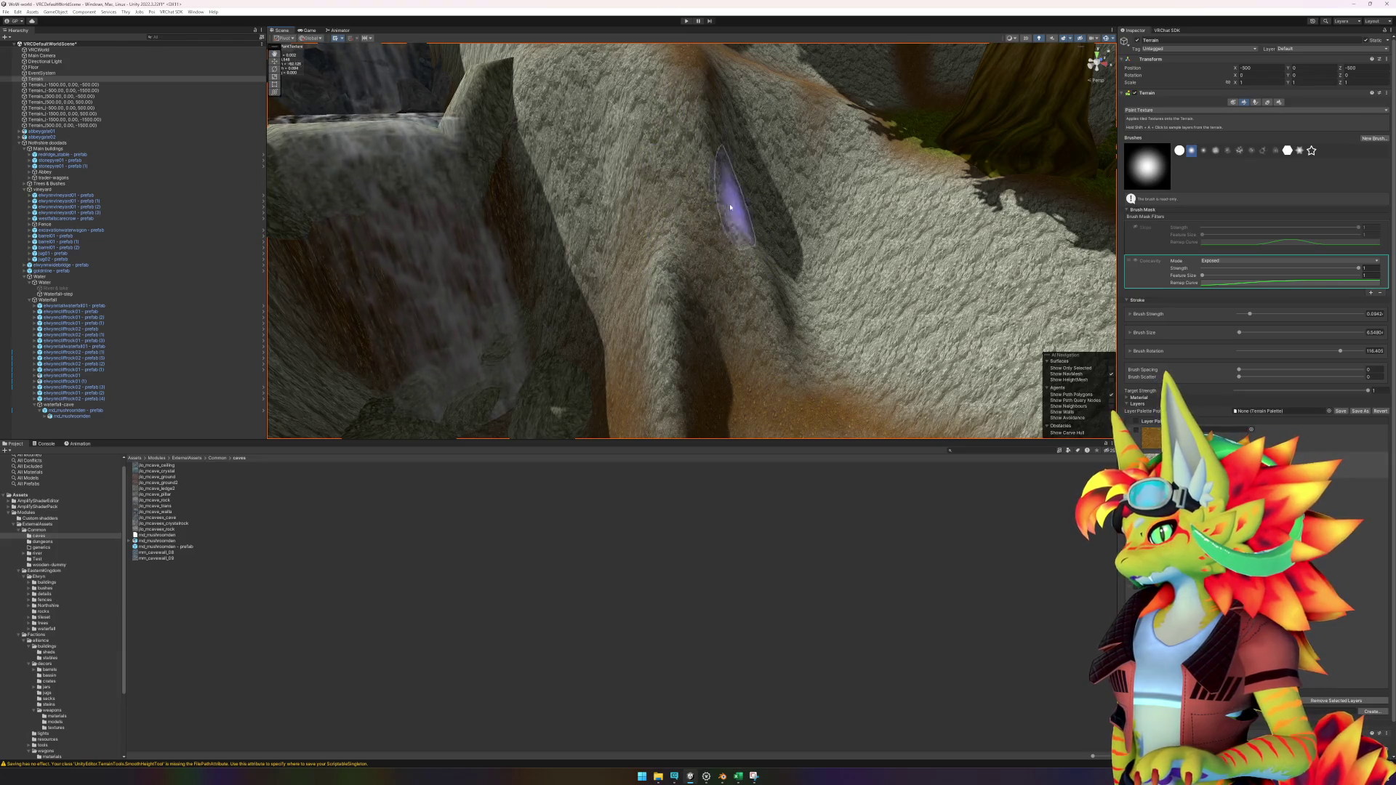
drag(720, 200, 816, 247)
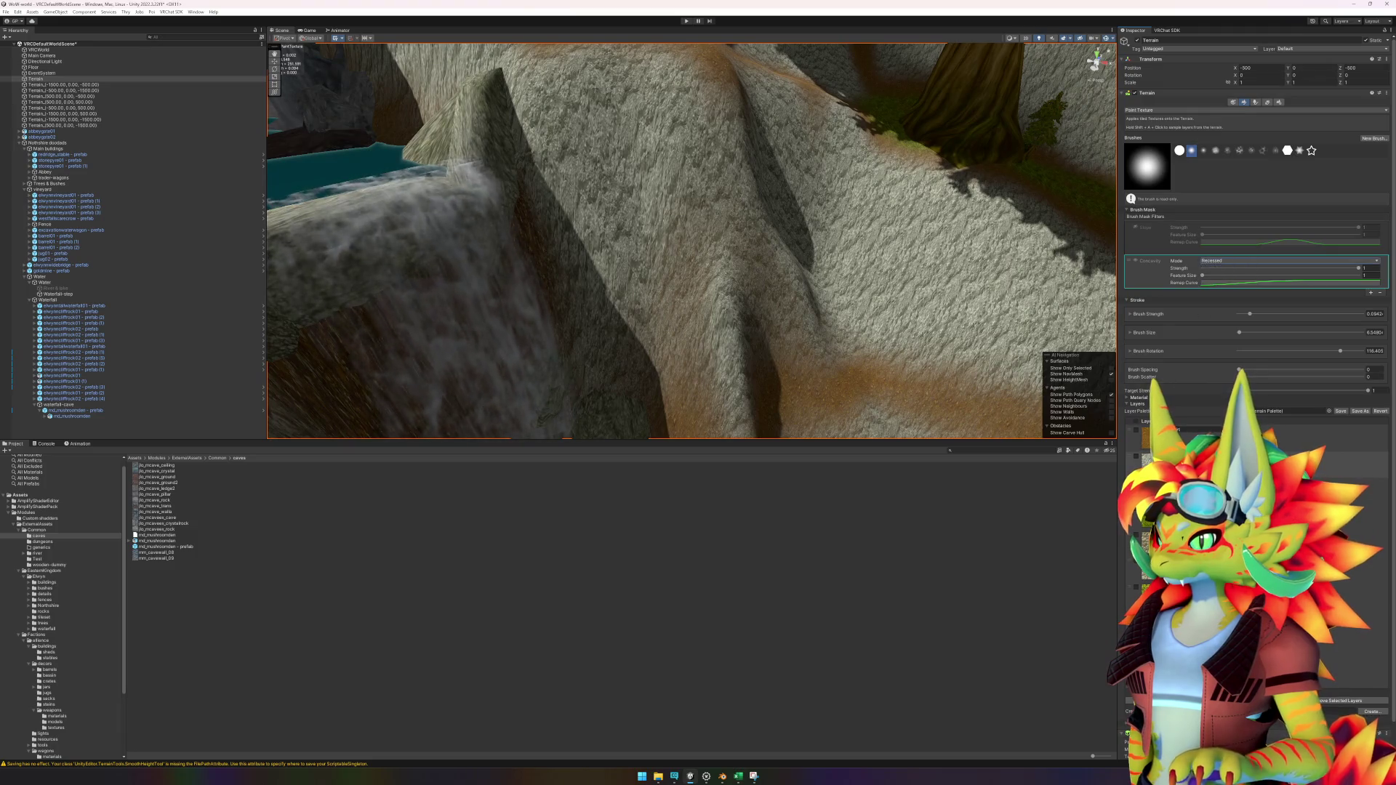
mouse_move(661, 234)
mouse_down()
mouse_move(664, 381)
mouse_move(657, 250)
mouse_move(702, 374)
mouse_move(639, 171)
mouse_move(592, 233)
mouse_move(727, 271)
mouse_up()
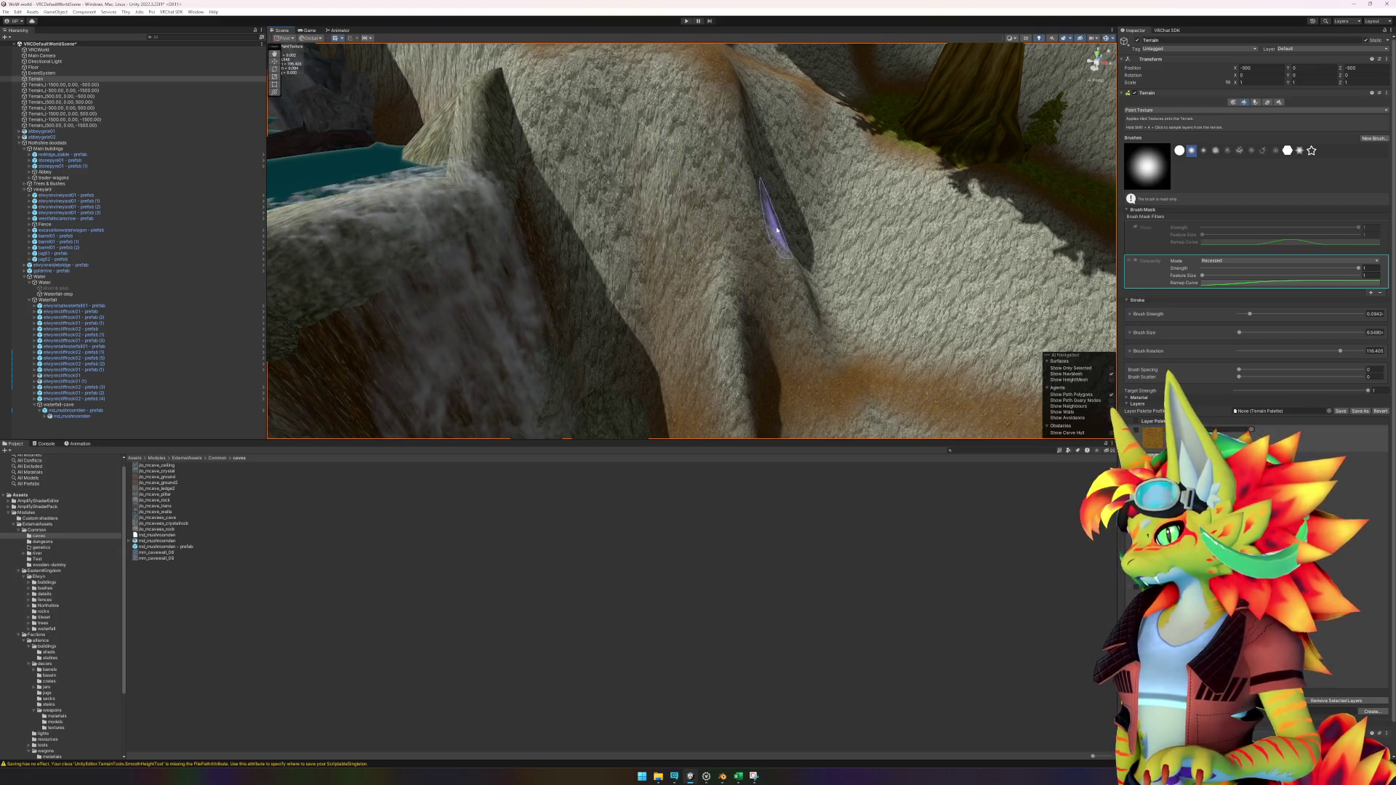
scroll(776, 230, up, 3)
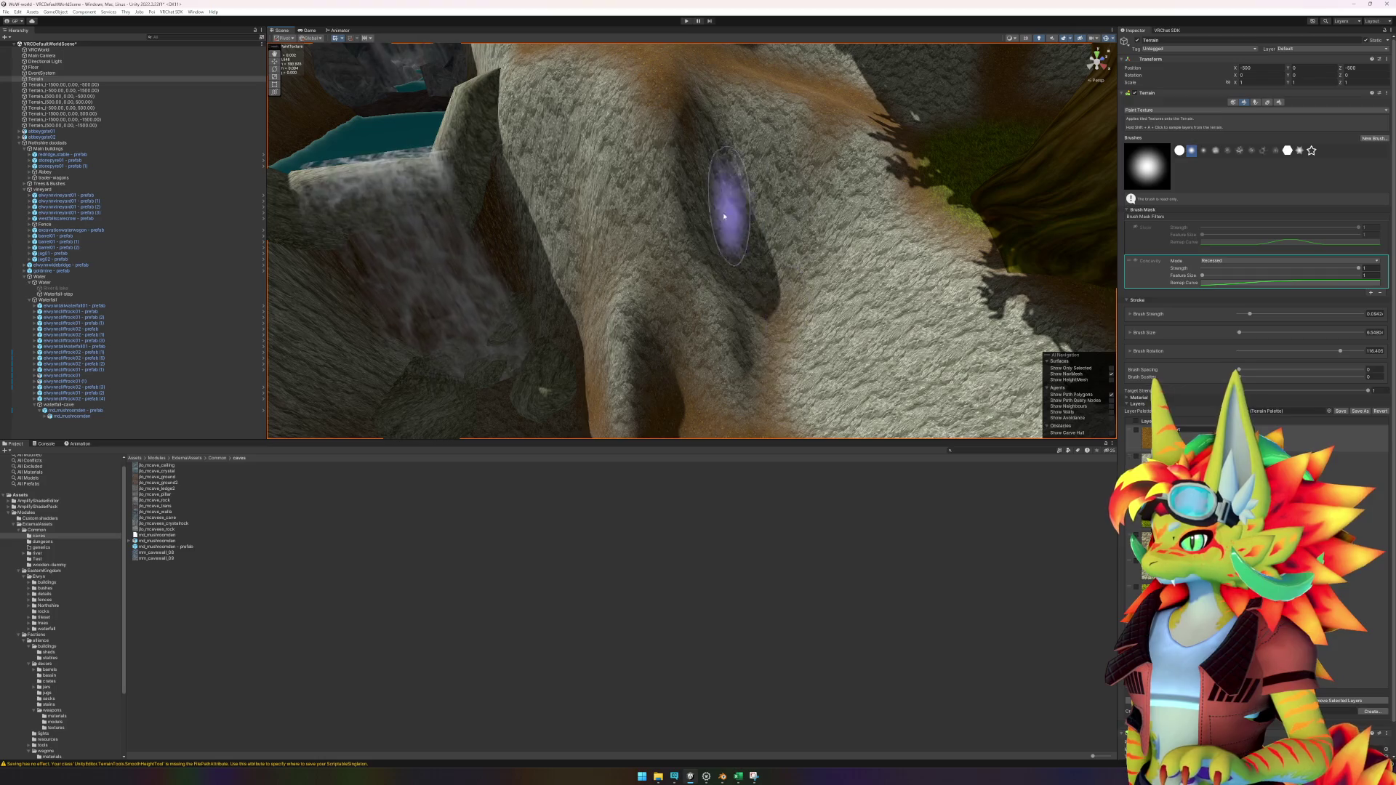
mouse_move(727, 316)
mouse_down()
mouse_move(757, 265)
mouse_move(722, 334)
mouse_move(773, 281)
mouse_move(633, 264)
mouse_move(595, 278)
mouse_move(692, 302)
mouse_move(679, 321)
mouse_move(723, 233)
mouse_move(842, 303)
mouse_move(630, 270)
mouse_up()
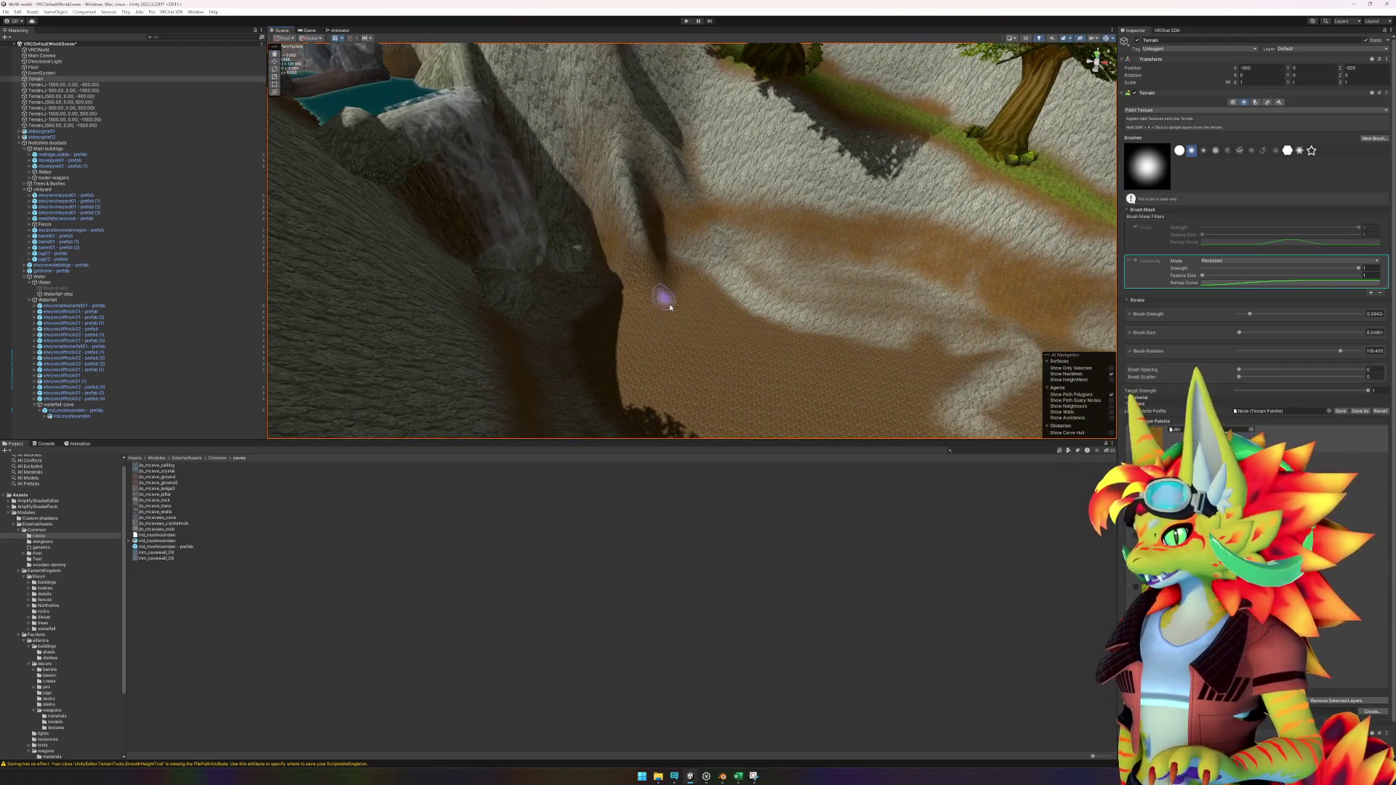
scroll(663, 298, up, 5)
Step: Switch to Raise or Lower Terrain and raise the ridge beside the dirt path into a taller mound
click(1190, 111)
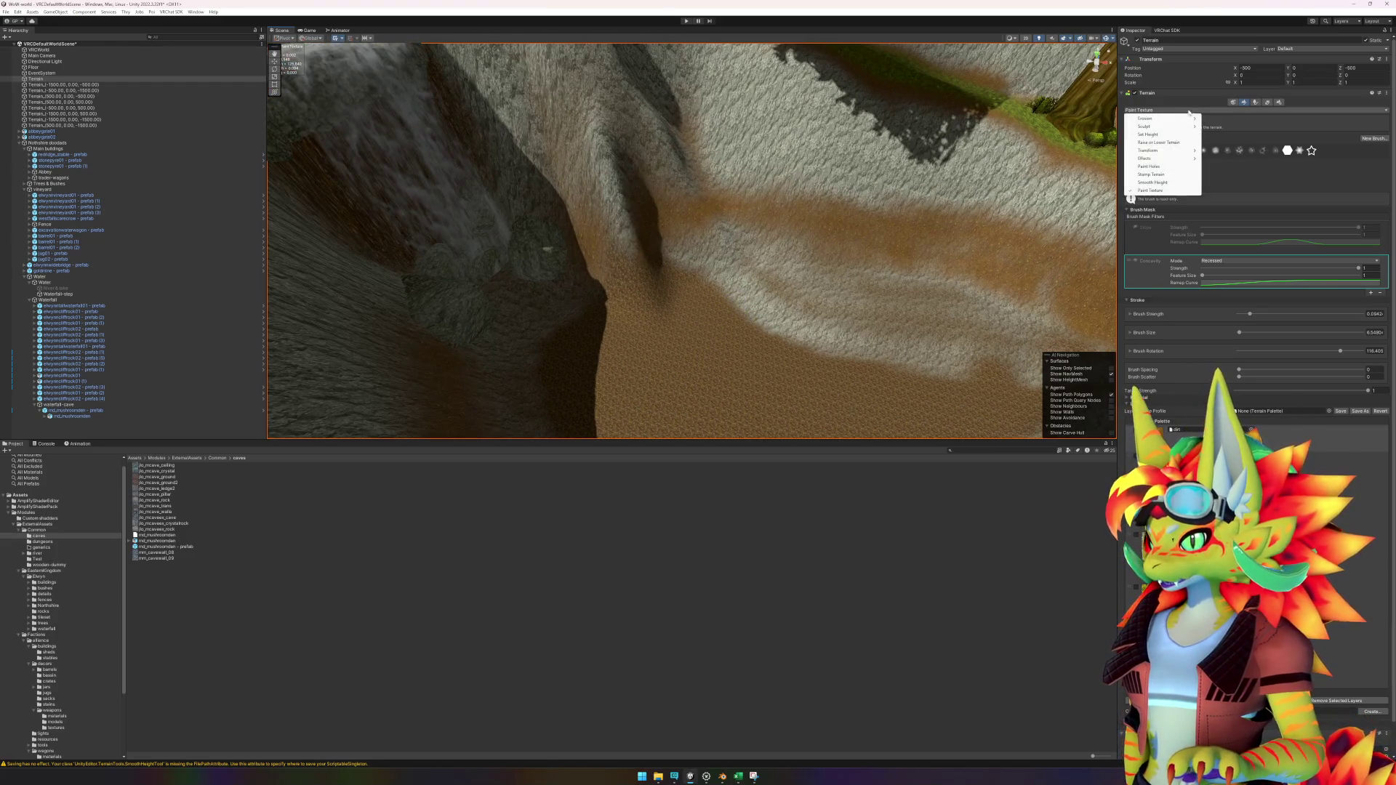
click(1160, 143)
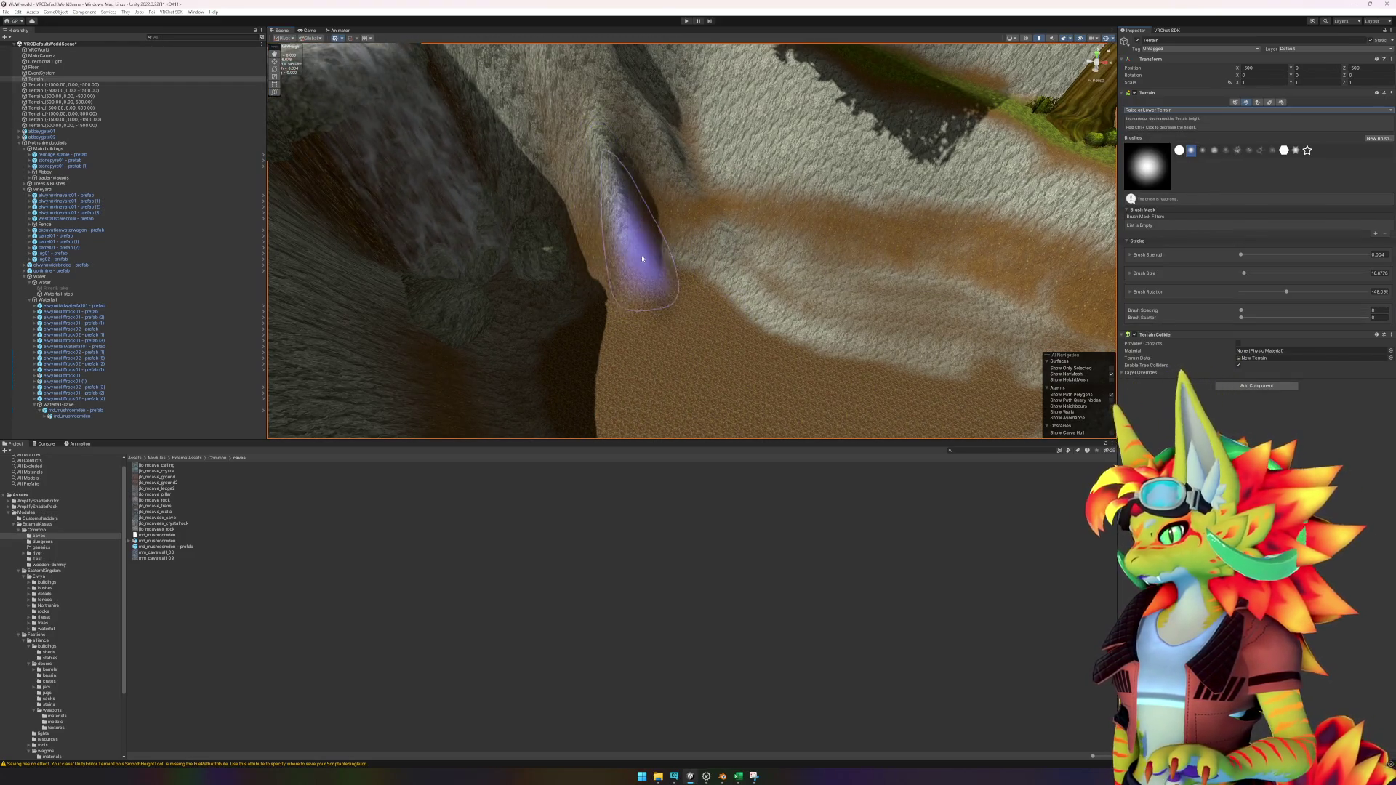
mouse_move(663, 331)
mouse_down()
mouse_move(632, 291)
mouse_move(649, 249)
mouse_move(736, 432)
mouse_up()
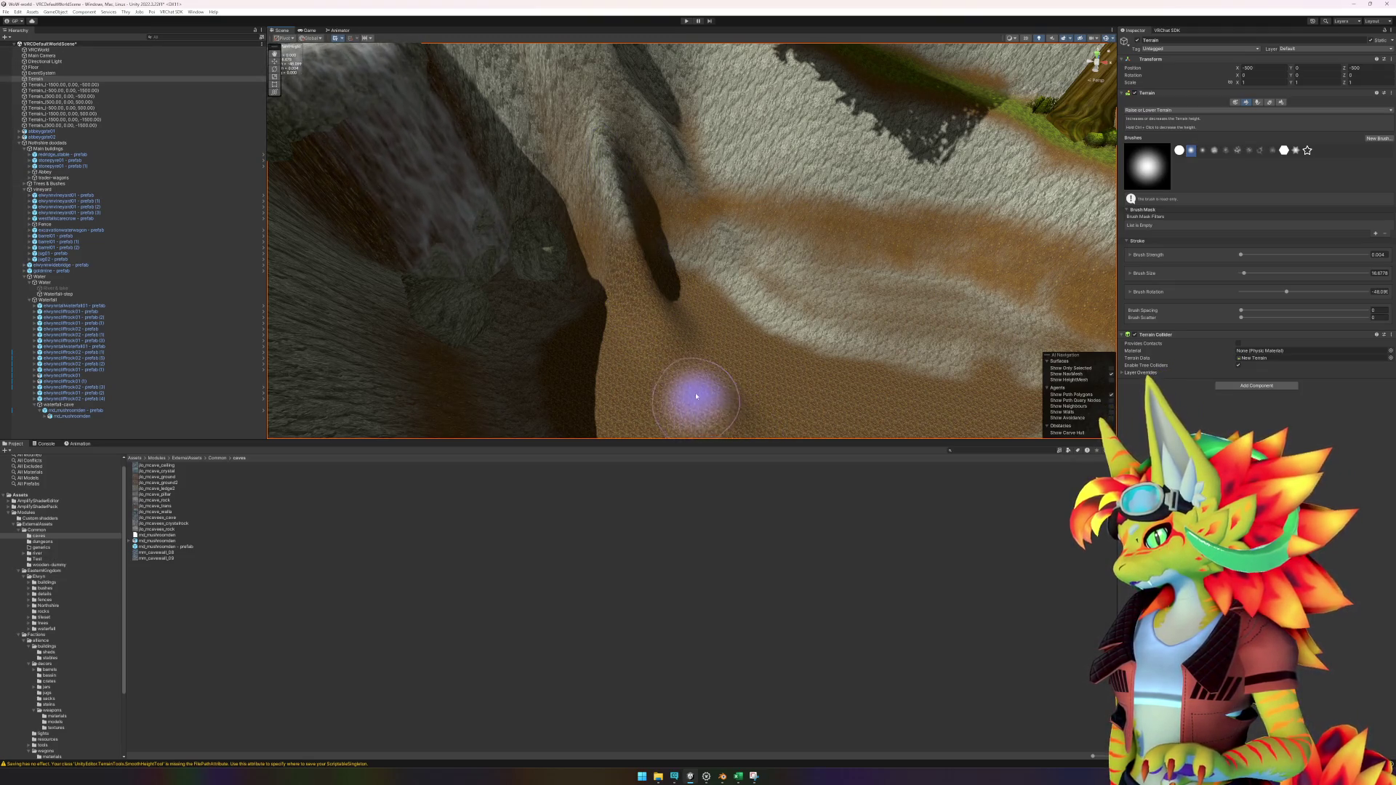
mouse_move(632, 230)
mouse_down()
mouse_move(655, 249)
mouse_move(771, 265)
mouse_move(629, 227)
mouse_up()
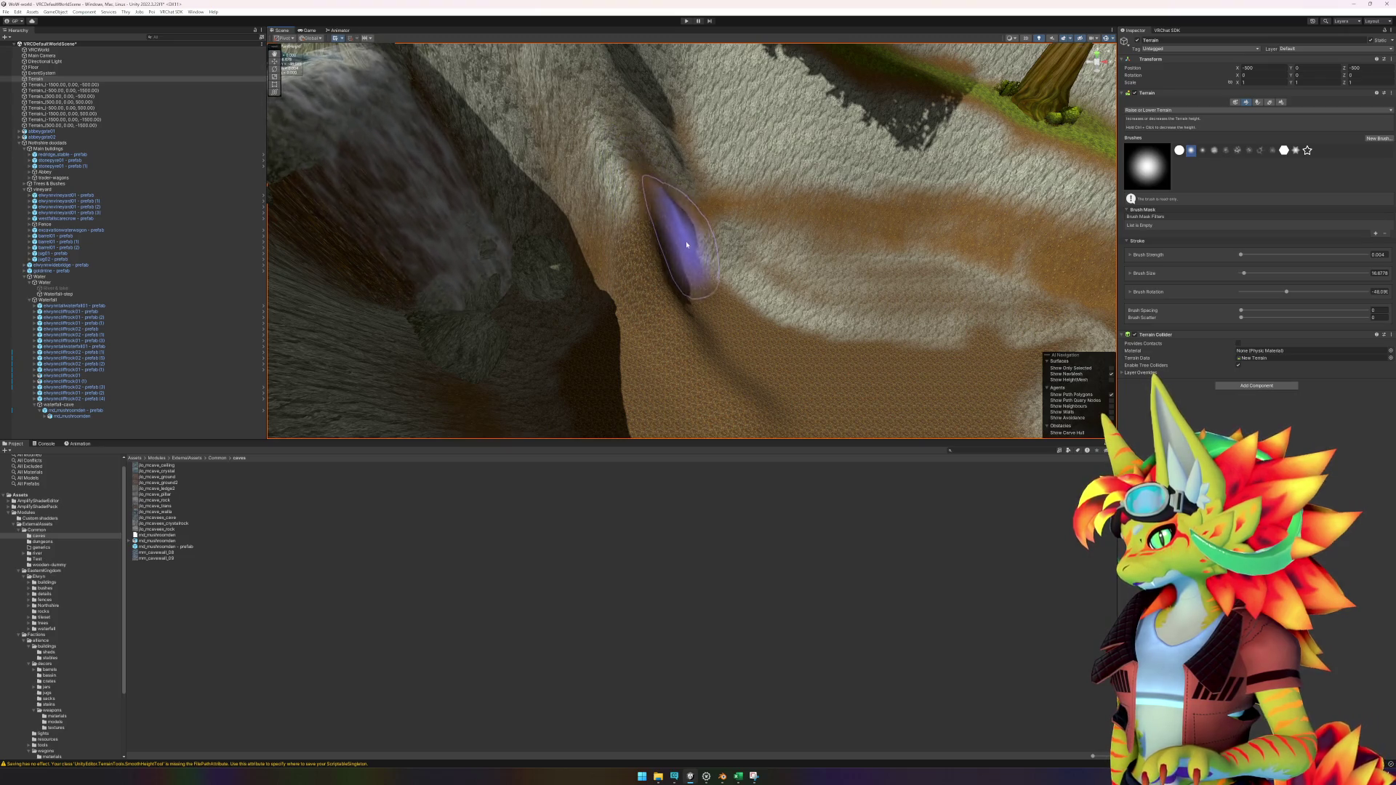
scroll(683, 260, up, 3)
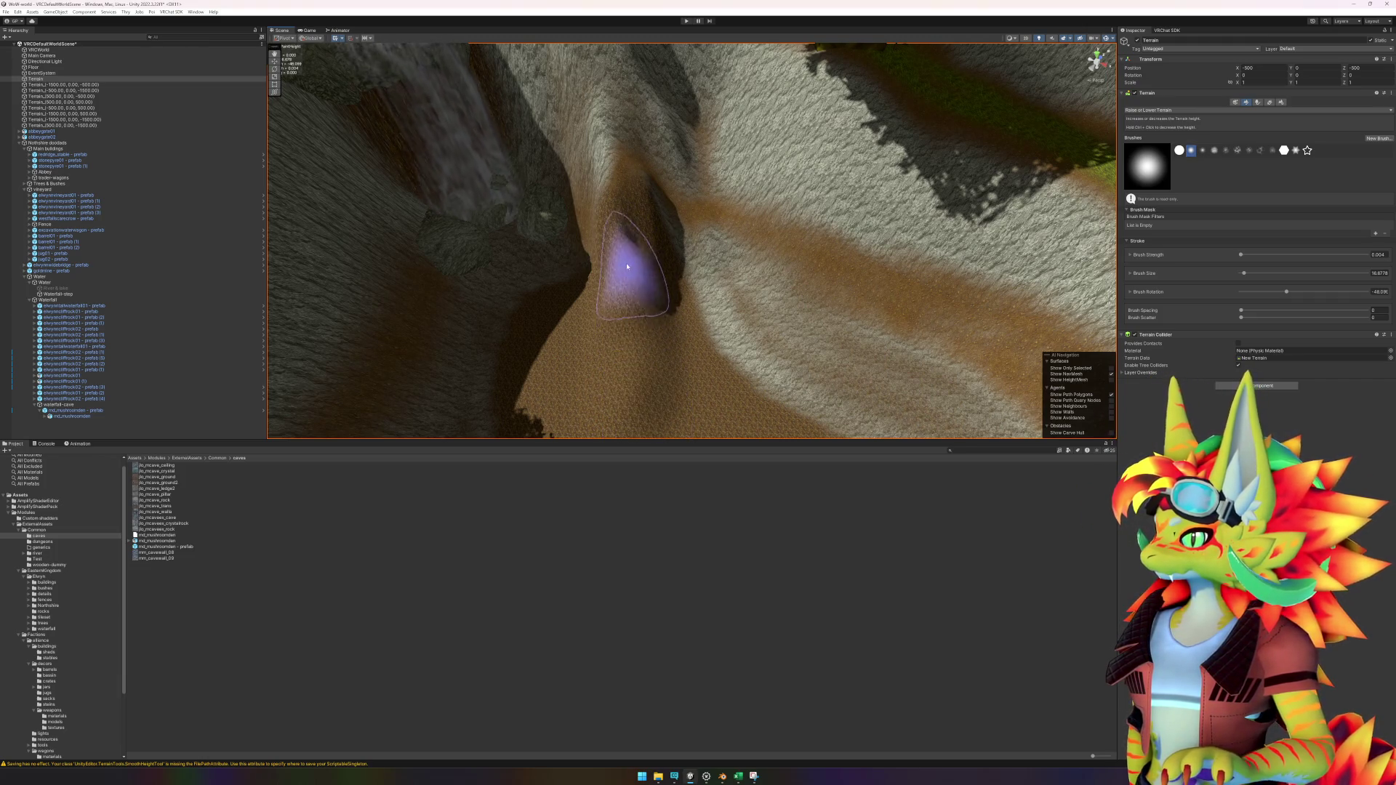
mouse_move(636, 240)
mouse_down()
mouse_move(640, 353)
mouse_move(763, 302)
mouse_move(637, 268)
mouse_up()
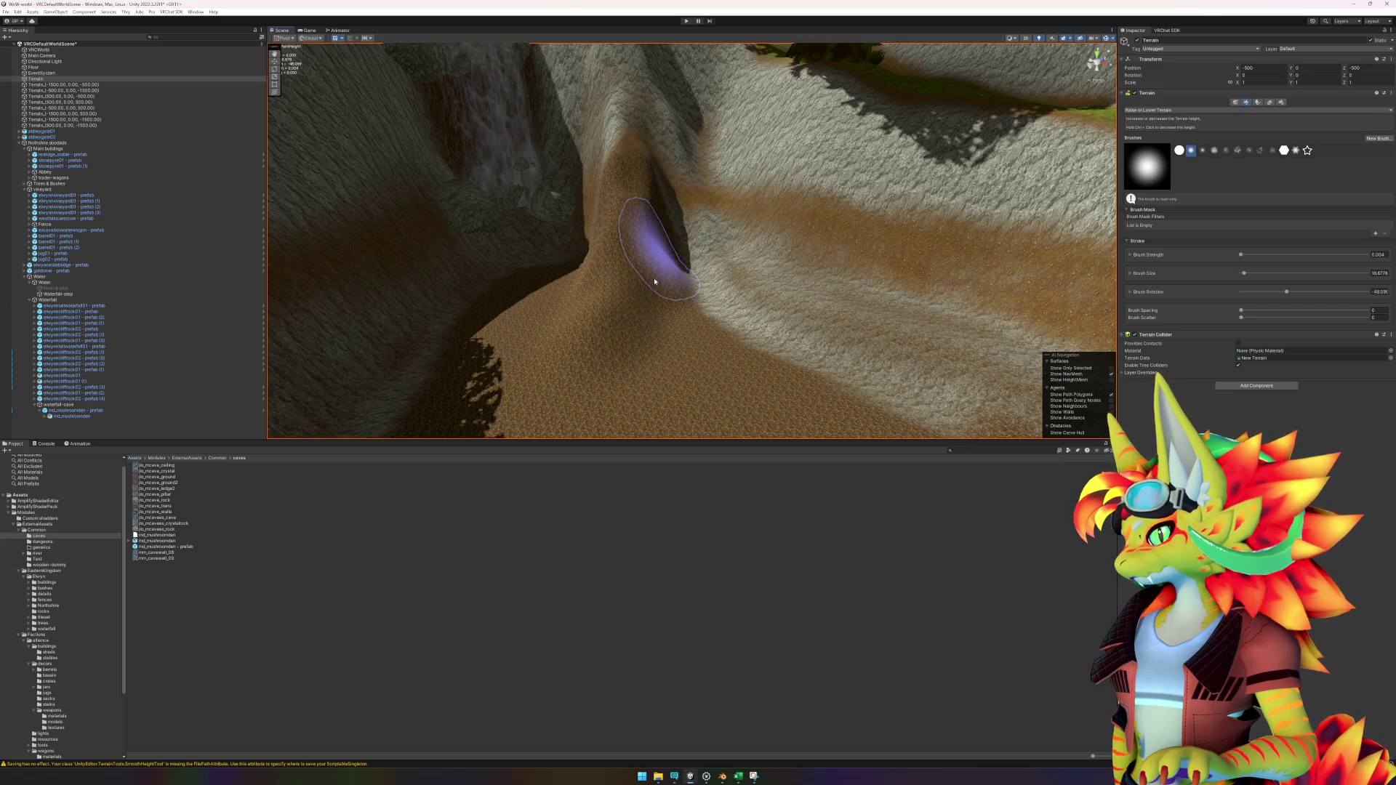
mouse_move(670, 347)
mouse_down()
mouse_move(577, 364)
mouse_move(748, 336)
mouse_move(623, 357)
mouse_up()
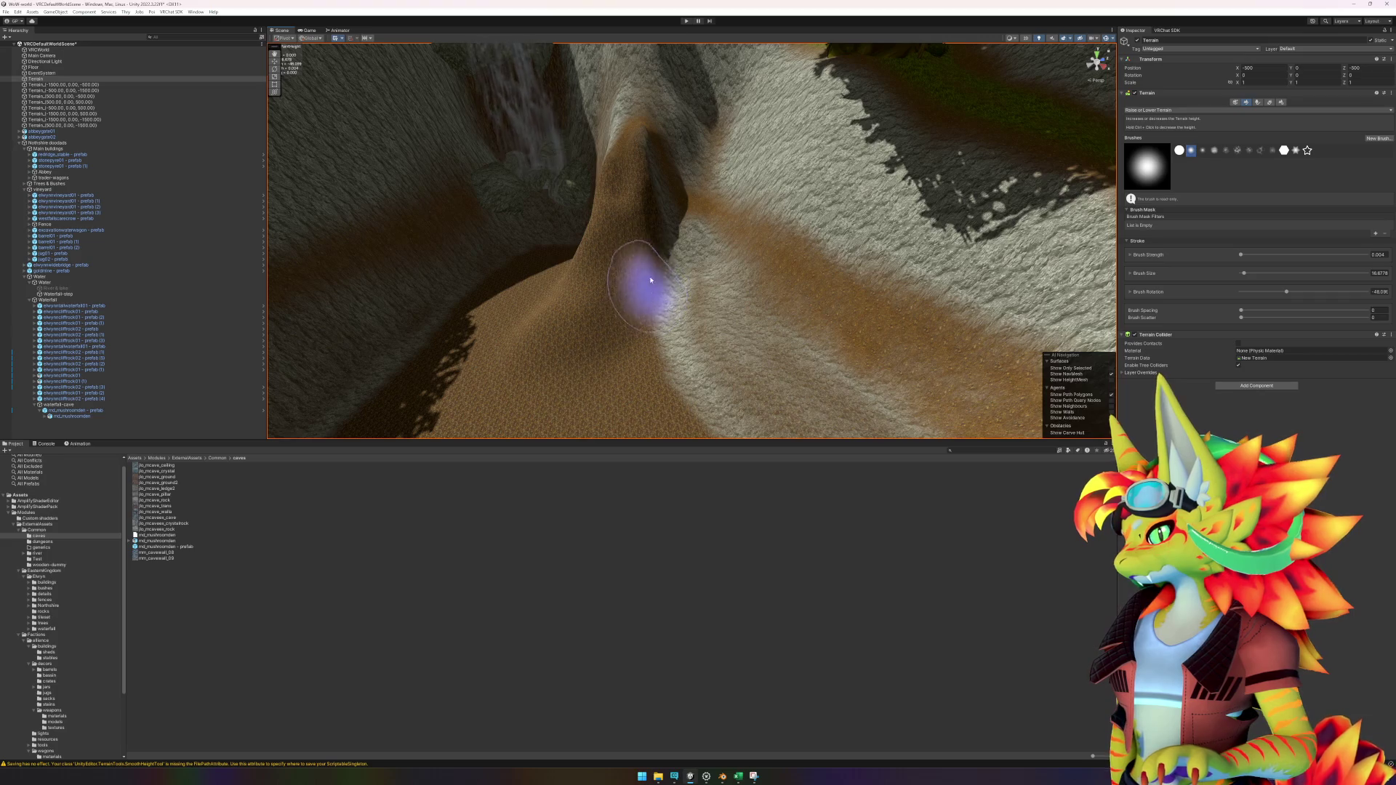
mouse_move(625, 303)
mouse_down()
mouse_move(679, 331)
mouse_move(848, 349)
mouse_move(515, 292)
mouse_move(756, 287)
mouse_up()
mouse_move(871, 258)
mouse_down()
mouse_move(773, 261)
mouse_move(658, 233)
mouse_up()
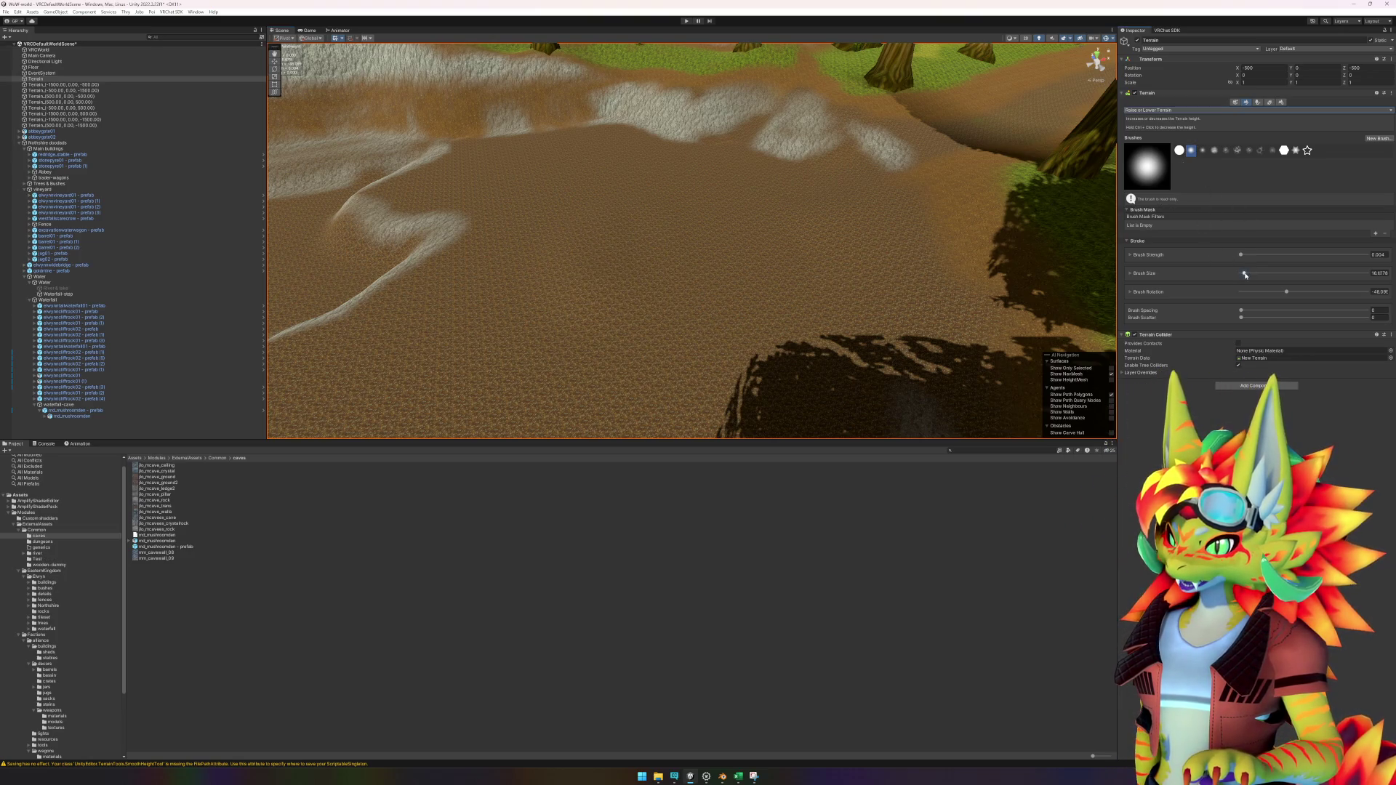
Step: Raise the sandy ground in the flat area beside the cliff into a mound
scroll(623, 227, up, 5)
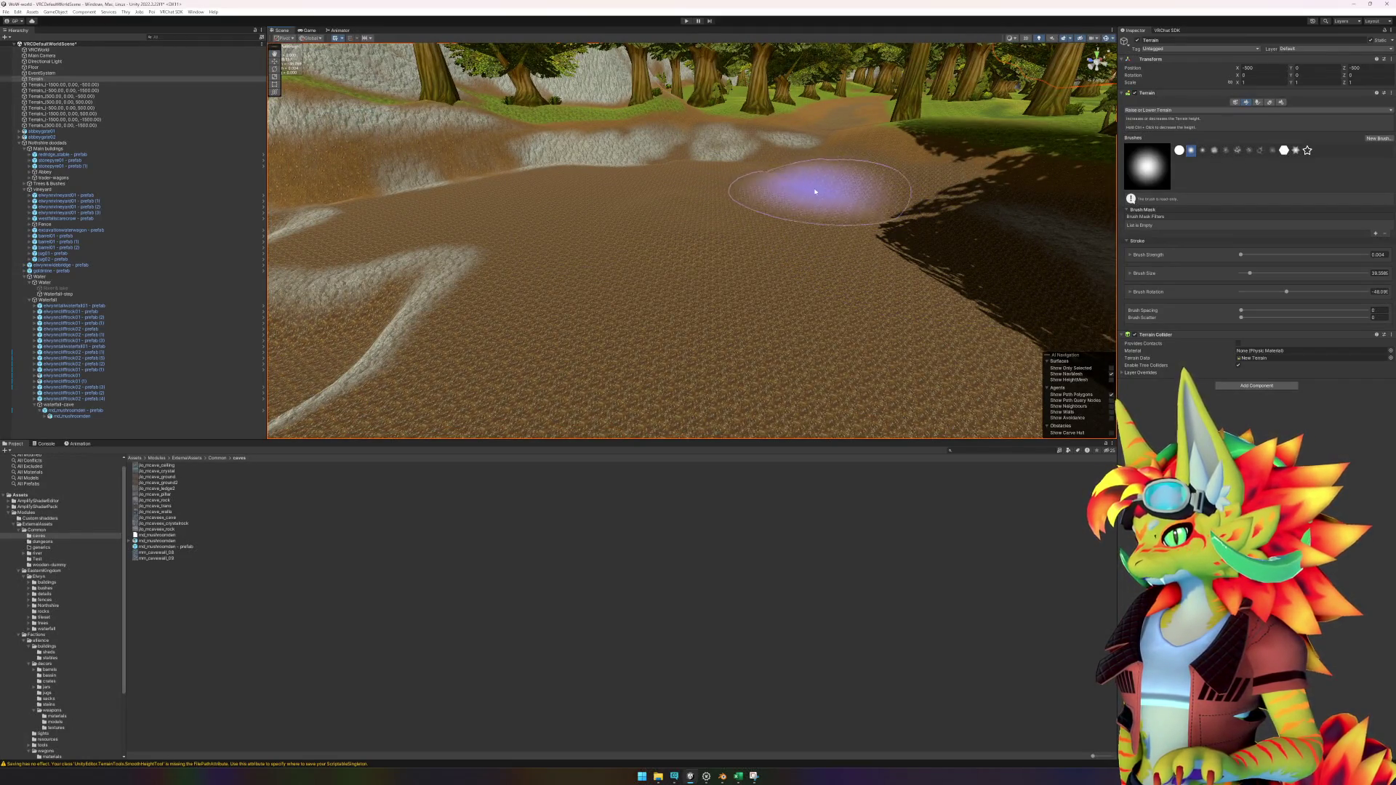
scroll(904, 225, up, 6)
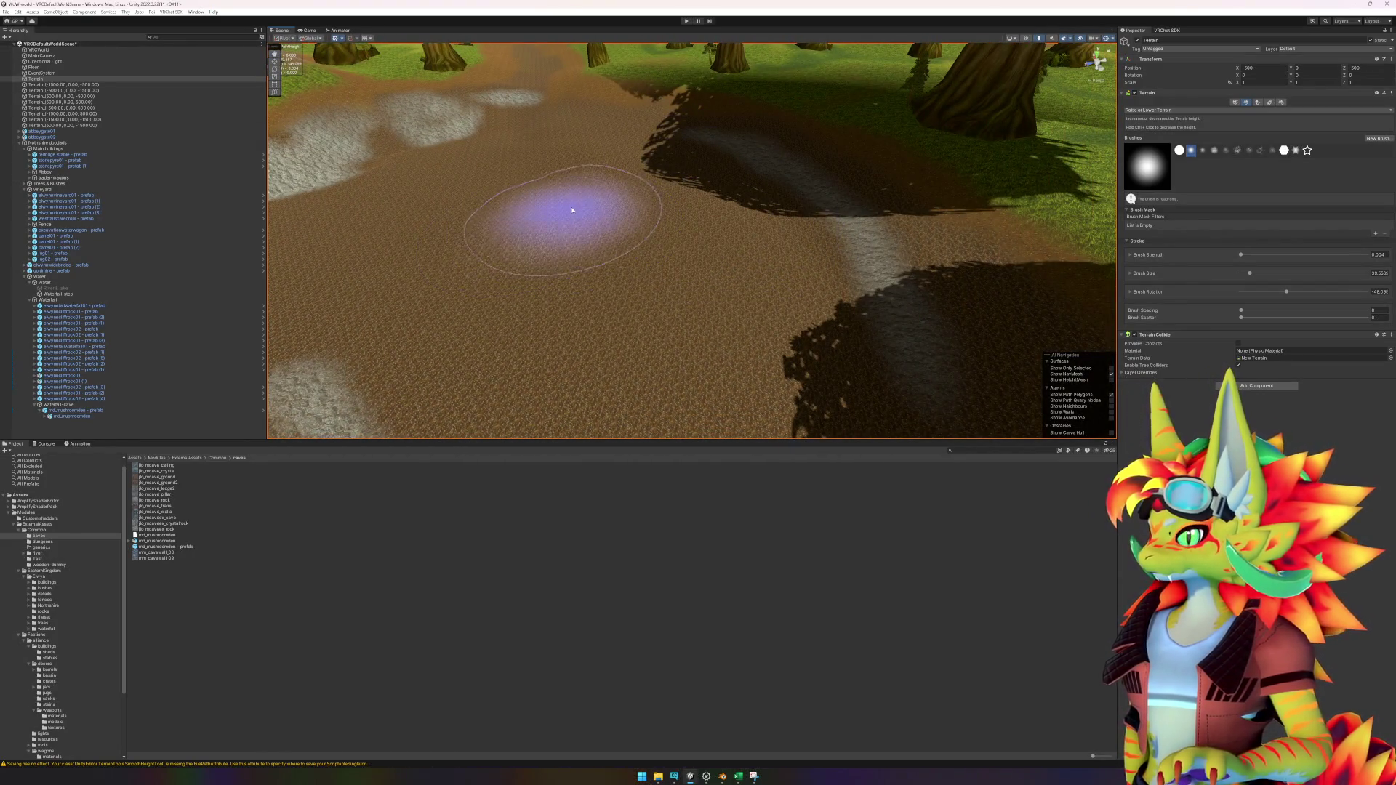
scroll(568, 162, up, 4)
mouse_move(732, 280)
mouse_down()
mouse_move(639, 290)
mouse_move(716, 265)
mouse_up()
drag(753, 157, 757, 156)
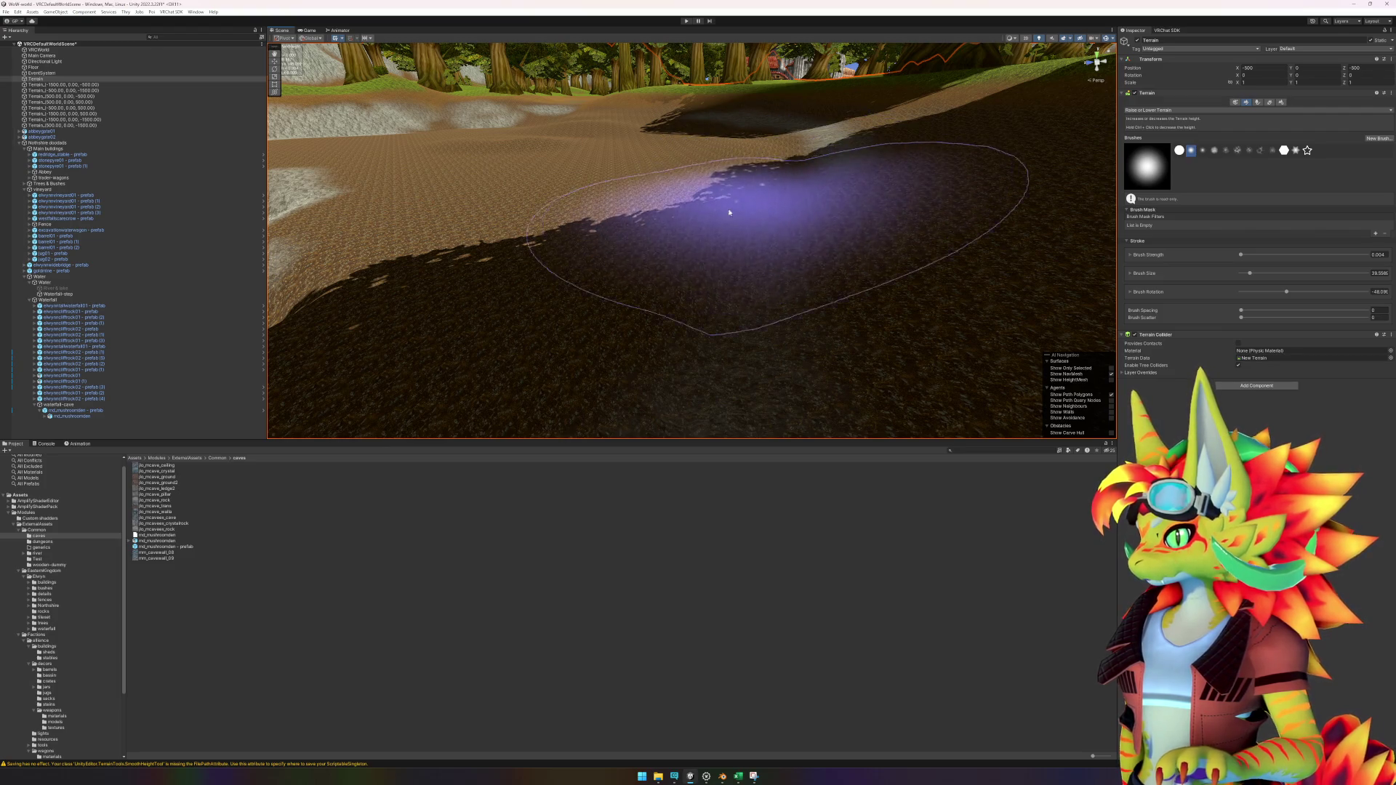
scroll(654, 219, up, 5)
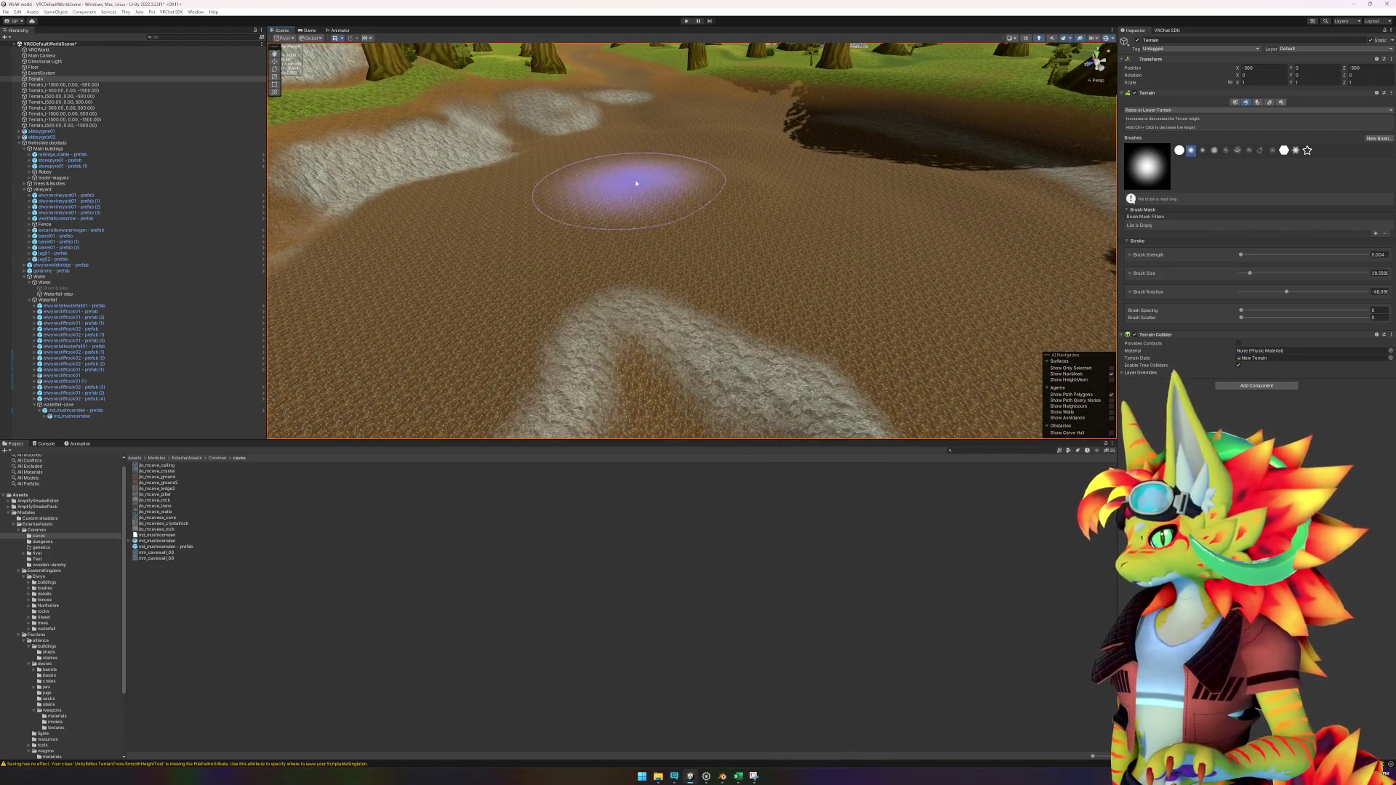
scroll(642, 180, down, 3)
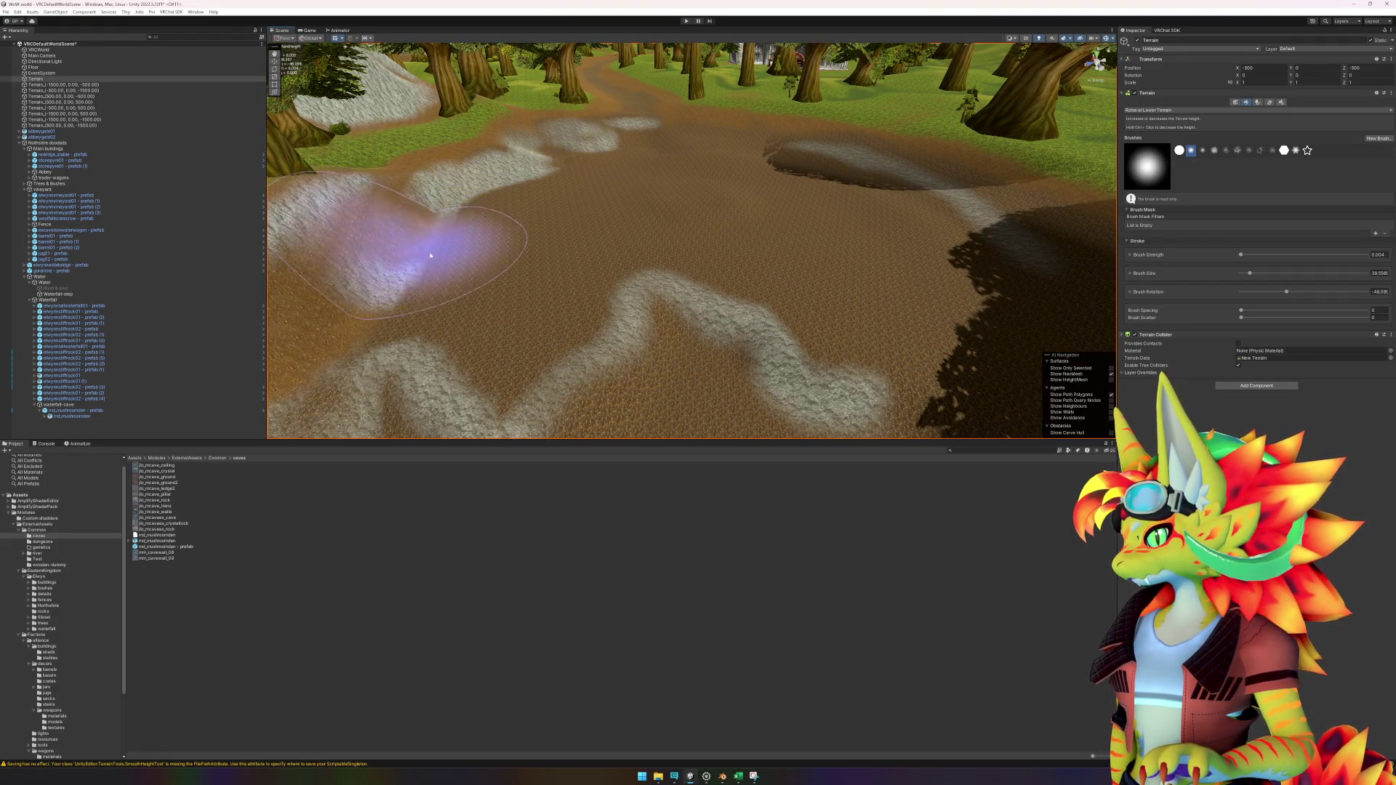
scroll(597, 242, up, 6)
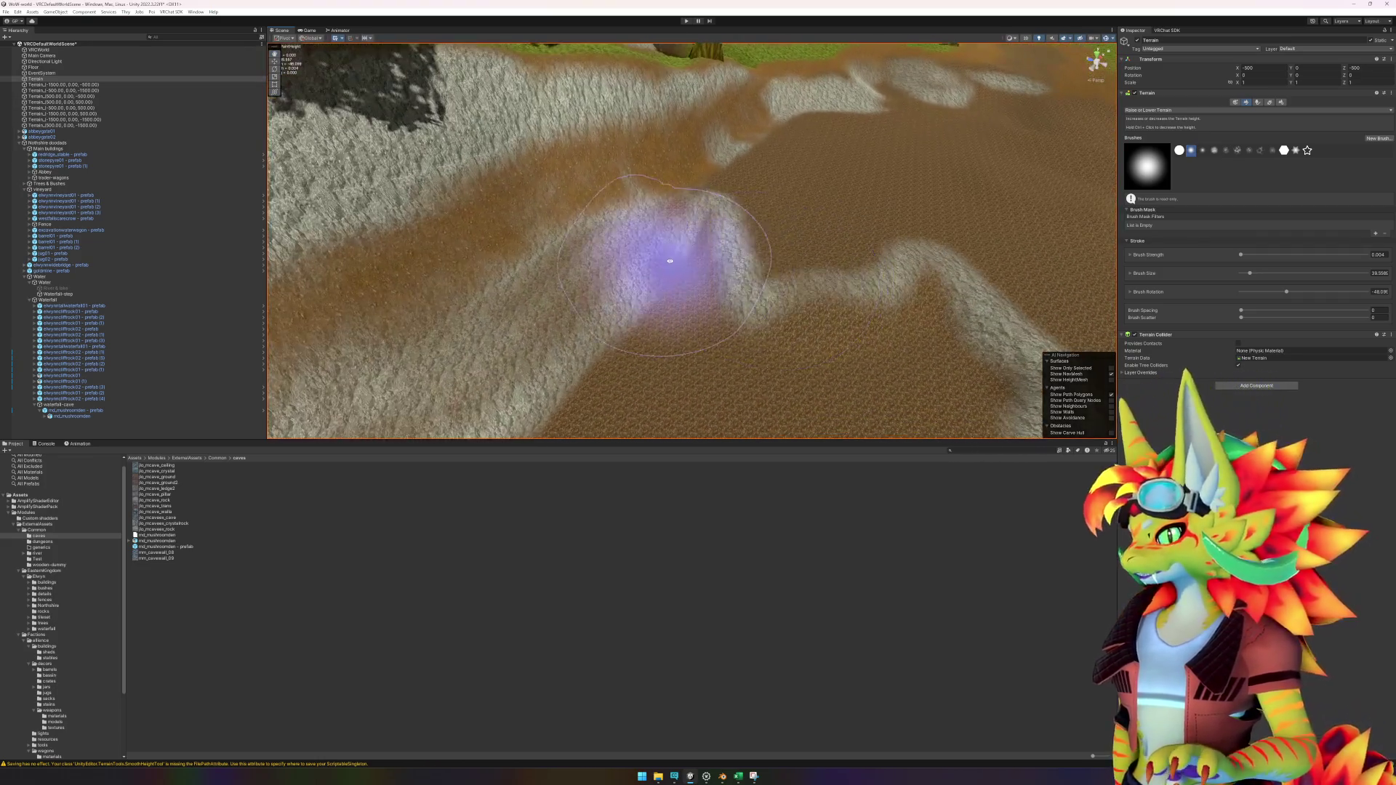
Step: Inspect the sculpted mound from several angles, then select the Waterfall-step object
mouse_move(670, 261)
mouse_down()
mouse_move(718, 225)
mouse_move(711, 193)
mouse_up()
mouse_move(639, 221)
mouse_down()
mouse_move(577, 312)
mouse_move(536, 286)
mouse_up()
mouse_move(486, 231)
mouse_down()
mouse_move(702, 203)
mouse_move(612, 270)
mouse_move(524, 193)
mouse_move(545, 233)
mouse_move(654, 312)
mouse_move(755, 141)
mouse_up()
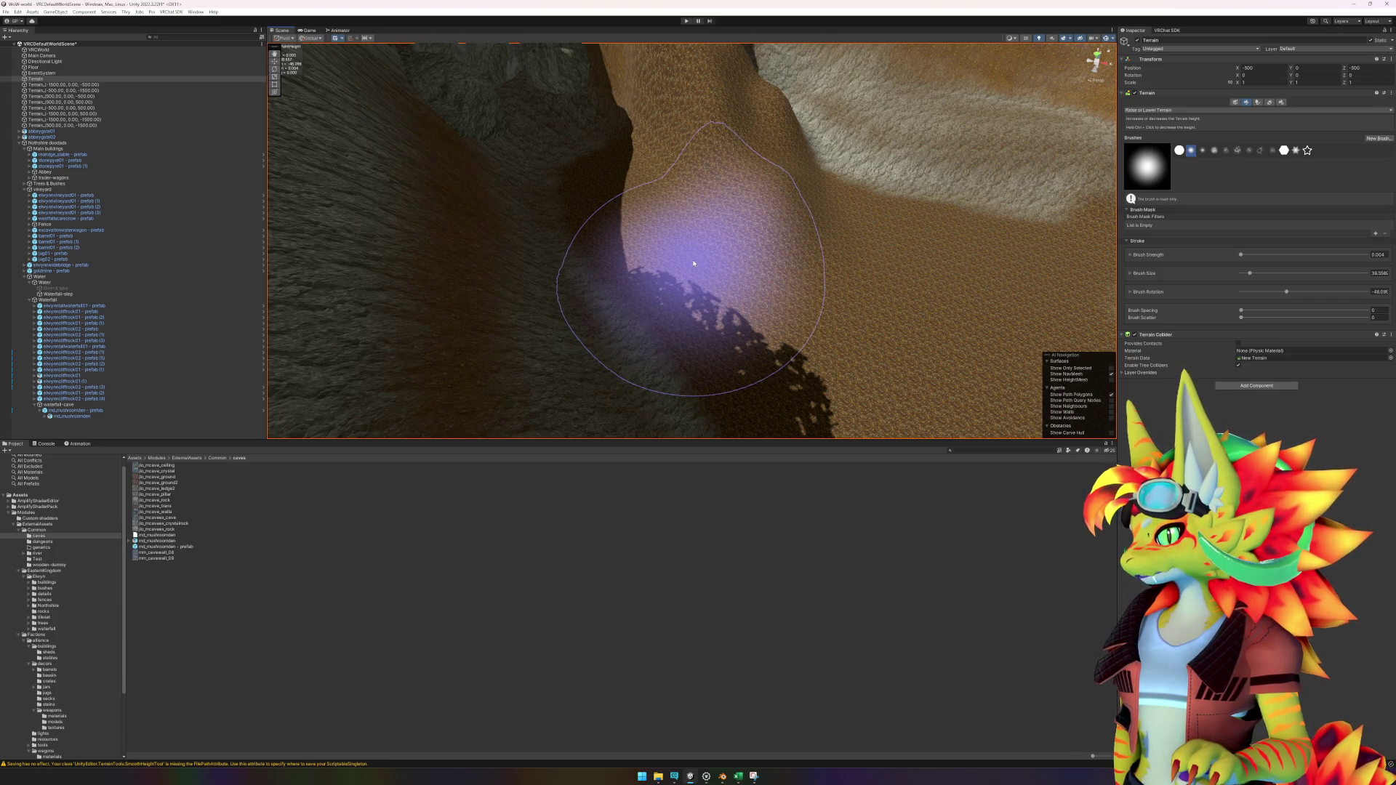
mouse_move(743, 251)
mouse_down()
mouse_move(577, 250)
mouse_move(744, 189)
mouse_move(820, 202)
mouse_move(710, 194)
mouse_move(670, 296)
mouse_move(764, 274)
mouse_move(639, 233)
mouse_move(749, 228)
mouse_move(733, 201)
mouse_up()
scroll(722, 236, down, 5)
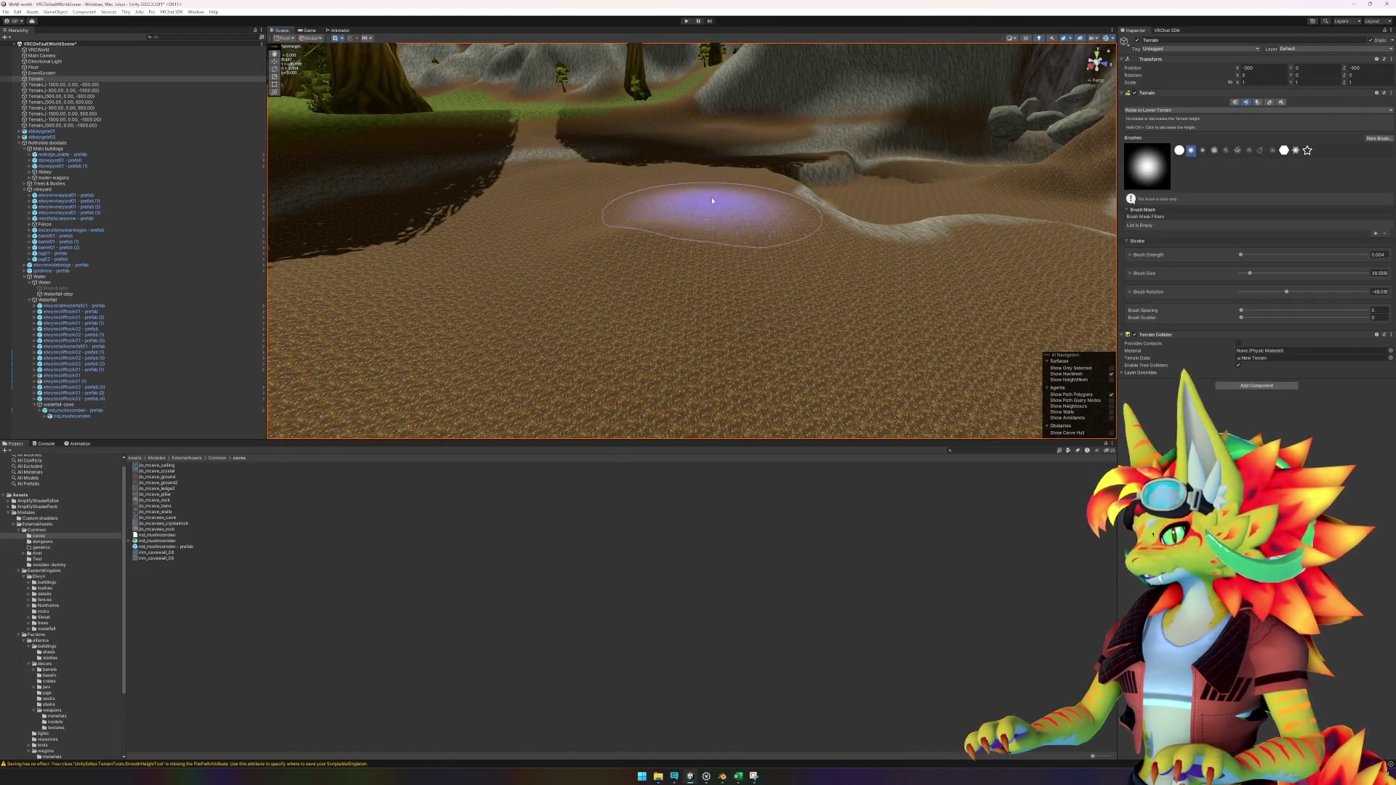
mouse_move(436, 281)
mouse_down()
mouse_move(556, 259)
mouse_move(654, 280)
mouse_move(548, 286)
mouse_move(592, 255)
mouse_move(623, 259)
mouse_move(561, 233)
mouse_move(566, 296)
mouse_up()
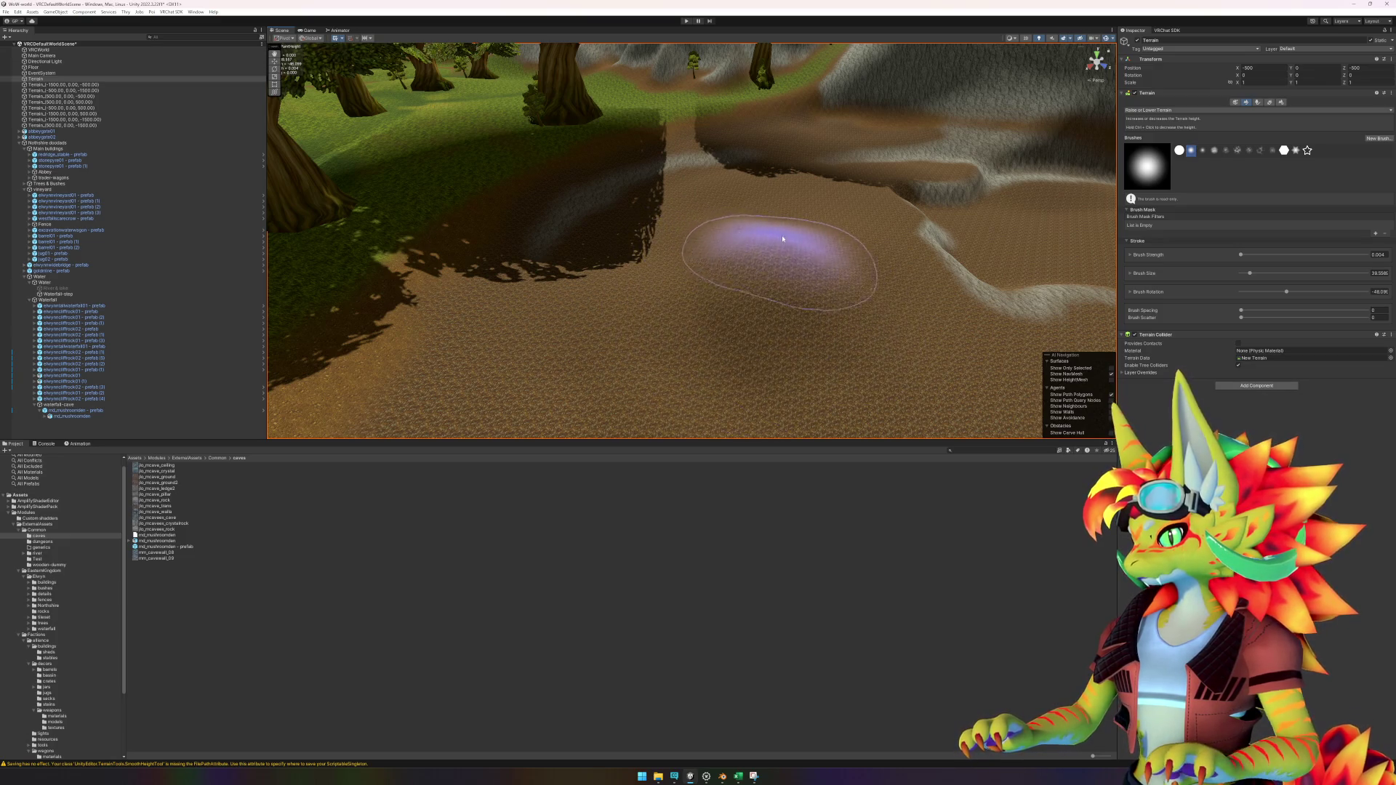
mouse_move(705, 274)
mouse_down()
mouse_move(754, 249)
mouse_move(717, 233)
mouse_move(727, 265)
mouse_up()
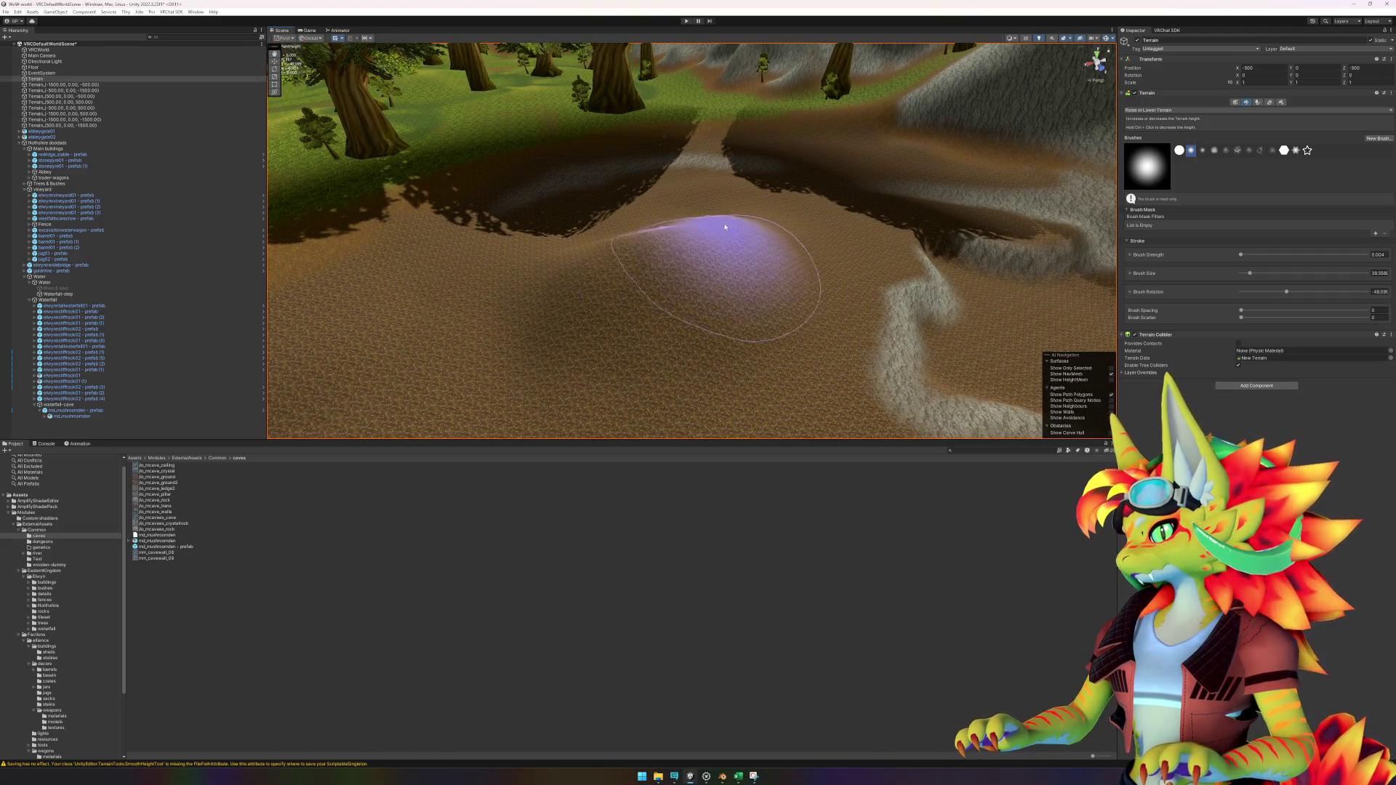
mouse_move(720, 229)
mouse_down()
mouse_move(764, 243)
mouse_move(778, 221)
mouse_up()
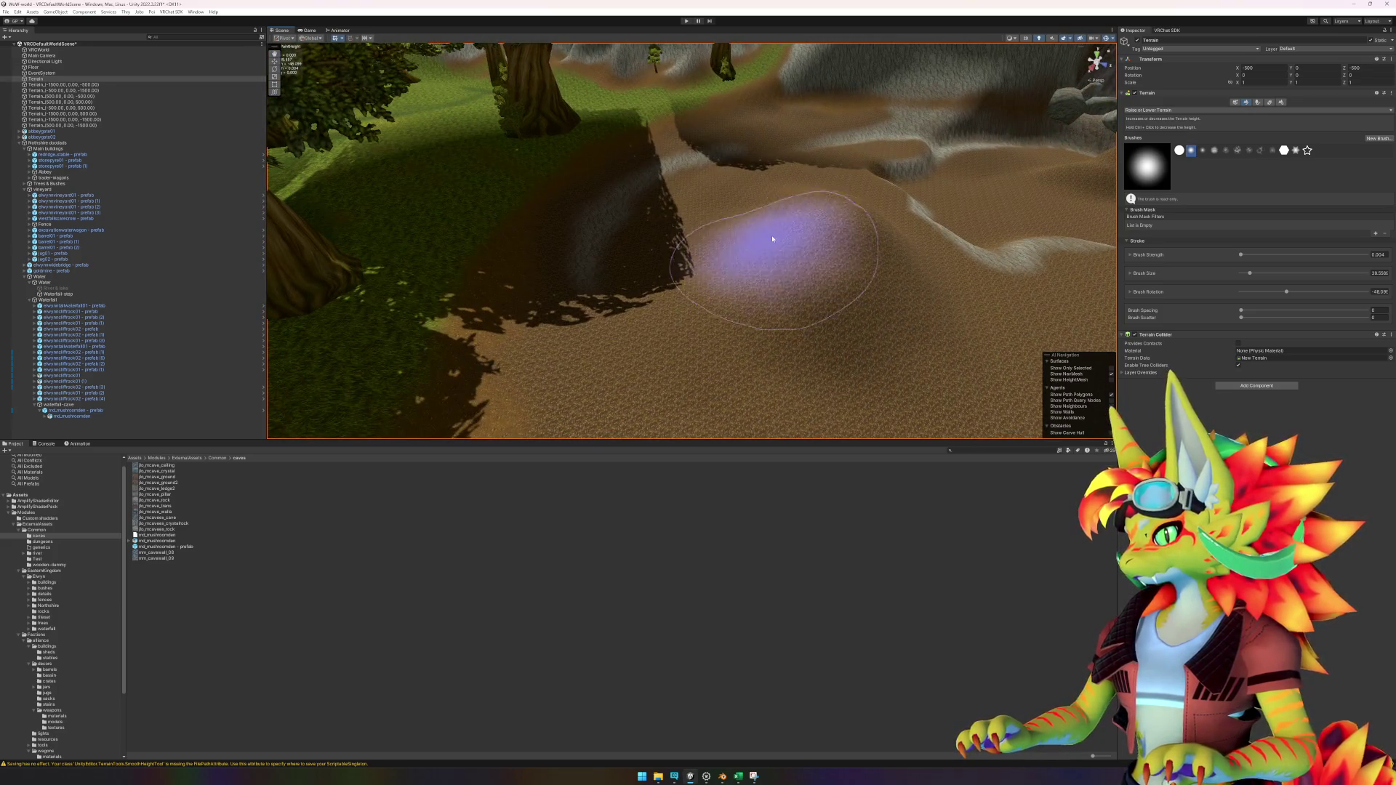
scroll(785, 265, up, 3)
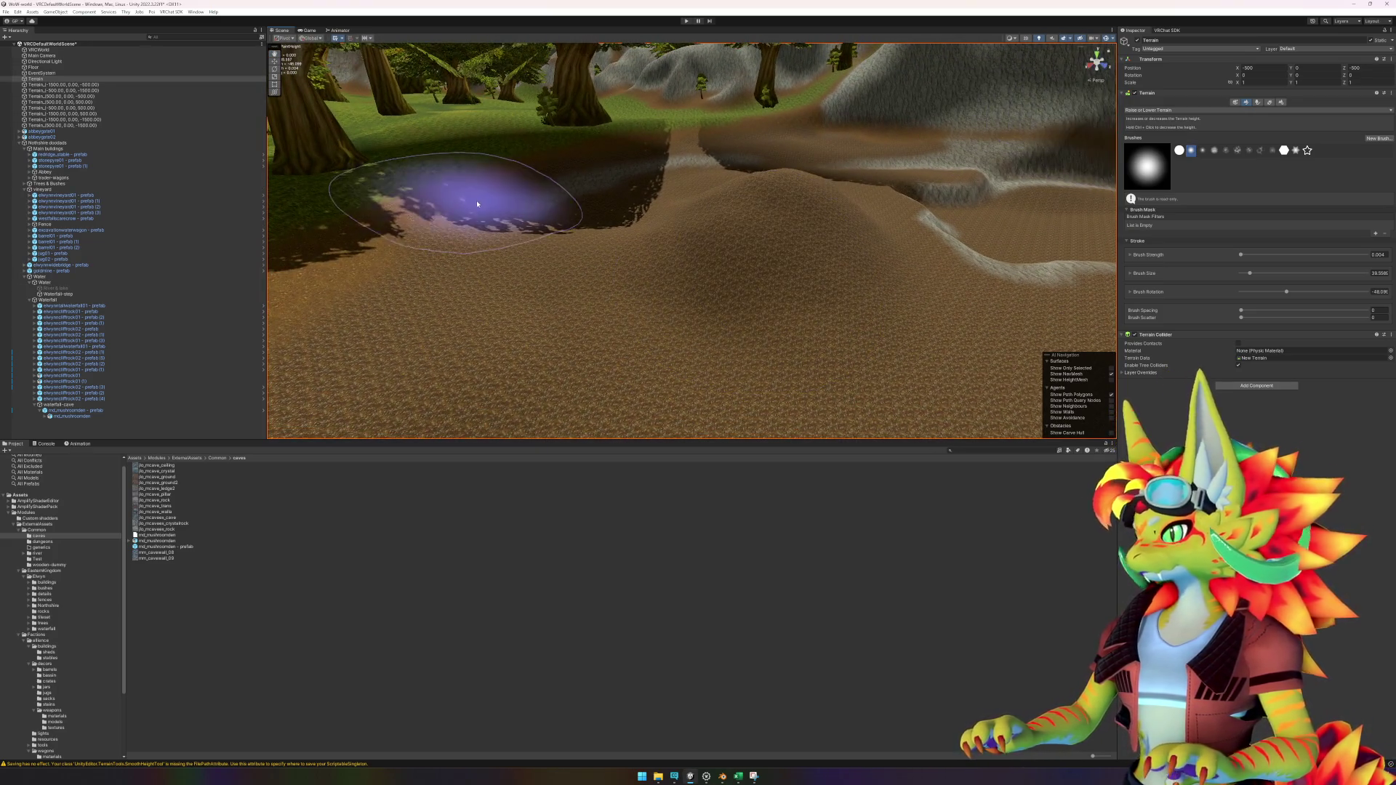
click(58, 294)
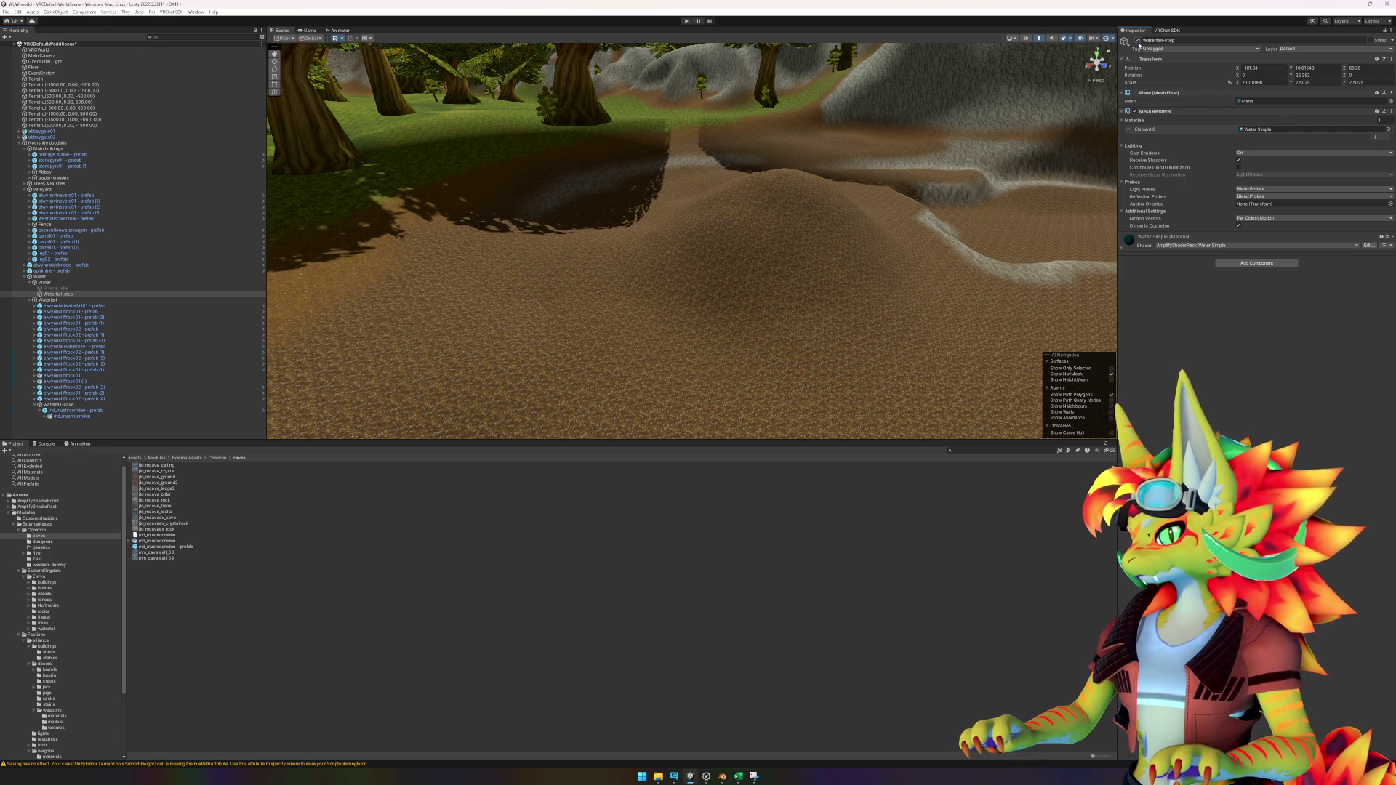
click(76, 288)
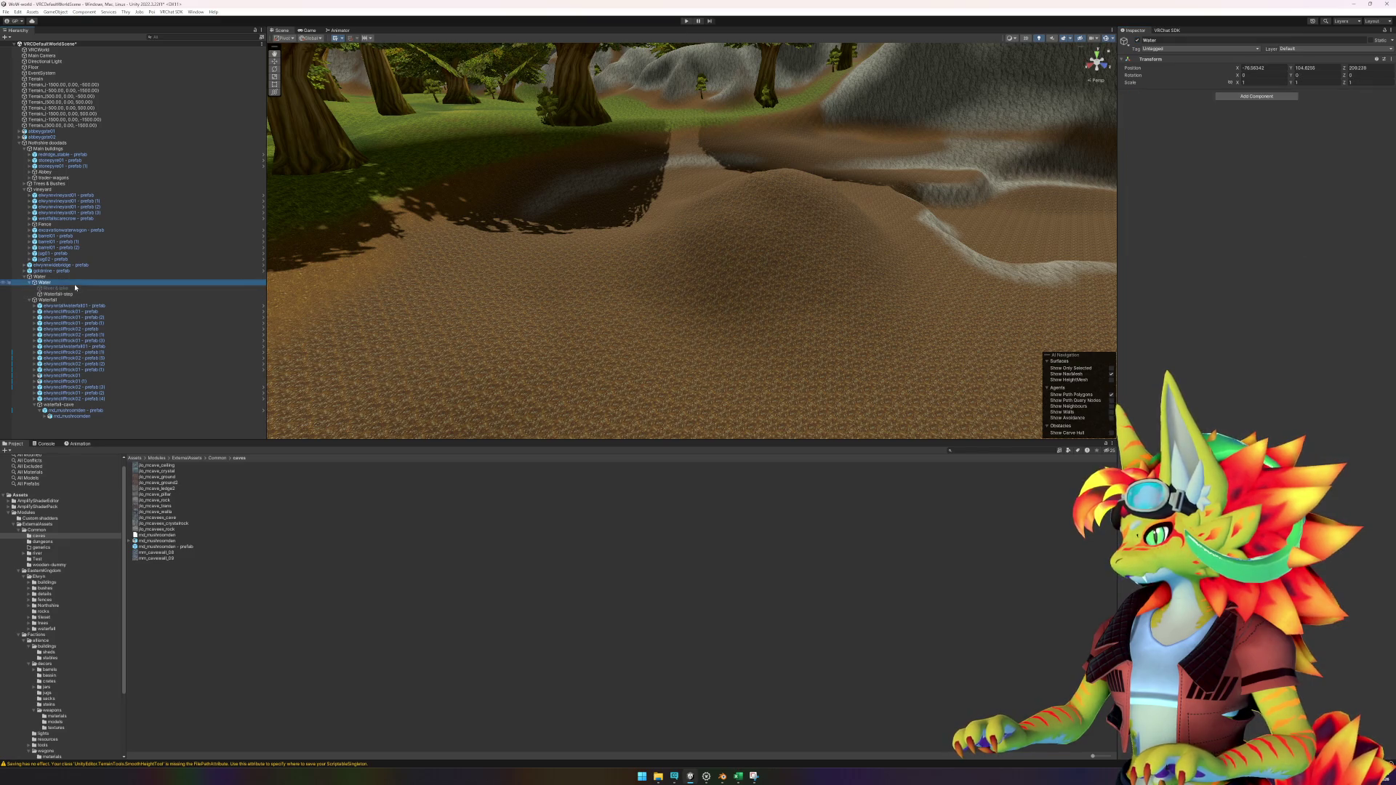
click(1137, 42)
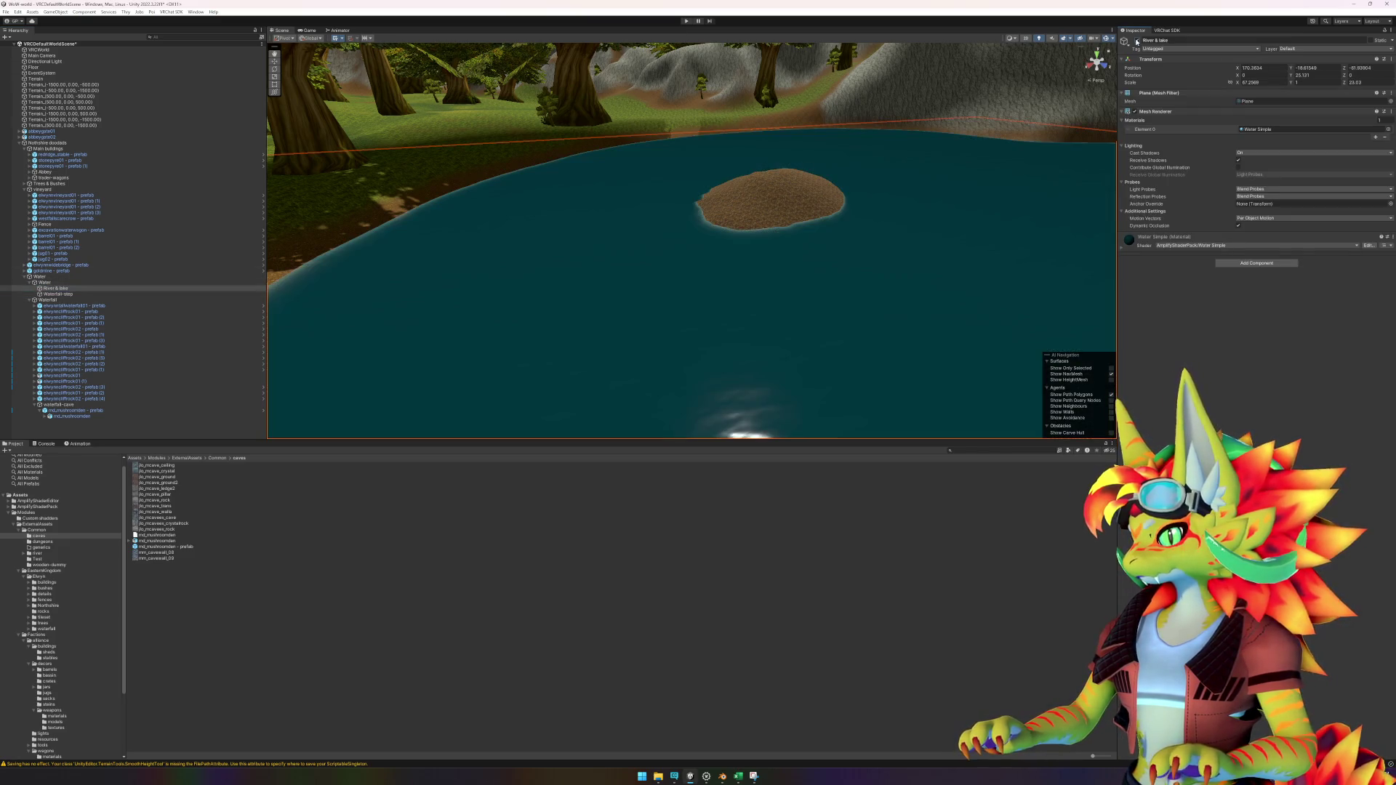
click(1138, 41)
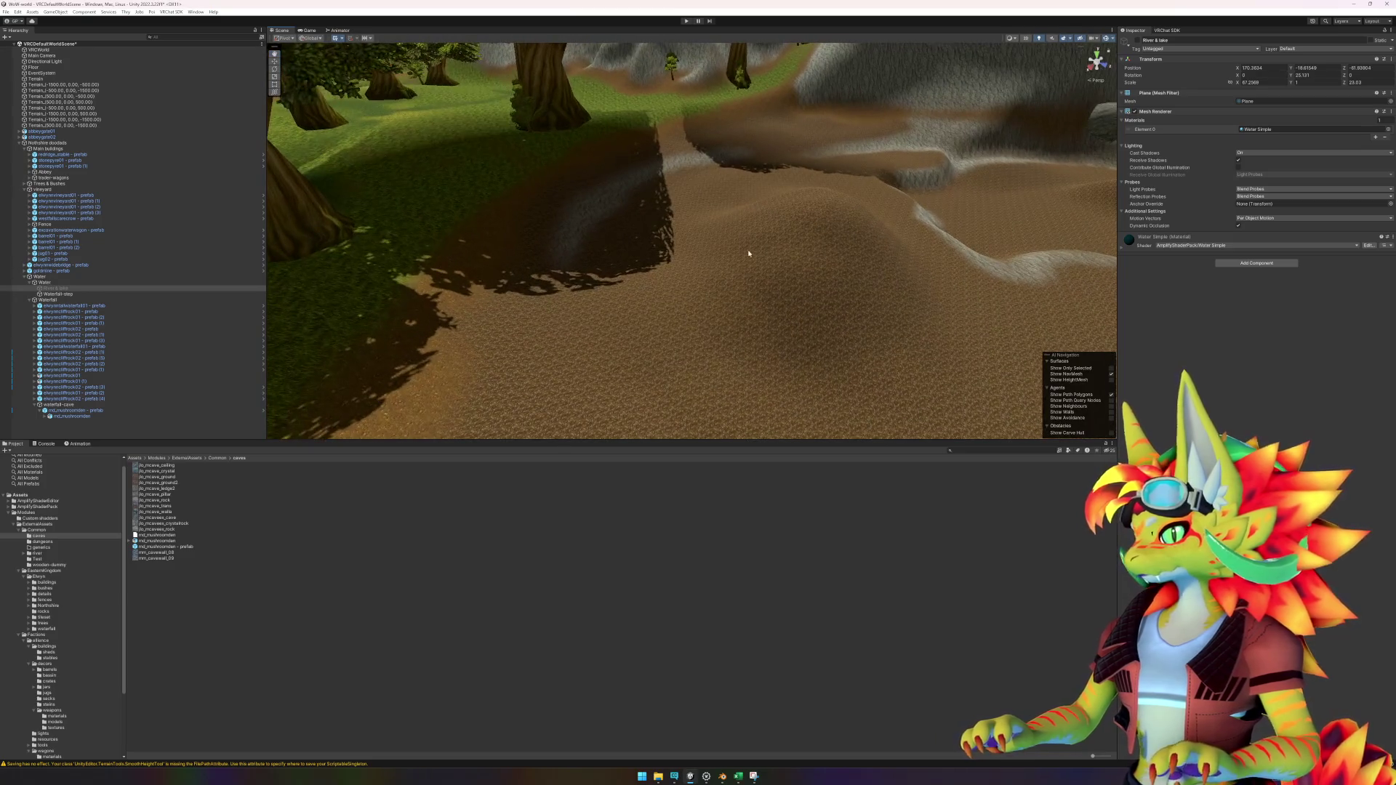
mouse_move(694, 228)
mouse_down()
mouse_move(680, 216)
mouse_move(701, 237)
mouse_up()
click(698, 244)
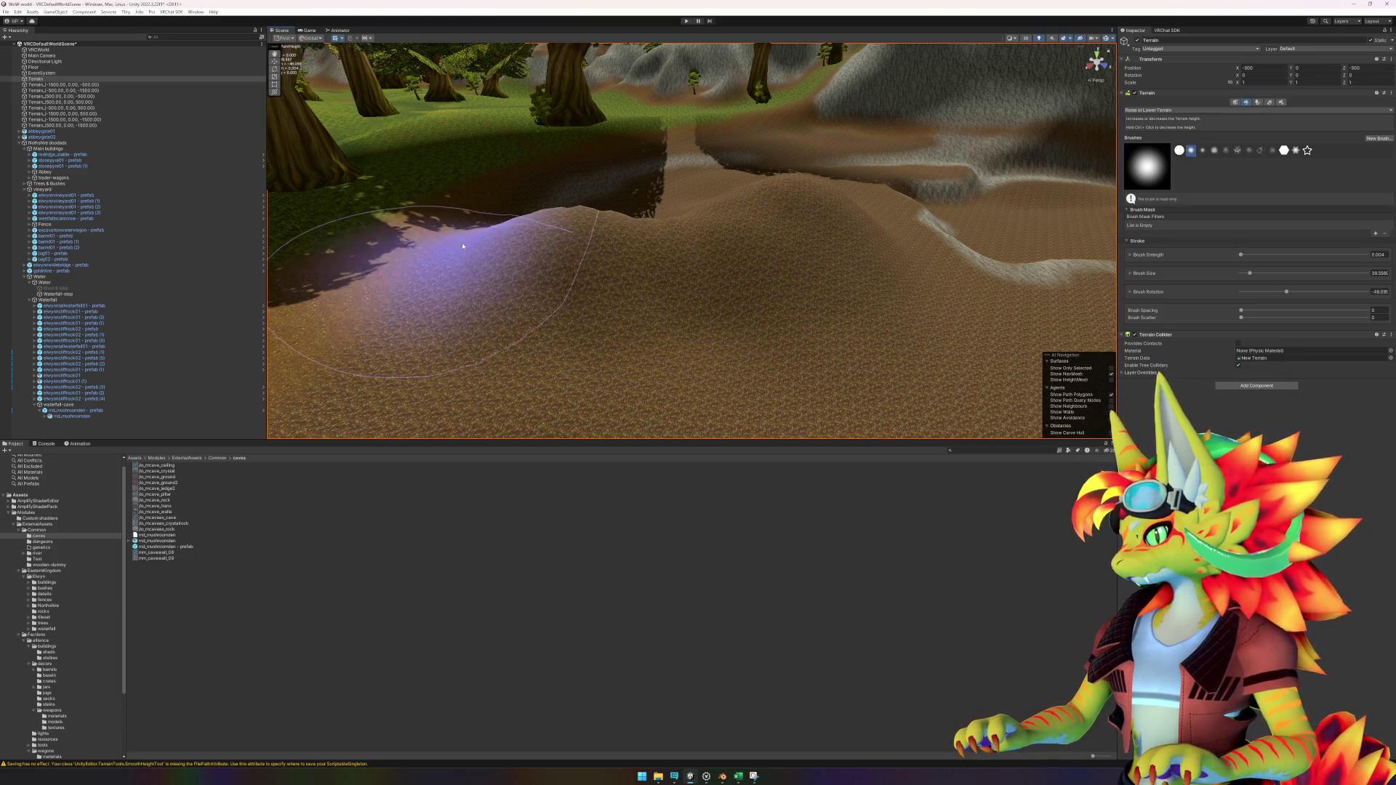
Step: Switch to Slope Flatten and flatten the central sandy mound into a broad slope
scroll(626, 272, up, 5)
scroll(627, 272, down, 5)
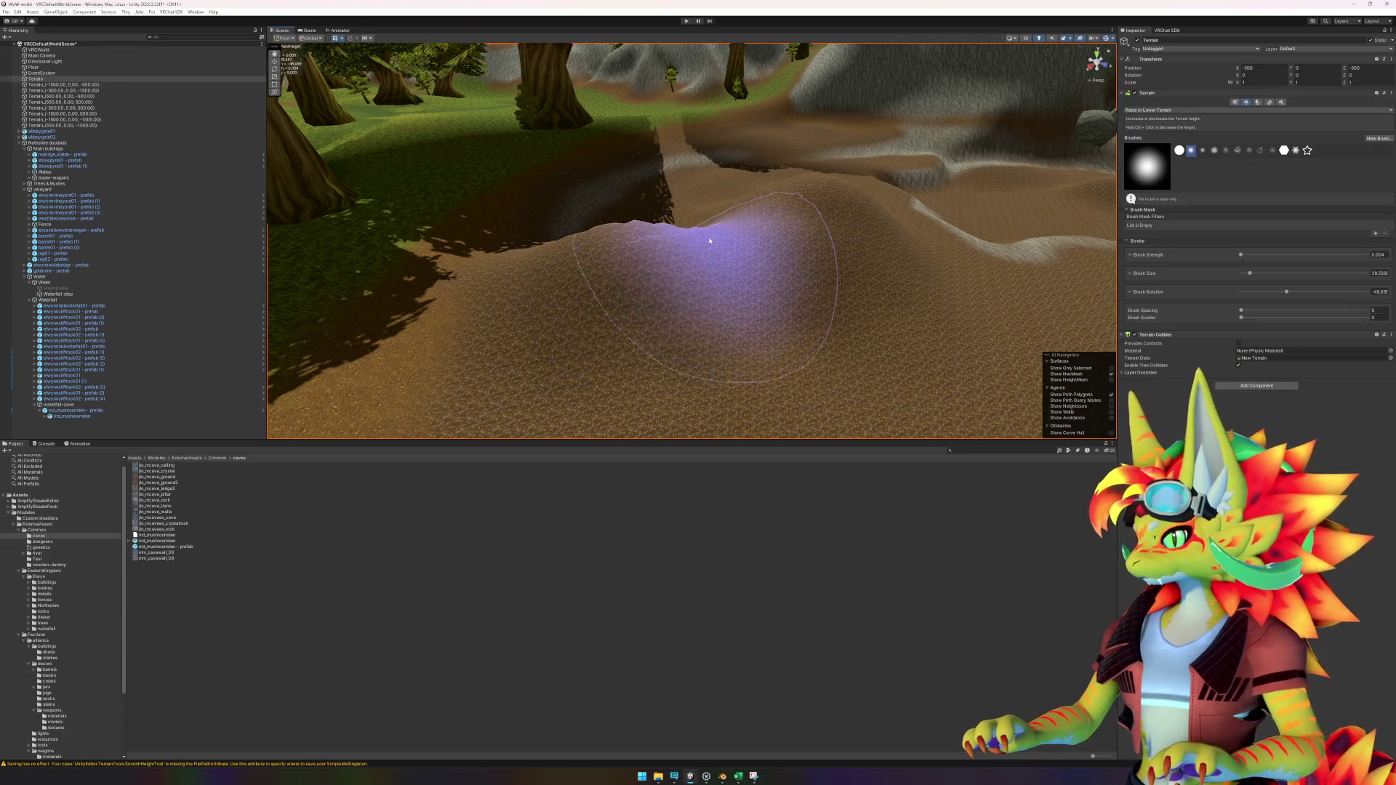
scroll(668, 249, up, 3)
scroll(668, 249, up, 3)
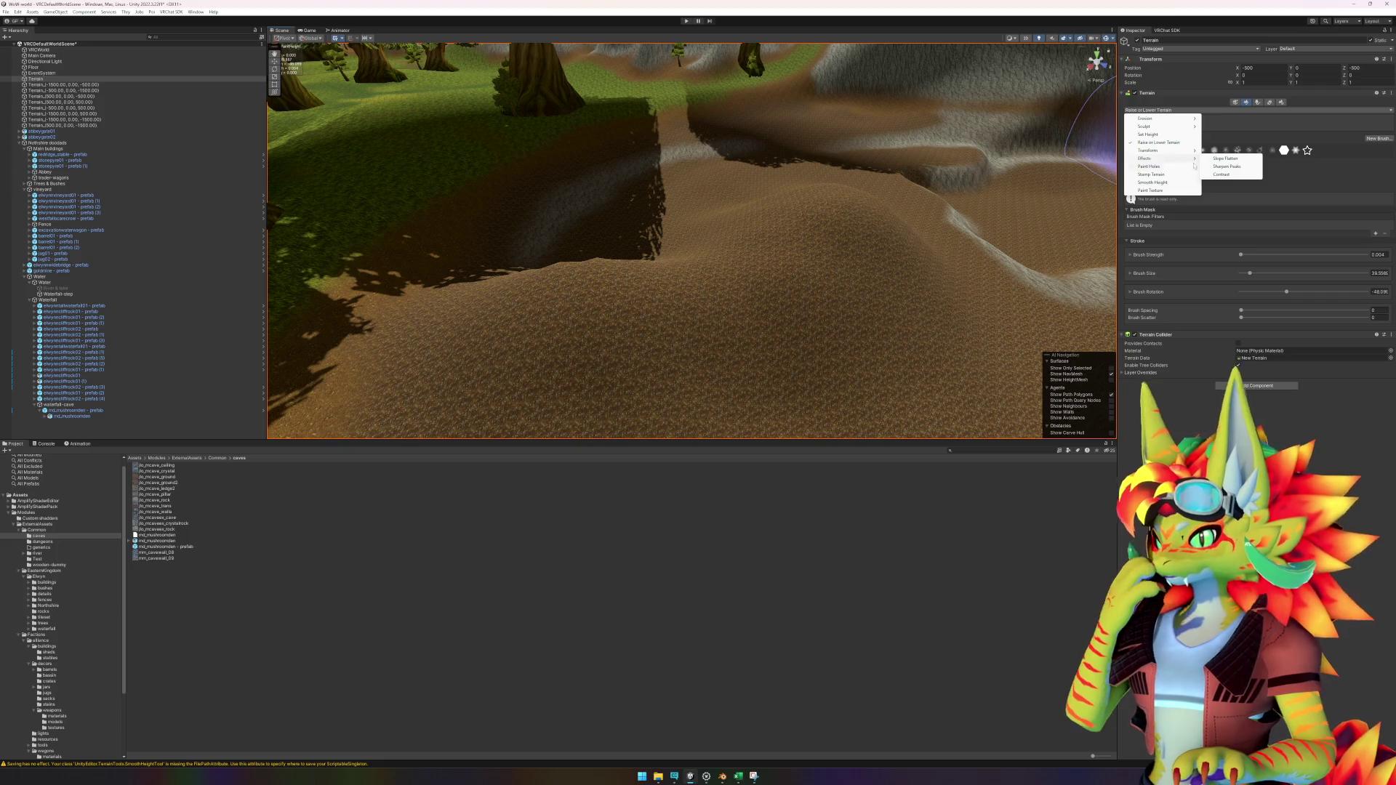
click(1236, 158)
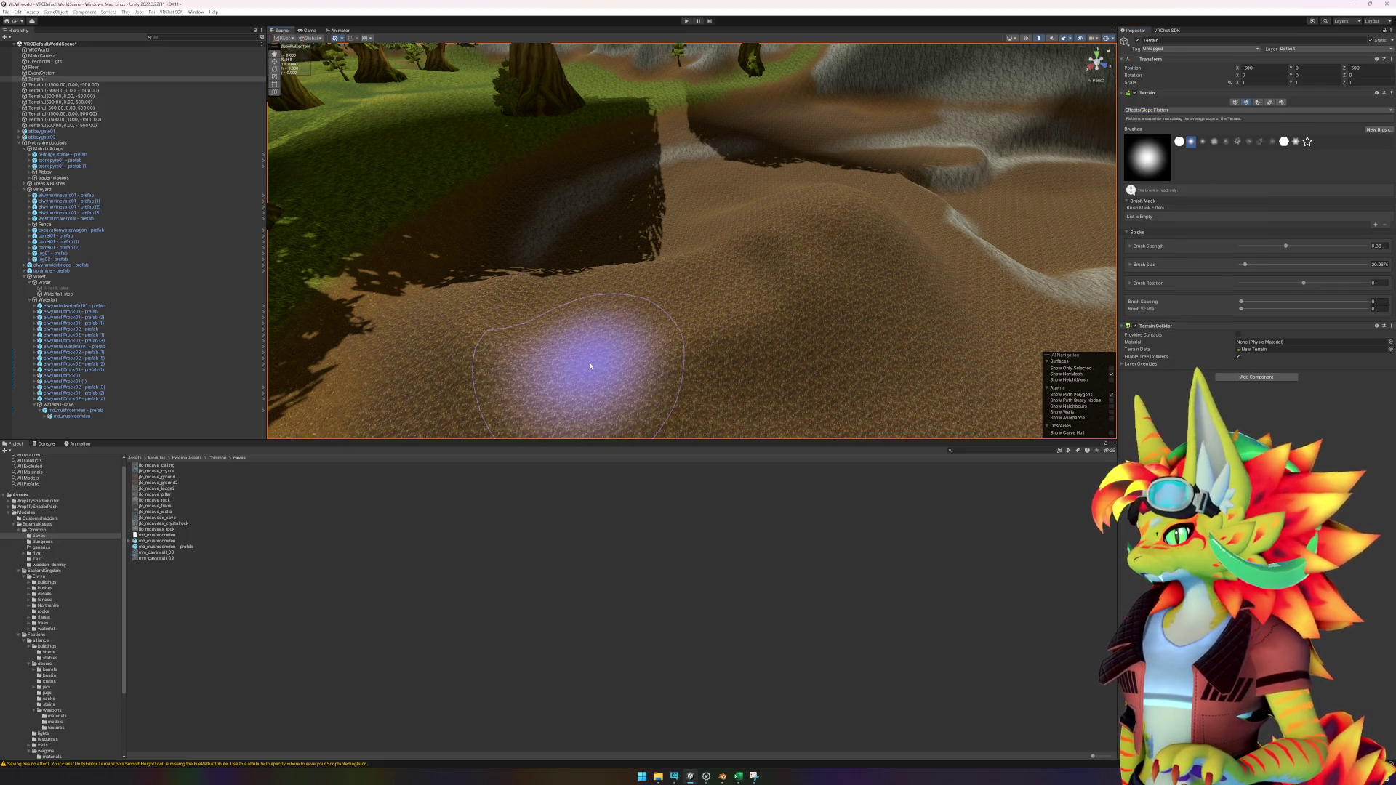
scroll(761, 361, up, 2)
scroll(761, 361, down, 5)
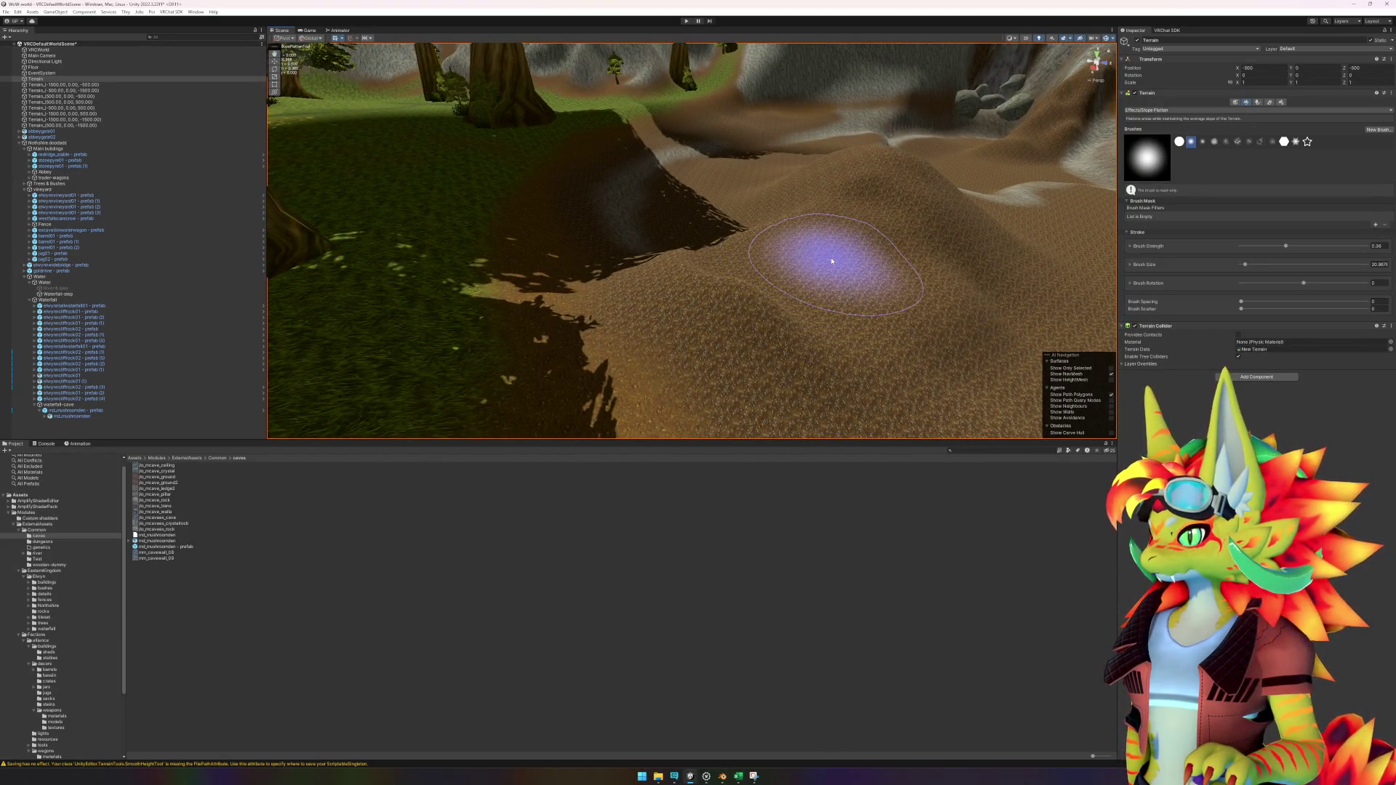
drag(834, 261, 829, 259)
scroll(1029, 265, down, 5)
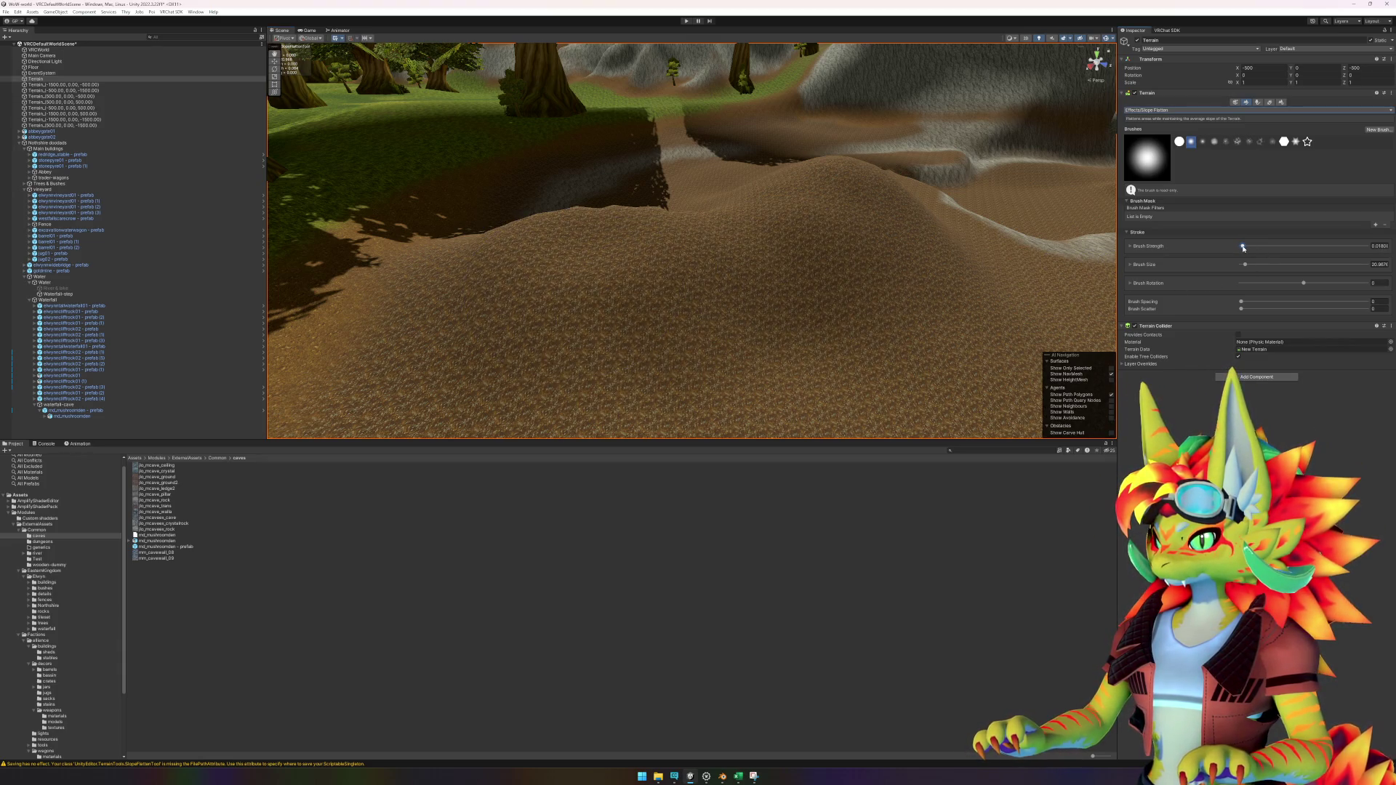
mouse_move(999, 274)
mouse_down()
mouse_move(655, 311)
mouse_move(664, 352)
mouse_move(545, 380)
mouse_move(735, 370)
mouse_up()
Step: Zoom the view back out and select the River & lake object
scroll(731, 342, up, 5)
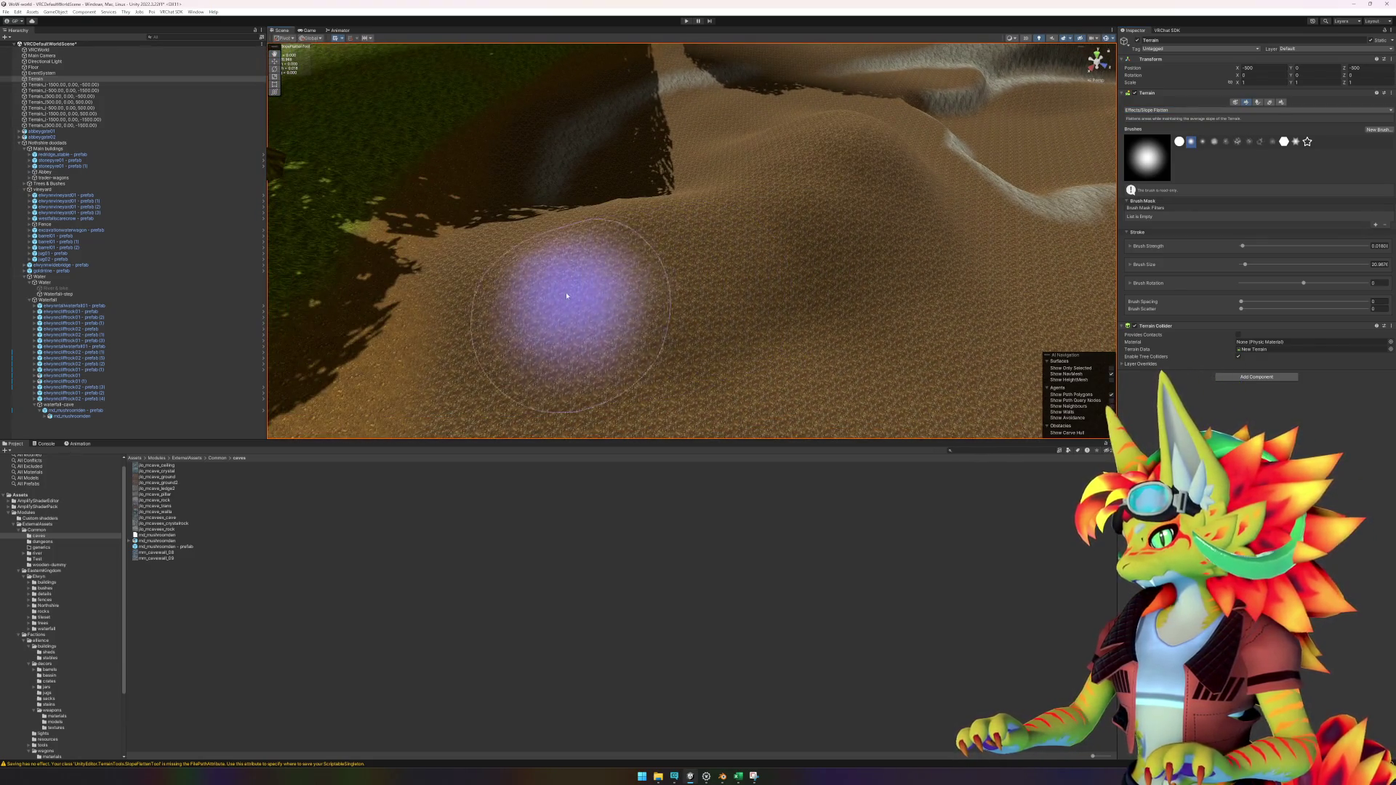
scroll(795, 233, up, 3)
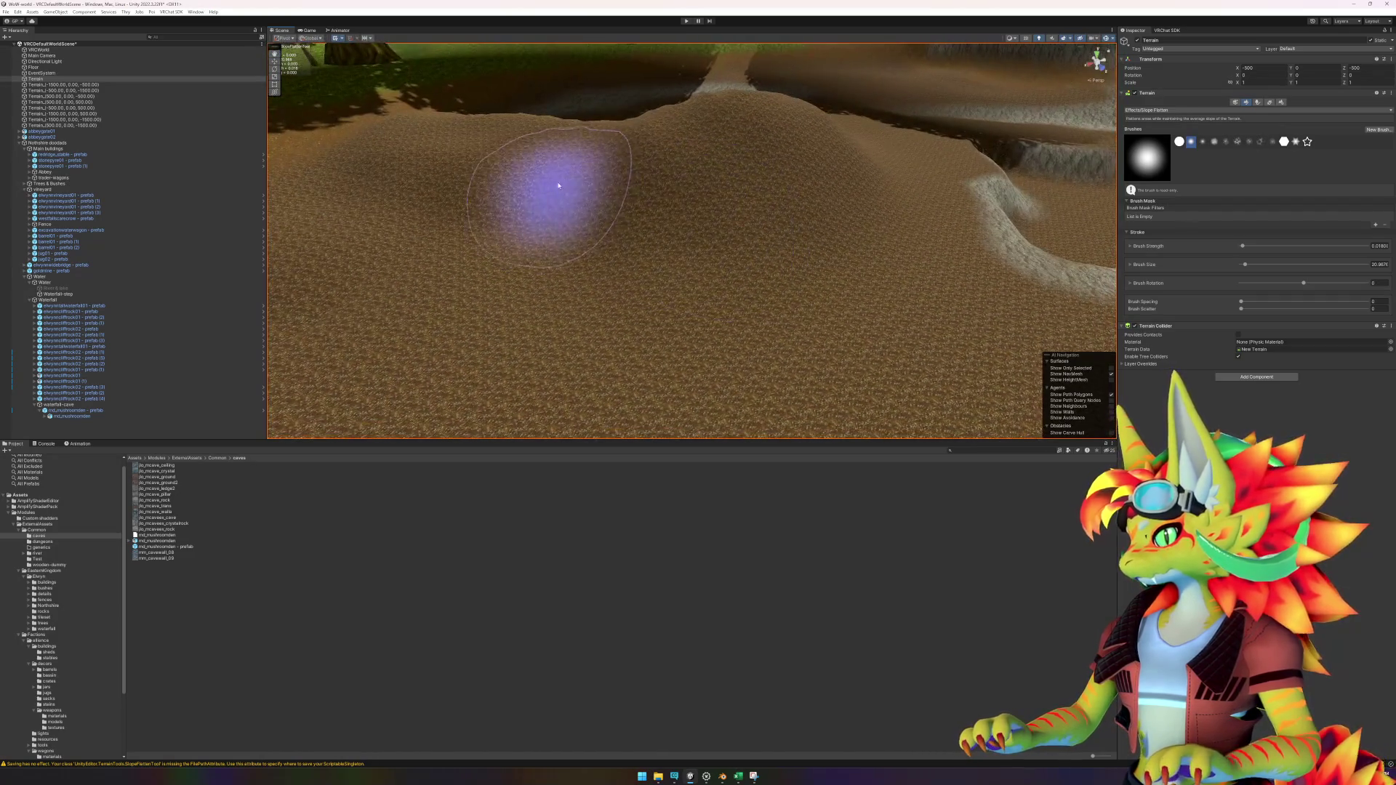
scroll(624, 203, up, 5)
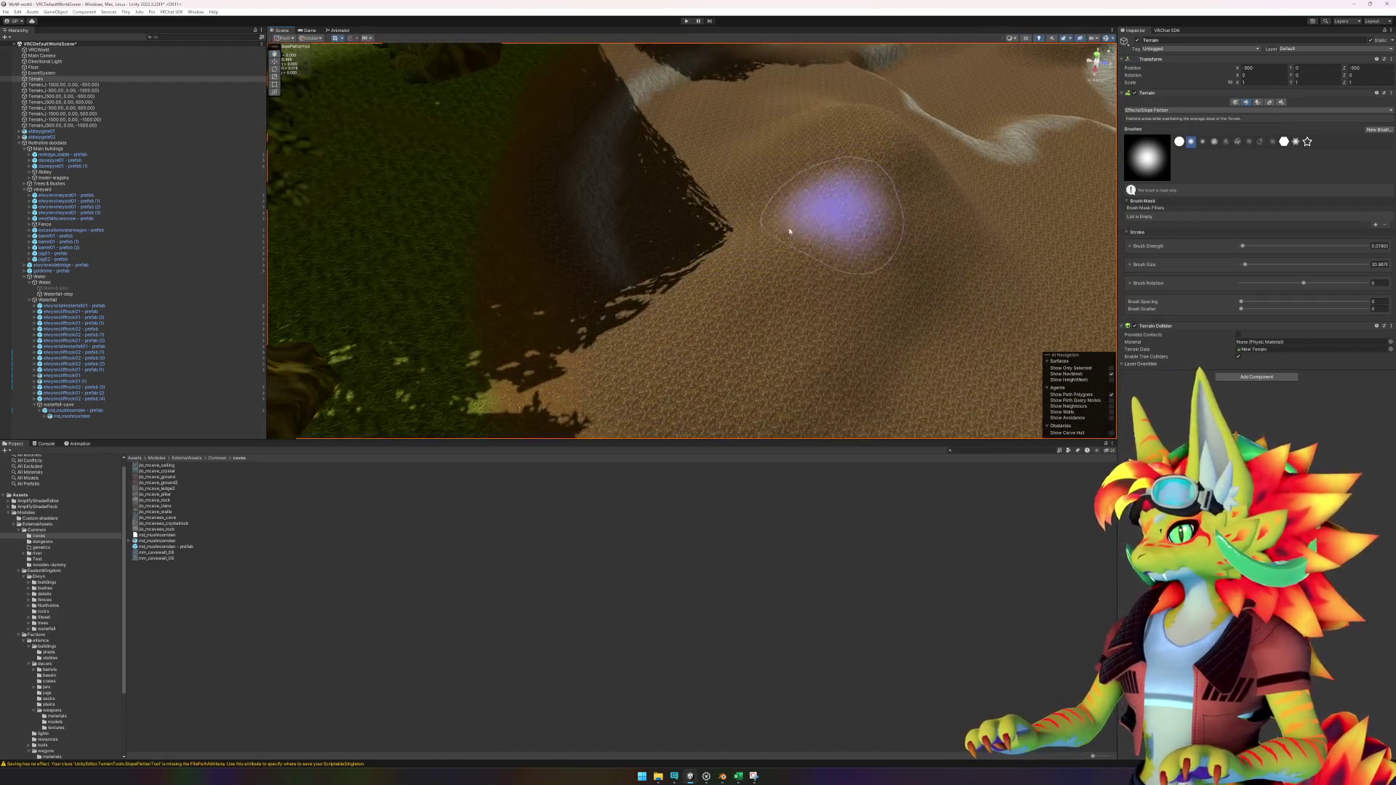
scroll(795, 234, down, 5)
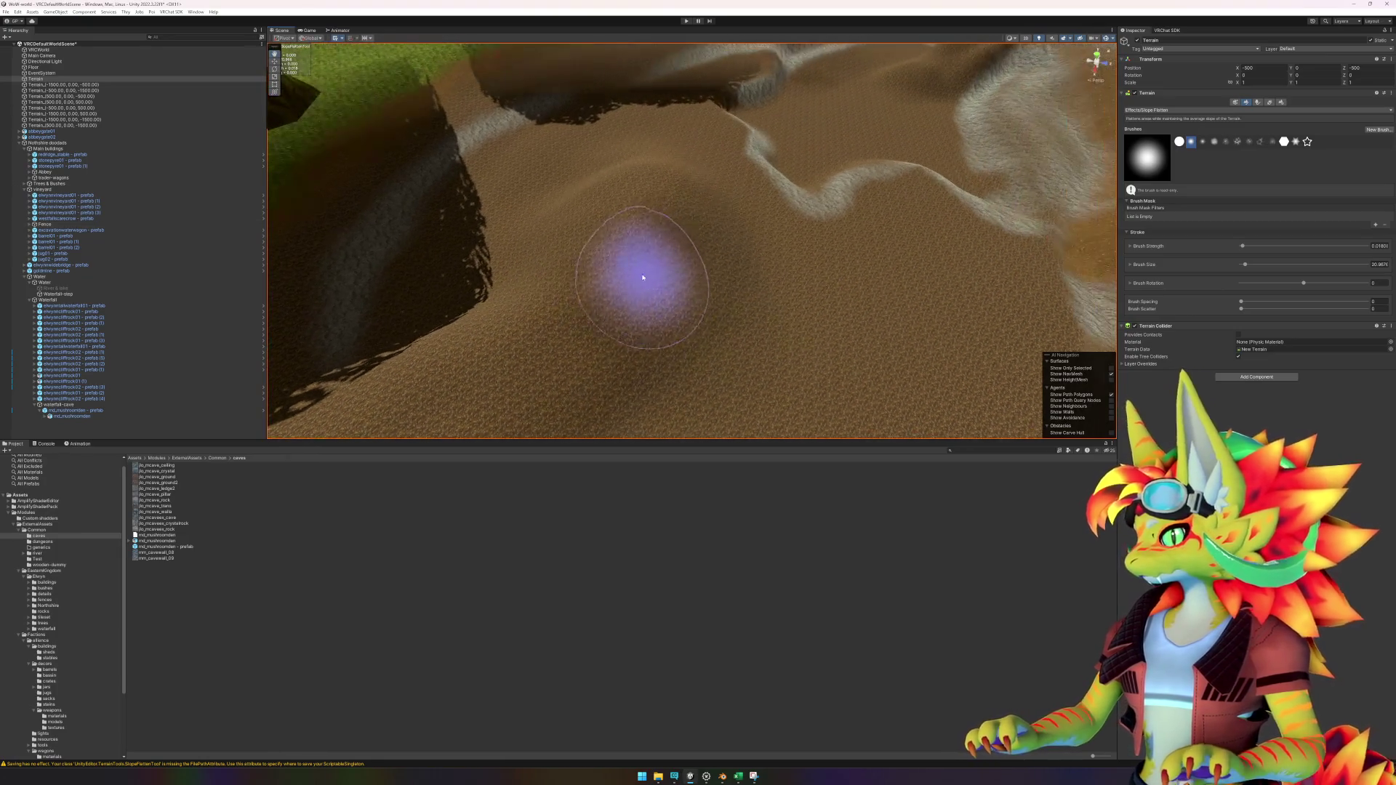
scroll(790, 249, up, 3)
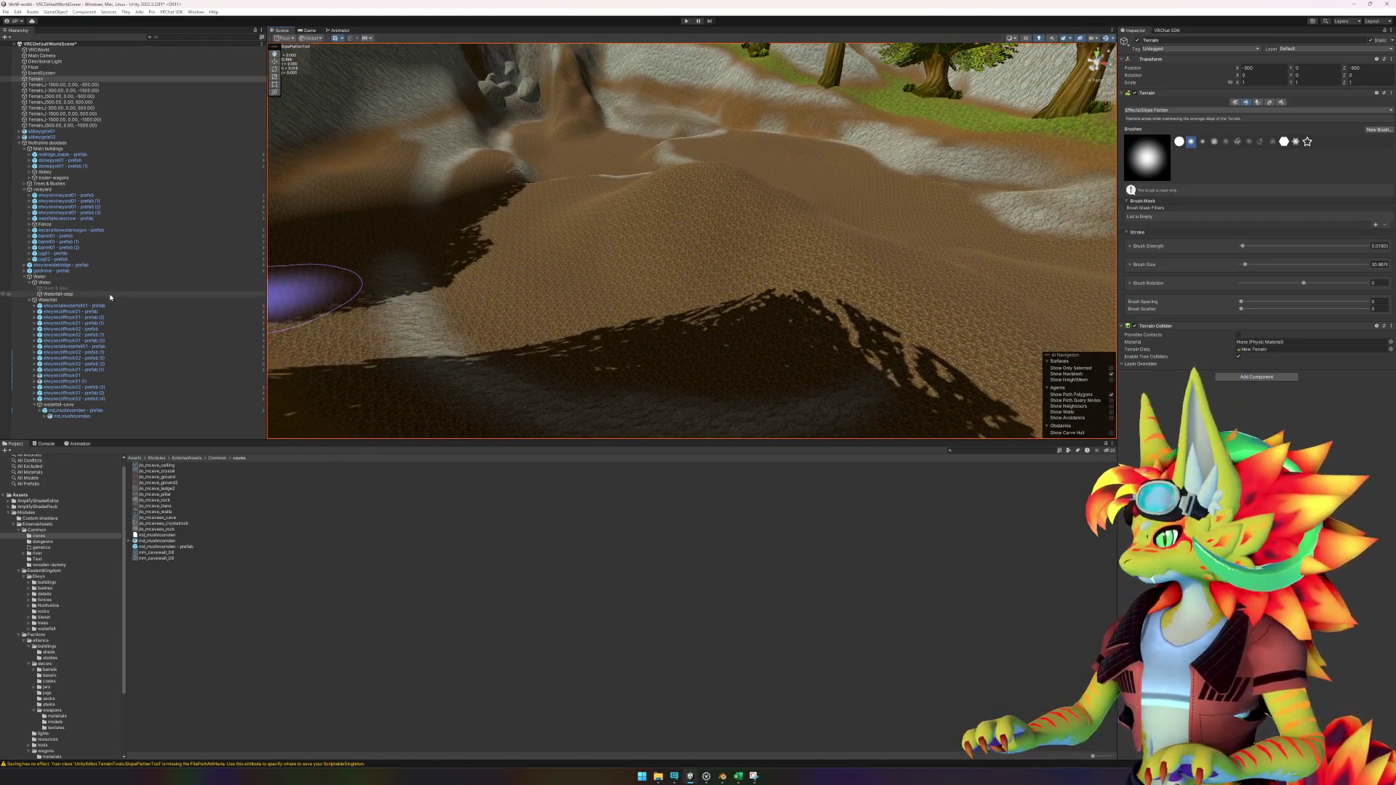
click(149, 288)
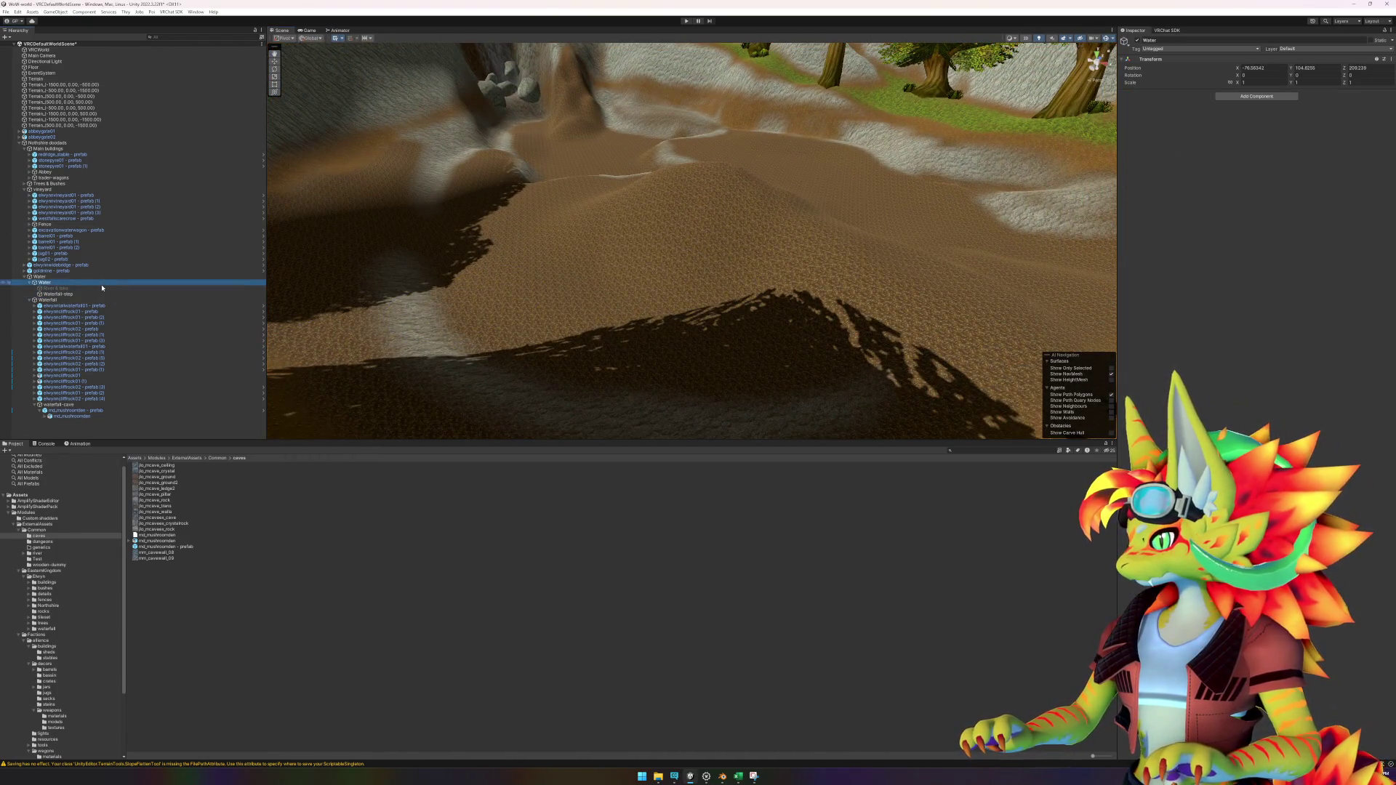
Step: Re-enable the River & lake water, expand its Water Simple material, and reselect the terrain
click(1139, 41)
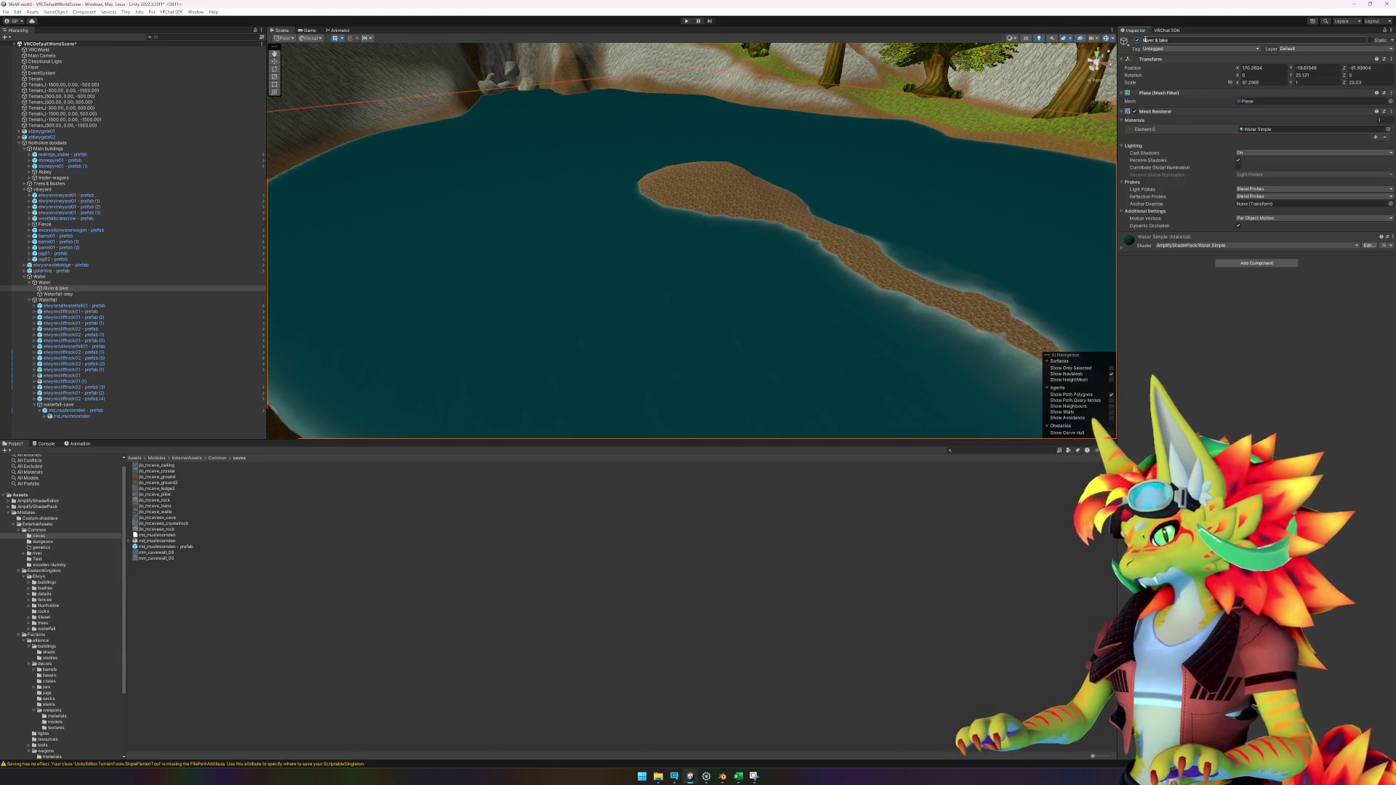
click(1121, 247)
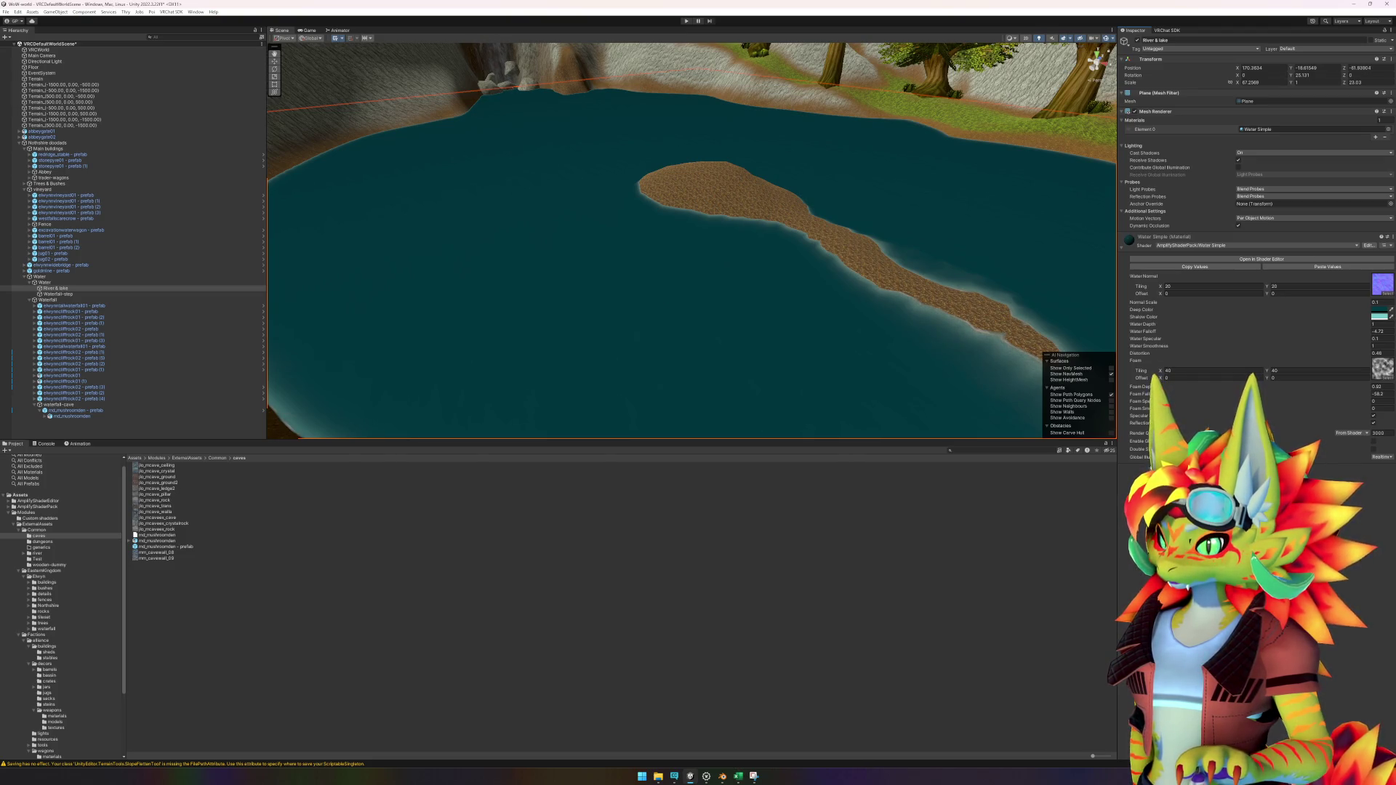
mouse_move(977, 381)
mouse_down()
mouse_move(754, 342)
mouse_move(799, 296)
mouse_up()
click(748, 248)
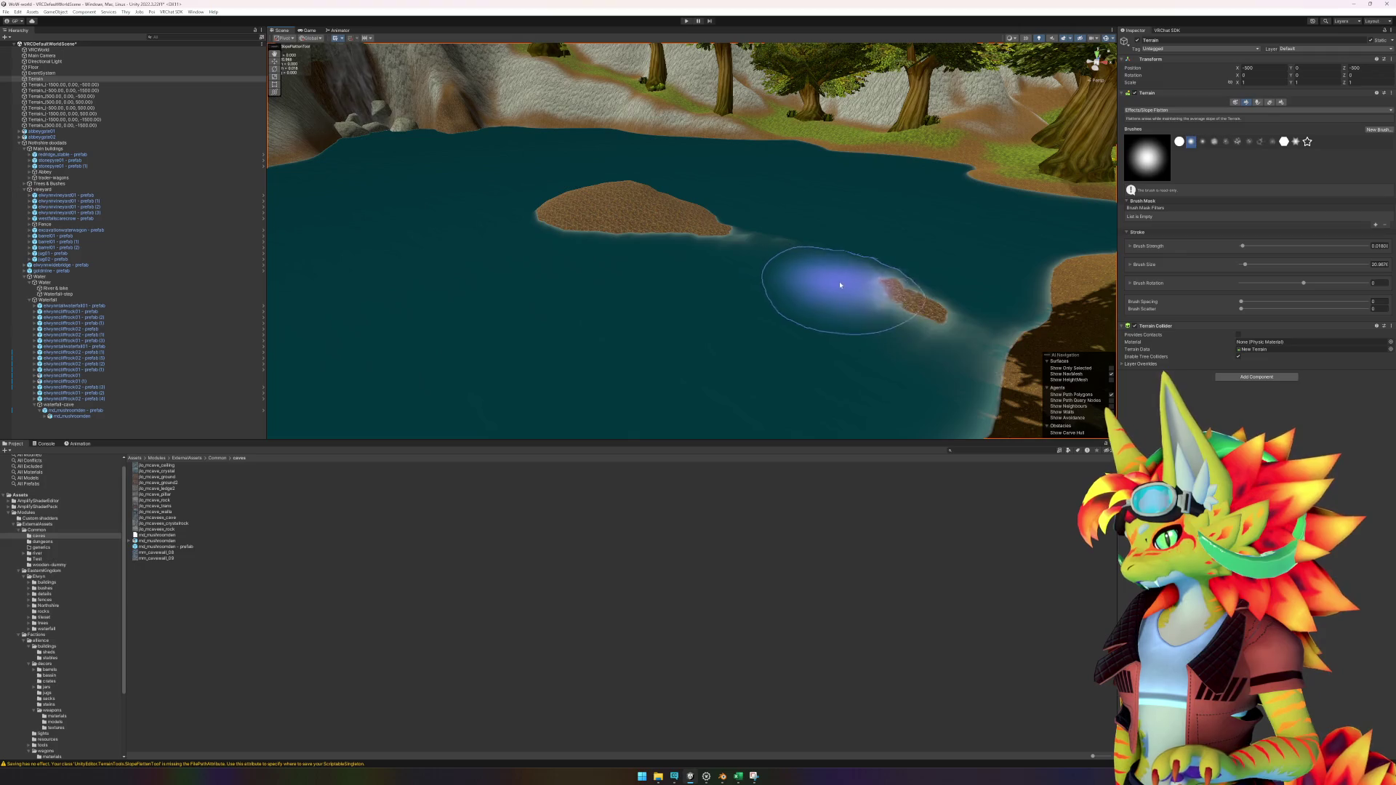
Step: Frame the small dirt island and flatten its edges down below the lake water
drag(838, 285, 896, 302)
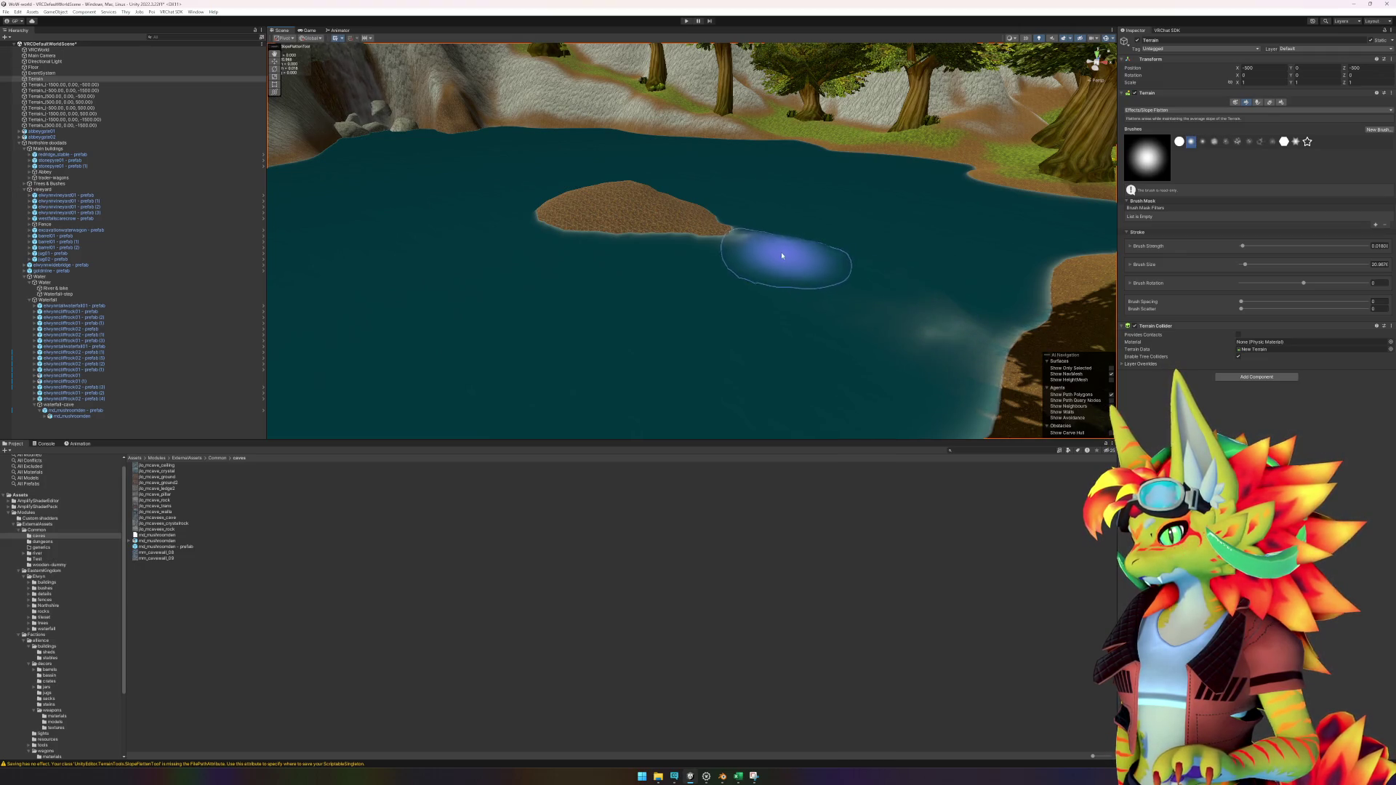
key(f)
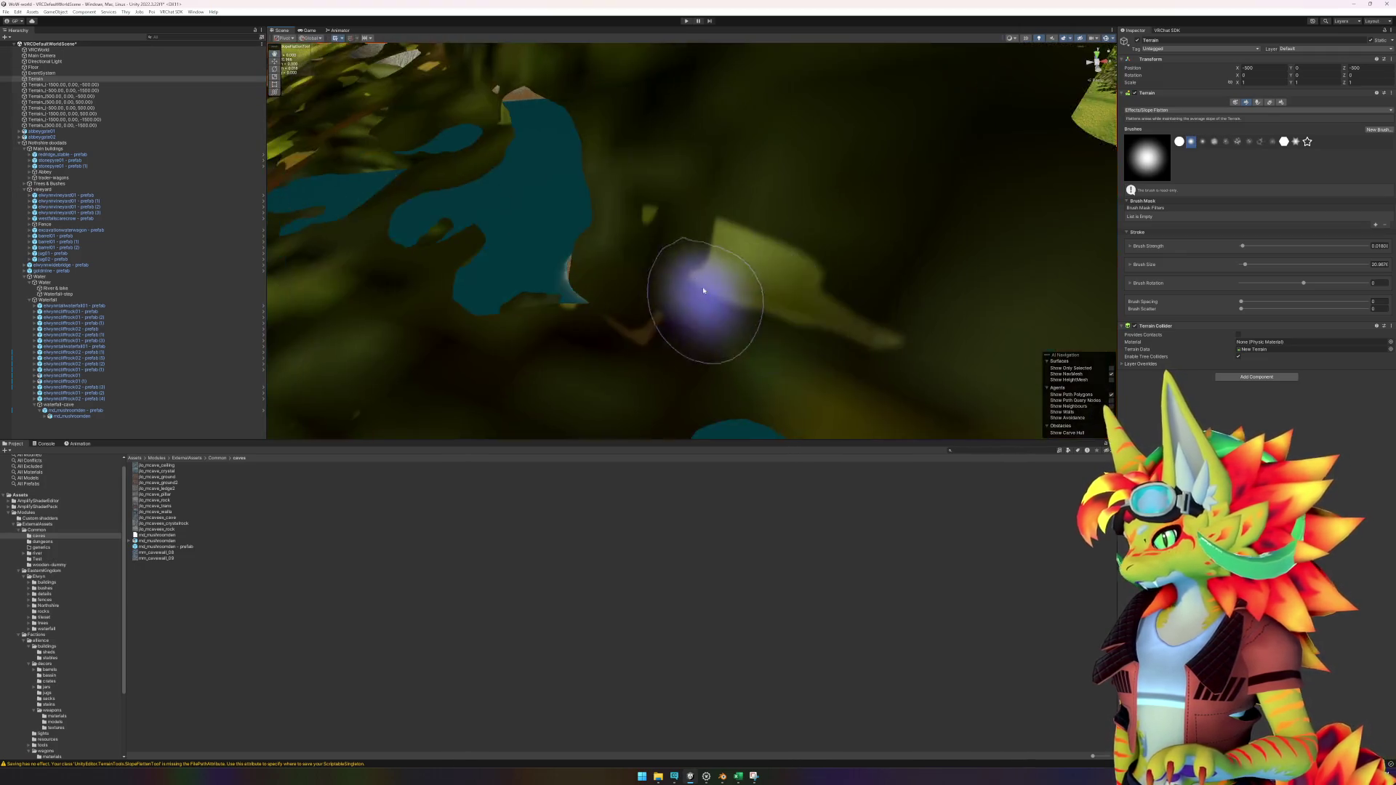
mouse_move(744, 294)
mouse_down()
mouse_move(670, 249)
mouse_move(514, 328)
mouse_move(685, 361)
mouse_up()
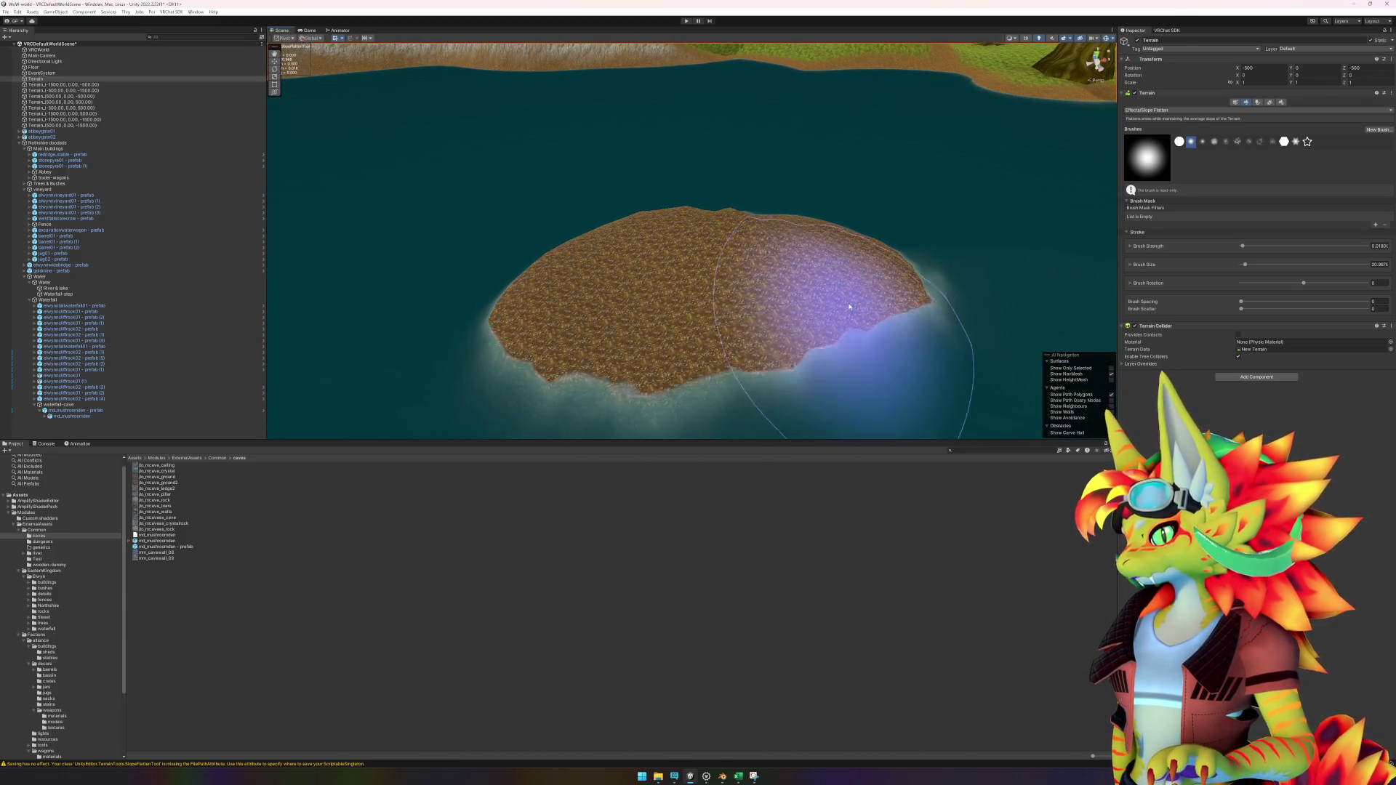
mouse_move(732, 296)
mouse_down()
mouse_move(817, 312)
mouse_move(861, 346)
mouse_up()
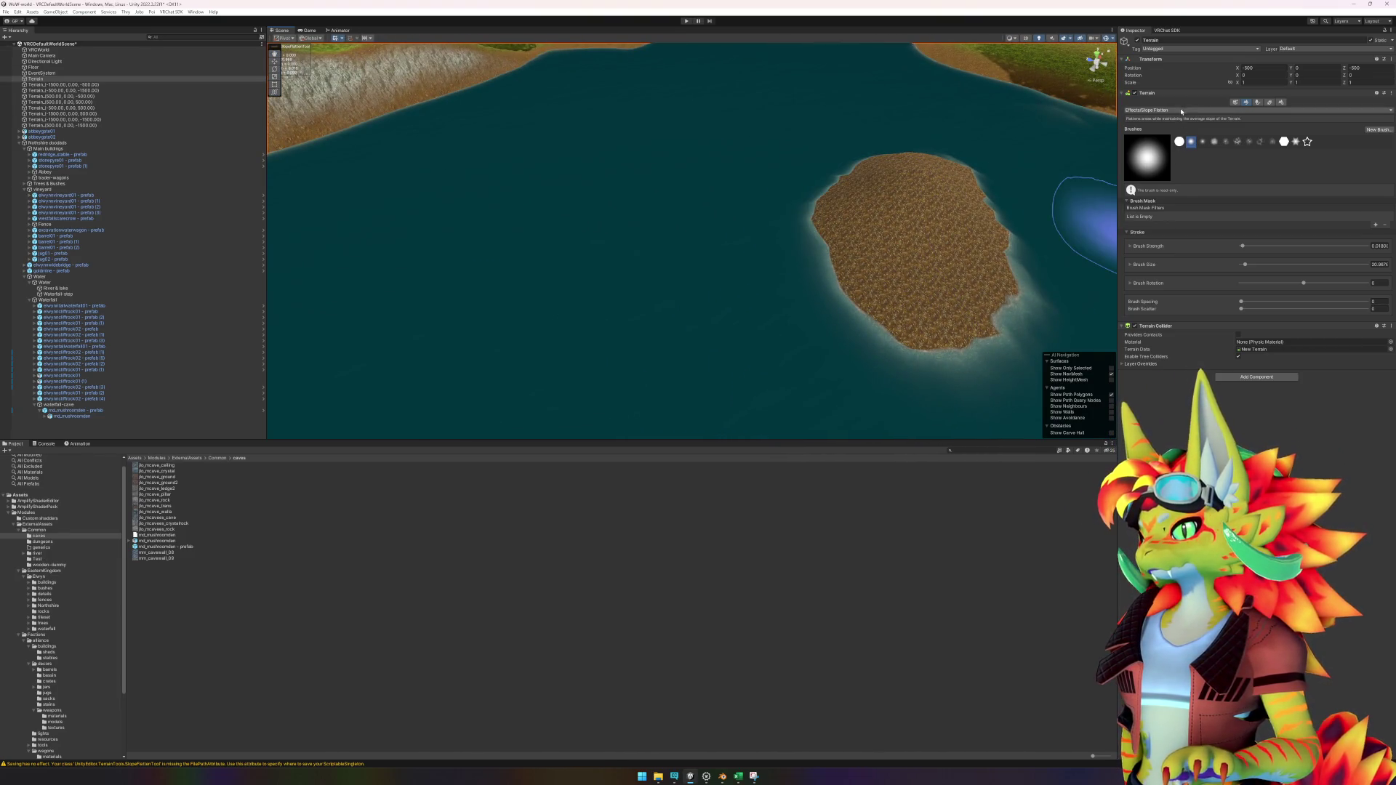
Step: Switch to Smooth Height and orbit around the lake island to see both shores
click(1156, 183)
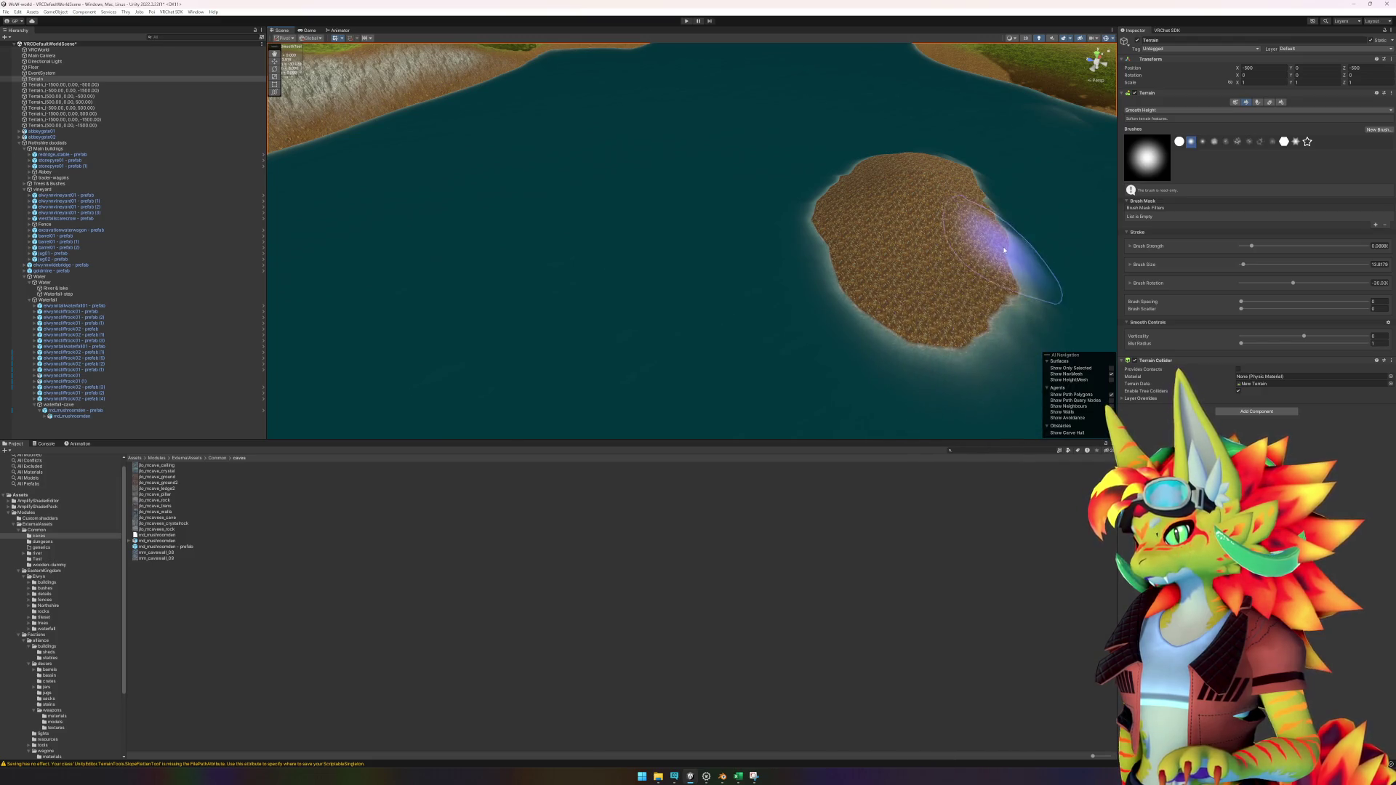
drag(1004, 249, 764, 234)
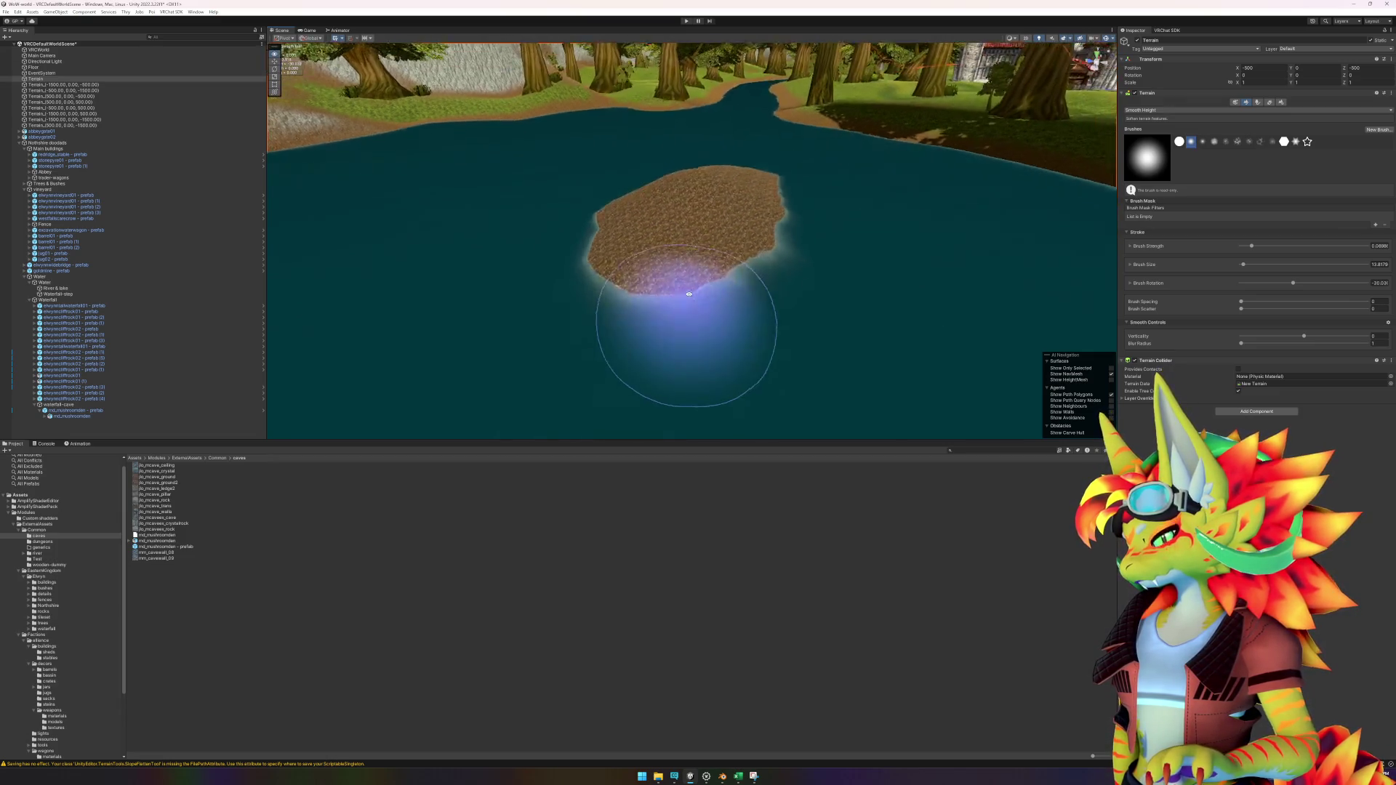
scroll(691, 287, up, 5)
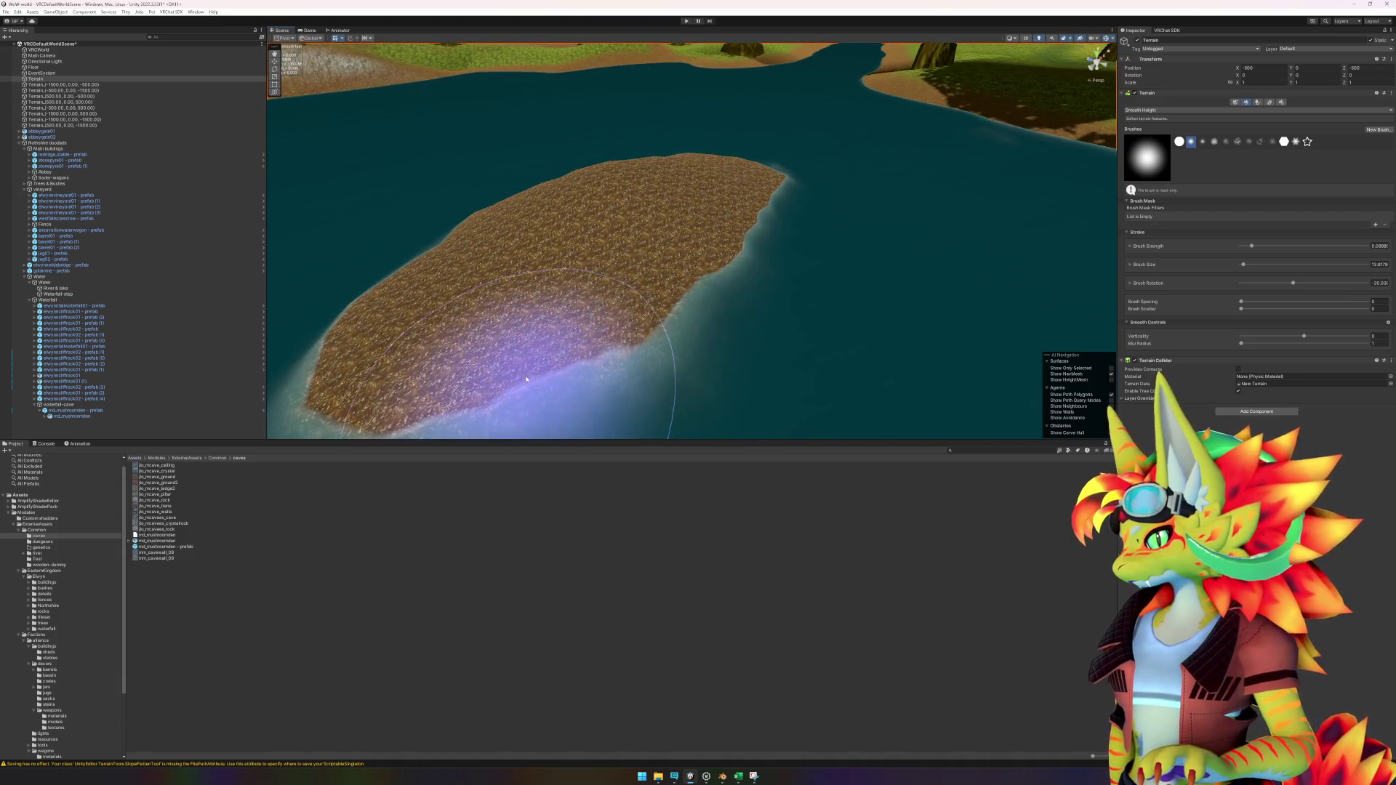
drag(682, 282, 629, 348)
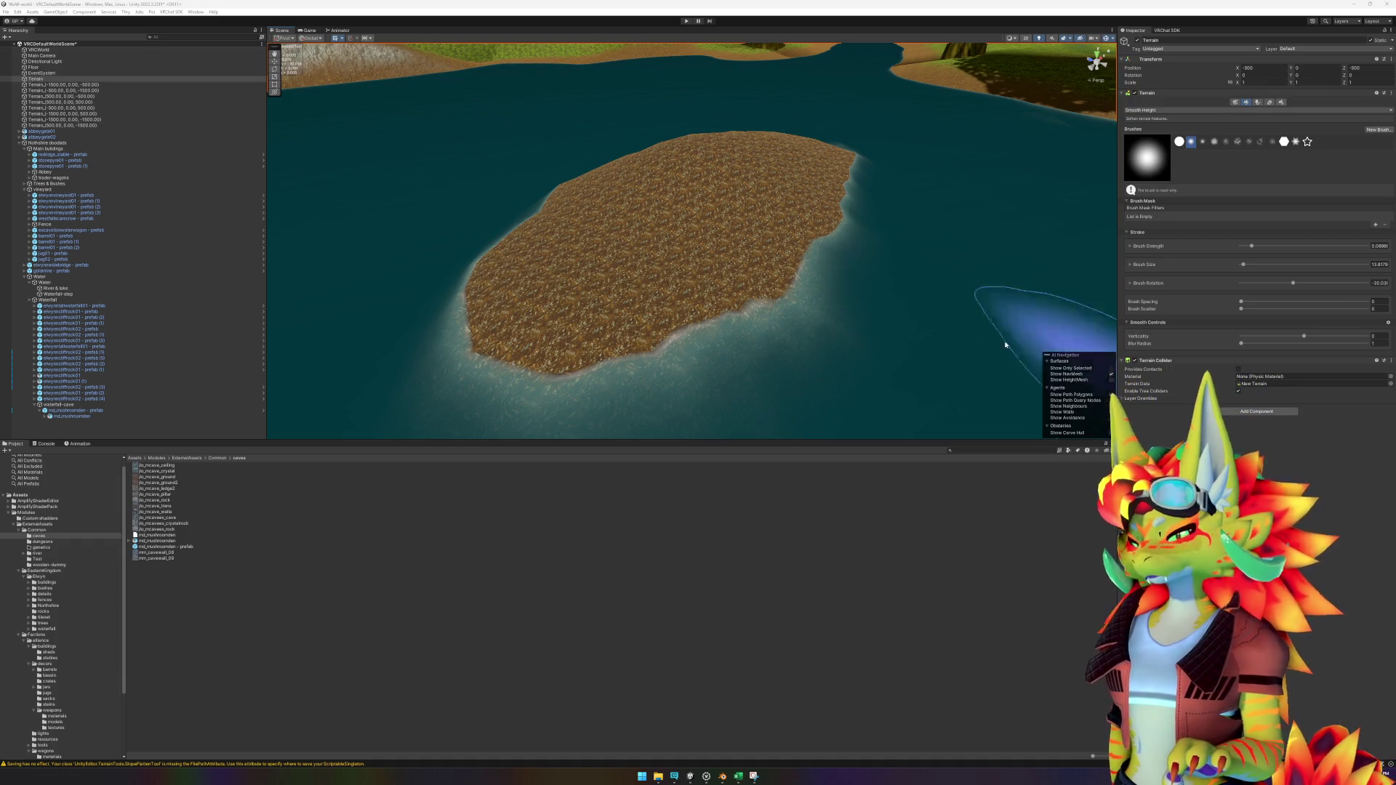
mouse_move(914, 275)
mouse_down()
mouse_move(866, 274)
mouse_move(716, 359)
mouse_move(626, 382)
mouse_up()
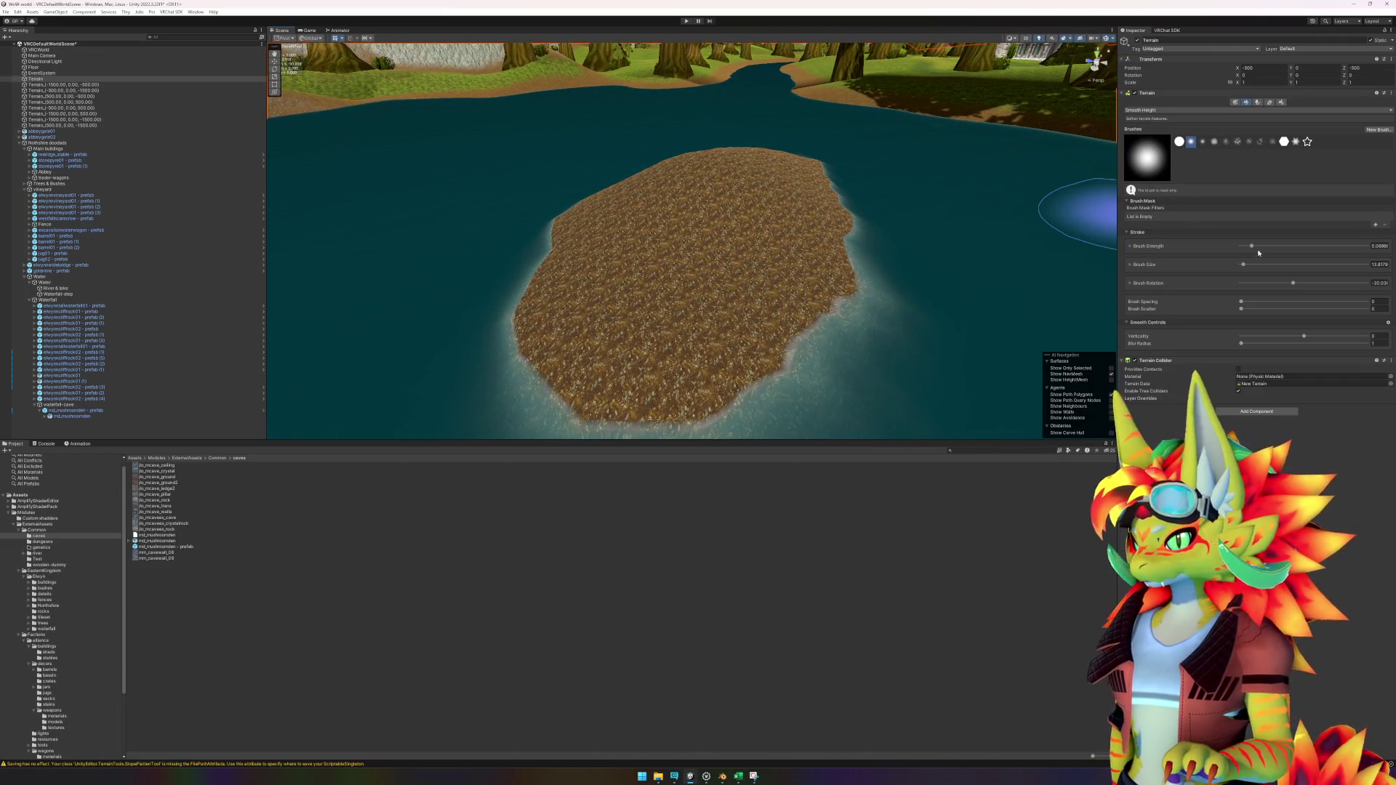
Step: Raise Brush Strength to about 0.139 and smooth the island's left and right shores
drag(1256, 248, 1278, 247)
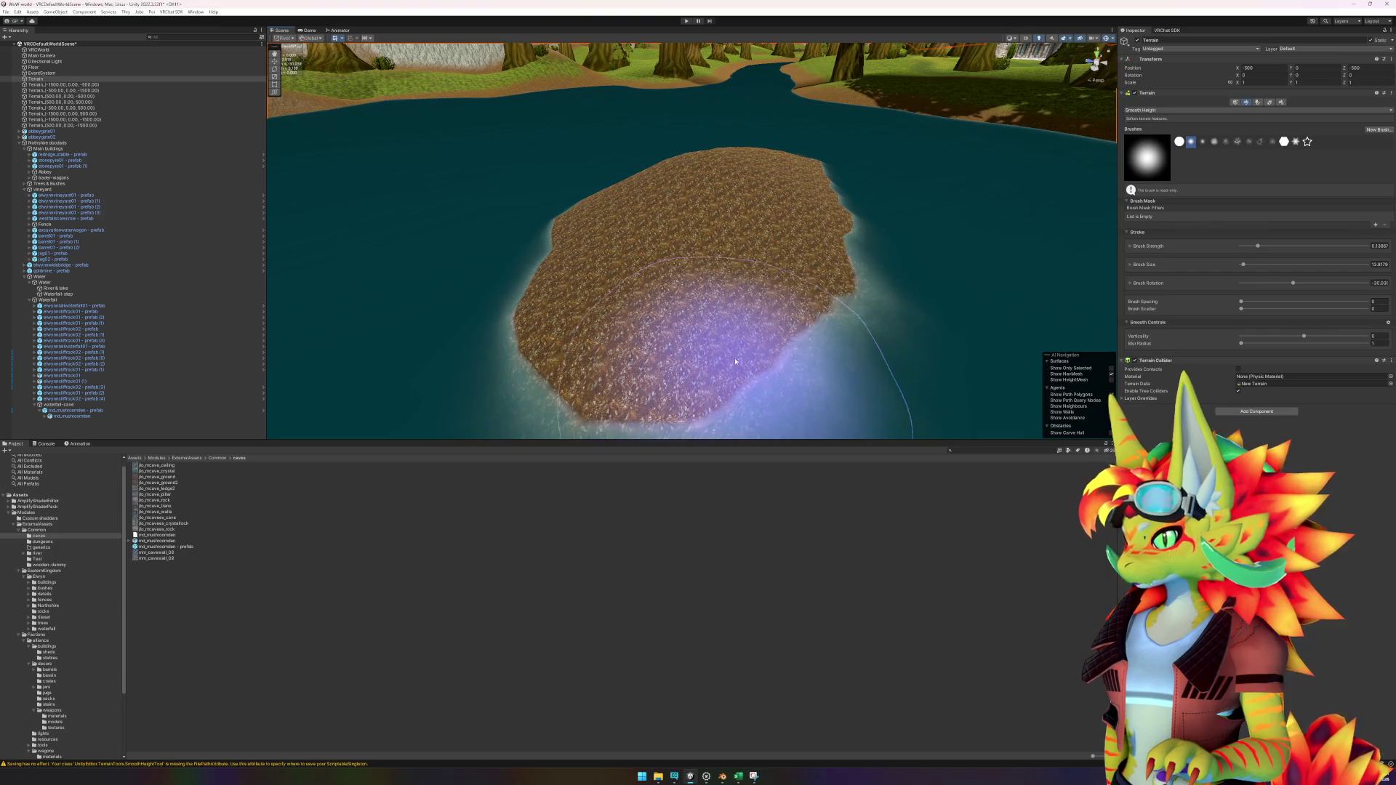
mouse_move(577, 312)
mouse_down()
mouse_move(545, 296)
mouse_move(530, 265)
mouse_move(564, 230)
mouse_move(748, 249)
mouse_up()
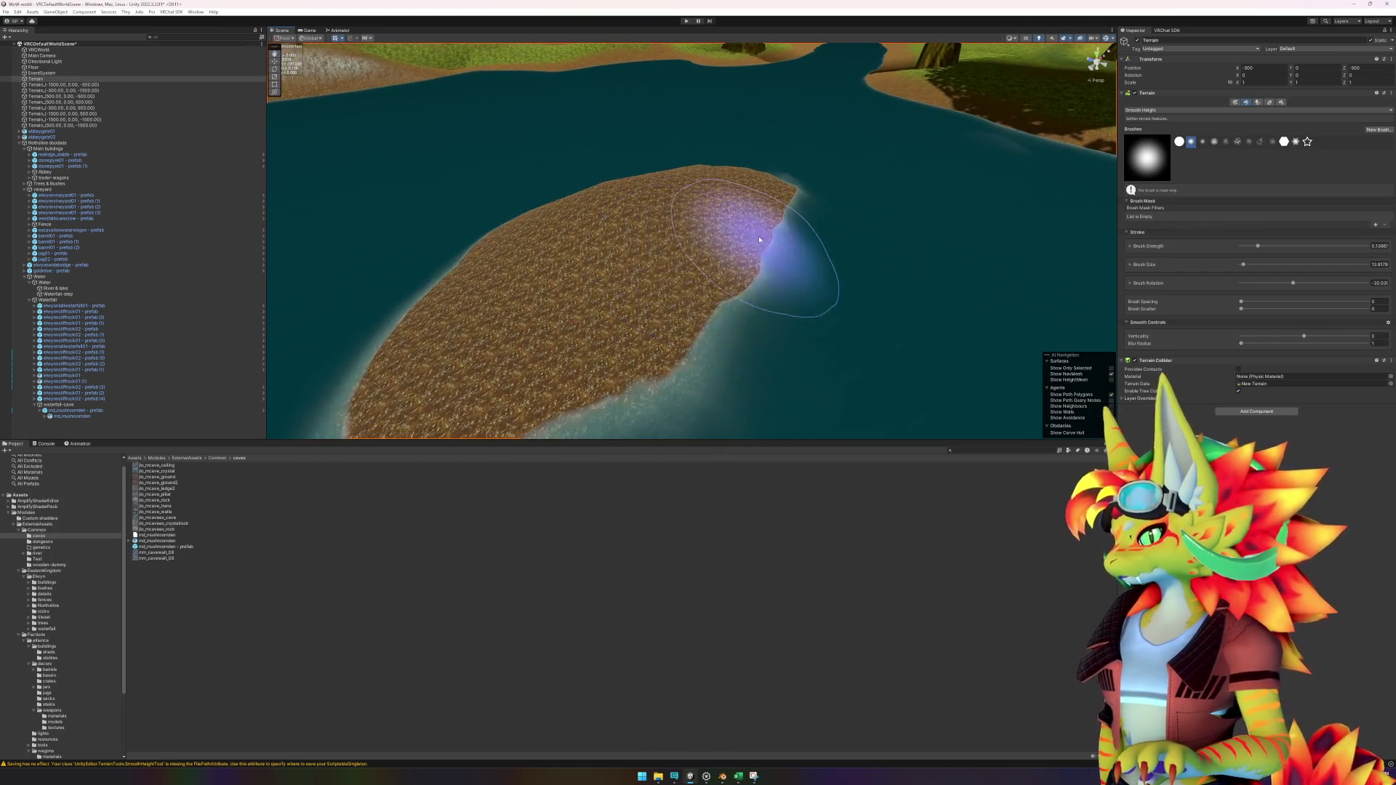
mouse_move(702, 327)
mouse_down()
mouse_move(687, 379)
mouse_move(680, 323)
mouse_move(777, 235)
mouse_move(723, 249)
mouse_move(692, 309)
mouse_up()
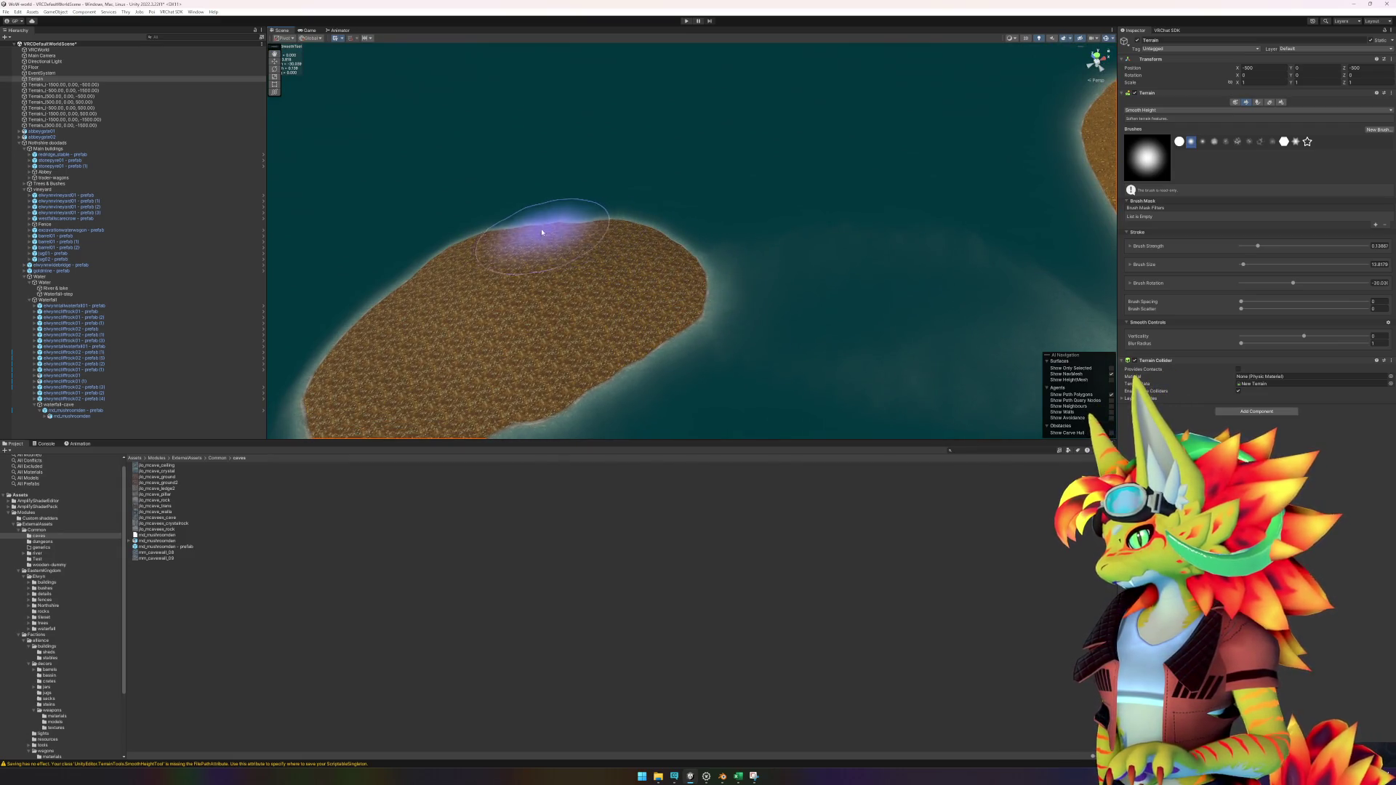
scroll(709, 306, down, 5)
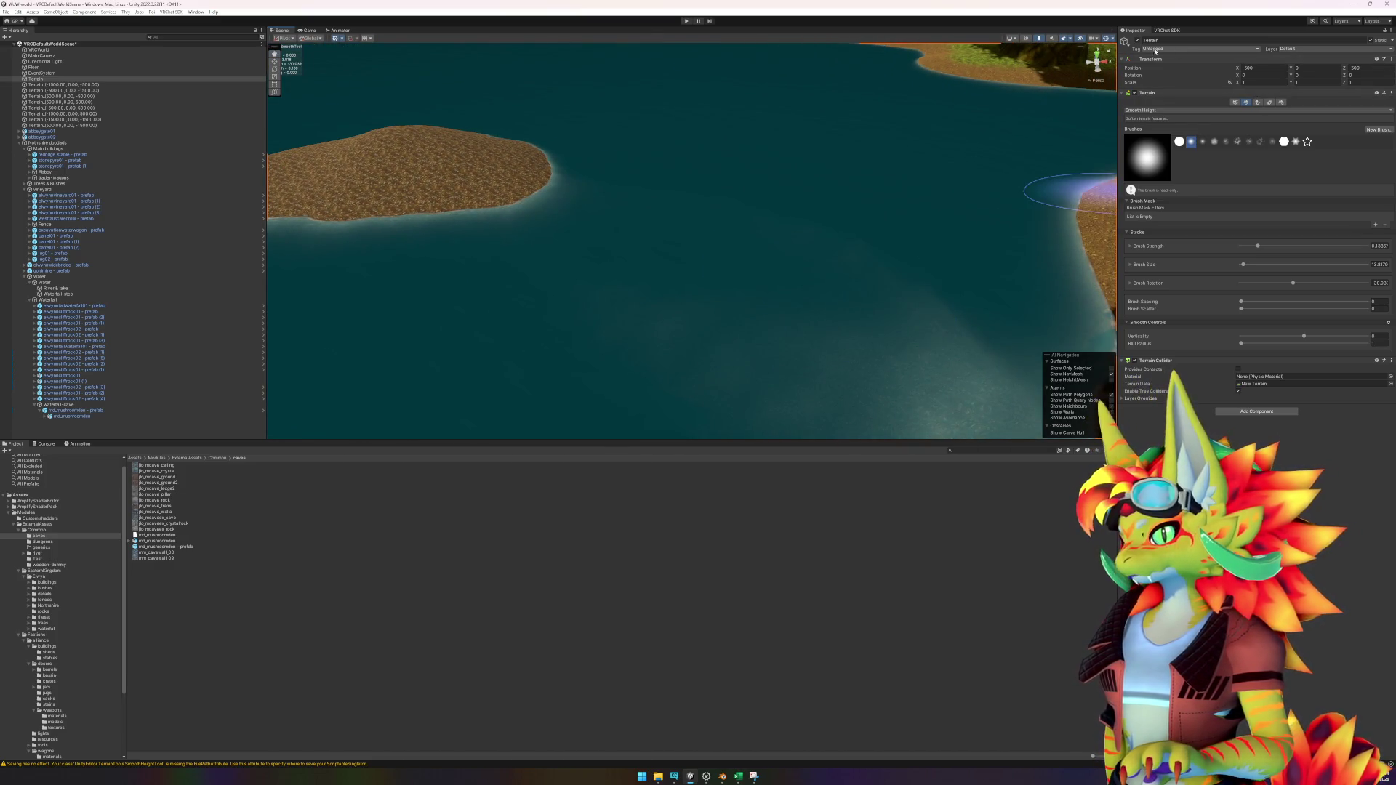
Step: Disable the River & lake object to hide the water, then reselect Terrain
click(356, 230)
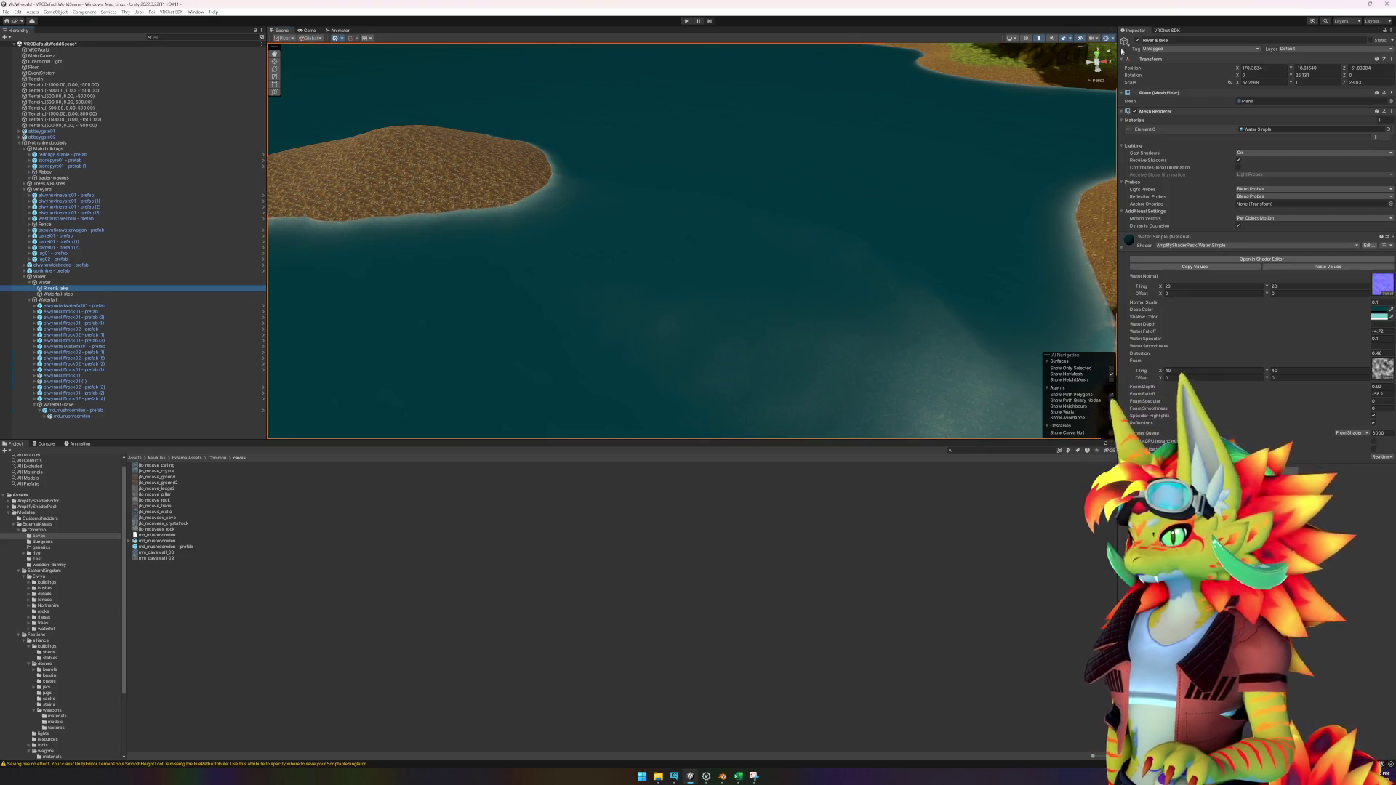
click(1138, 41)
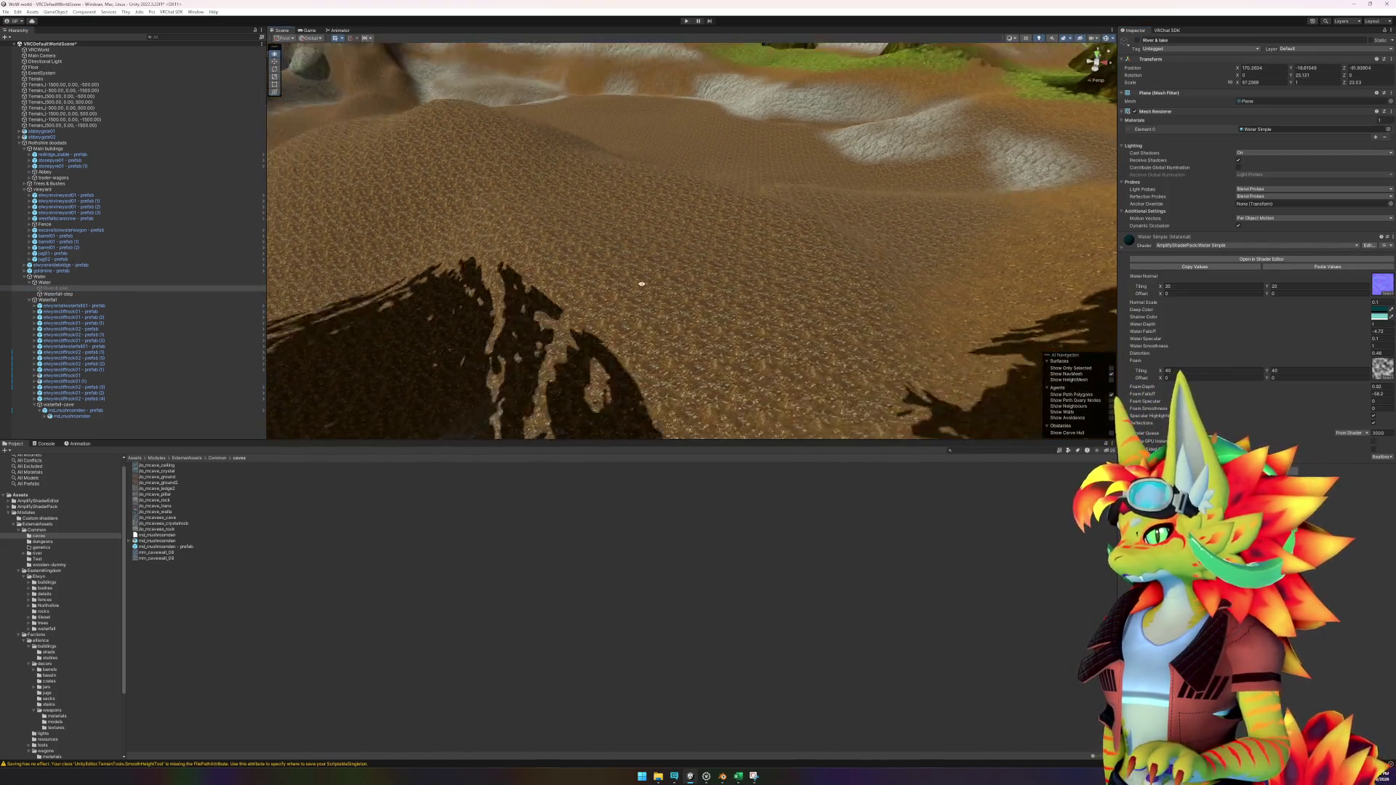
click(578, 233)
Step: Pick the hard round brush and switch the terrain tool to Raise or Lower Terrain
scroll(521, 252, up, 3)
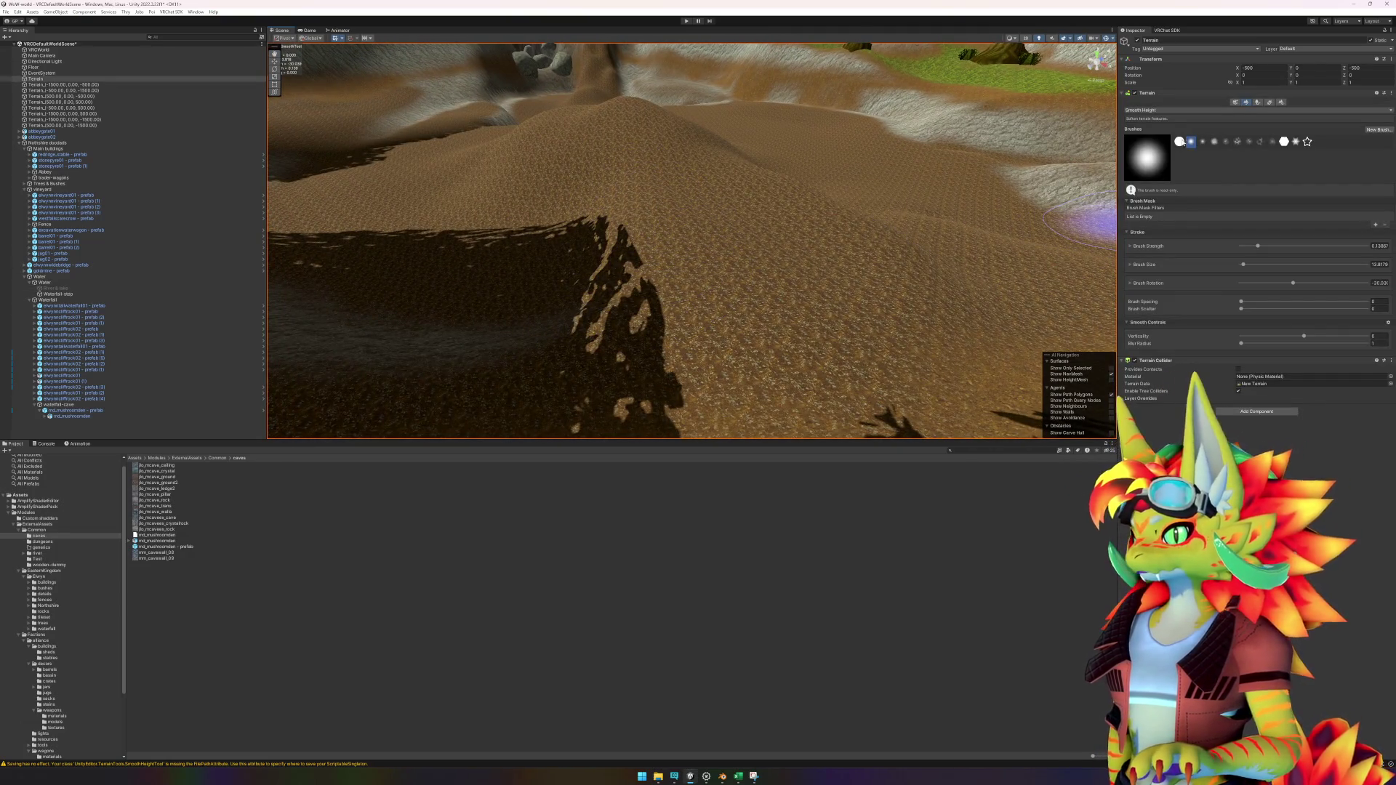
click(1180, 141)
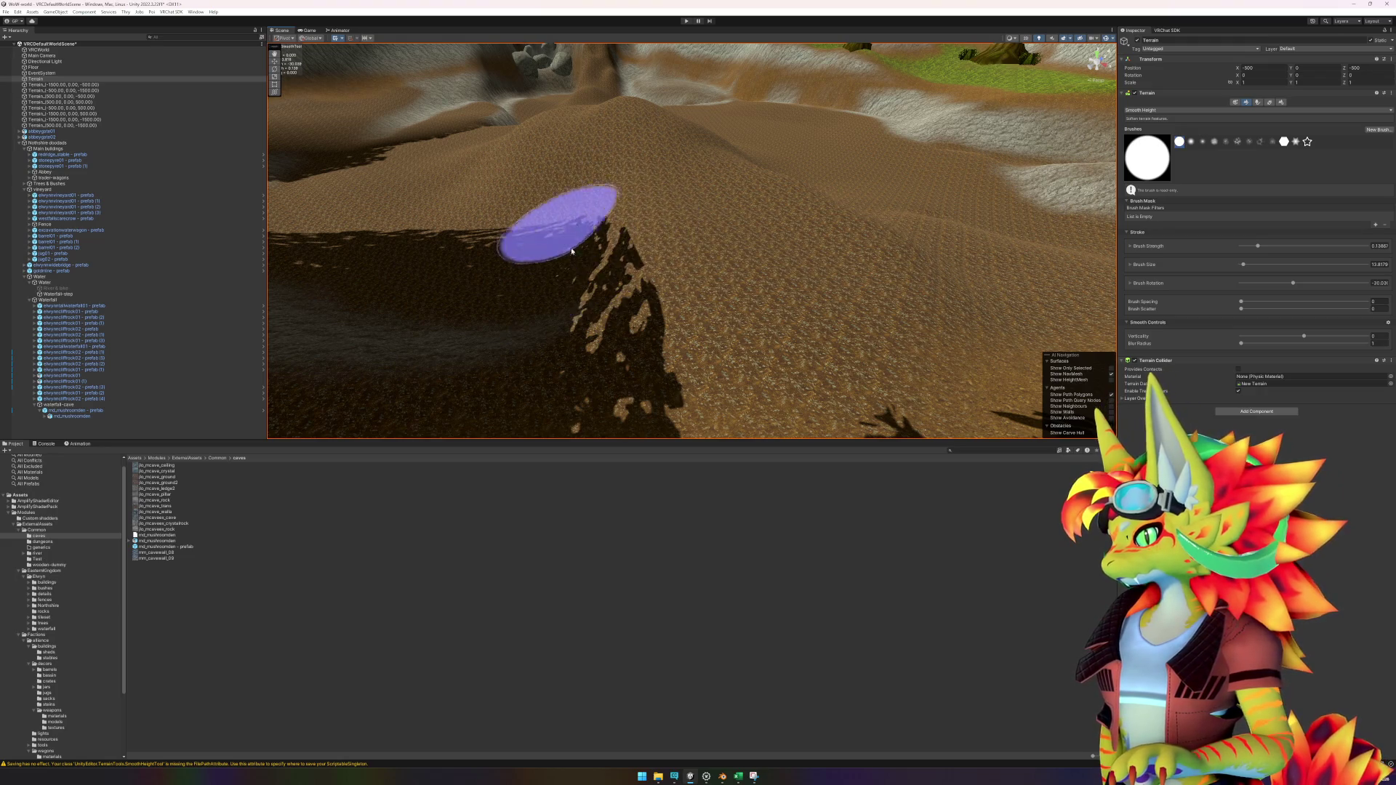
drag(772, 277, 608, 255)
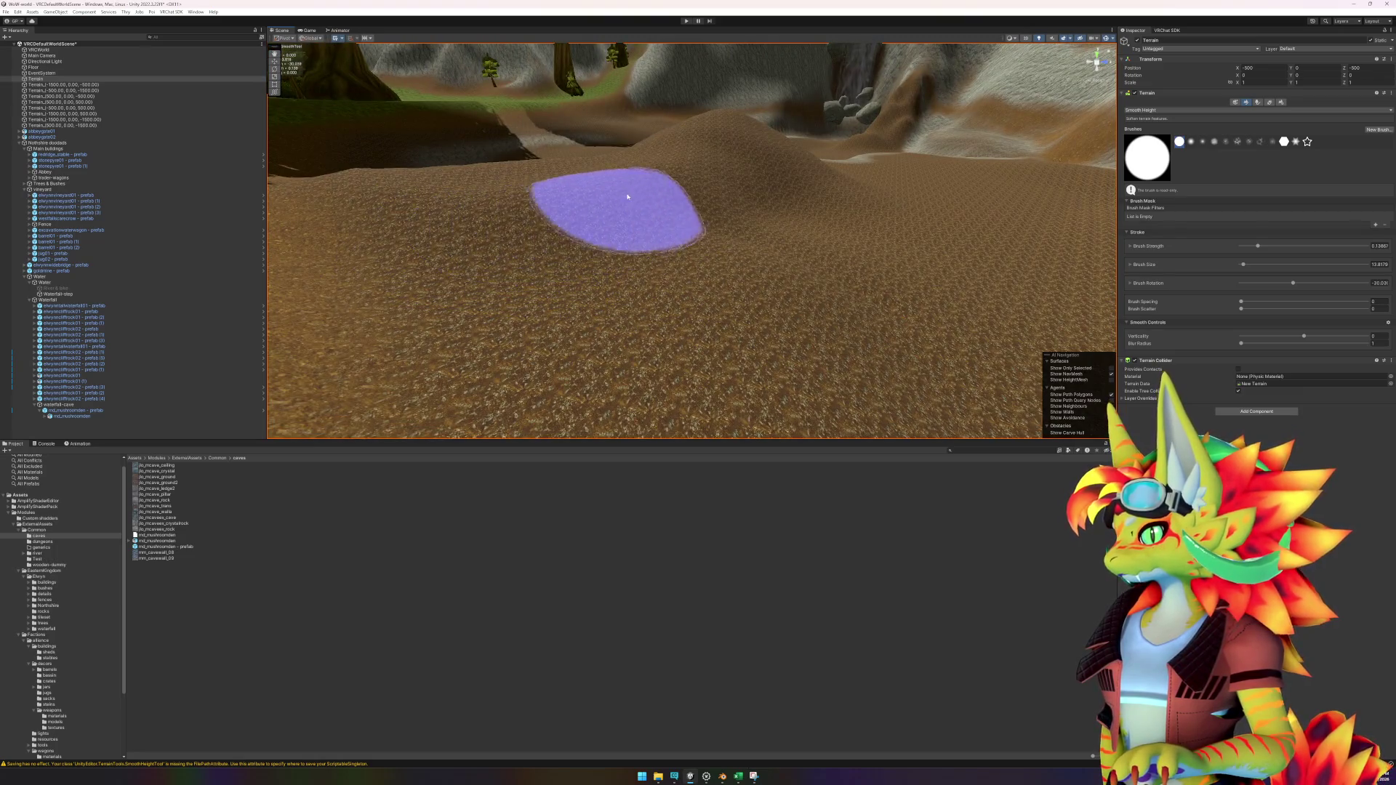
scroll(685, 180, up, 5)
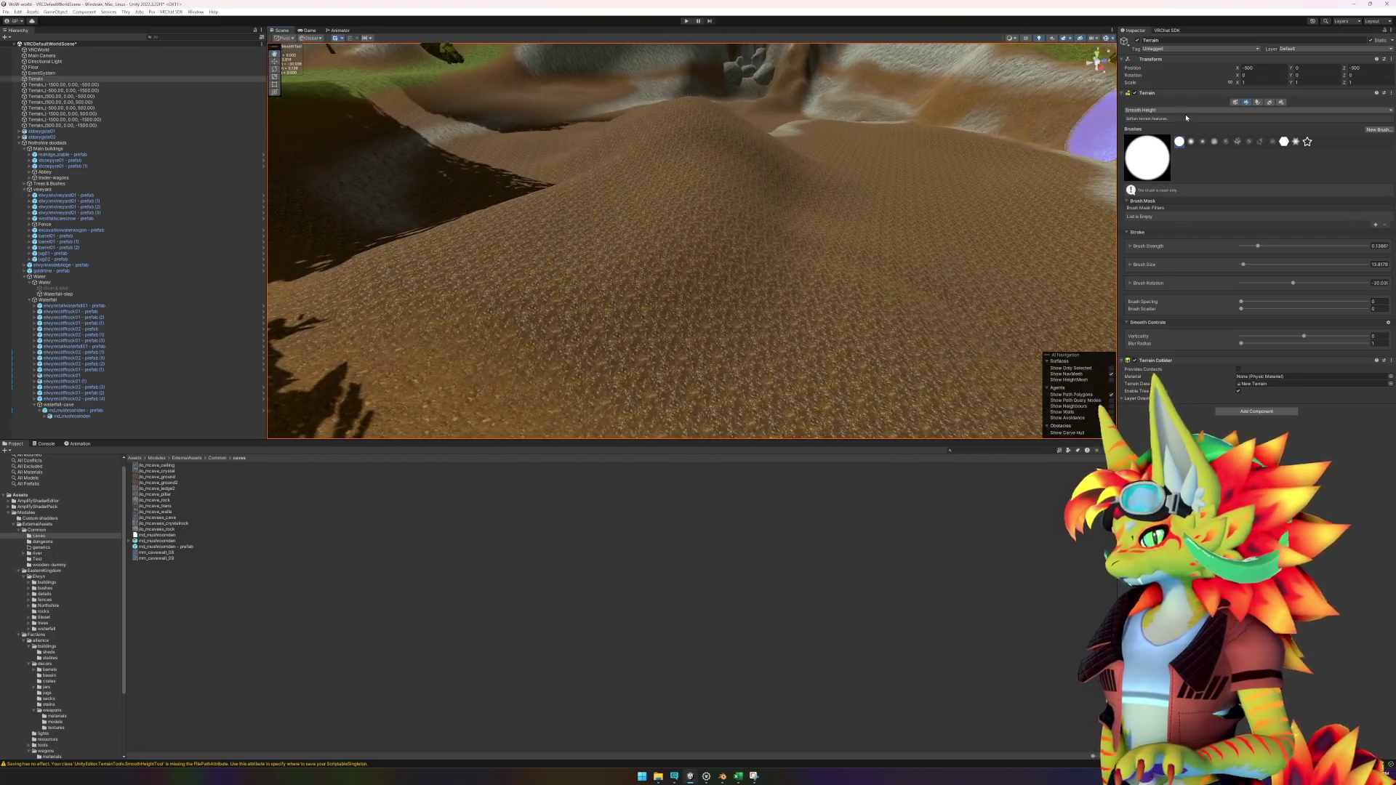
click(1186, 143)
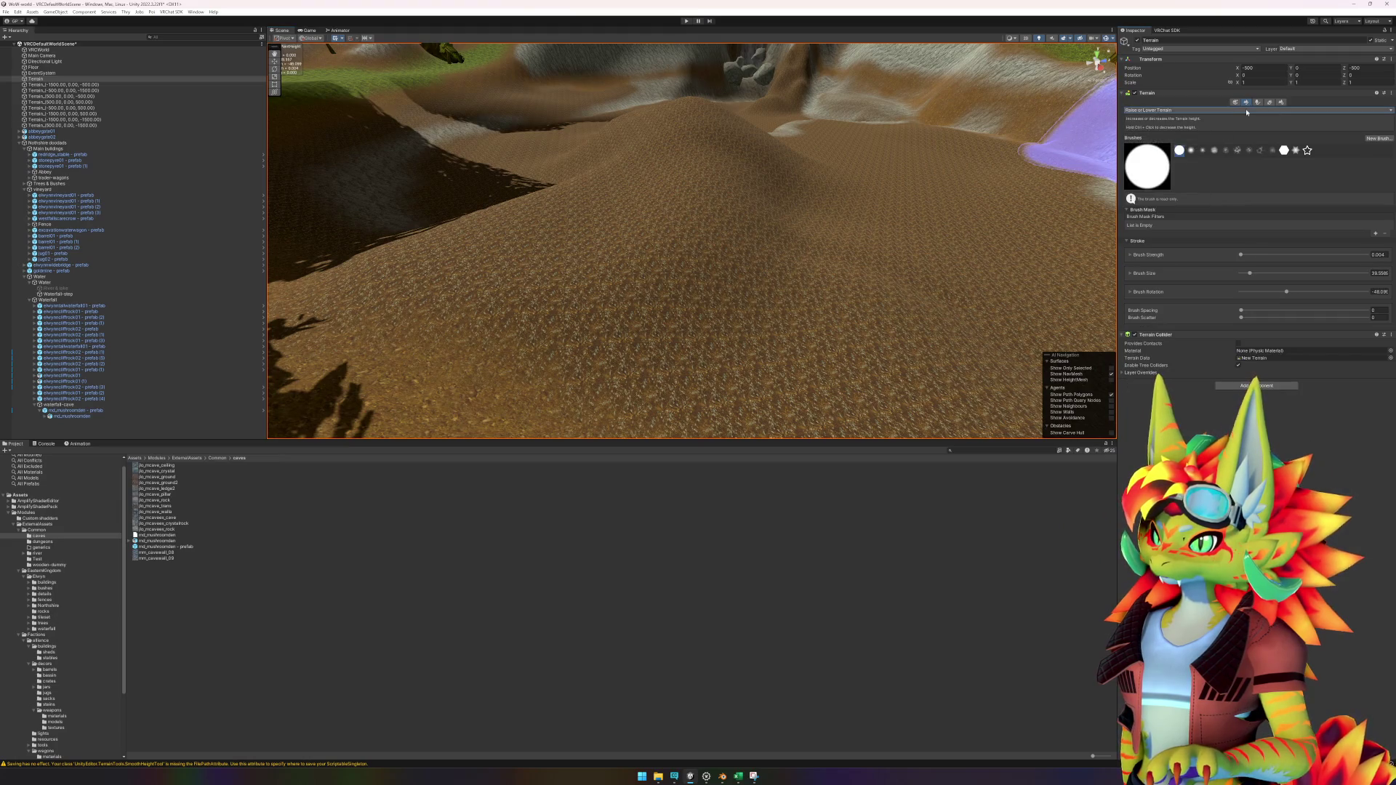
Step: Use the soft round brush at size 10.958 and orbit the view over the dune
click(1191, 150)
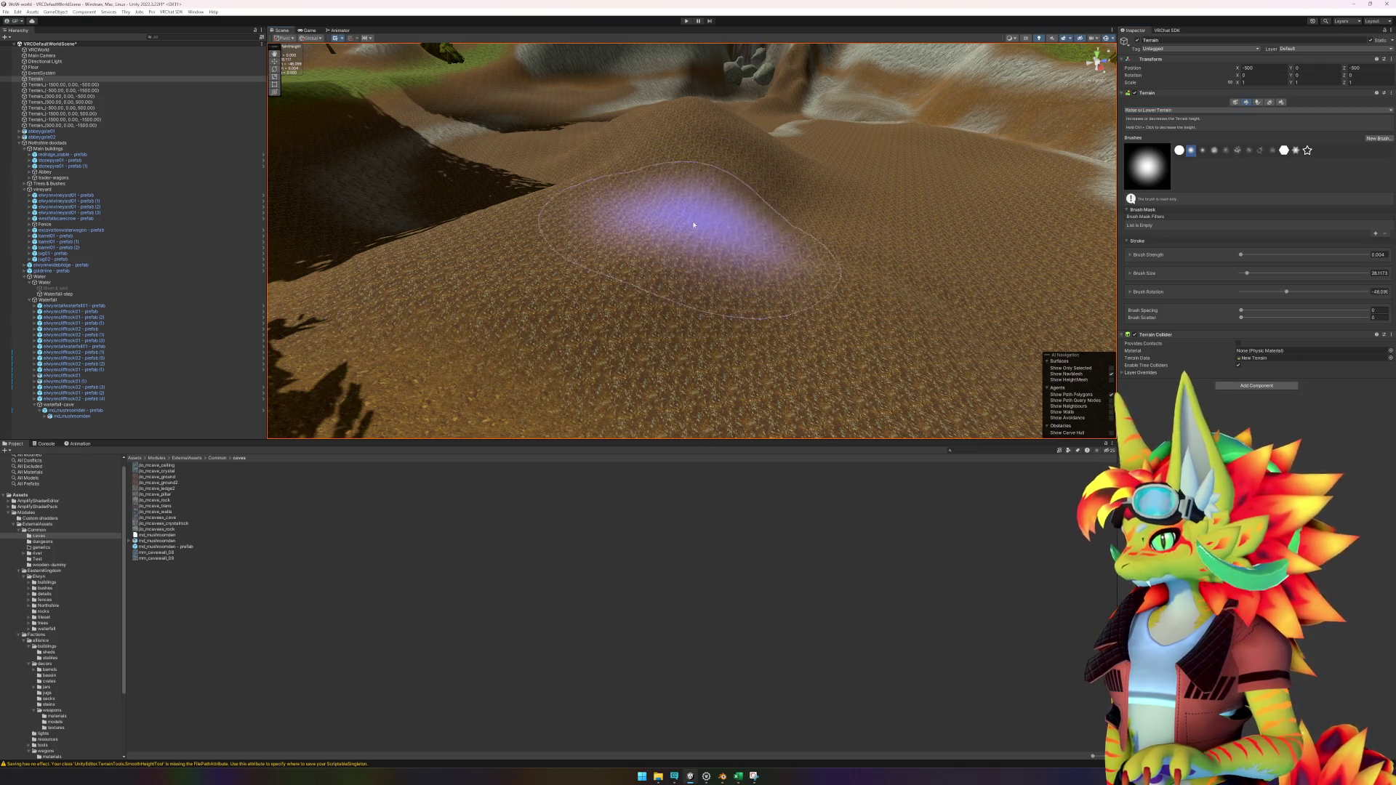
drag(1239, 272, 1243, 275)
mouse_move(725, 255)
mouse_down()
mouse_move(686, 218)
mouse_move(598, 312)
mouse_move(639, 312)
mouse_move(615, 242)
mouse_up()
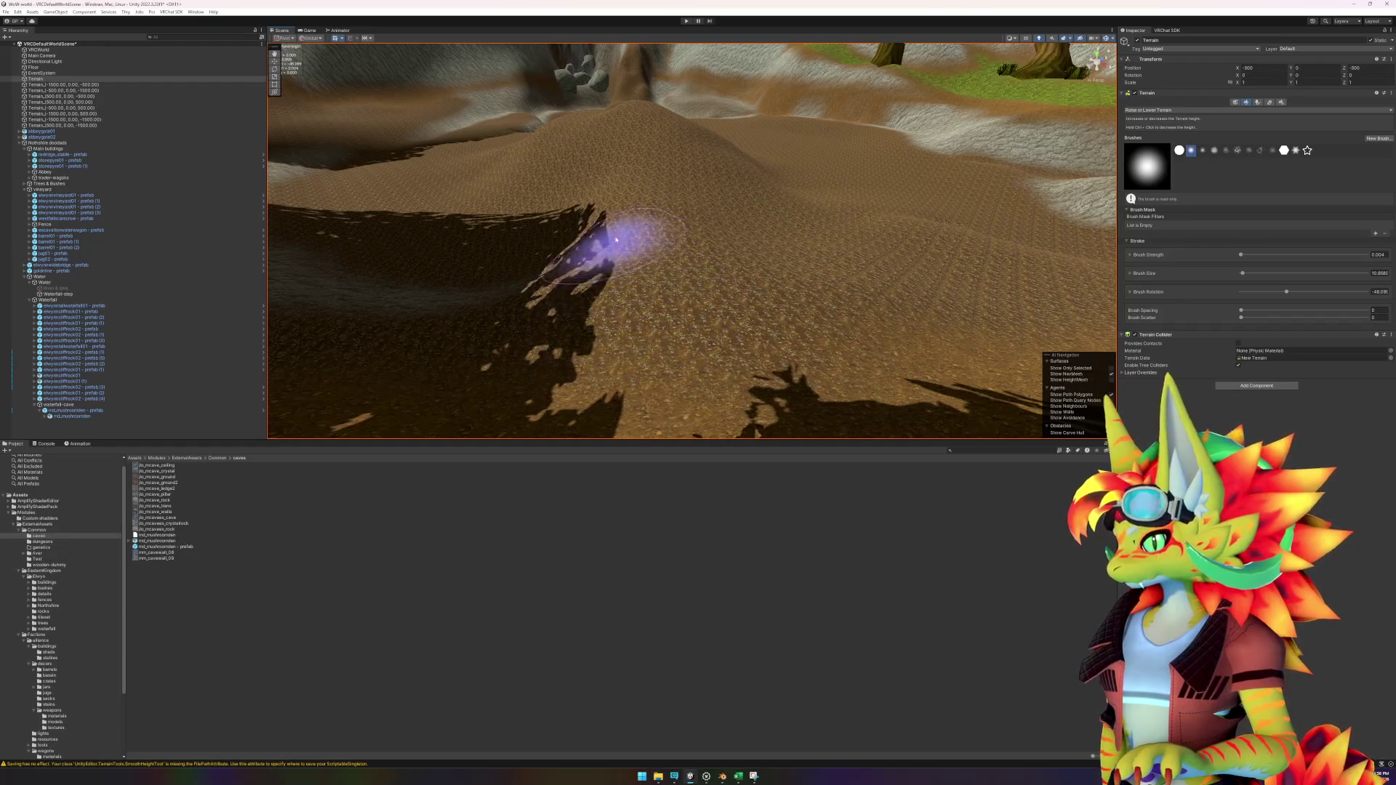
scroll(625, 188, up, 3)
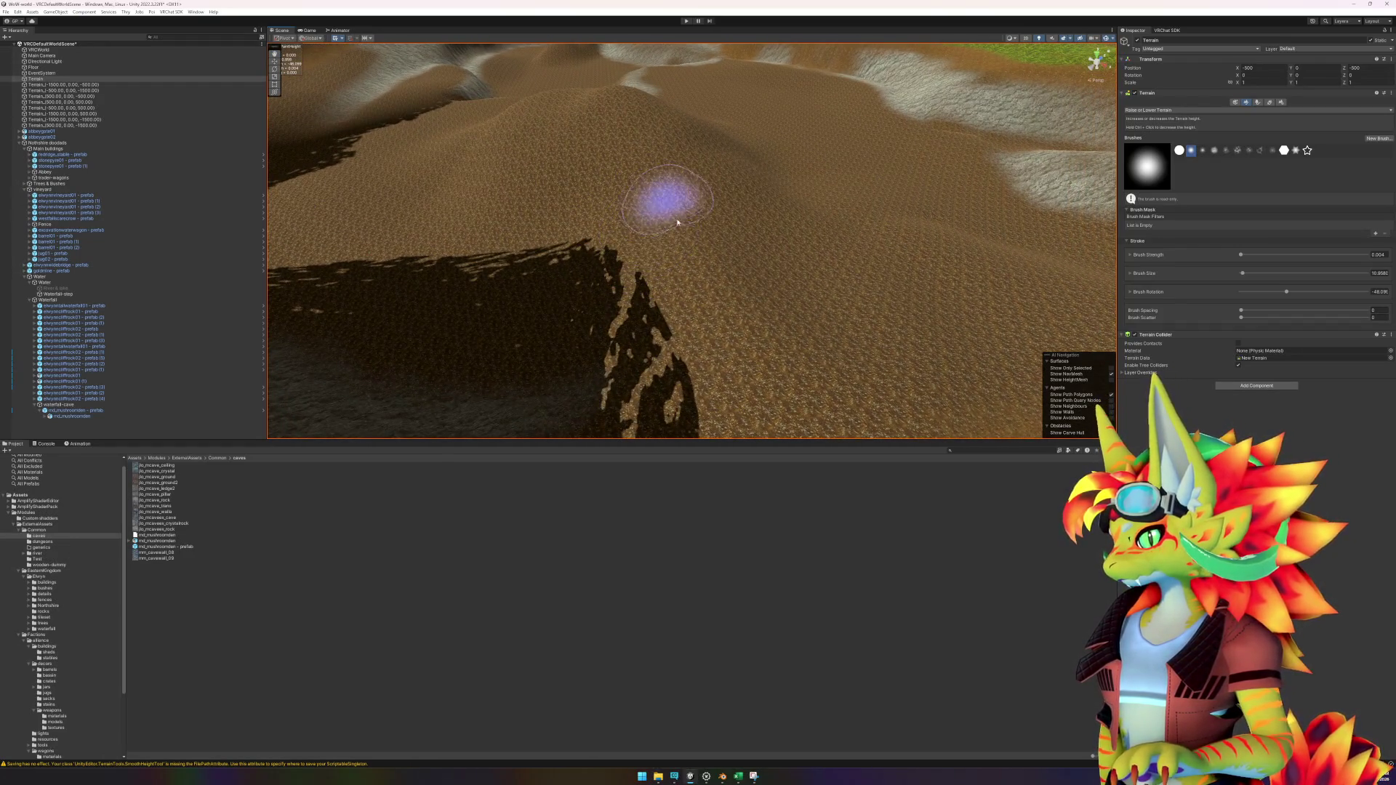
mouse_move(760, 206)
mouse_down()
mouse_move(577, 155)
mouse_move(410, 174)
mouse_move(670, 268)
mouse_move(817, 293)
mouse_move(835, 184)
mouse_up()
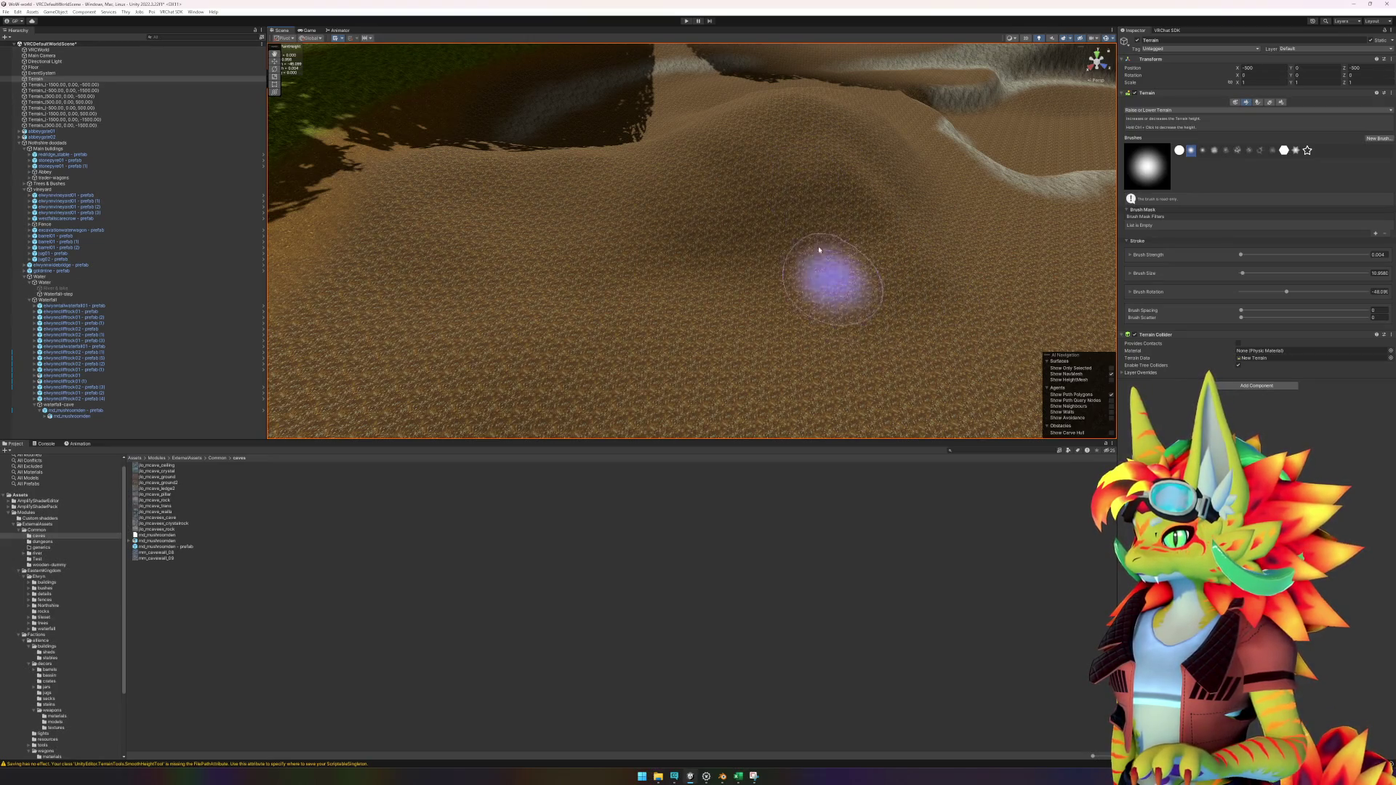
drag(850, 280, 694, 268)
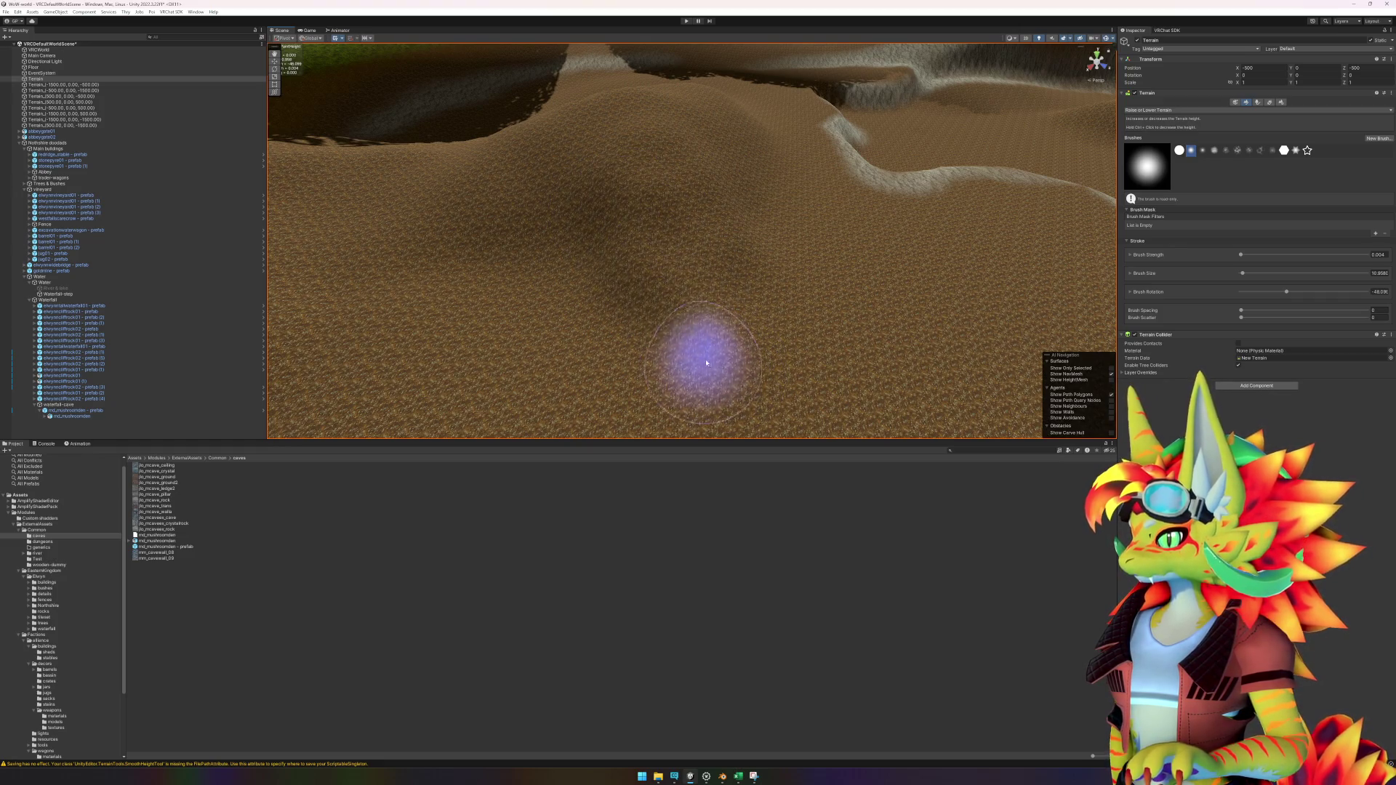
scroll(706, 342, up, 5)
drag(829, 302, 927, 245)
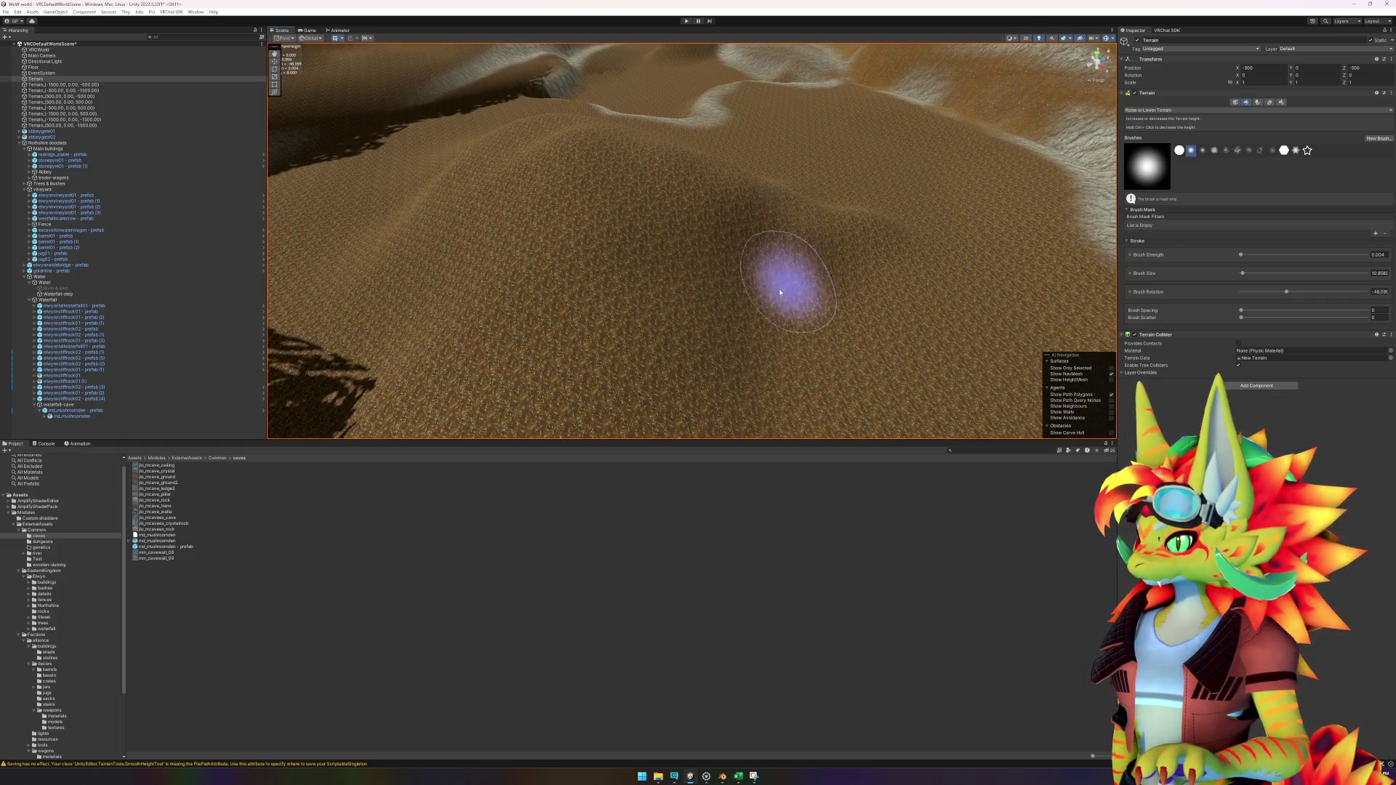
mouse_move(784, 259)
mouse_down()
mouse_move(748, 281)
mouse_move(846, 279)
mouse_up()
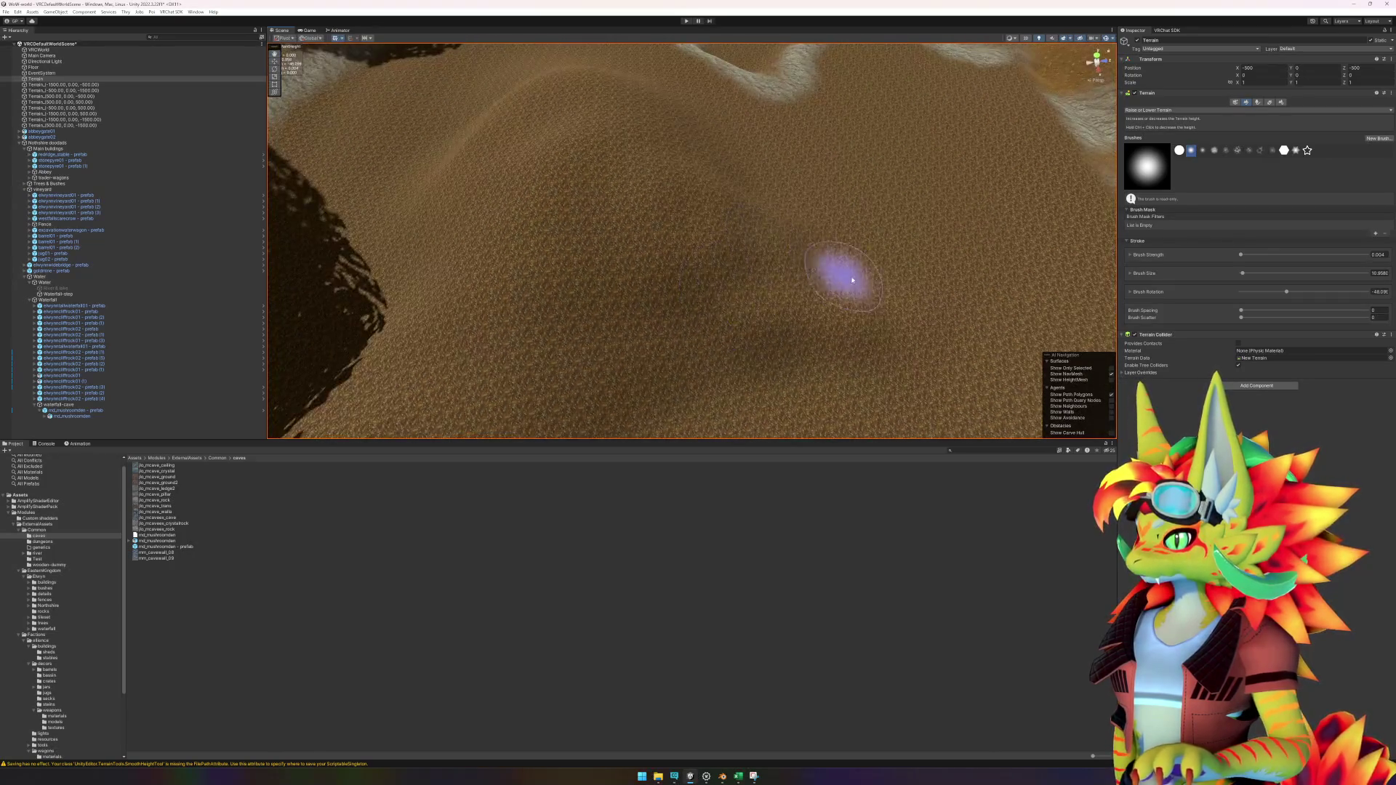